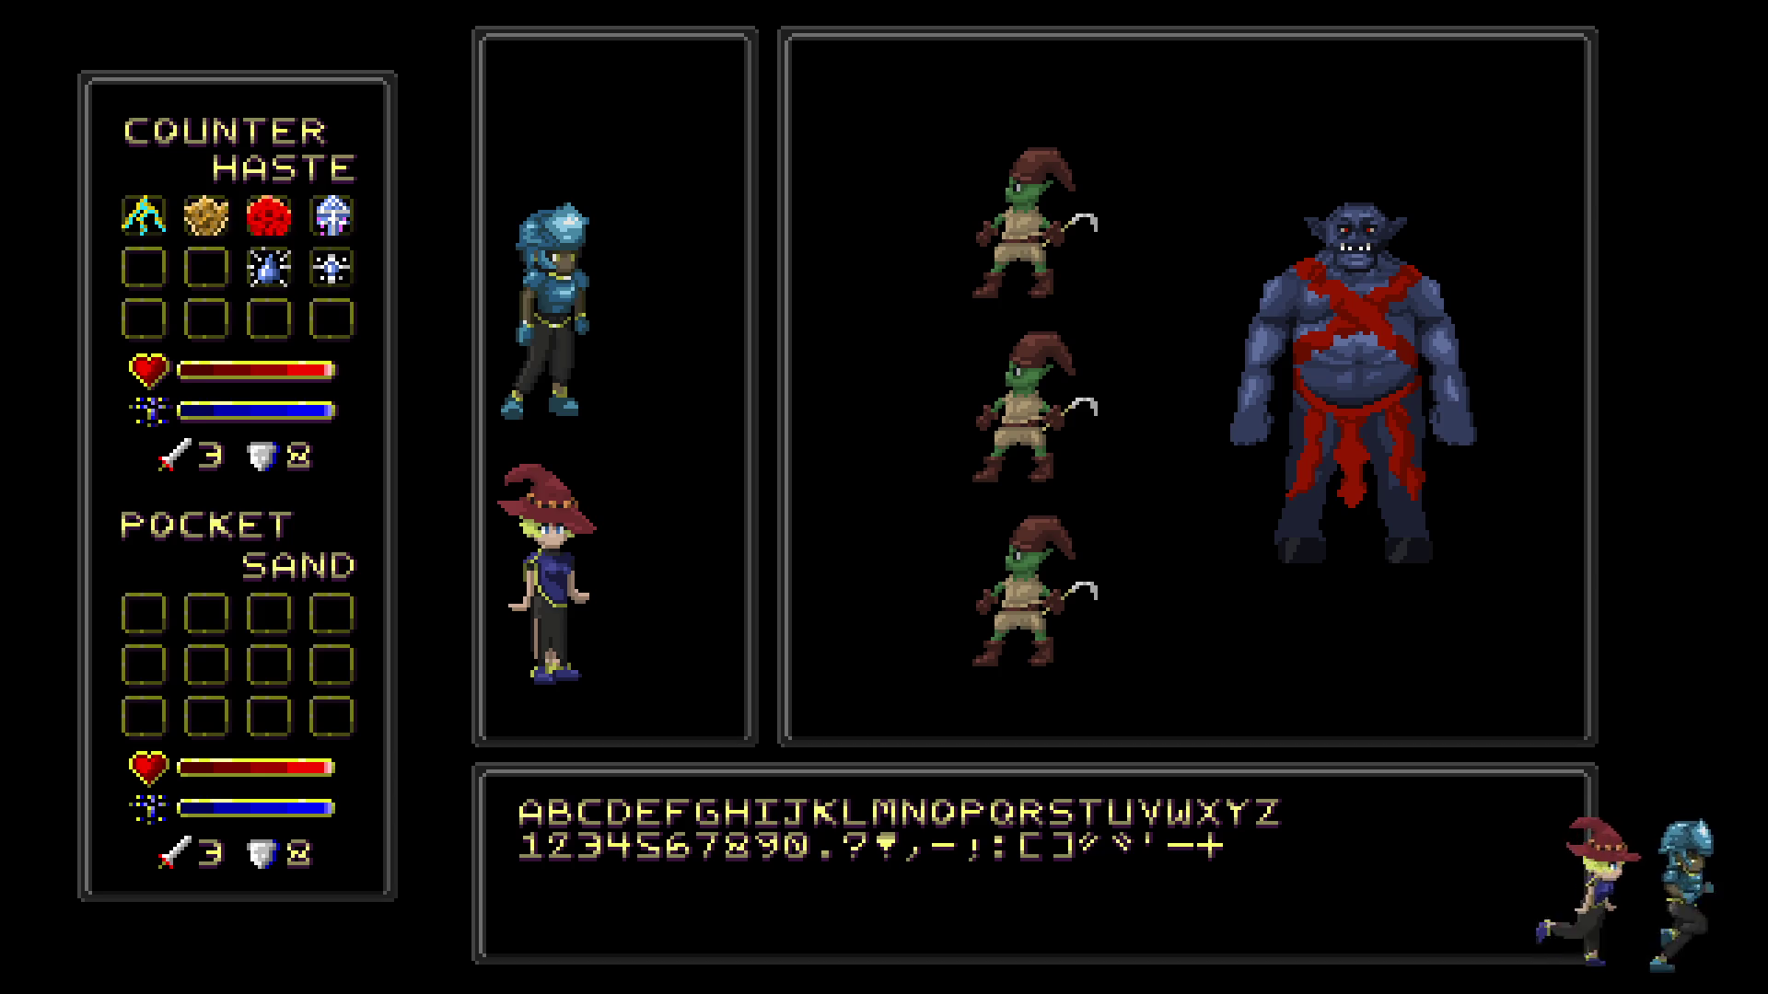
- Exit full-screen view, fit the battle UI mockup in the window, and move toward the left HUD panel
{"action": "key", "text": "f"}
{"action": "key", "text": "ctrl+0"}
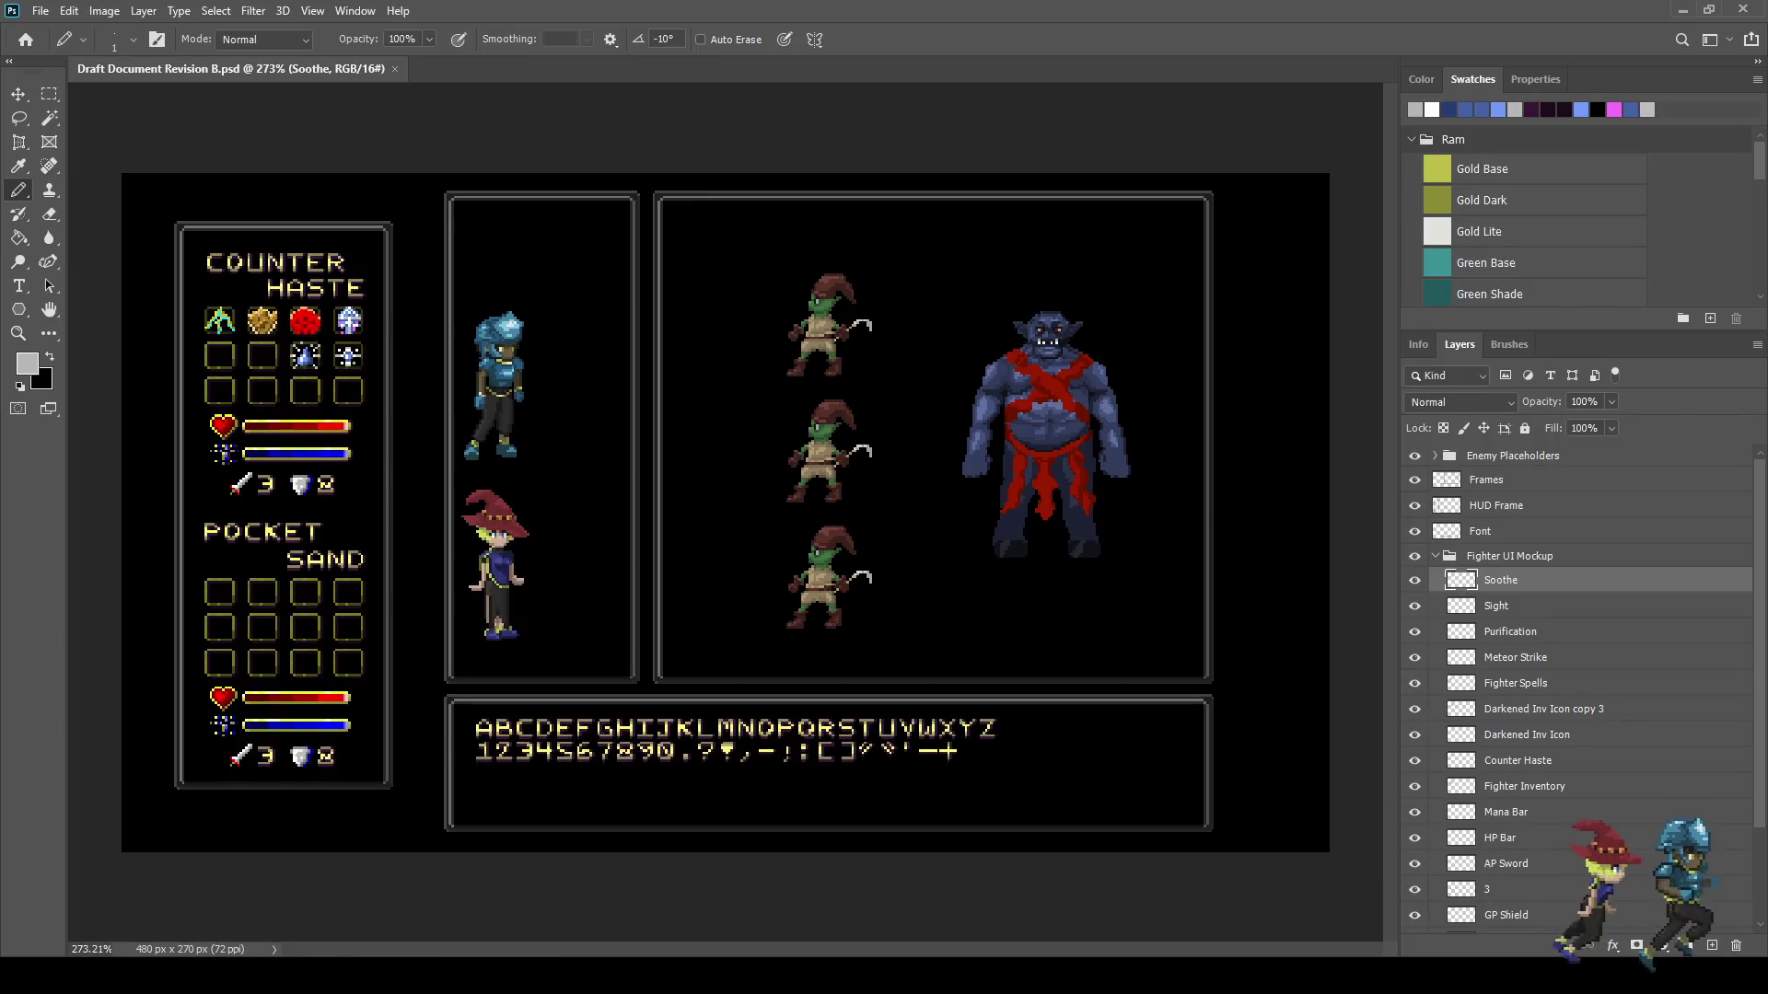
{"action": "scroll", "coordinate": [294, 333], "scroll_direction": "up", "scroll_amount": 5}
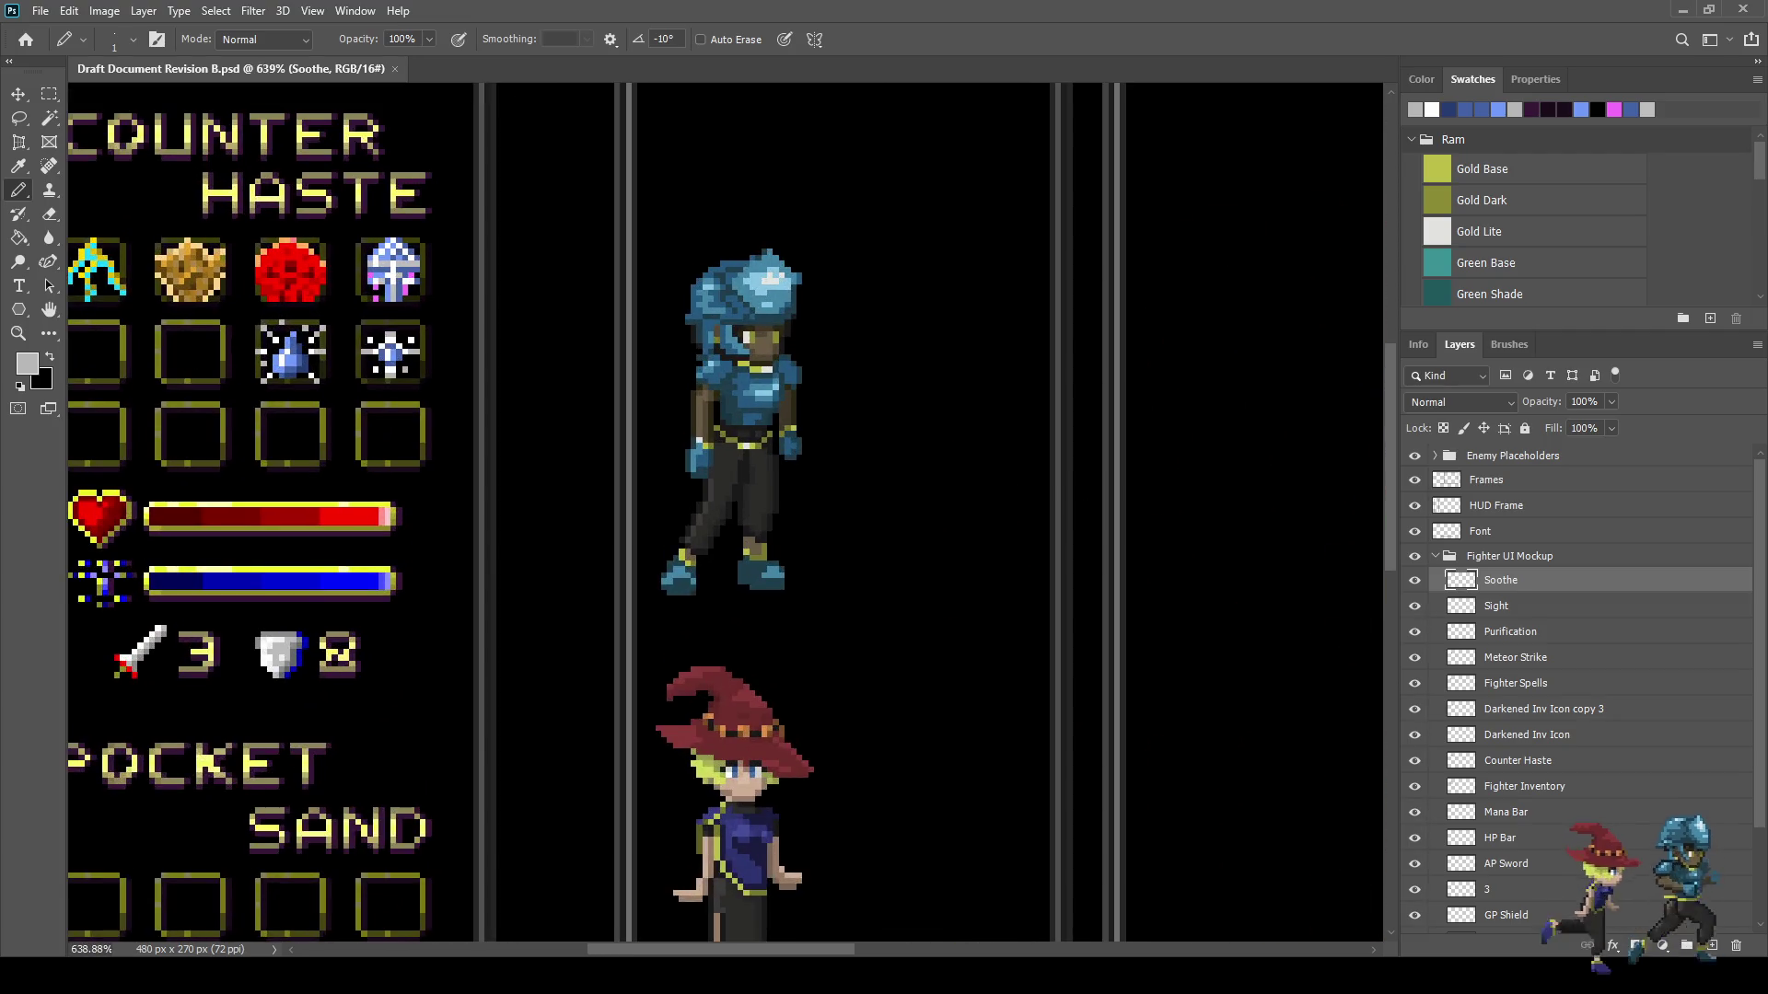
{"action": "scroll", "coordinate": [727, 516], "scroll_direction": "left", "scroll_amount": 5}
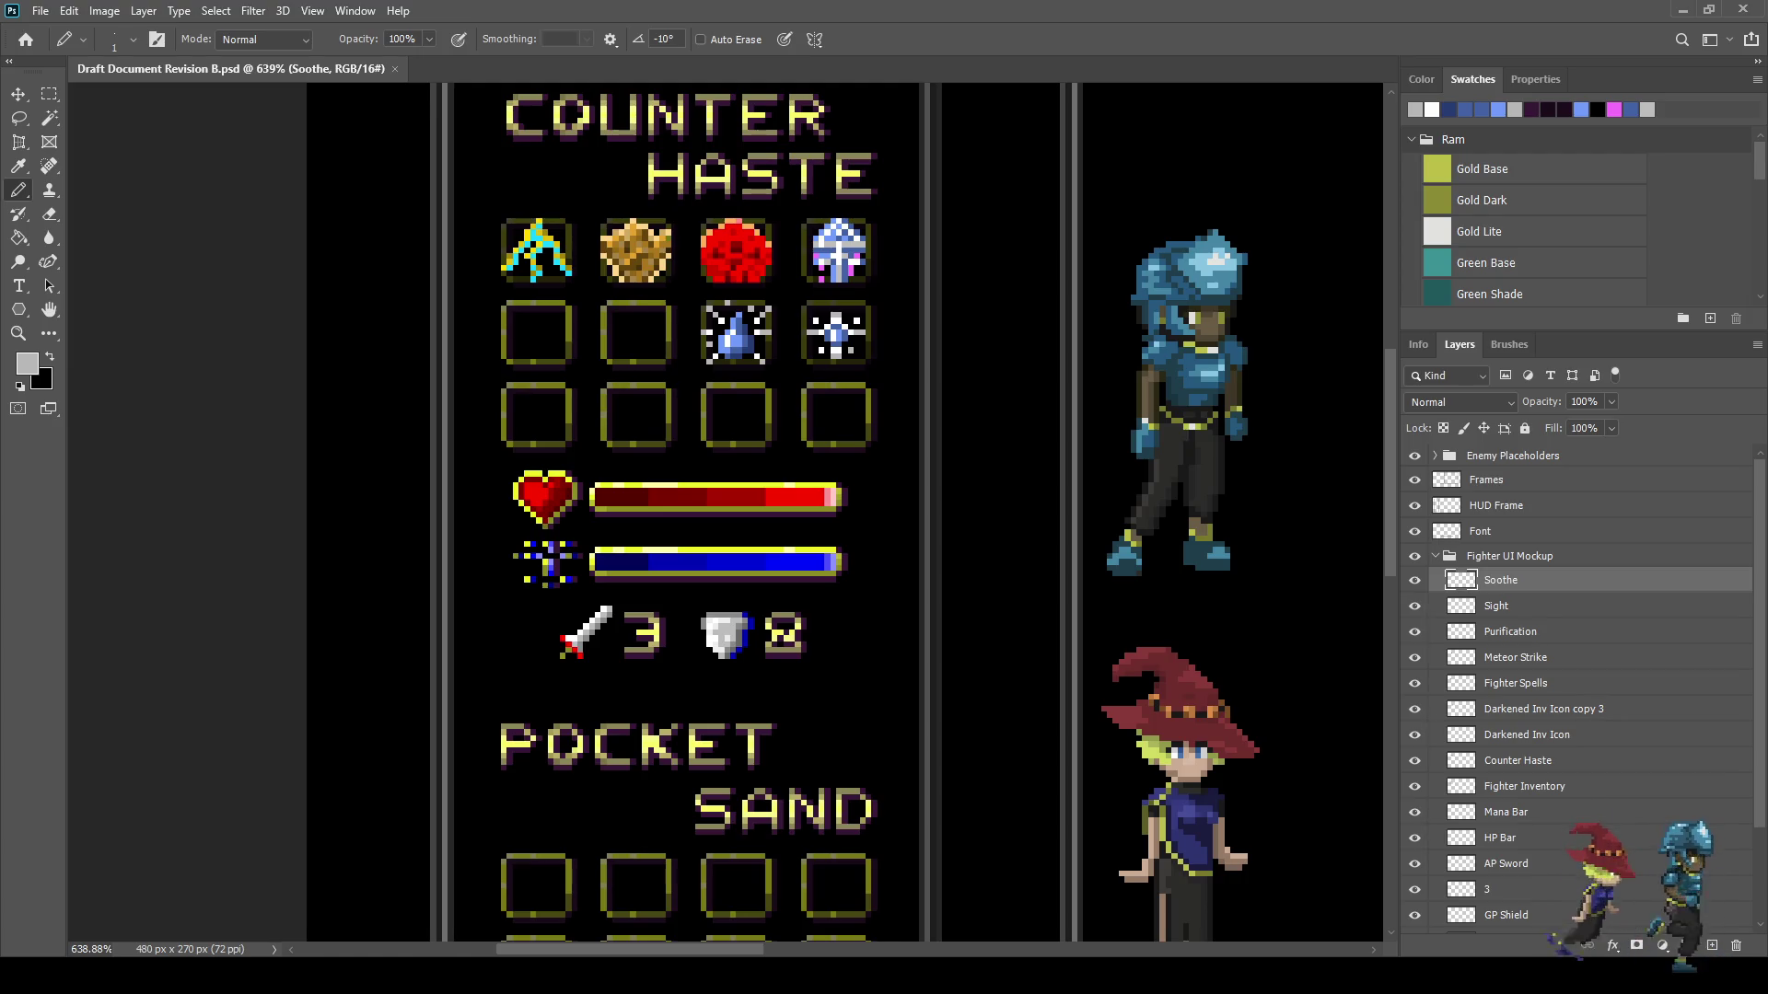
{"action": "scroll", "coordinate": [1580, 691], "scroll_direction": "down", "scroll_amount": 5}
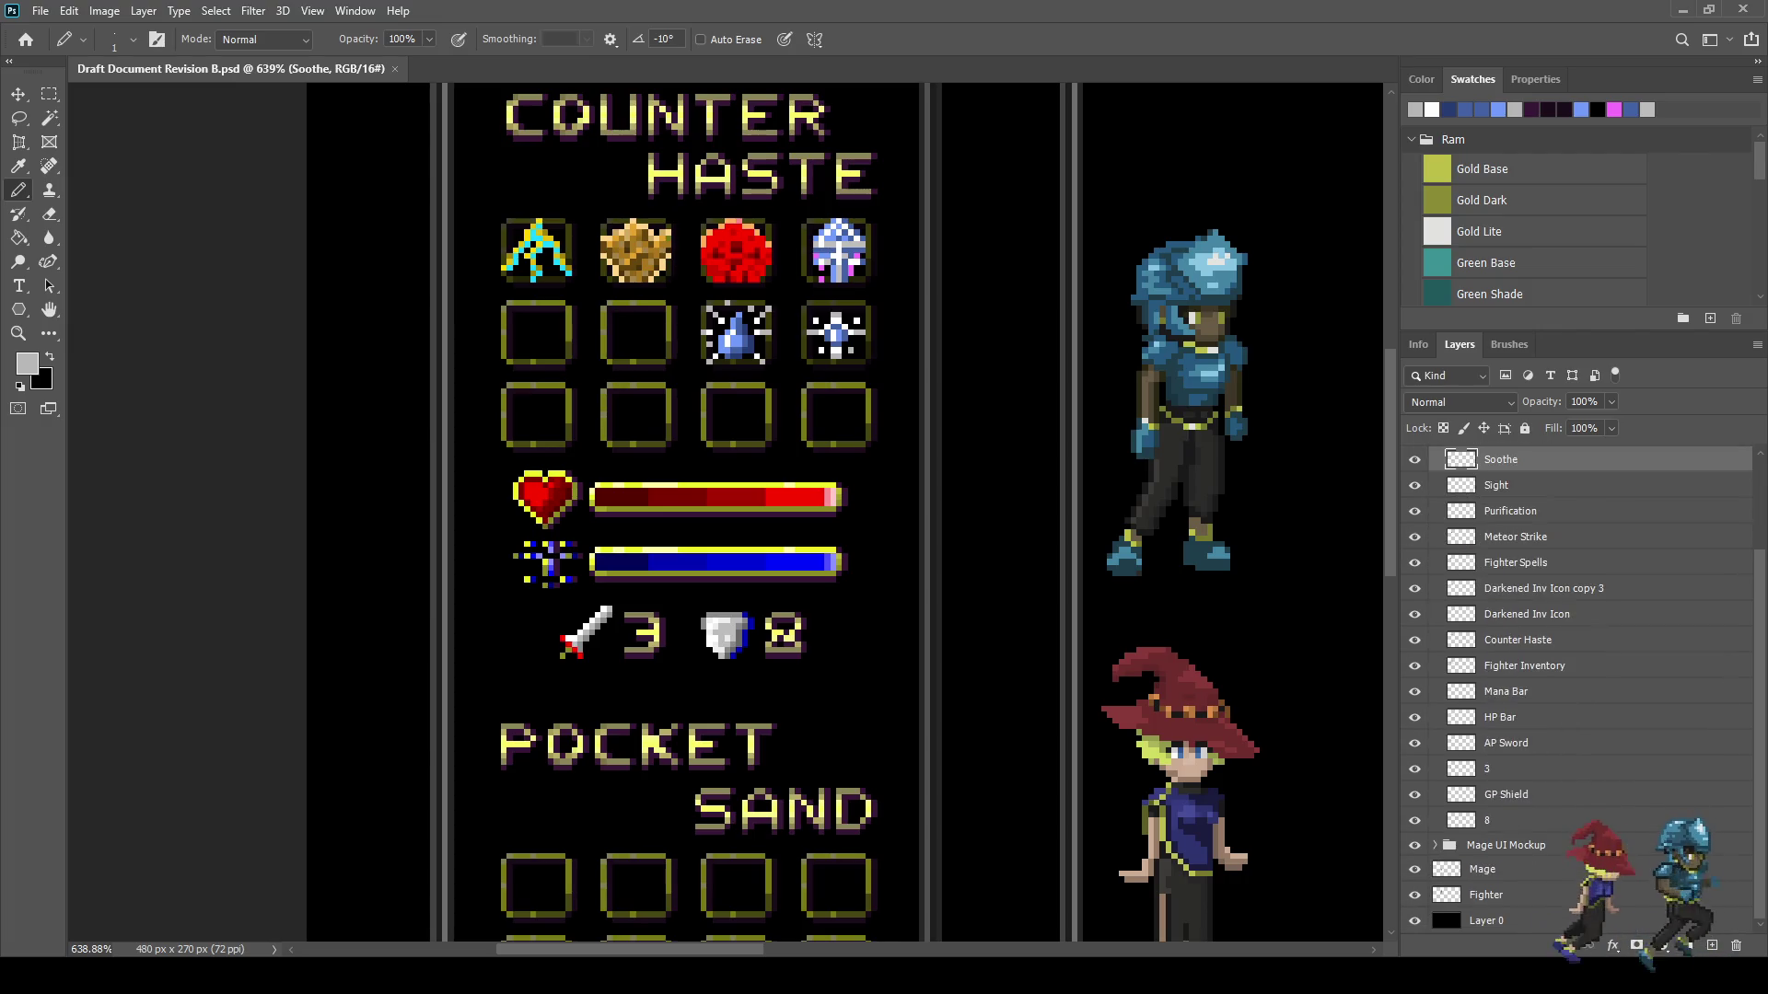
- Lasso-select the fighter's blue glove pixels on the Fighter layer
{"action": "left_click", "coordinate": [1486, 895]}
{"action": "key", "text": "l"}
{"action": "scroll", "coordinate": [1136, 441], "scroll_direction": "up", "scroll_amount": 5}
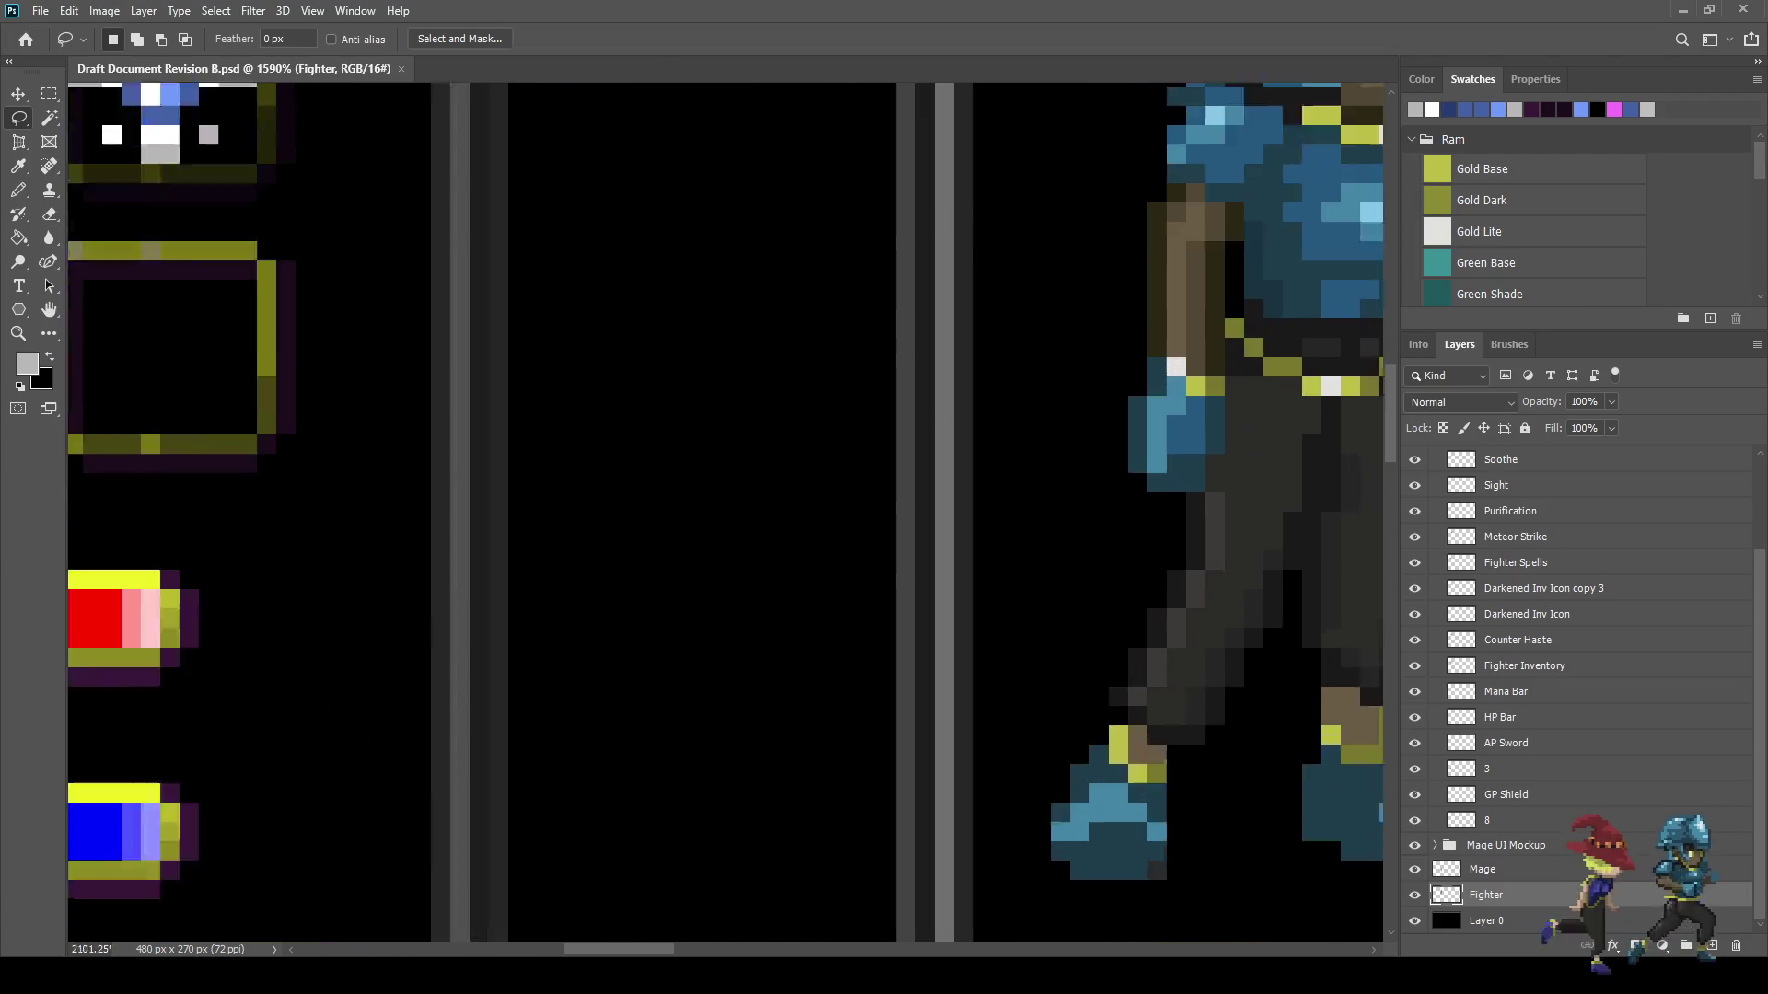
{"action": "scroll", "coordinate": [1176, 375], "scroll_direction": "up", "scroll_amount": 3}
{"action": "mouse_move", "coordinate": [1187, 354]}
{"action": "left_mouse_down"}
{"action": "mouse_move", "coordinate": [1239, 449]}
{"action": "mouse_move", "coordinate": [1197, 526]}
{"action": "mouse_move", "coordinate": [1098, 485]}
{"action": "mouse_move", "coordinate": [1142, 353]}
{"action": "left_mouse_up"}
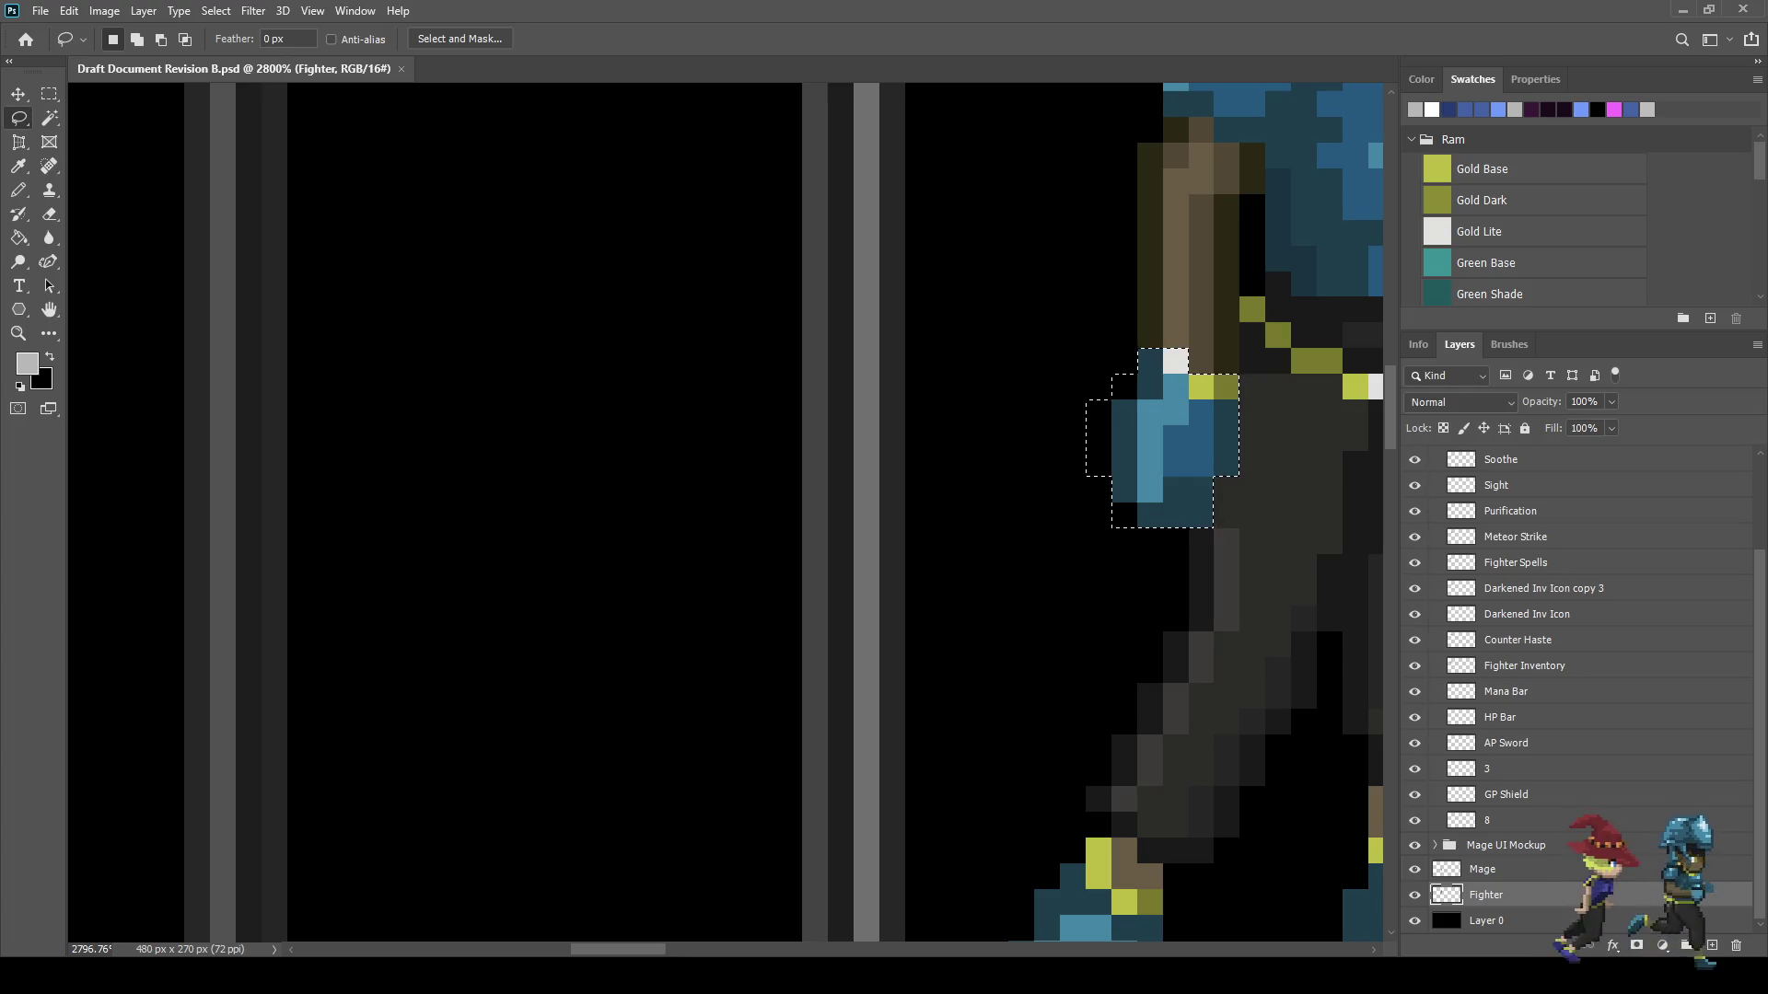
{"action": "scroll", "coordinate": [1565, 691], "scroll_direction": "up", "scroll_amount": 3}
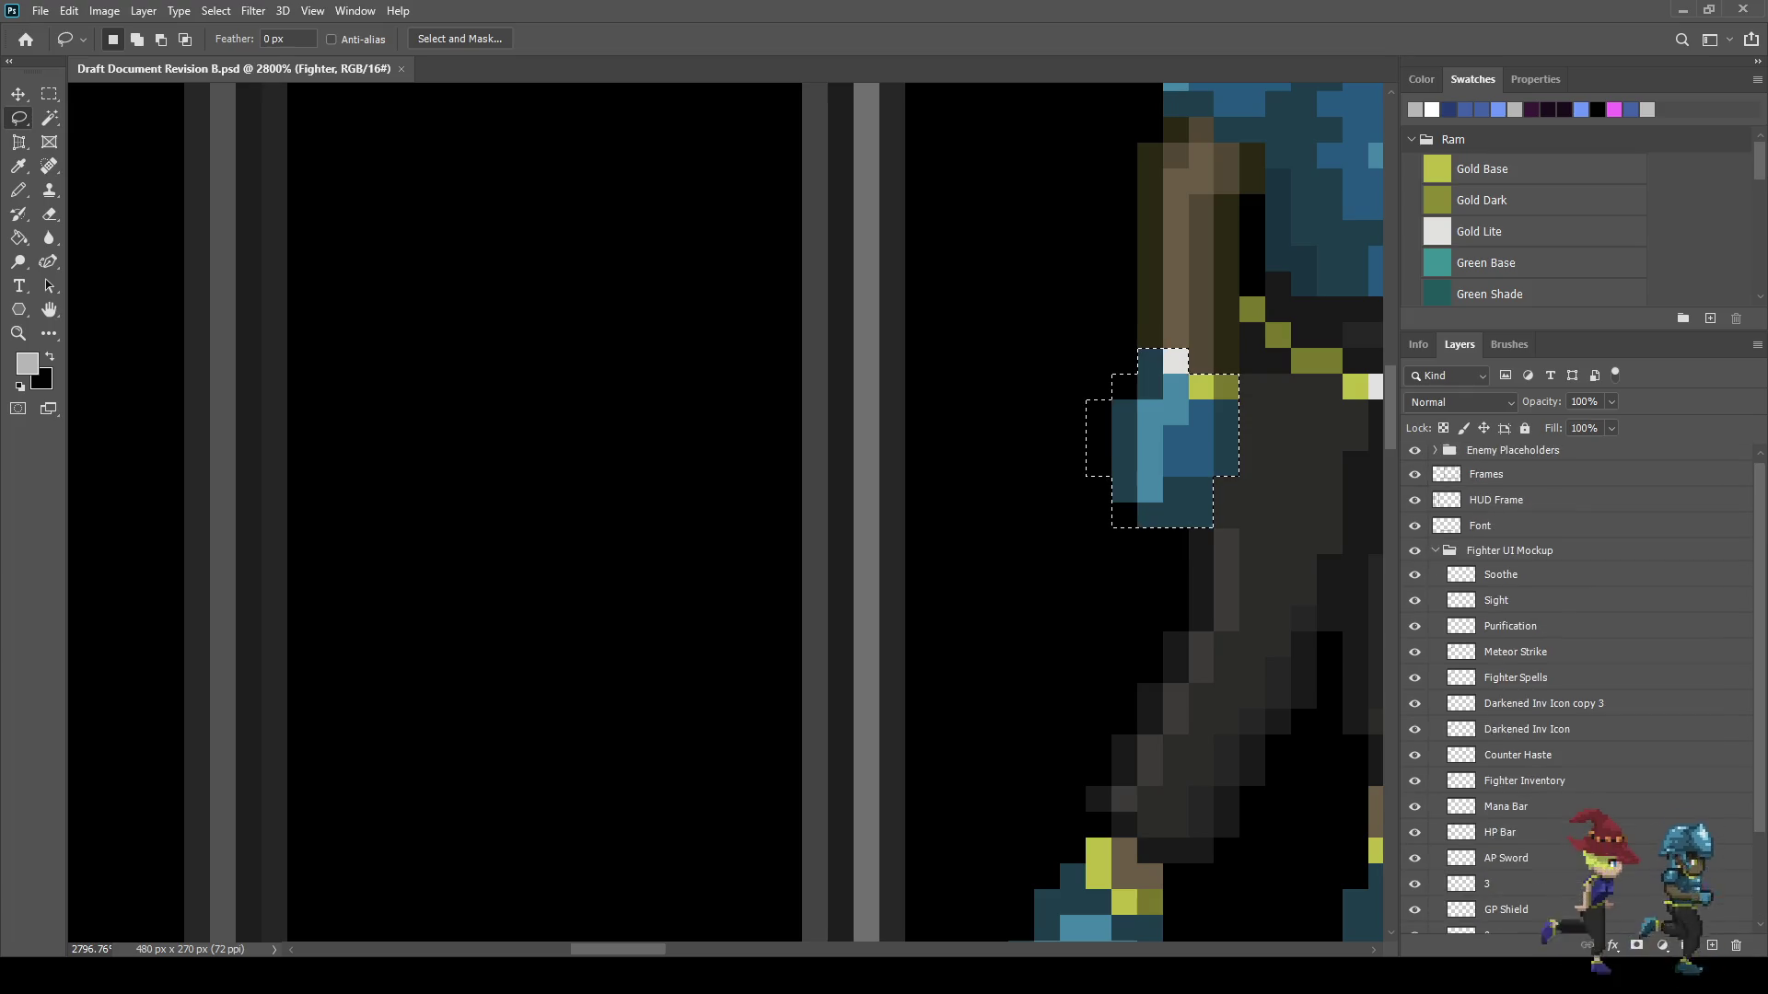
- Copy the glove selection and return to the Soothe layer
{"action": "left_click", "coordinate": [1501, 580]}
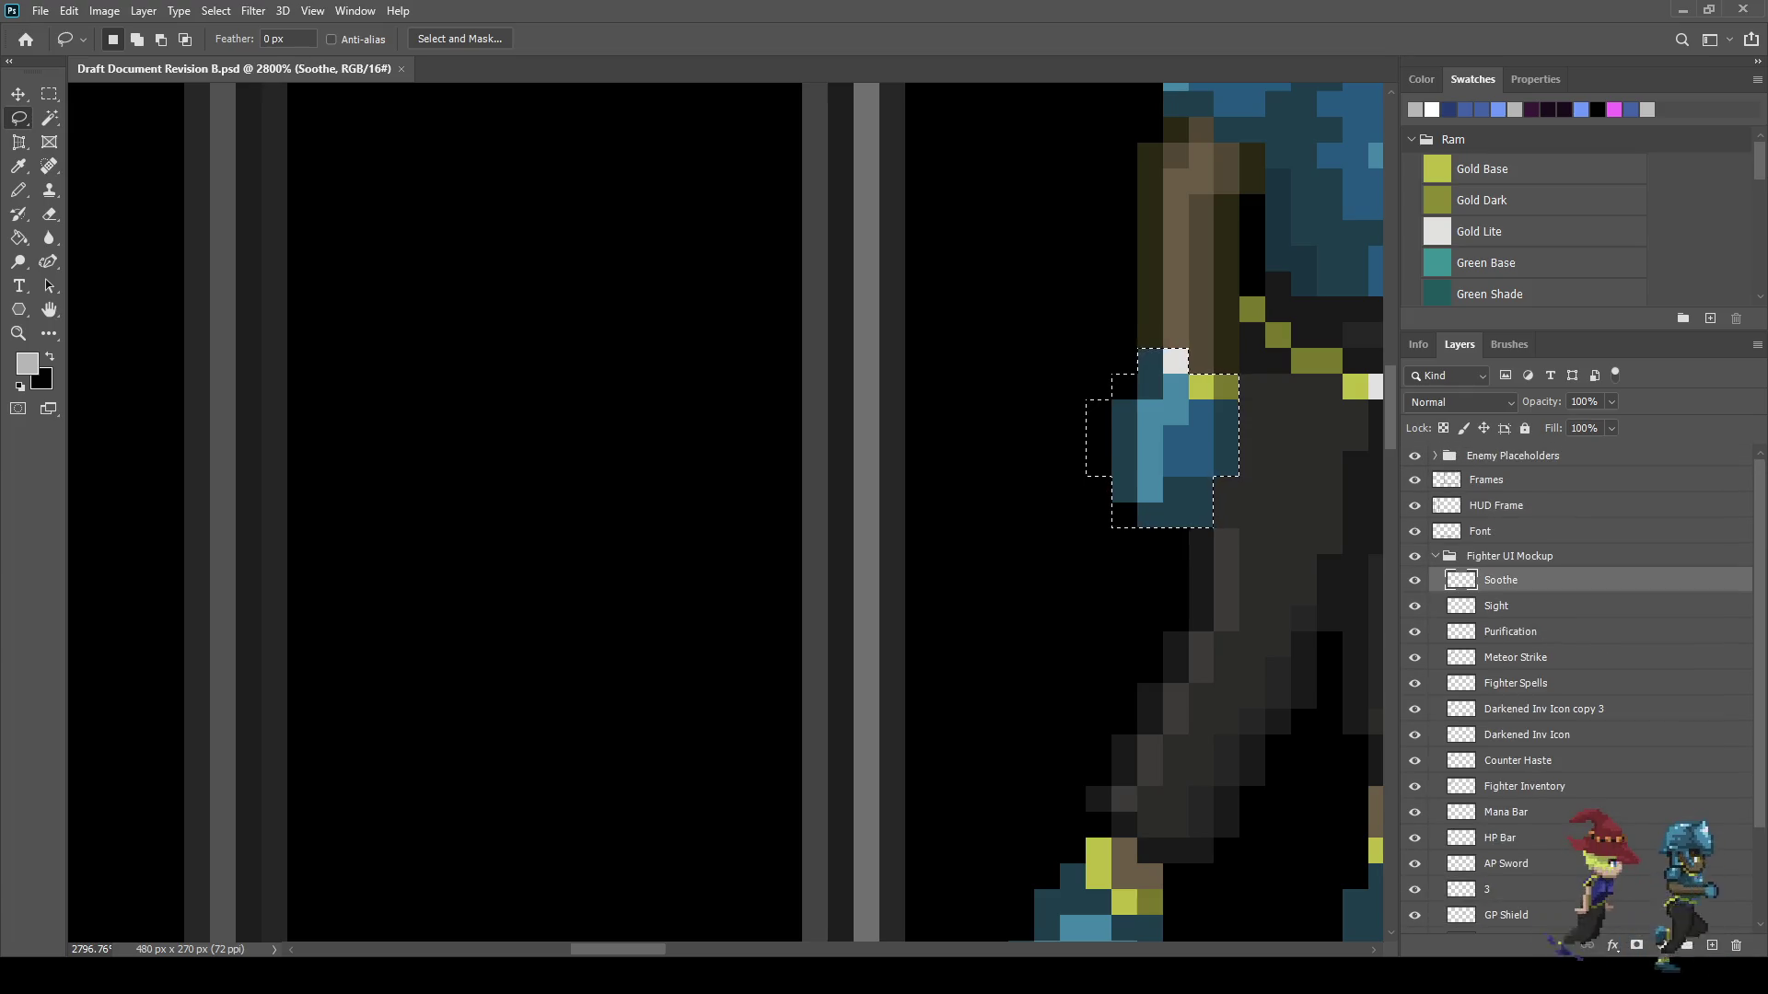
{"action": "key", "text": "ctrl+d"}
{"action": "scroll", "coordinate": [743, 460], "scroll_direction": "down", "scroll_amount": 3}
{"action": "scroll", "coordinate": [442, 414], "scroll_direction": "down", "scroll_amount": 8}
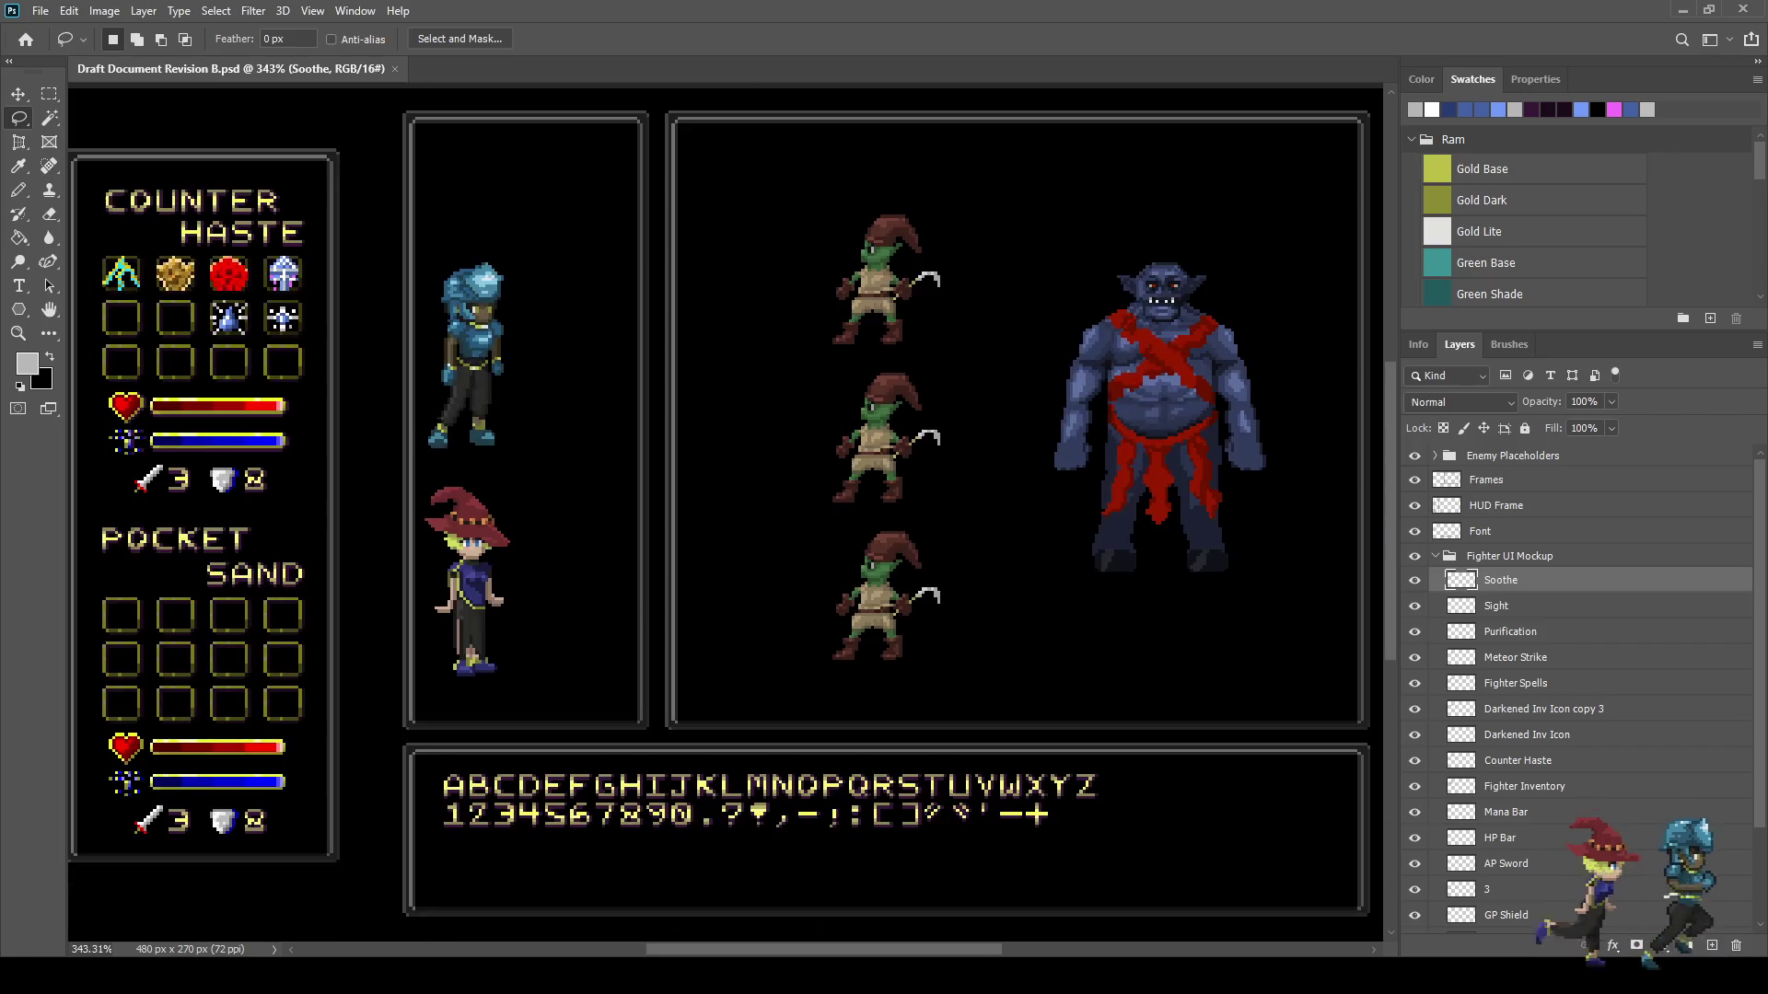
{"action": "scroll", "coordinate": [148, 356], "scroll_direction": "up", "scroll_amount": 6}
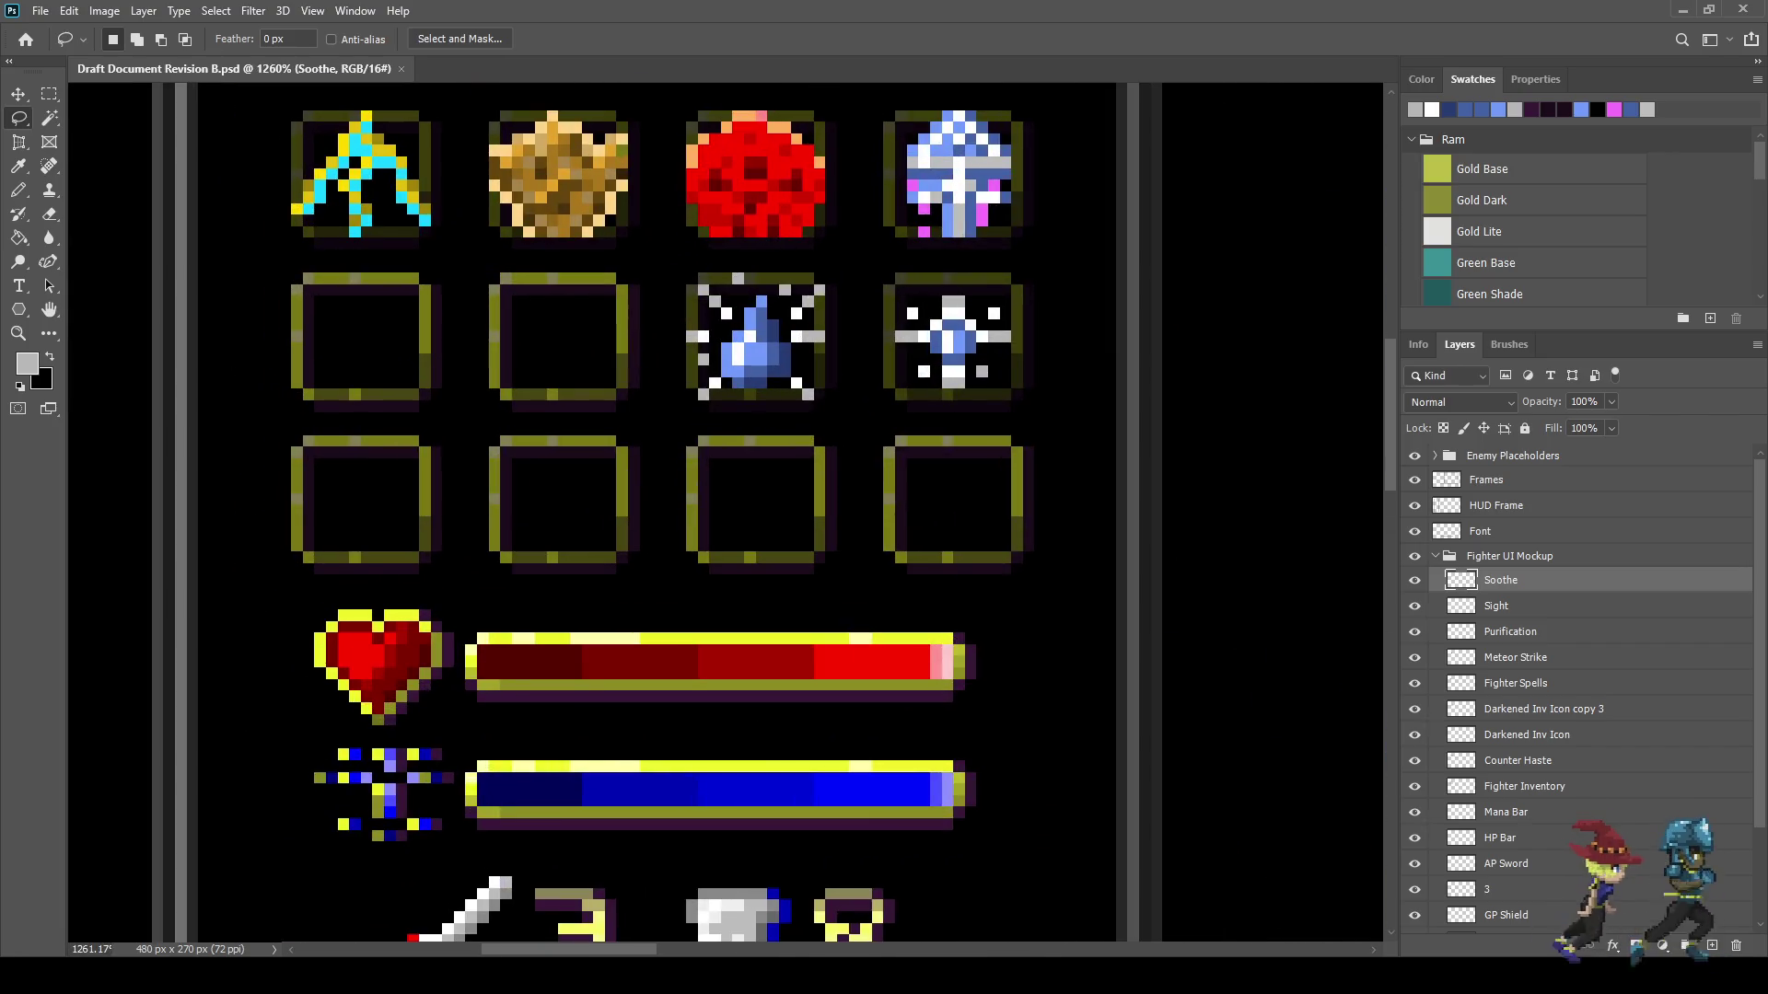
- Paste the glove pixels onto a new layer and rotate them a quarter turn
{"action": "key", "text": "ctrl+shift+alt+n"}
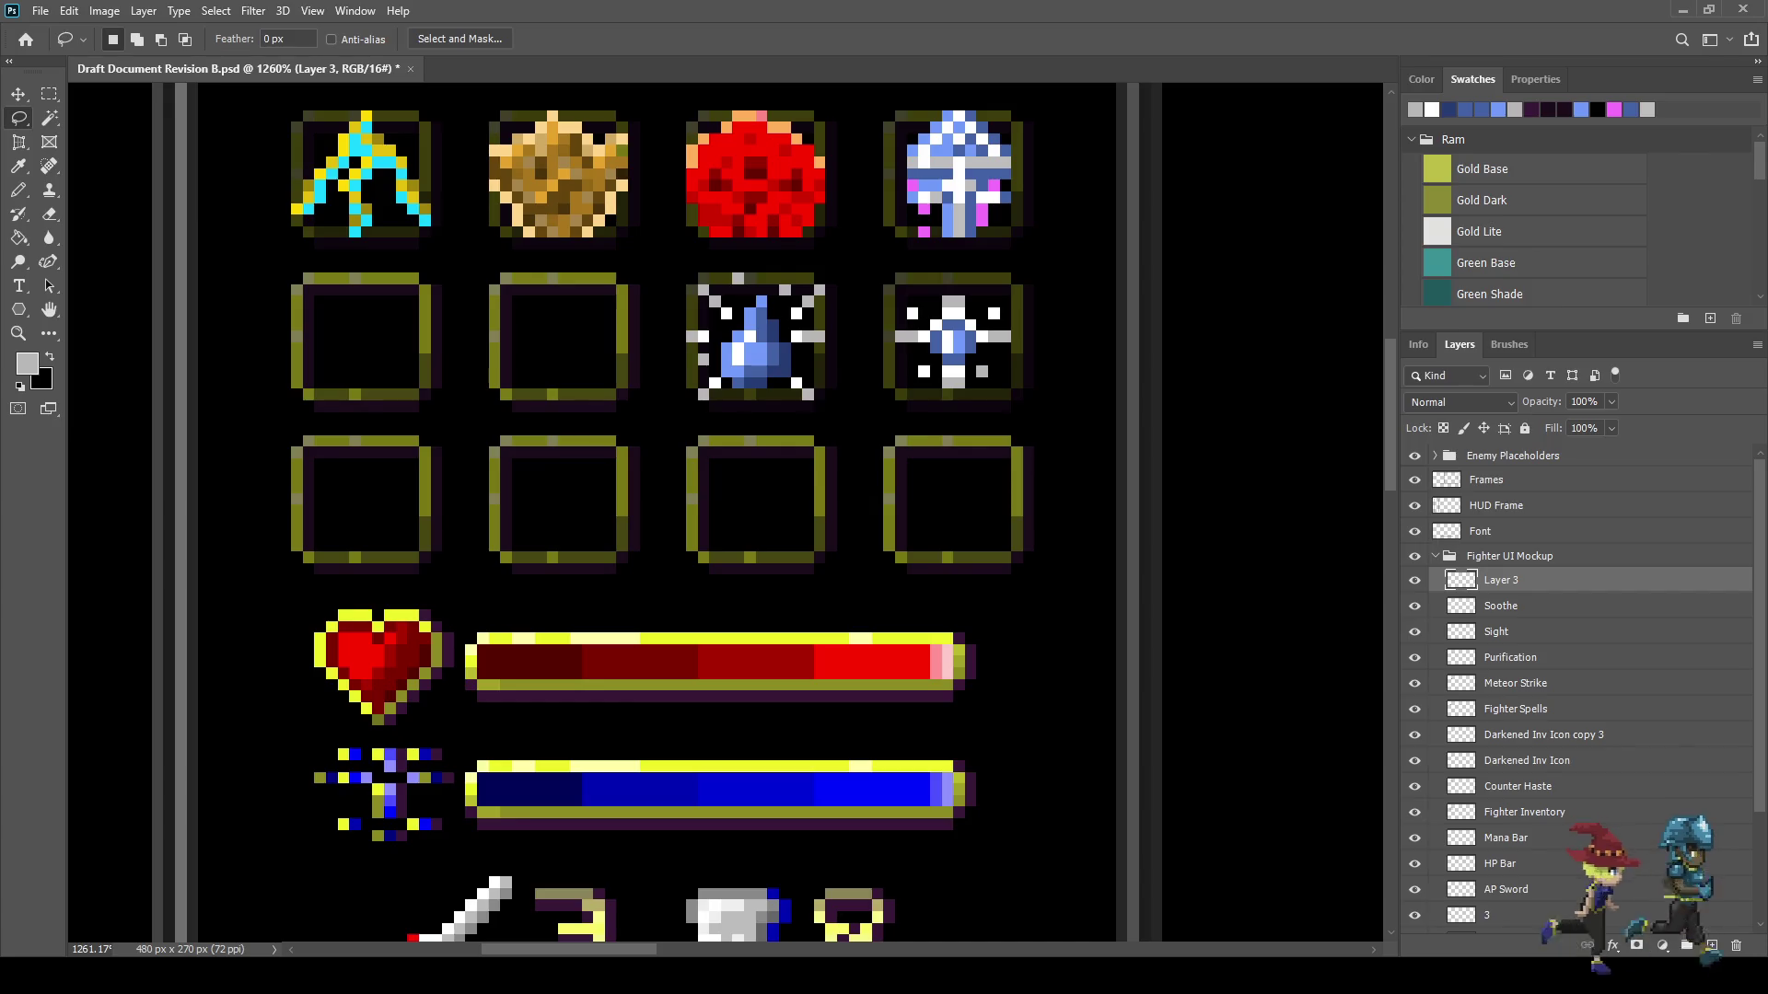
{"action": "scroll", "coordinate": [442, 330], "scroll_direction": "up", "scroll_amount": 1}
{"action": "key", "text": "ctrl+v"}
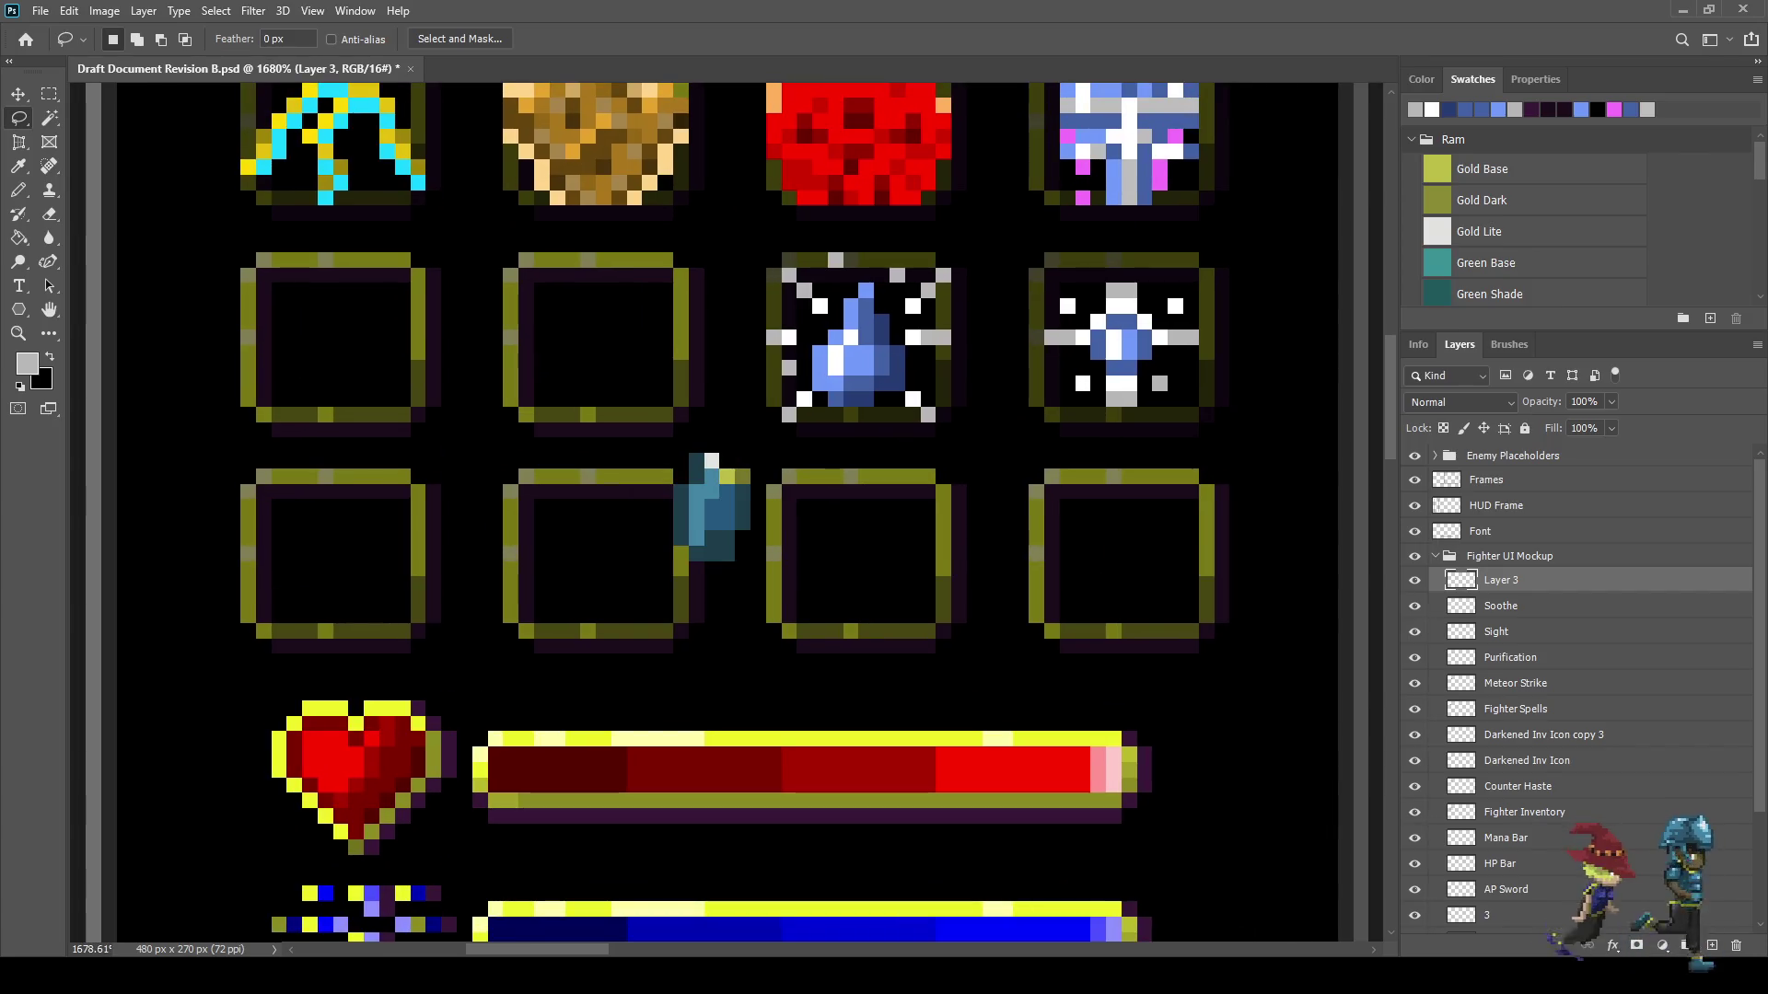
{"action": "key", "text": "ctrl+t"}
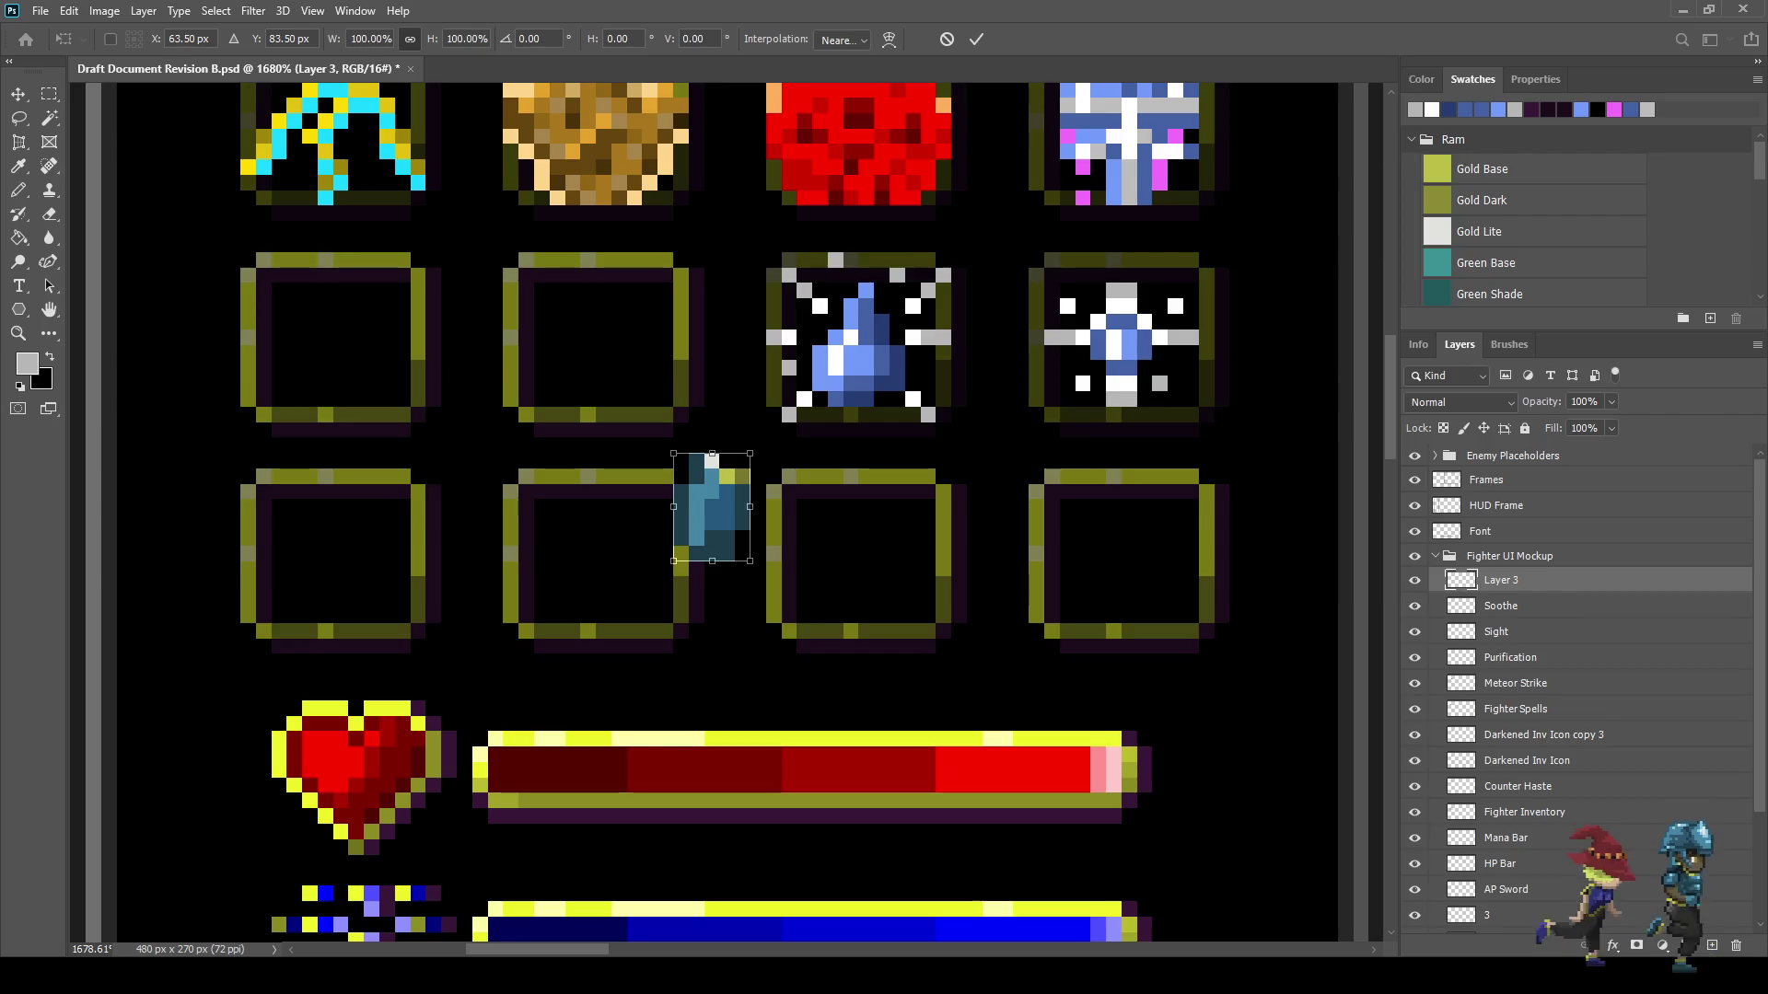
{"action": "mouse_move", "coordinate": [764, 442]}
{"action": "left_mouse_down"}
{"action": "mouse_move", "coordinate": [795, 498]}
{"action": "mouse_move", "coordinate": [775, 559]}
{"action": "left_mouse_up"}
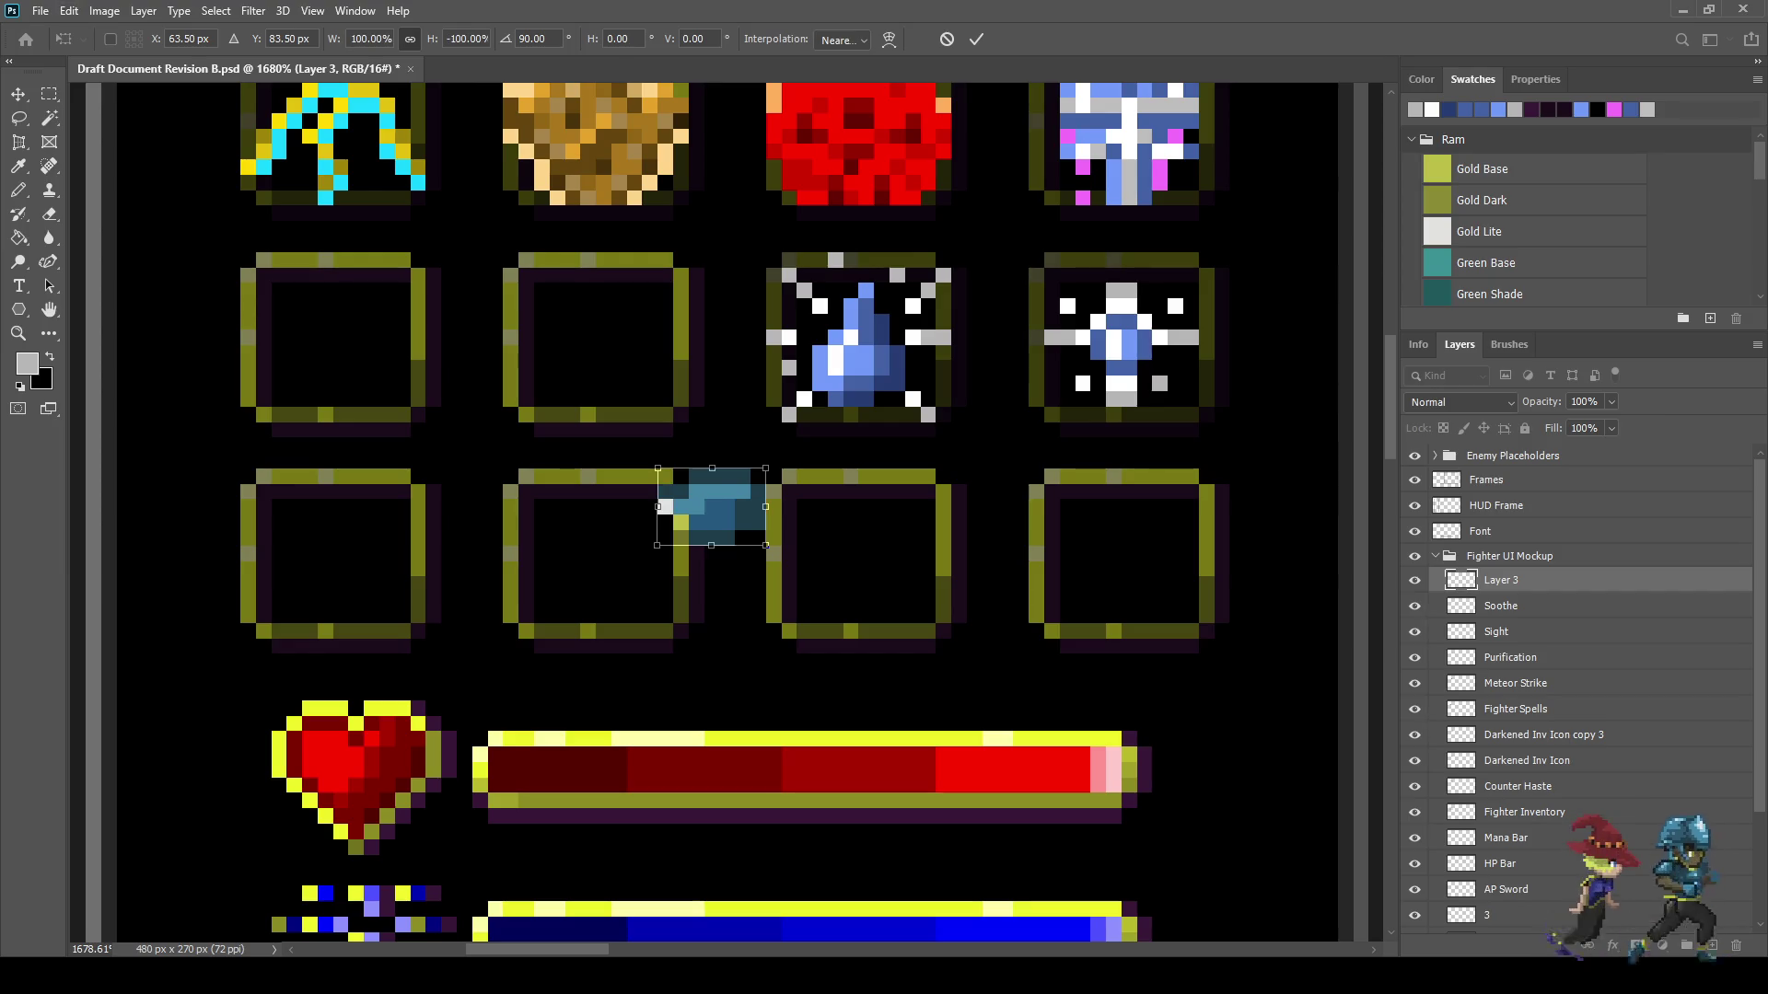
- Nudge the rotated piece into the empty slot left of the water-drop icon
{"action": "key", "text": "shift+Up"}
{"action": "key", "text": "shift+Left"}
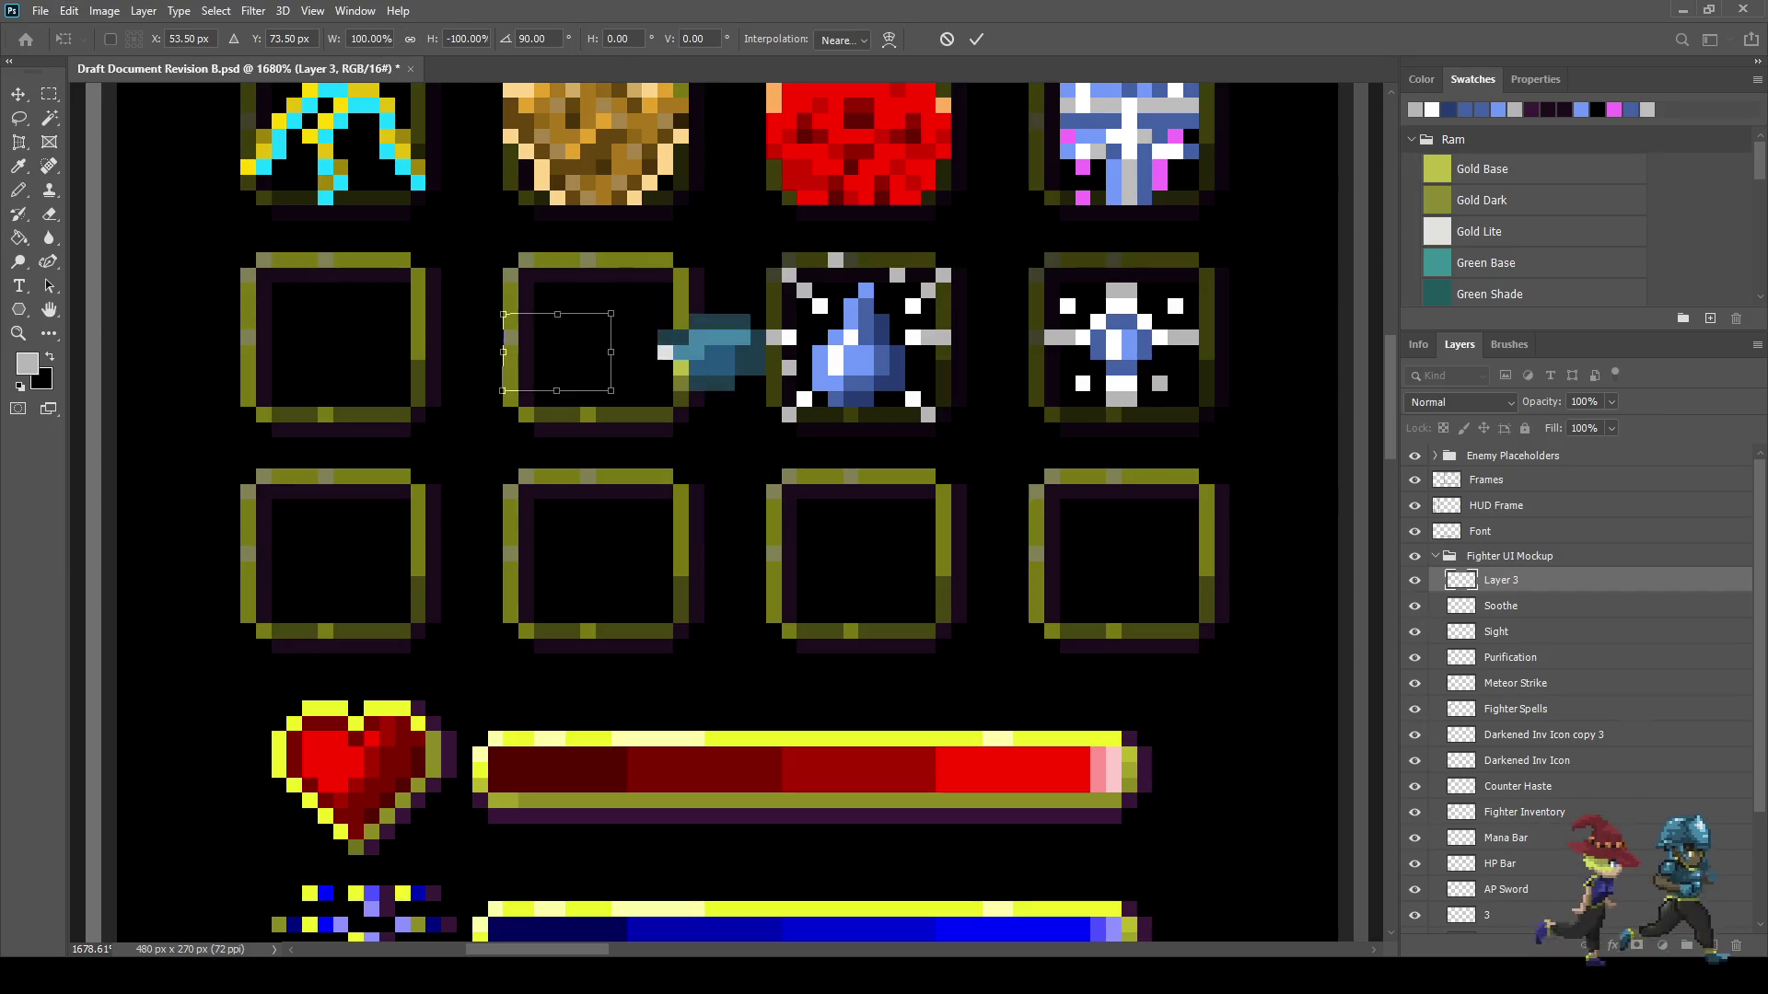
{"action": "key", "text": "Right"}
{"action": "key", "text": "Right"}
{"action": "key", "text": "Up"}
{"action": "key", "text": "Up"}
{"action": "key", "text": "Right"}
{"action": "key", "text": "Right"}
{"action": "key", "text": "Left"}
{"action": "key", "text": "Right"}
{"action": "key", "text": "Right"}
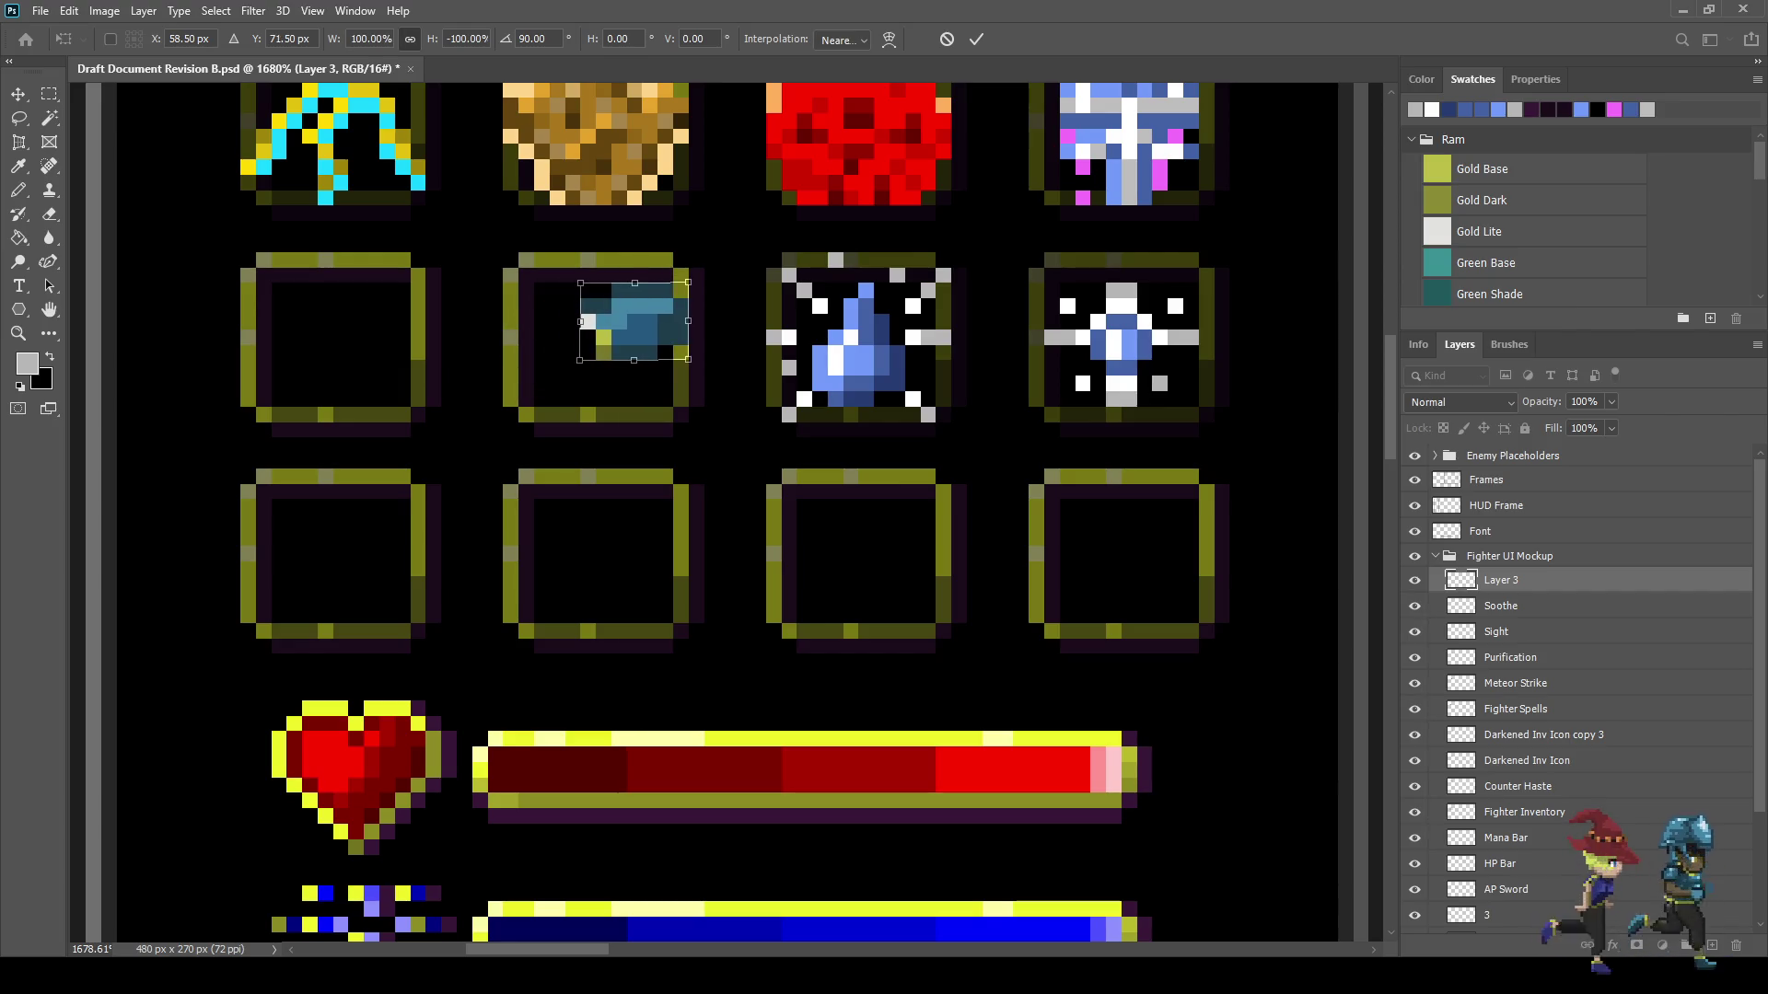
{"action": "key", "text": "Up"}
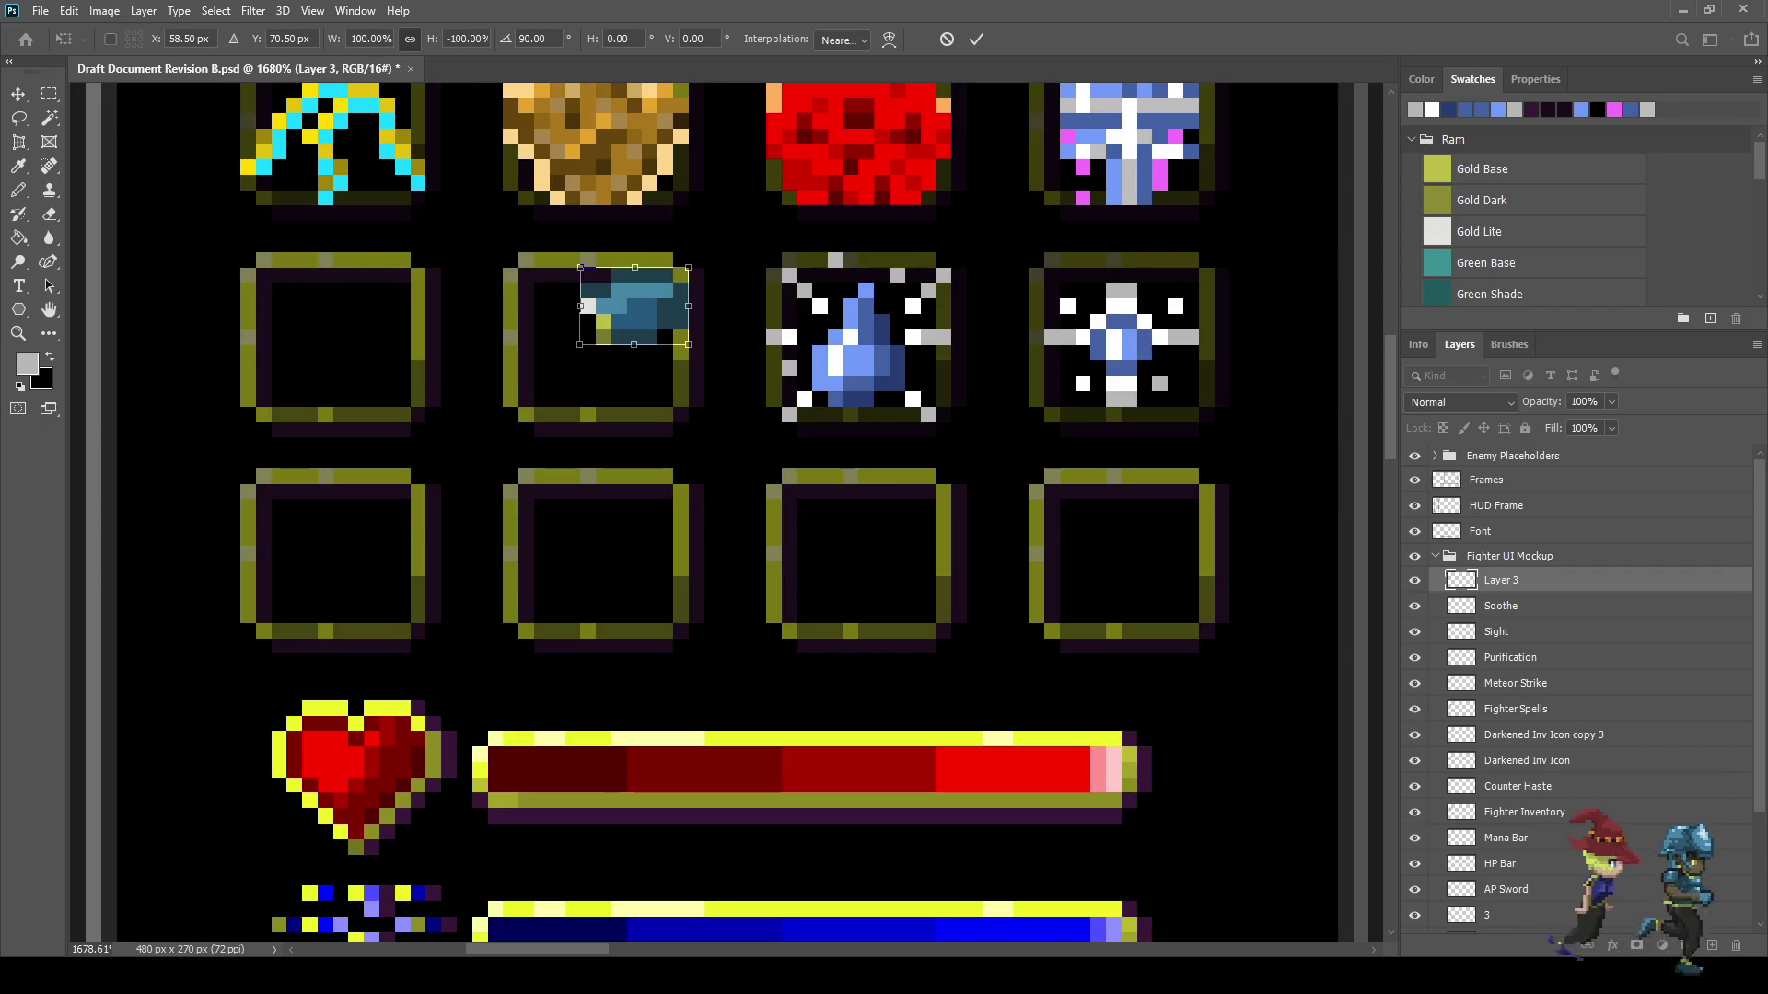
{"action": "key", "text": "Return"}
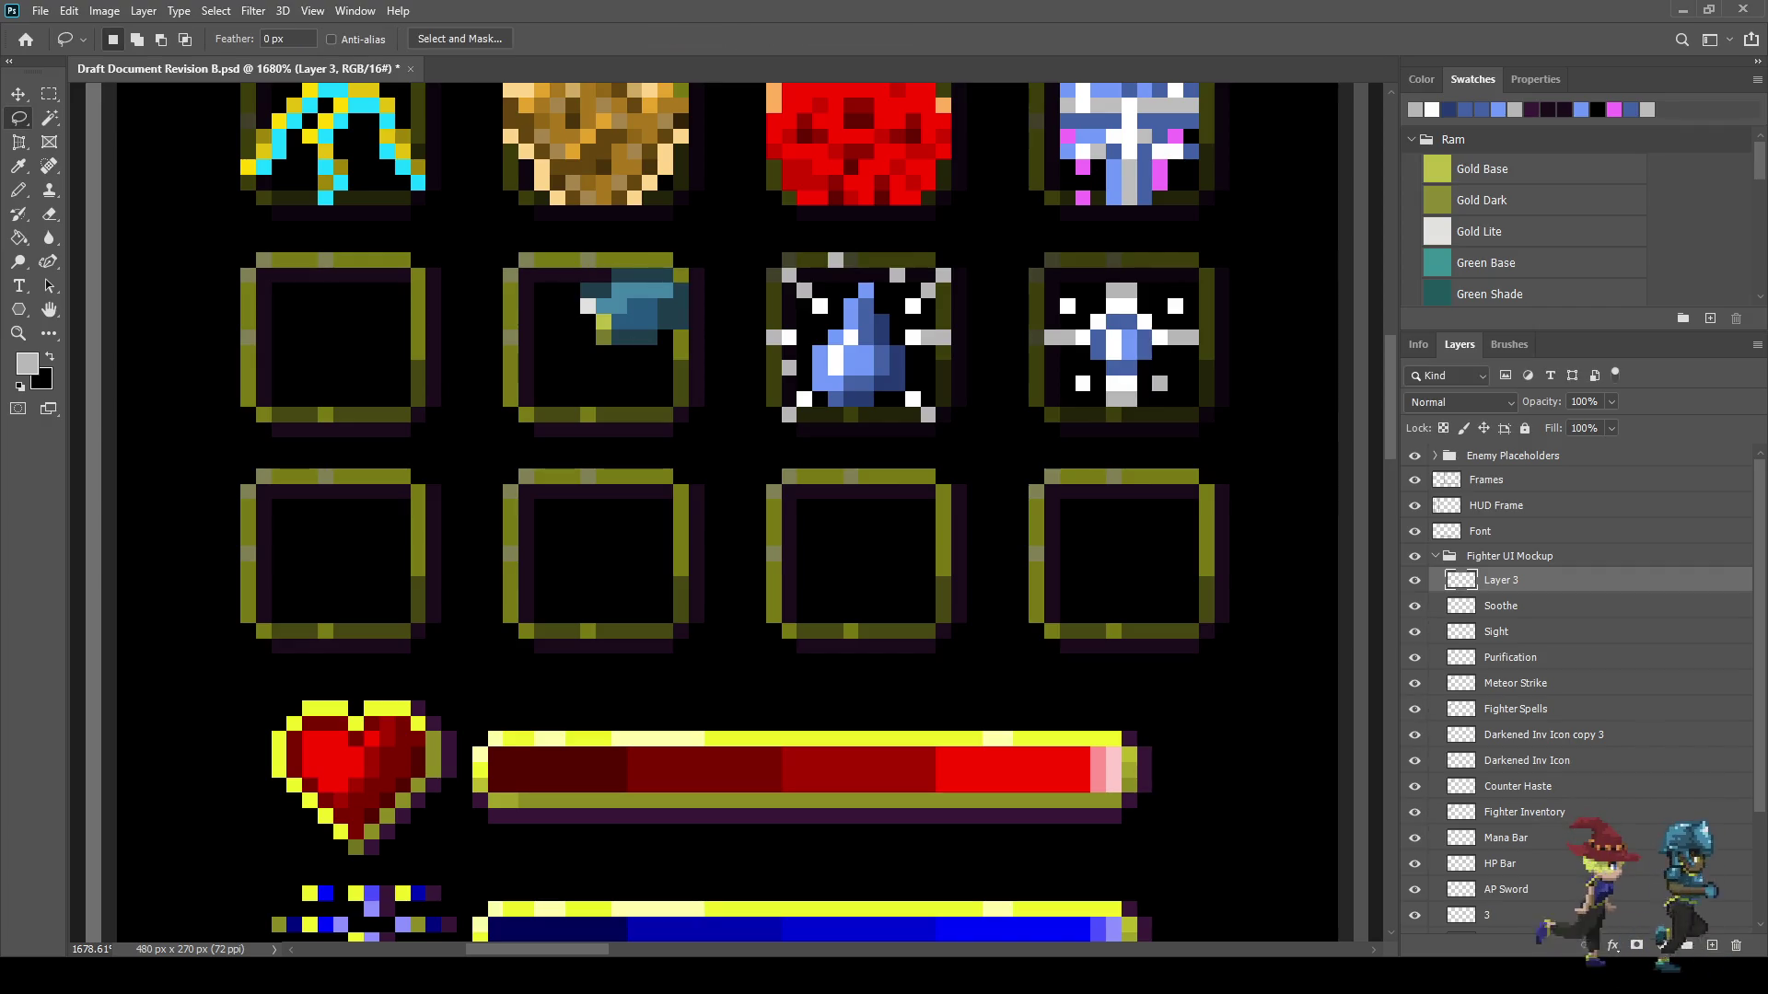
- Duplicate the piece and offset the copy down and left by a pixel
{"action": "key", "text": "ctrl+j"}
{"action": "key", "text": "ctrl+t"}
{"action": "key", "text": "Left"}
{"action": "key", "text": "Left"}
{"action": "key", "text": "Left"}
{"action": "key", "text": "Down"}
{"action": "key", "text": "Down"}
{"action": "key", "text": "Down"}
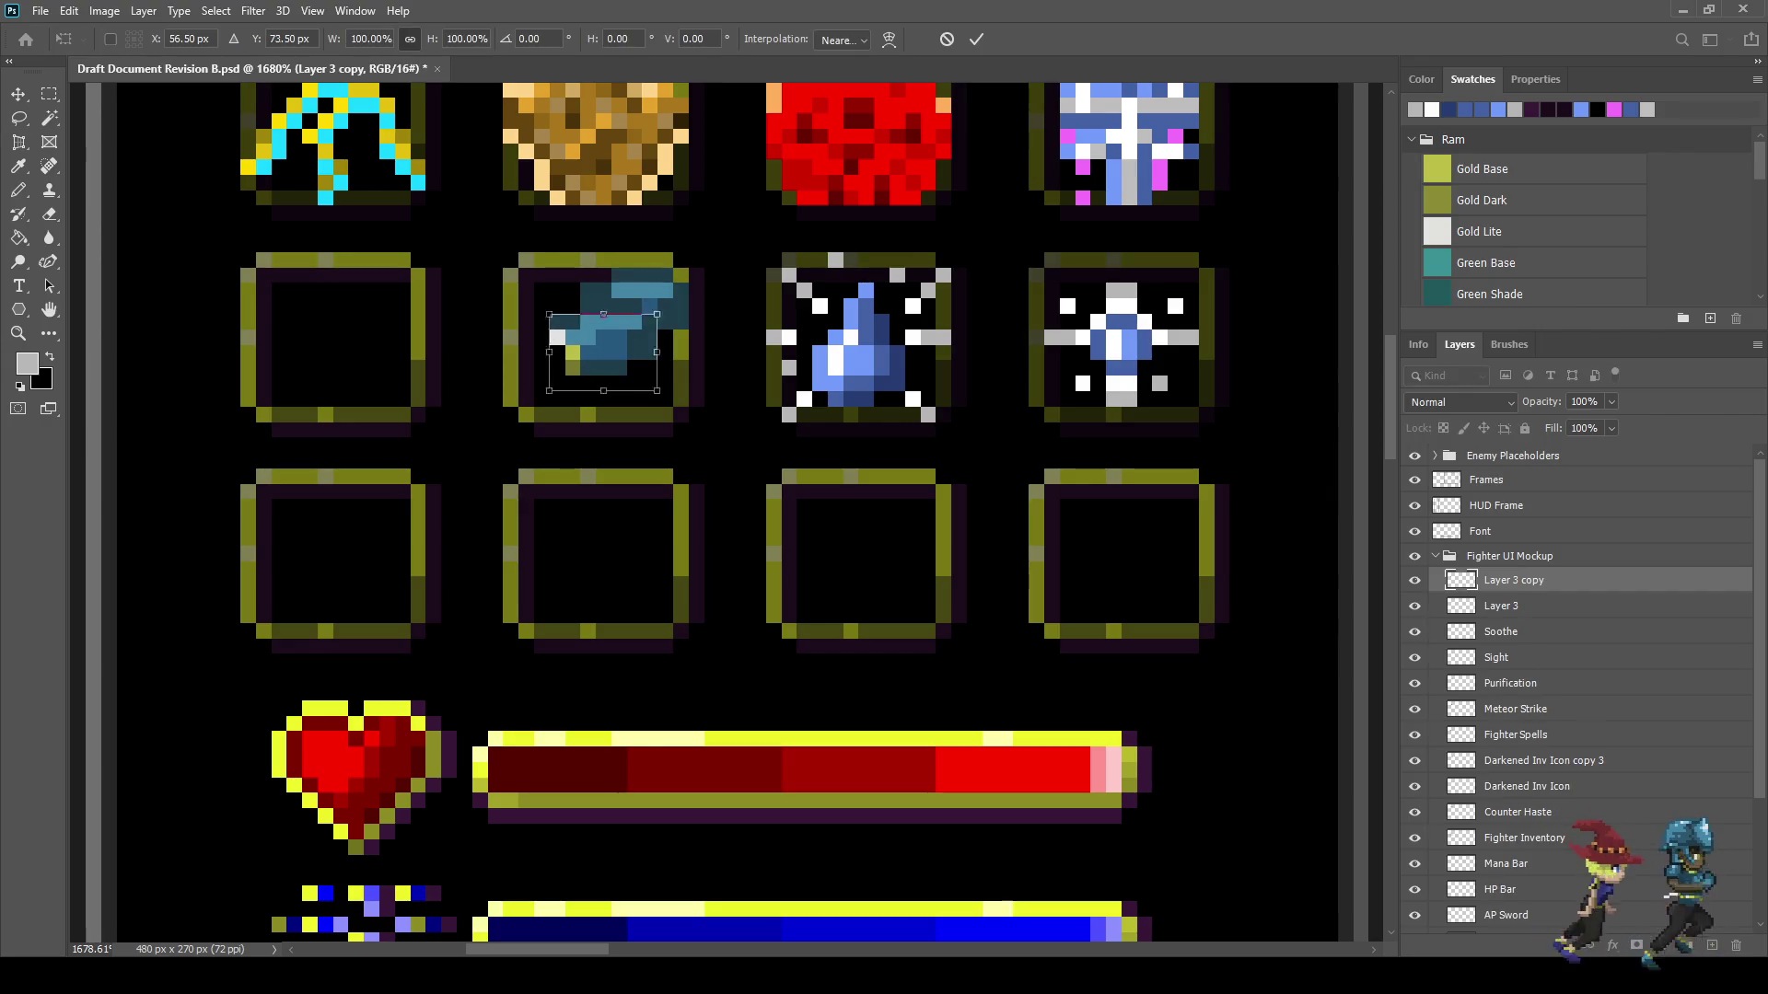
{"action": "key", "text": "Left"}
{"action": "key", "text": "Down"}
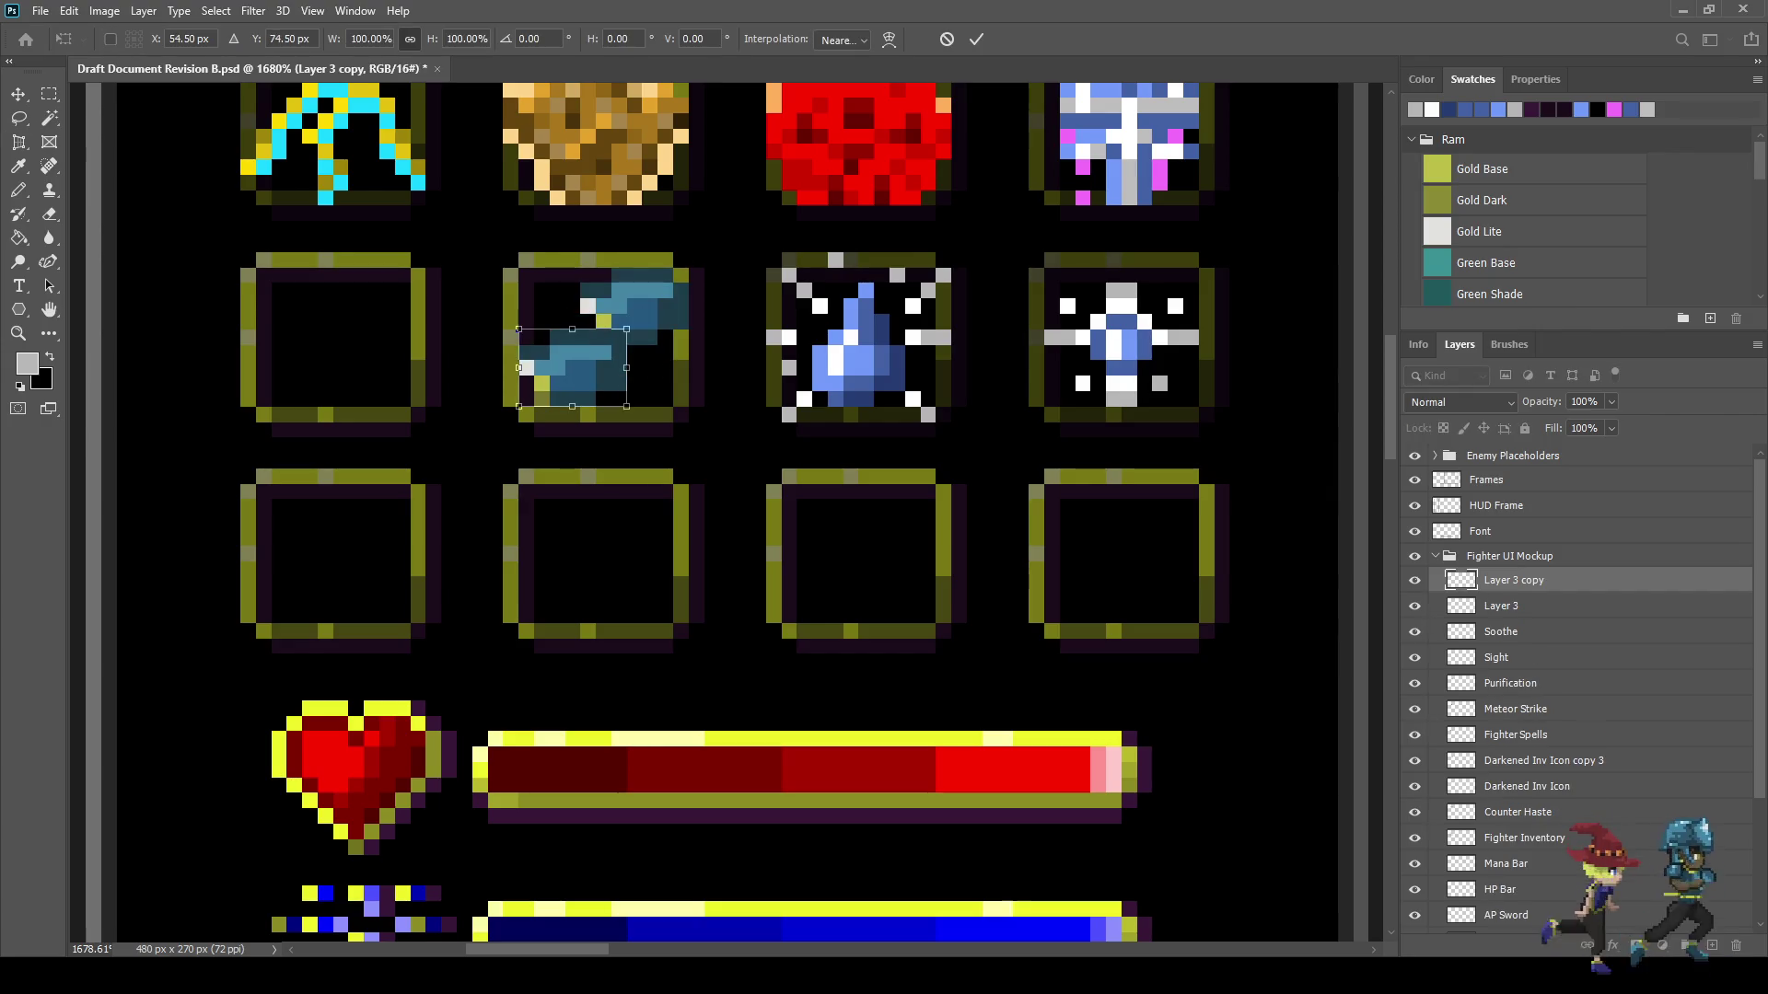
{"action": "key", "text": "Return"}
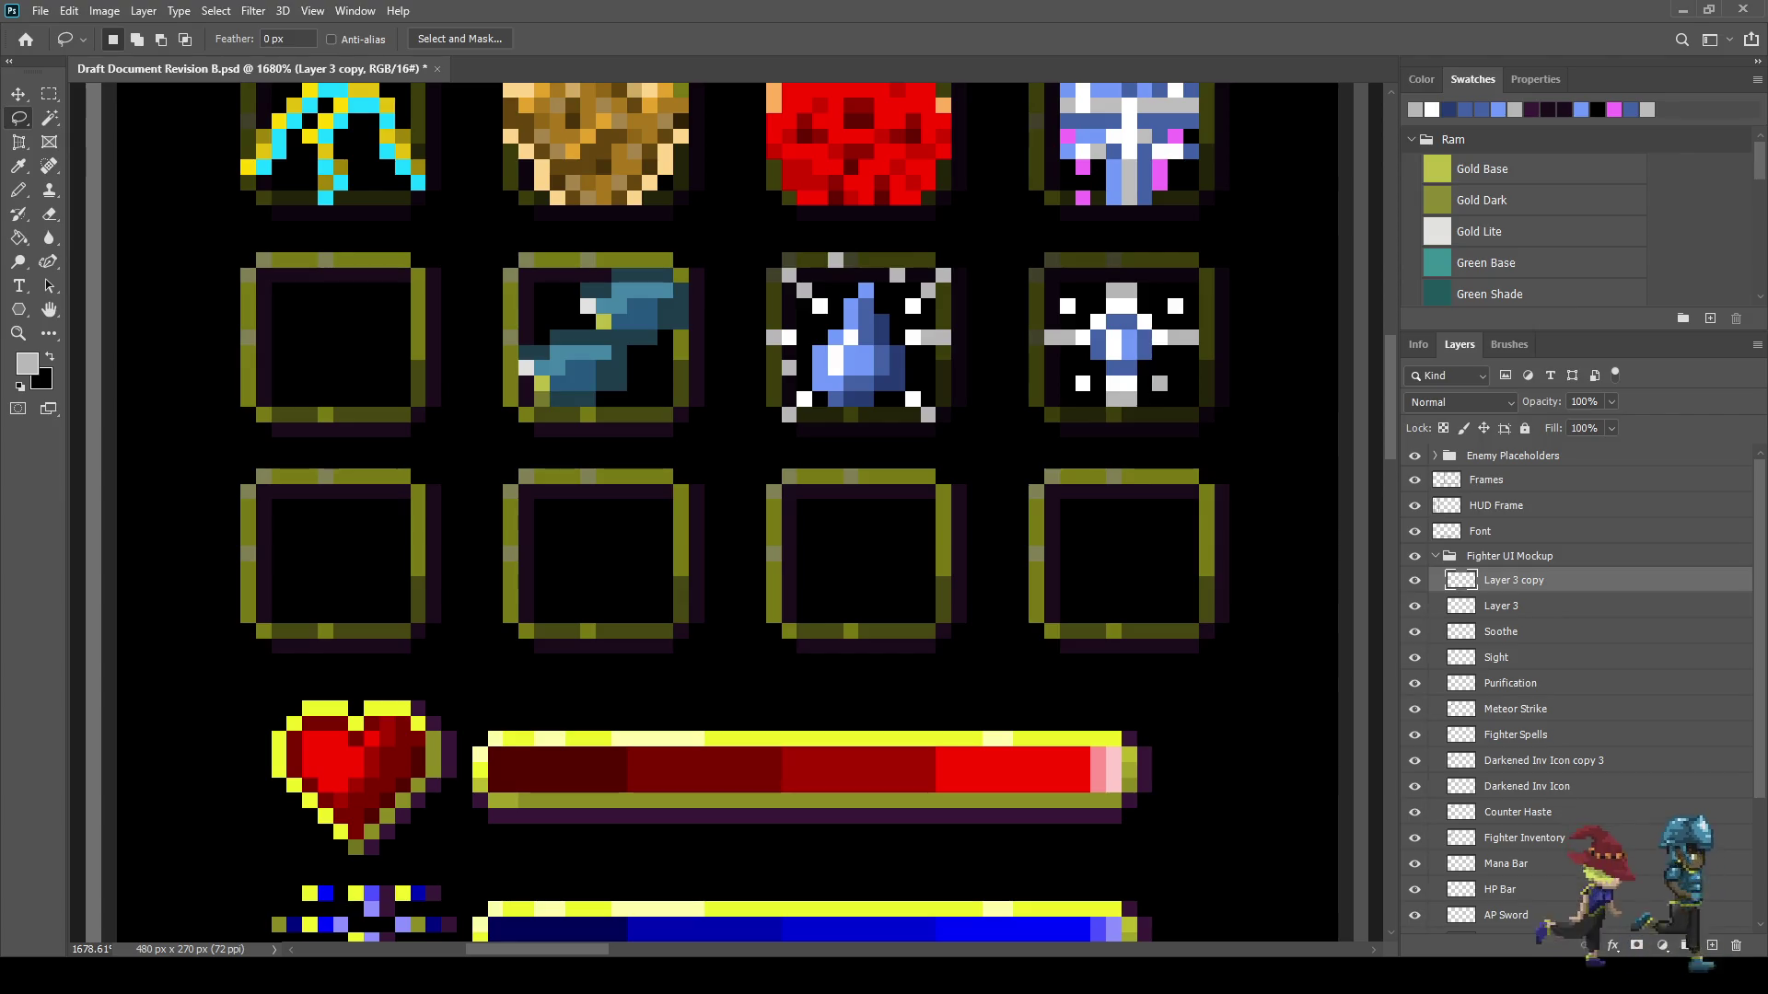
- Dim Layer 3 copy to 50% opacity and move it below Layer 3
{"action": "key", "text": "5"}
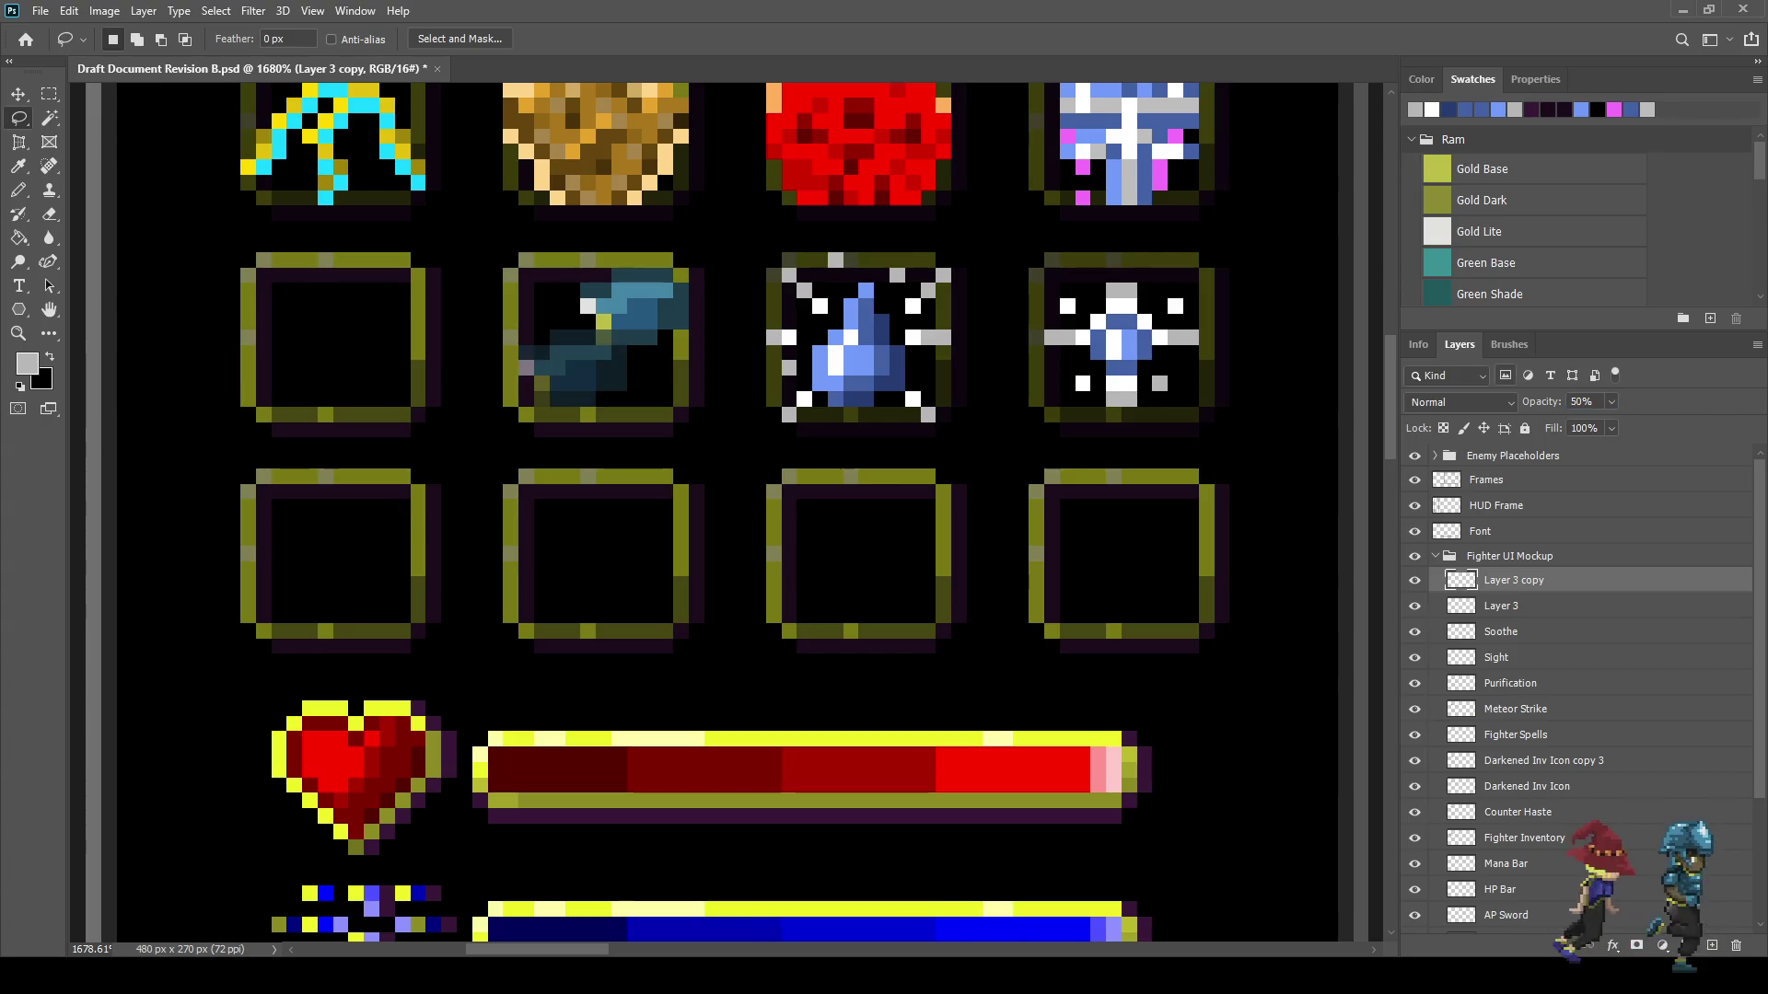
{"action": "scroll", "coordinate": [683, 442], "scroll_direction": "down", "scroll_amount": 5}
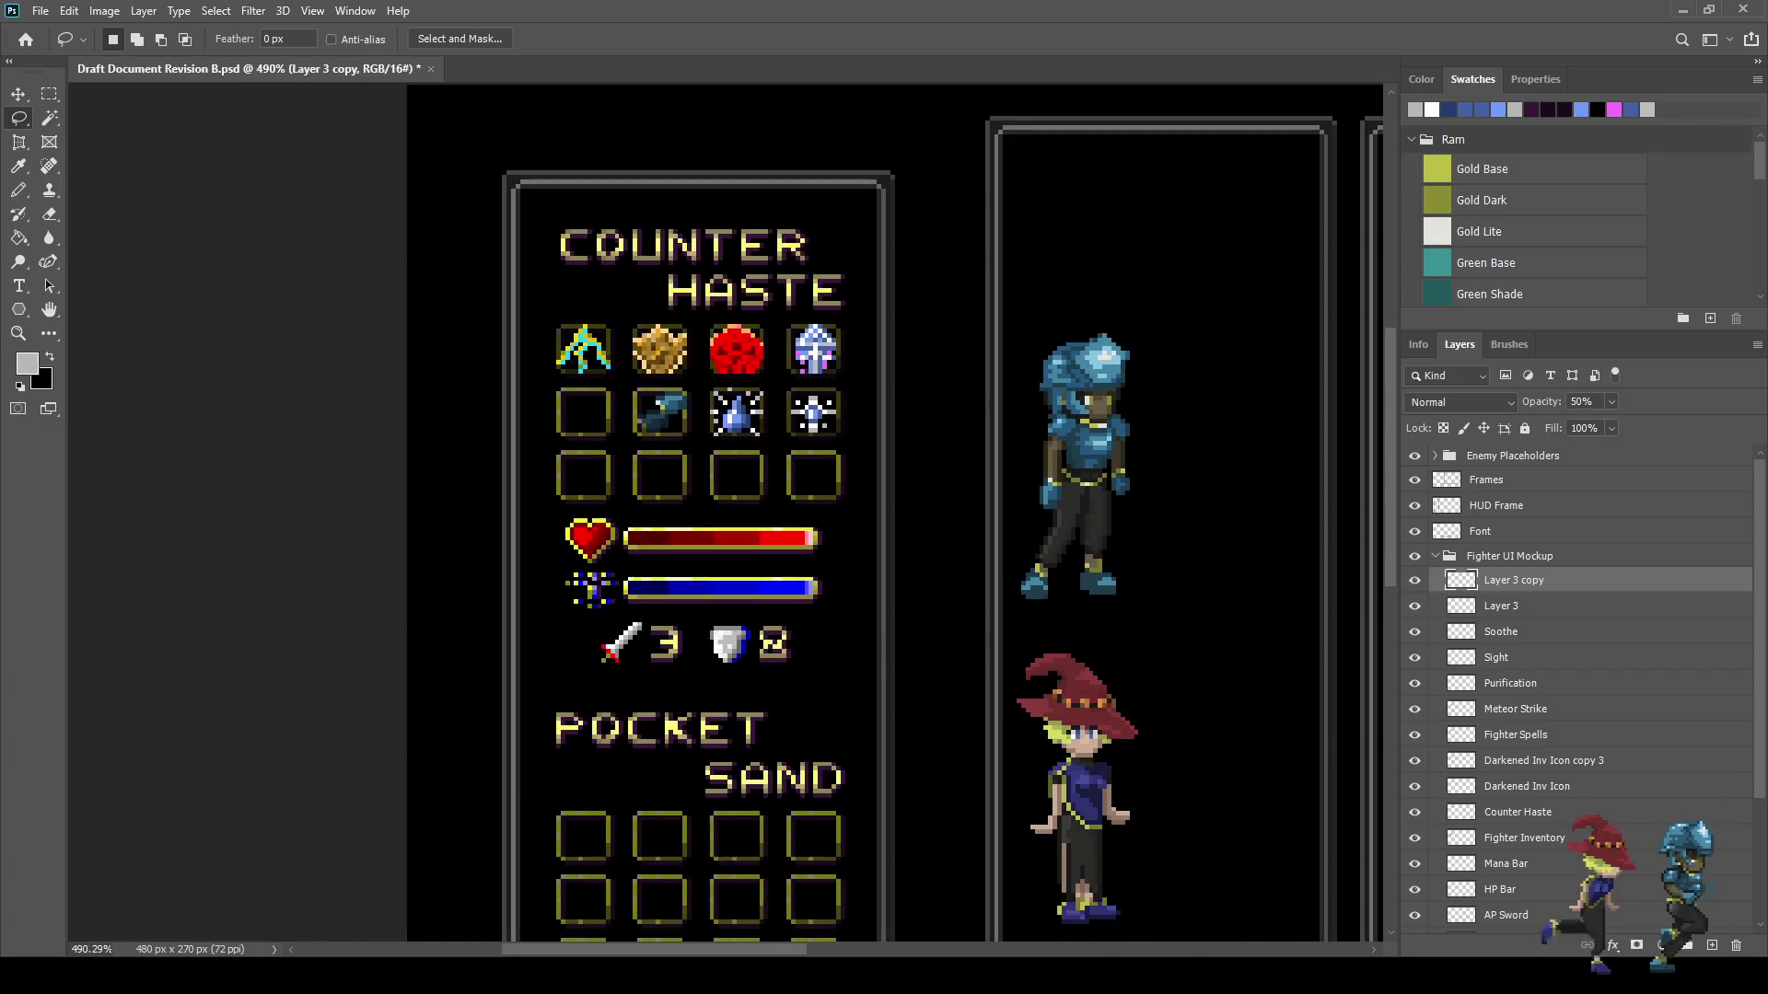
{"action": "scroll", "coordinate": [642, 394], "scroll_direction": "up", "scroll_amount": 5}
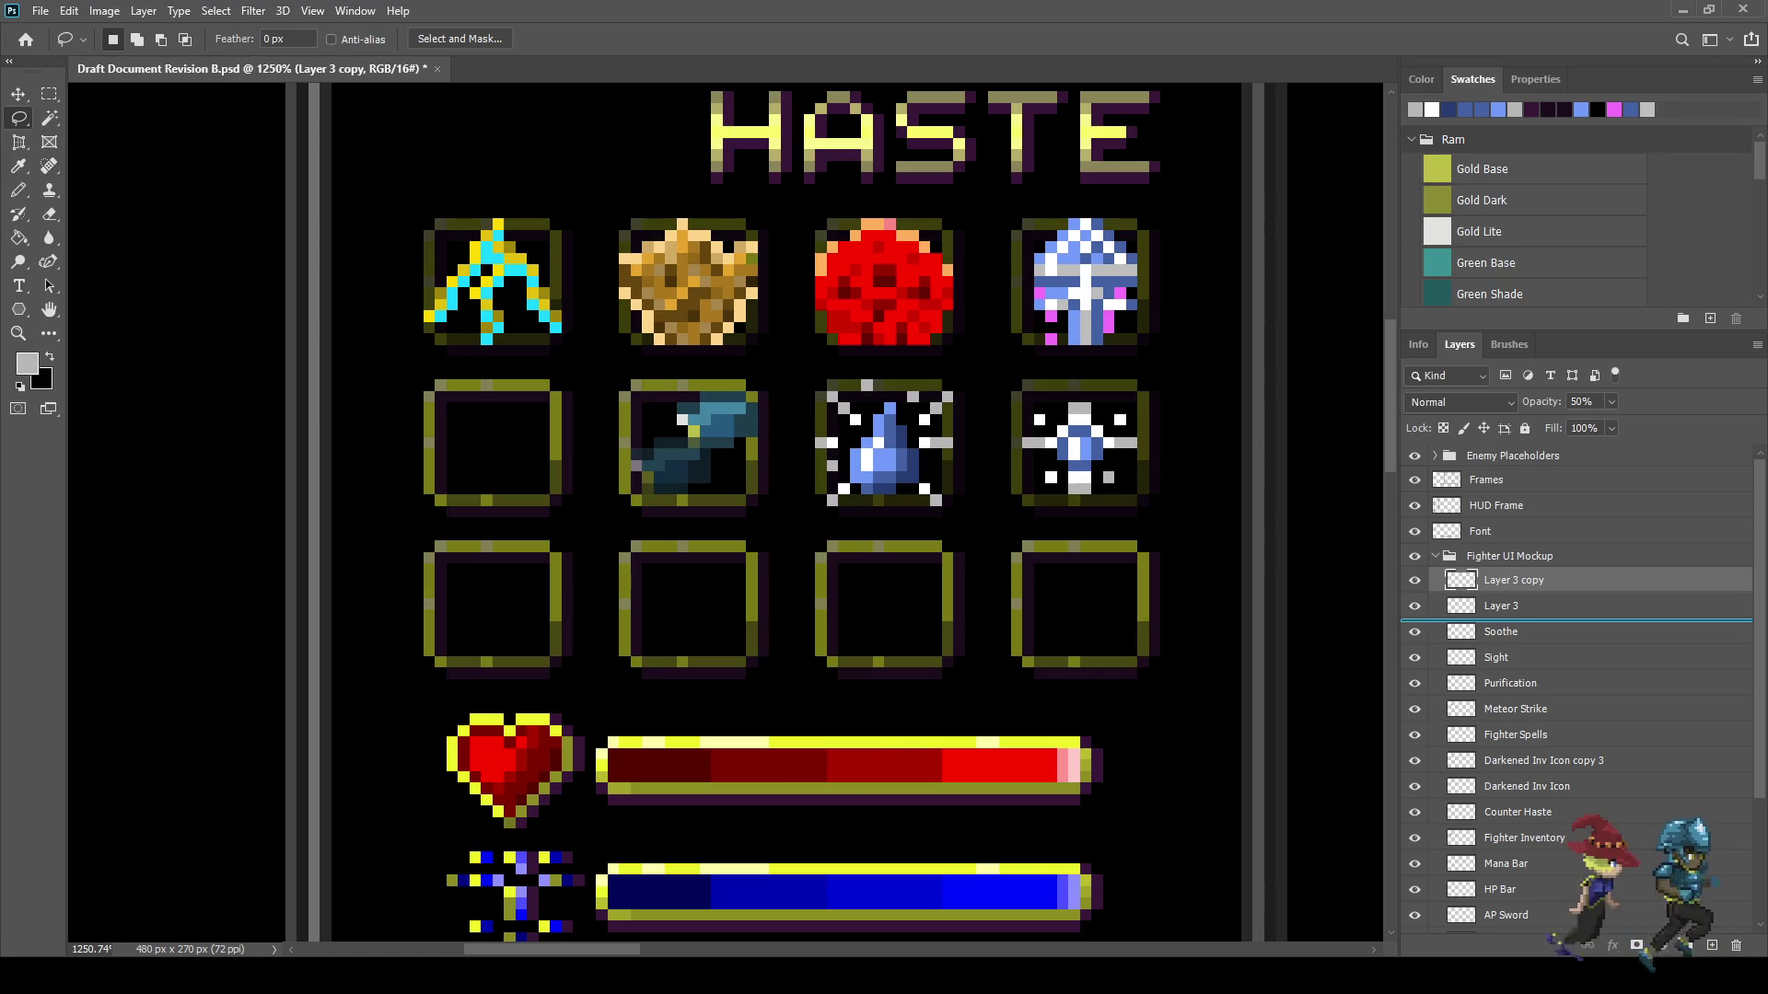
{"action": "left_click_drag", "start_coordinate": [1510, 616], "coordinate": [1510, 621]}
{"action": "scroll", "coordinate": [936, 534], "scroll_direction": "down", "scroll_amount": 2}
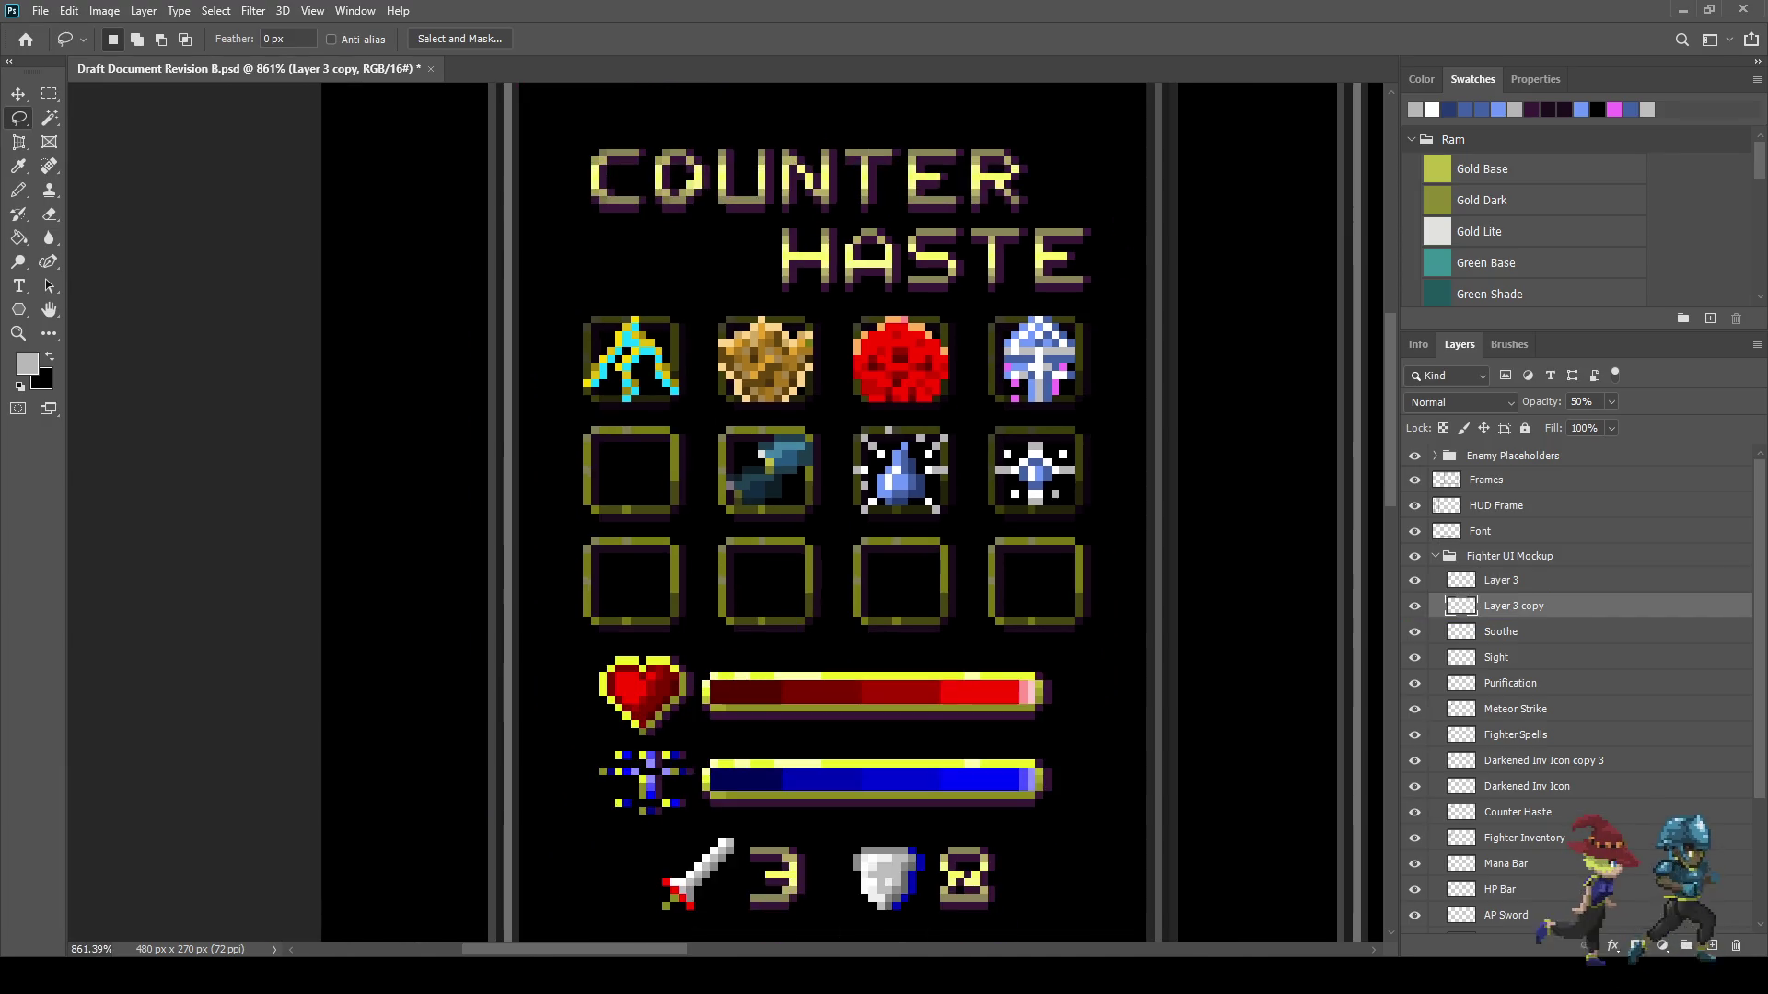
{"action": "scroll", "coordinate": [851, 496], "scroll_direction": "up", "scroll_amount": 1}
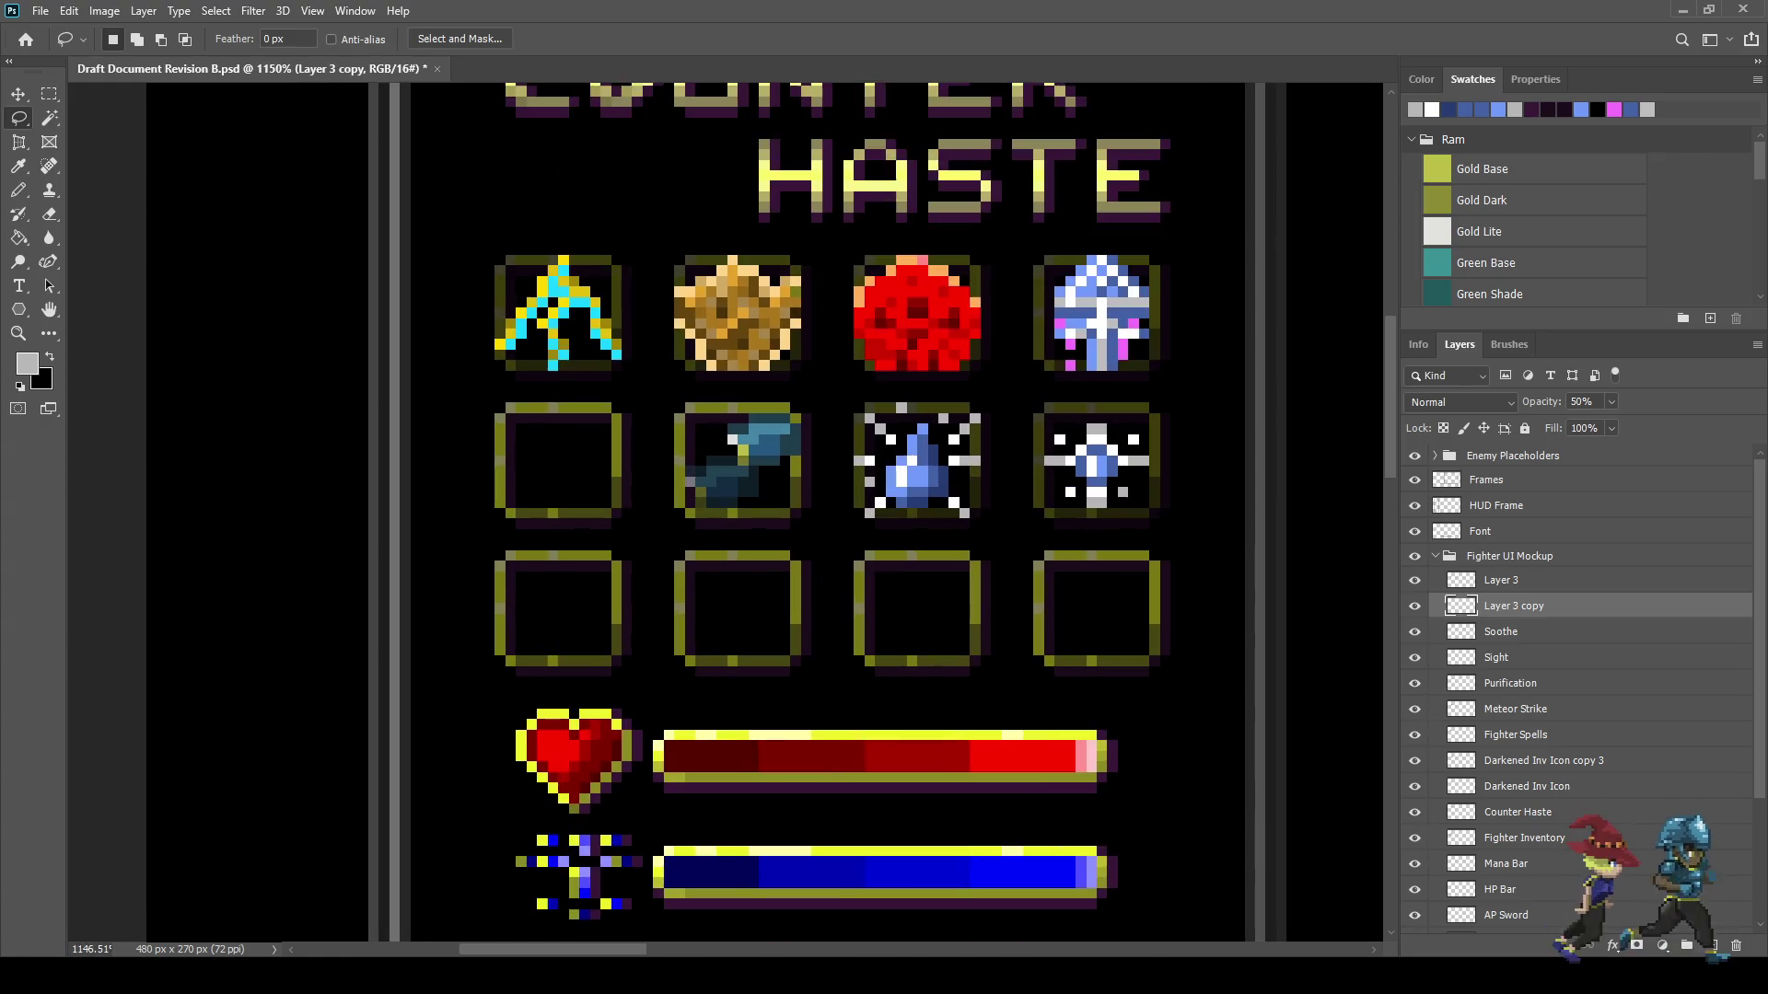
- Try Layer 3 at 50% opacity
{"action": "key", "text": "alt+bracketright"}
{"action": "left_click", "coordinate": [1584, 402]}
{"action": "type", "text": "50"}
{"action": "key", "text": "Return"}
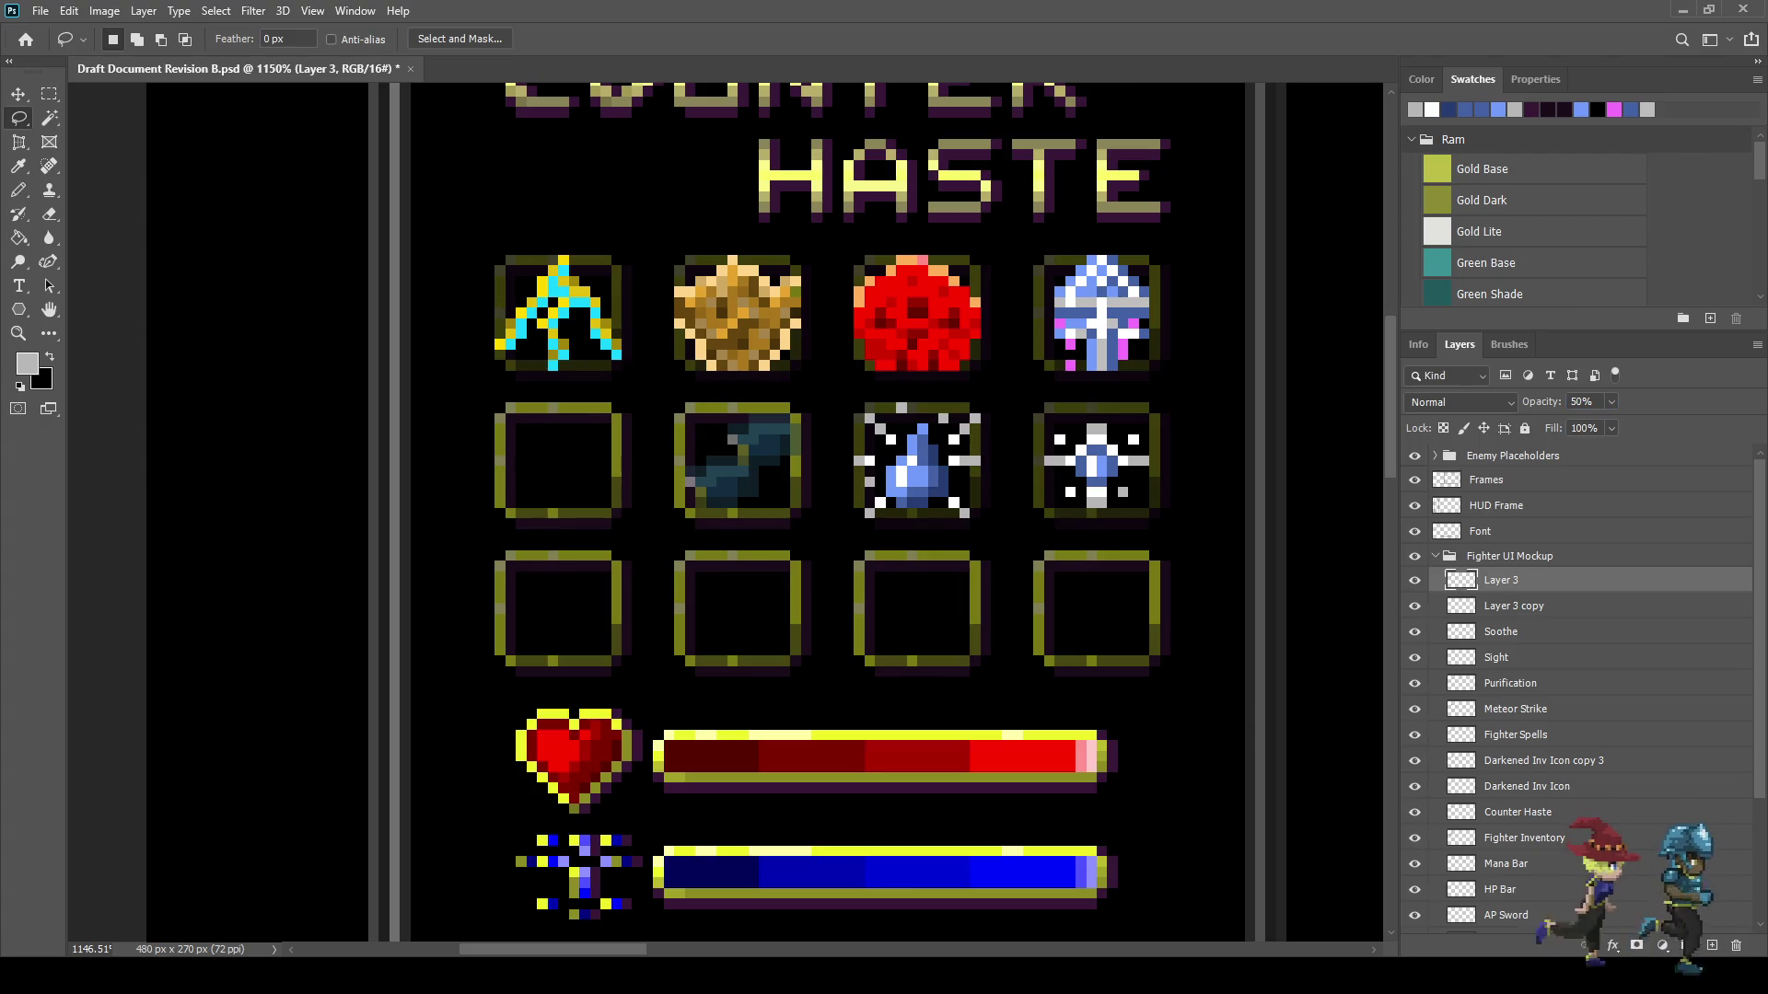
{"action": "key", "text": "ctrl+t"}
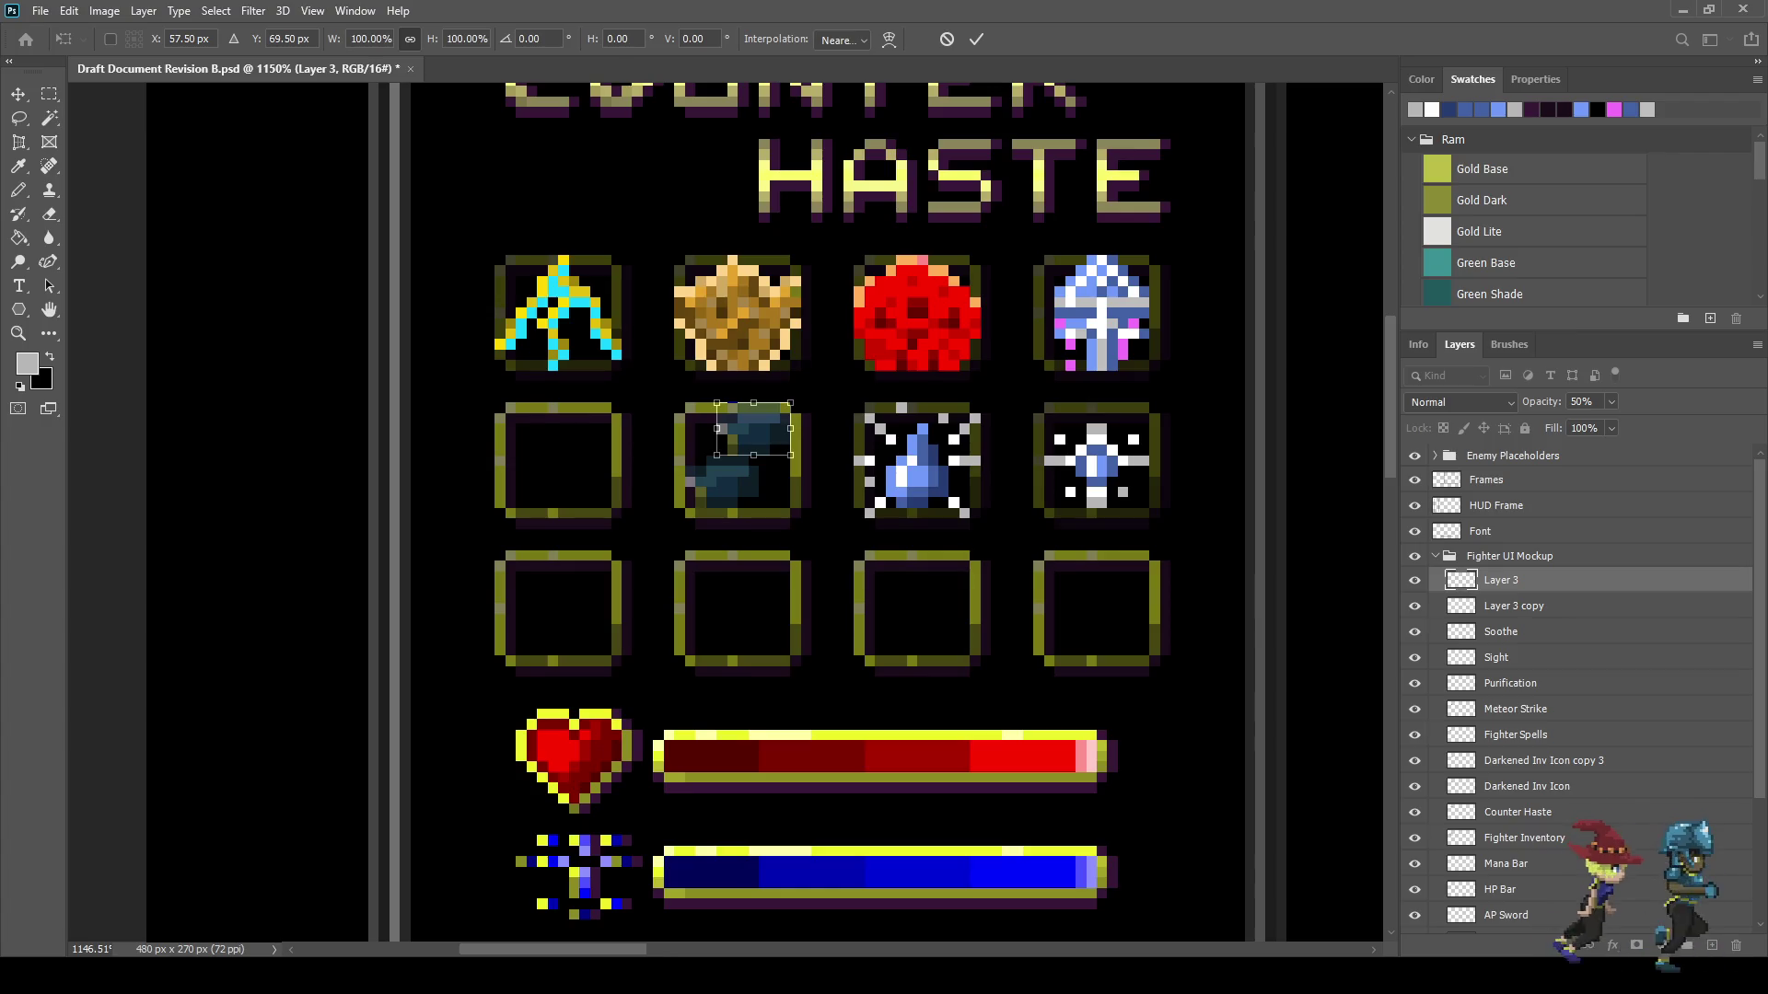
{"action": "key", "text": "Return"}
{"action": "key", "text": "l"}
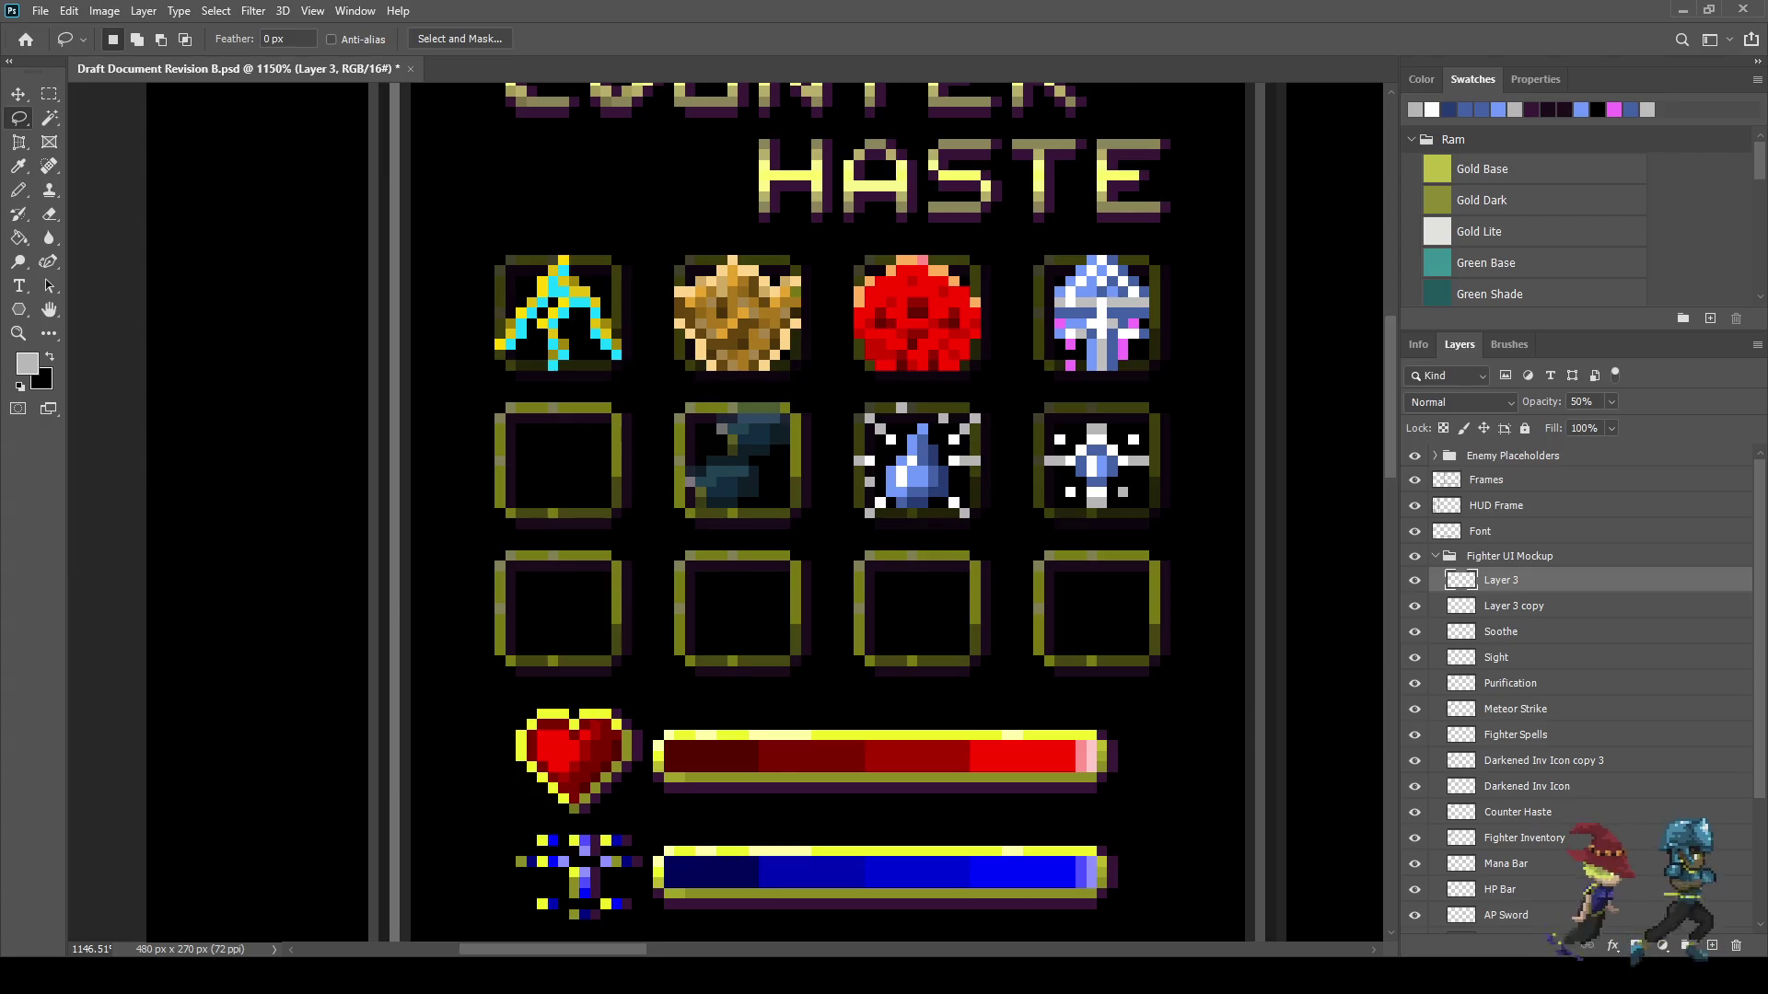
- Set Layer 3 back to 100% opacity
{"action": "left_click", "coordinate": [1582, 401]}
{"action": "type", "text": "100"}
{"action": "key", "text": "Return"}
{"action": "scroll", "coordinate": [713, 461], "scroll_direction": "up", "scroll_amount": 7}
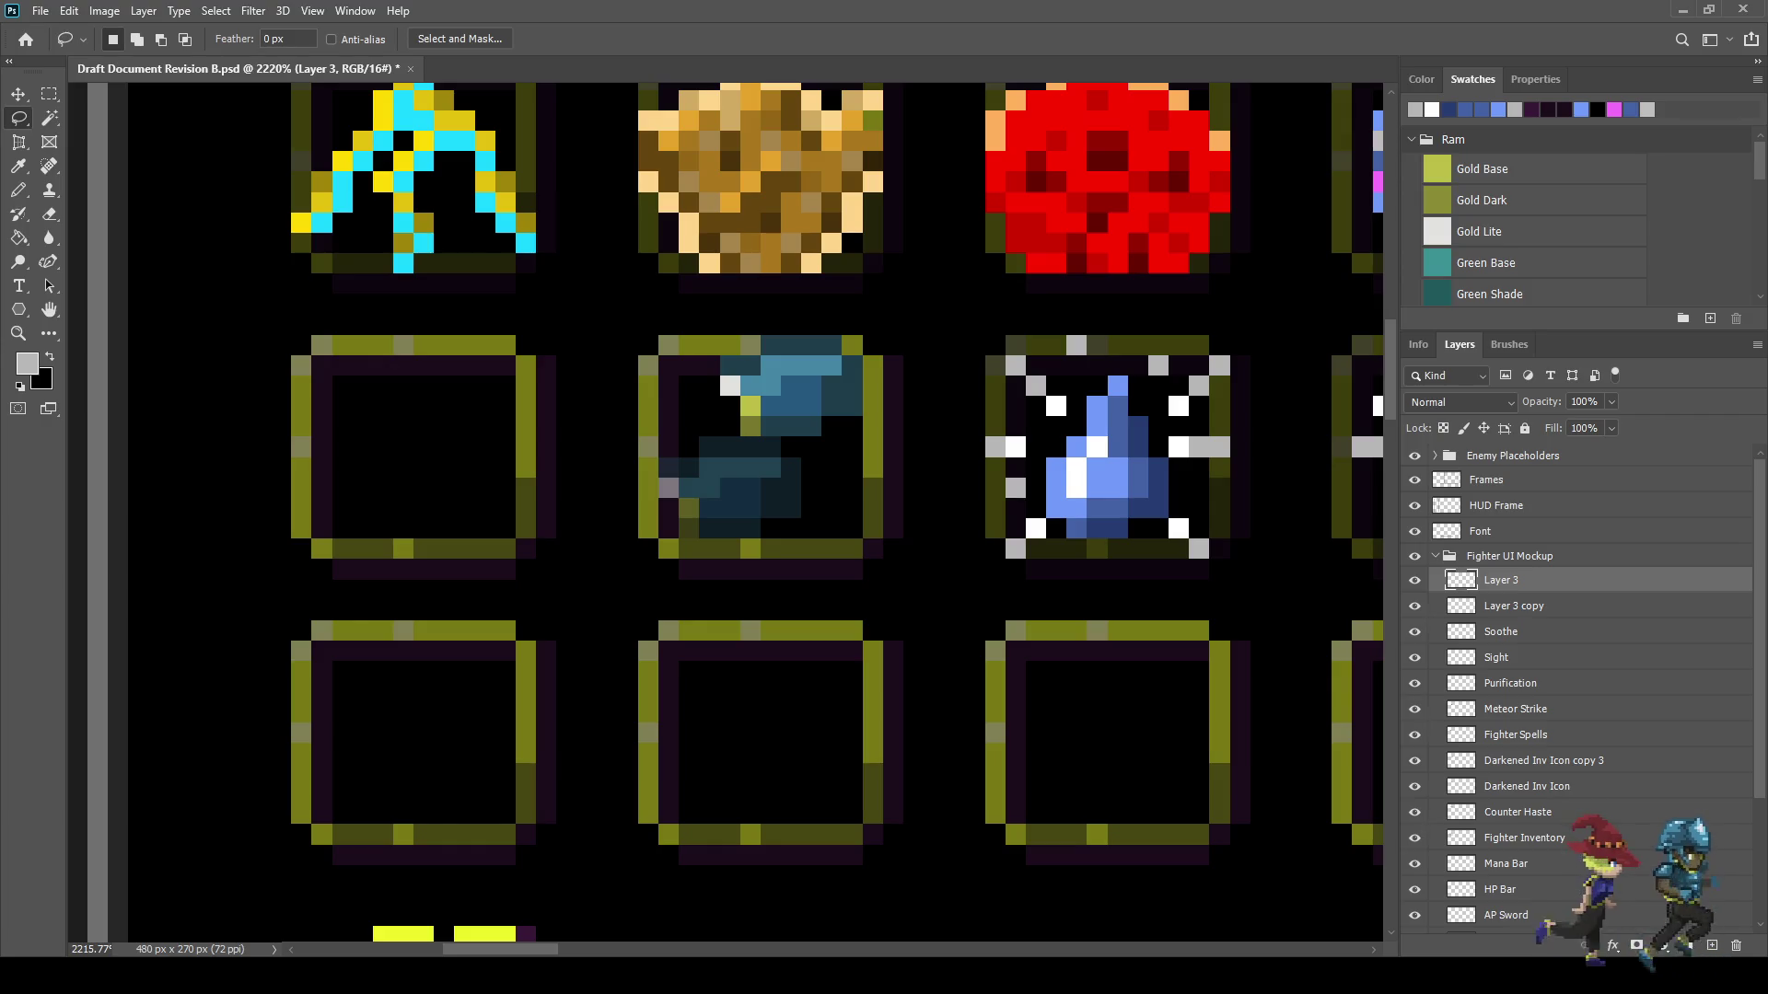
- Magic-wand select the blue, yellow-green, white and olive pixels of the second-row icon and delete them
{"action": "key", "text": "w"}
{"action": "scroll", "coordinate": [792, 428], "scroll_direction": "up", "scroll_amount": 2}
{"action": "left_click", "coordinate": [785, 368]}
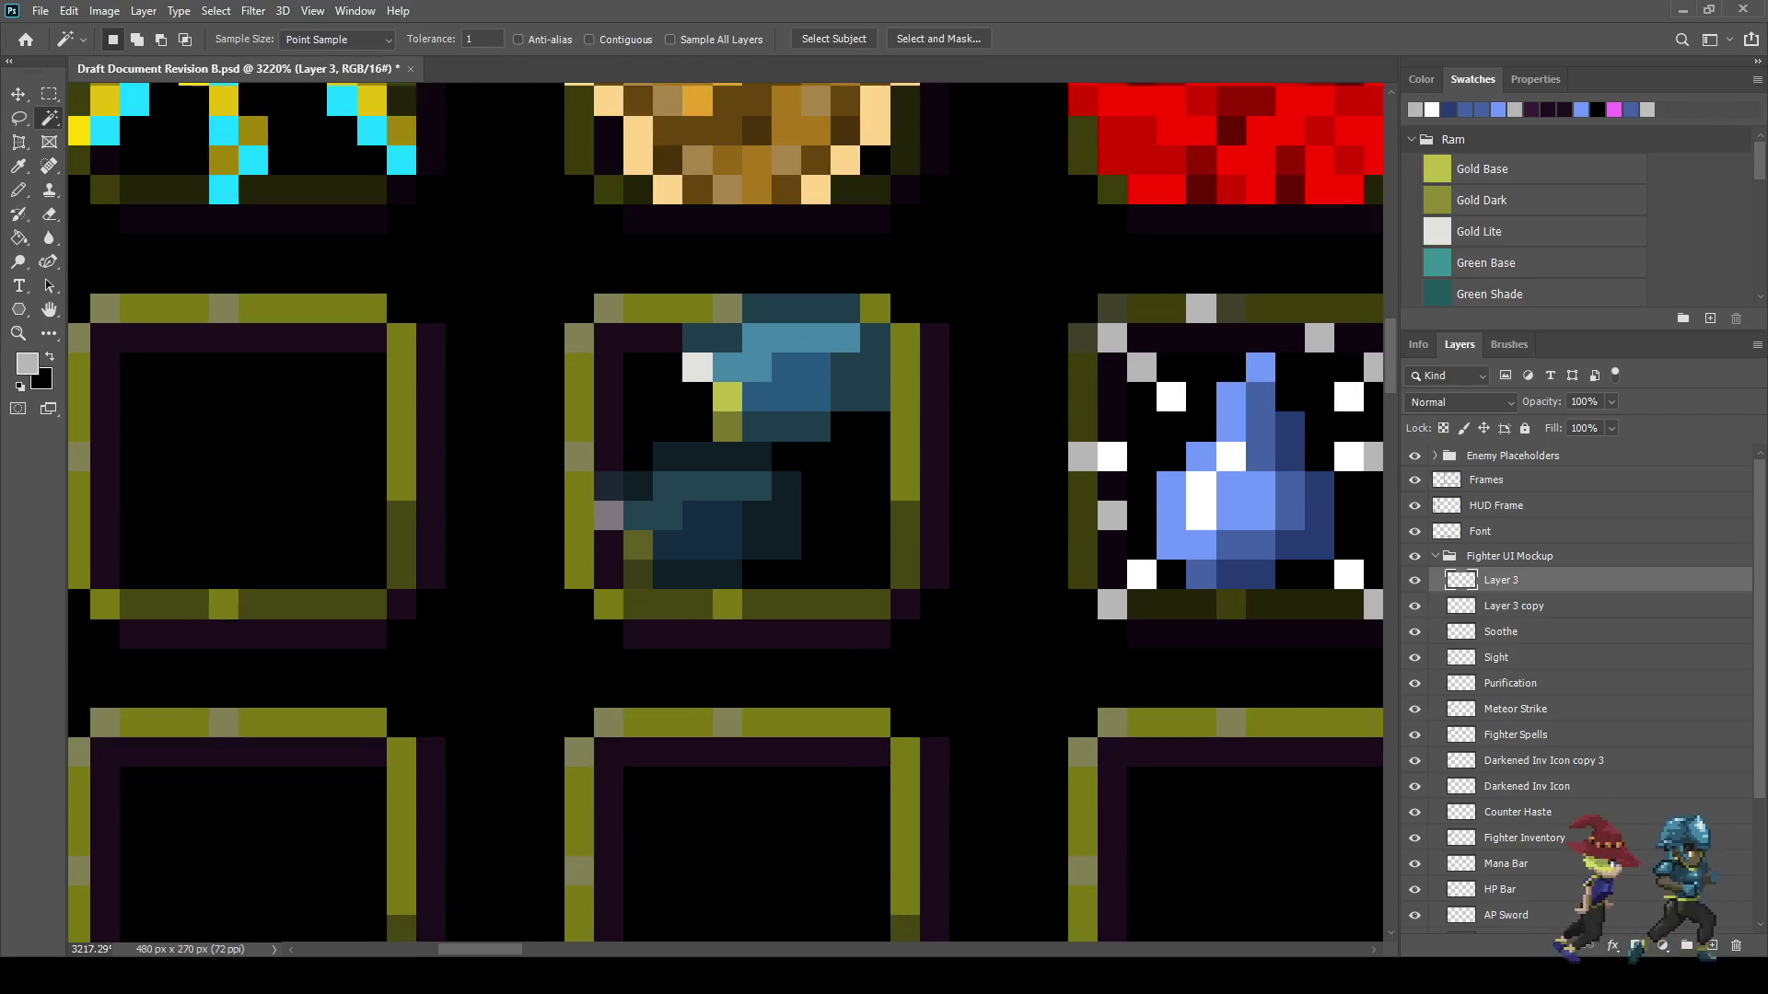
{"action": "left_click", "coordinate": [727, 396], "text": "shift"}
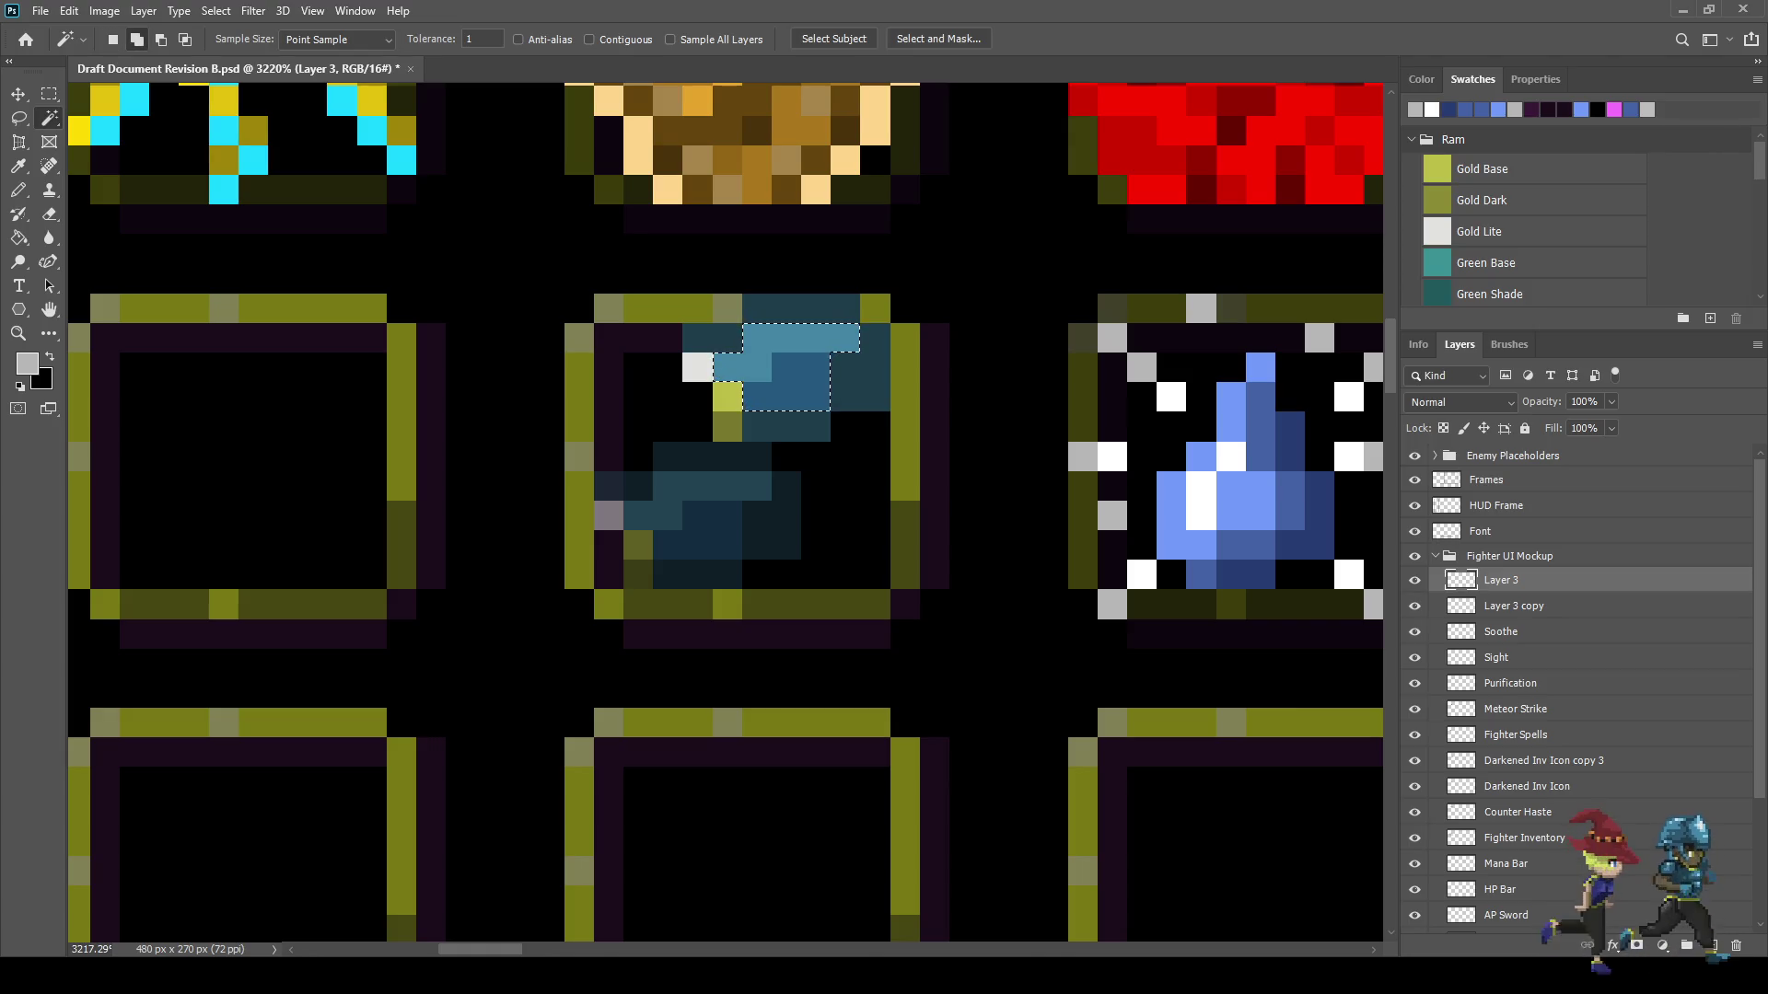
{"action": "left_click", "coordinate": [697, 367], "text": "shift"}
{"action": "left_click", "coordinate": [728, 425], "text": "shift"}
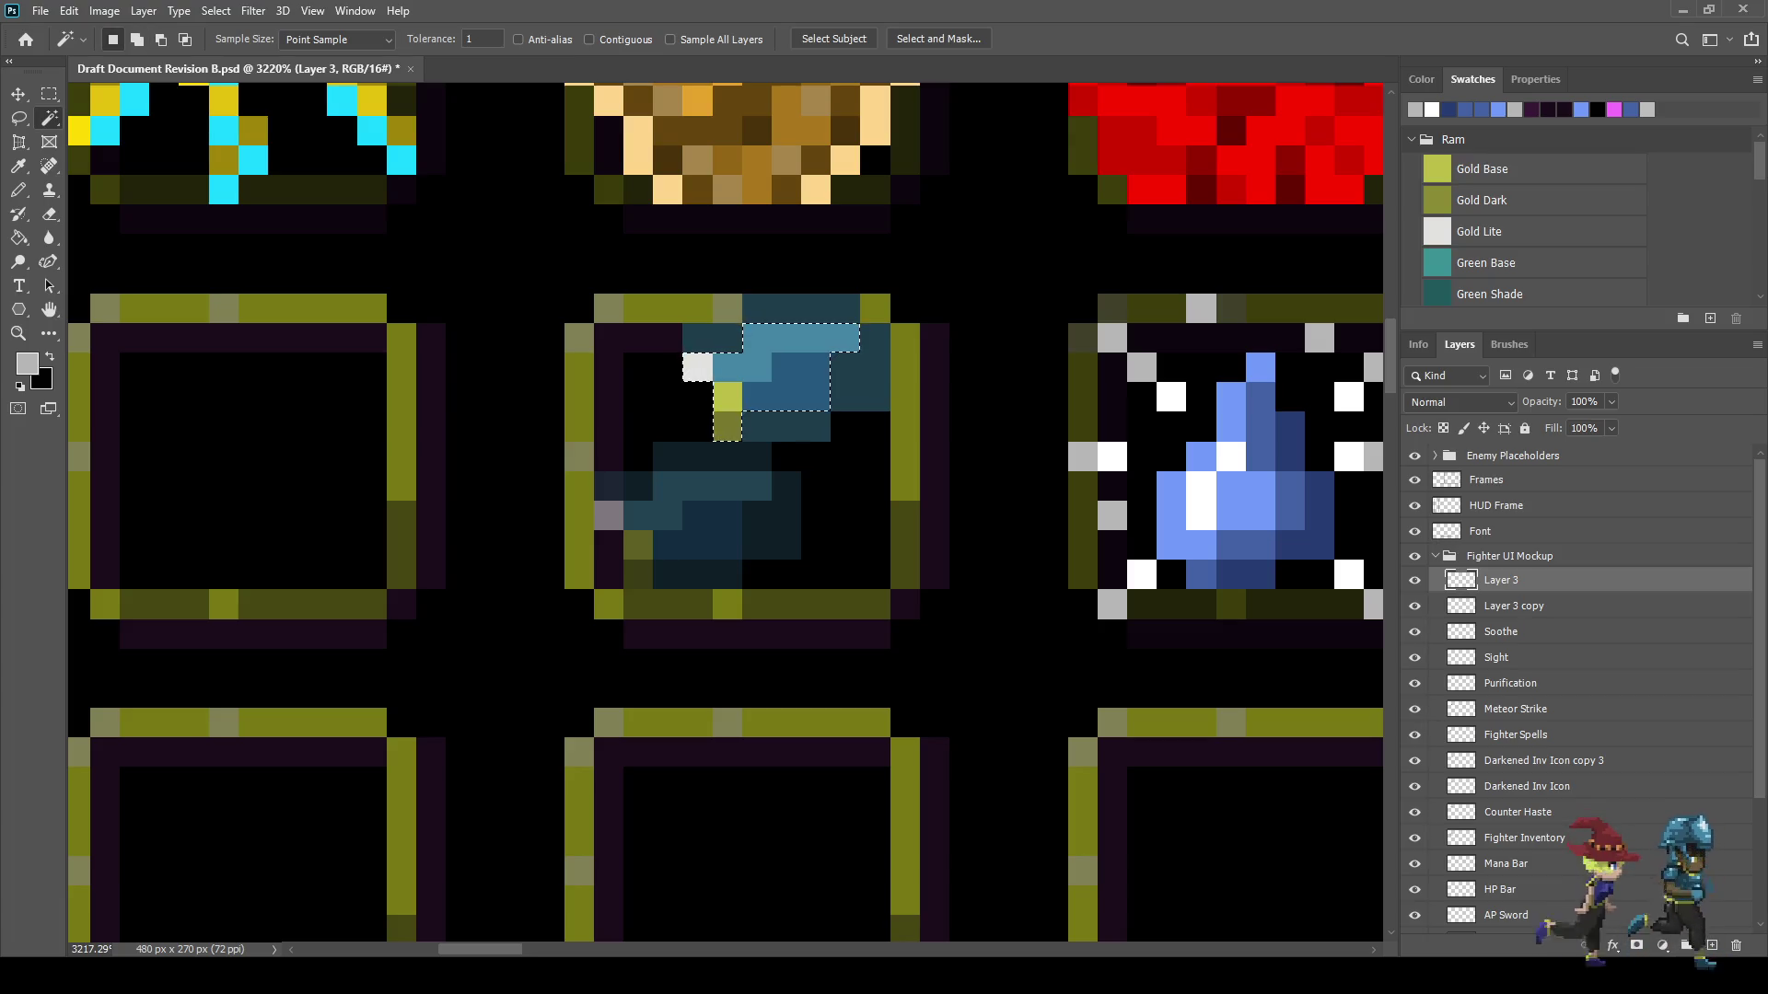
{"action": "key", "text": "Delete"}
- Deselect and save Draft Document Revision B.psd
{"action": "scroll", "coordinate": [817, 409], "scroll_direction": "down", "scroll_amount": 5}
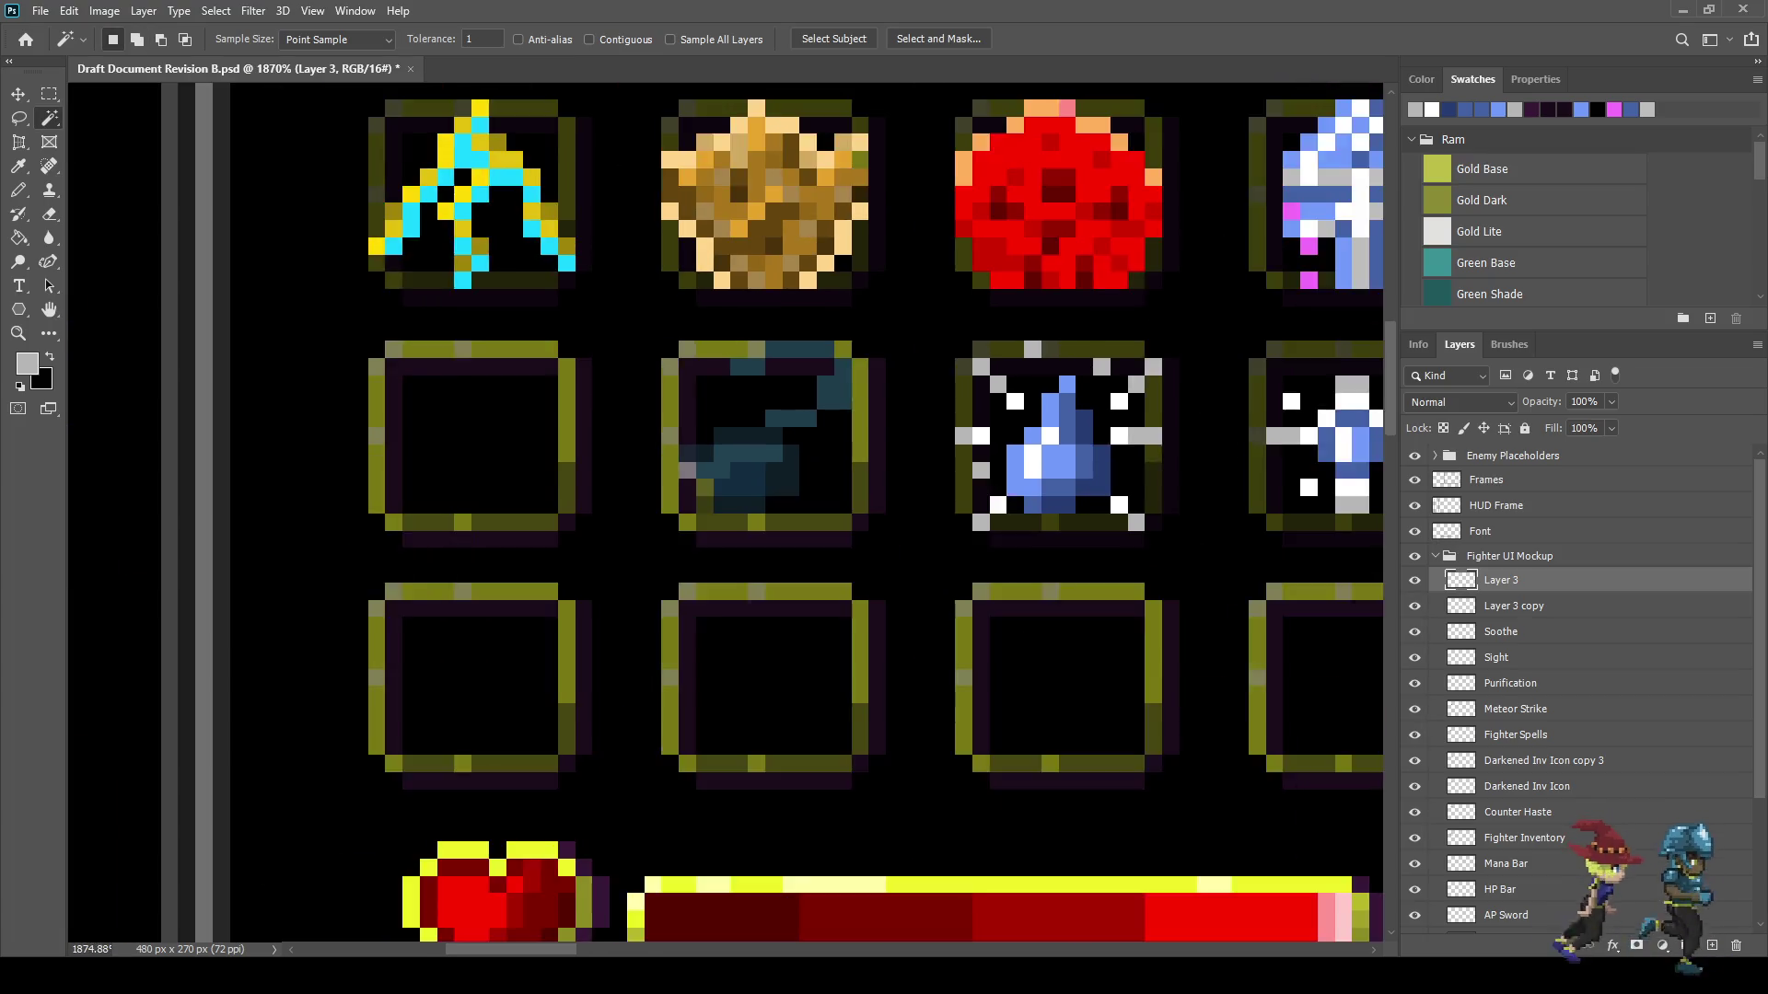
{"action": "scroll", "coordinate": [817, 408], "scroll_direction": "up", "scroll_amount": 3}
{"action": "scroll", "coordinate": [810, 405], "scroll_direction": "up", "scroll_amount": 3}
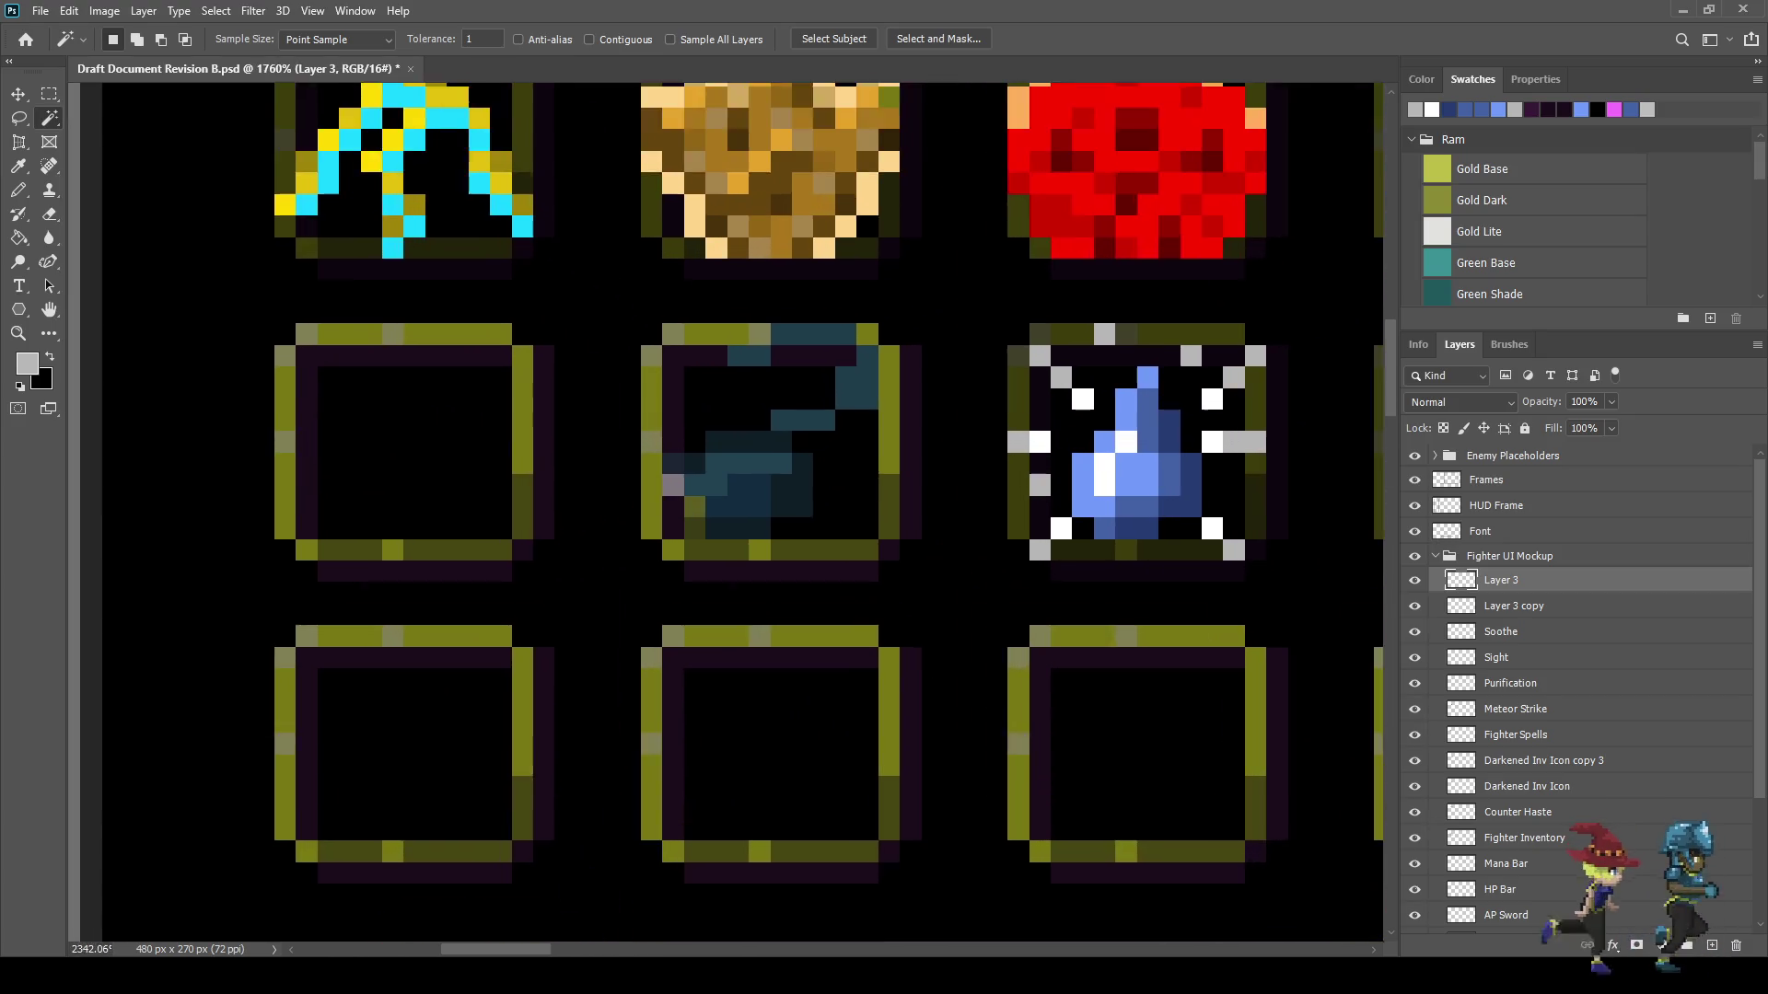
{"action": "scroll", "coordinate": [810, 405], "scroll_direction": "down", "scroll_amount": 8}
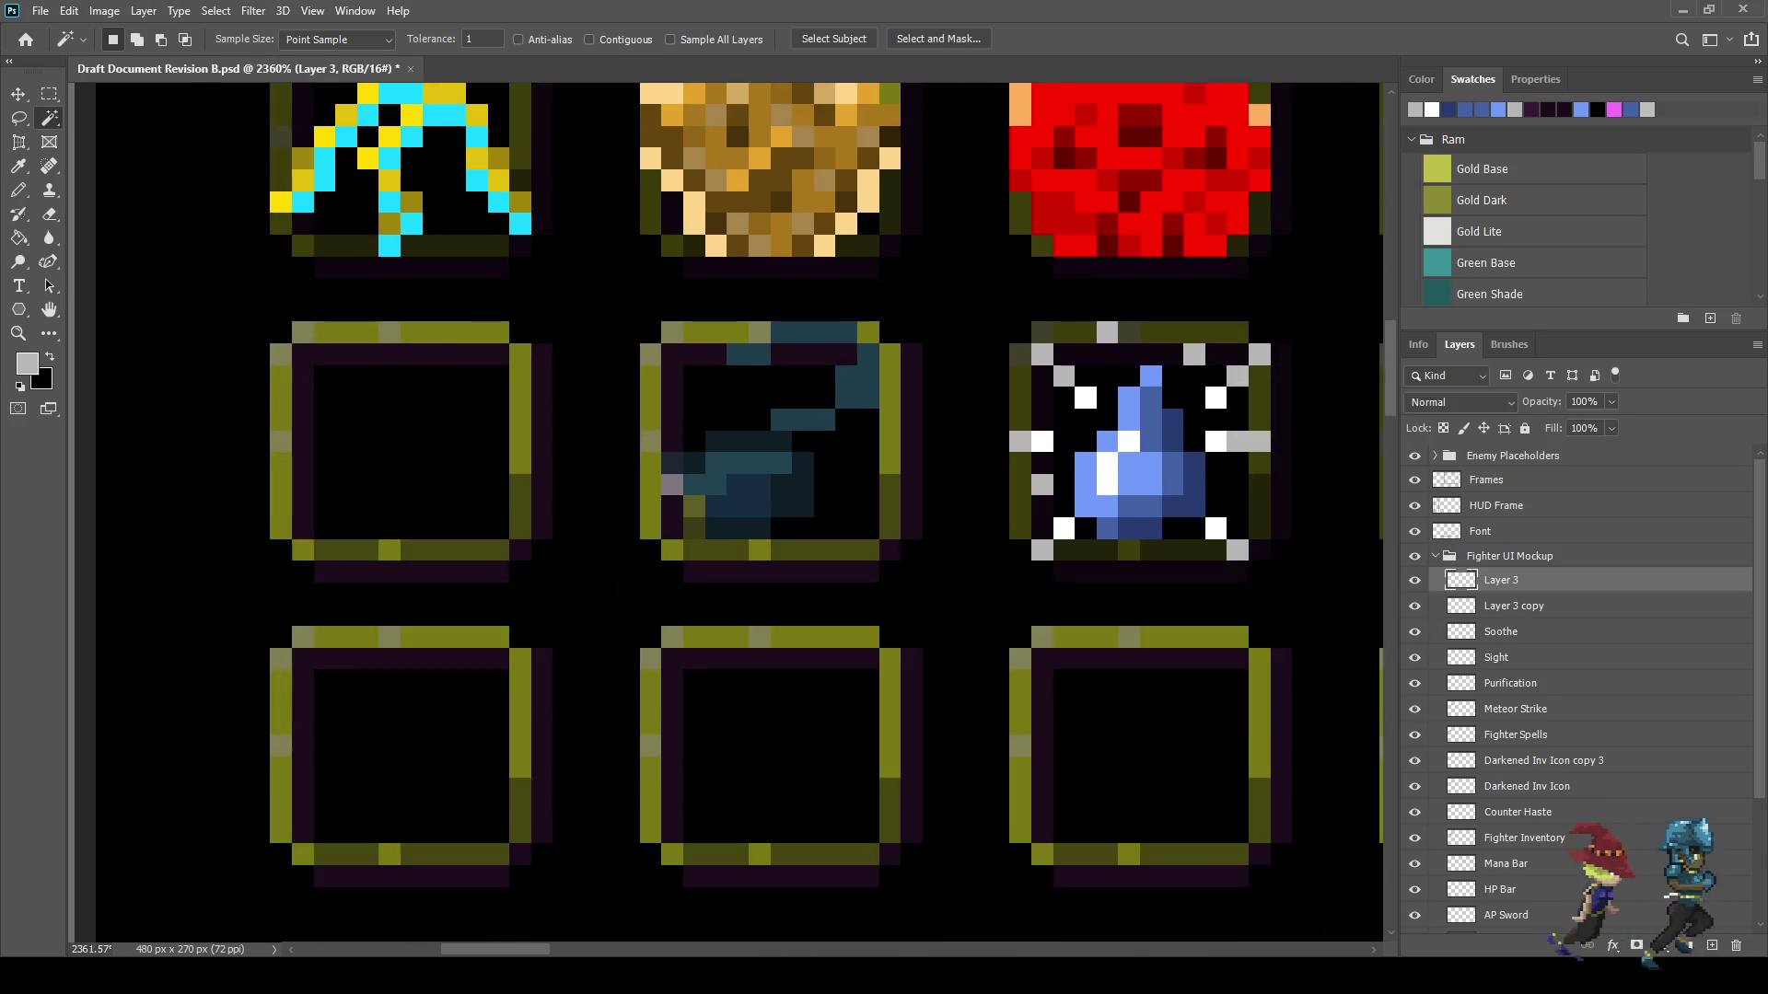
{"action": "scroll", "coordinate": [844, 432], "scroll_direction": "up", "scroll_amount": 4}
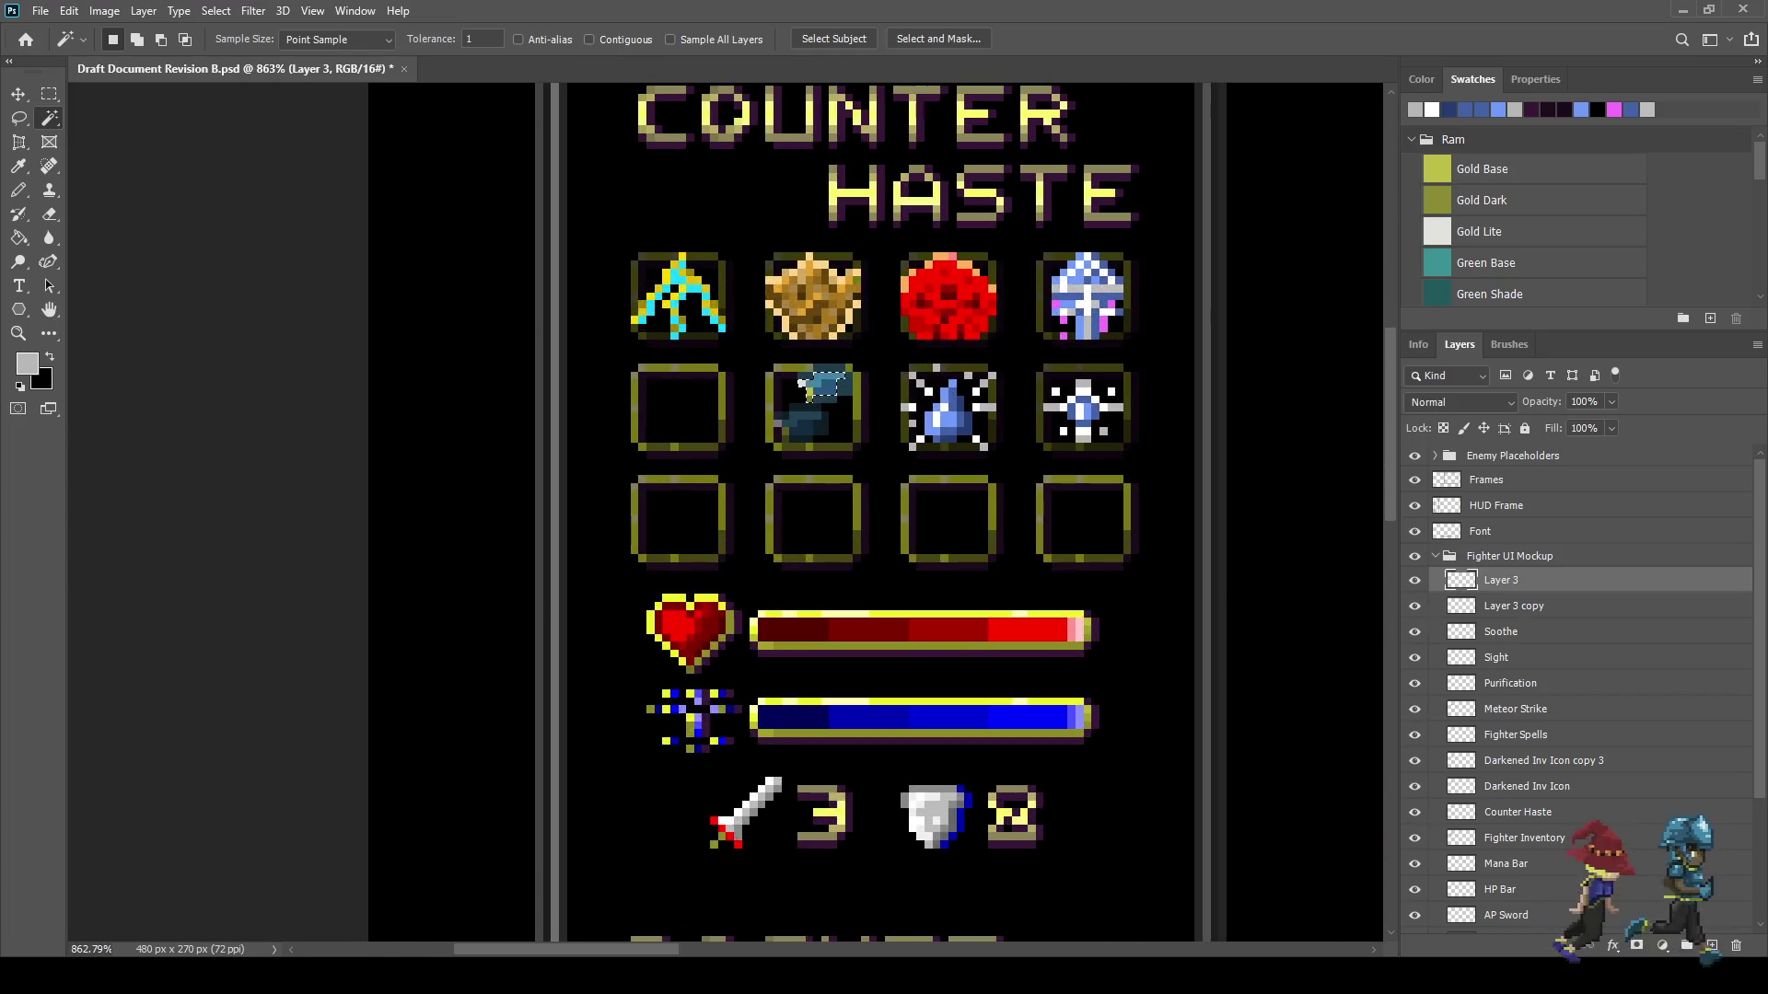
{"action": "key", "text": "ctrl+d"}
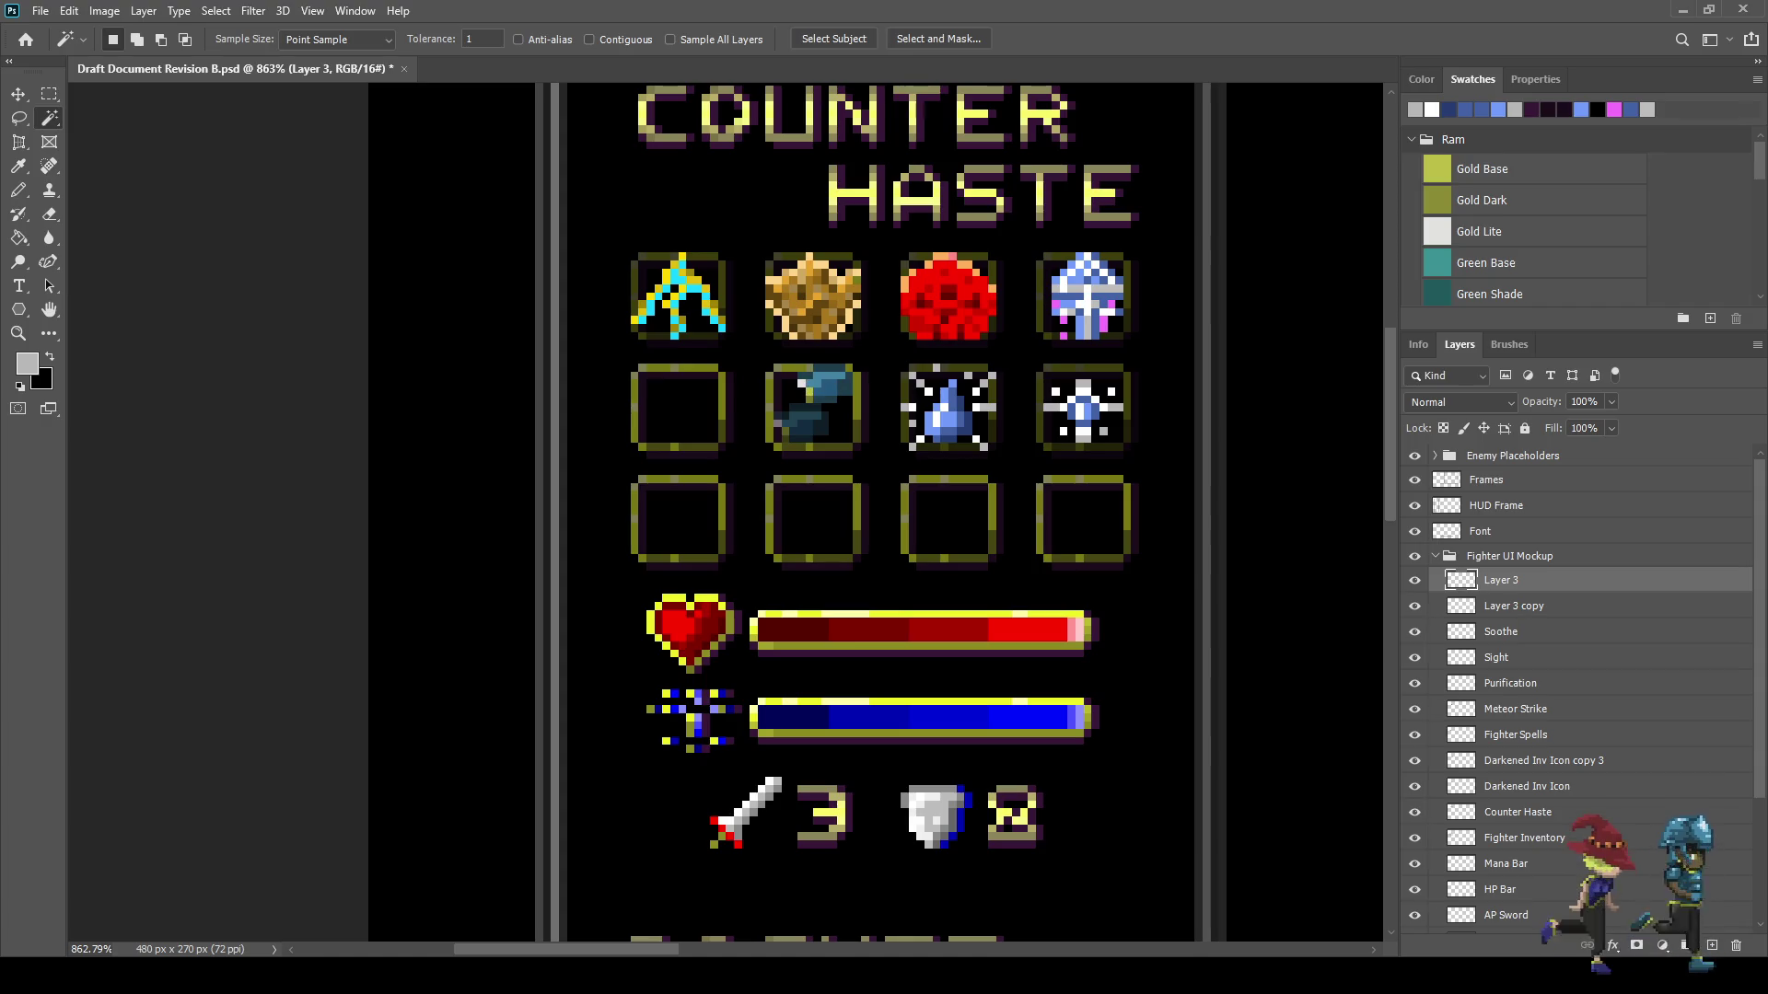
{"action": "key", "text": "ctrl+s"}
{"action": "scroll", "coordinate": [875, 506], "scroll_direction": "down", "scroll_amount": 2}
{"action": "scroll", "coordinate": [921, 460], "scroll_direction": "up", "scroll_amount": 3}
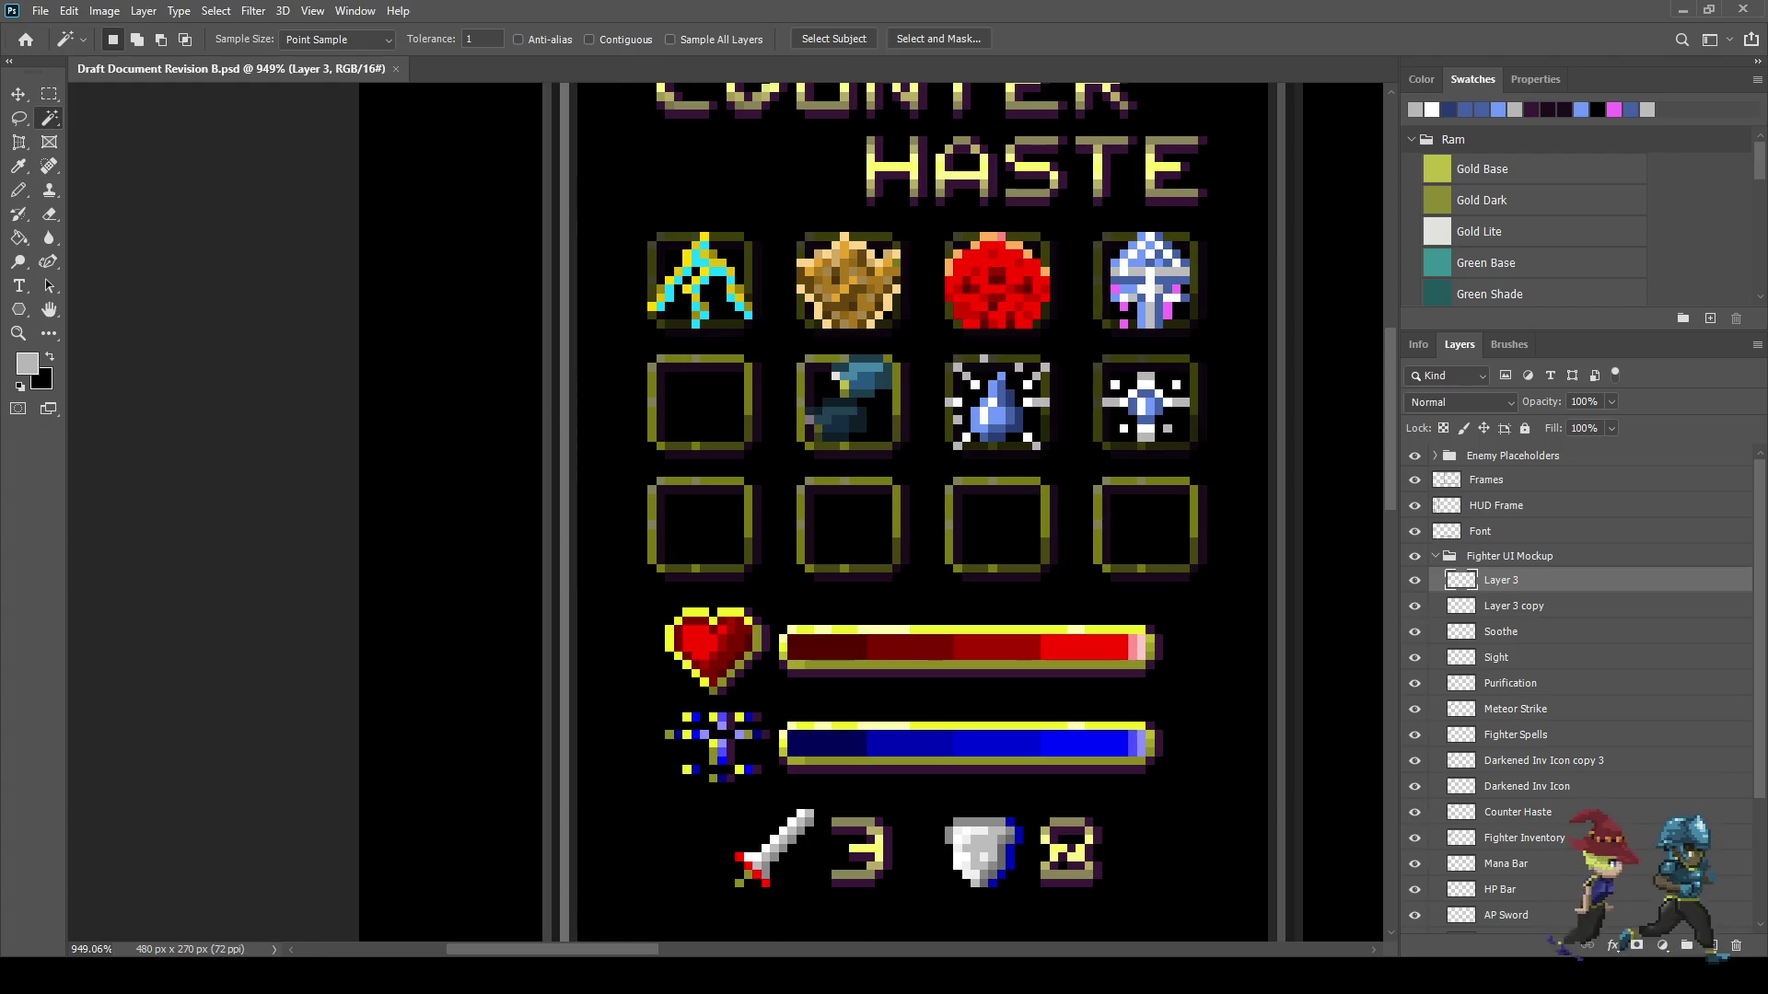
- Set Layer 3's opacity to 75%
{"action": "left_click", "coordinate": [1582, 402]}
{"action": "type", "text": "75"}
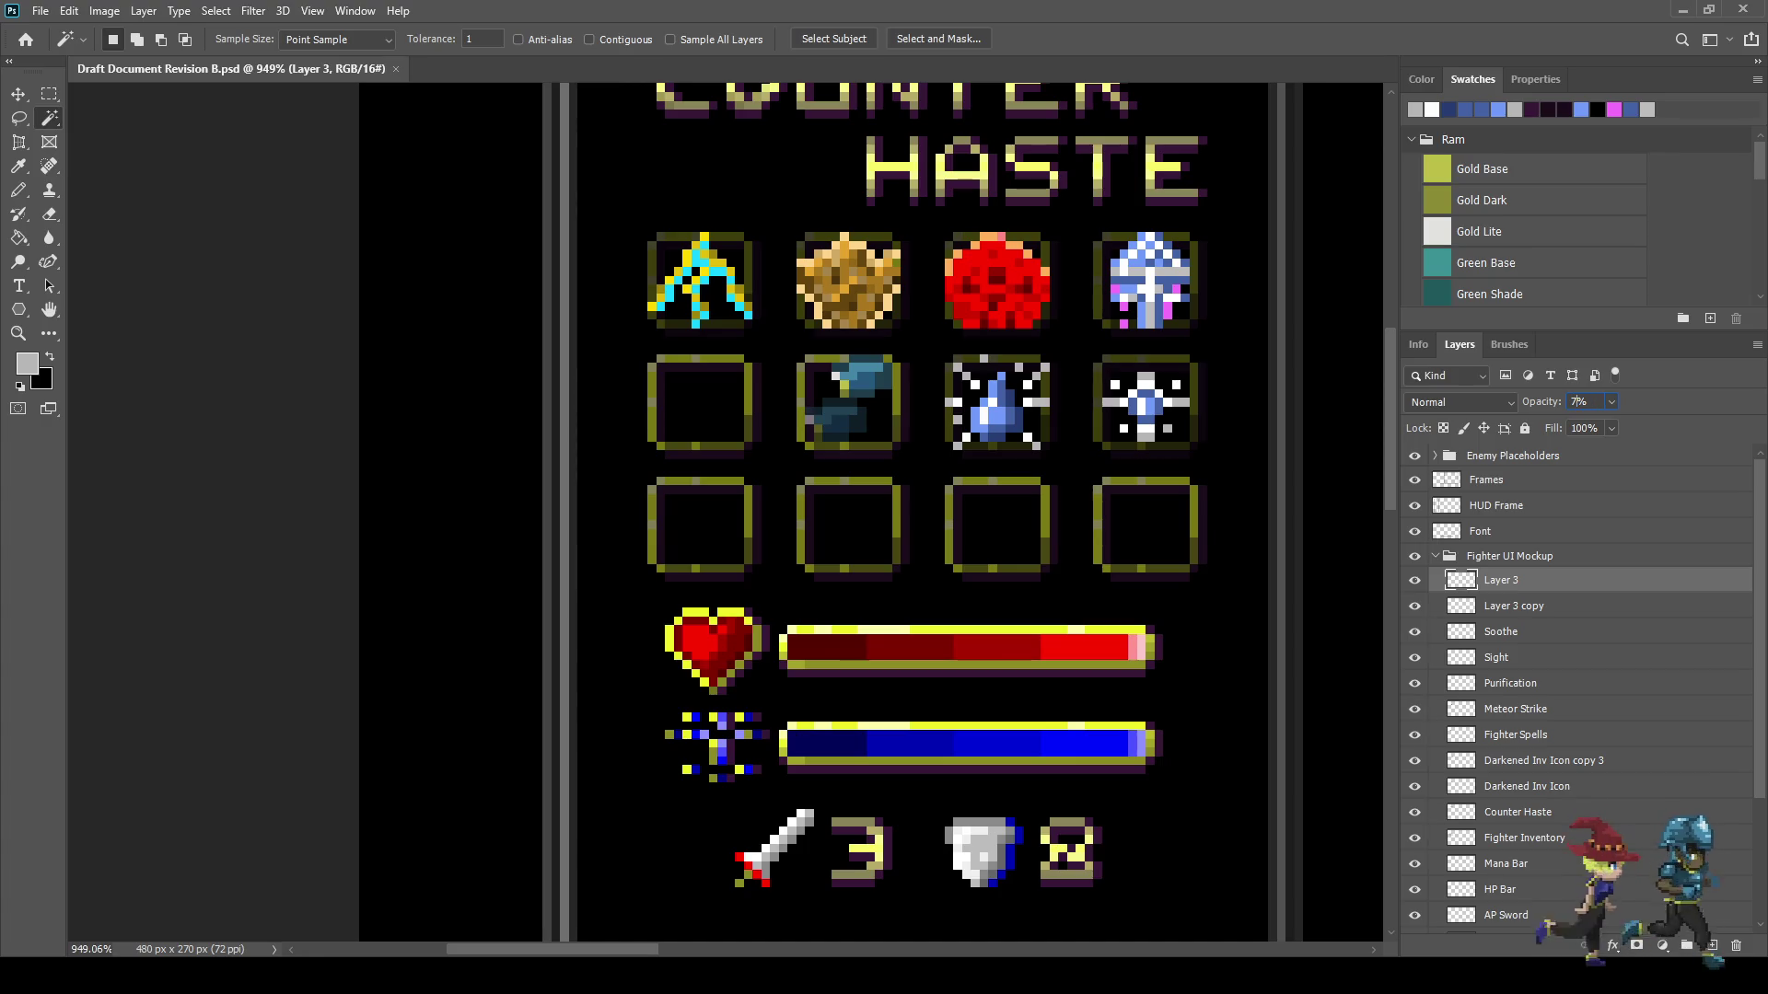
{"action": "key", "text": "Return"}
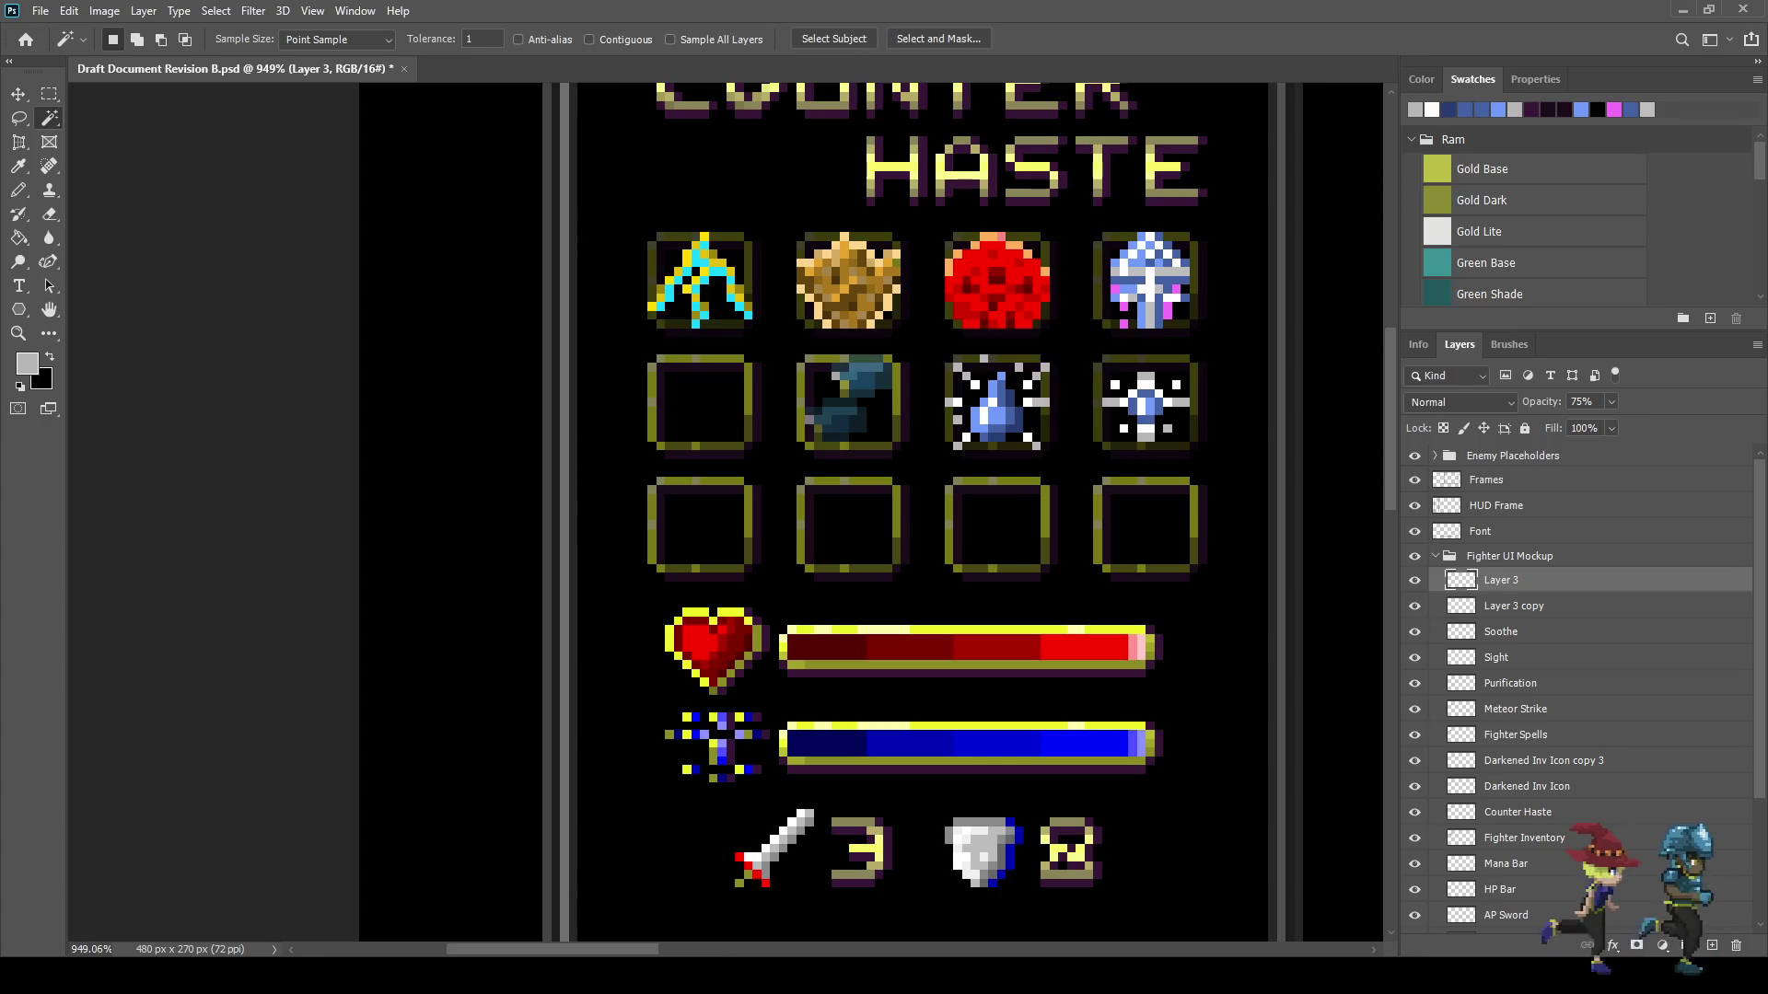
- Duplicate Darkened Inv Icon and nudge the copy onto the second-row second slot
{"action": "left_click", "coordinate": [1527, 786]}
{"action": "key", "text": "ctrl+j"}
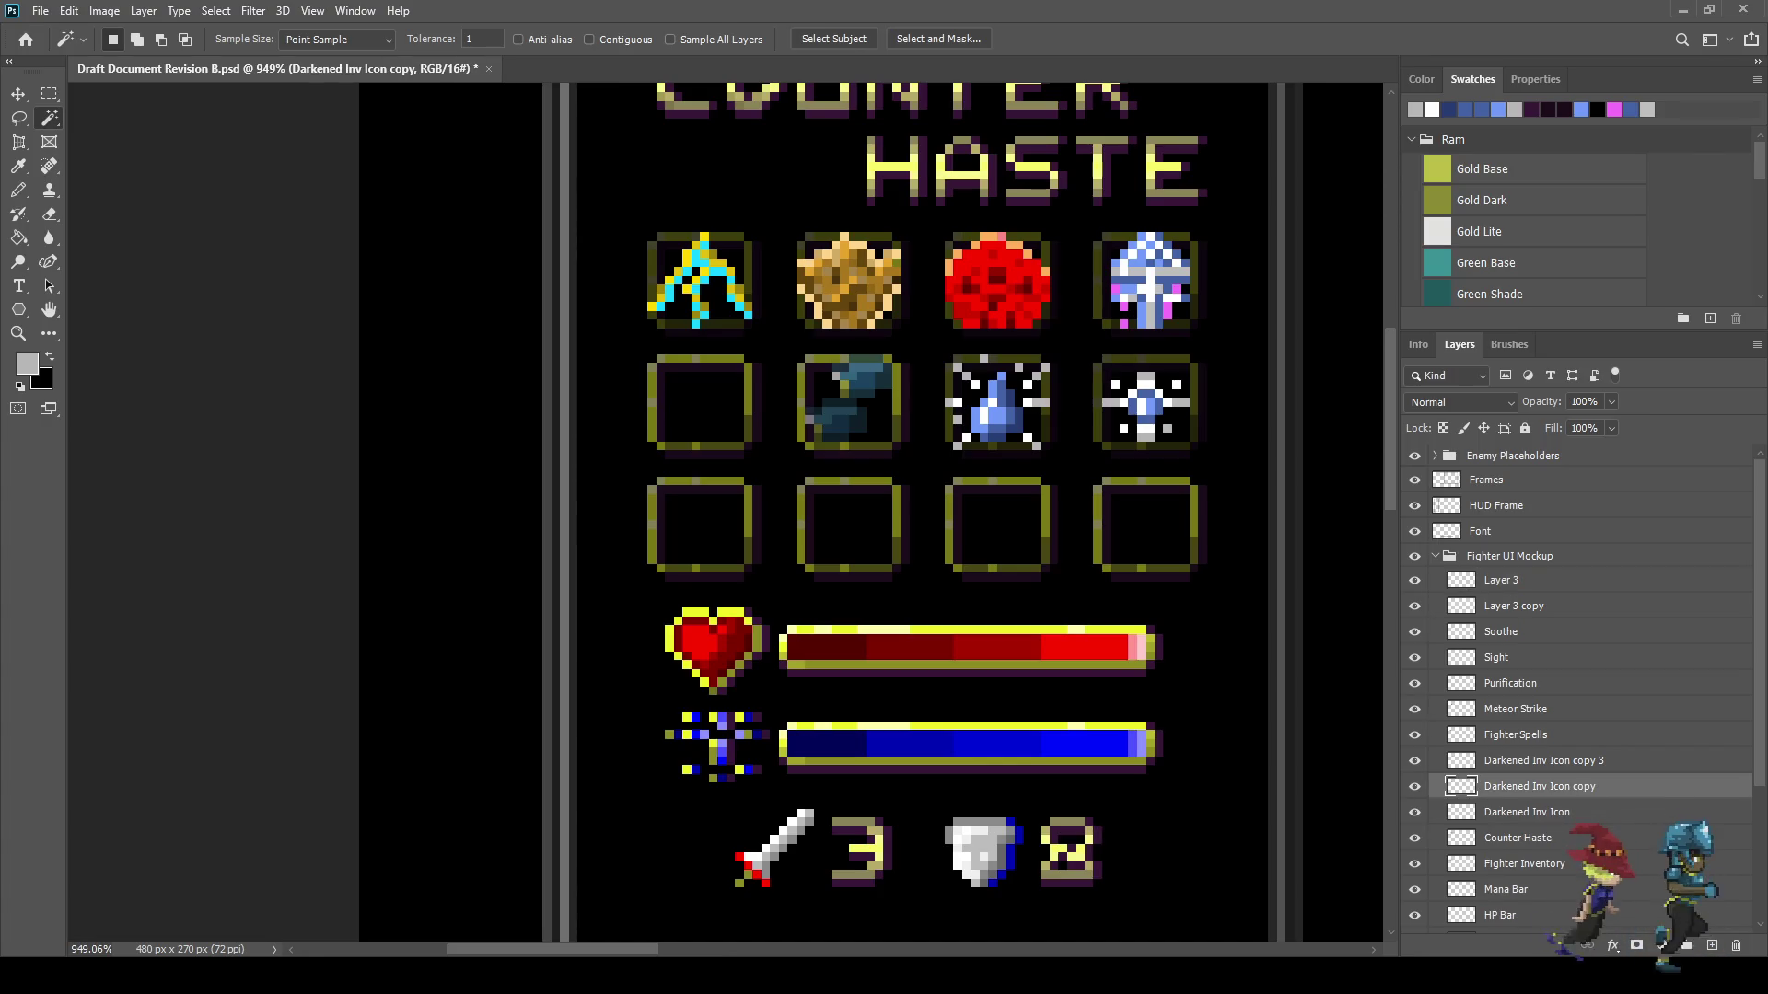
{"action": "key", "text": "ctrl+t"}
{"action": "key", "text": "shift+Left"}
{"action": "key", "text": "shift+Left"}
{"action": "key", "text": "Right"}
{"action": "key", "text": "Right"}
{"action": "key", "text": "Right"}
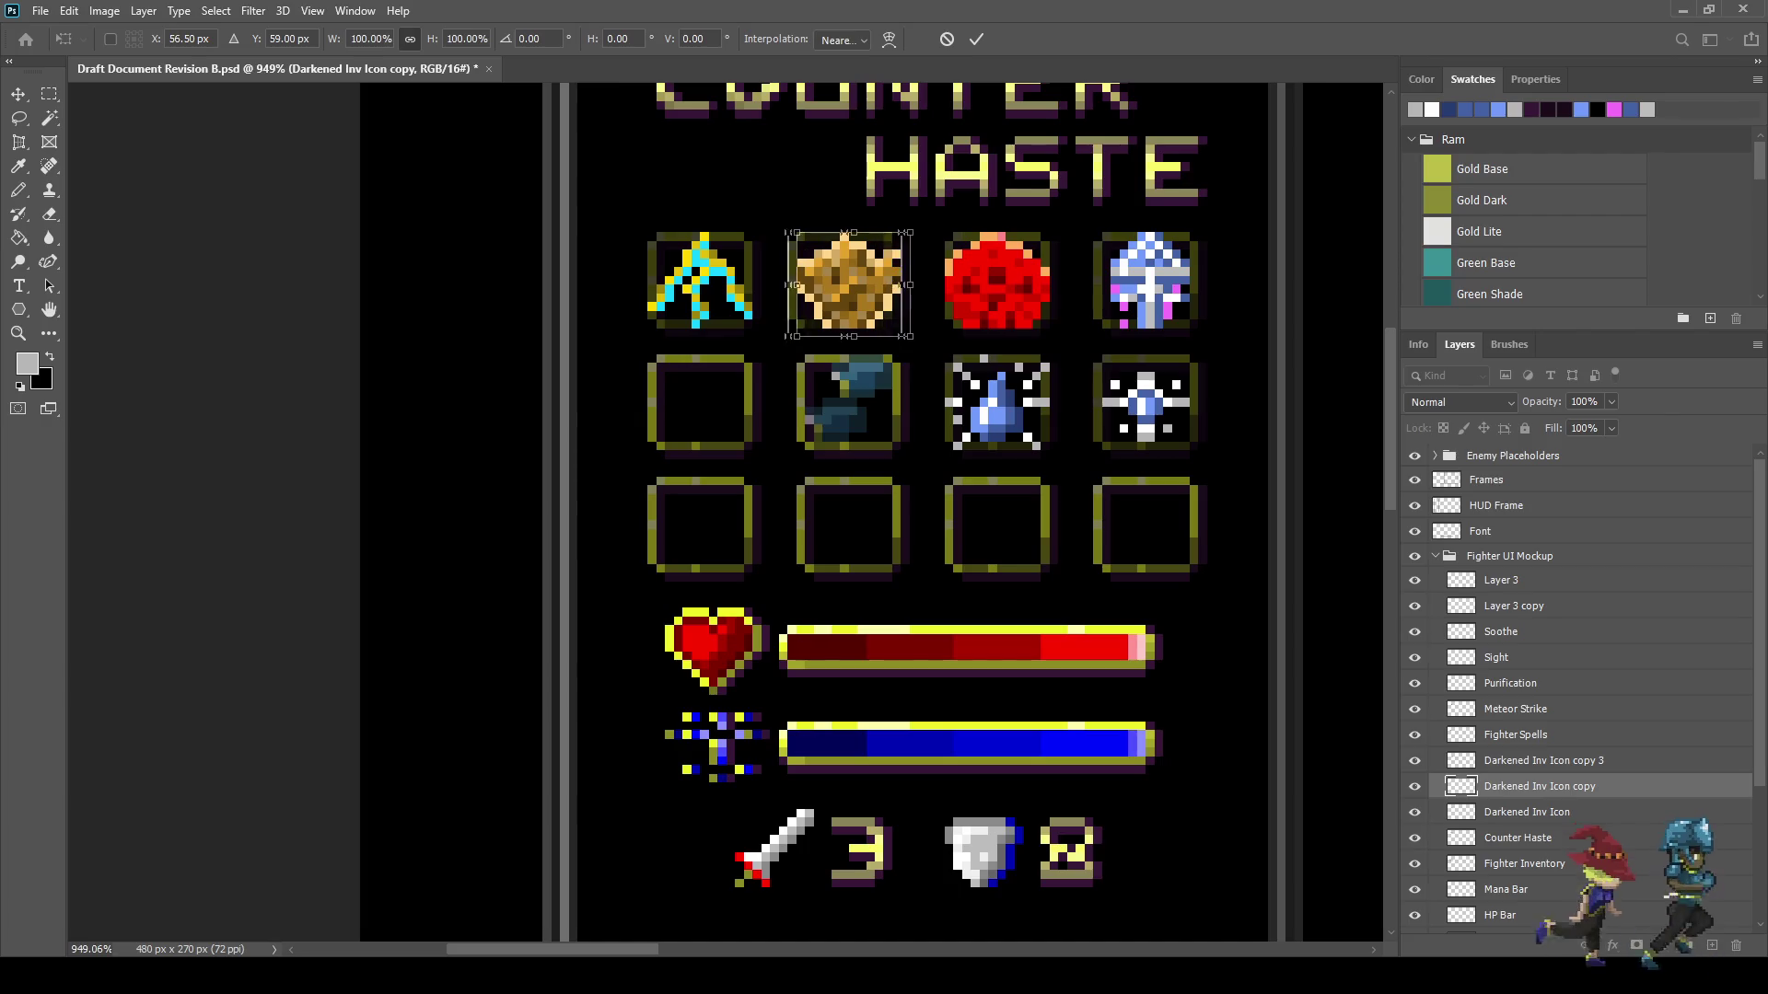
{"action": "key", "text": "shift+Down"}
{"action": "key", "text": "Down"}
{"action": "key", "text": "Down"}
{"action": "key", "text": "Down"}
{"action": "key", "text": "Down"}
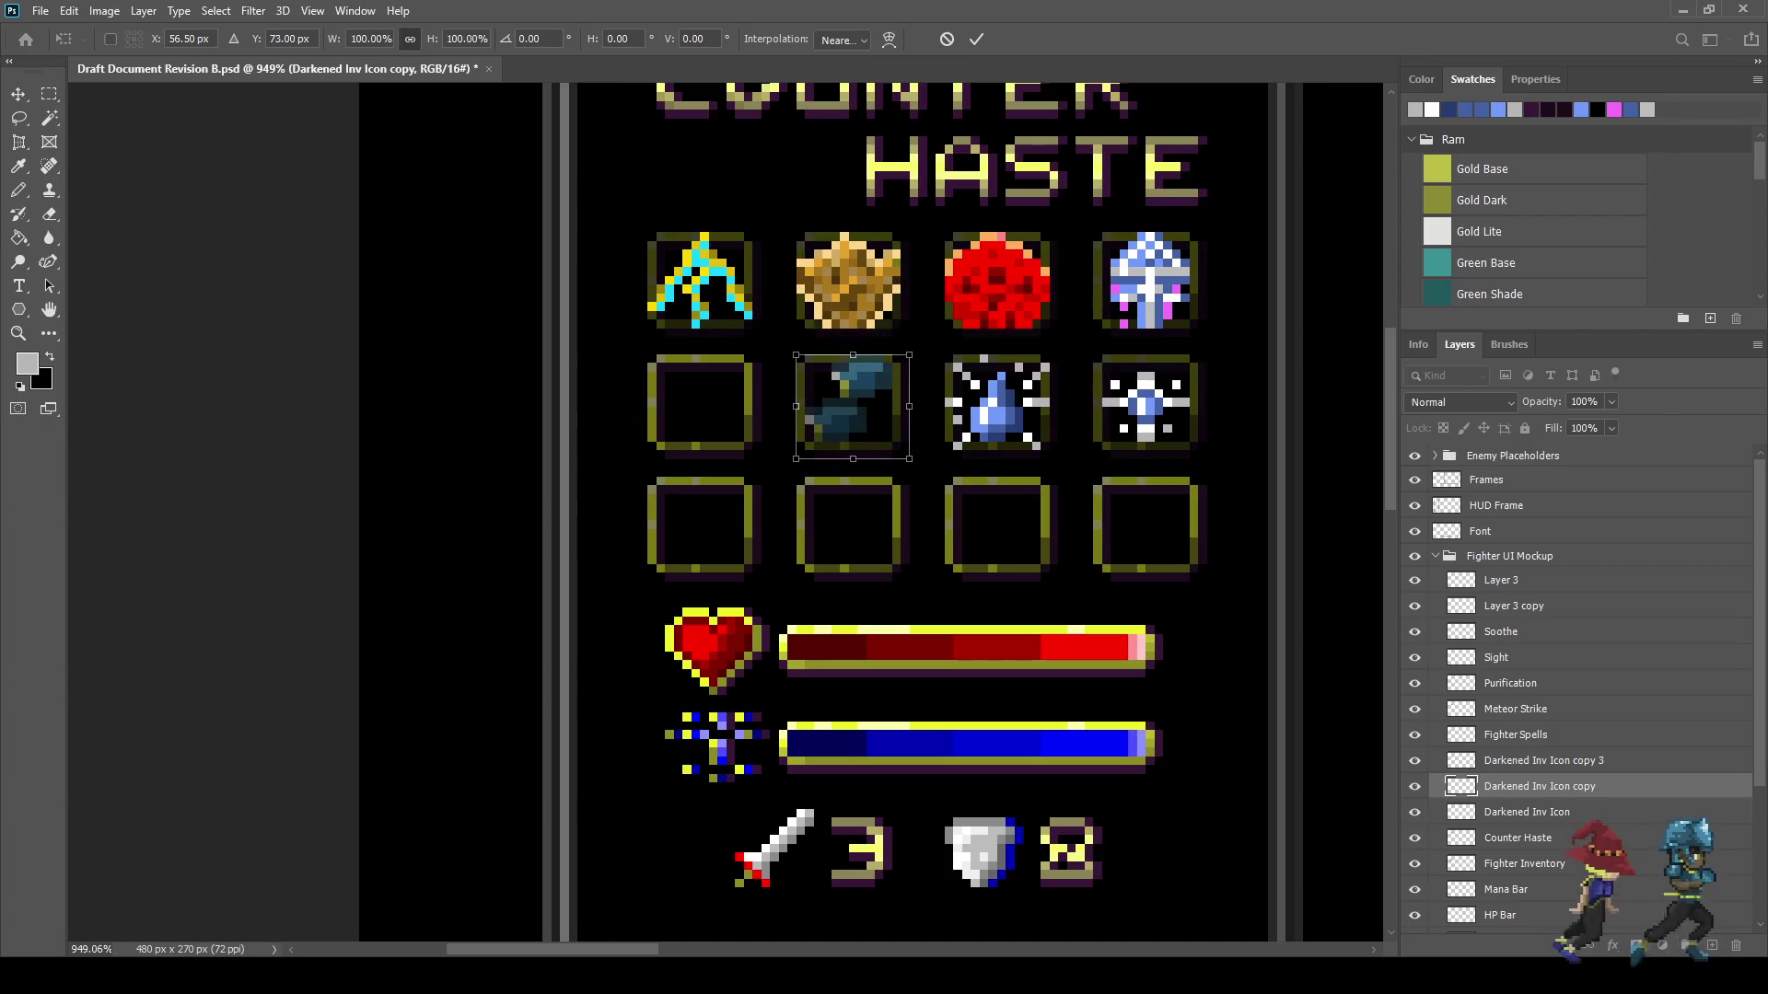
{"action": "key", "text": "Return"}
- Merge the icon copy into Darkened Inv Icon copy 3 and hide Layer 3 copy to compare
{"action": "key", "text": "w"}
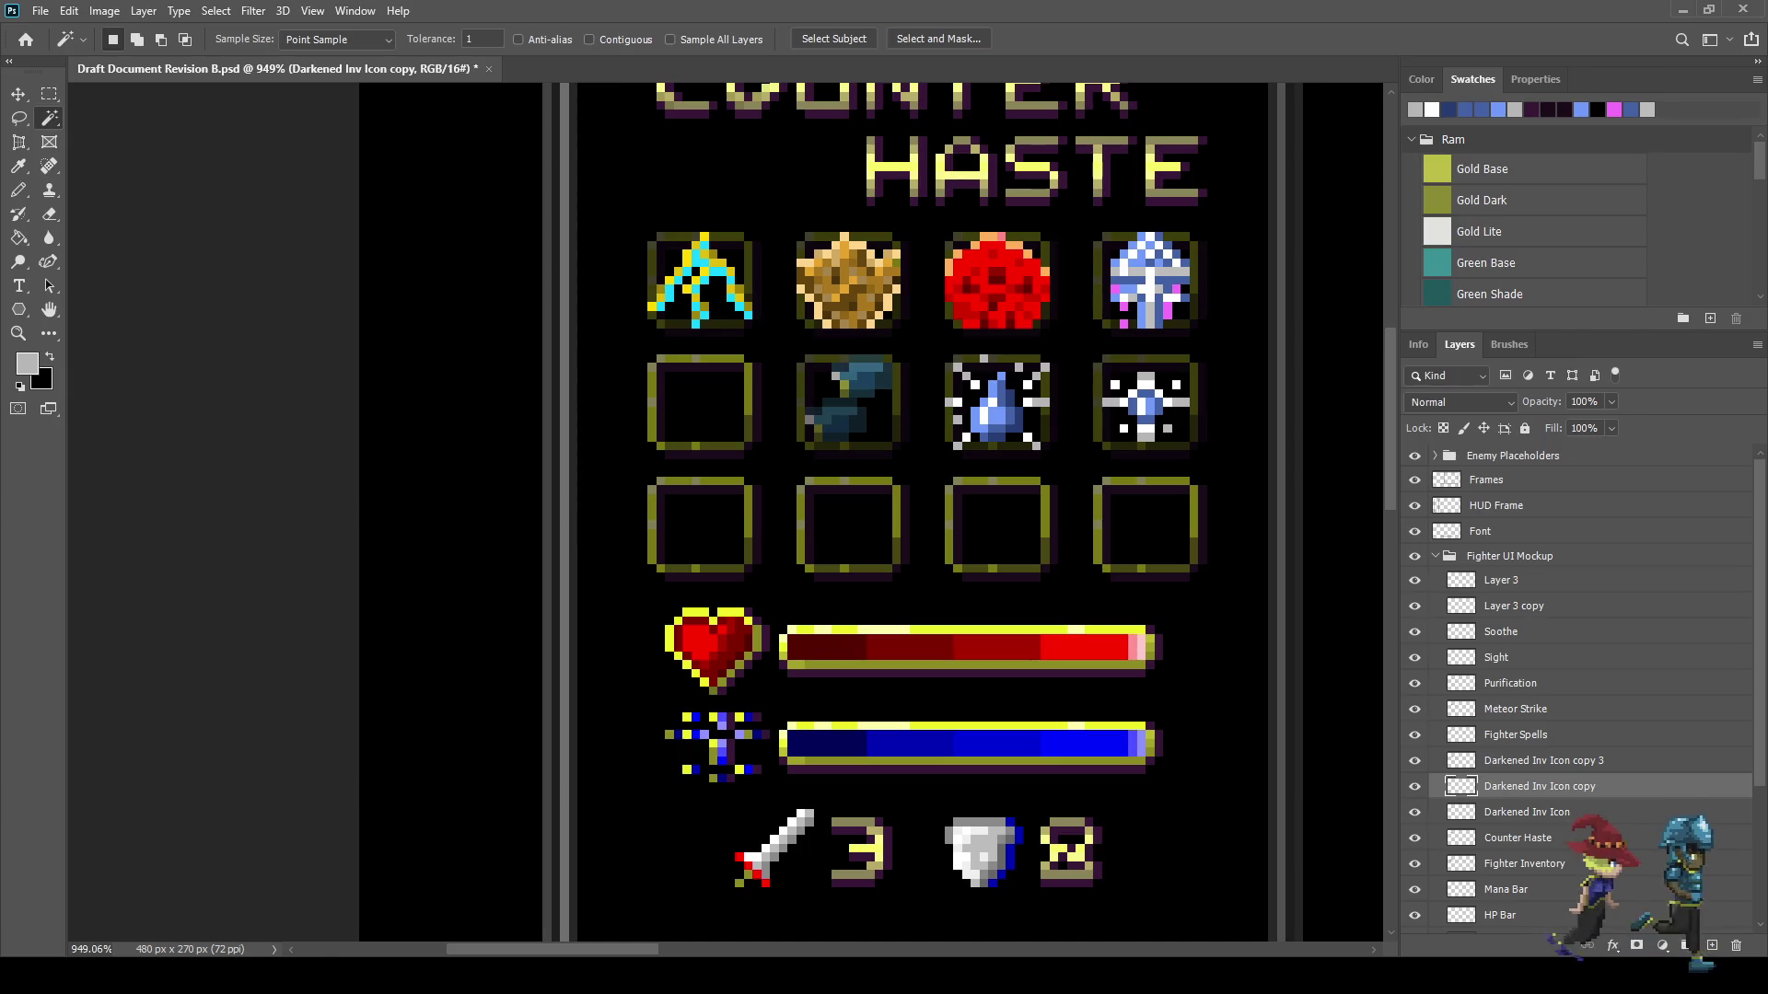
{"action": "key", "text": "alt+shift+bracketright"}
{"action": "key", "text": "ctrl+e"}
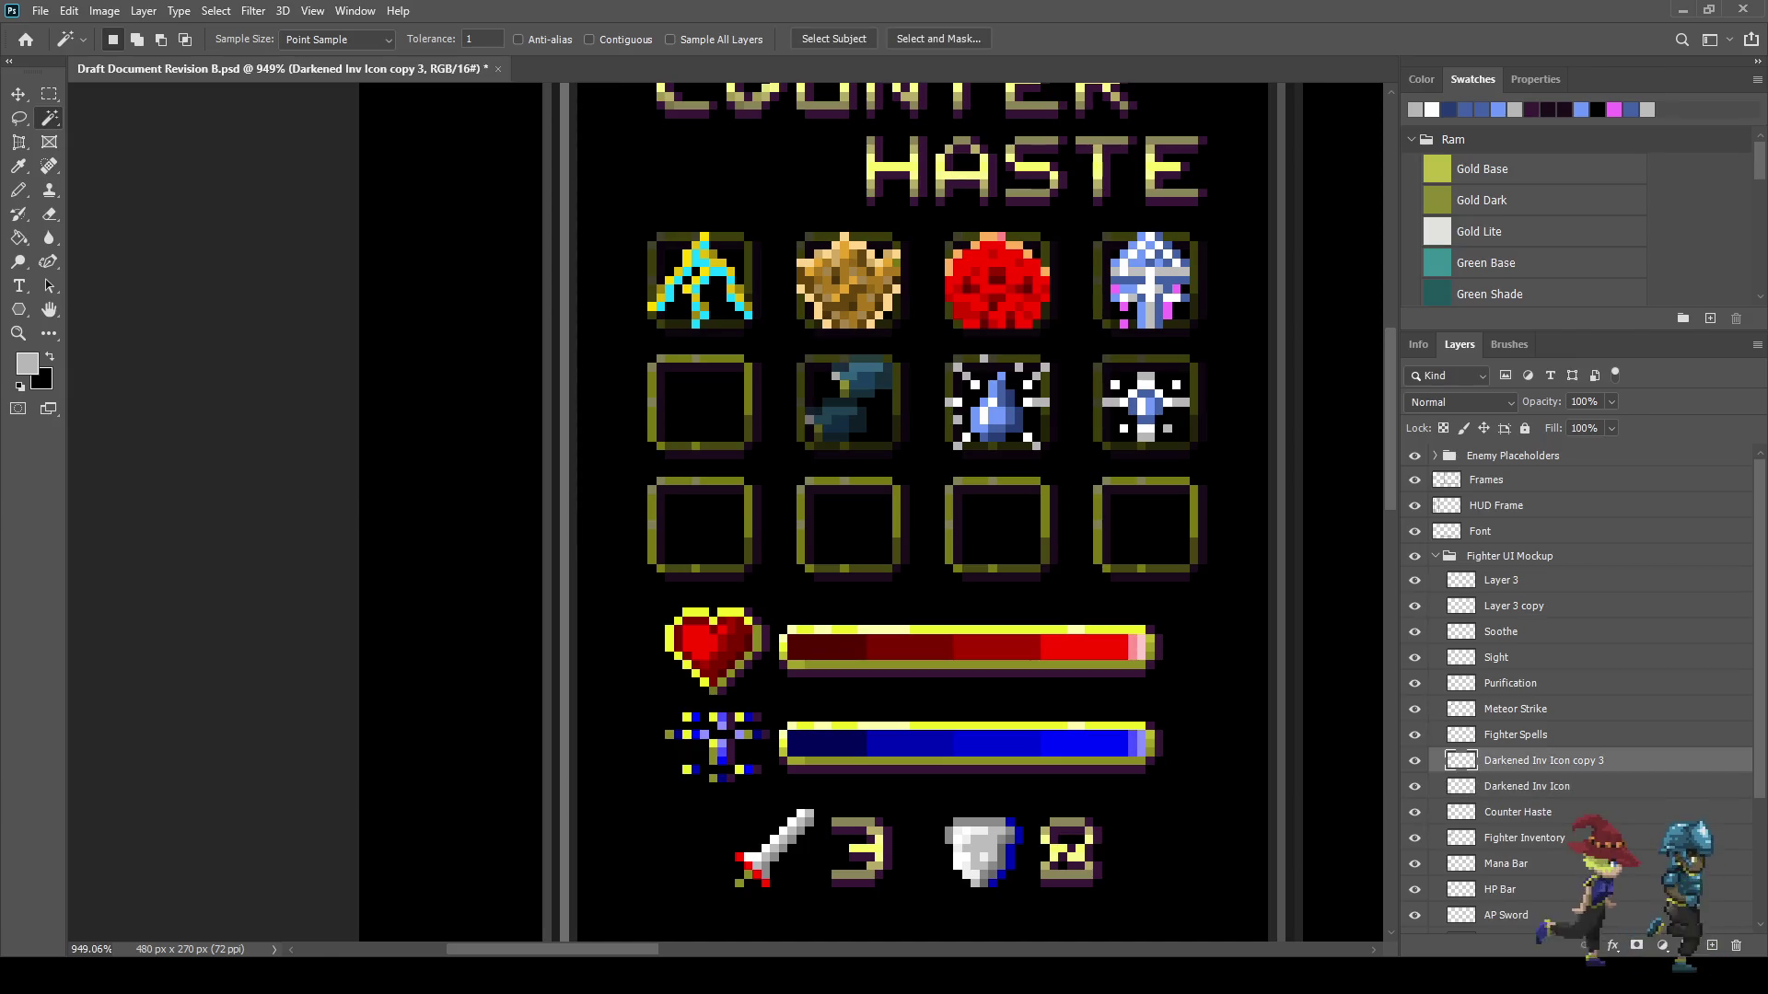
{"action": "left_click", "coordinate": [1415, 605]}
- Check Layer 3 and Layer 3 copy visibility, then merge the two layers
{"action": "left_click", "coordinate": [1415, 606]}
{"action": "left_click", "coordinate": [1415, 580]}
{"action": "left_click", "coordinate": [1415, 580]}
{"action": "left_click", "coordinate": [1501, 581]}
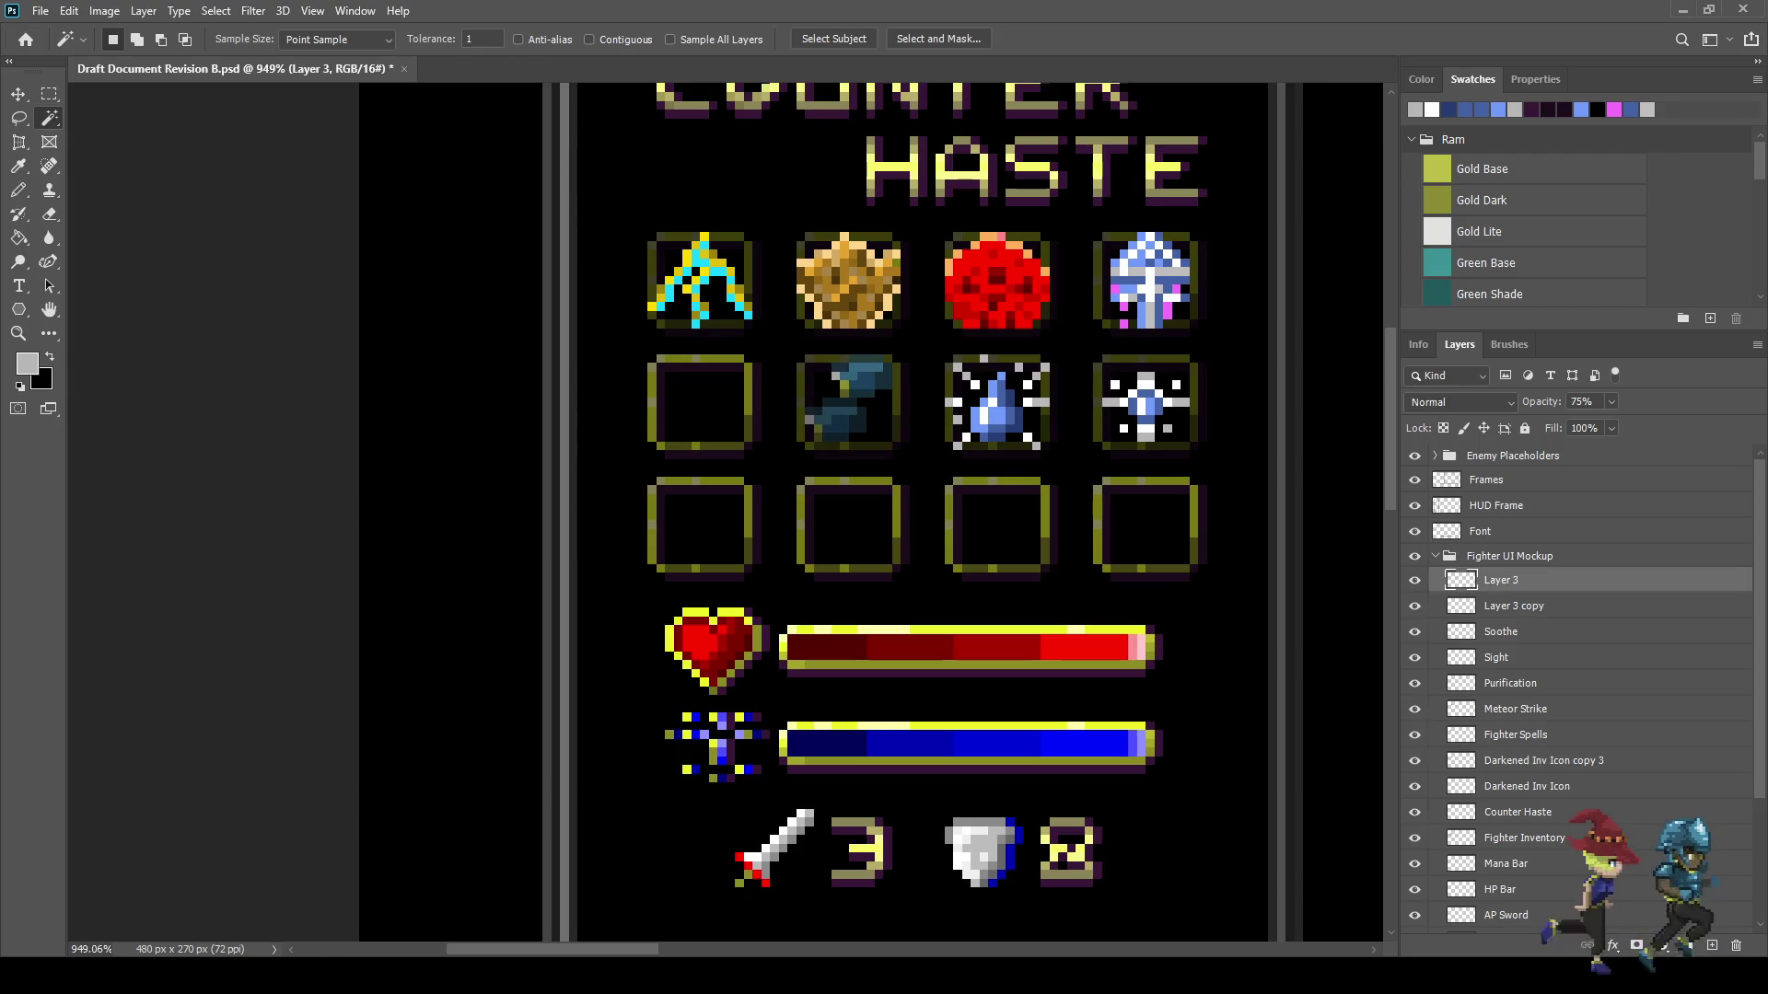
{"action": "left_click", "coordinate": [1513, 606], "text": "shift"}
{"action": "key", "text": "ctrl+e"}
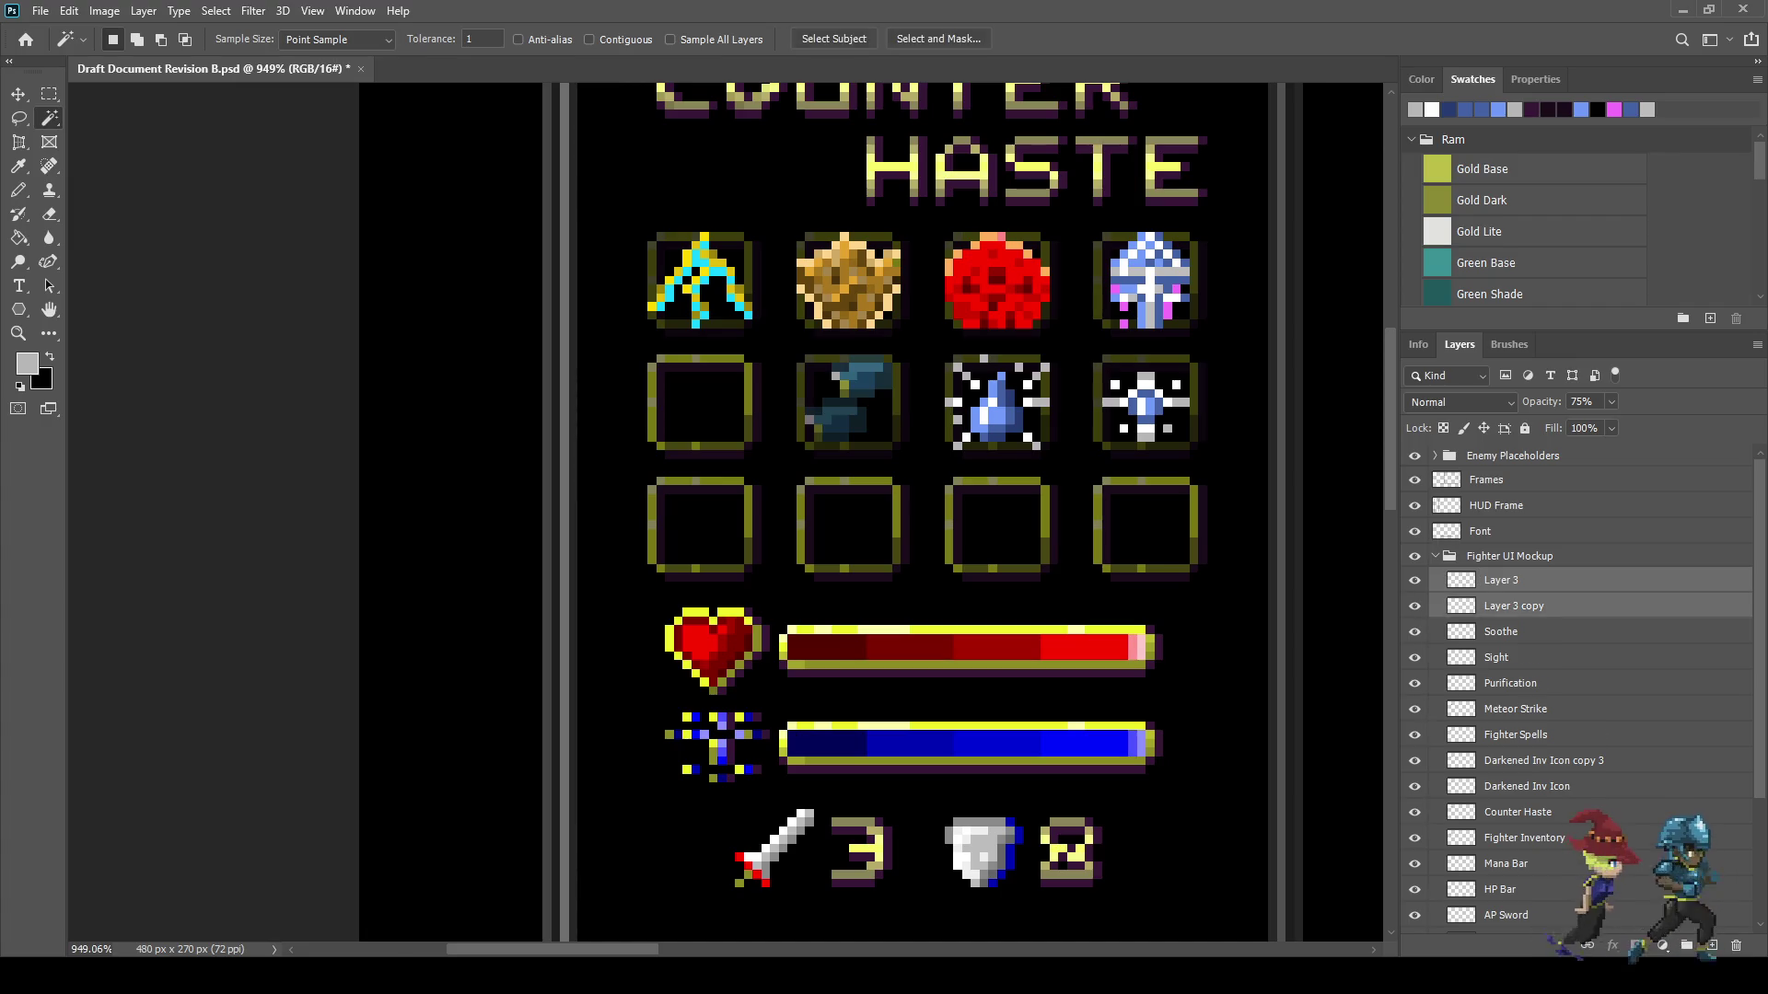
- Rename the merged layer 'Feint' and save the document
{"action": "double_click", "coordinate": [1501, 580]}
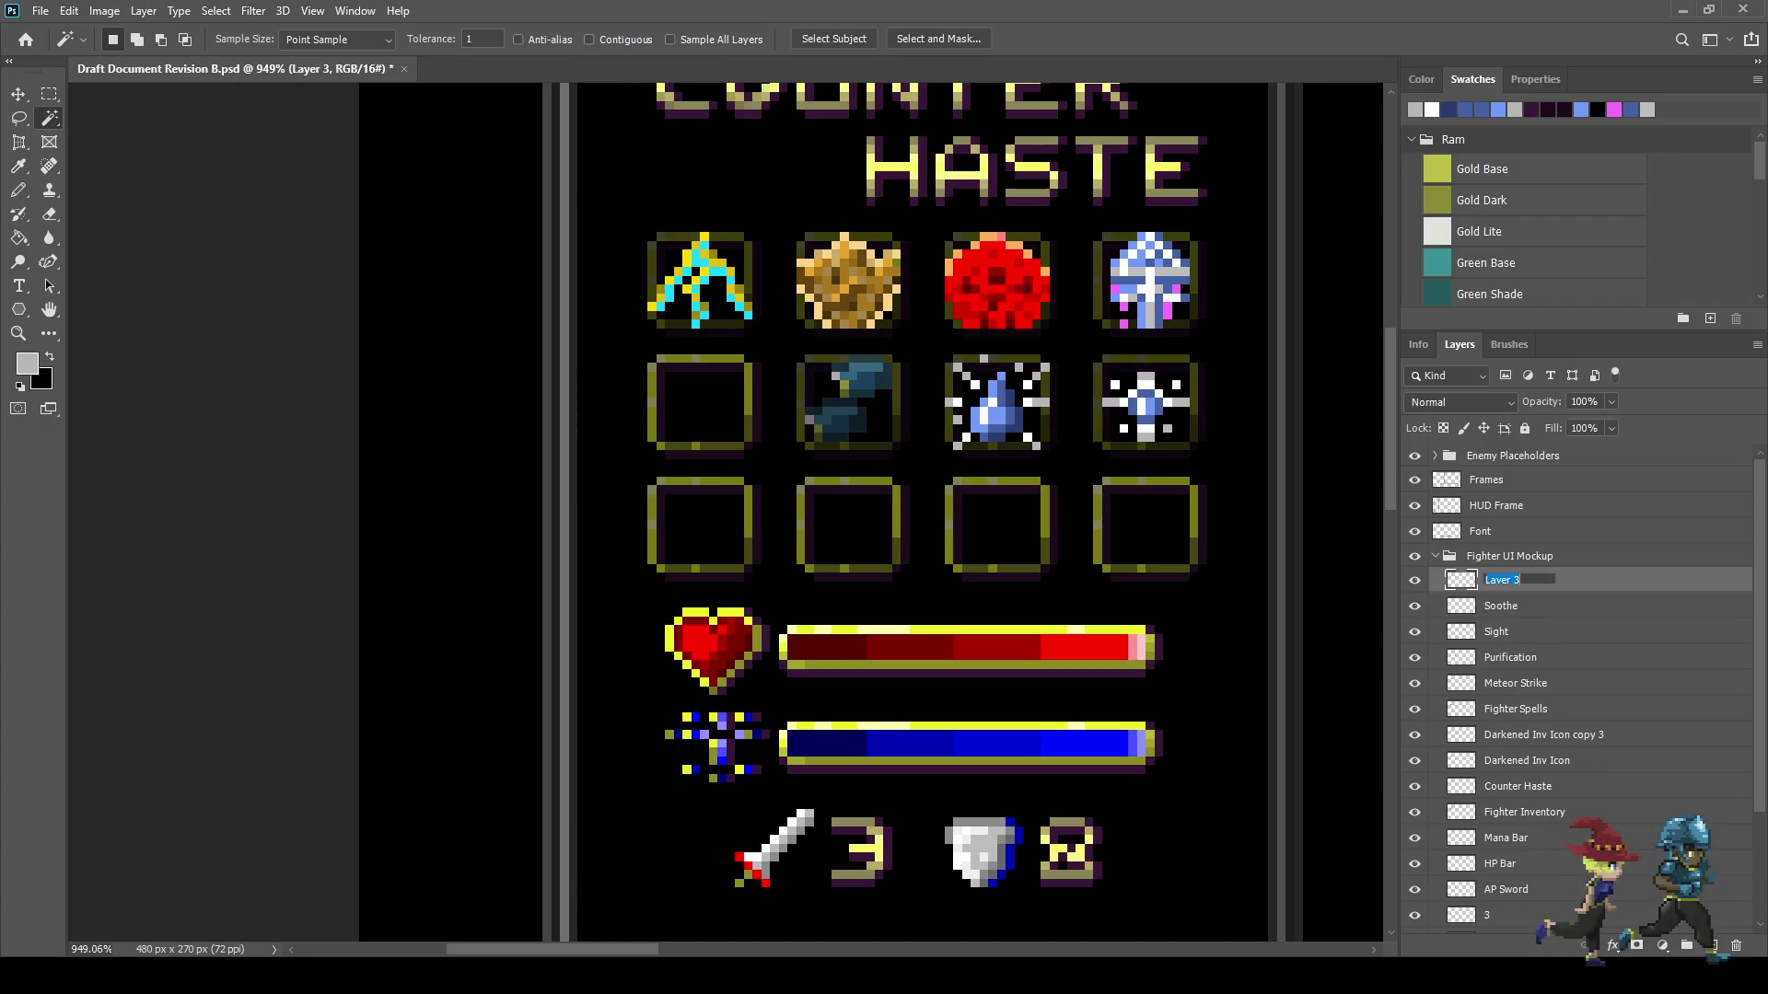
{"action": "type", "text": "Feint"}
{"action": "key", "text": "Return"}
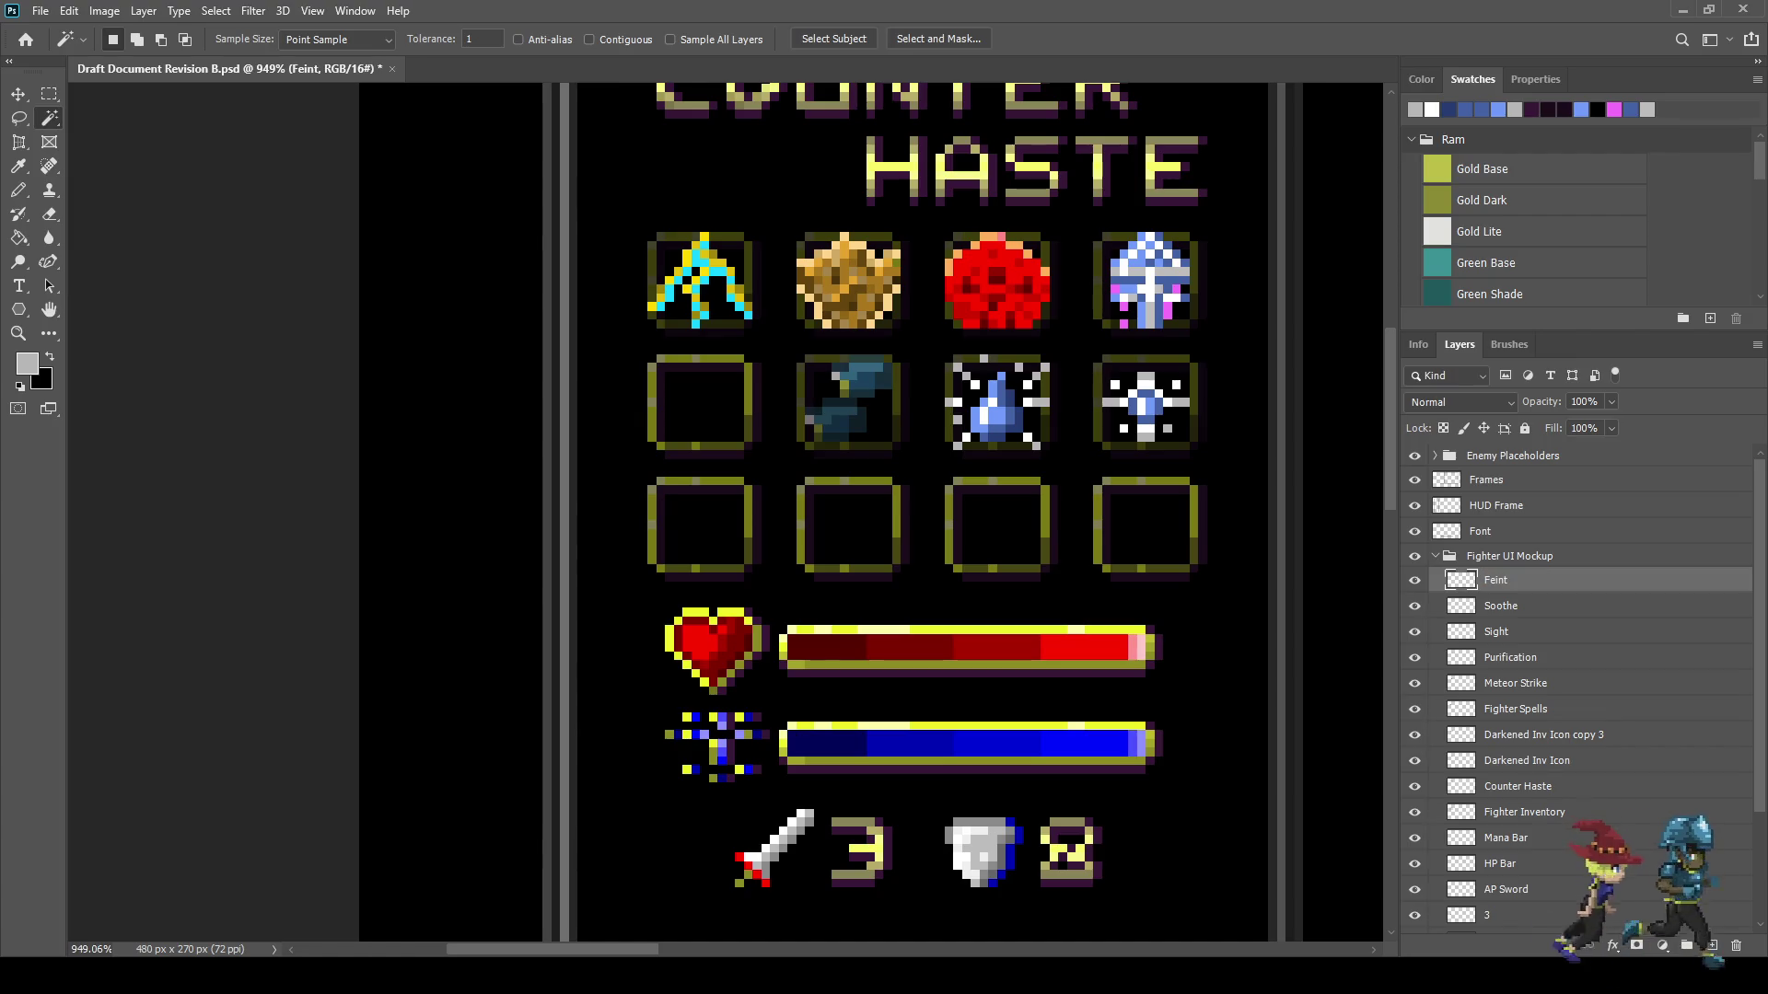
{"action": "key", "text": "ctrl+s"}
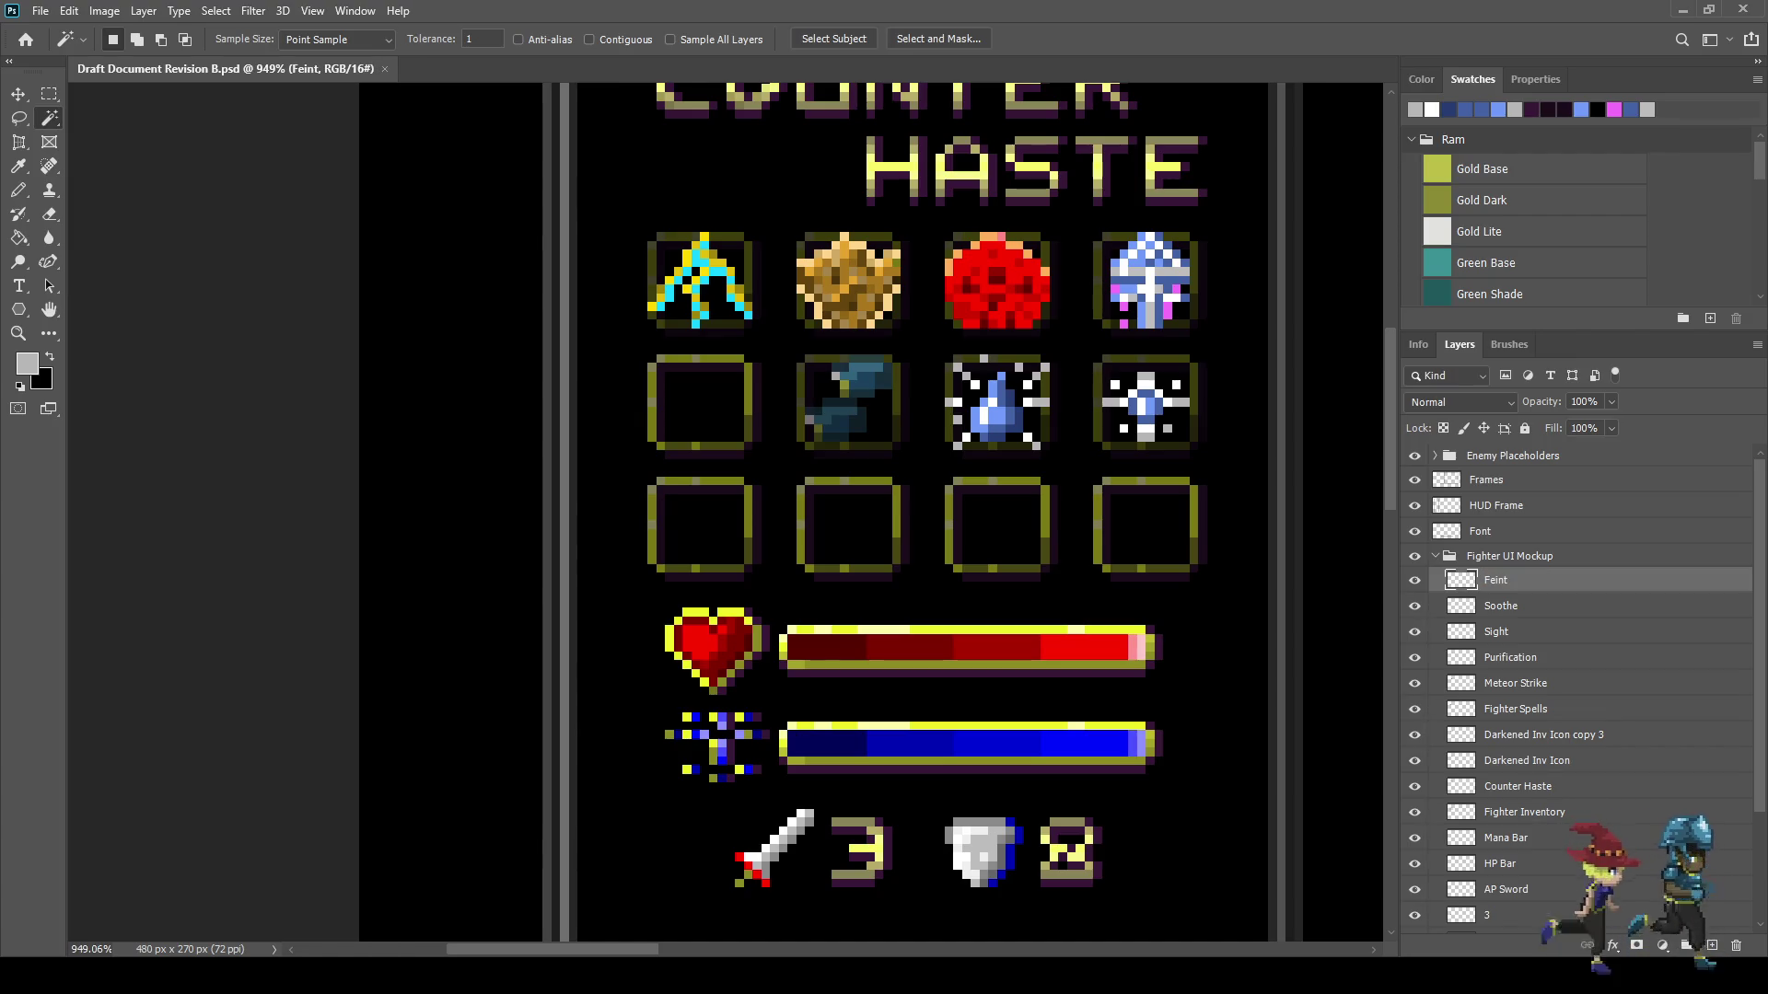
{"action": "scroll", "coordinate": [875, 516], "scroll_direction": "down", "scroll_amount": 4}
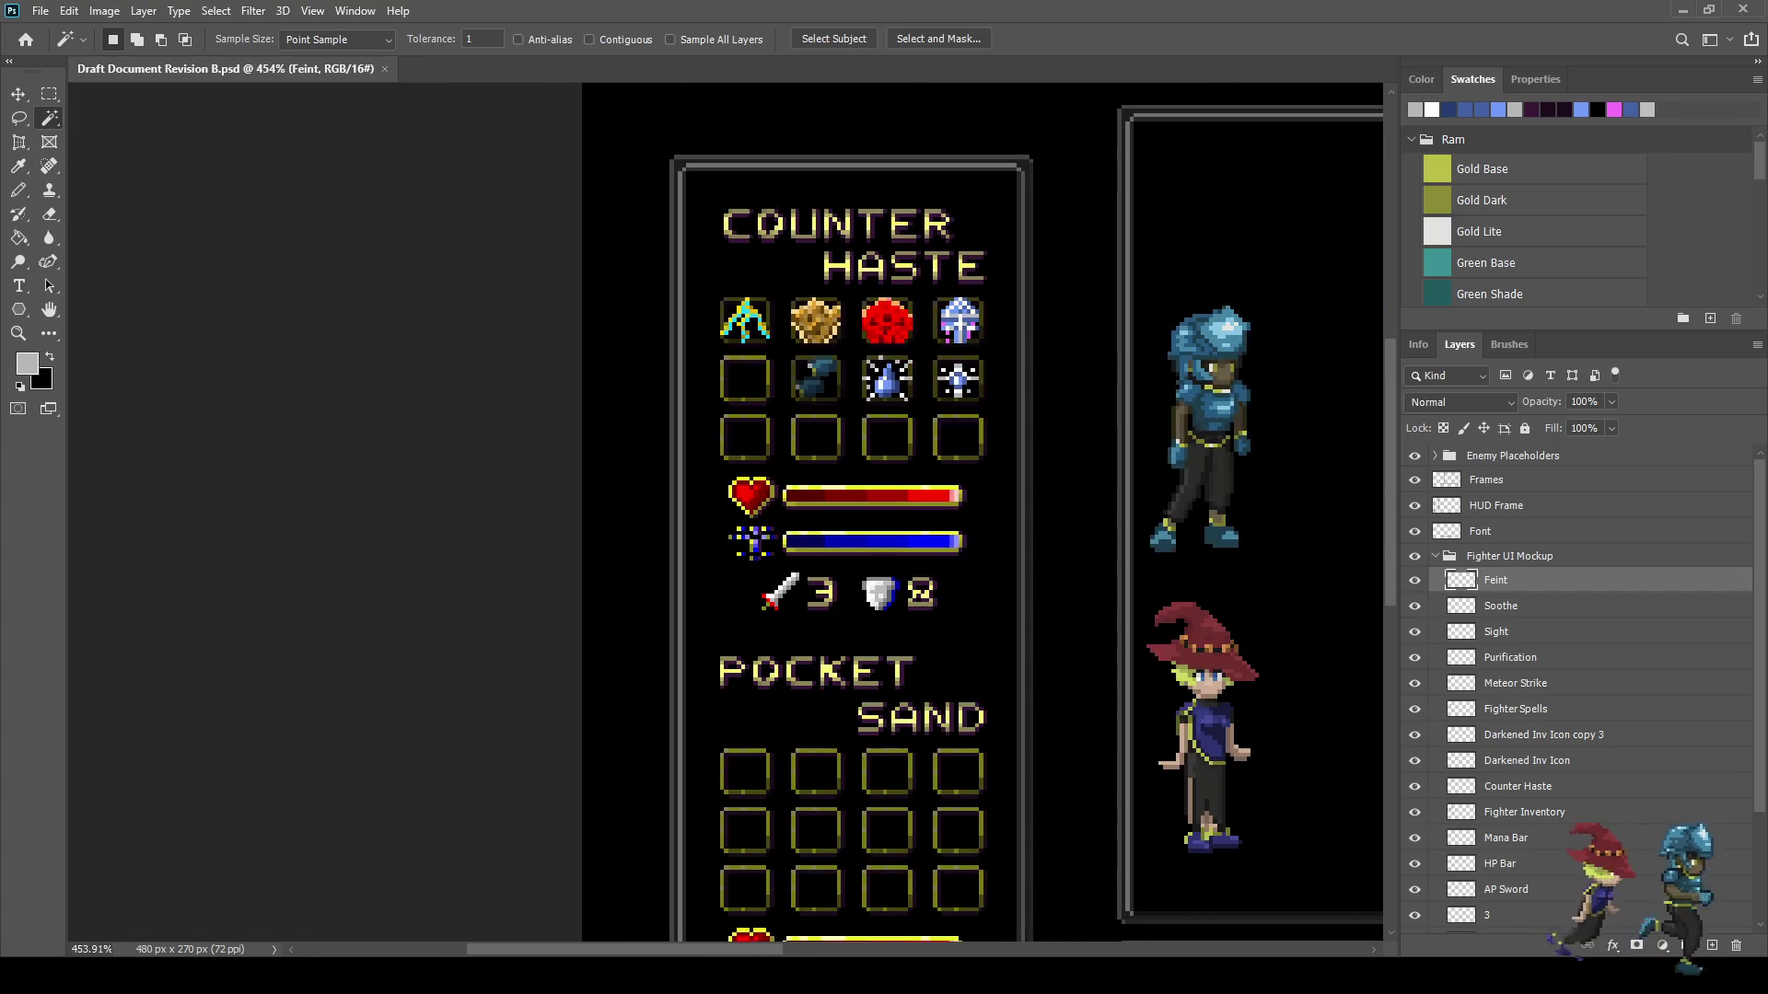
- Switch to the Lasso tool and make the Fighter layer active
{"action": "scroll", "coordinate": [875, 516], "scroll_direction": "up", "scroll_amount": 1}
{"action": "left_click", "coordinate": [1544, 734]}
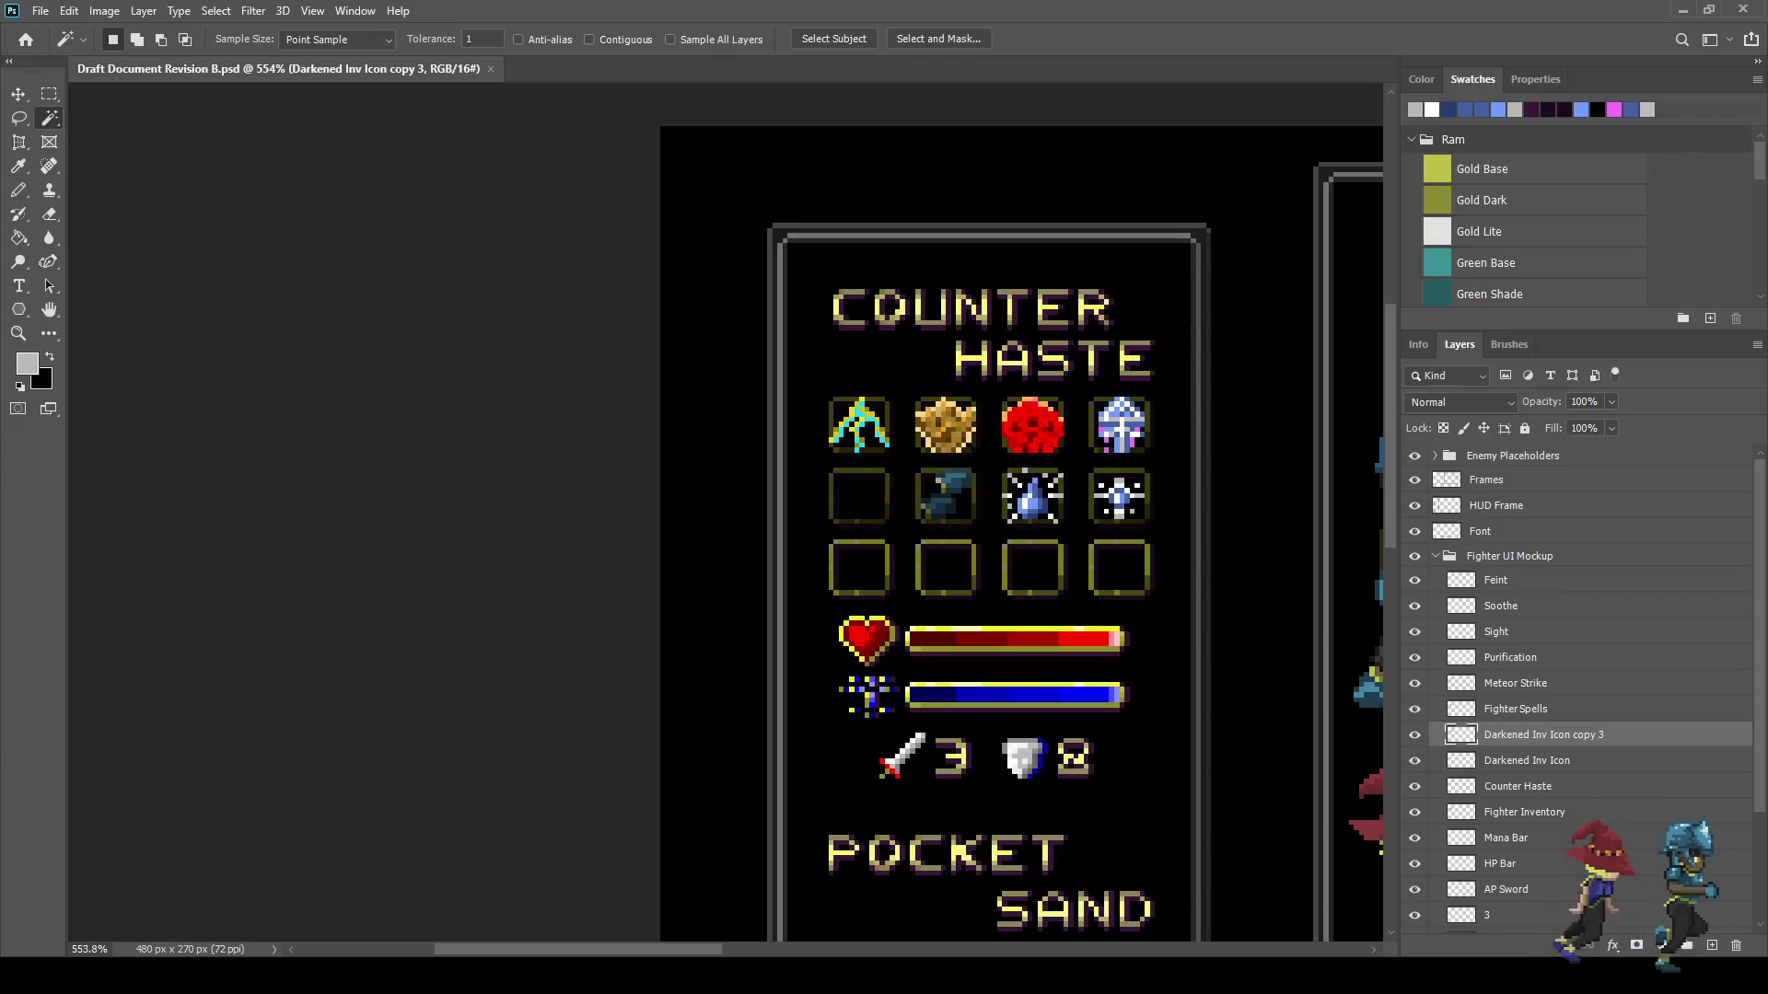
{"action": "scroll", "coordinate": [814, 516], "scroll_direction": "right", "scroll_amount": 5}
{"action": "key", "text": "l"}
{"action": "scroll", "coordinate": [905, 463], "scroll_direction": "up", "scroll_amount": 7}
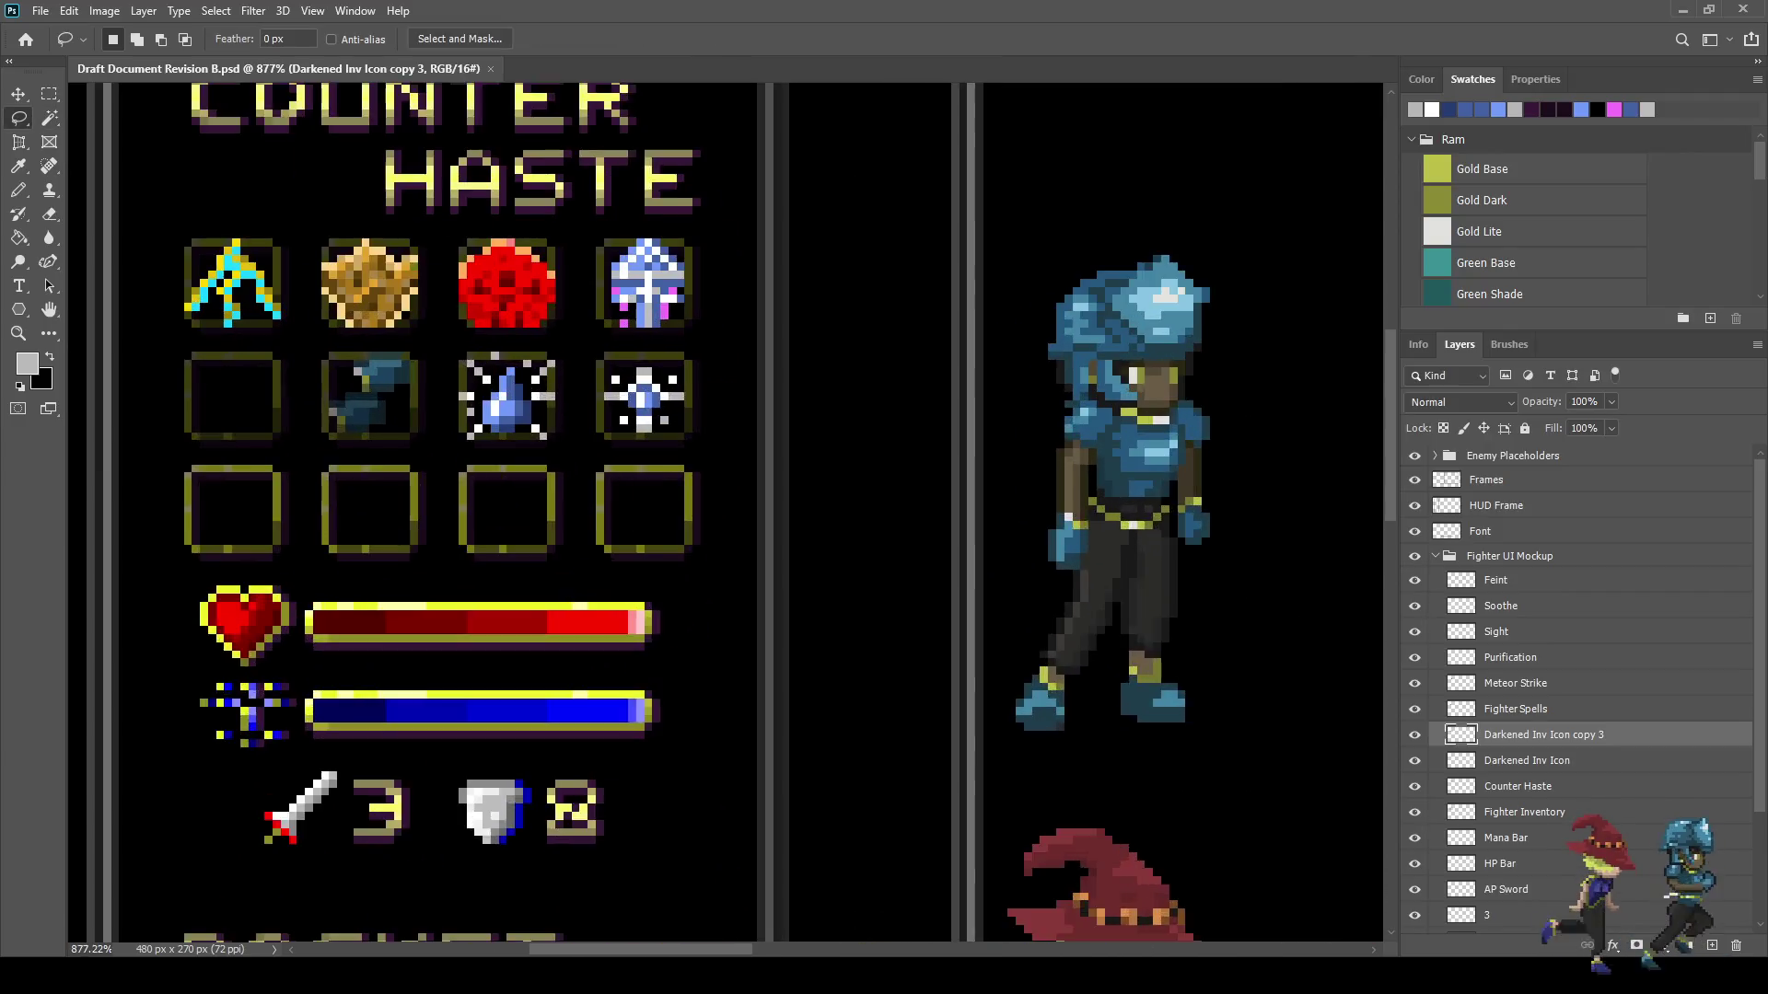
{"action": "scroll", "coordinate": [1565, 690], "scroll_direction": "down", "scroll_amount": 3}
{"action": "scroll", "coordinate": [1579, 691], "scroll_direction": "down", "scroll_amount": 1}
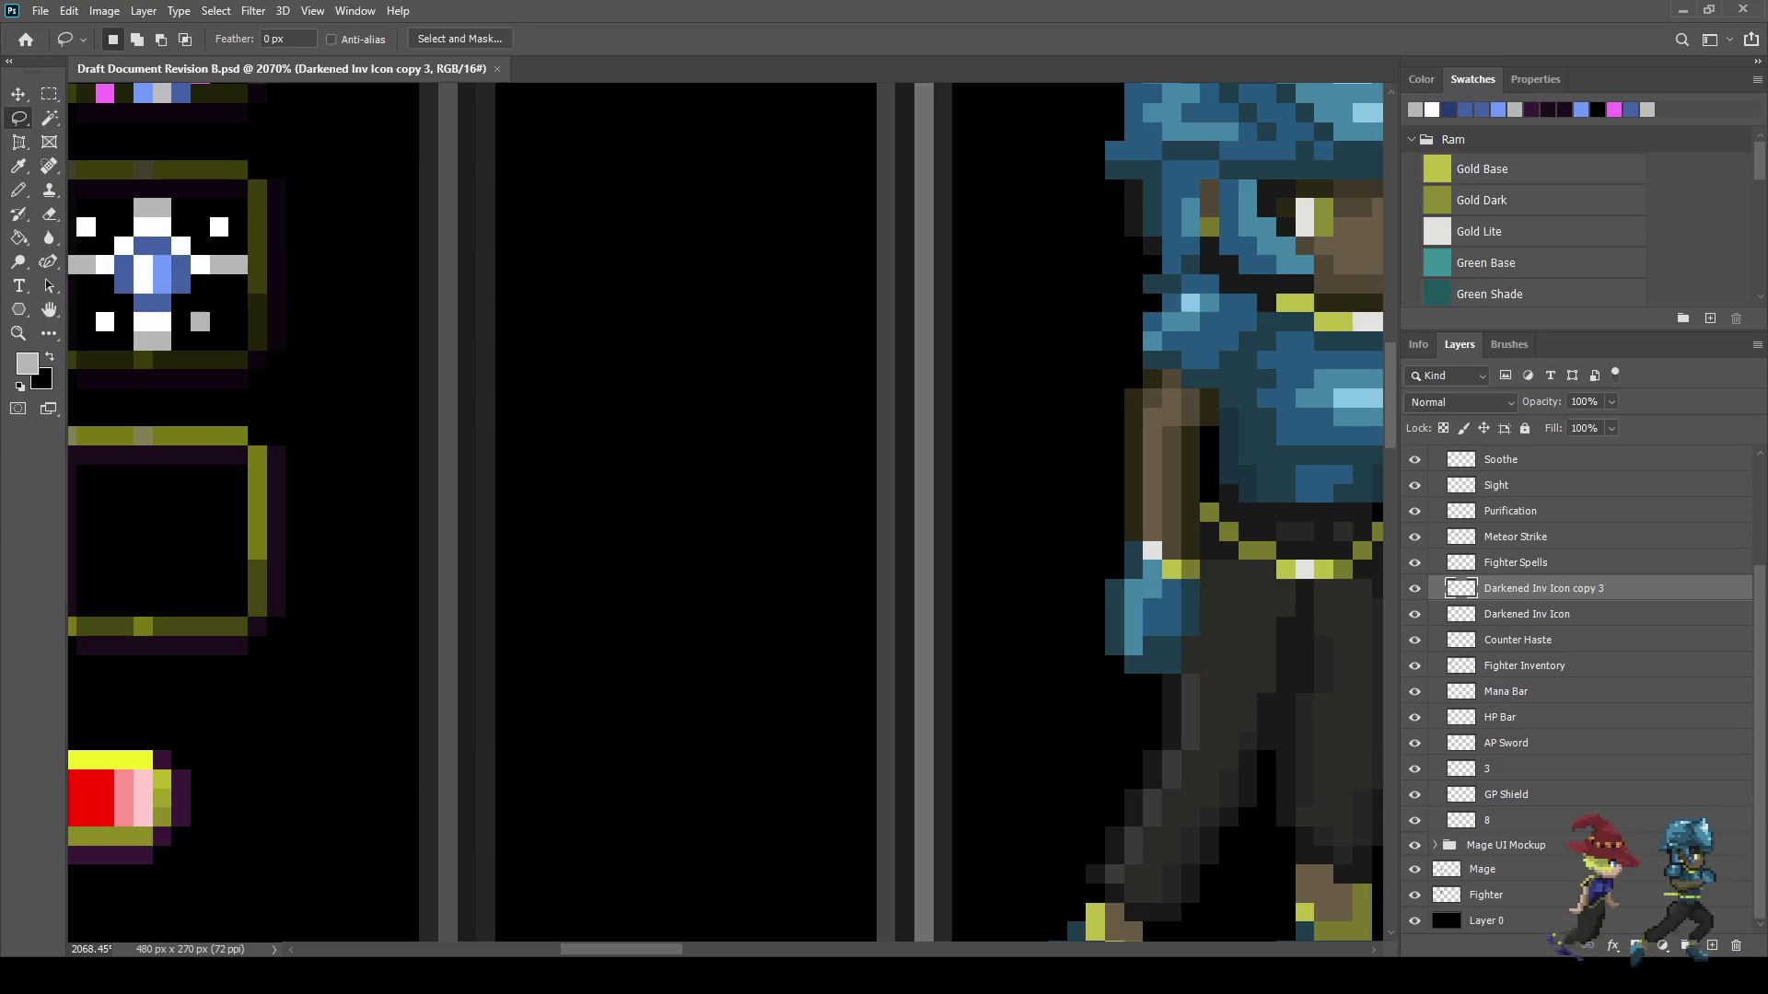
{"action": "left_click", "coordinate": [1510, 895]}
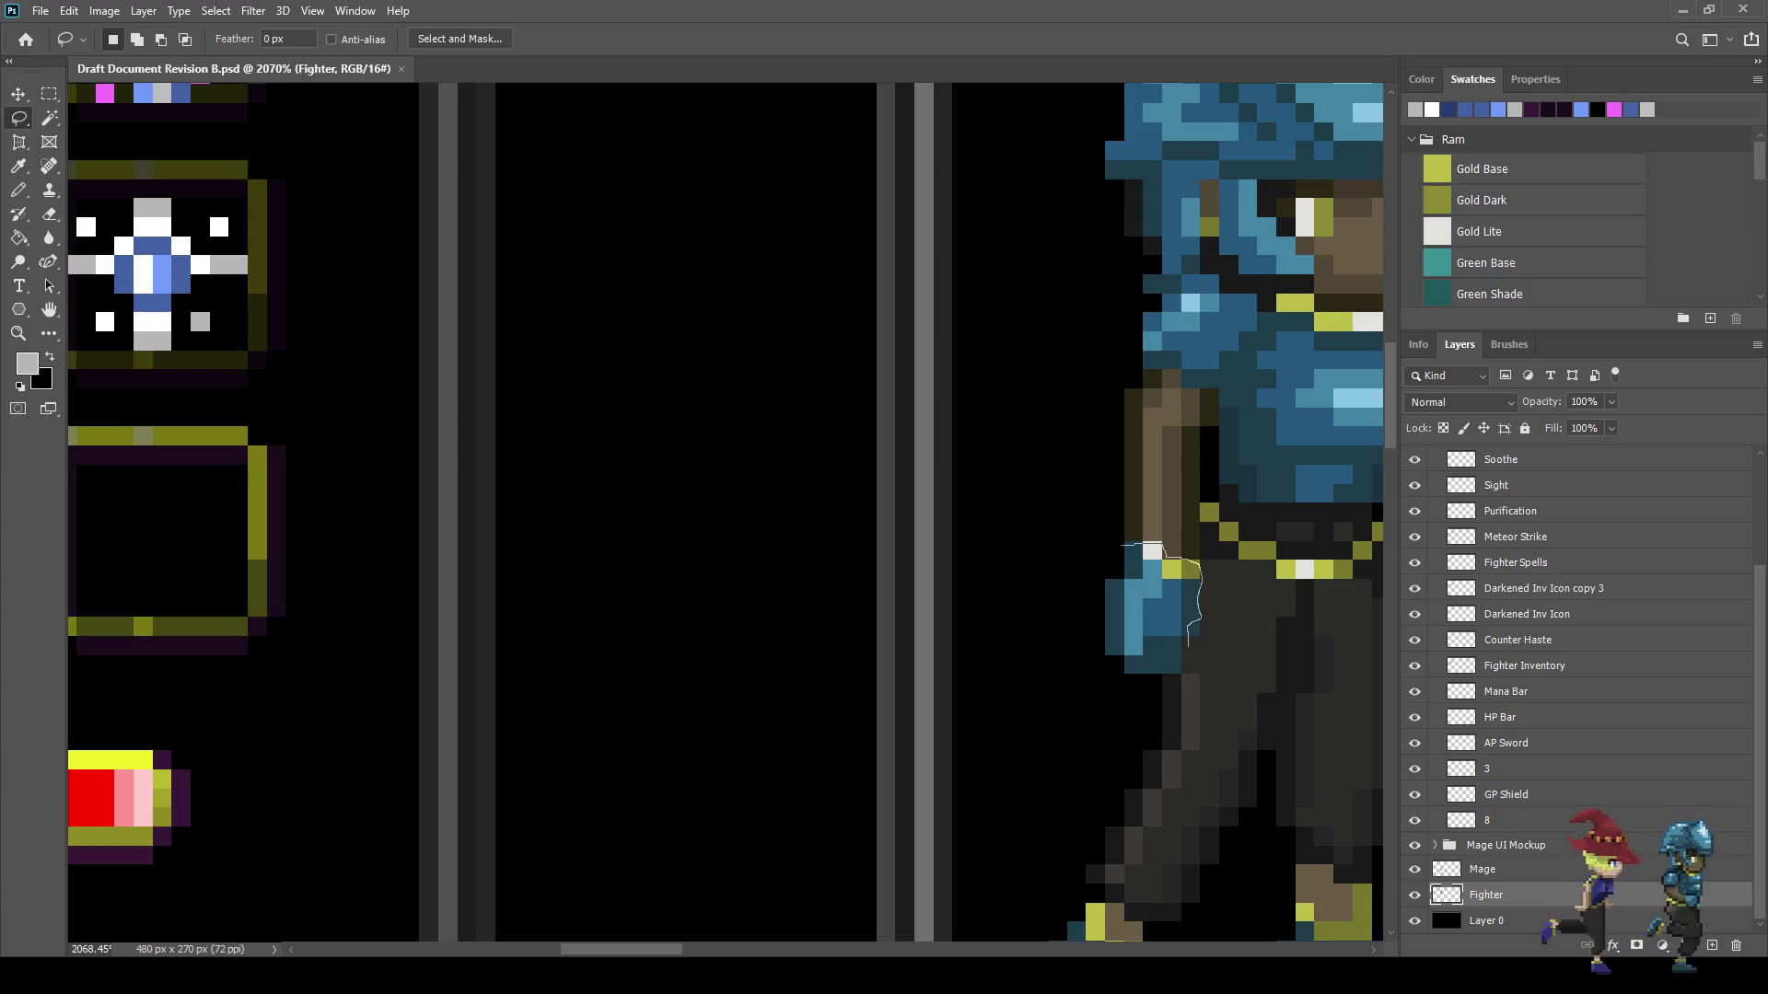
- Lasso the fighter's blue hand, square off its edge notch, and copy it with Feint selected
{"action": "mouse_move", "coordinate": [1181, 670]}
{"action": "left_mouse_down"}
{"action": "mouse_move", "coordinate": [1105, 677]}
{"action": "mouse_move", "coordinate": [1095, 557]}
{"action": "mouse_move", "coordinate": [1119, 548]}
{"action": "left_mouse_up"}
{"action": "key", "text": "shift"}
{"action": "left_click_drag", "start_coordinate": [1198, 622], "coordinate": [1188, 635]}
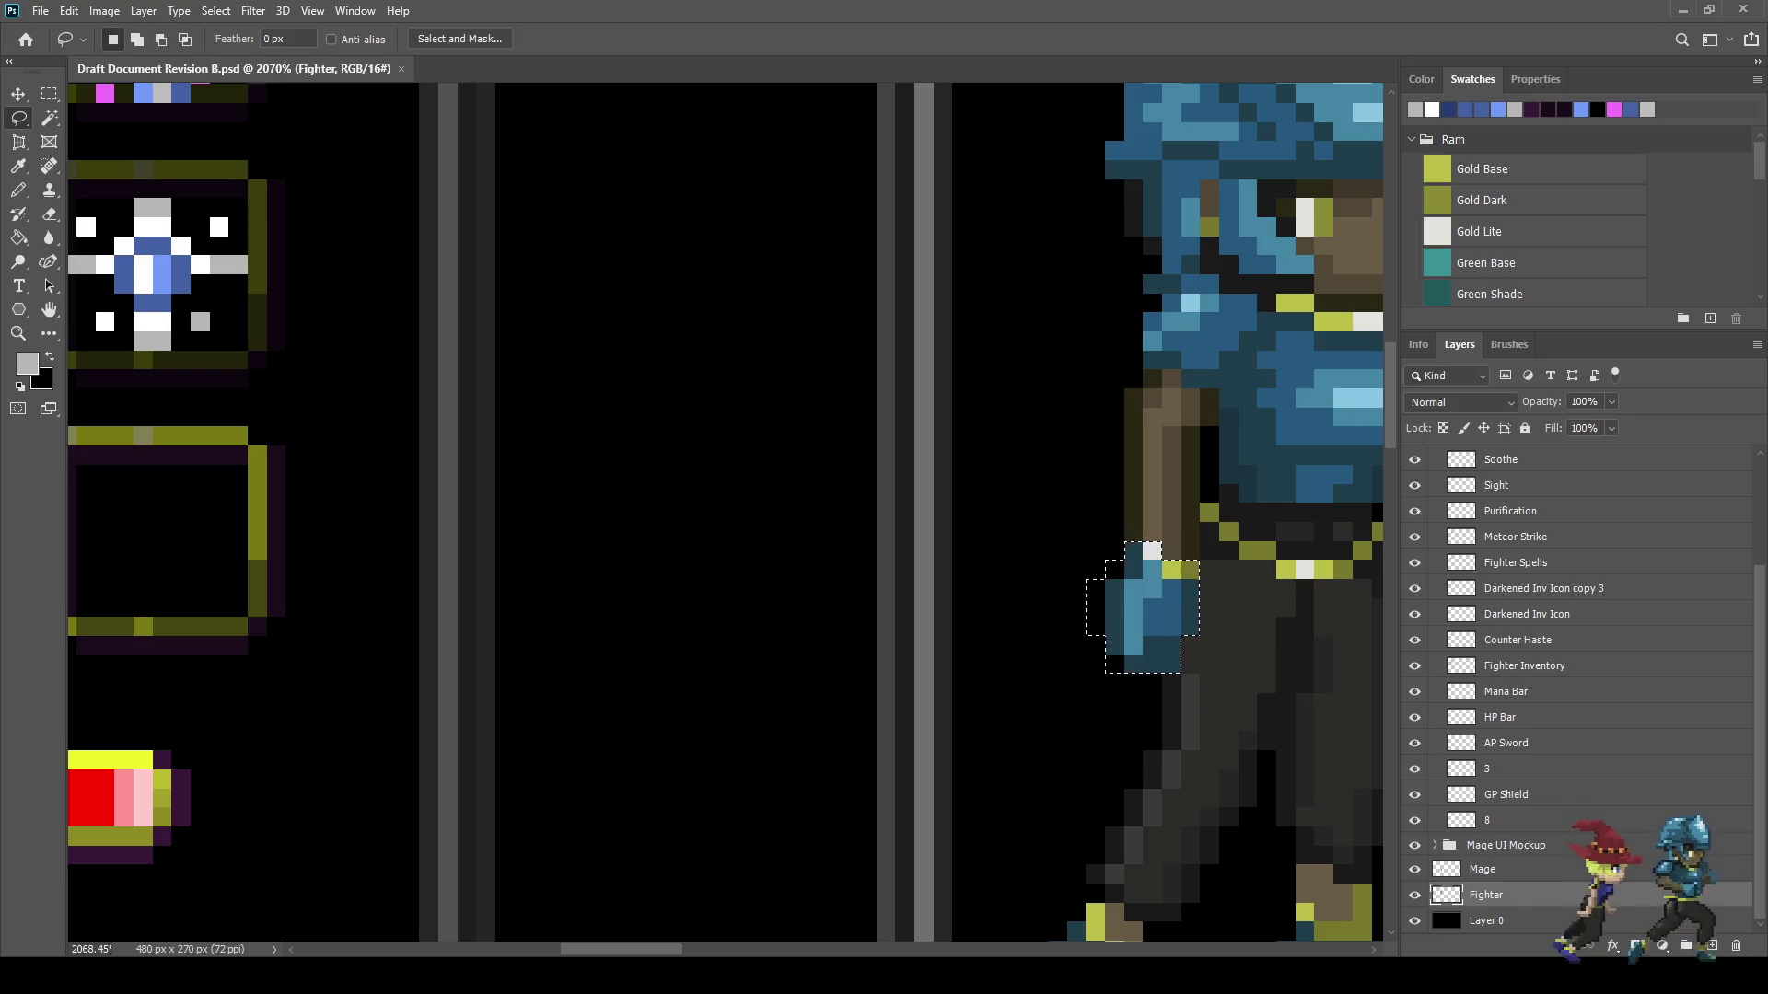
{"action": "scroll", "coordinate": [1565, 691], "scroll_direction": "up", "scroll_amount": 3}
{"action": "left_click", "coordinate": [1495, 581]}
{"action": "key", "text": "ctrl+d"}
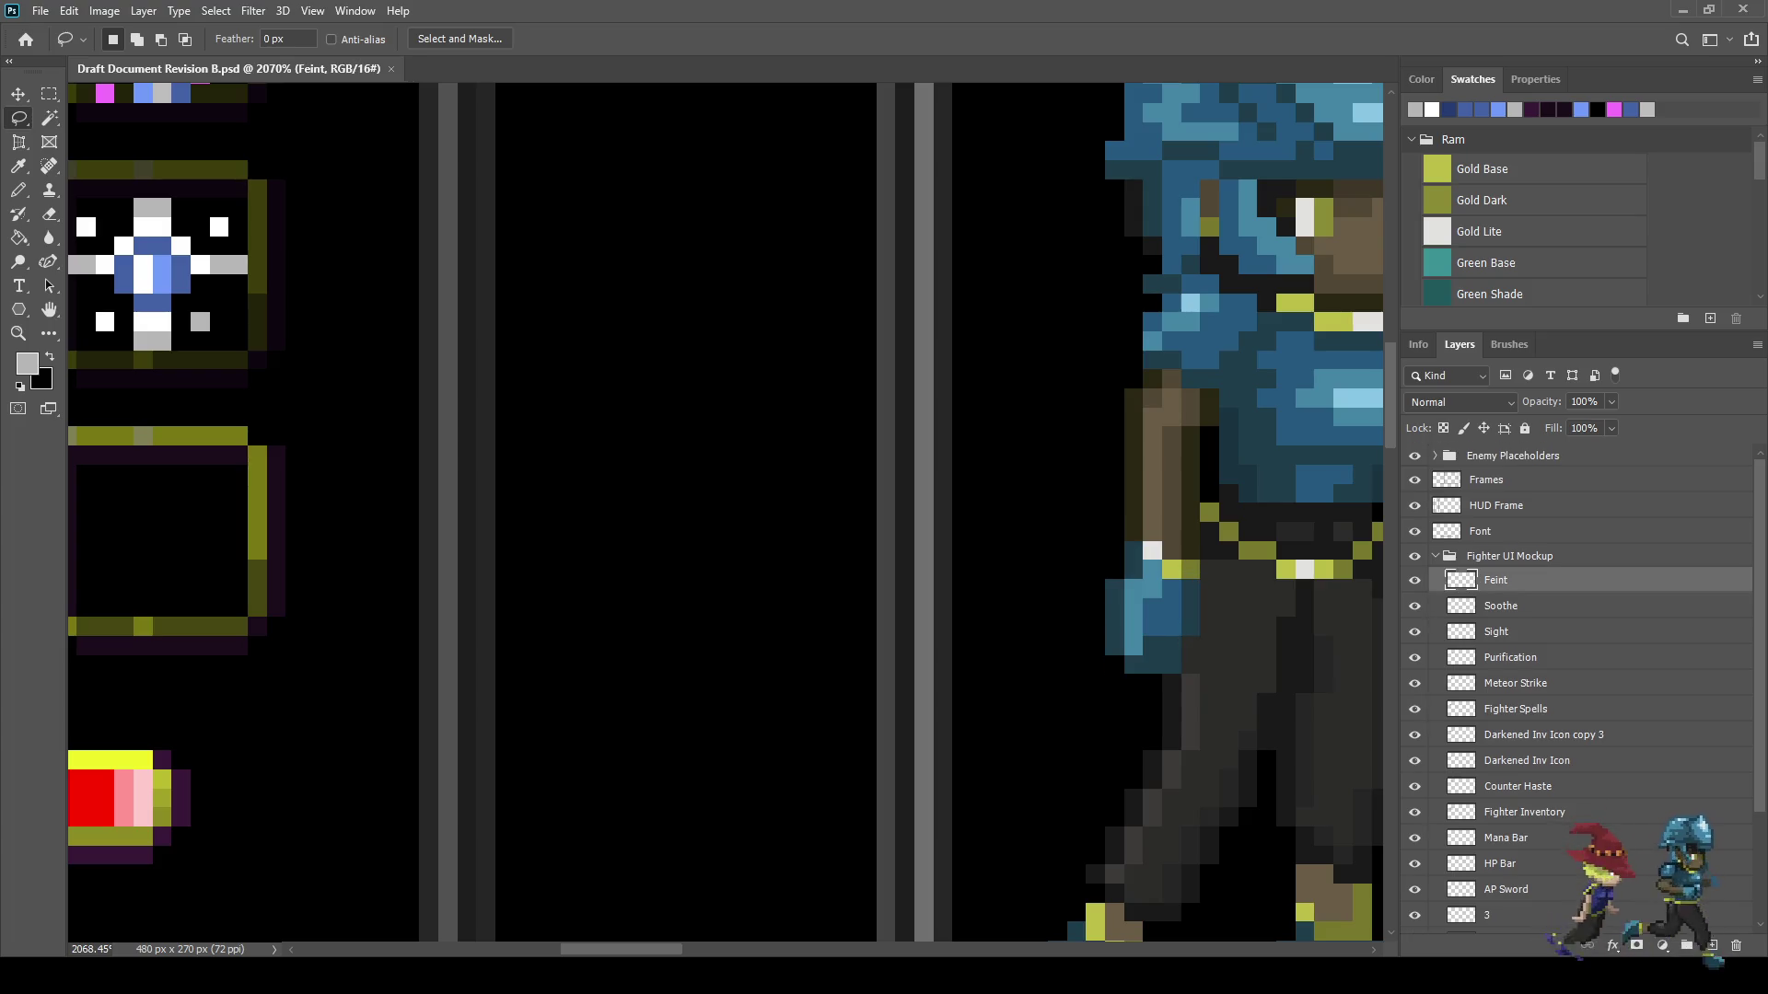
- Paste the hand as a new layer, rotate it 90 degrees and flip it vertically
{"action": "key", "text": "ctrl+v"}
{"action": "scroll", "coordinate": [1002, 396], "scroll_direction": "down", "scroll_amount": 5}
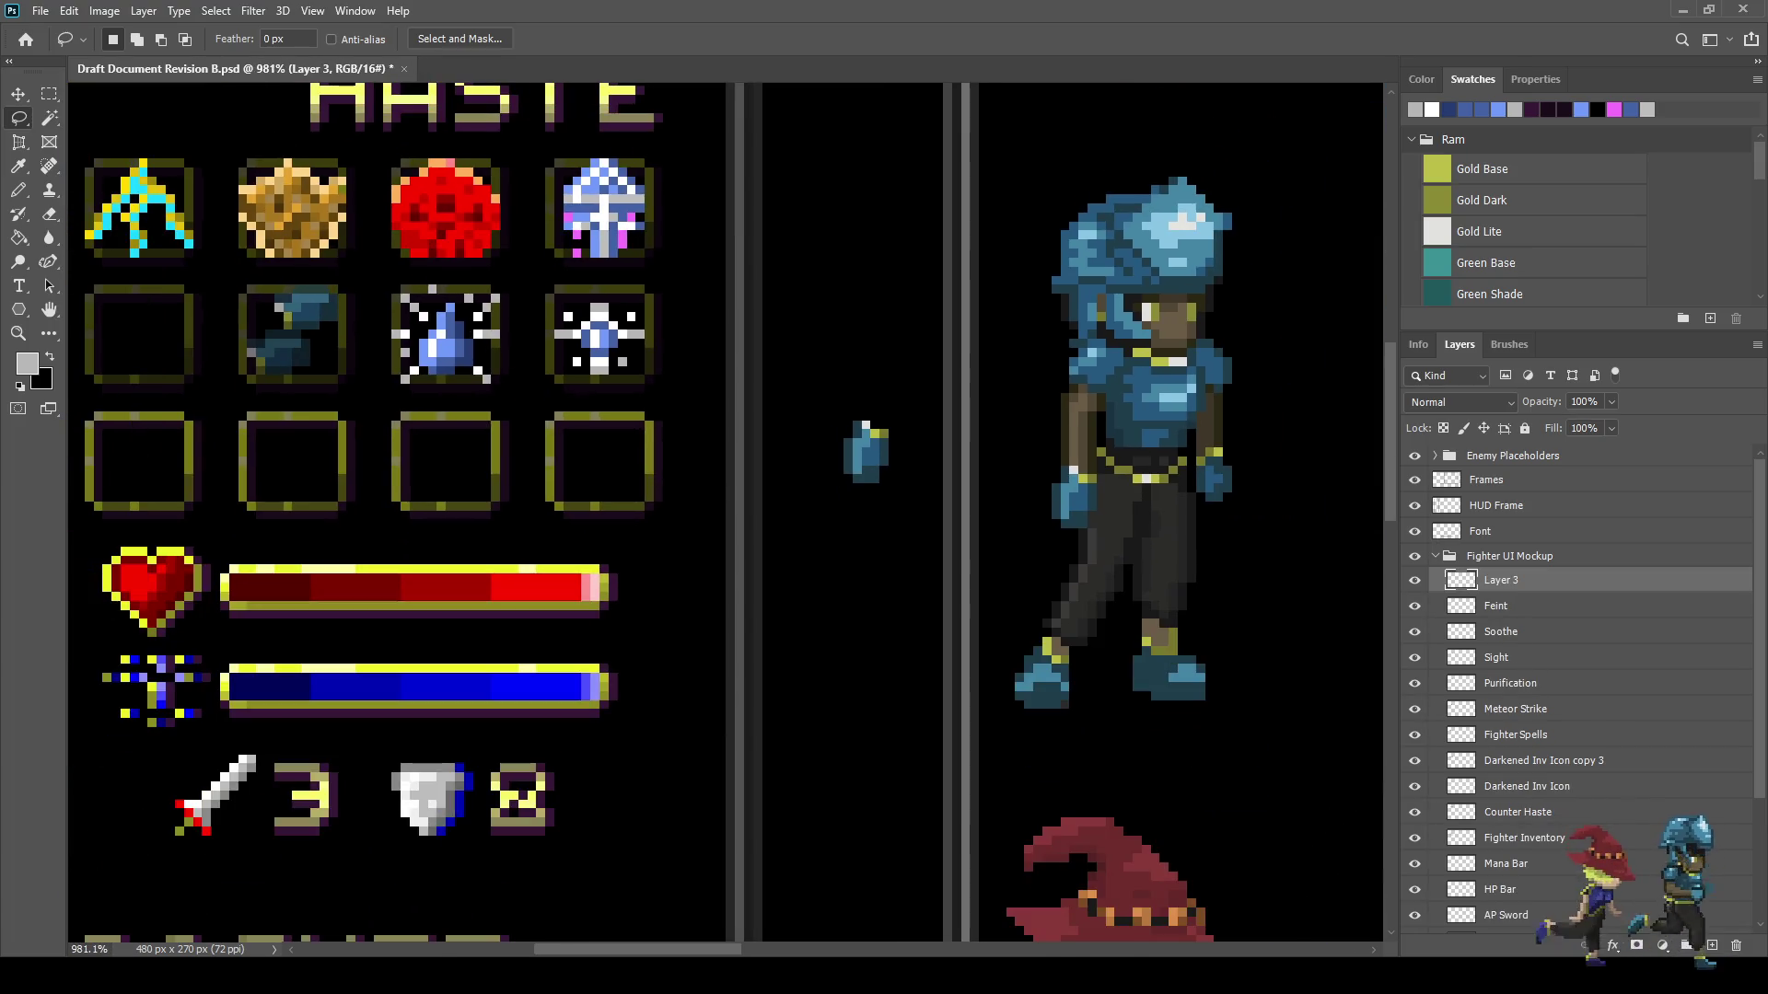
{"action": "key", "text": "ctrl+t"}
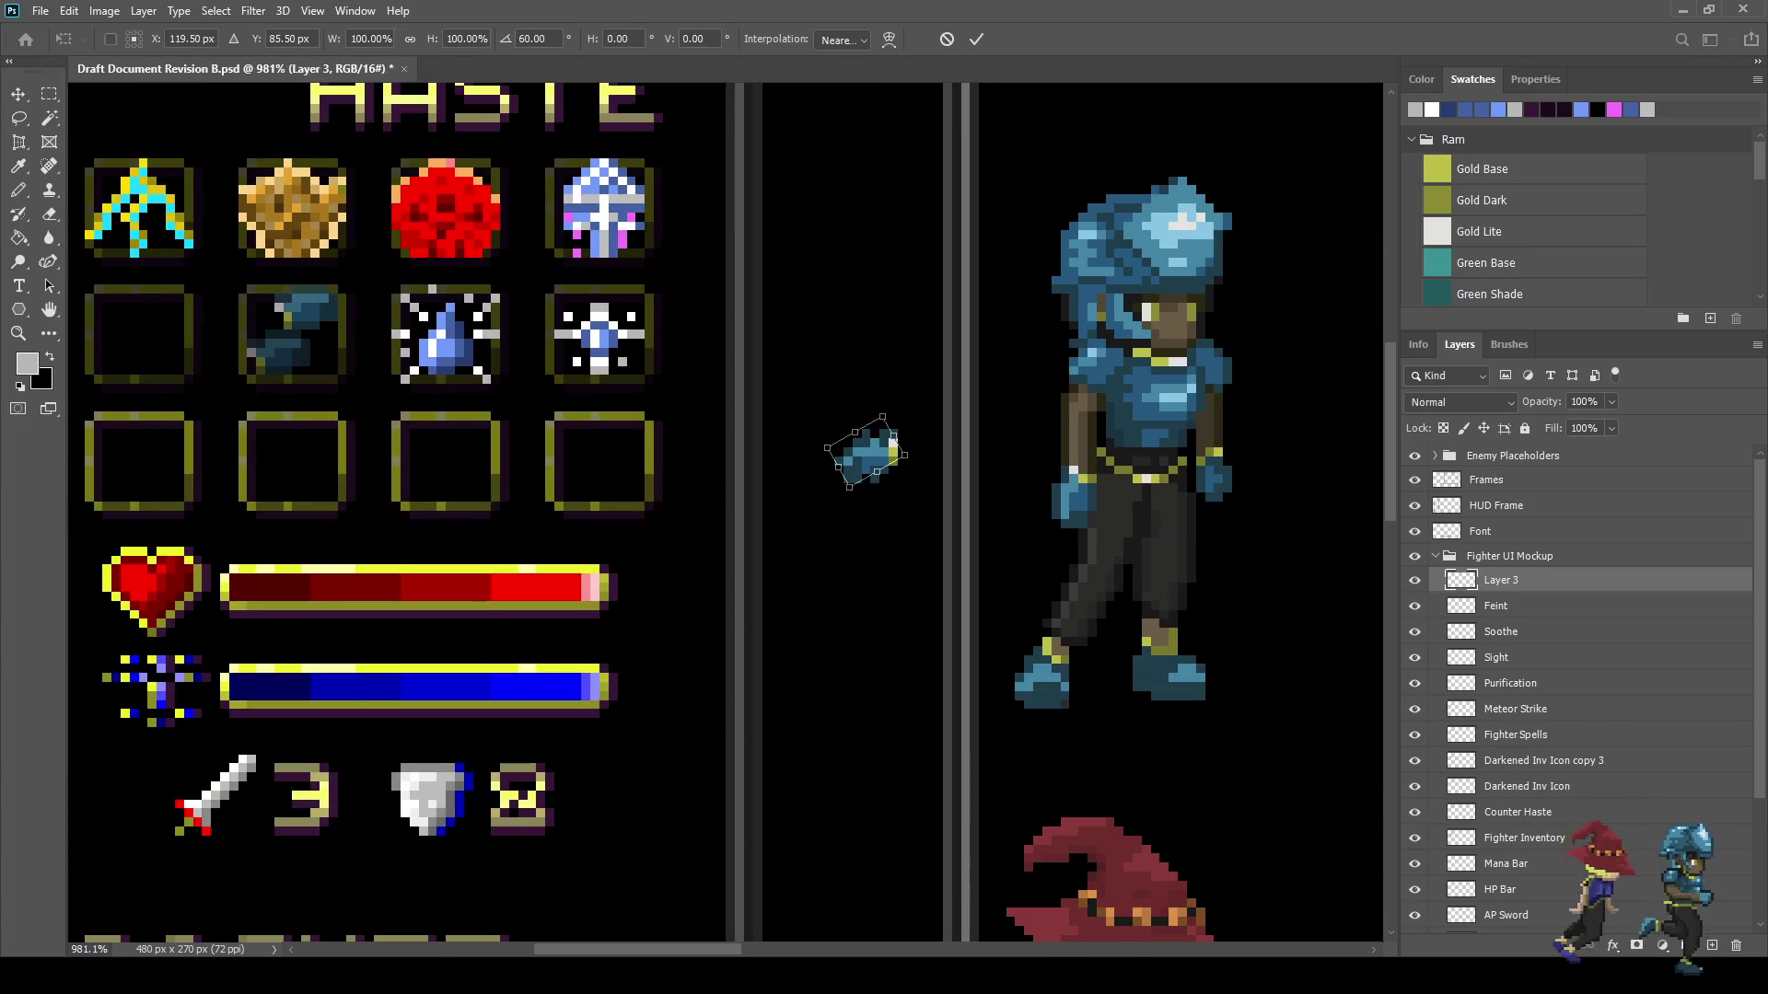
{"action": "left_click_drag", "start_coordinate": [912, 419], "coordinate": [918, 432]}
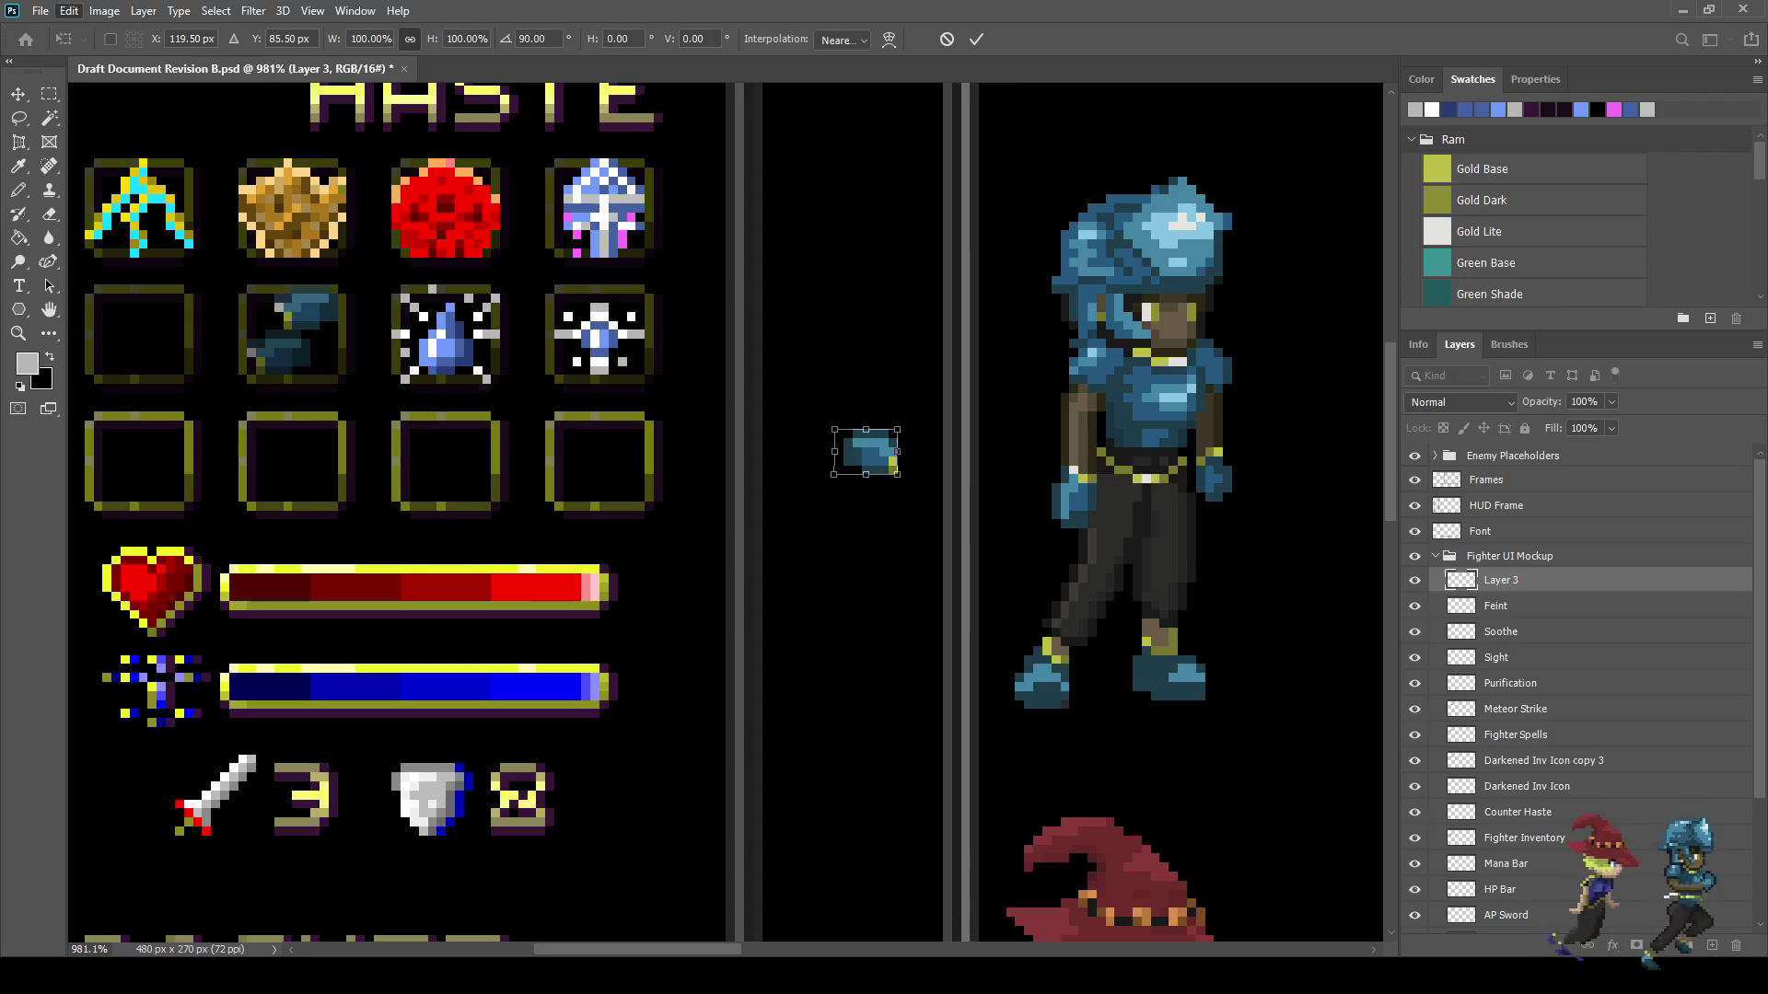
{"action": "type", "text": "-100"}
{"action": "key", "text": "Return"}
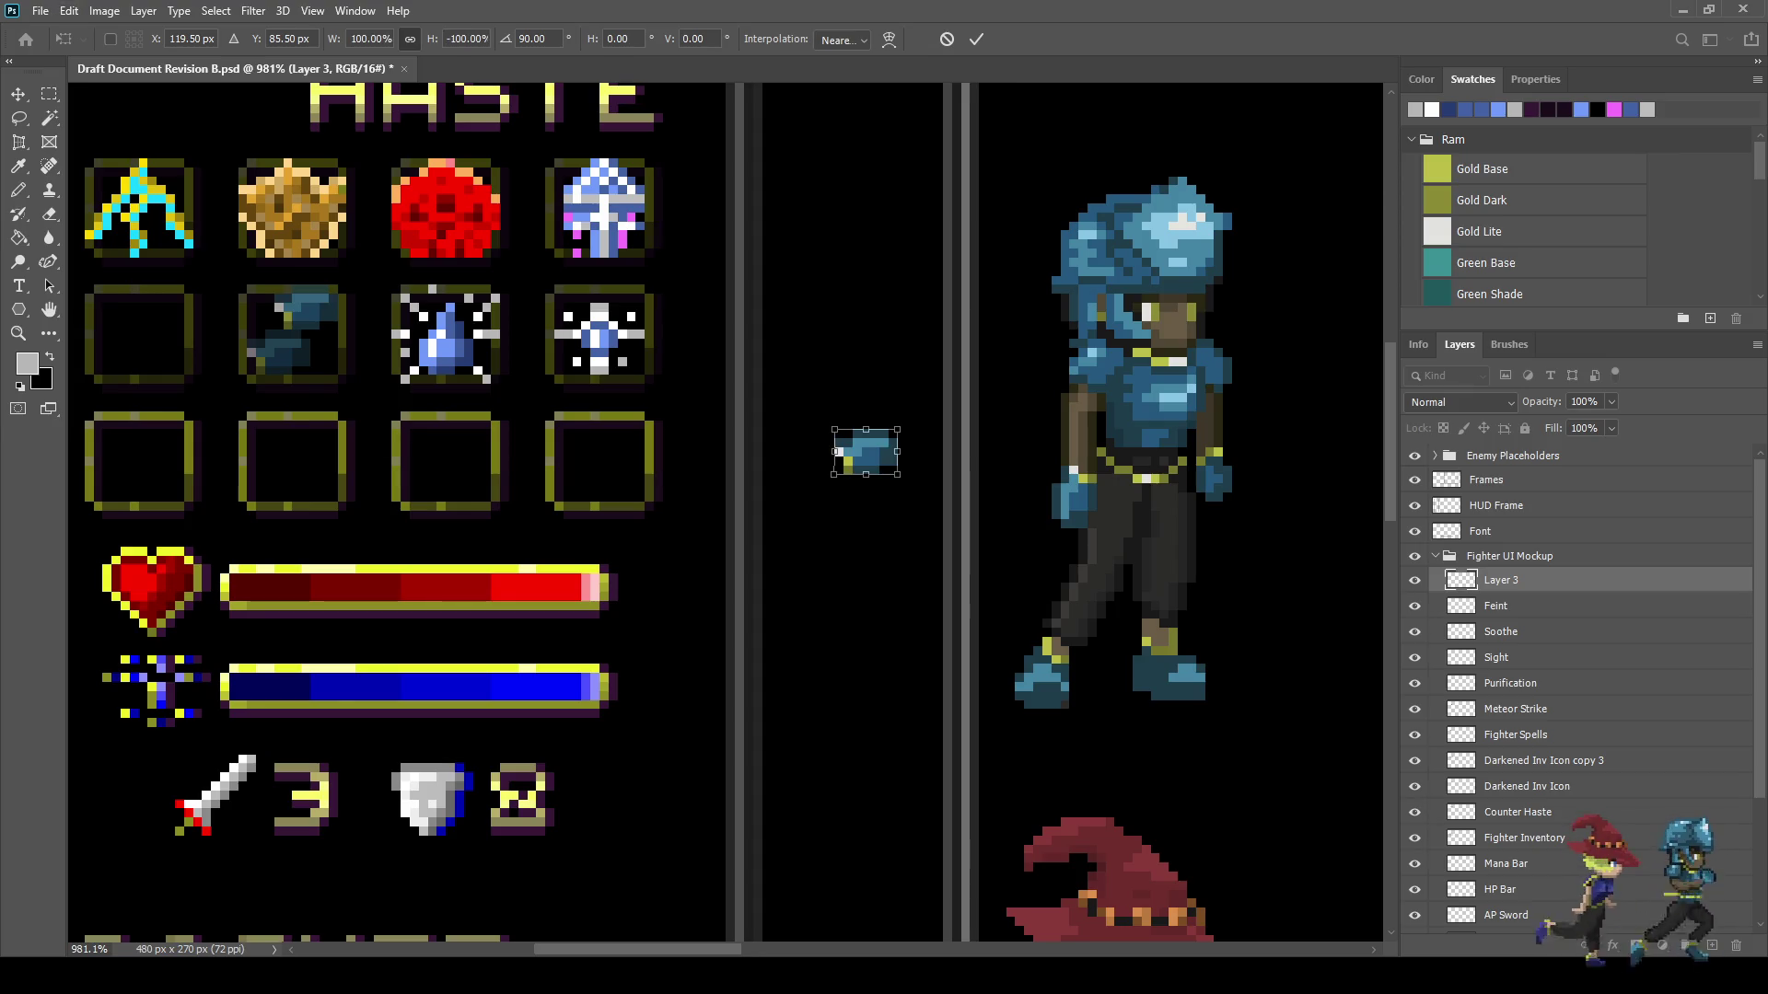
- Nudge the arm piece into the empty first slot of the second icon row
{"action": "key", "text": "shift+Left"}
{"action": "key", "text": "shift+Left"}
{"action": "key", "text": "shift+Left"}
{"action": "key", "text": "shift+Up"}
{"action": "key", "text": "Up"}
{"action": "key", "text": "Up"}
{"action": "key", "text": "Up"}
{"action": "key", "text": "Right"}
{"action": "key", "text": "Right"}
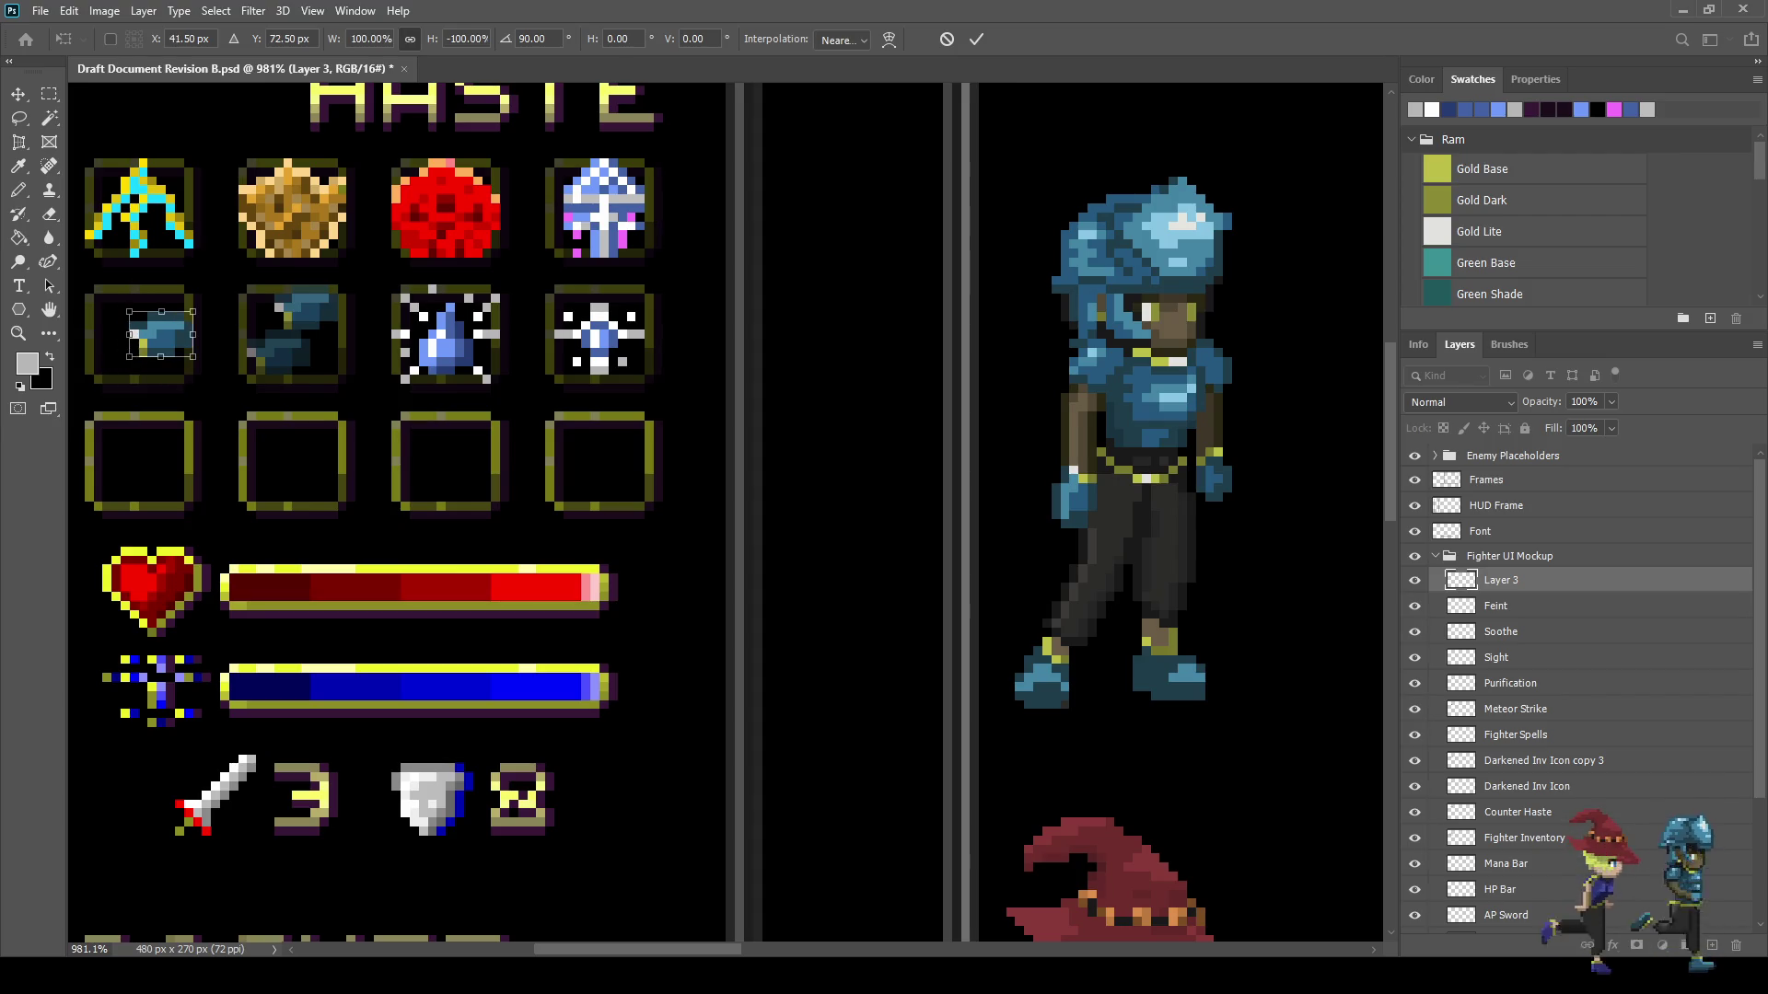
{"action": "key", "text": "Return"}
- Save the document and view it at 100%
{"action": "key", "text": "l"}
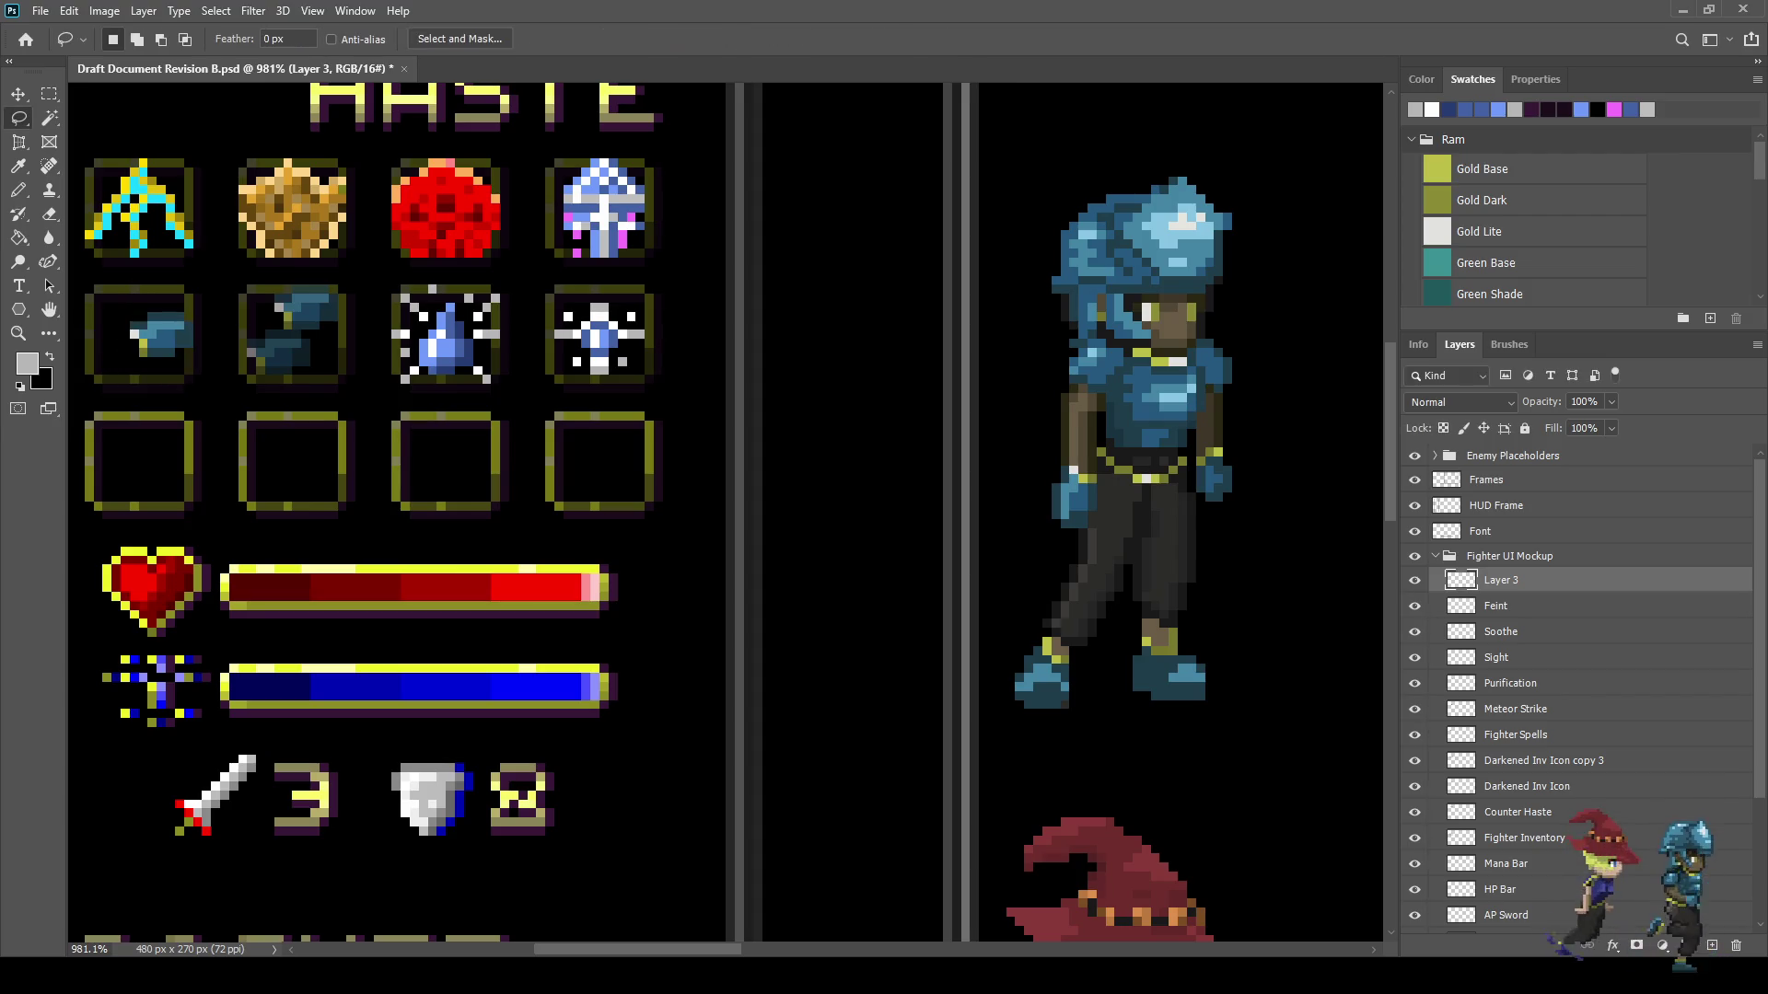
{"action": "key", "text": "ctrl+s"}
{"action": "key", "text": "ctrl+1"}
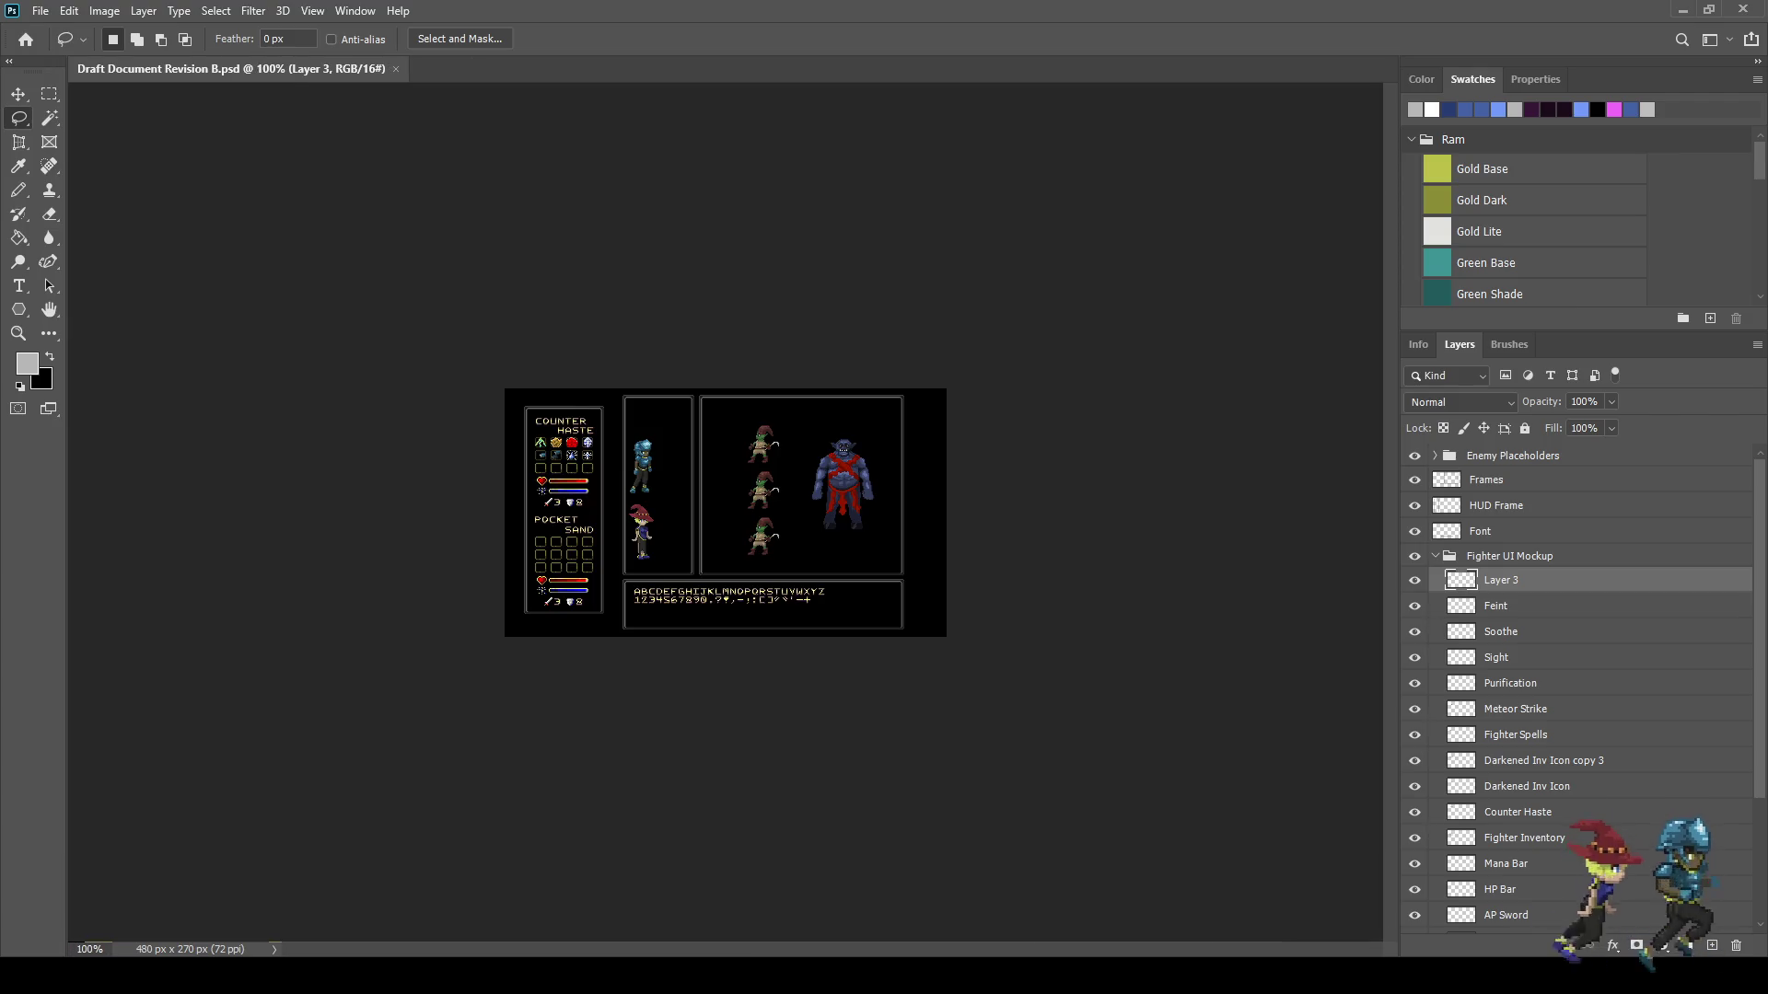
{"action": "key", "text": "ctrl+plus"}
{"action": "key", "text": "ctrl+plus"}
{"action": "key", "text": "f"}
{"action": "key", "text": "f"}
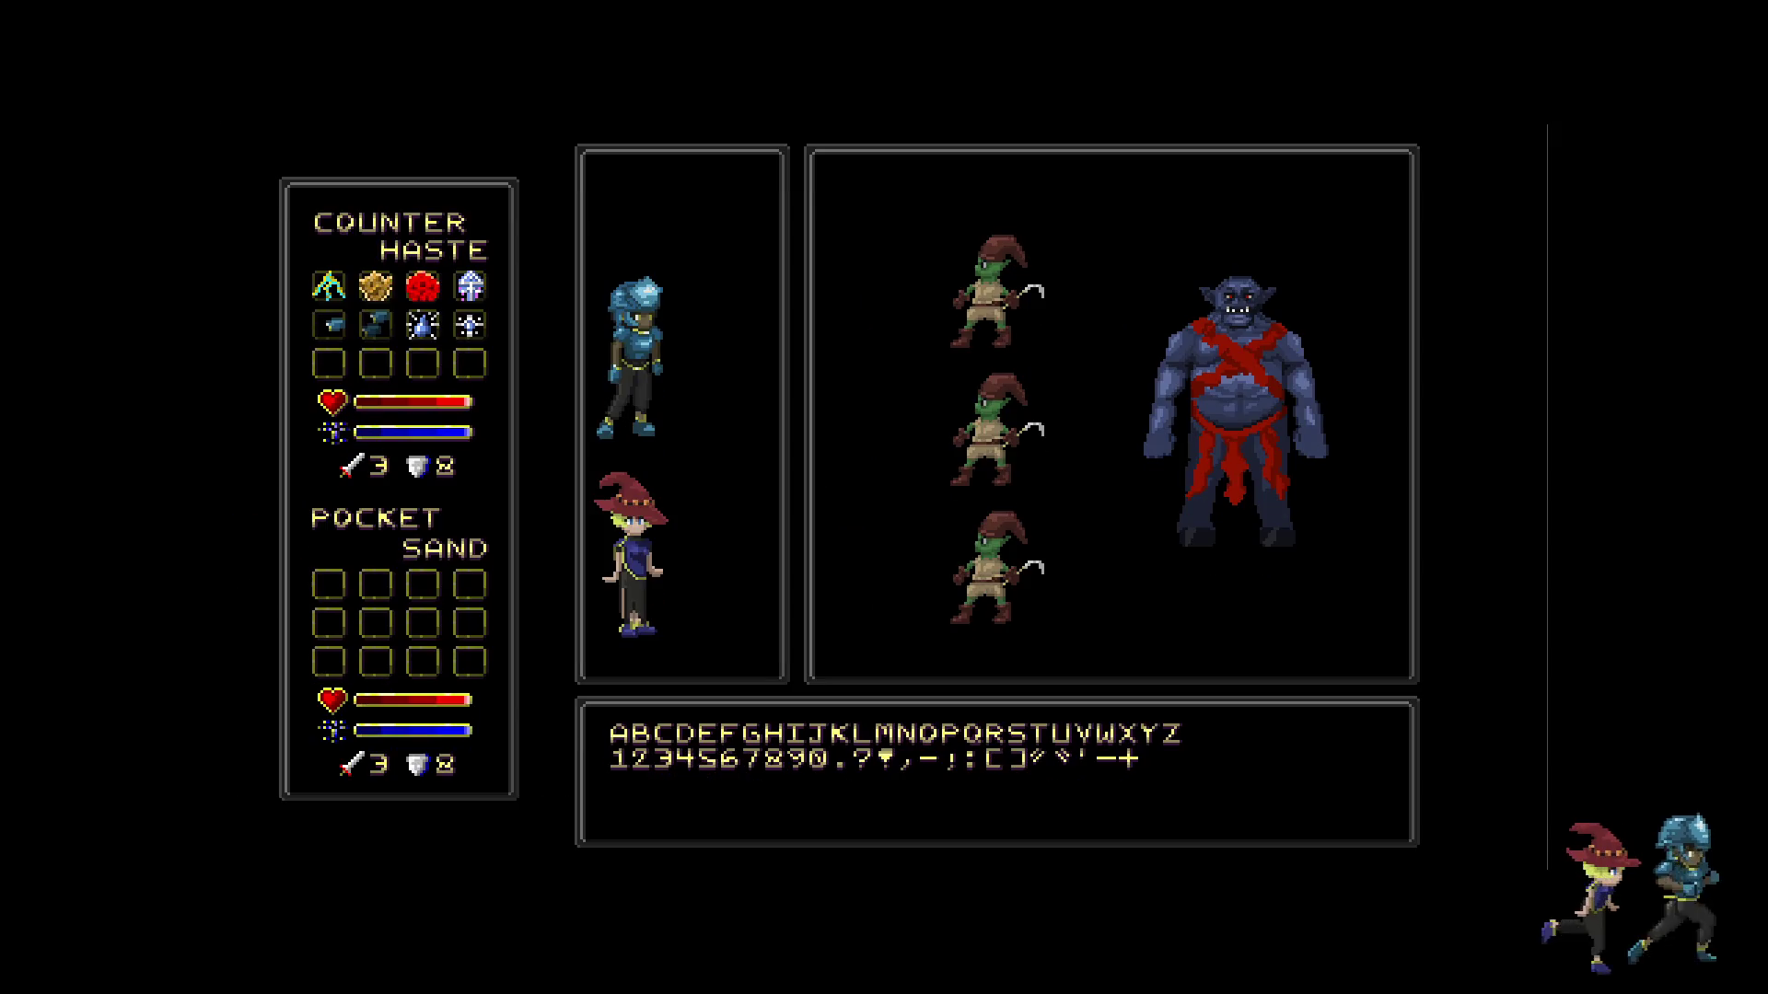
{"action": "key", "text": "ctrl+plus"}
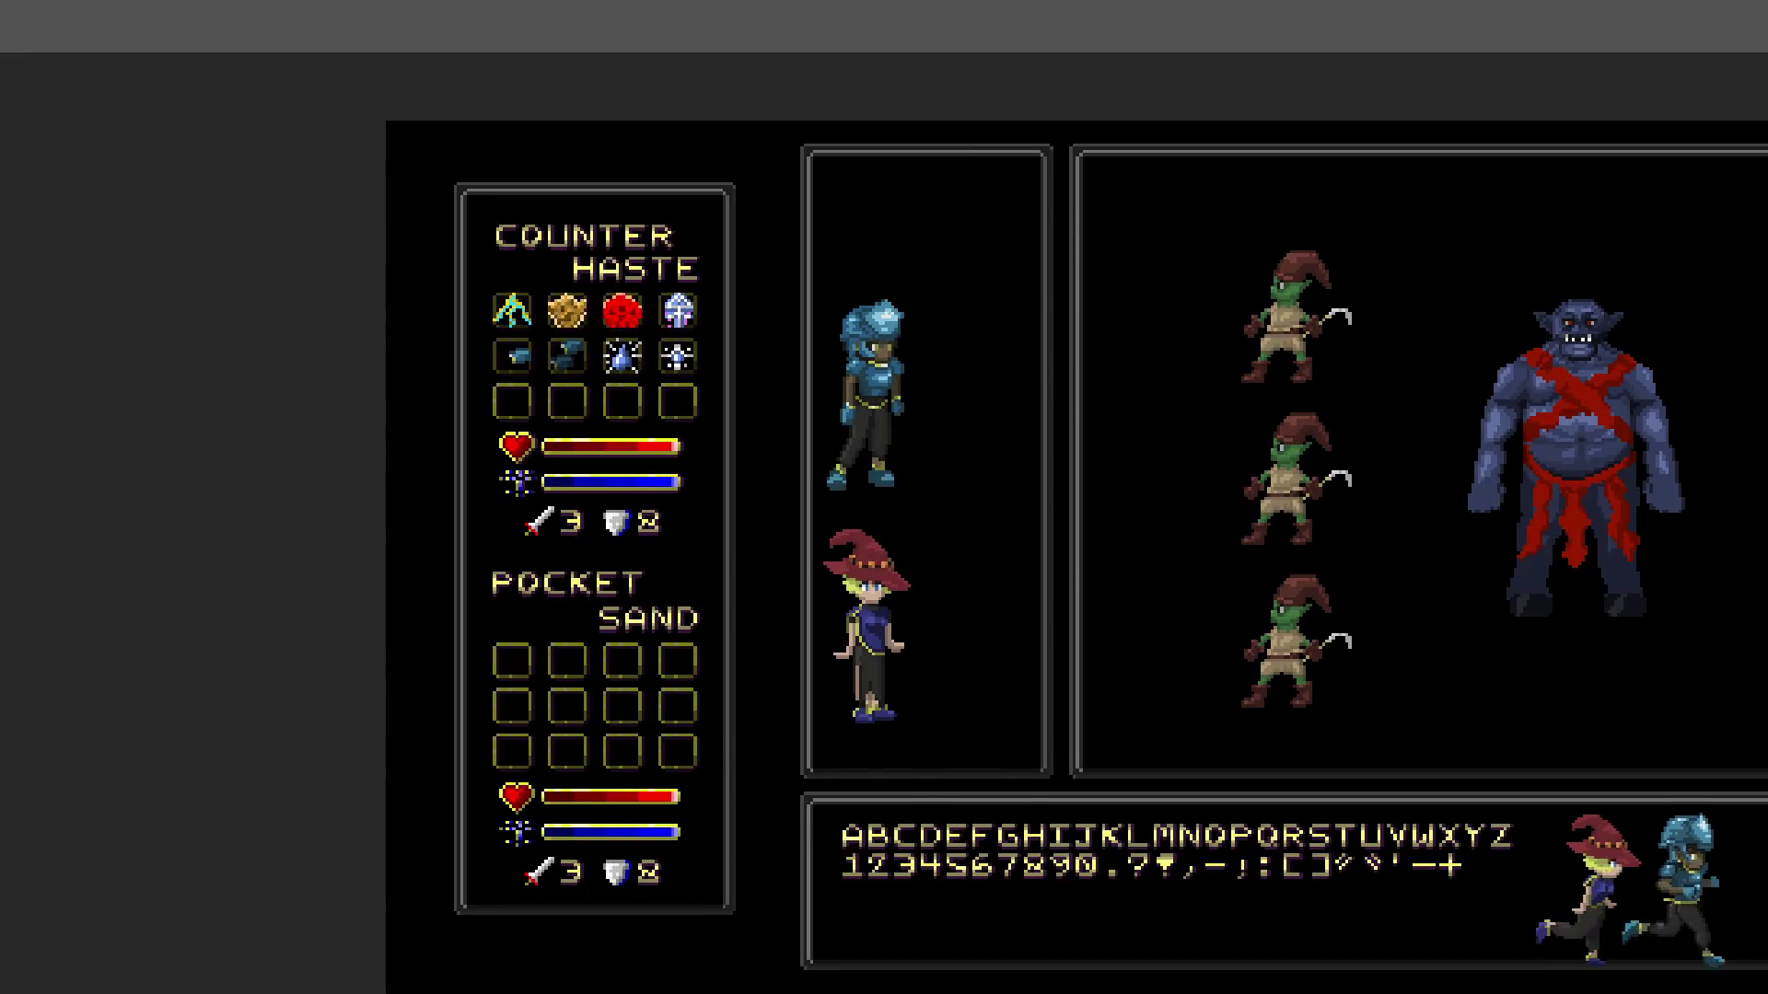
{"action": "scroll", "coordinate": [726, 512], "scroll_direction": "down", "scroll_amount": 3}
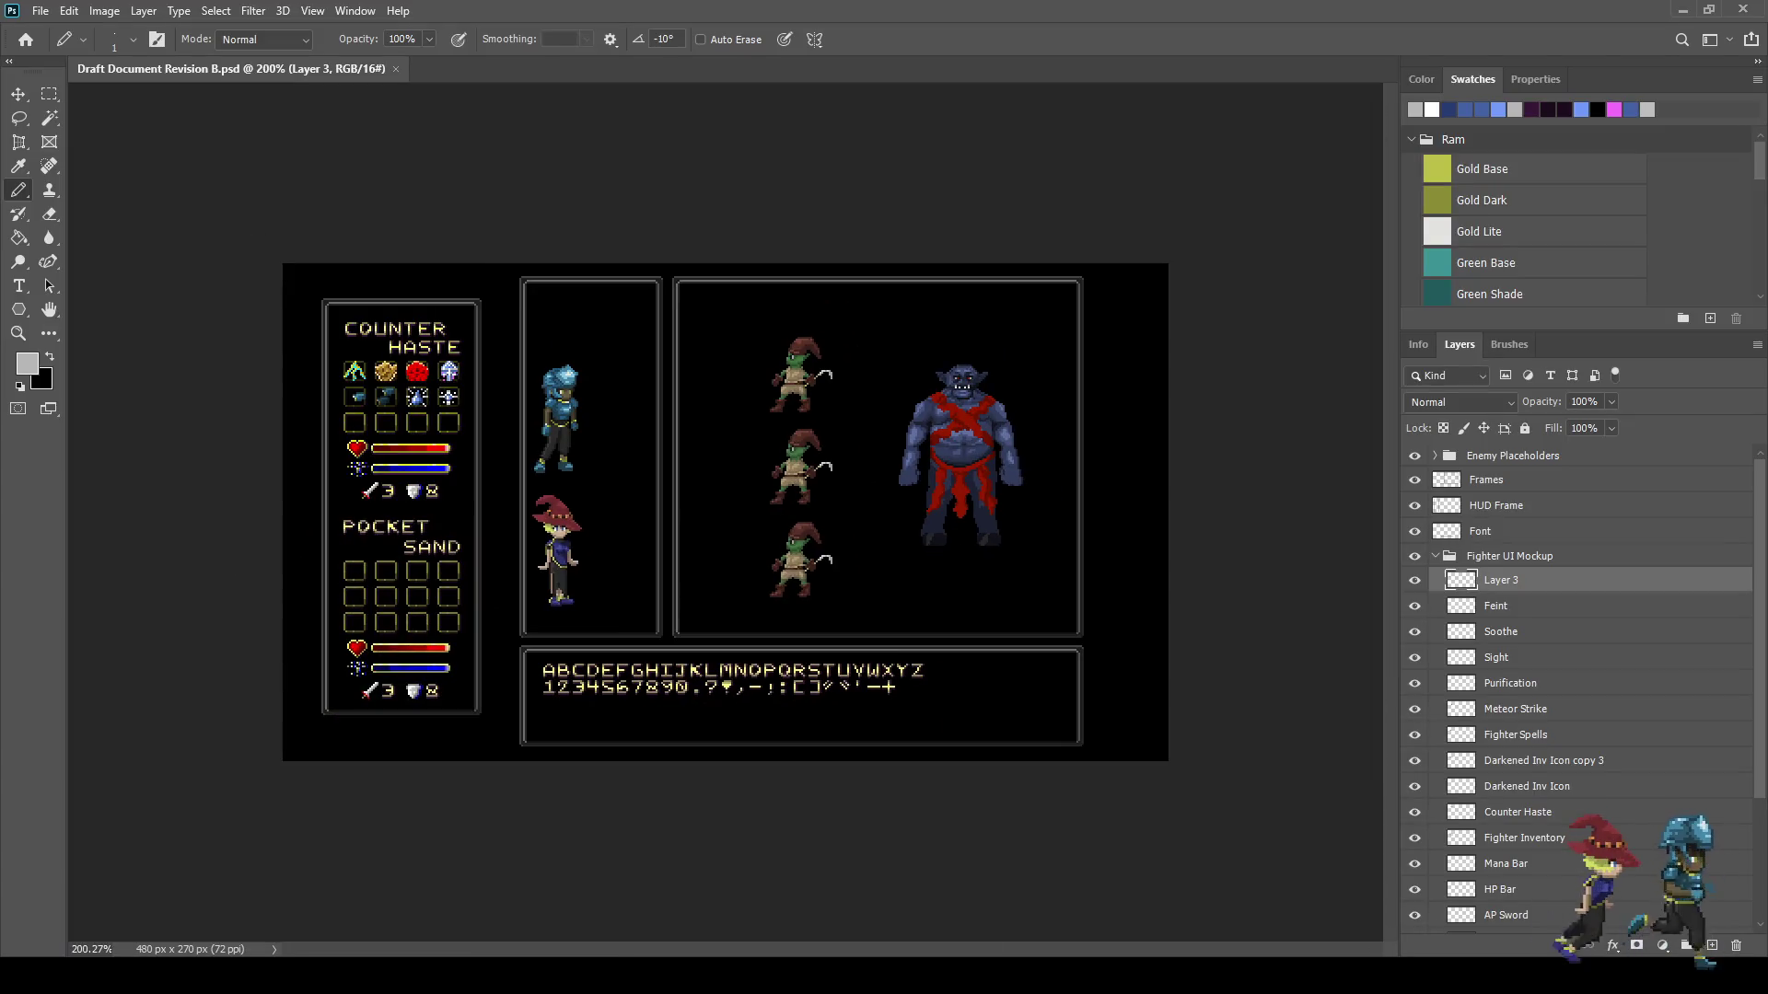
- Zoom the mockup to 300% and shift the arm icon one pixel left in its slot
{"action": "key", "text": "ctrl+1"}
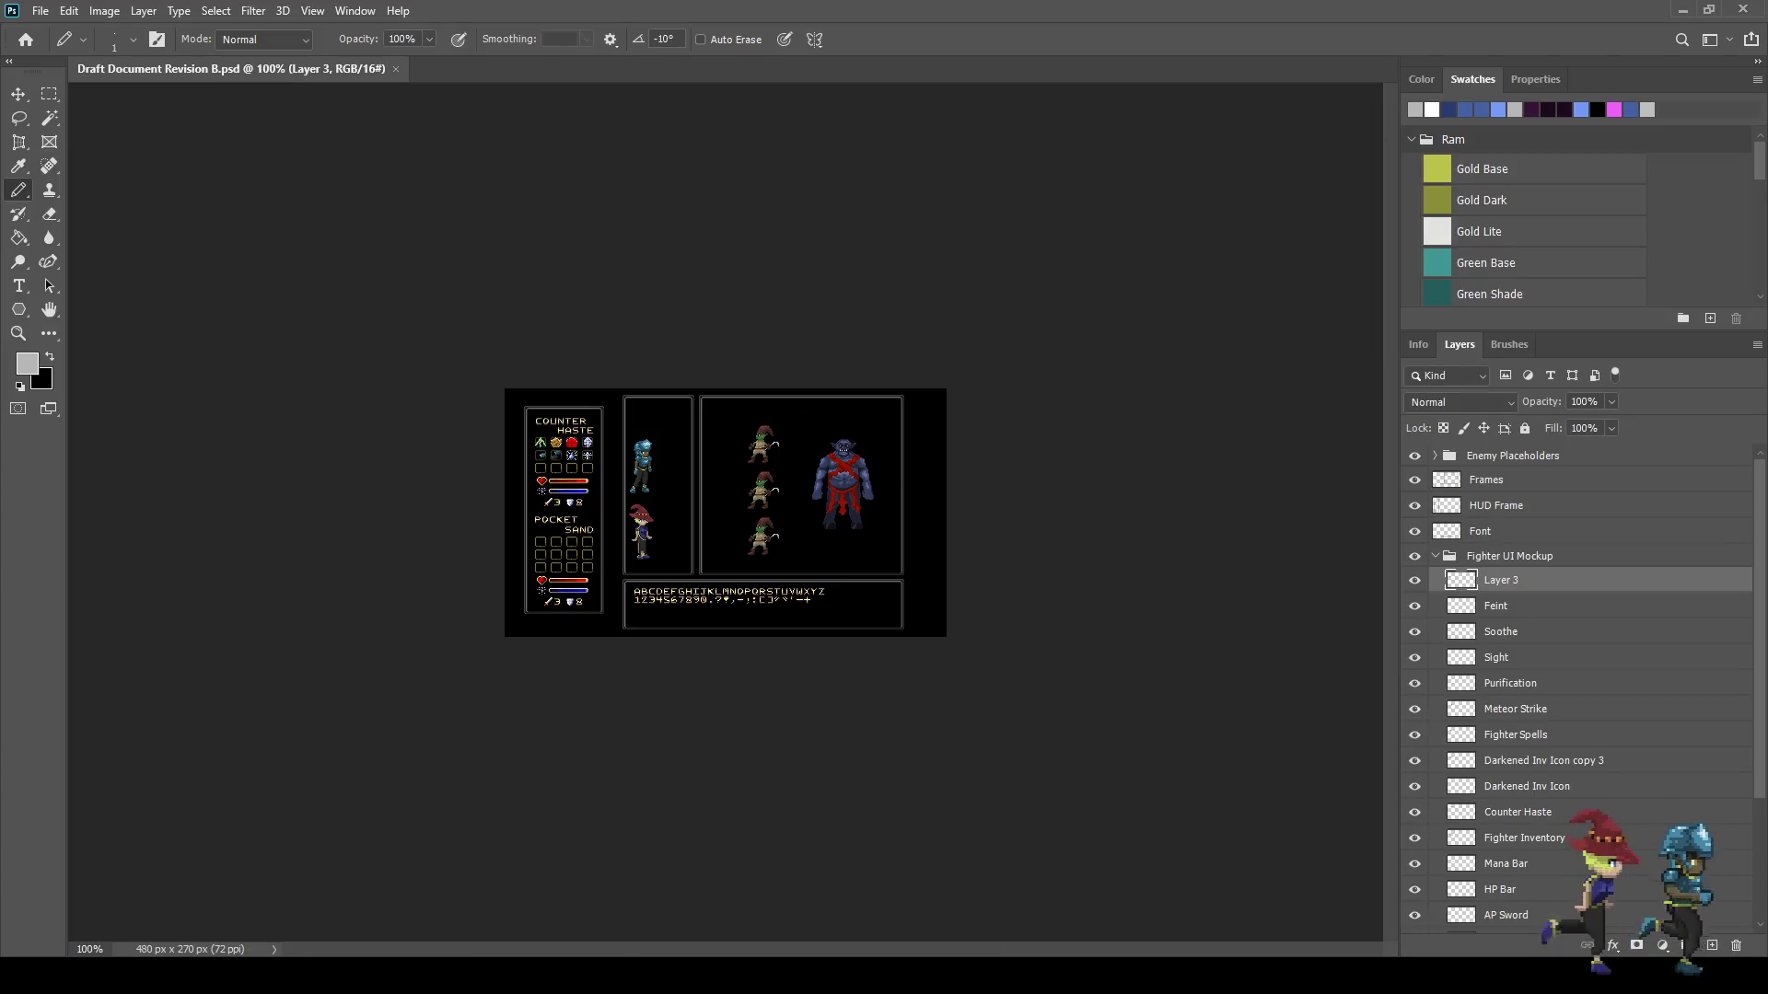
{"action": "key", "text": "ctrl+plus"}
{"action": "key", "text": "ctrl+plus"}
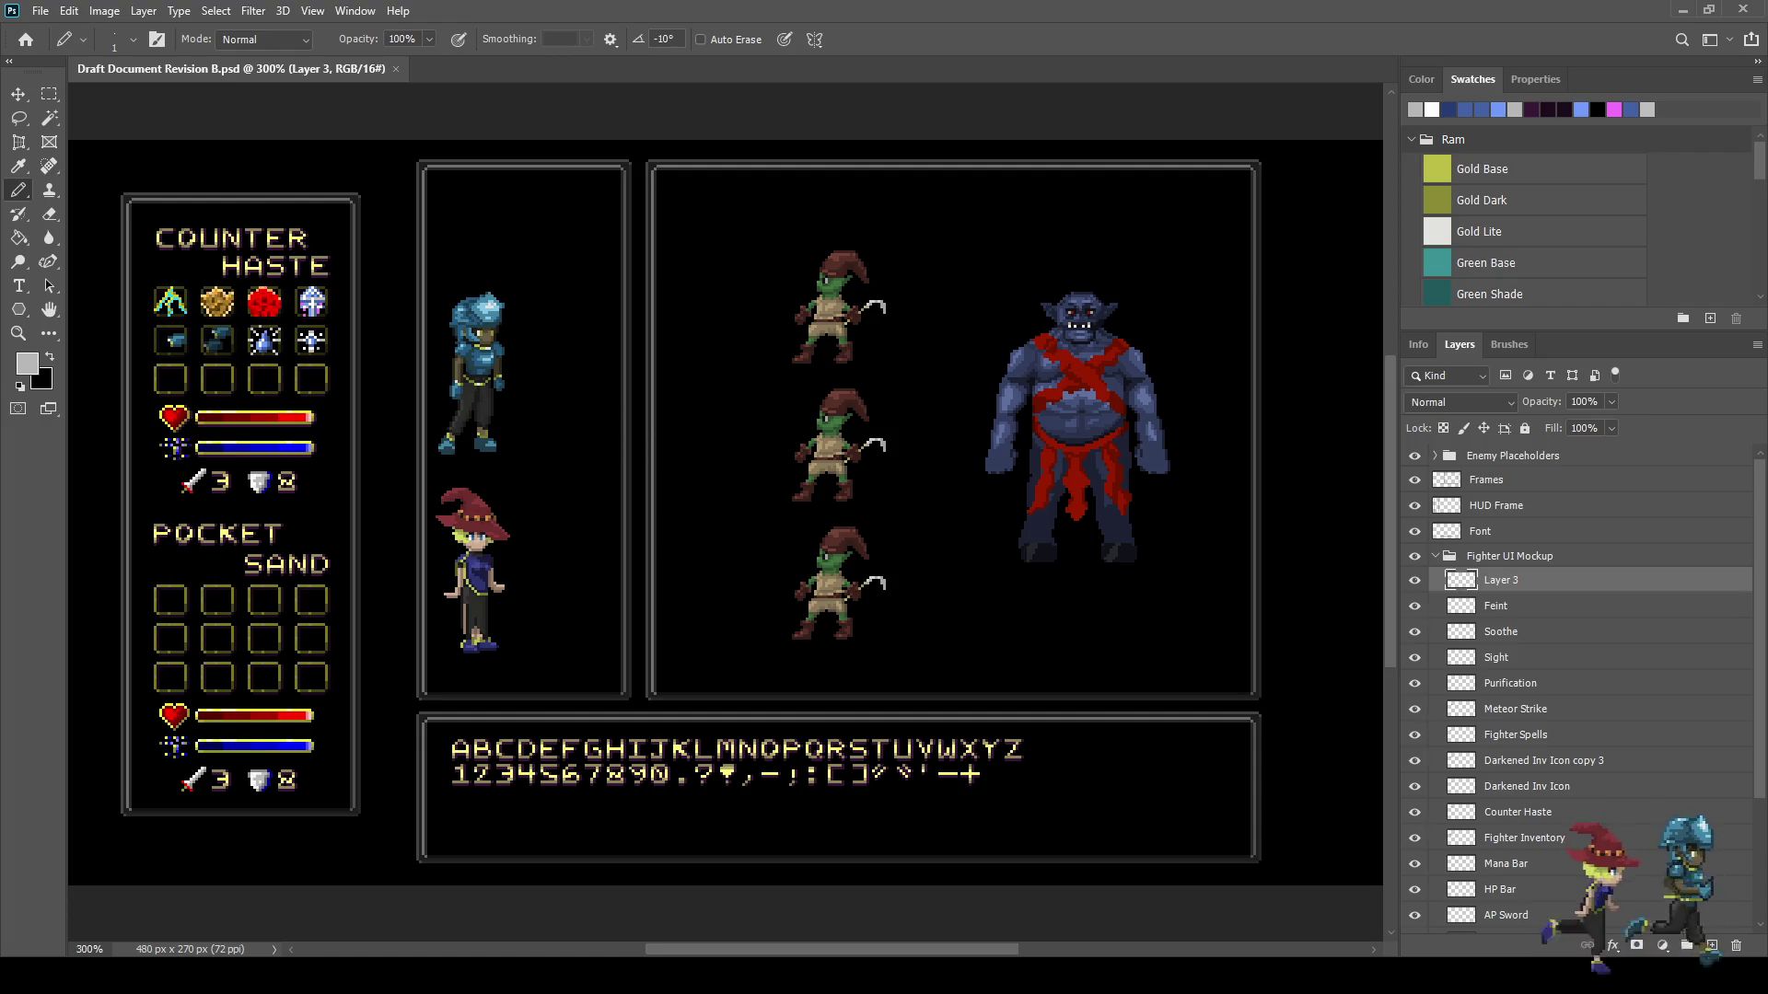
{"action": "scroll", "coordinate": [147, 336], "scroll_direction": "up", "scroll_amount": 5}
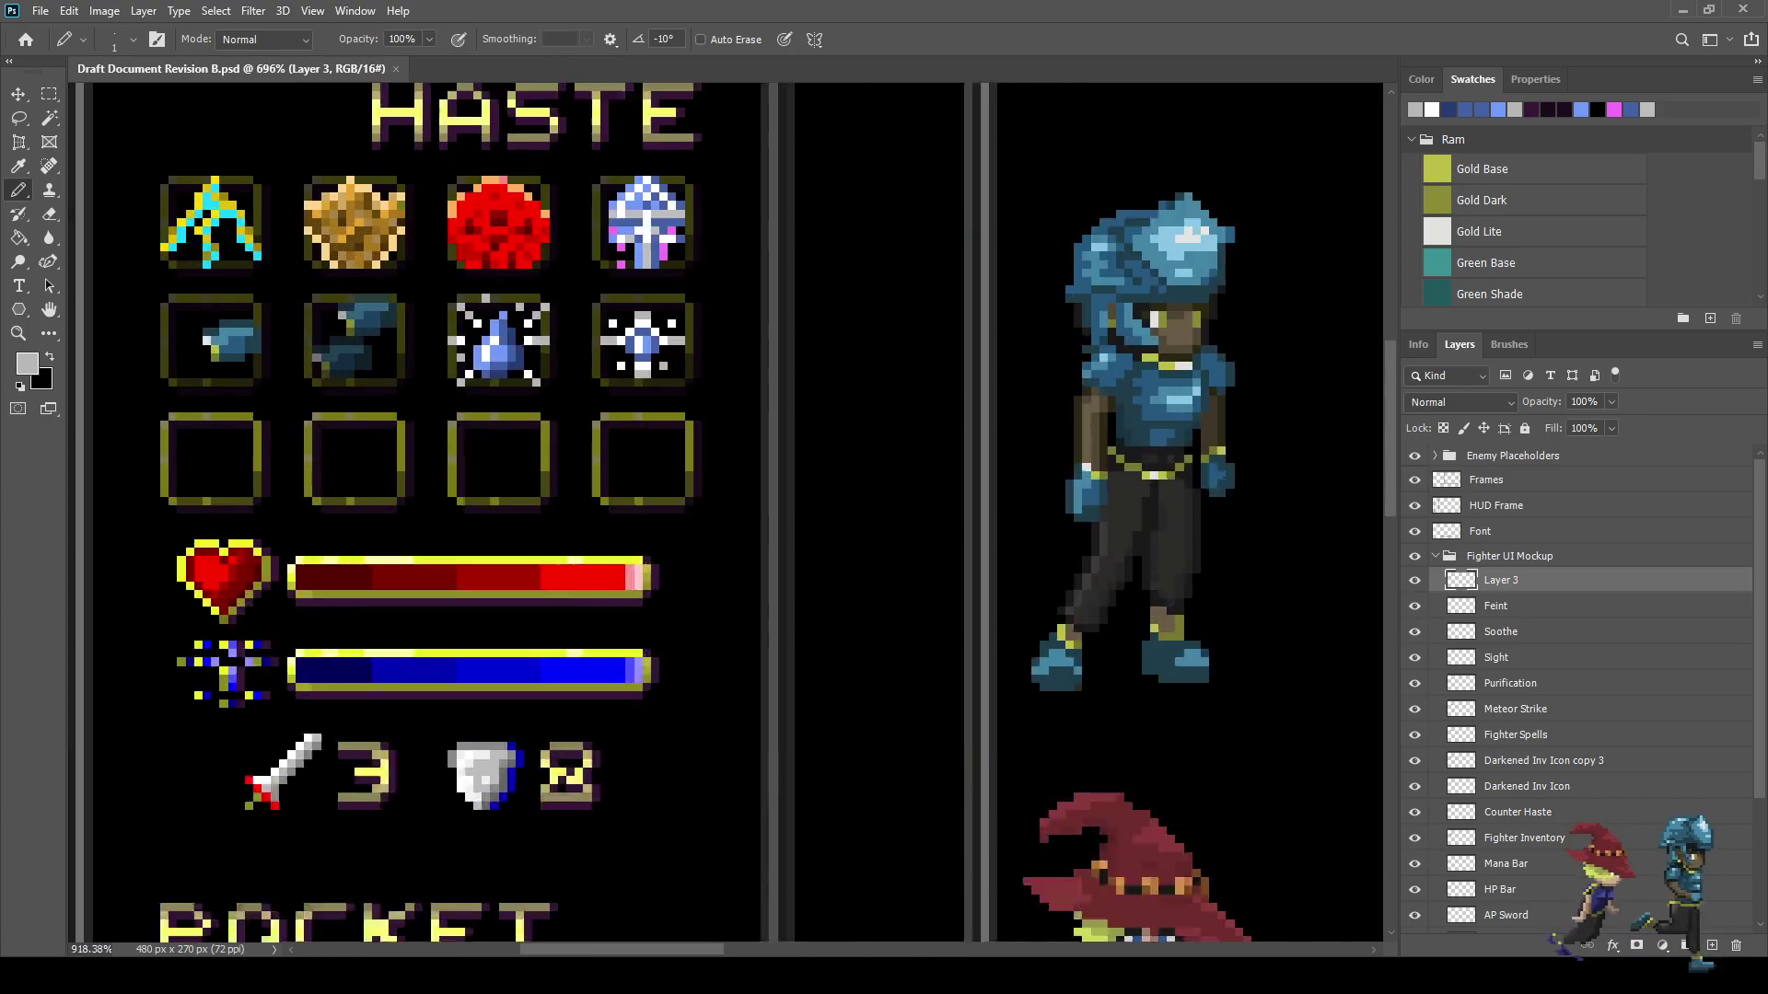
{"action": "scroll", "coordinate": [184, 343], "scroll_direction": "up", "scroll_amount": 2}
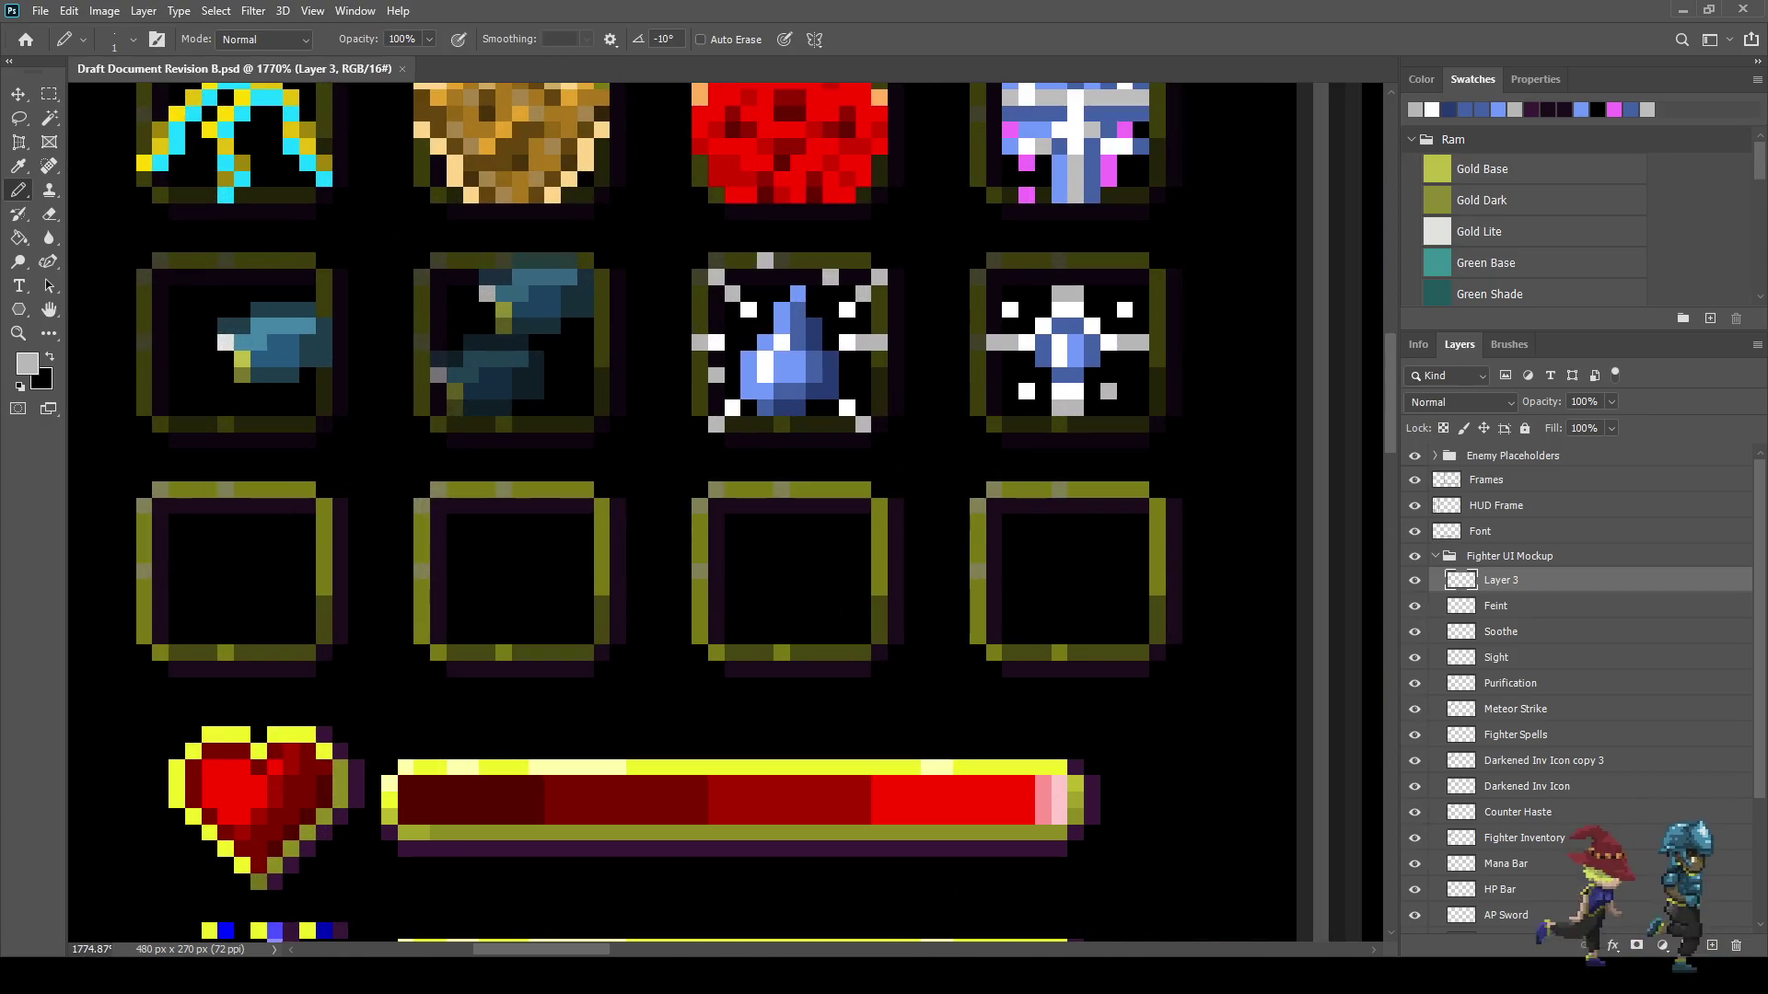
{"action": "key", "text": "ctrl+t"}
{"action": "key", "text": "Left"}
{"action": "key", "text": "Left"}
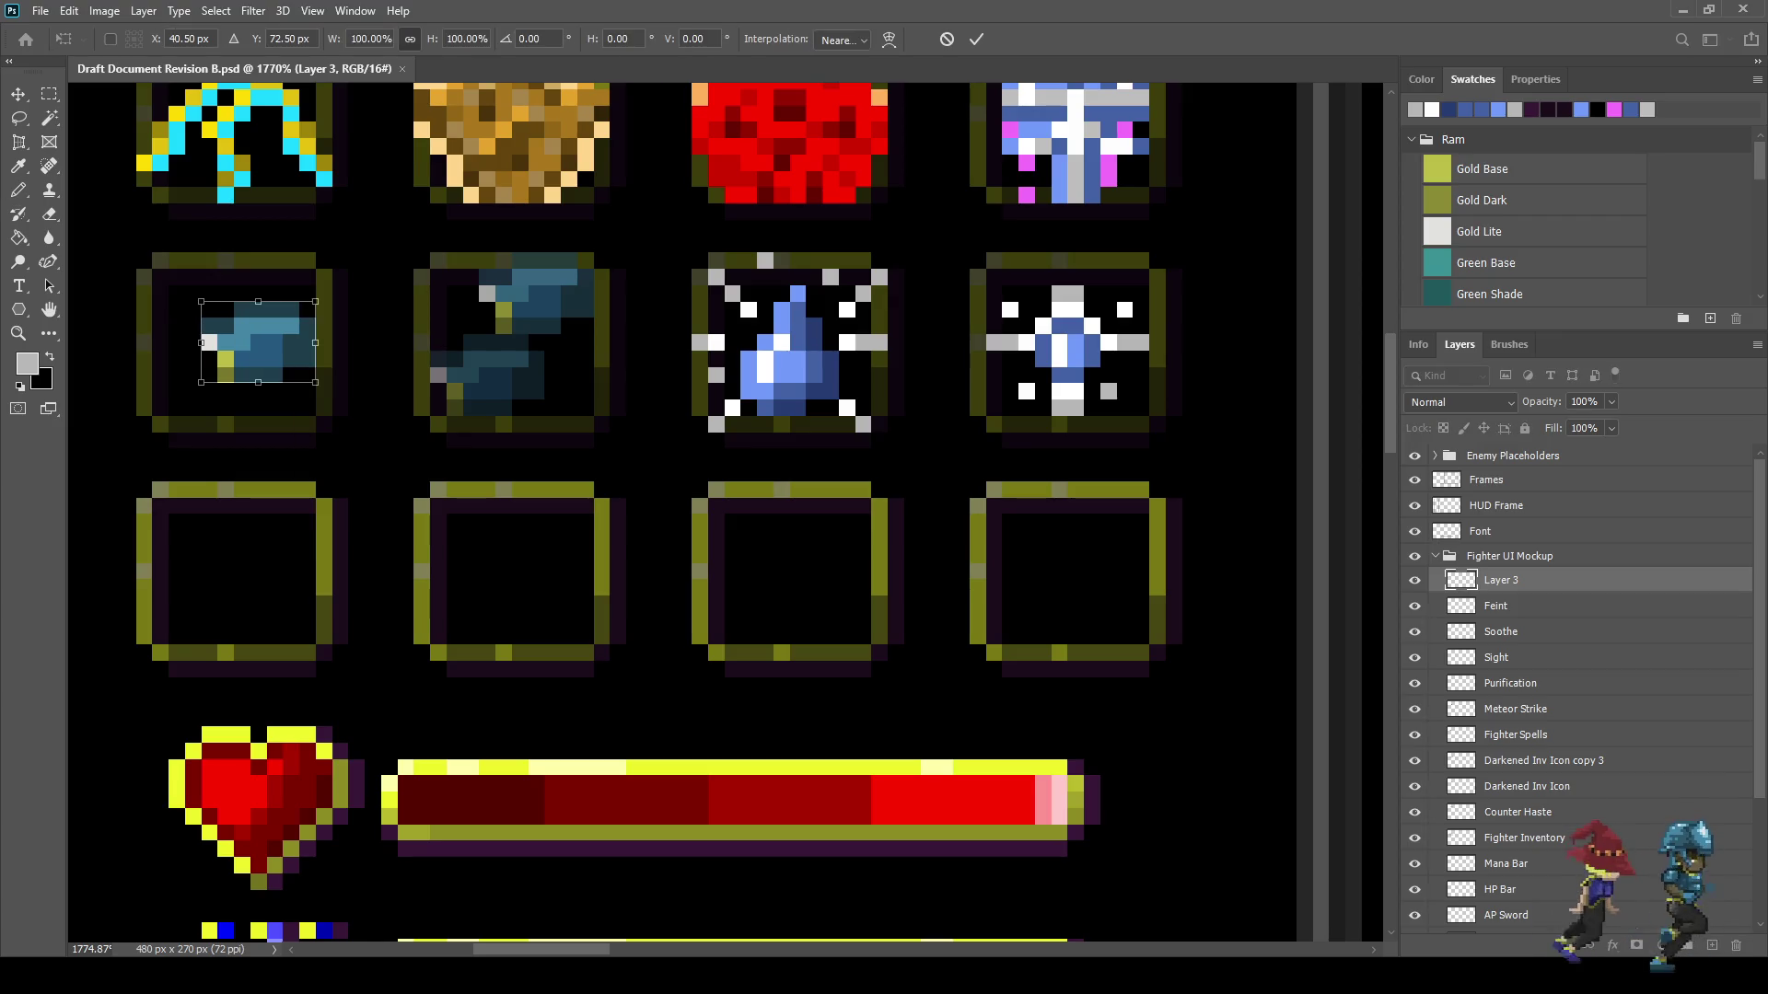
{"action": "key", "text": "Return"}
- Add a new empty Layer 4 above the Feint layer
{"action": "key", "text": "b"}
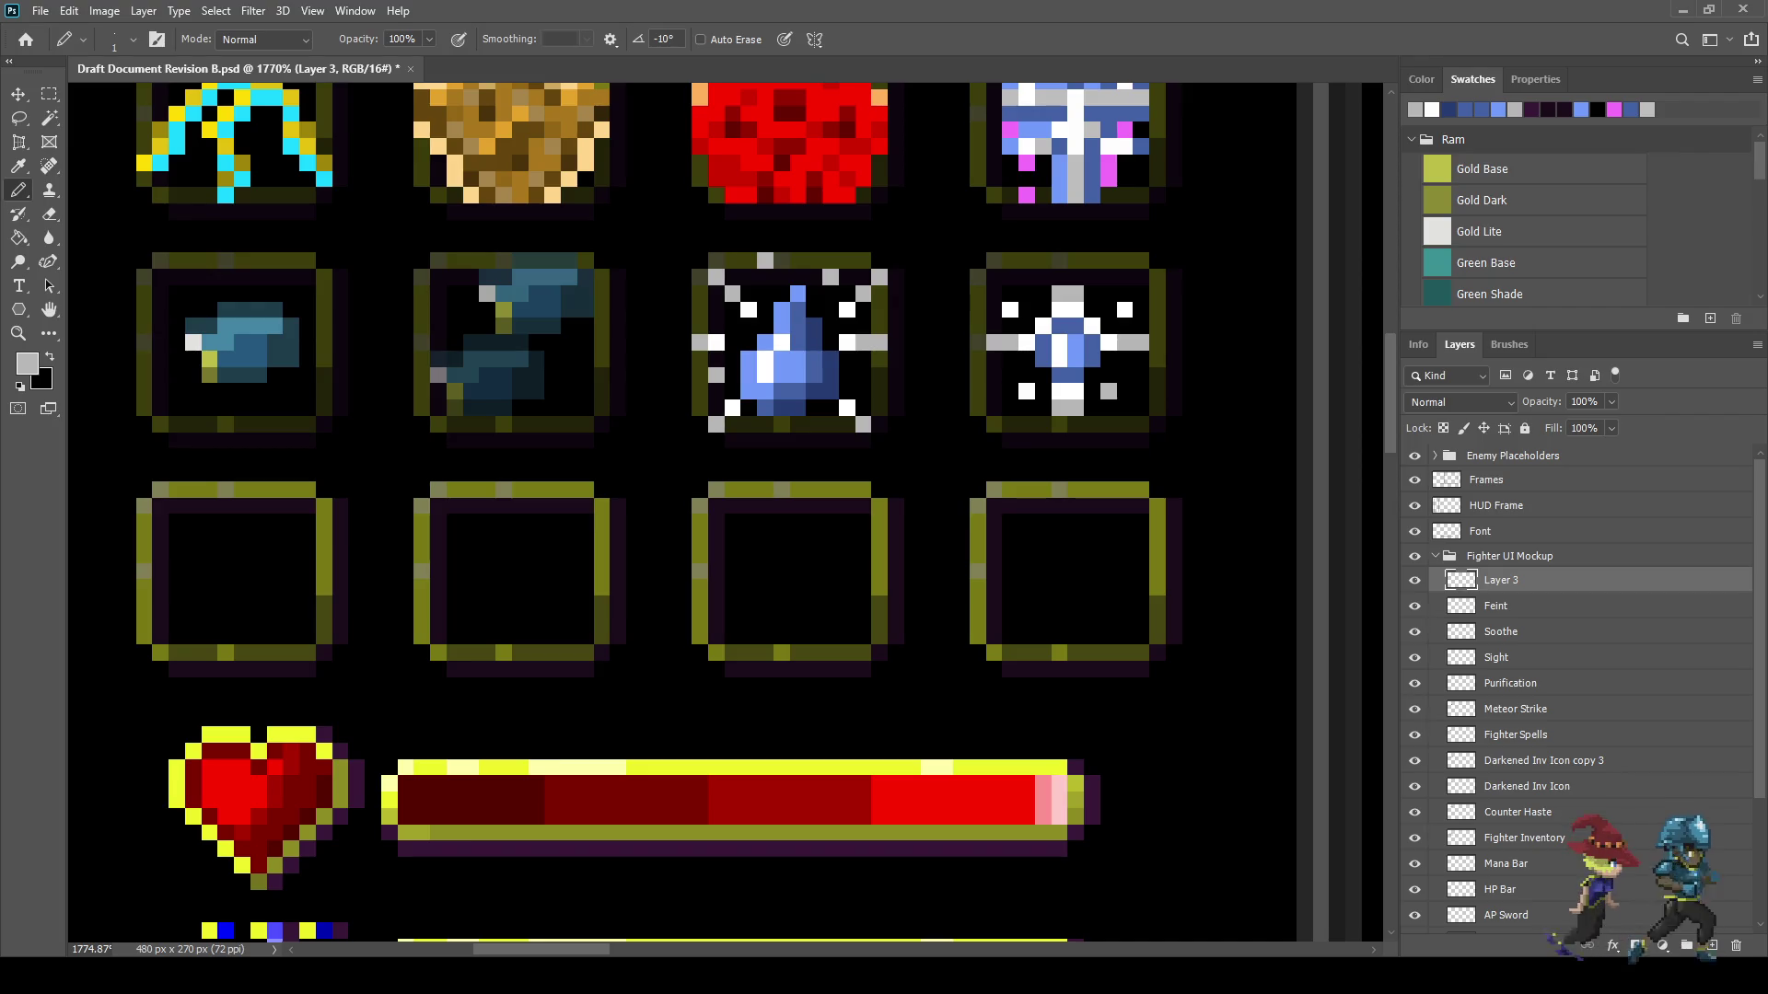
{"action": "left_click", "coordinate": [1496, 606]}
{"action": "key", "text": "ctrl+shift+alt+n"}
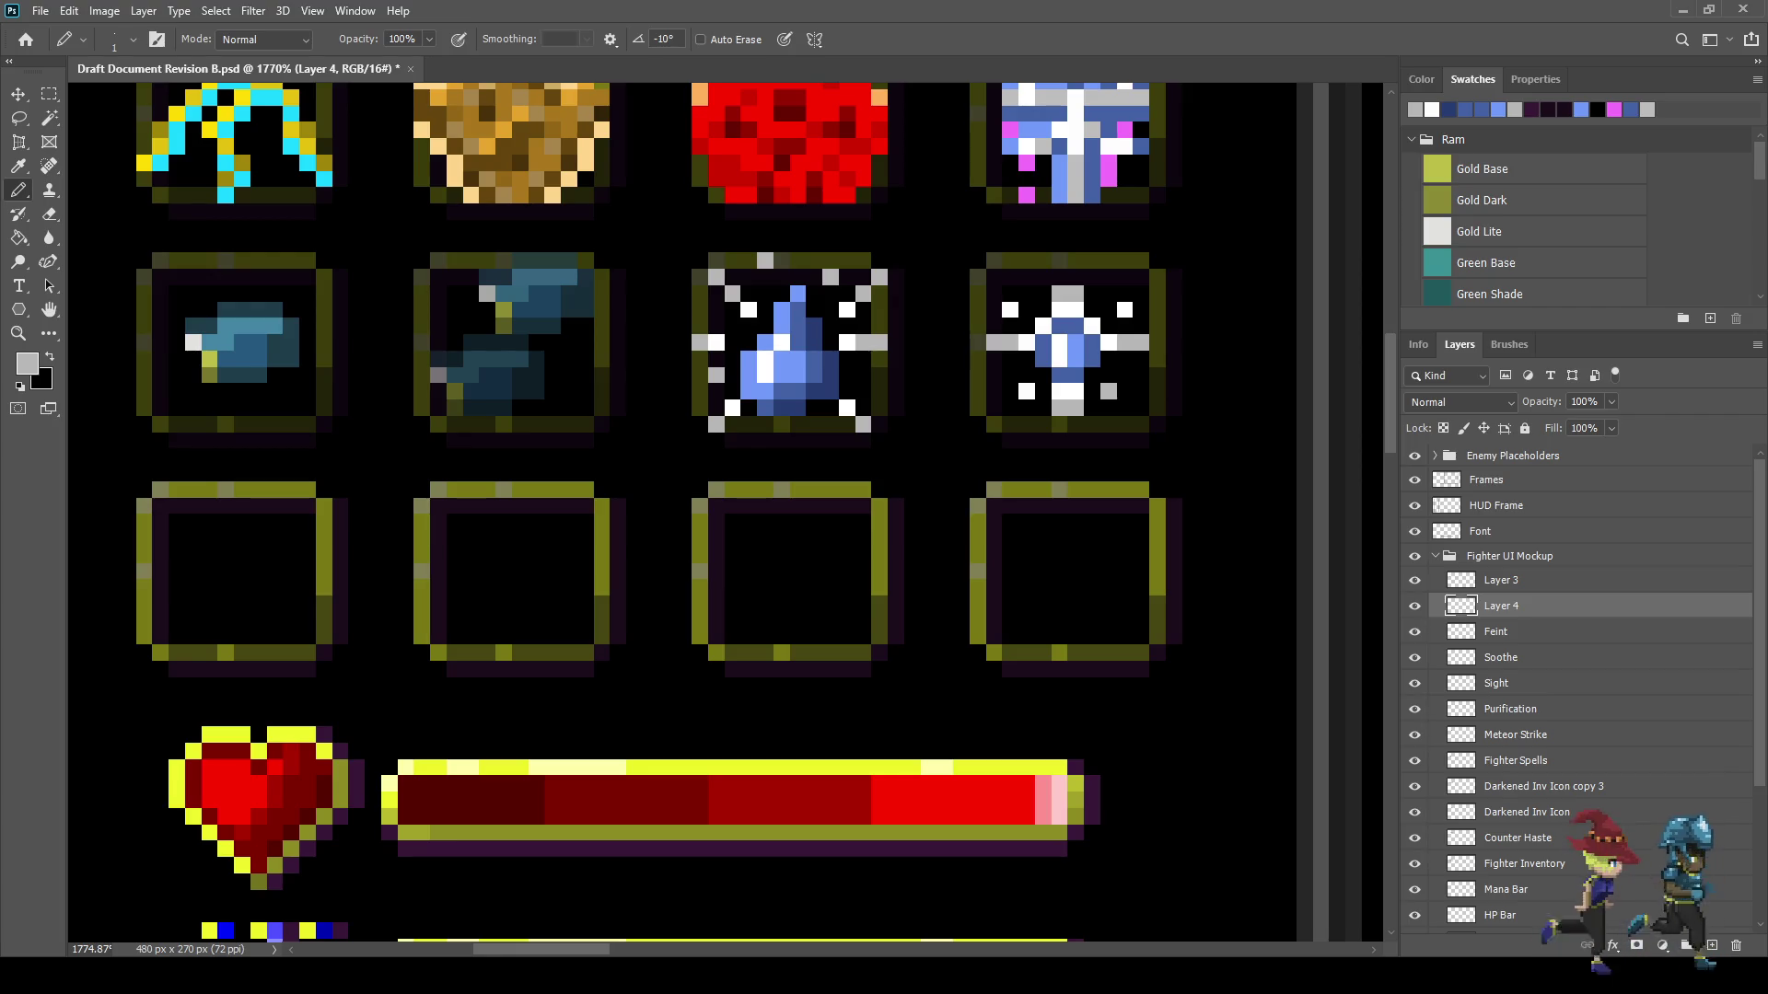
- Sample bright yellow and pencil a stepped yellow outline around the arm icon on Layer 4
{"action": "key", "text": "i"}
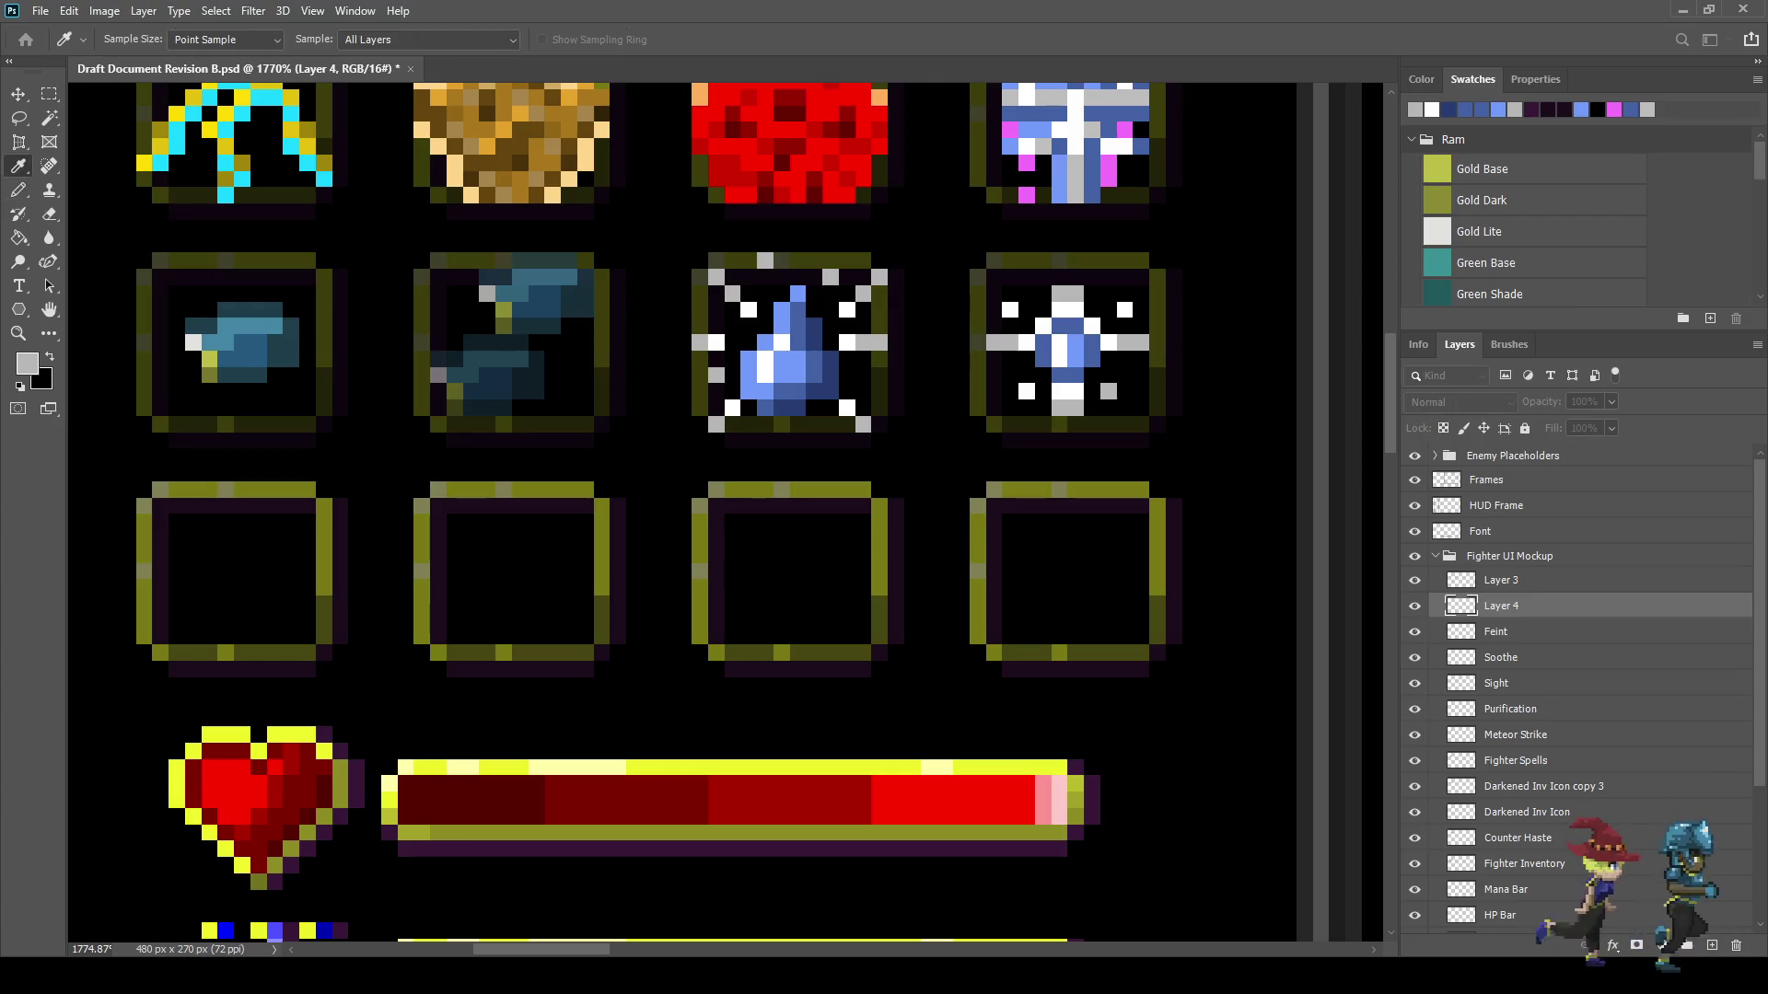
{"action": "left_click", "coordinate": [644, 766]}
{"action": "key", "text": "b"}
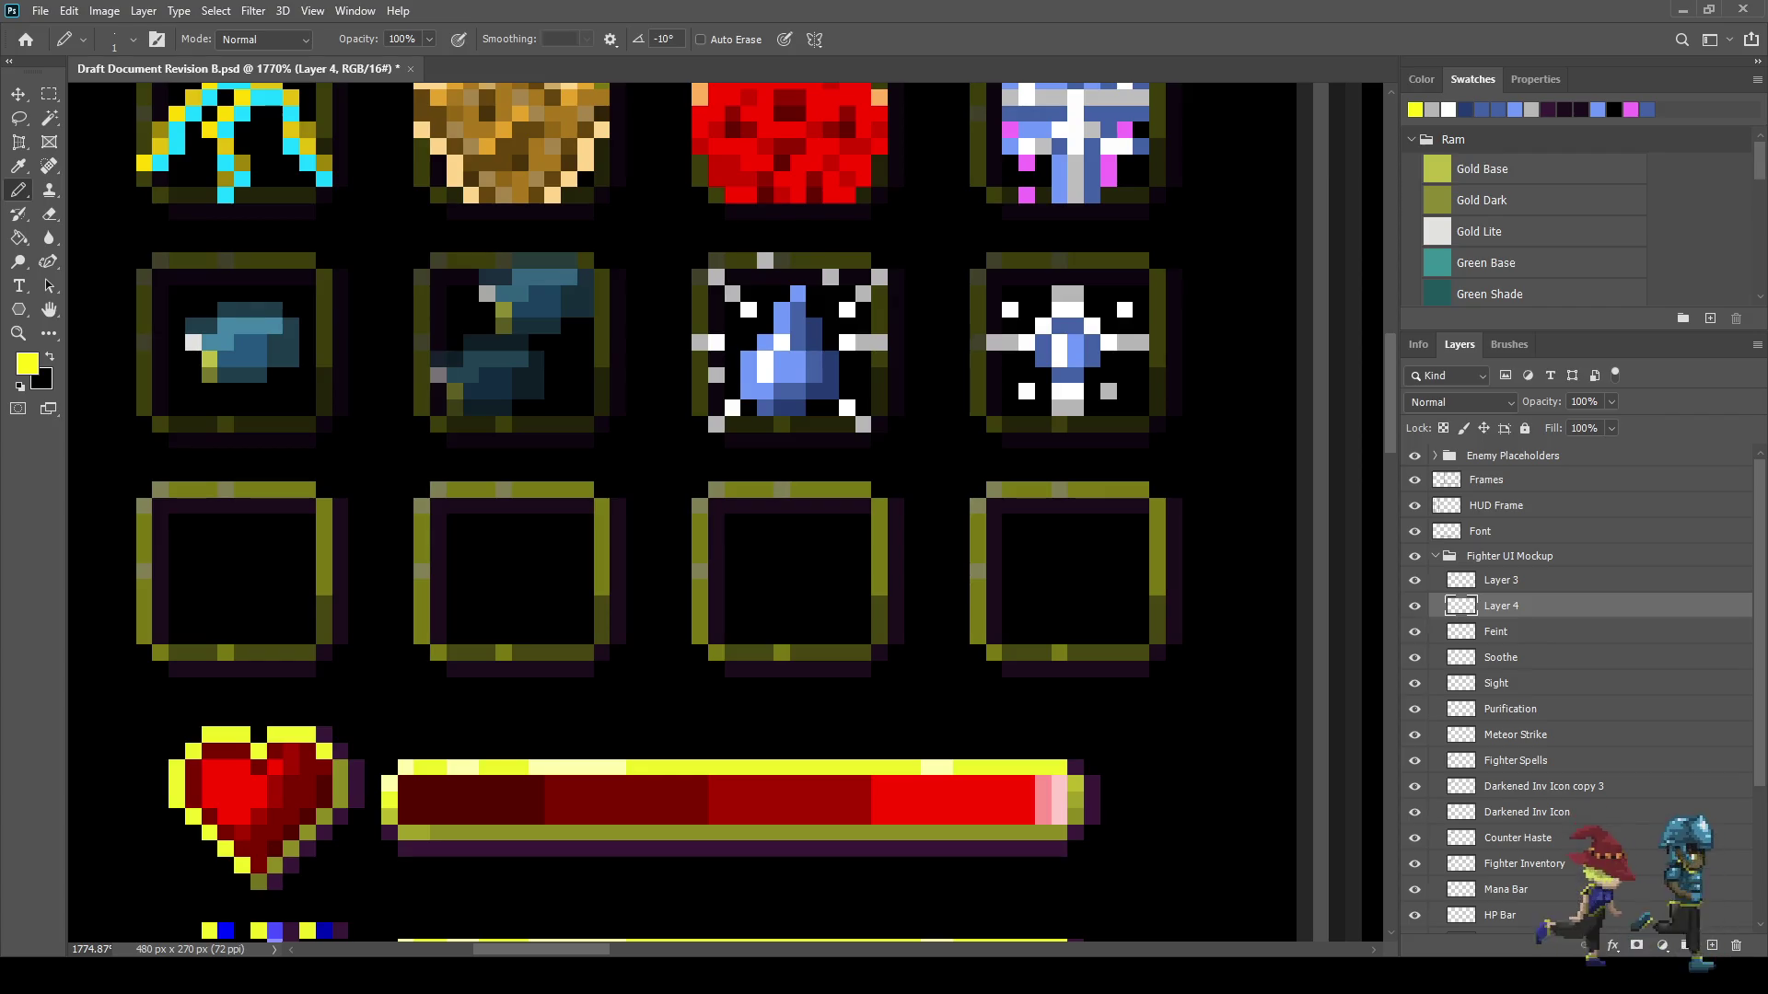
{"action": "scroll", "coordinate": [174, 308], "scroll_direction": "up", "scroll_amount": 5}
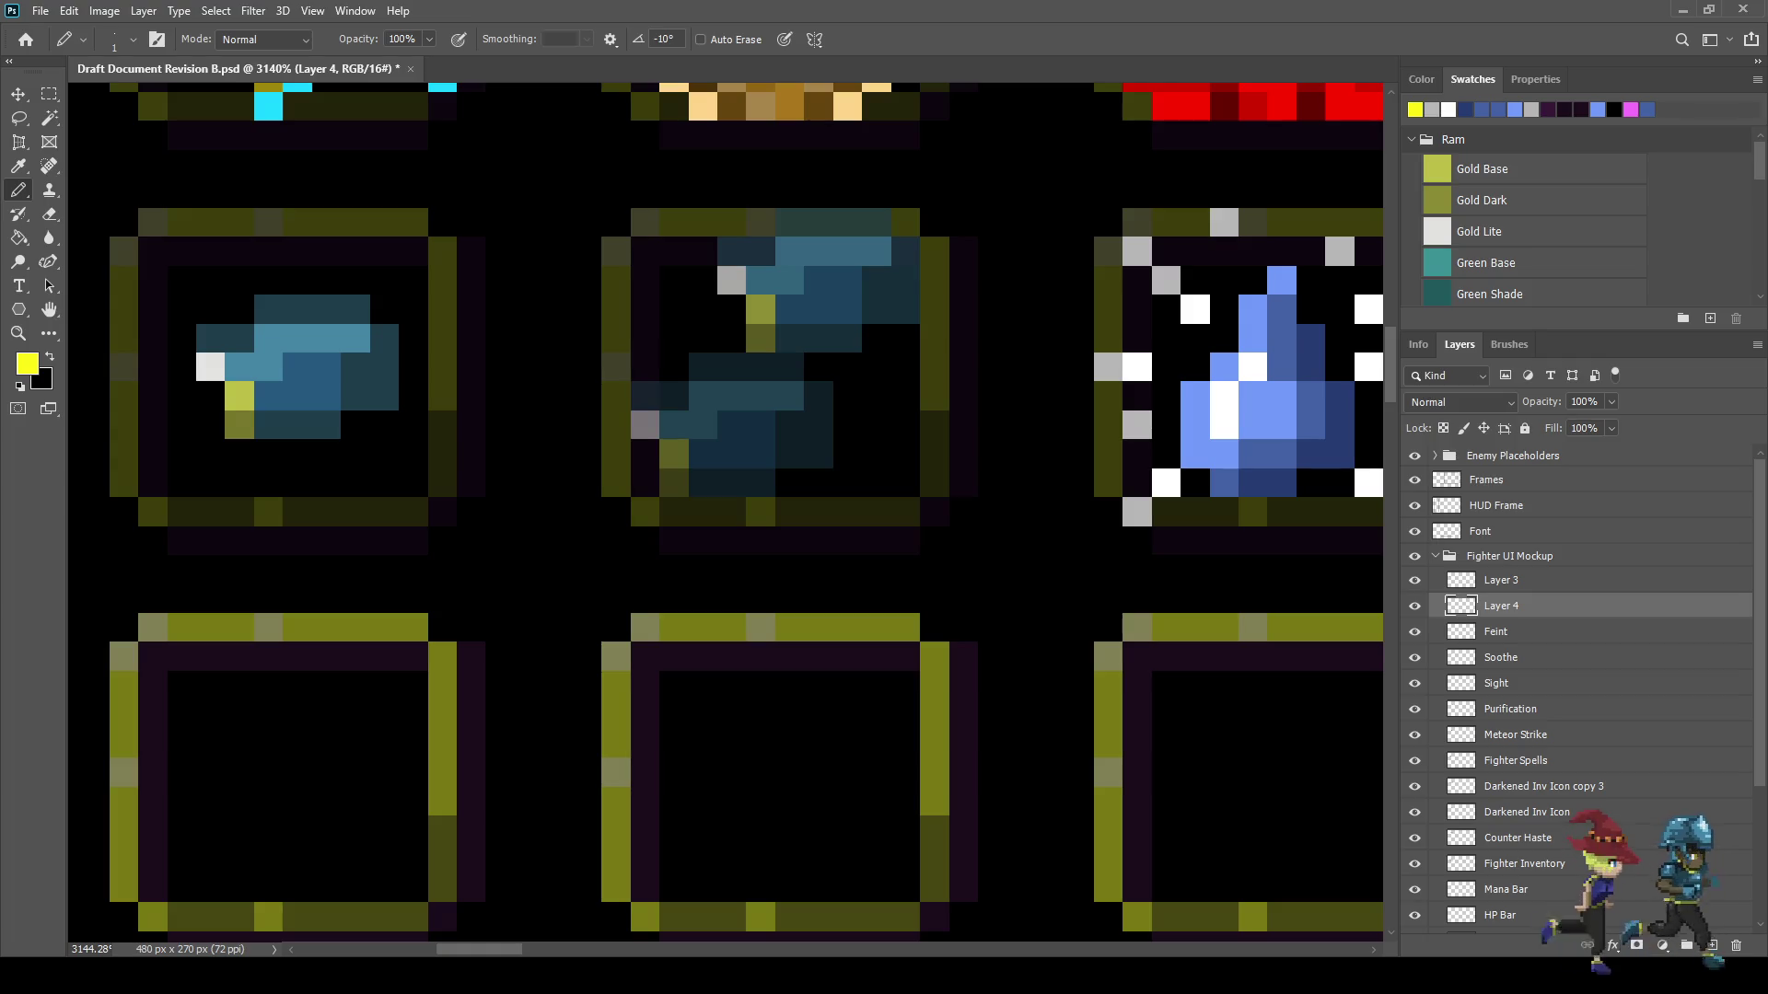
{"action": "scroll", "coordinate": [236, 284], "scroll_direction": "up", "scroll_amount": 3}
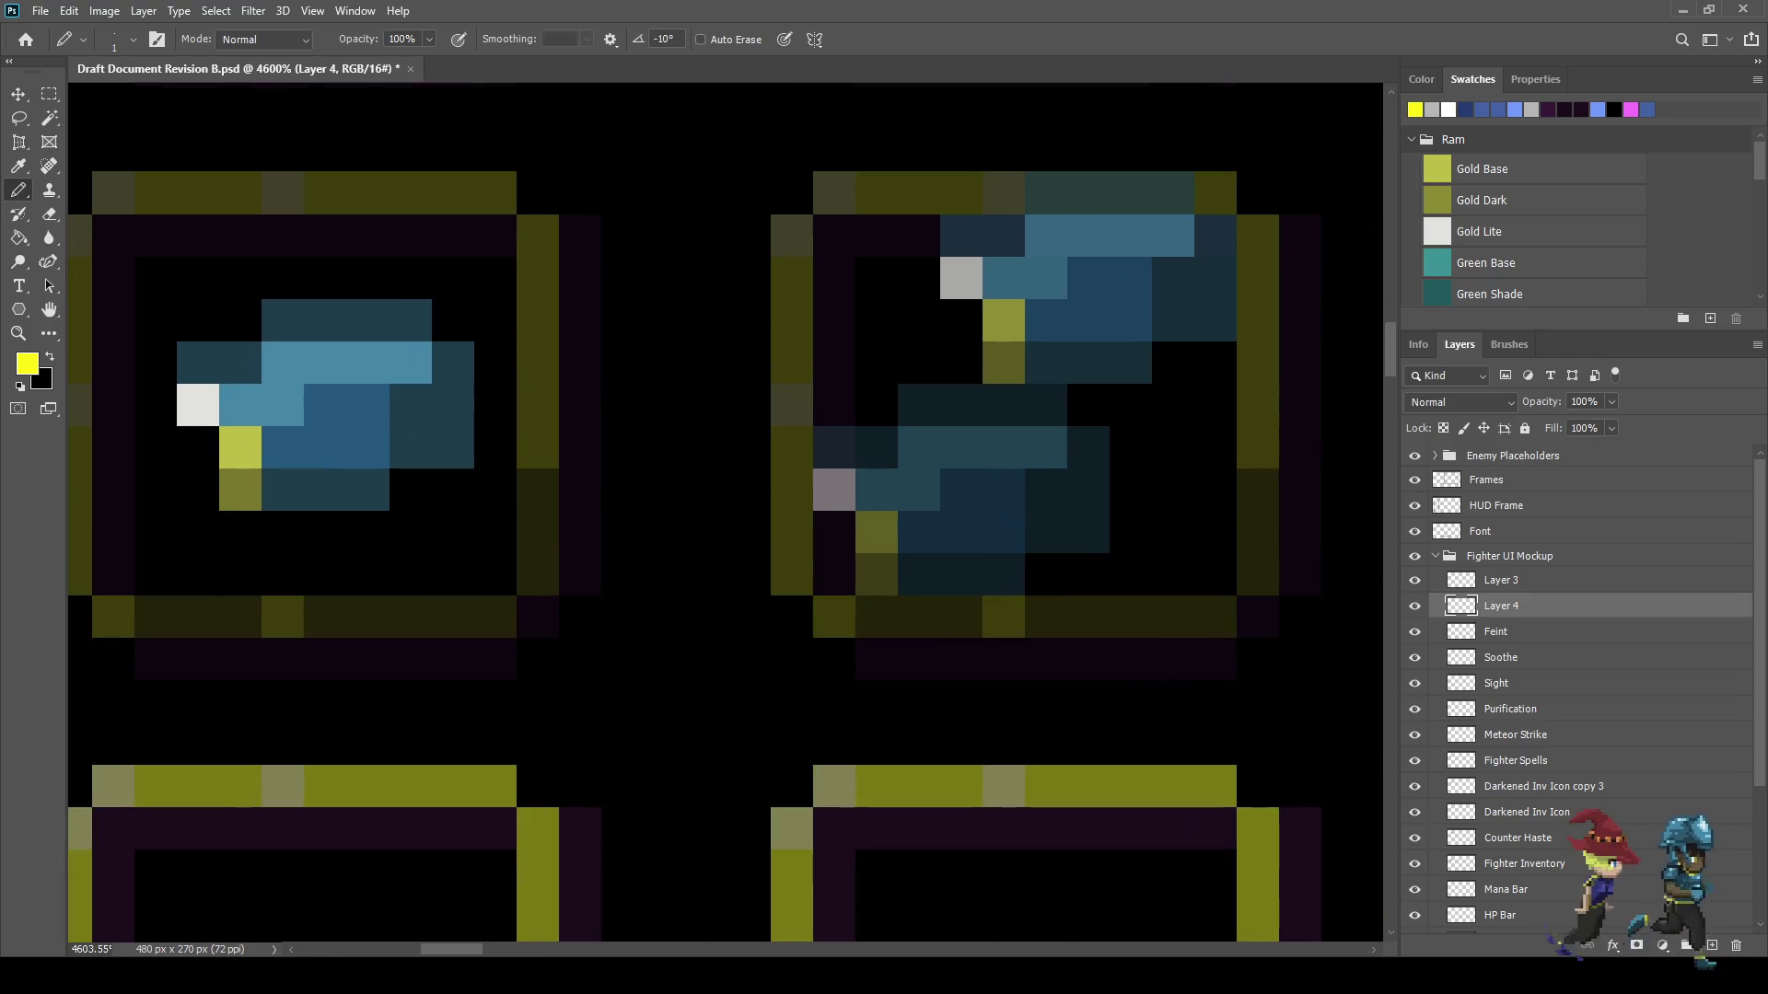
{"action": "left_click", "coordinate": [325, 278]}
{"action": "mouse_move", "coordinate": [325, 278]}
{"action": "left_mouse_down"}
{"action": "mouse_move", "coordinate": [410, 279]}
{"action": "mouse_move", "coordinate": [452, 235]}
{"action": "mouse_move", "coordinate": [494, 363]}
{"action": "mouse_move", "coordinate": [538, 405]}
{"action": "mouse_move", "coordinate": [452, 489]}
{"action": "mouse_move", "coordinate": [410, 489]}
{"action": "mouse_move", "coordinate": [410, 575]}
{"action": "mouse_move", "coordinate": [325, 532]}
{"action": "mouse_move", "coordinate": [197, 533]}
{"action": "mouse_move", "coordinate": [198, 489]}
{"action": "mouse_move", "coordinate": [113, 362]}
{"action": "mouse_move", "coordinate": [241, 320]}
{"action": "mouse_move", "coordinate": [282, 279]}
{"action": "left_mouse_up"}
{"action": "scroll", "coordinate": [282, 279], "scroll_direction": "down", "scroll_amount": 10, "text": "alt"}
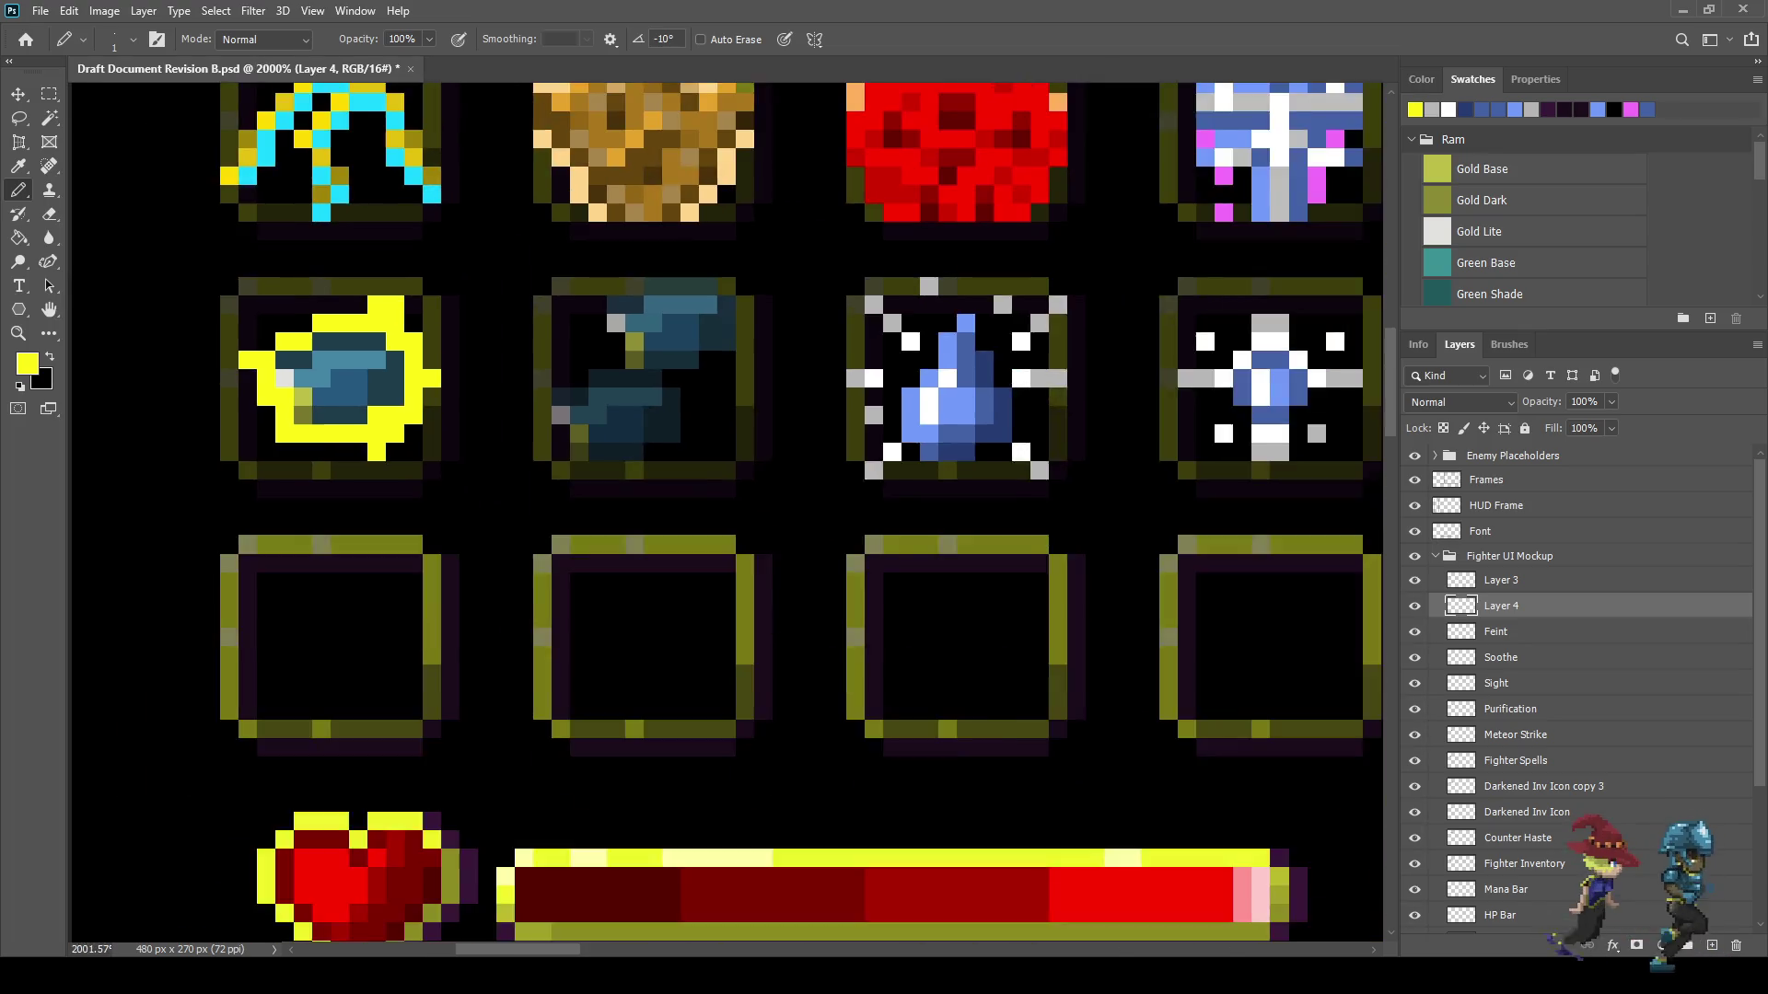
{"action": "scroll", "coordinate": [398, 382], "scroll_direction": "up", "scroll_amount": 5, "text": "alt"}
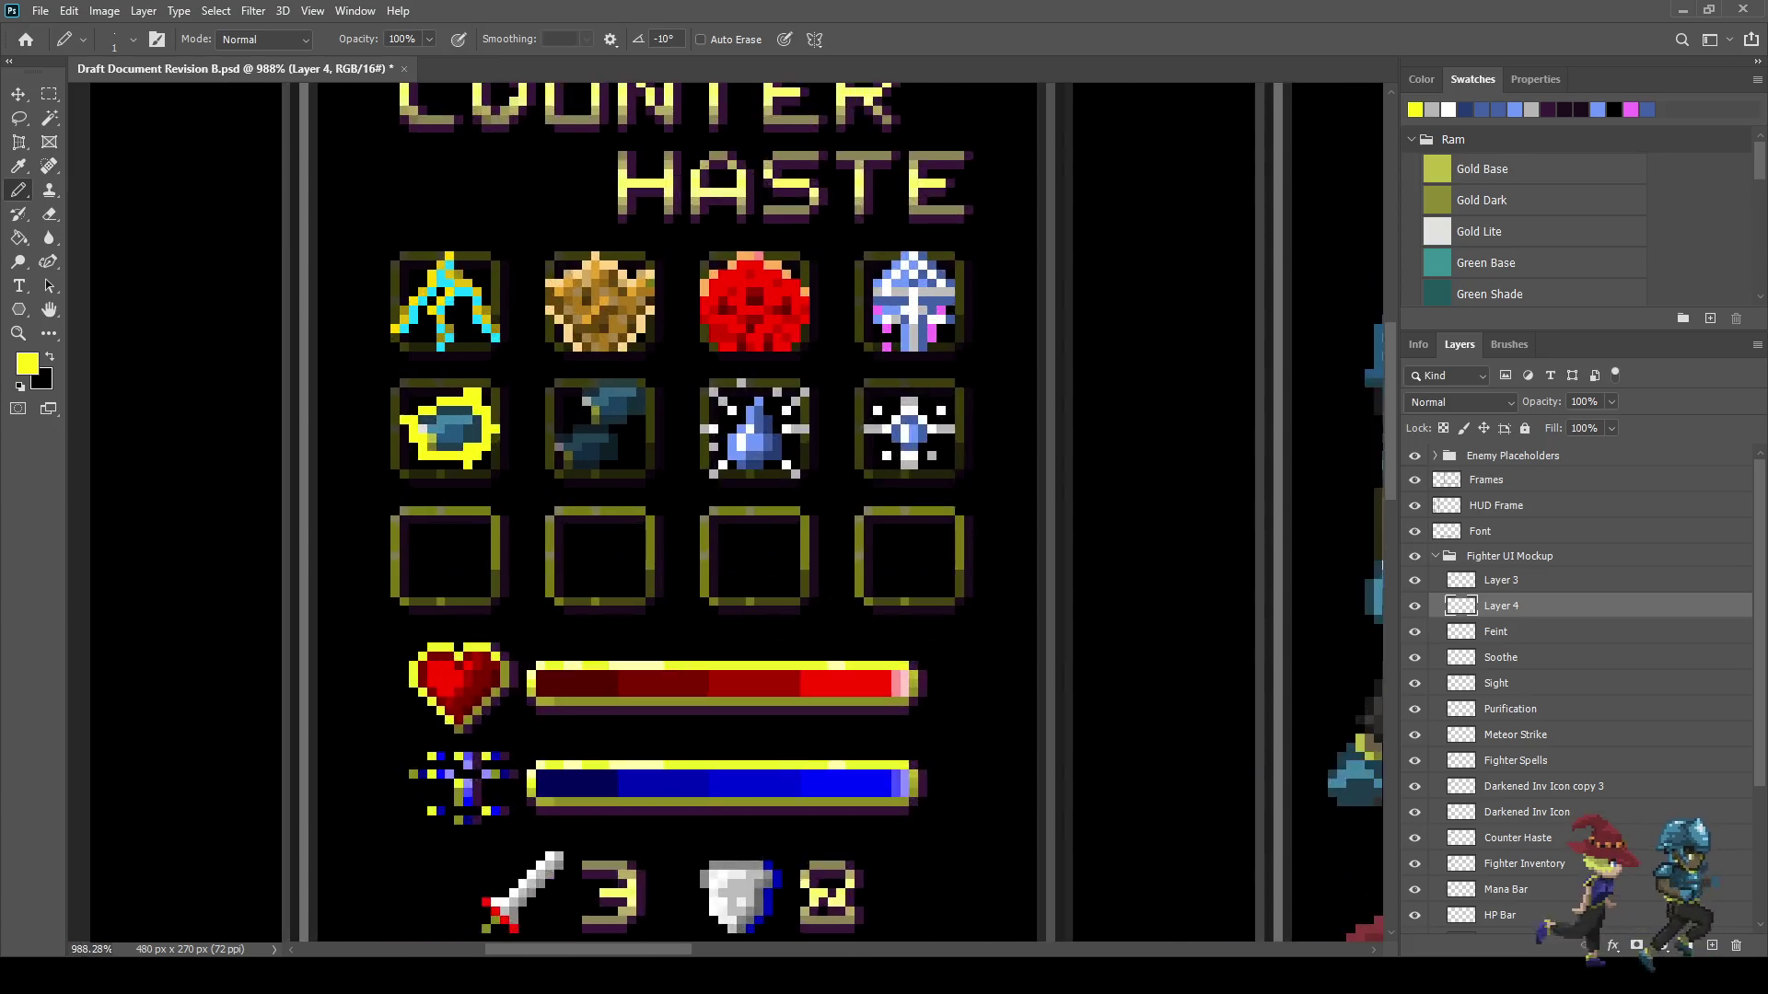
- Sample red and bucket-fill the yellow ring around the arm icon with red
{"action": "key", "text": "i"}
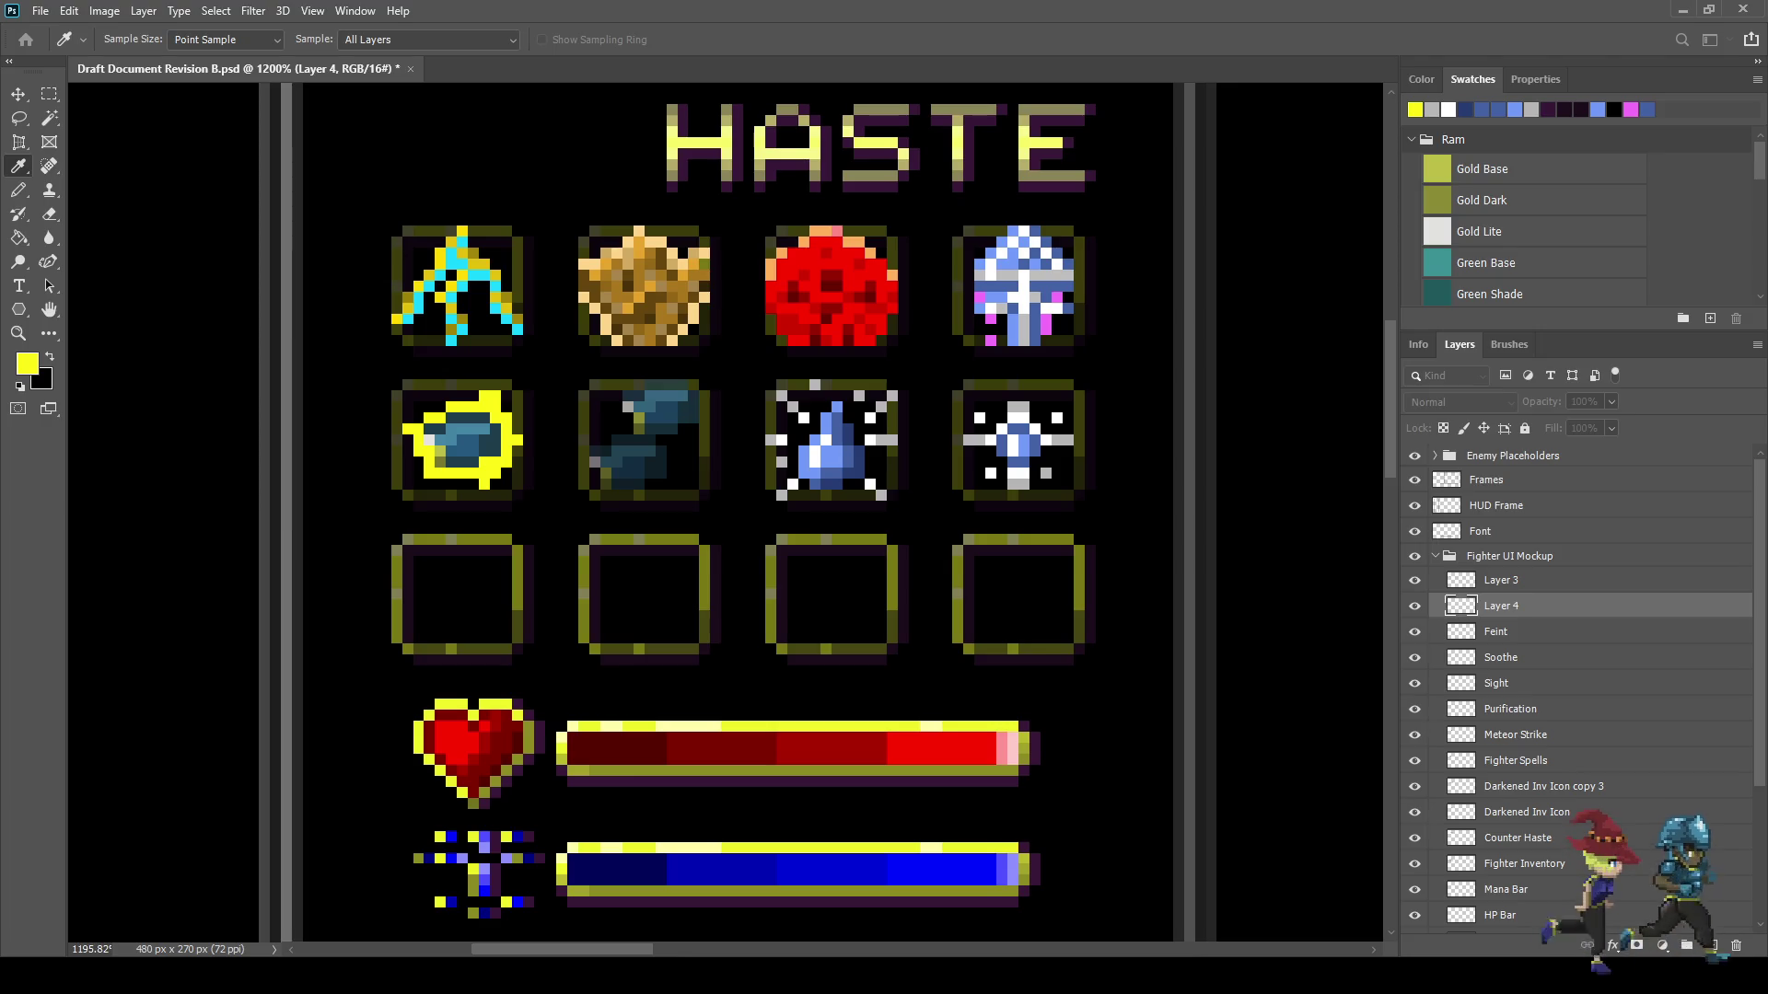
{"action": "key", "text": "b"}
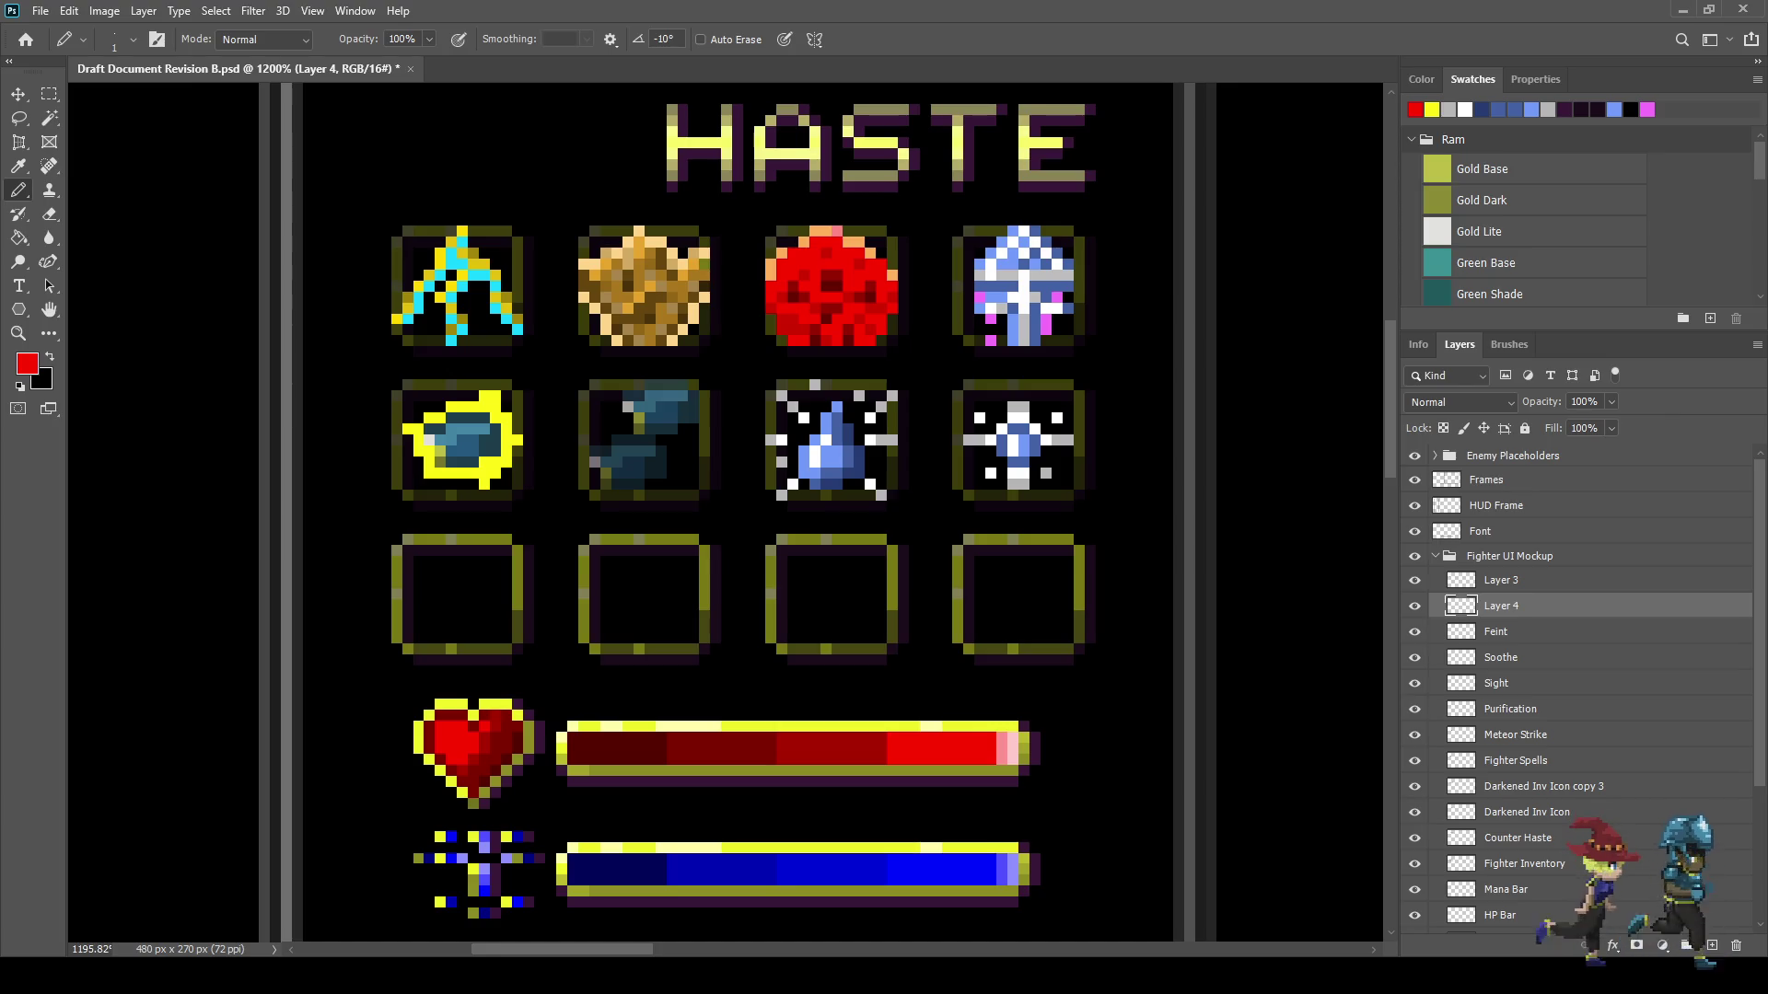
{"action": "key", "text": "g"}
{"action": "scroll", "coordinate": [488, 439], "scroll_direction": "up", "scroll_amount": 3, "text": "alt"}
{"action": "left_click", "coordinate": [530, 442]}
{"action": "scroll", "coordinate": [497, 467], "scroll_direction": "down", "scroll_amount": 10, "text": "alt"}
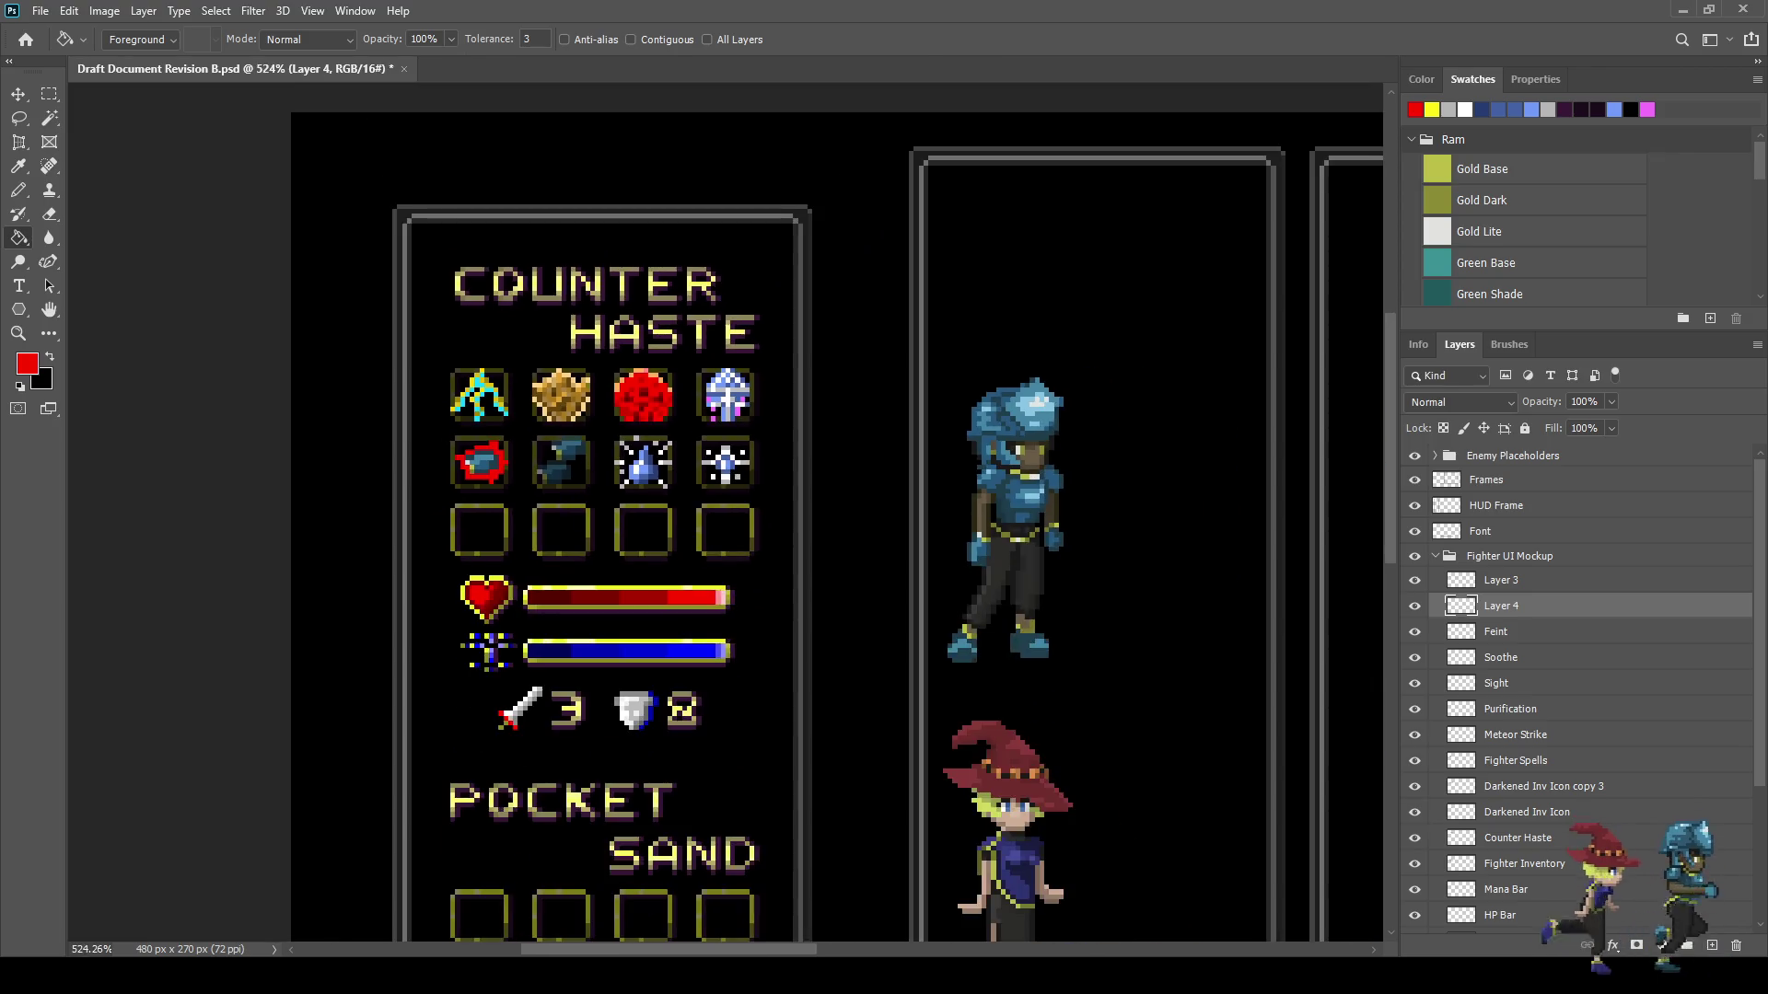
{"action": "scroll", "coordinate": [480, 449], "scroll_direction": "up", "scroll_amount": 7, "text": "alt"}
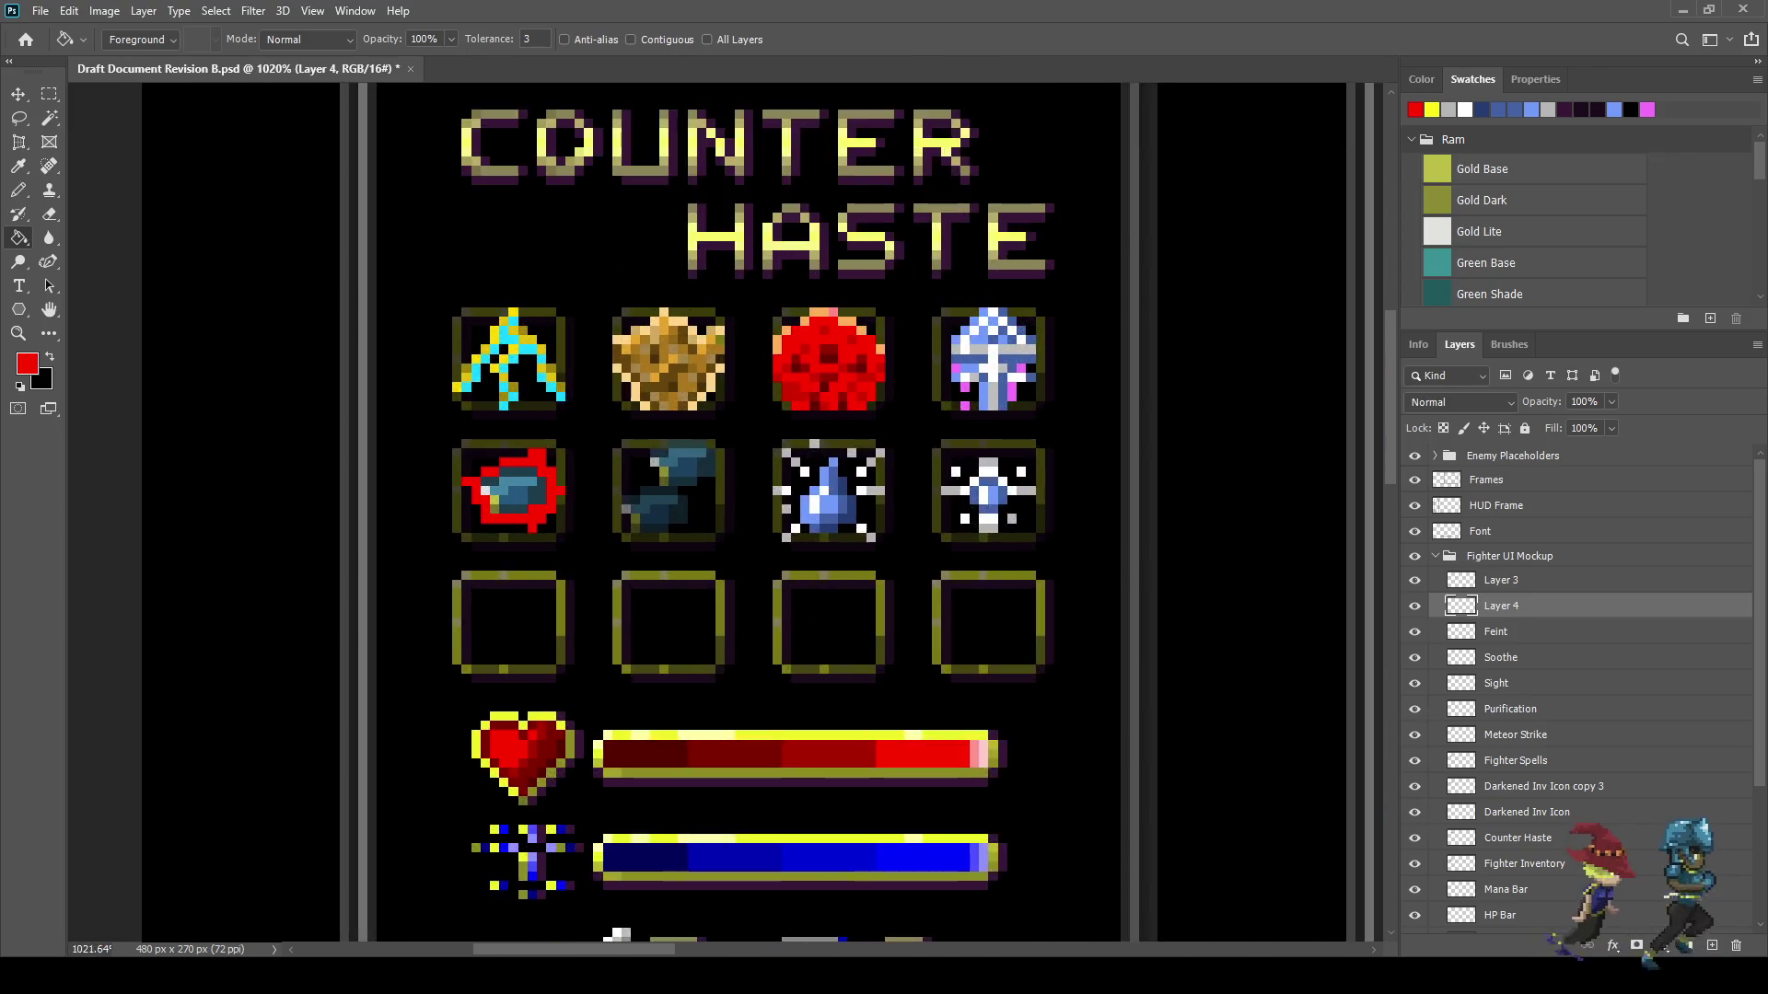
- Inspect the recoloured red ring with the Eraser ready for cleanup
{"action": "key", "text": "e"}
{"action": "scroll", "coordinate": [543, 474], "scroll_direction": "up", "scroll_amount": 3, "text": "alt"}
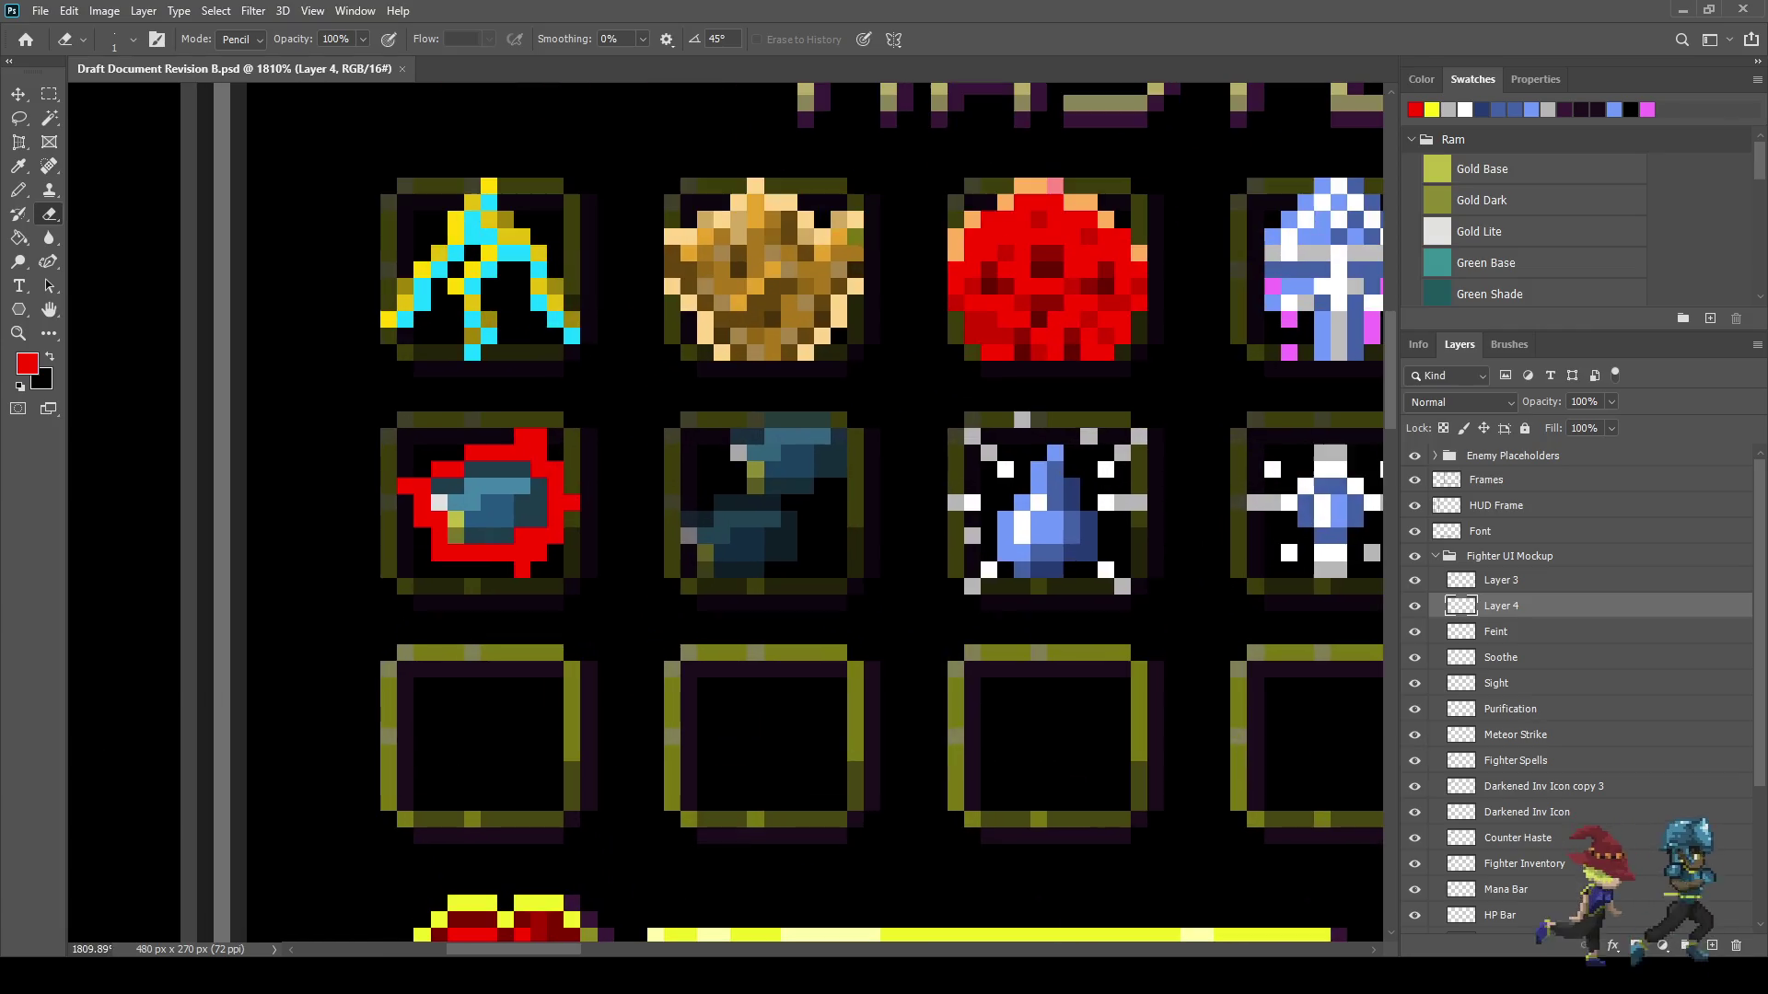
{"action": "scroll", "coordinate": [572, 503], "scroll_direction": "down", "scroll_amount": 6, "text": "alt"}
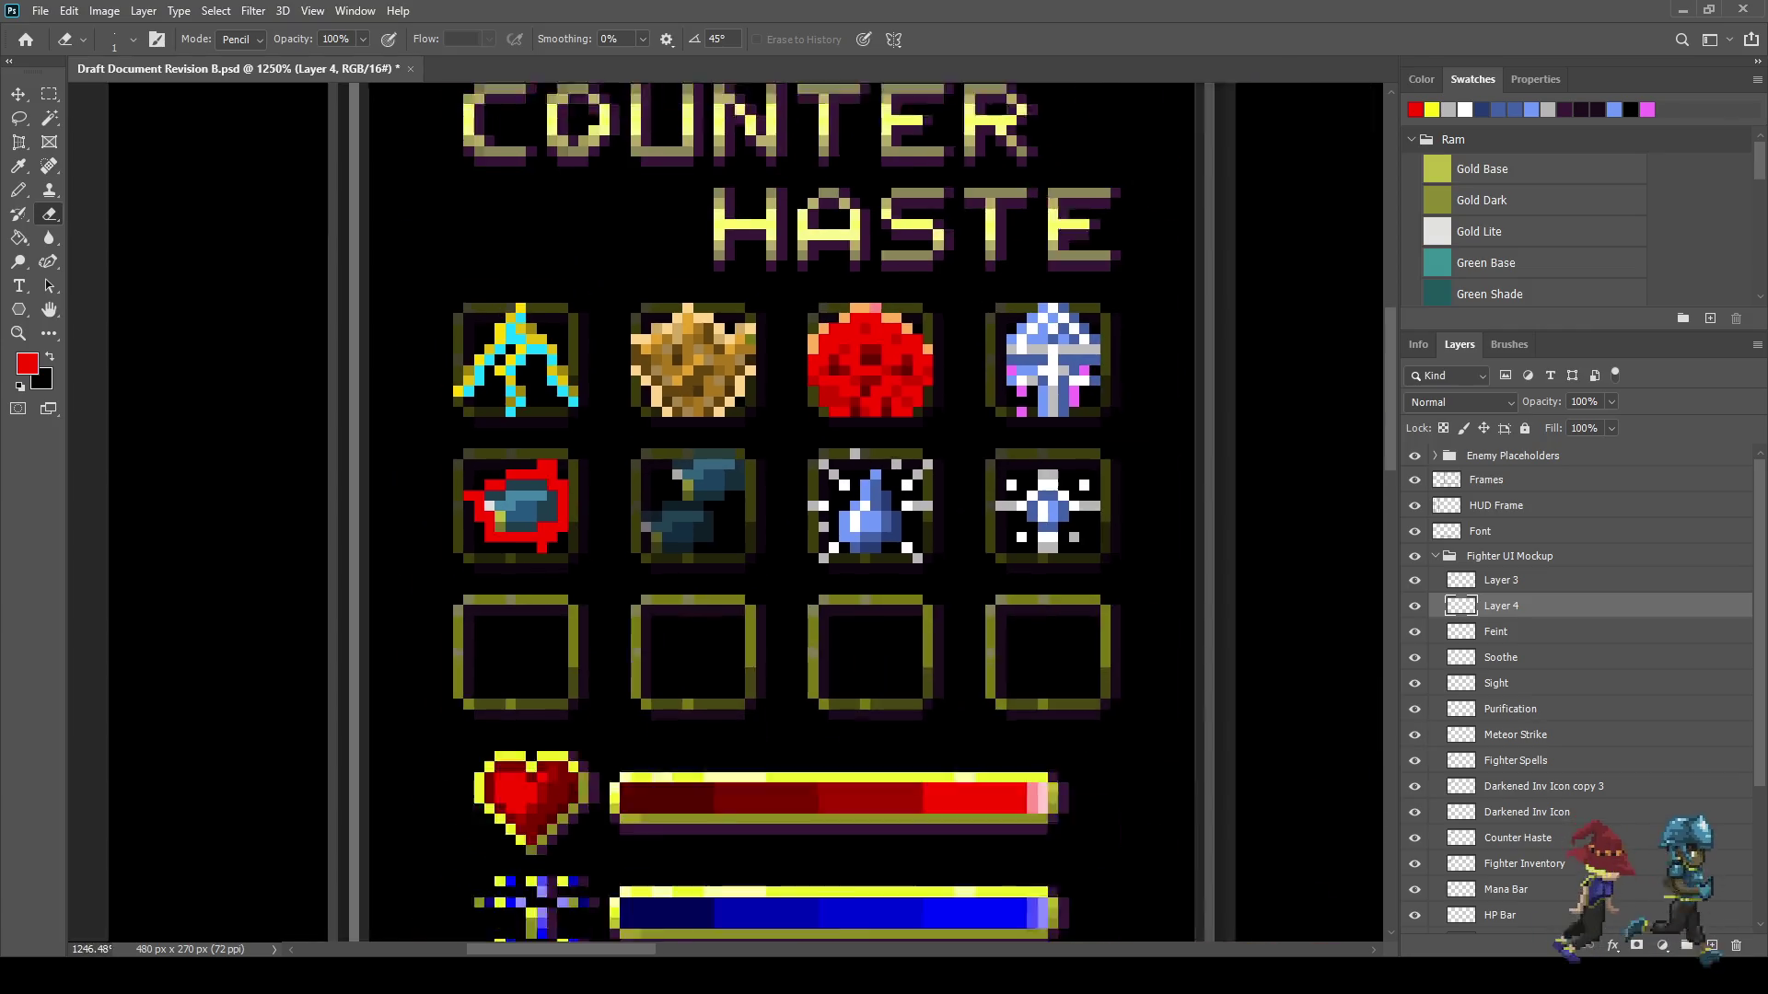
{"action": "scroll", "coordinate": [478, 476], "scroll_direction": "up", "scroll_amount": 5, "text": "alt"}
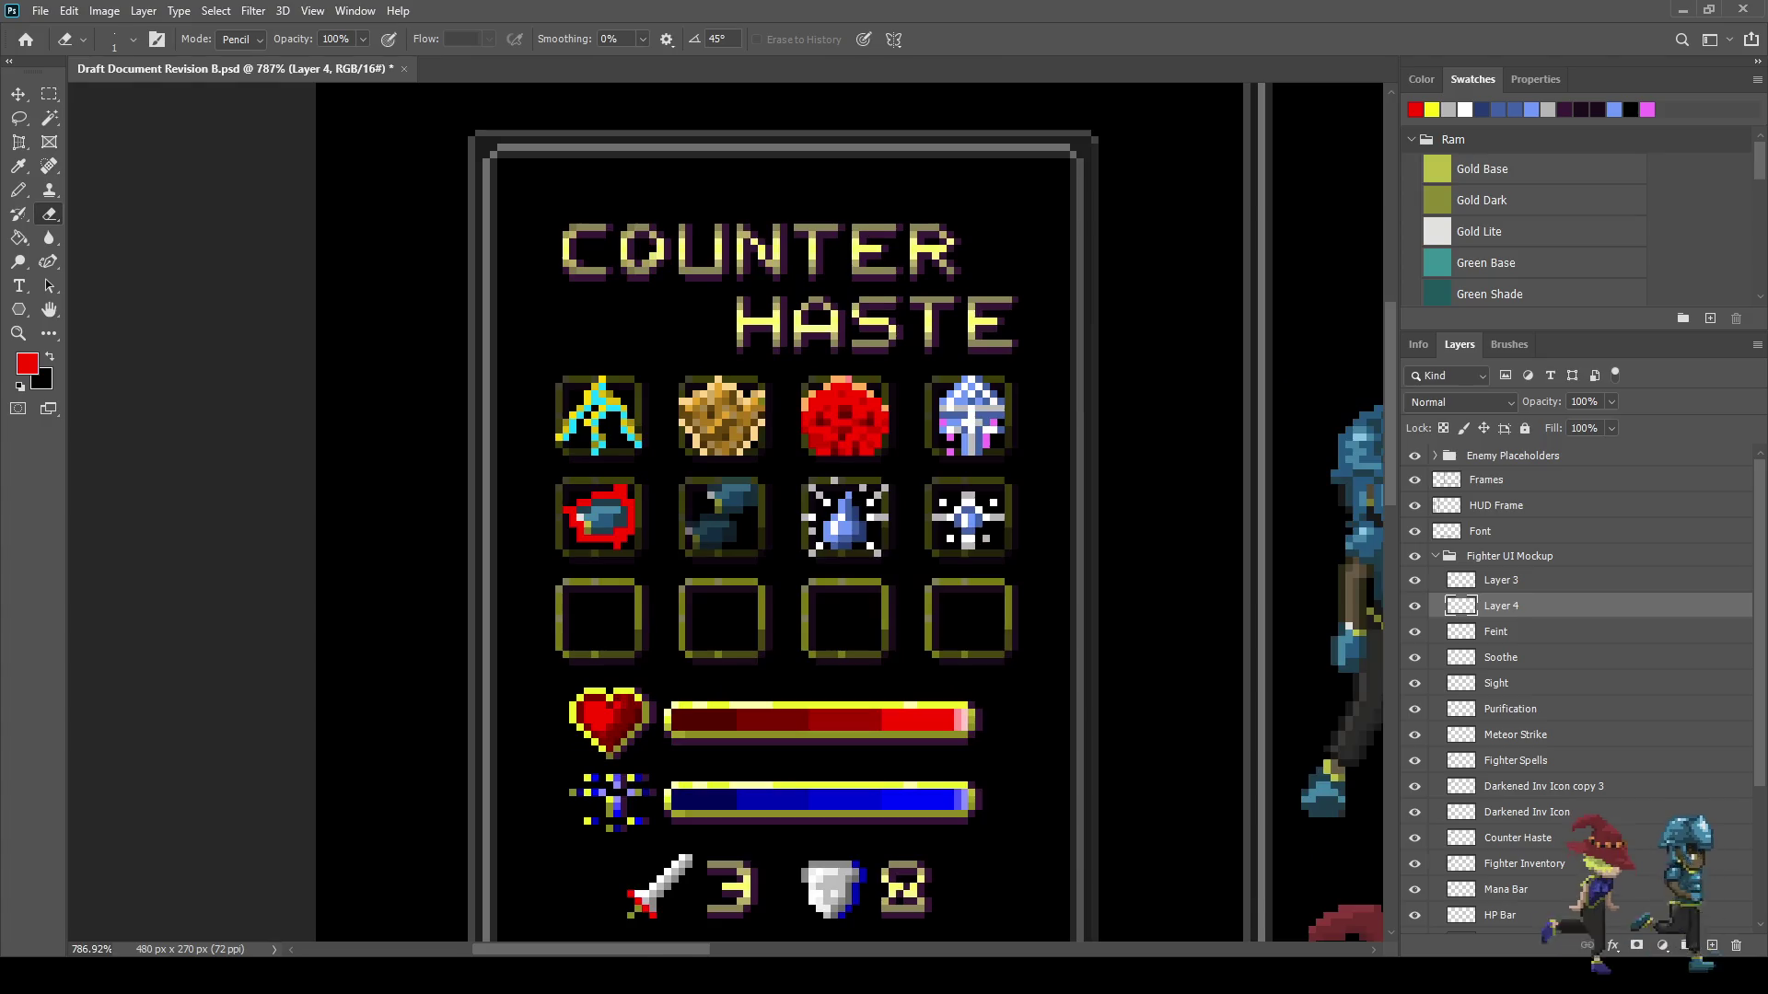
{"action": "scroll", "coordinate": [545, 502], "scroll_direction": "up", "scroll_amount": 1, "text": "alt"}
{"action": "key", "text": "i"}
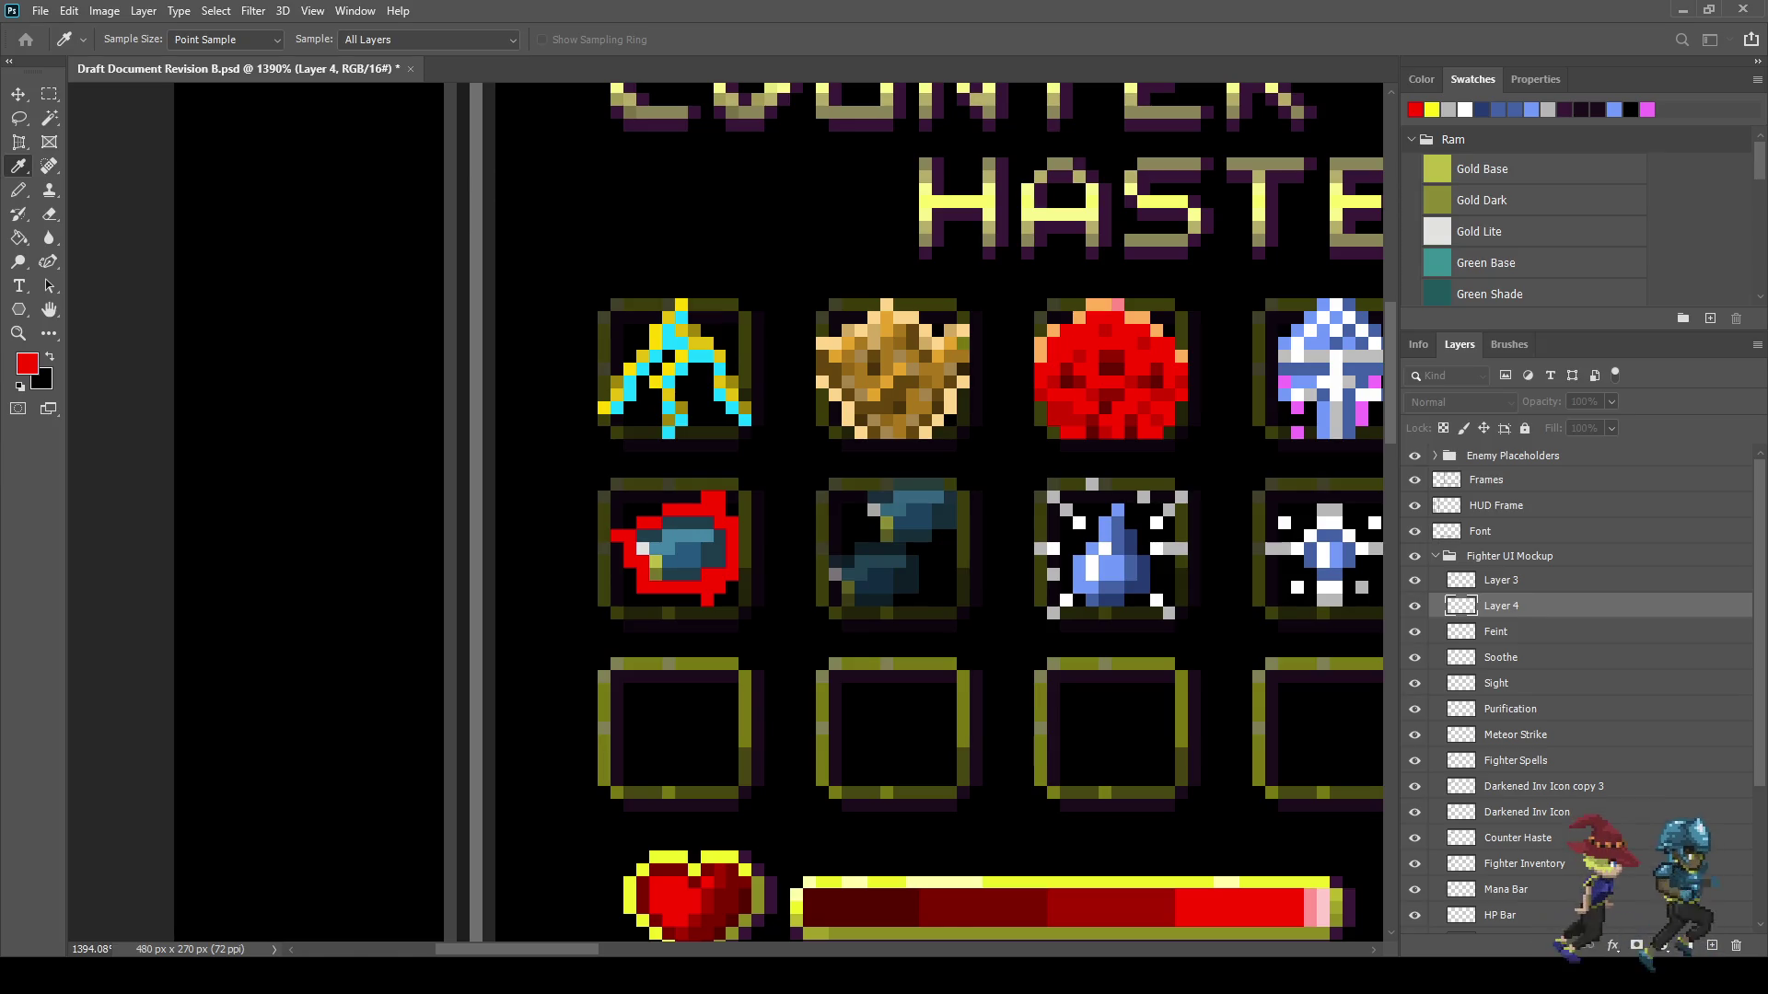
- Paint yellow pixels along the red ring's bottom, left and lower-right edges, undoing the last one
{"action": "key", "text": "e"}
{"action": "key", "text": "b"}
{"action": "scroll", "coordinate": [707, 550], "scroll_direction": "up", "scroll_amount": 5, "text": "alt"}
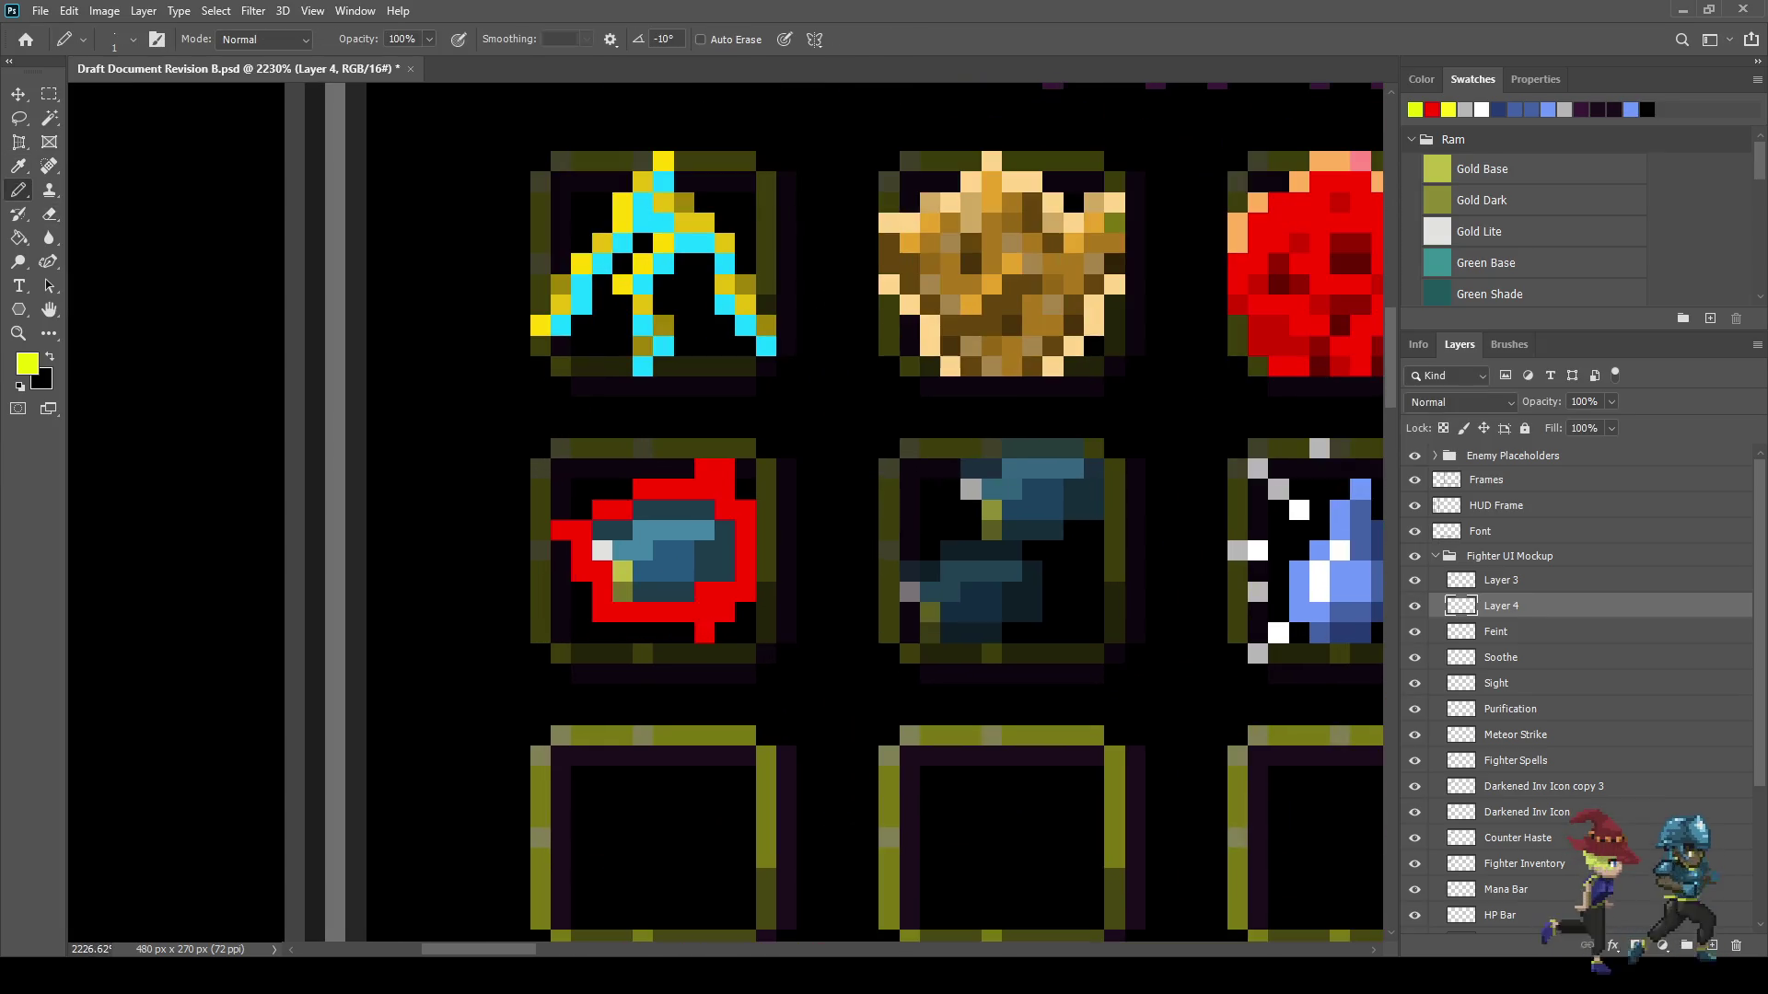
{"action": "left_click", "coordinate": [745, 613]}
{"action": "mouse_move", "coordinate": [684, 633]}
{"action": "left_mouse_down"}
{"action": "mouse_move", "coordinate": [622, 632]}
{"action": "mouse_move", "coordinate": [581, 591]}
{"action": "left_mouse_up"}
{"action": "left_click", "coordinate": [560, 572]}
{"action": "left_click", "coordinate": [561, 550]}
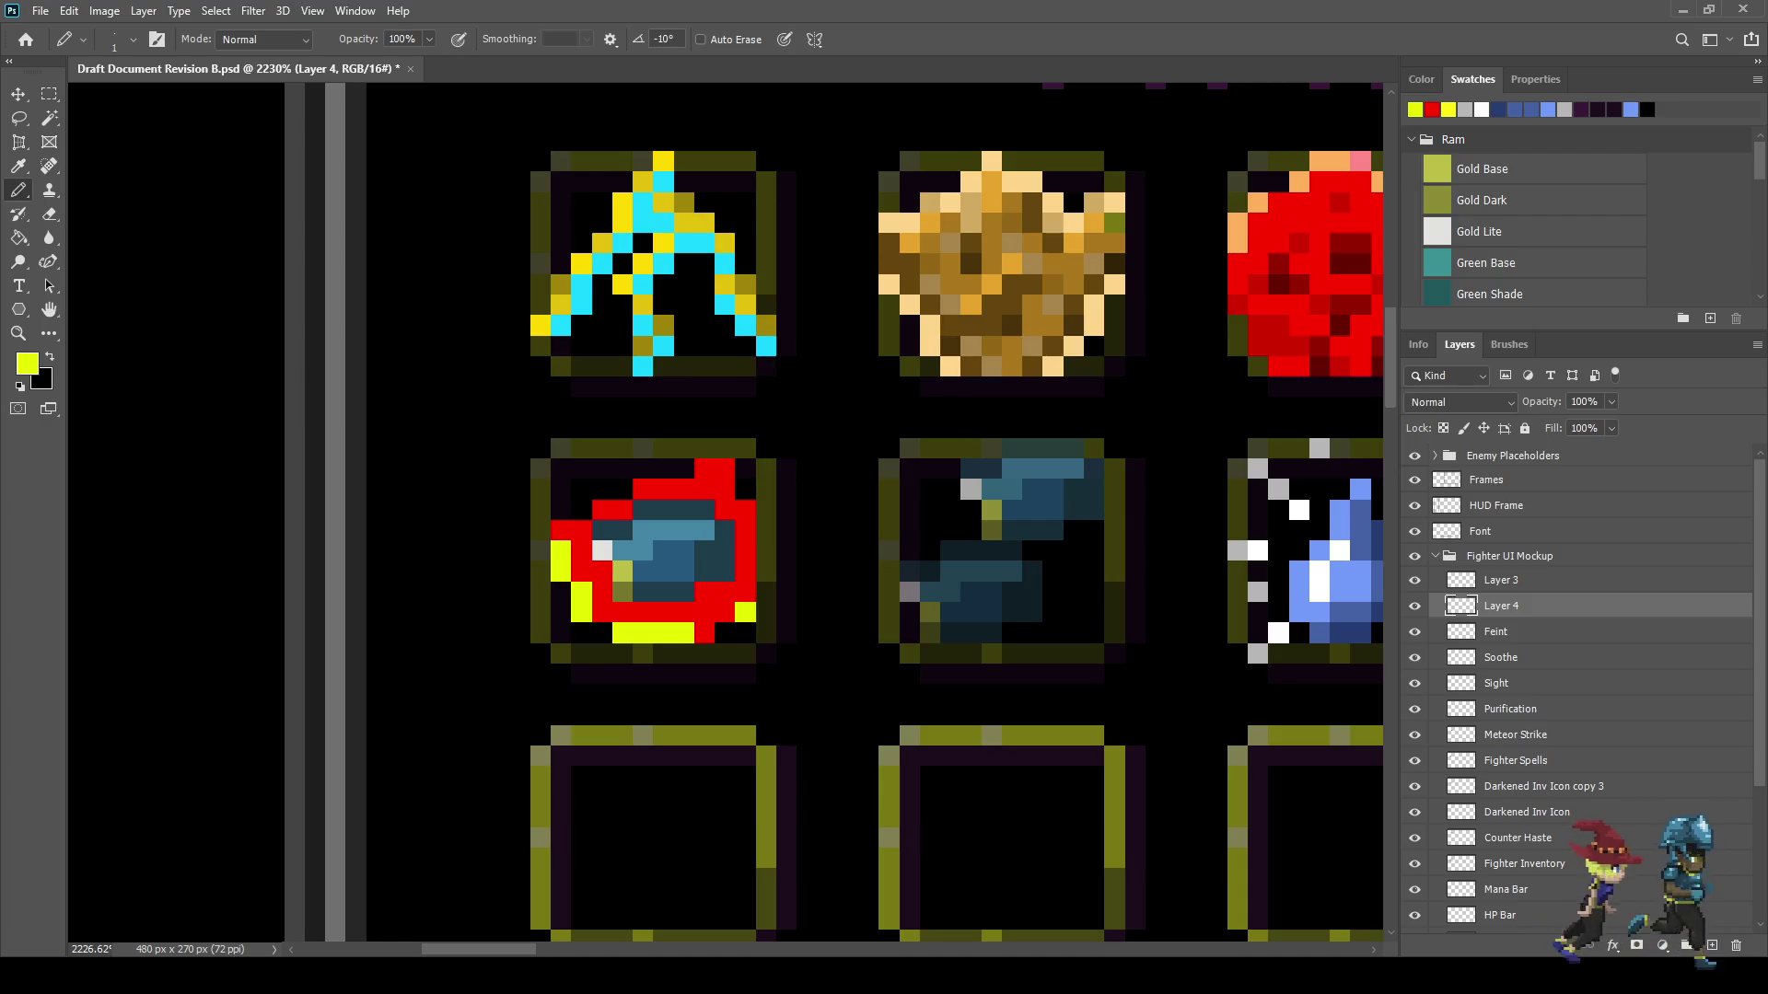
{"action": "left_click", "coordinate": [724, 613]}
{"action": "left_click", "coordinate": [705, 613]}
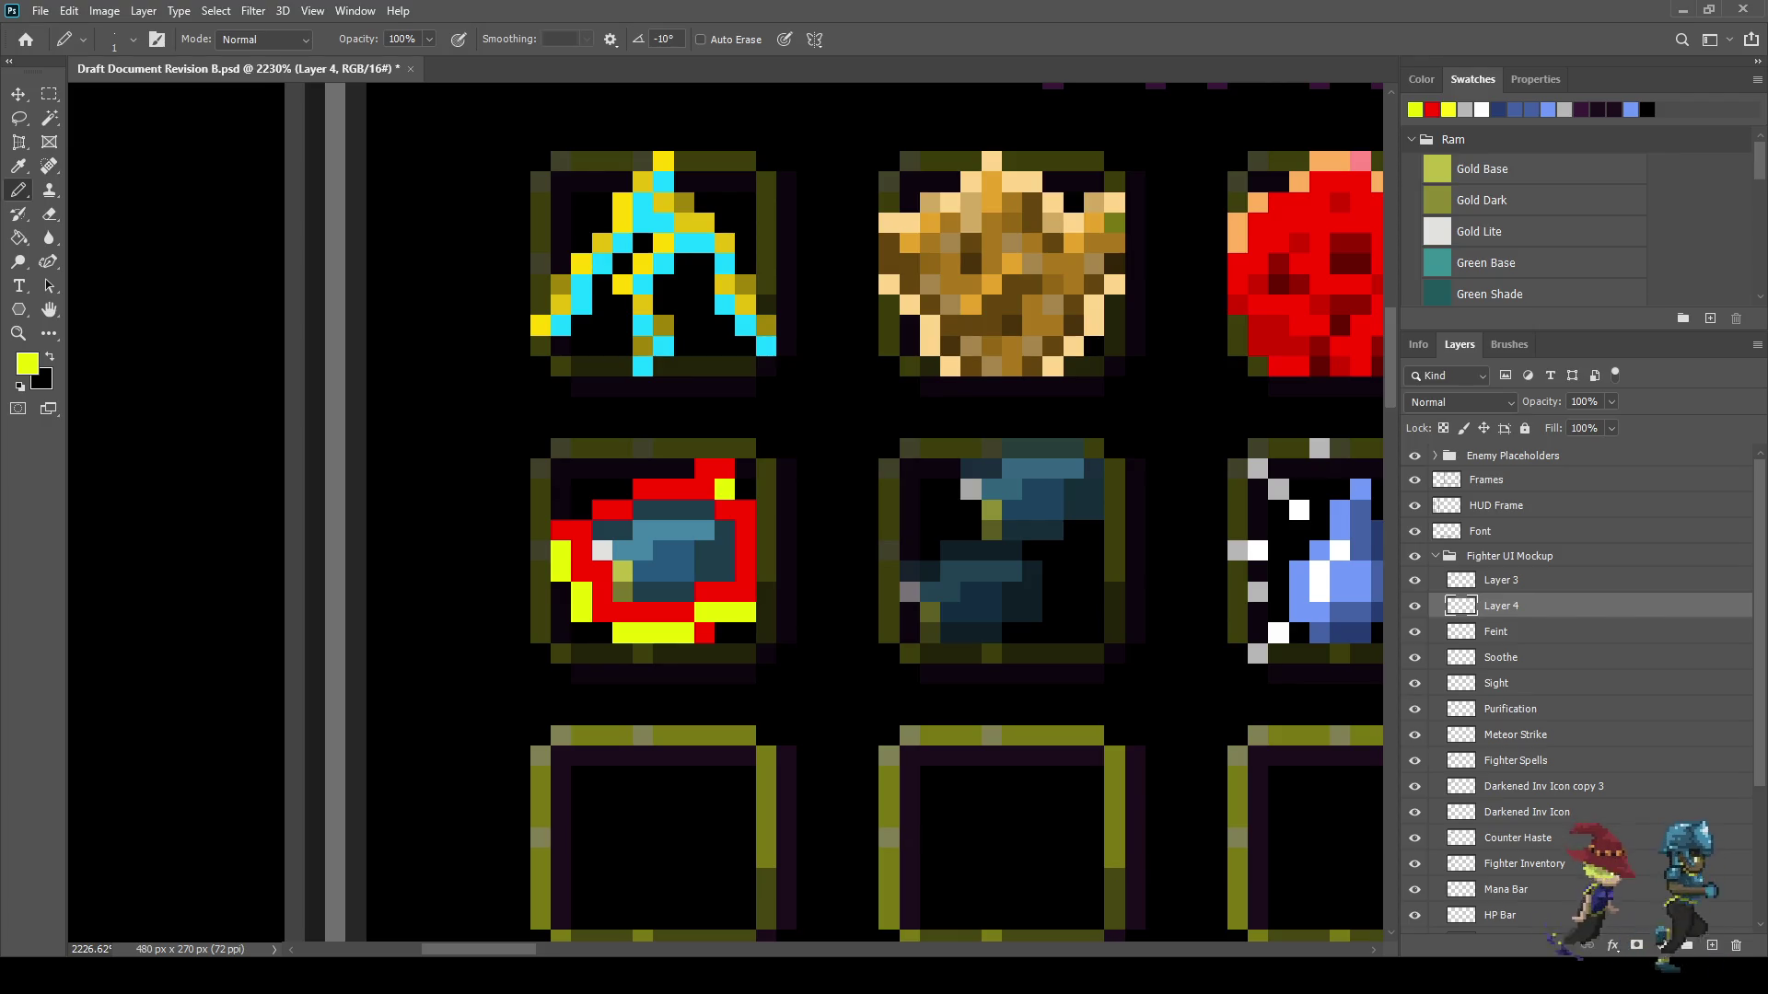
{"action": "scroll", "coordinate": [724, 488], "scroll_direction": "down", "scroll_amount": 5}
{"action": "scroll", "coordinate": [719, 488], "scroll_direction": "up", "scroll_amount": 5}
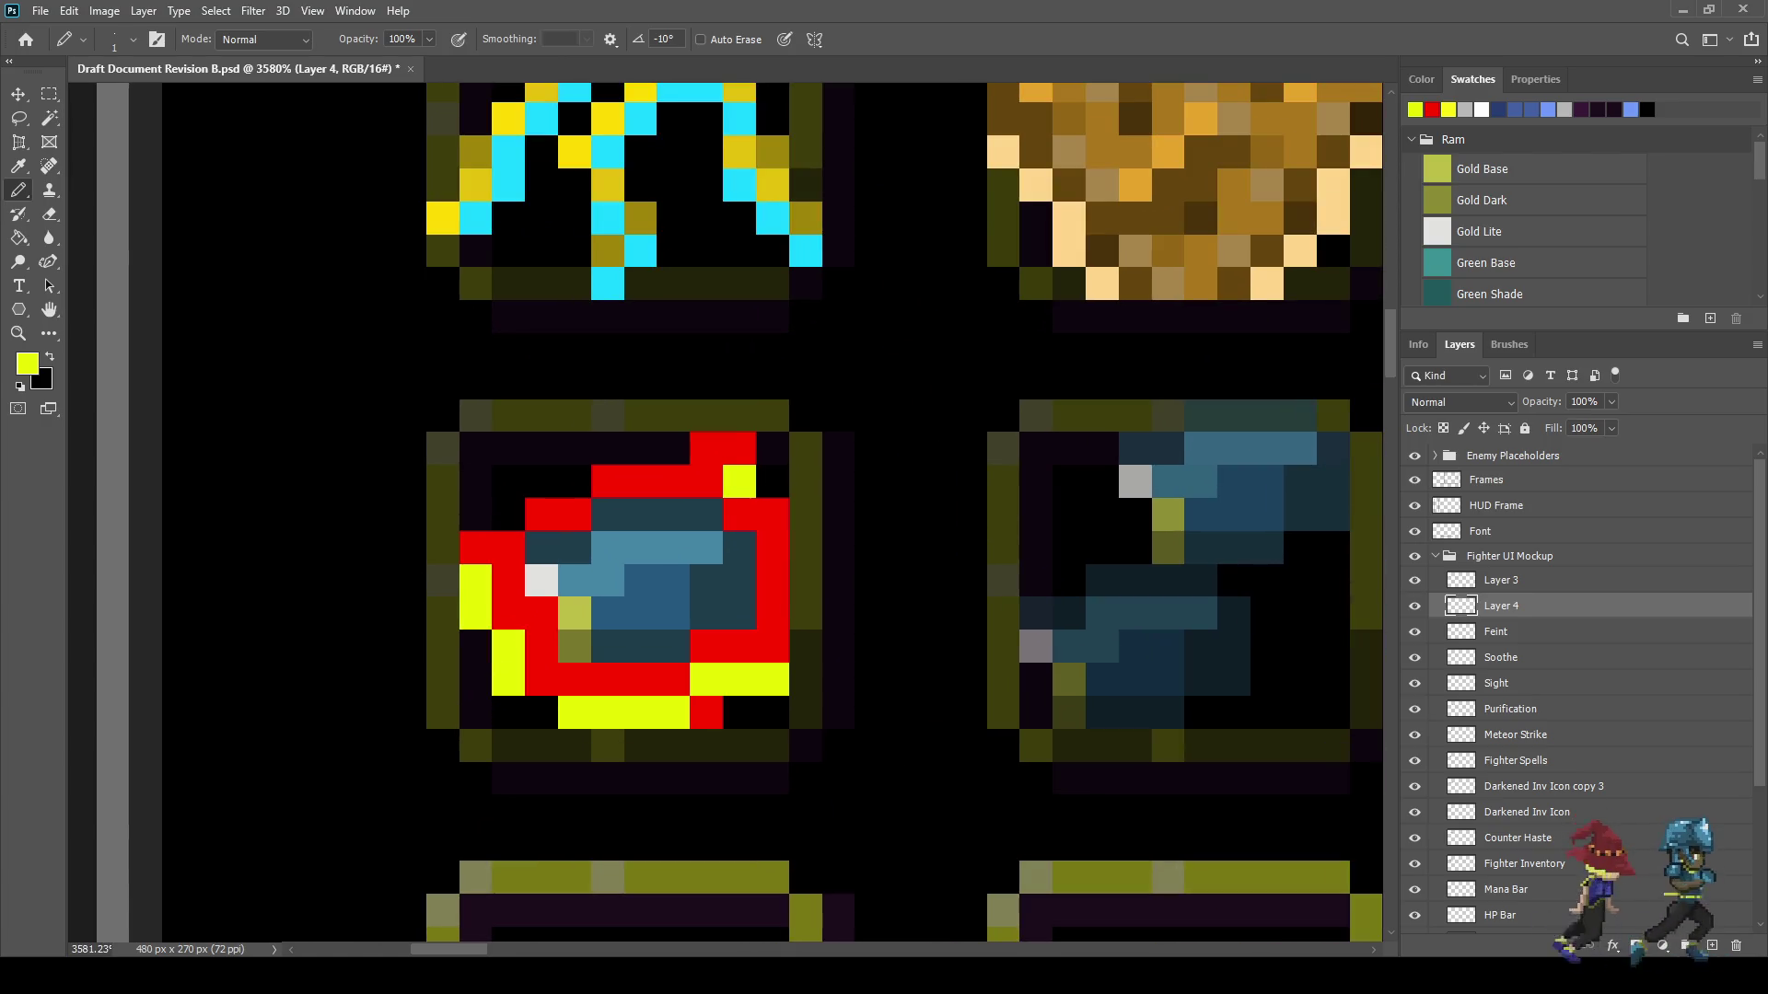
{"action": "key", "text": "ctrl+z"}
- Paint yellow pixels along the red icon's top edge and down its right side
{"action": "left_click", "coordinate": [774, 481]}
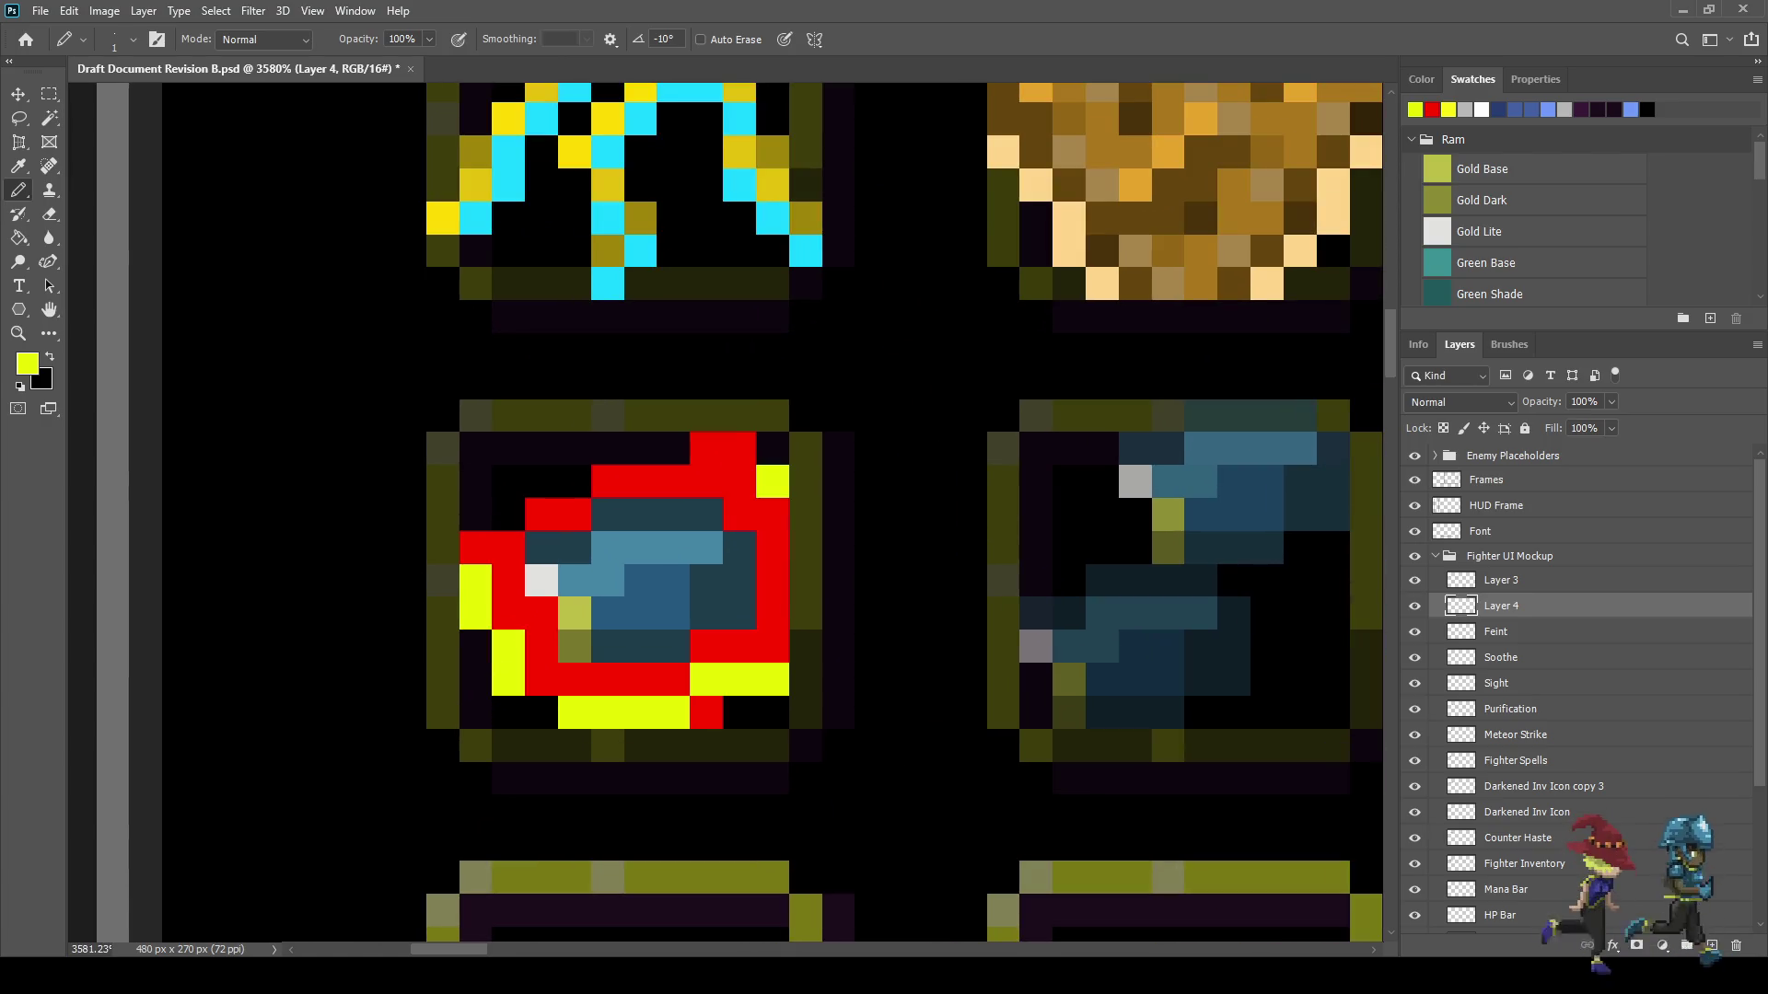
{"action": "mouse_move", "coordinate": [739, 415]}
{"action": "left_mouse_down"}
{"action": "mouse_move", "coordinate": [705, 416]}
{"action": "mouse_move", "coordinate": [672, 448]}
{"action": "mouse_move", "coordinate": [607, 448]}
{"action": "left_mouse_up"}
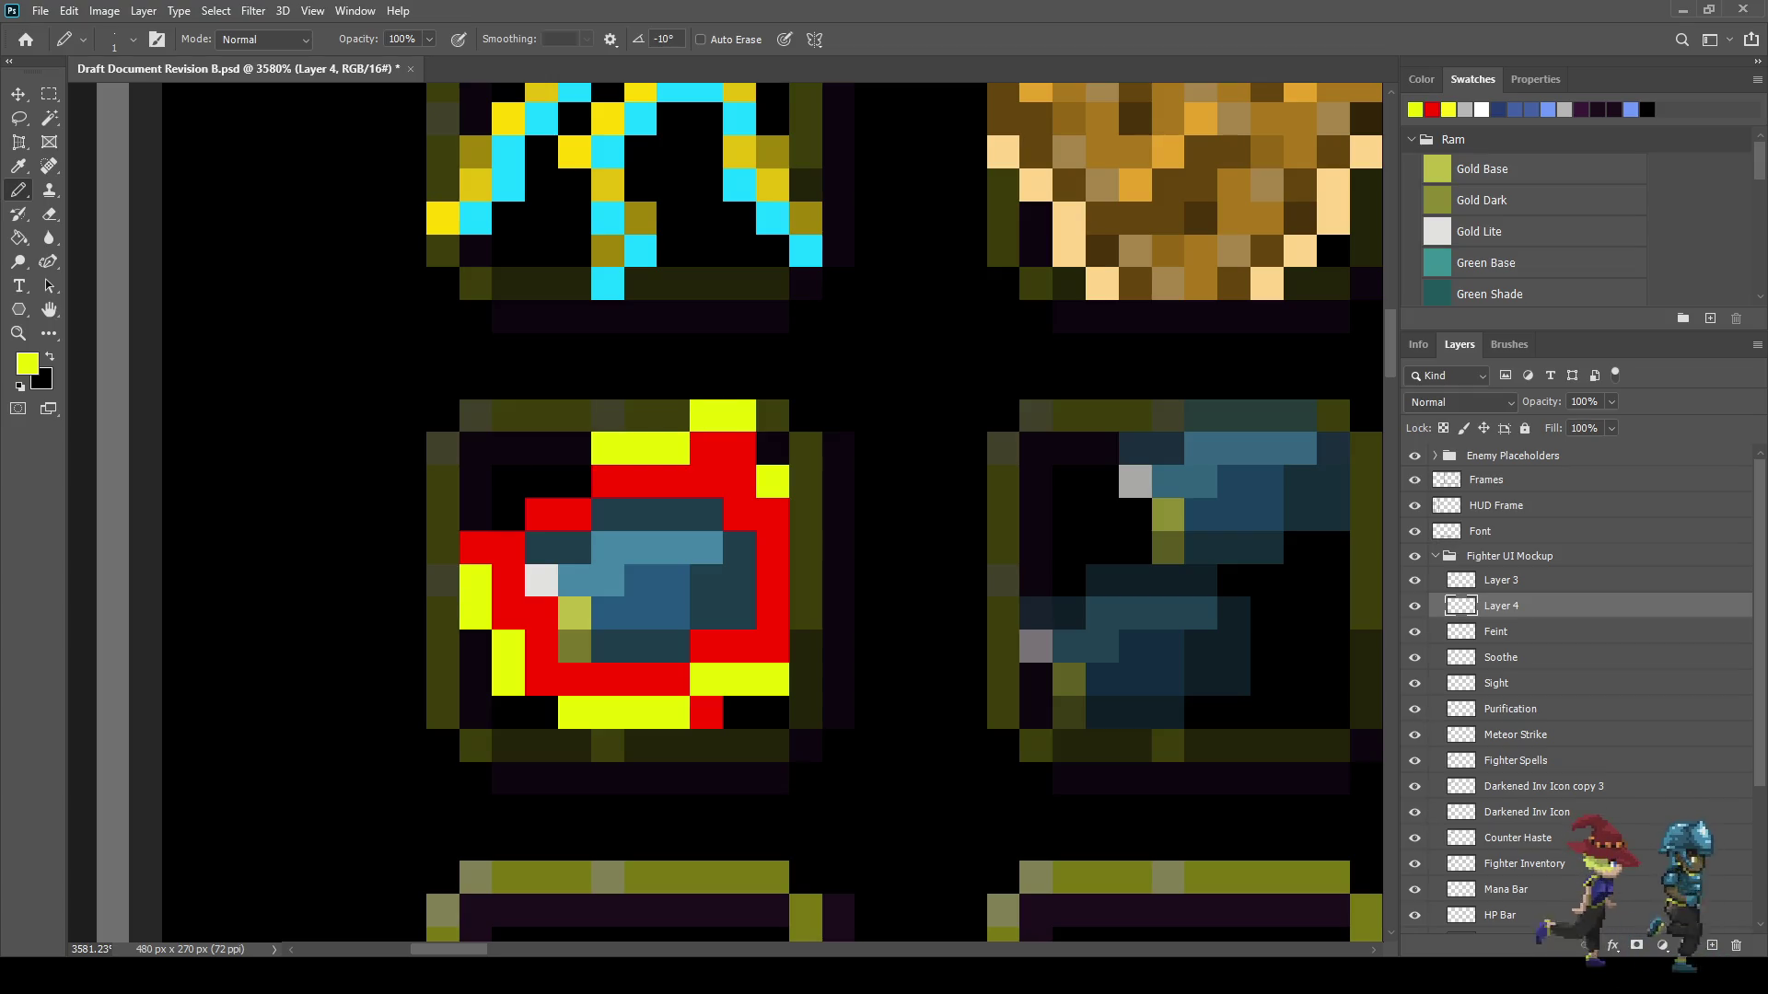
{"action": "scroll", "coordinate": [520, 484], "scroll_direction": "down", "scroll_amount": 5}
{"action": "scroll", "coordinate": [520, 483], "scroll_direction": "up", "scroll_amount": 3}
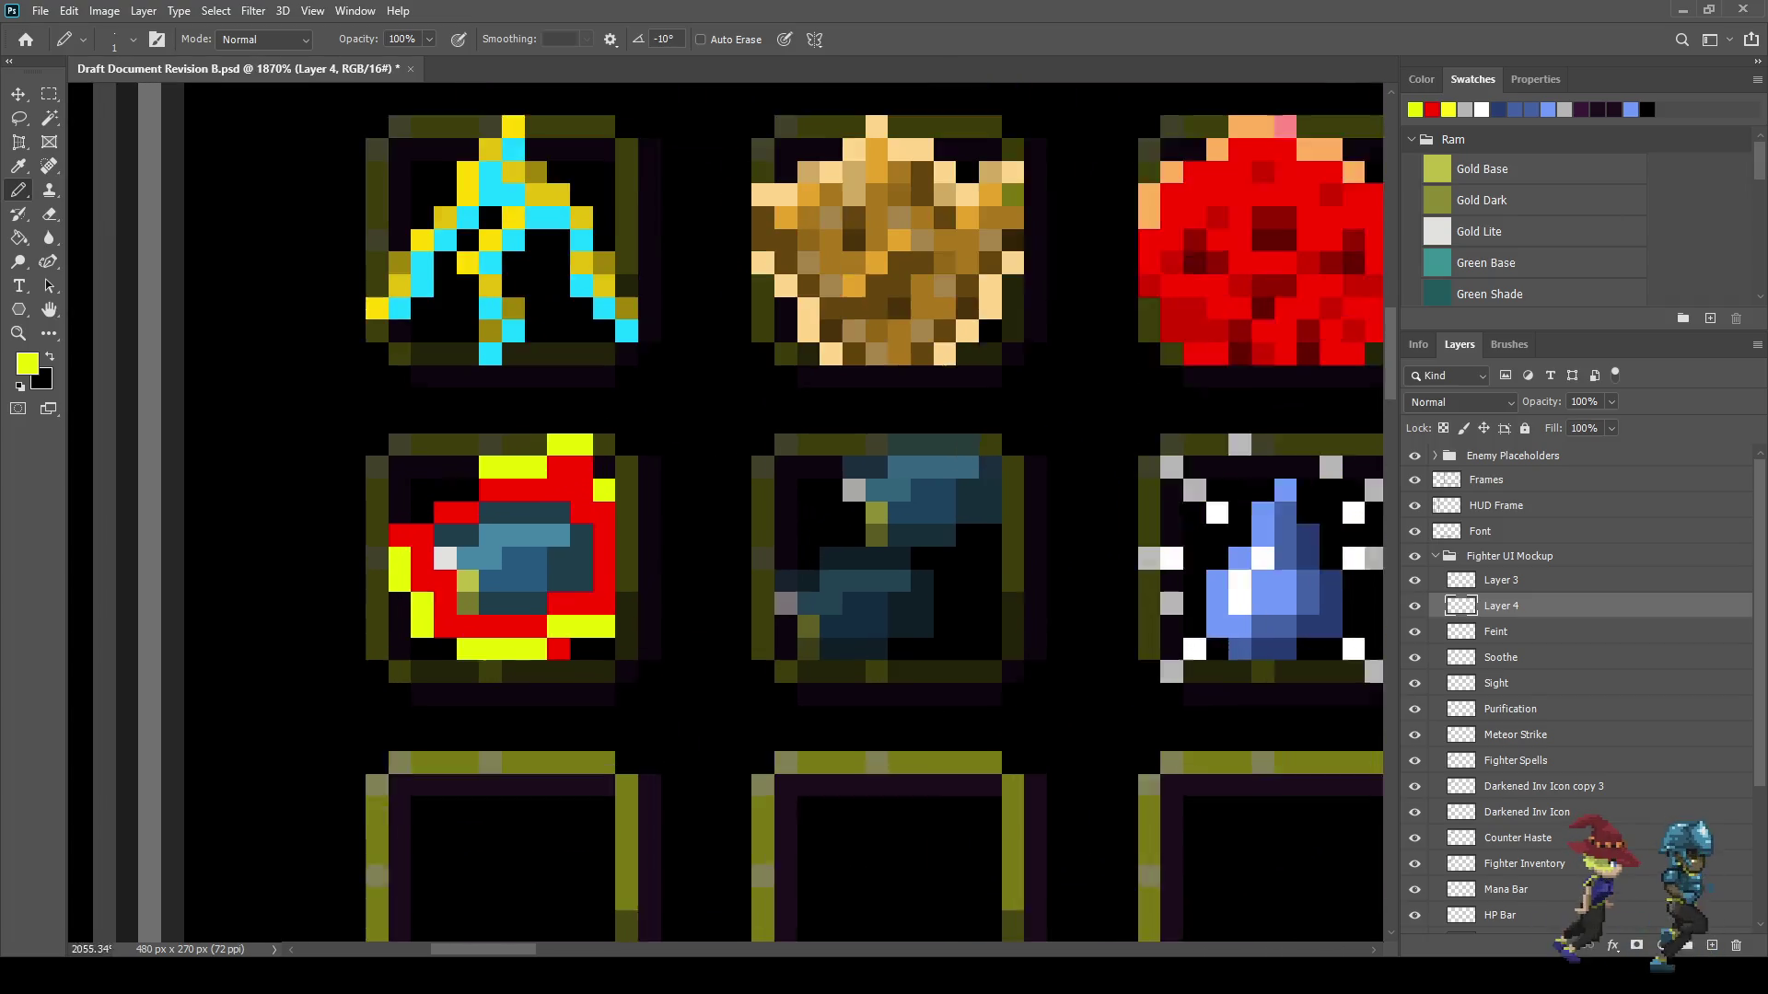
{"action": "scroll", "coordinate": [630, 520], "scroll_direction": "up", "scroll_amount": 2}
{"action": "left_click_drag", "start_coordinate": [626, 509], "coordinate": [626, 613]}
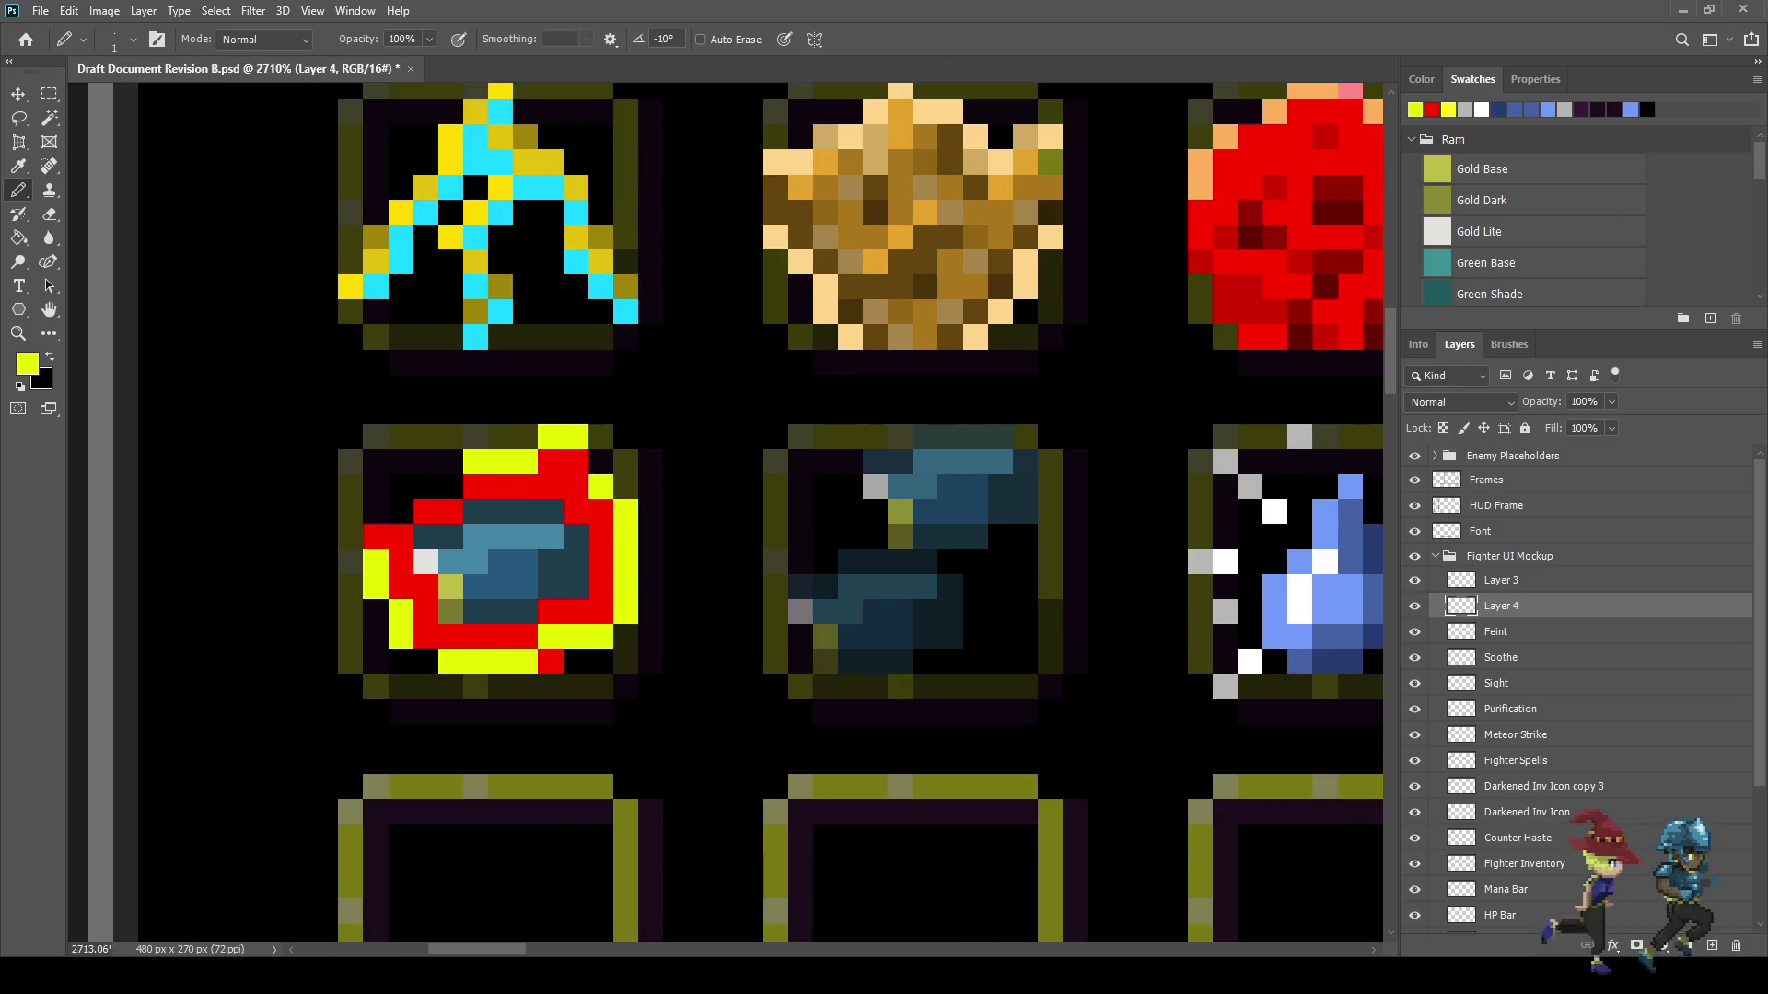
{"action": "scroll", "coordinate": [644, 607], "scroll_direction": "down", "scroll_amount": 6}
{"action": "scroll", "coordinate": [635, 606], "scroll_direction": "up", "scroll_amount": 3}
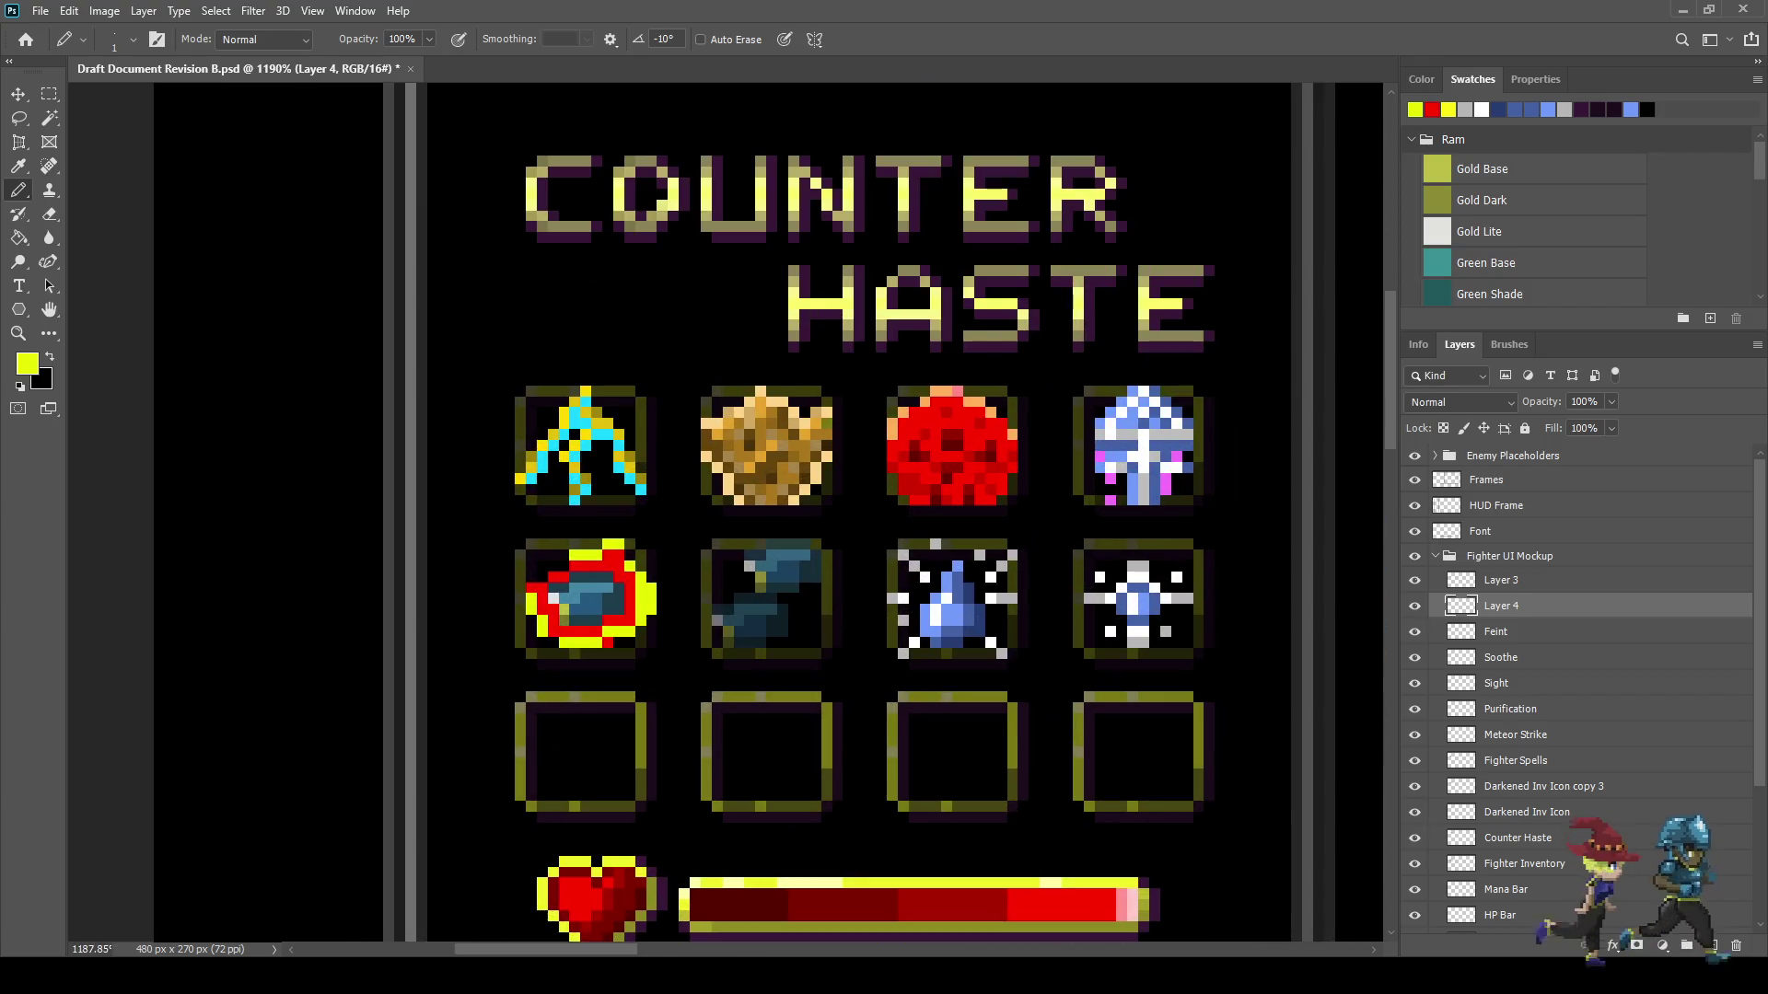
- Nudge the red and yellow icon one pixel left with Free Transform
{"action": "key", "text": "ctrl+t"}
{"action": "key", "text": "Left"}
{"action": "key", "text": "Return"}
{"action": "key", "text": "b"}
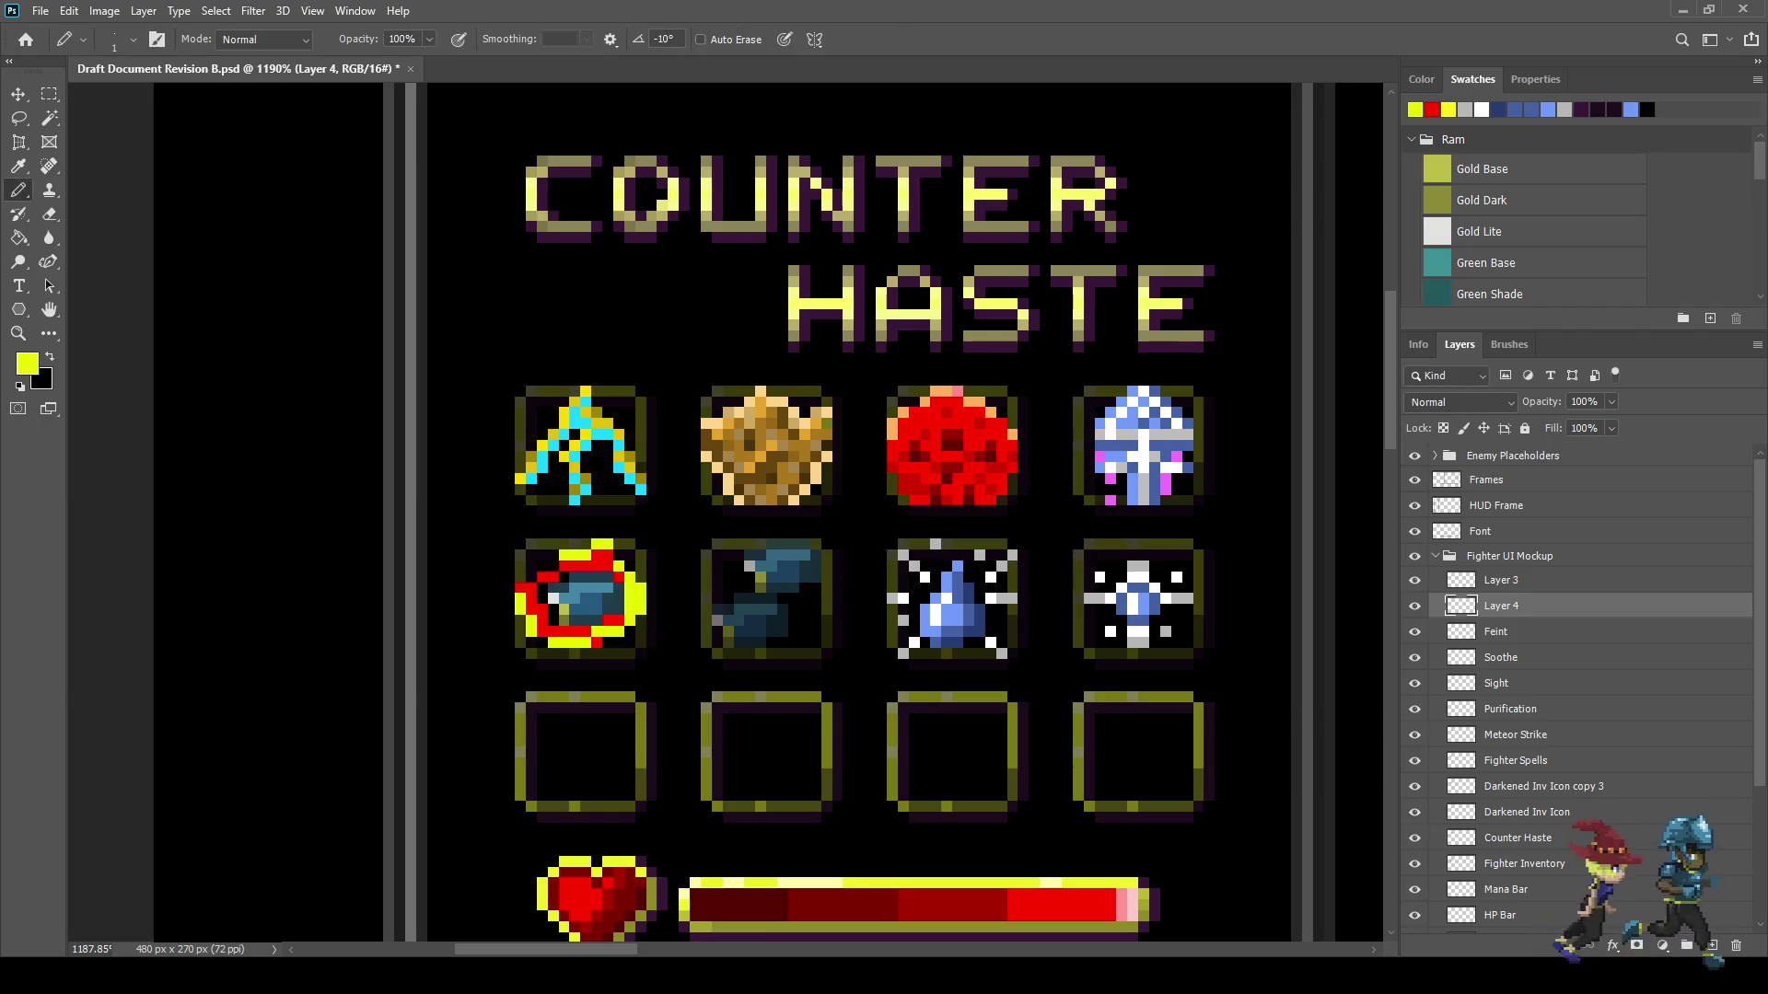
{"action": "scroll", "coordinate": [537, 581], "scroll_direction": "up", "scroll_amount": 3}
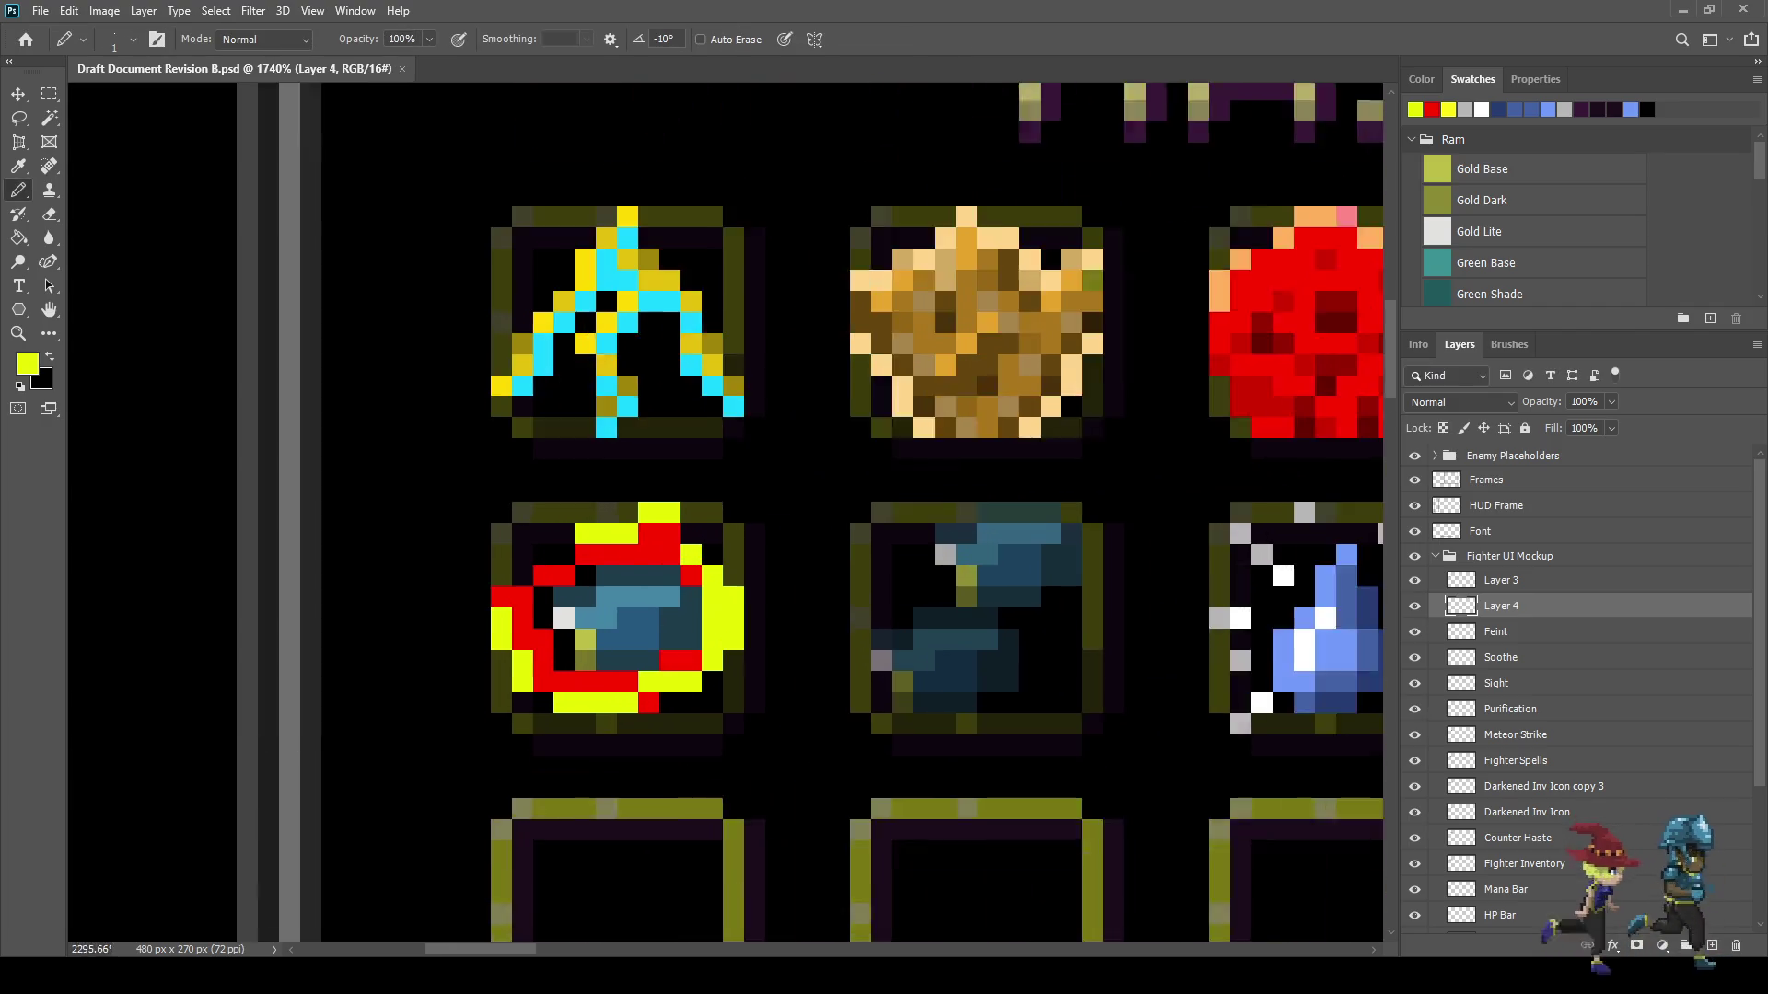
{"action": "left_click", "coordinate": [553, 571]}
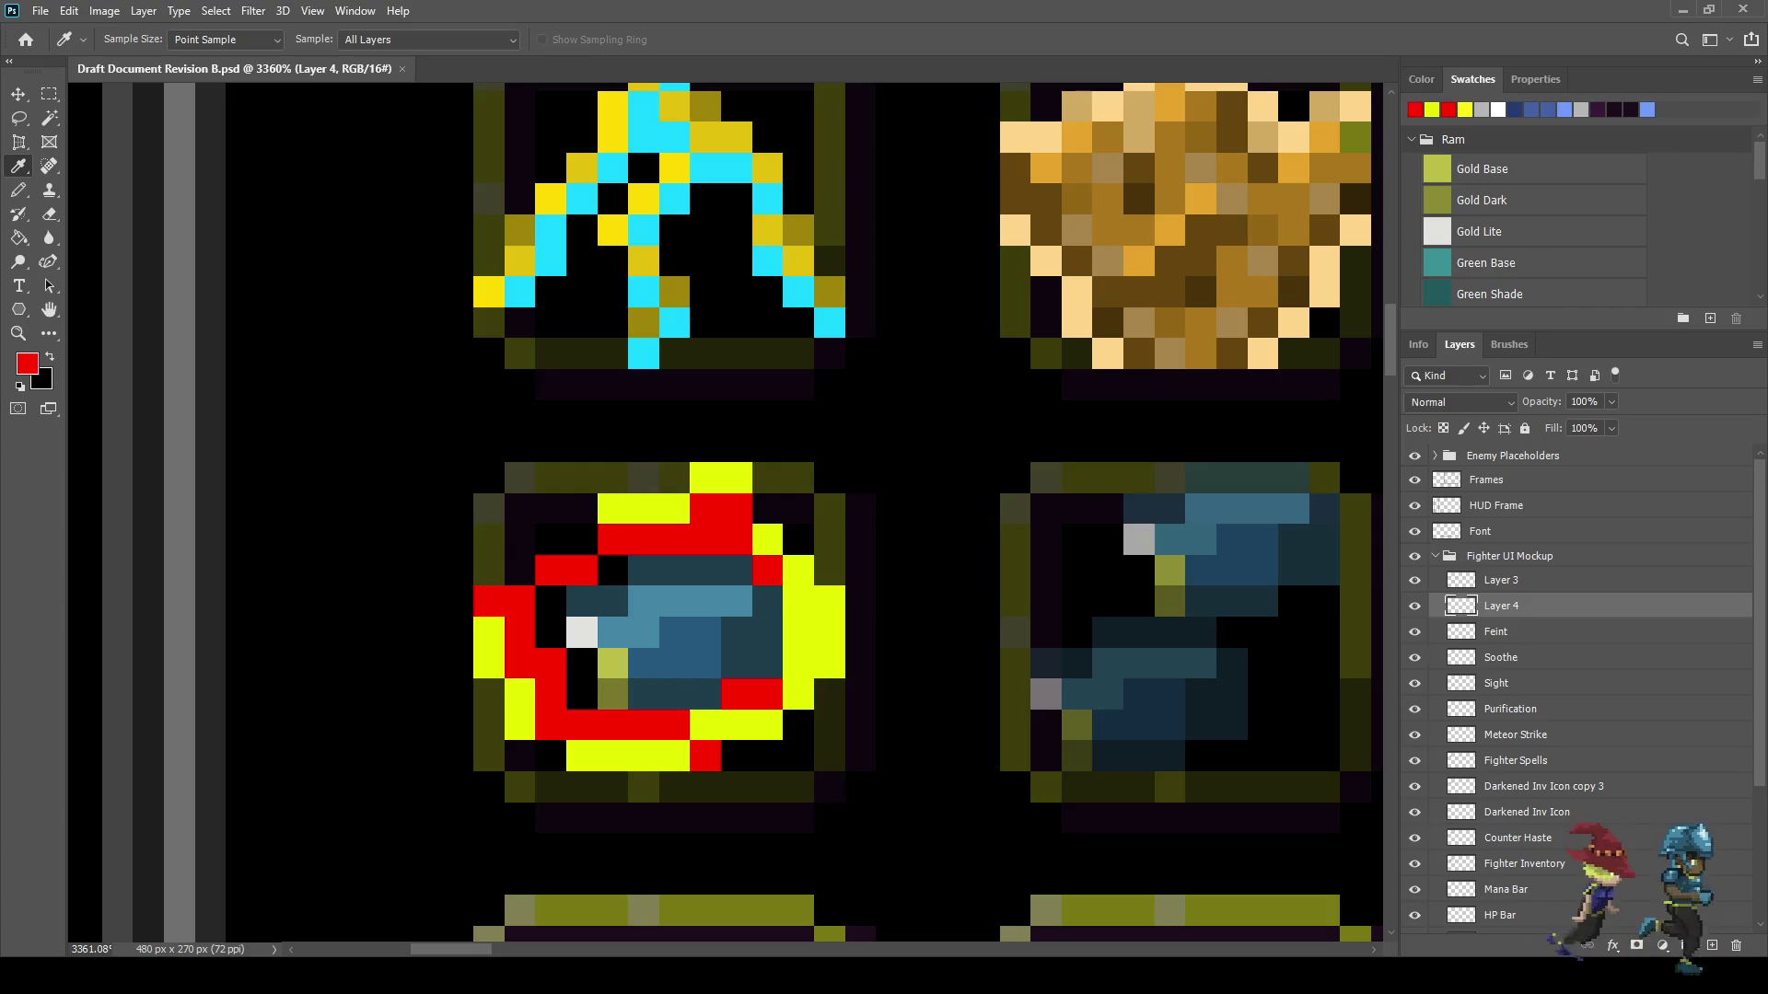
- Paint the black gaps beside the ring red and save the document
{"action": "key", "text": "b"}
{"action": "left_click", "coordinate": [612, 571]}
{"action": "left_click_drag", "start_coordinate": [549, 601], "coordinate": [582, 694]}
{"action": "key", "text": "ctrl+s"}
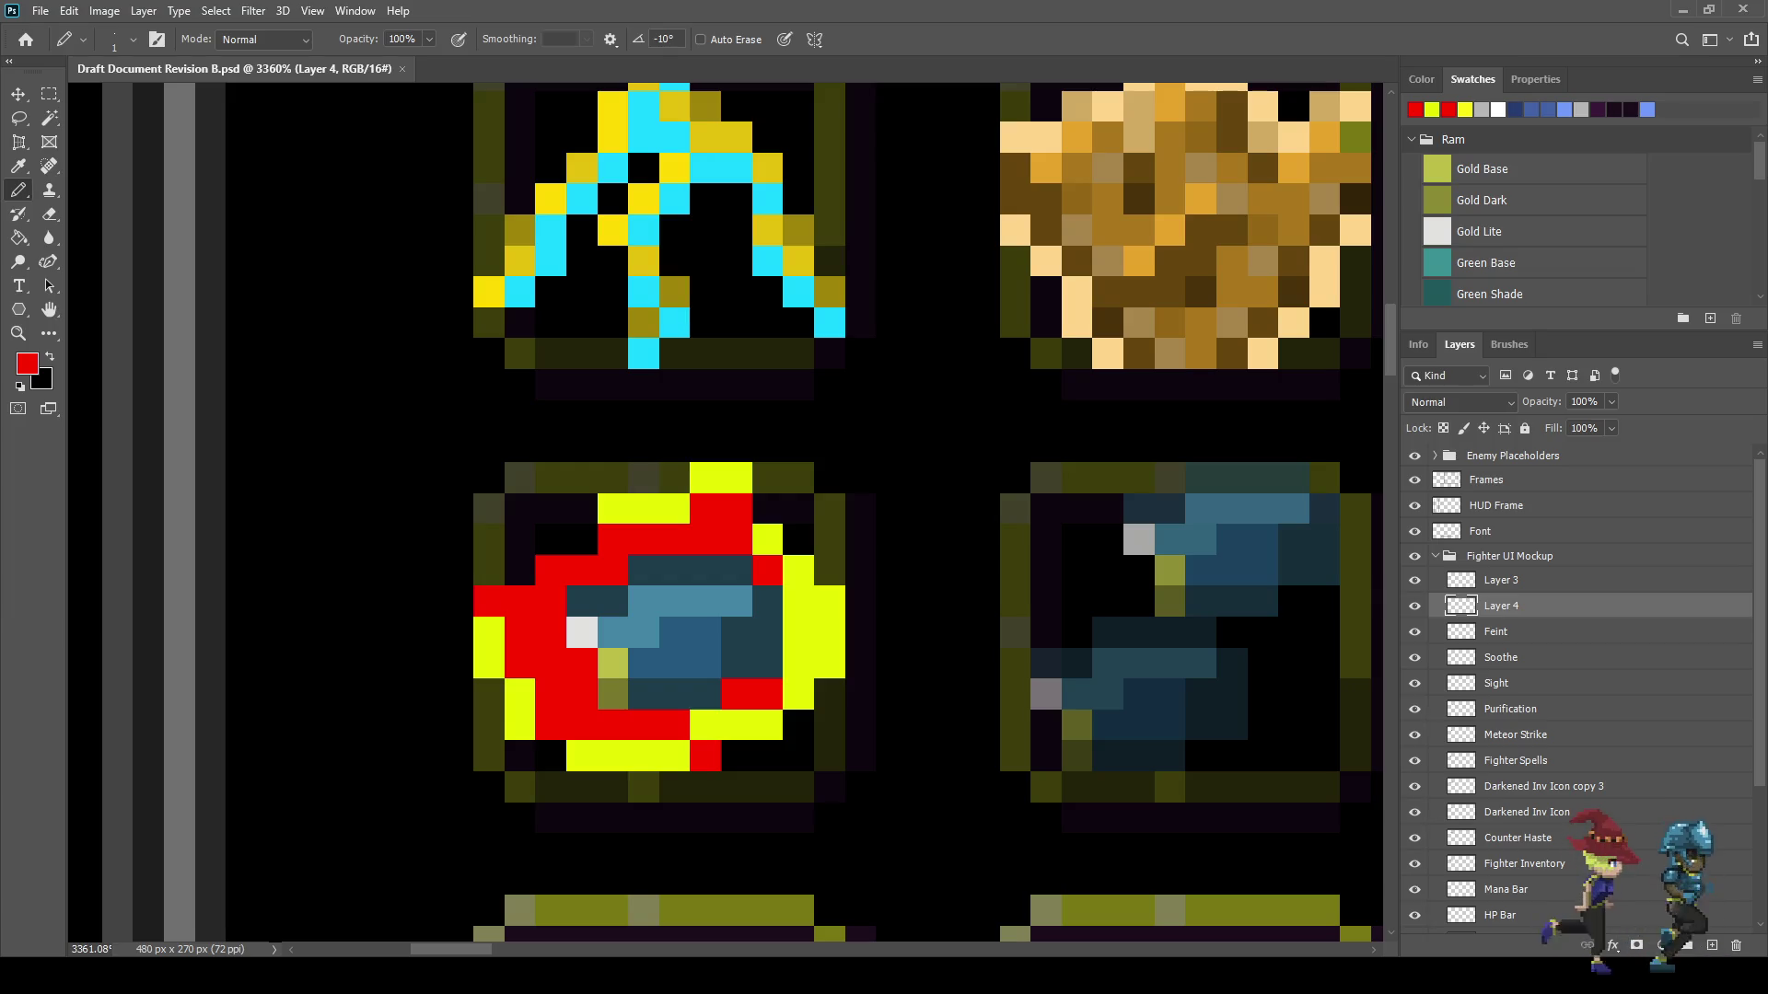
{"action": "scroll", "coordinate": [516, 755], "scroll_direction": "down", "scroll_amount": 3}
{"action": "scroll", "coordinate": [516, 755], "scroll_direction": "up", "scroll_amount": 3}
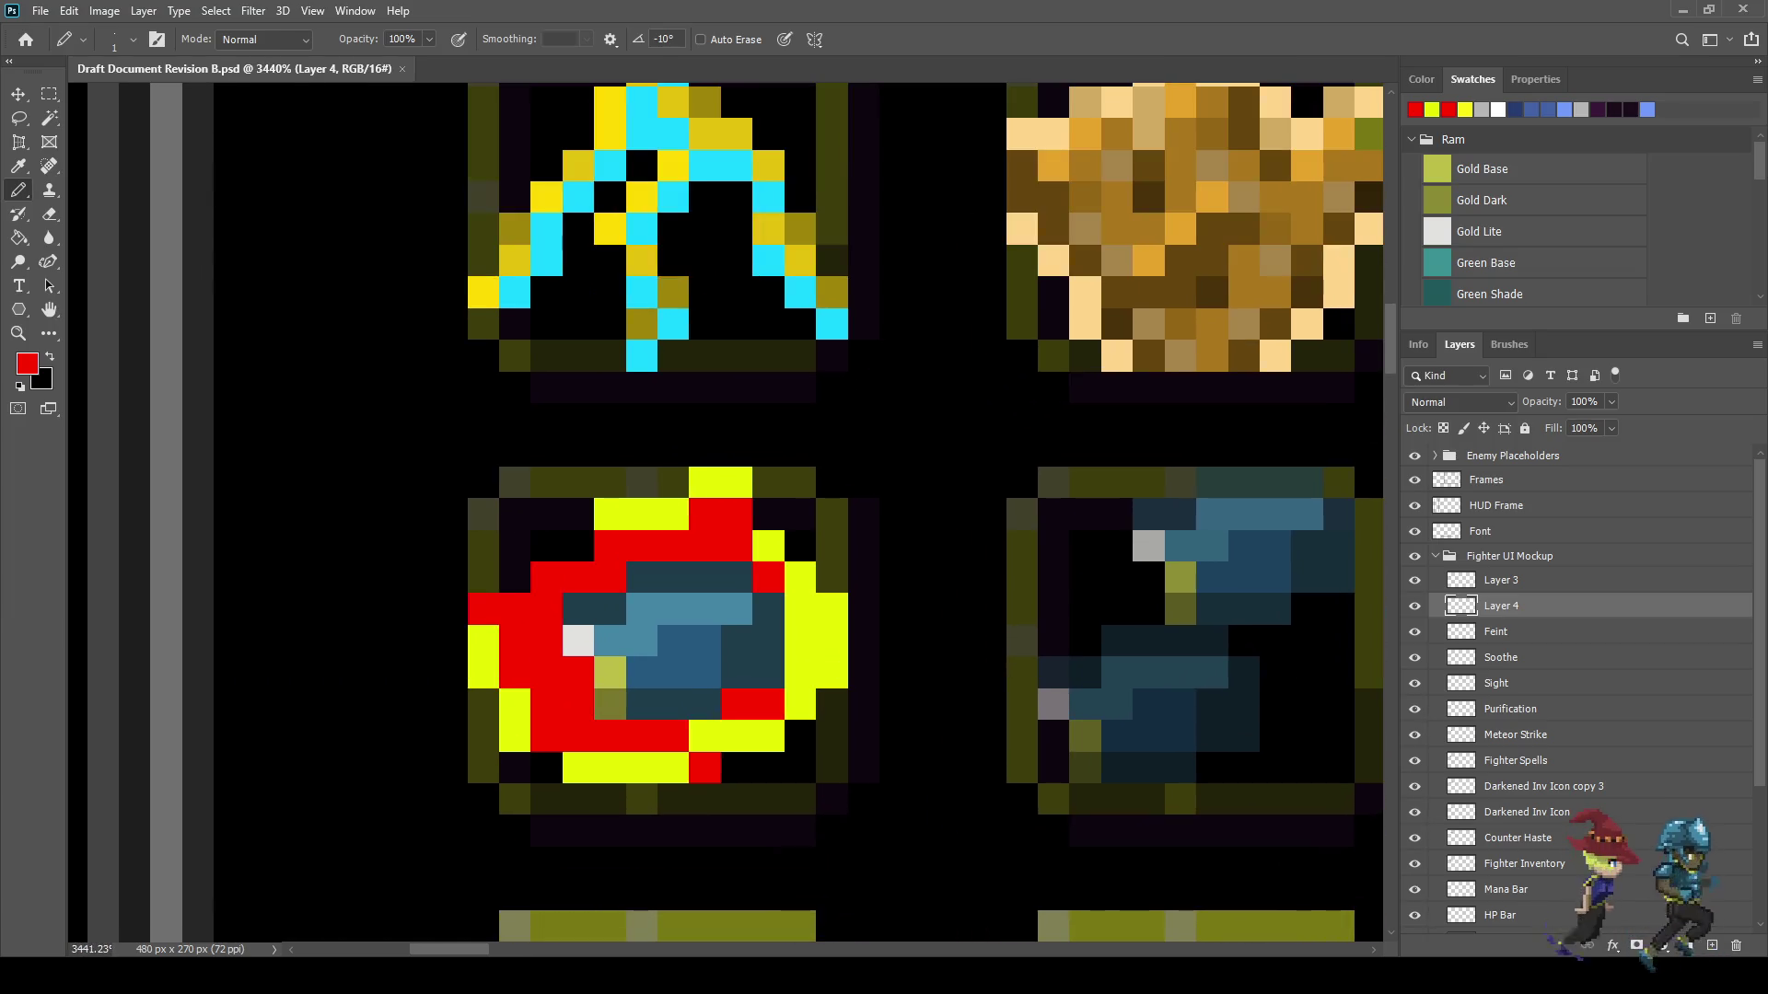
- Sample the outline's yellow and add one more yellow pixel to the icon
{"action": "key", "text": "i"}
{"action": "left_click", "coordinate": [515, 755]}
{"action": "key", "text": "b"}
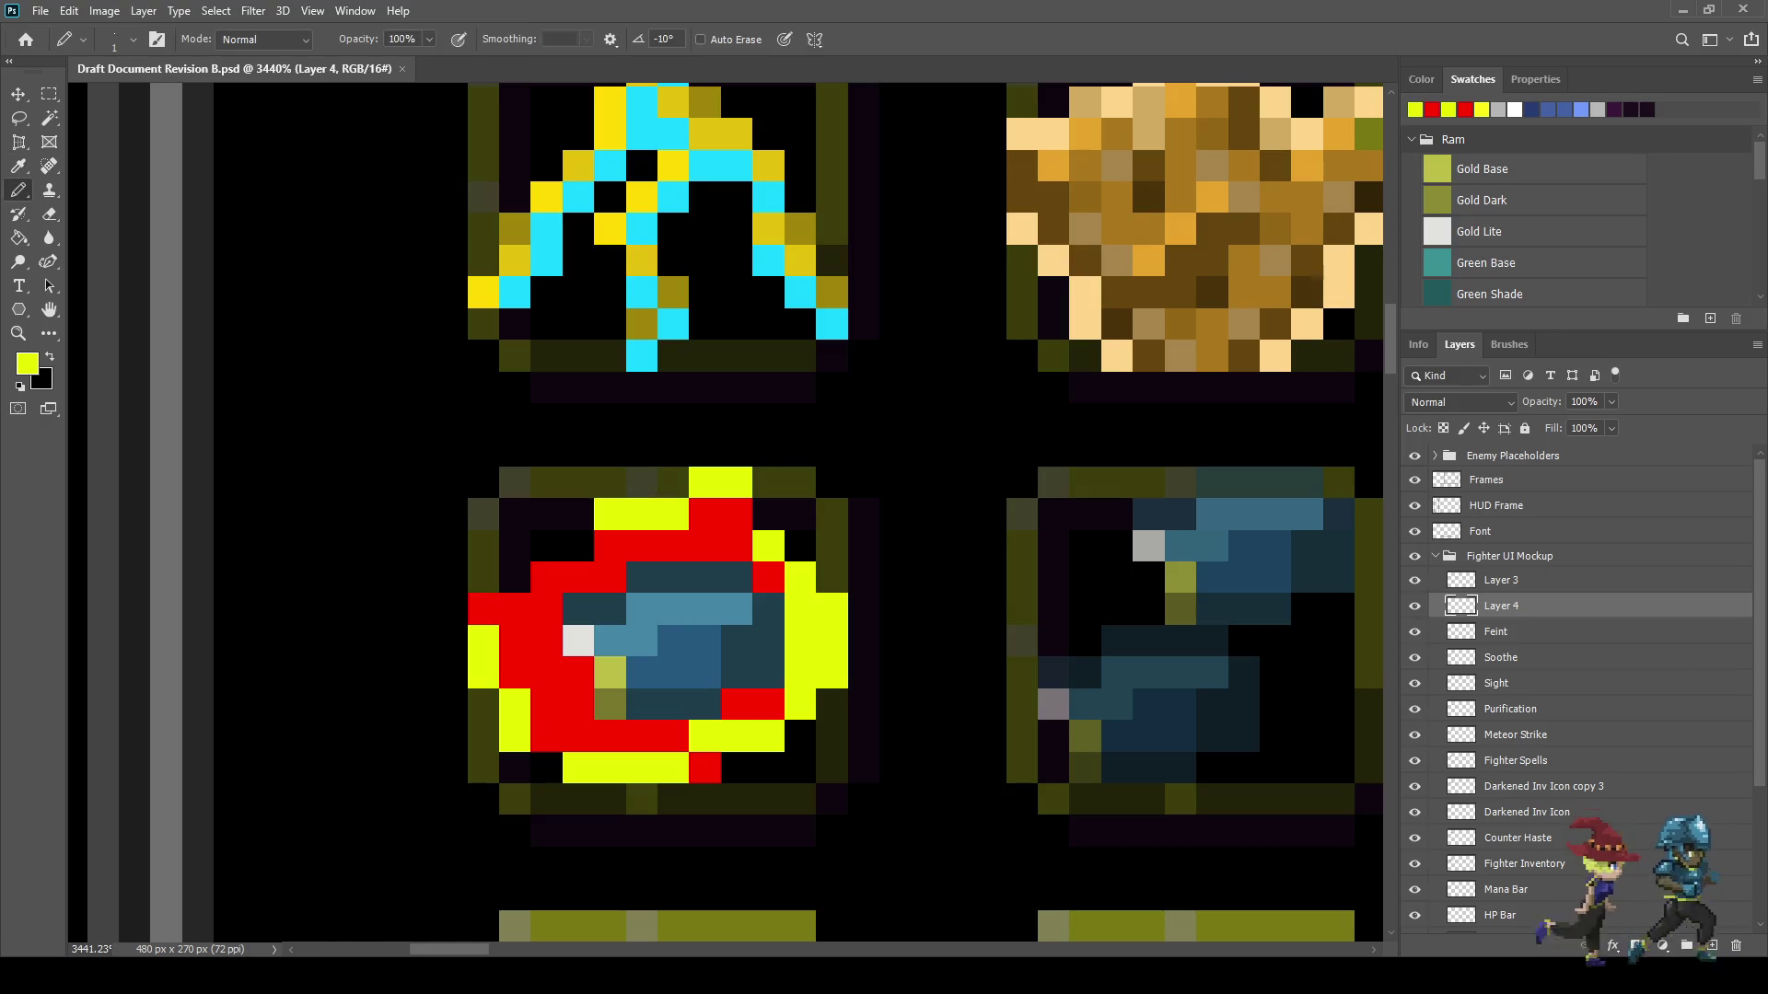
{"action": "left_click", "coordinate": [768, 513]}
{"action": "scroll", "coordinate": [516, 755], "scroll_direction": "down", "scroll_amount": 5}
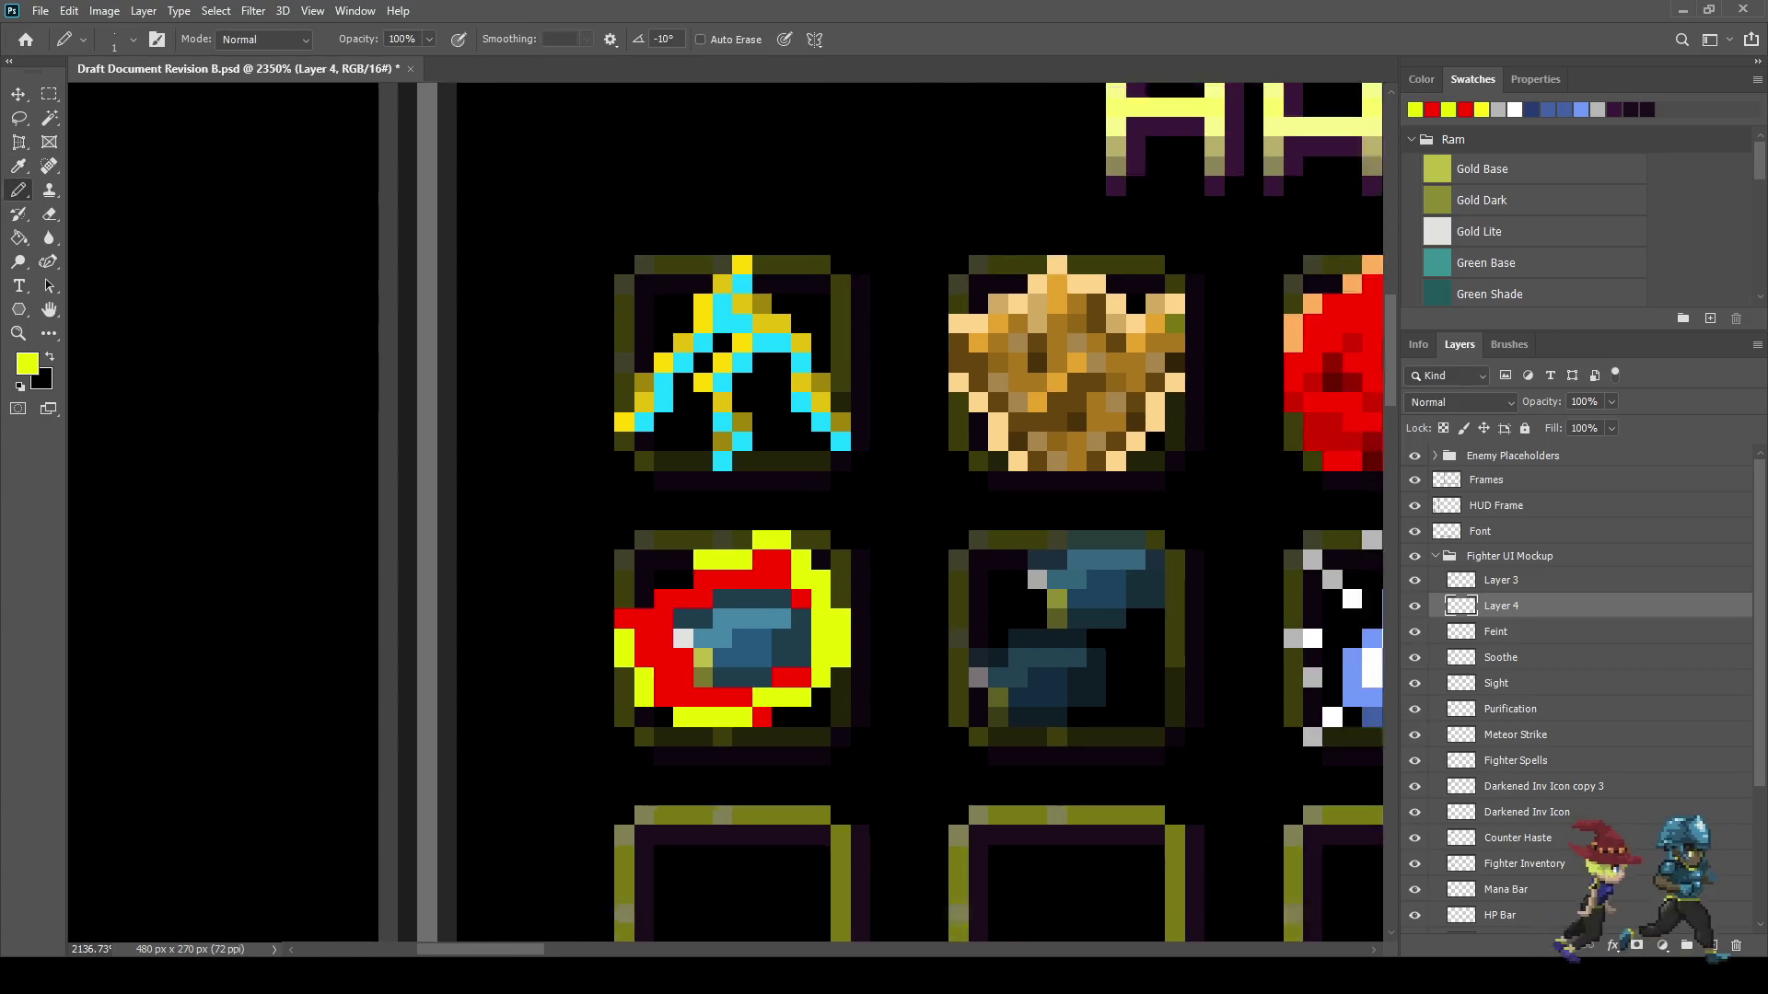
{"action": "scroll", "coordinate": [515, 755], "scroll_direction": "down", "scroll_amount": 3}
{"action": "scroll", "coordinate": [516, 755], "scroll_direction": "up", "scroll_amount": 6}
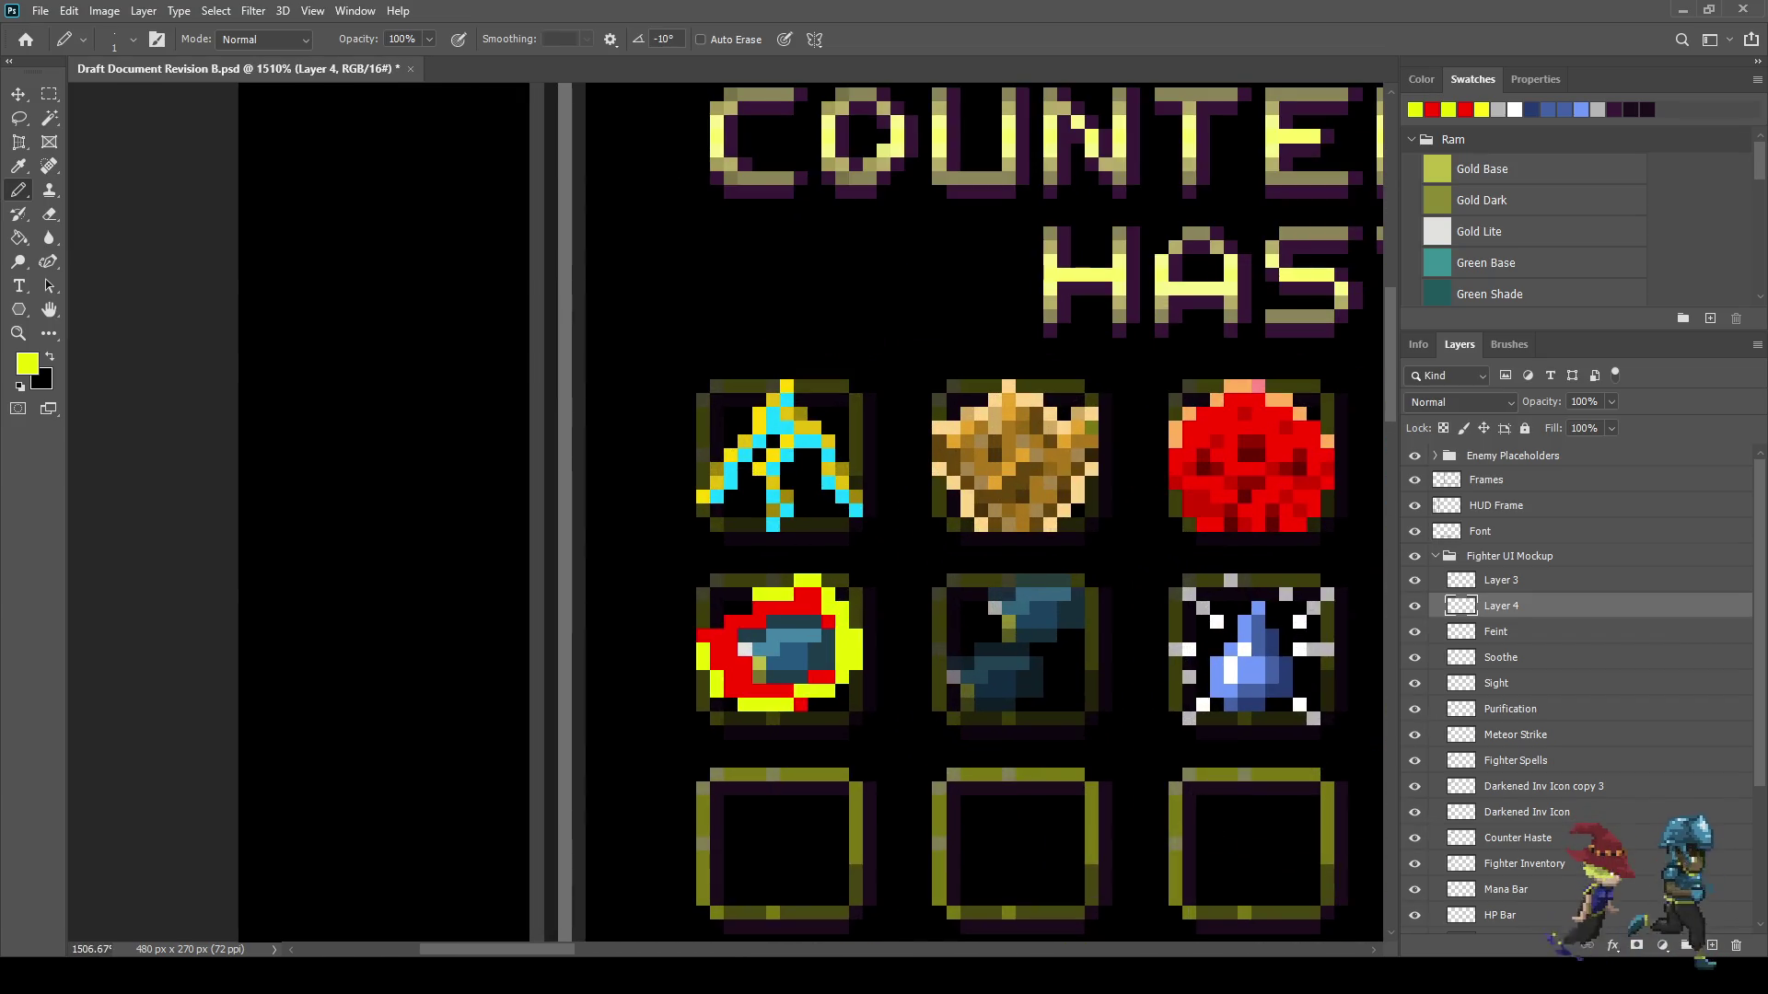
{"action": "key", "text": "i"}
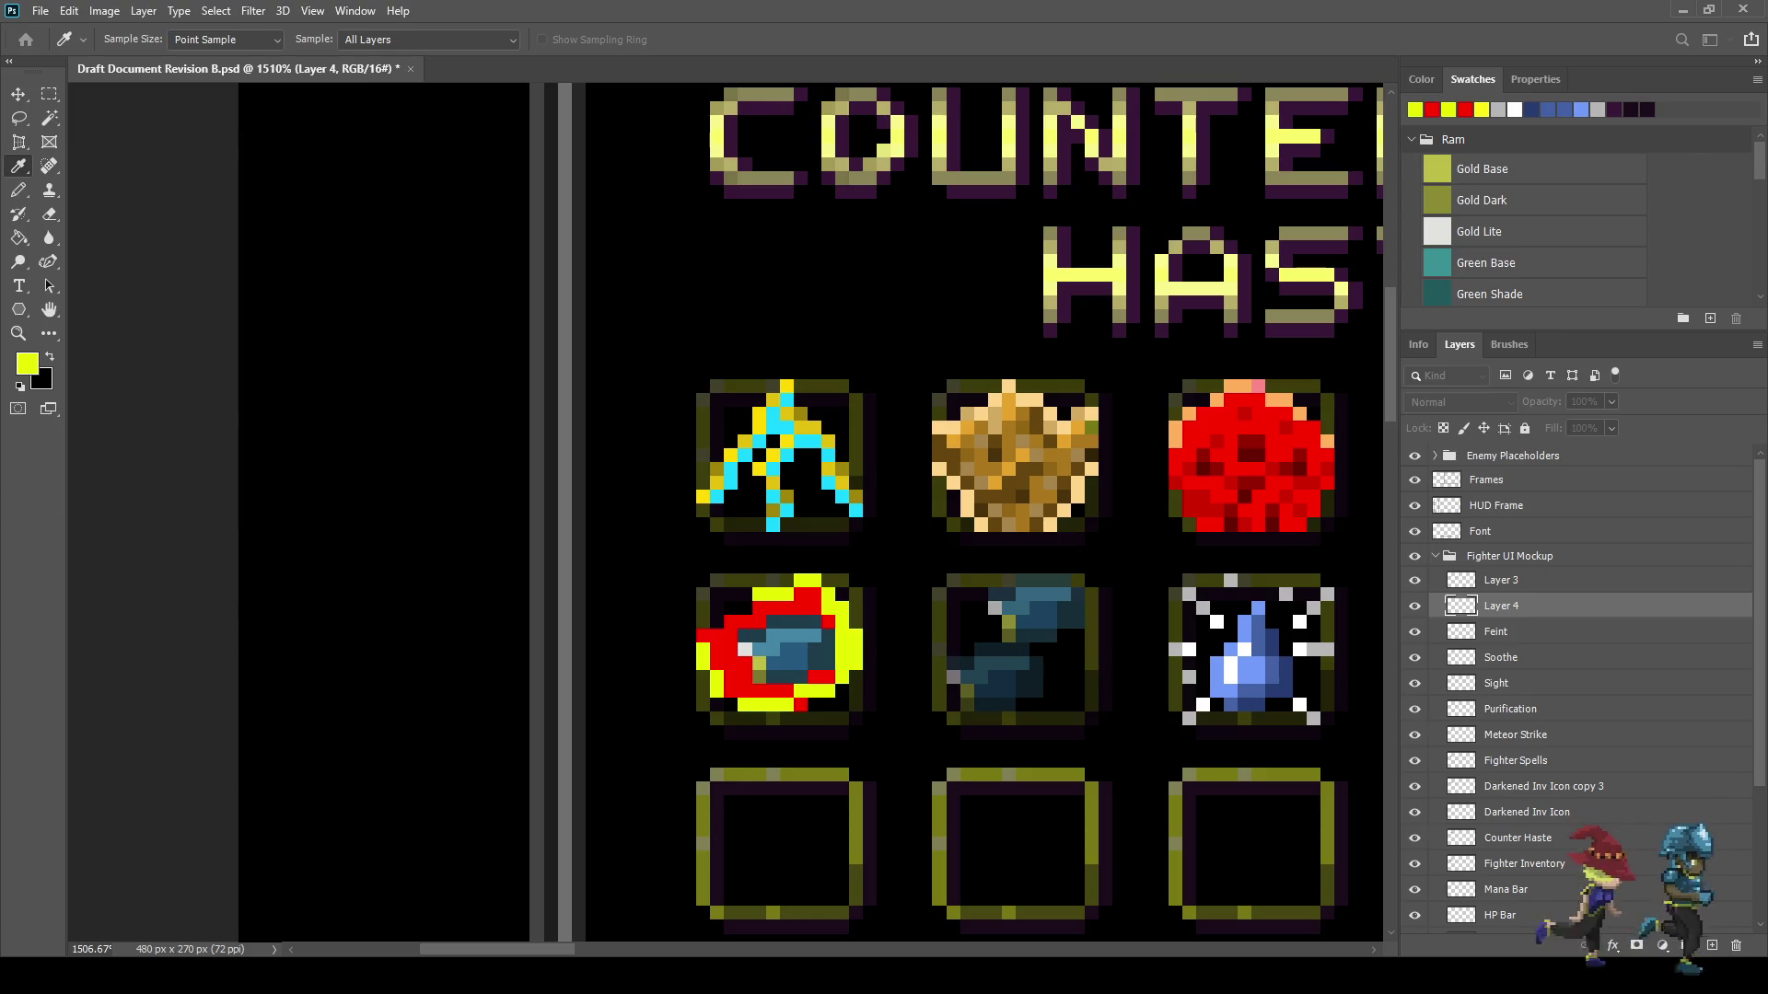
- Shade the ring icon's left edge with a stepped column of dark red pixels
{"action": "left_click", "coordinate": [1250, 451]}
{"action": "key", "text": "b"}
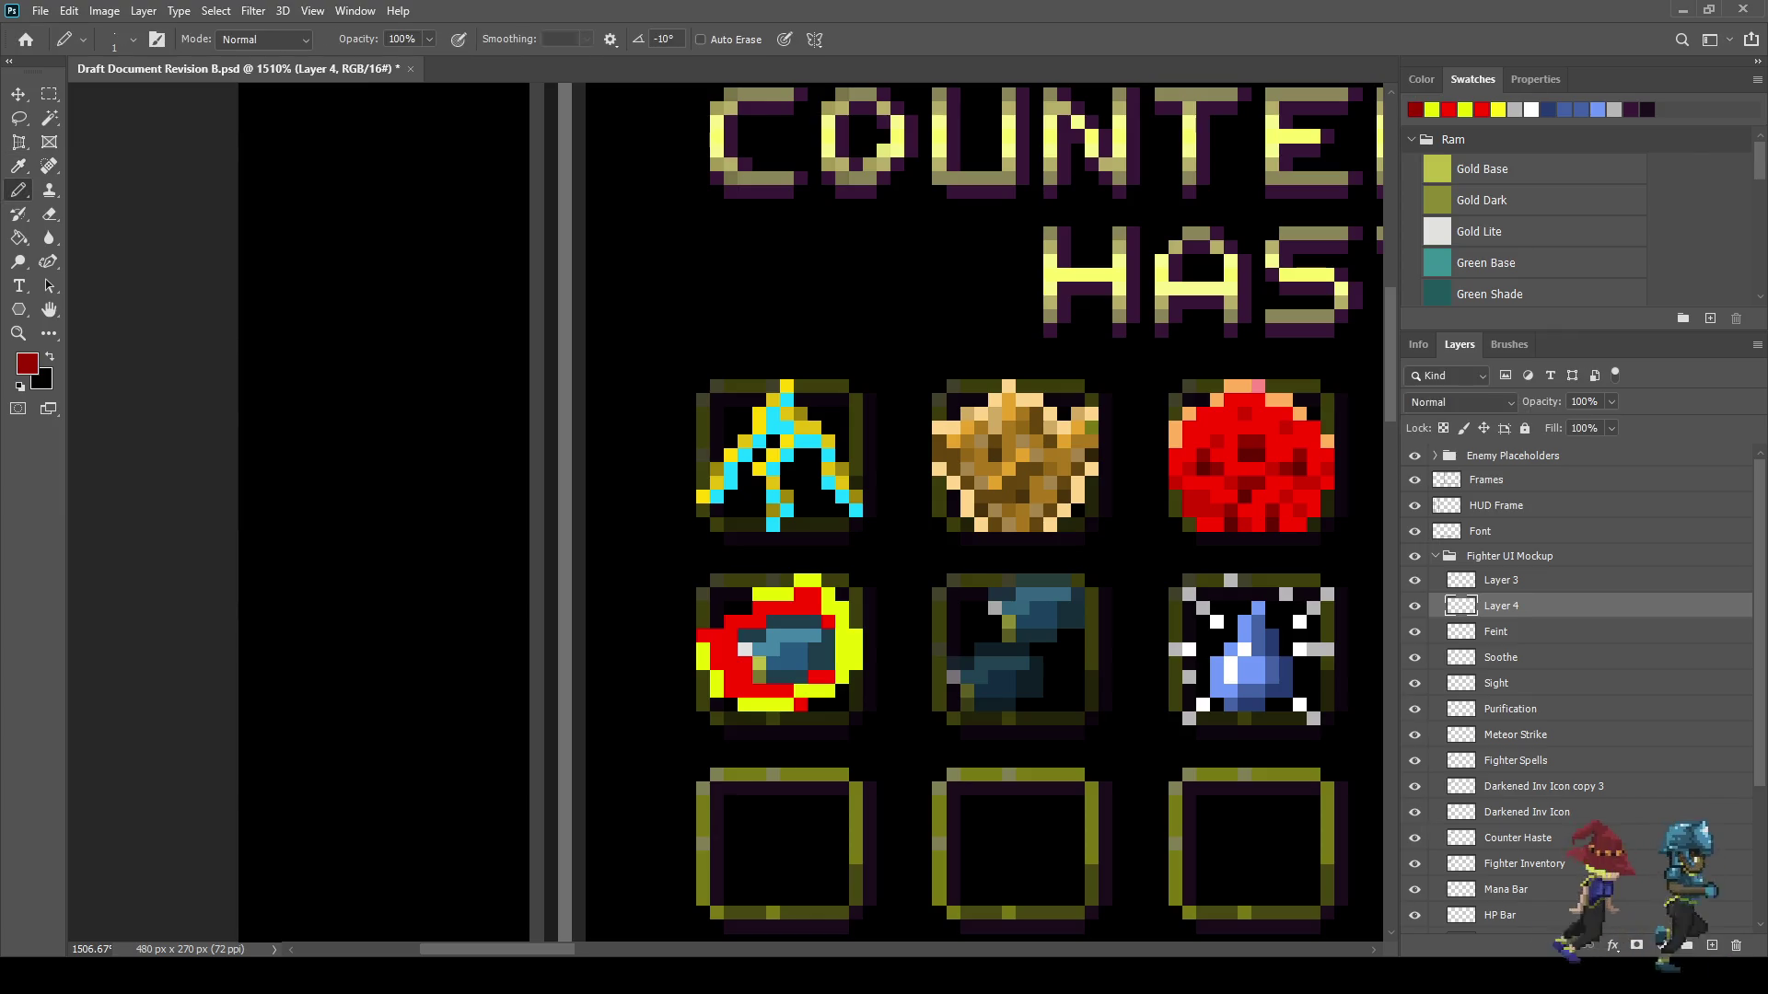
{"action": "left_click", "coordinate": [758, 609]}
{"action": "left_click", "coordinate": [730, 622]}
{"action": "left_click", "coordinate": [702, 637]}
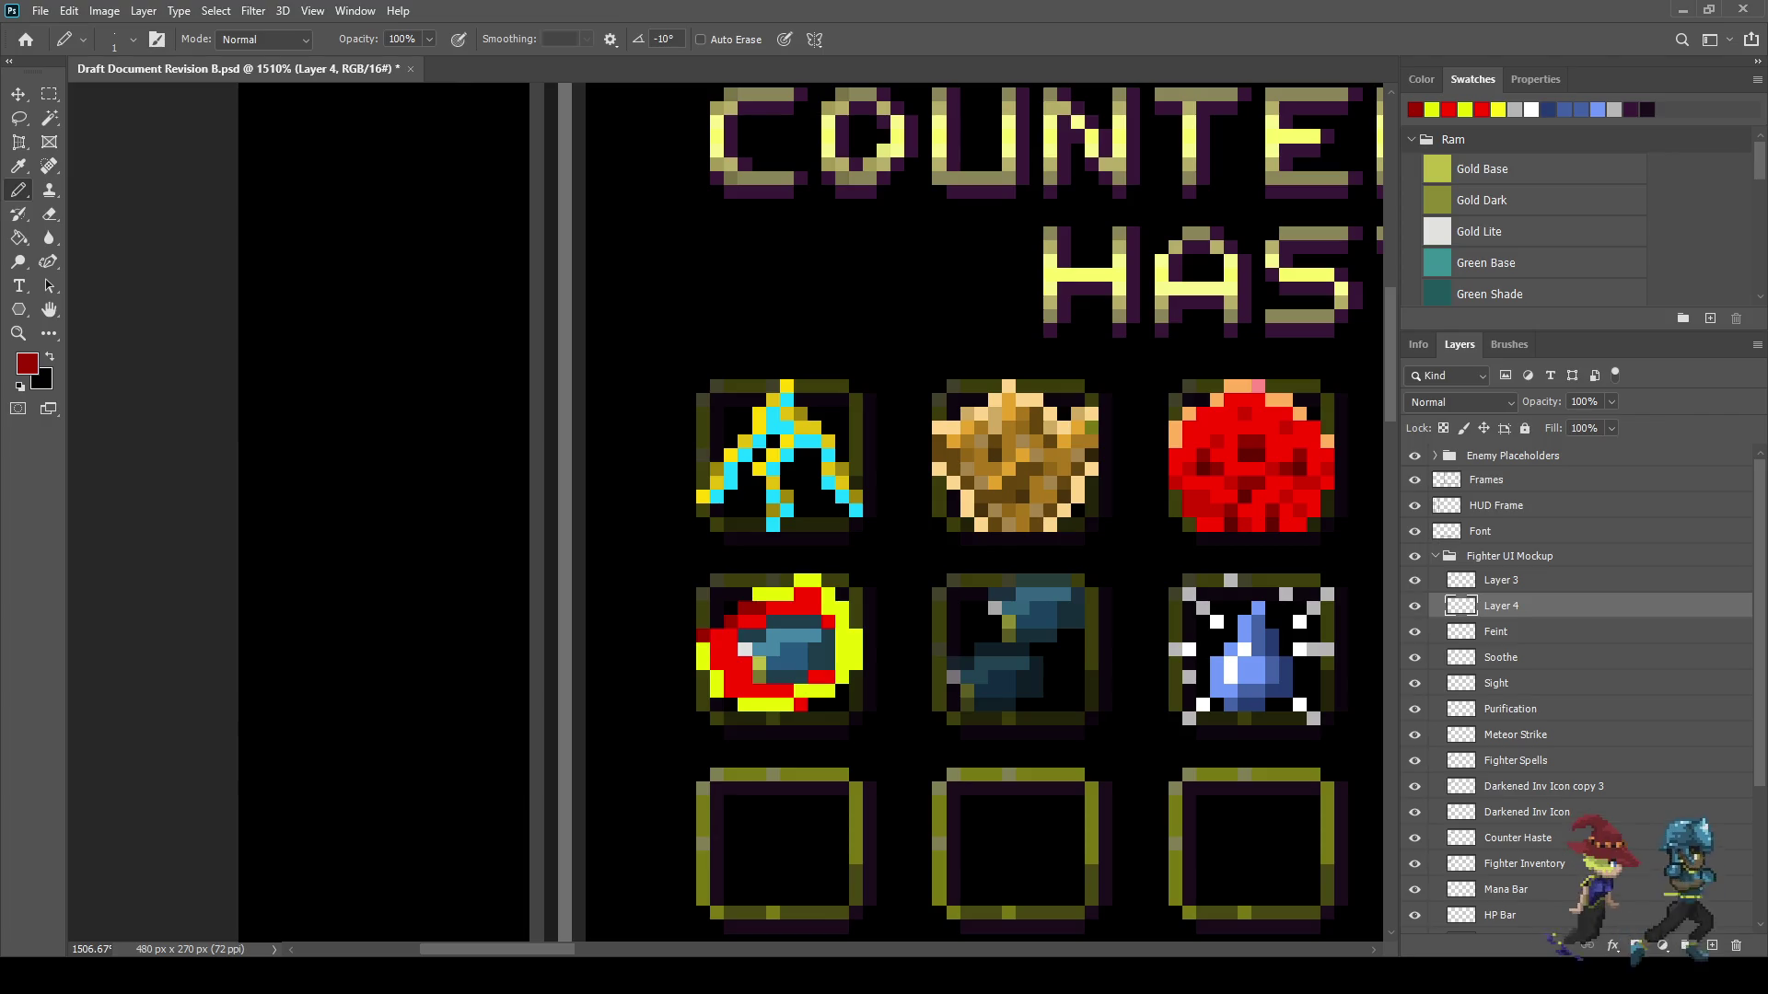
{"action": "left_click", "coordinate": [703, 650]}
{"action": "left_click_drag", "start_coordinate": [702, 663], "coordinate": [716, 663]}
{"action": "left_click", "coordinate": [716, 677]}
{"action": "left_click", "coordinate": [717, 691]}
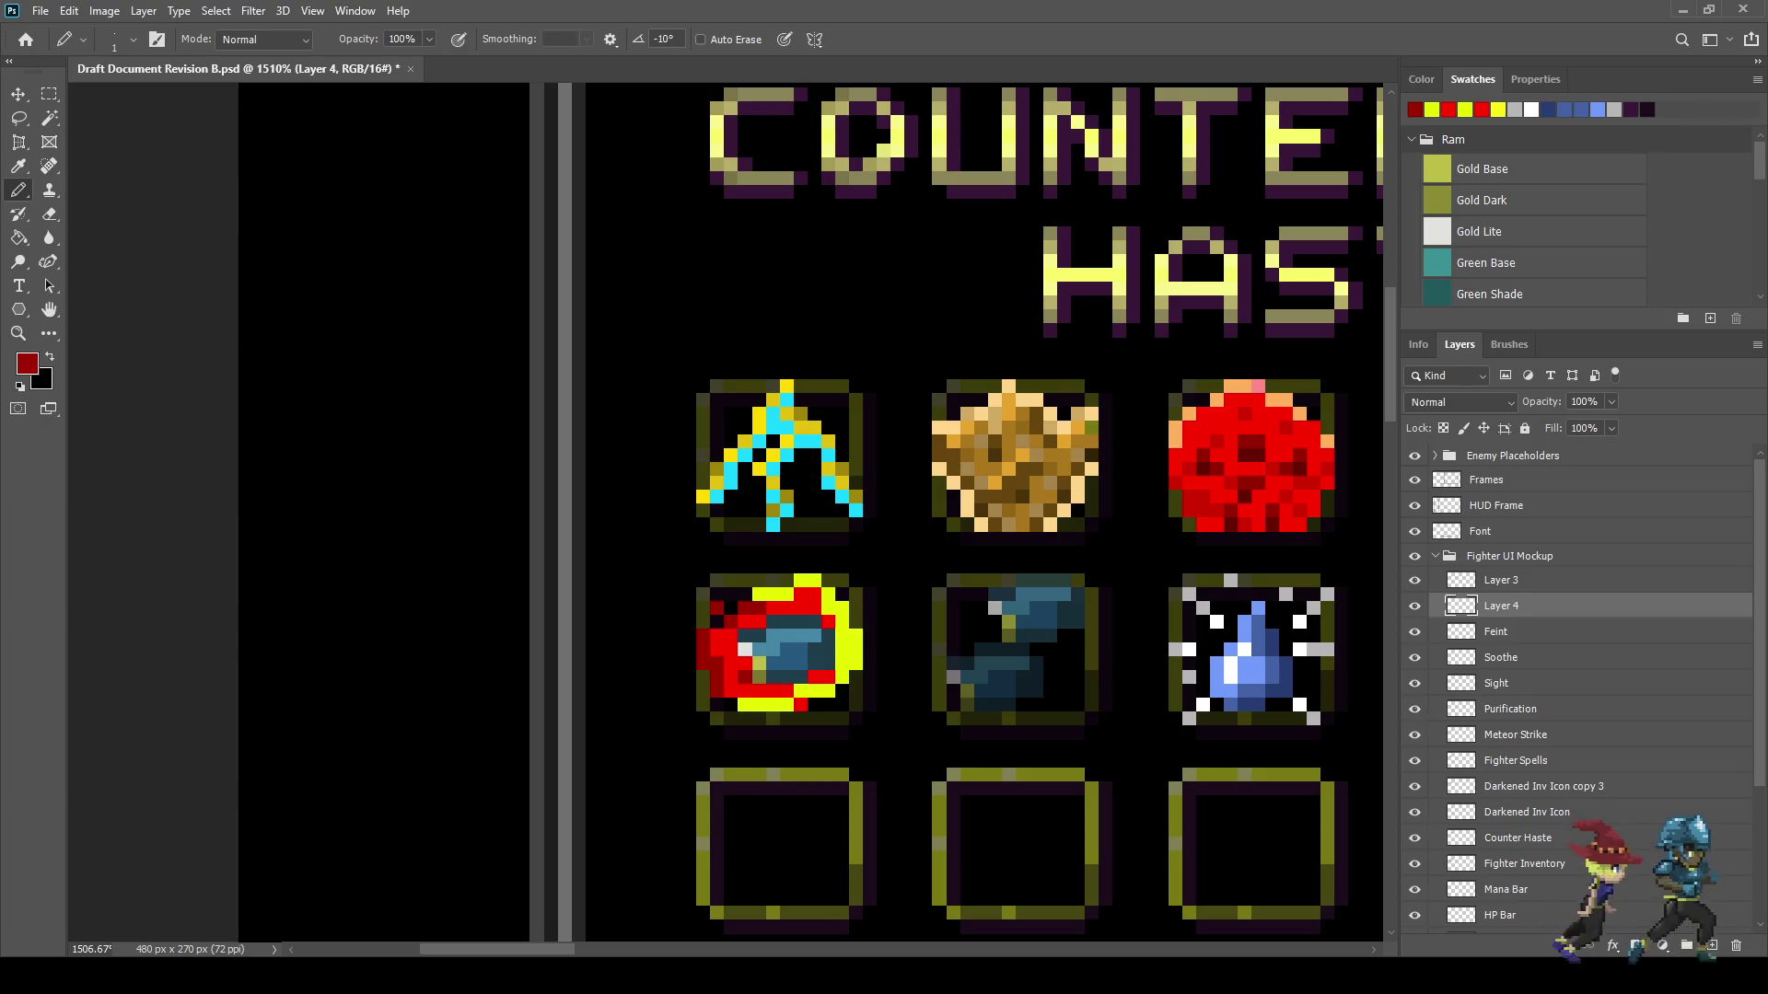
{"action": "scroll", "coordinate": [920, 507], "scroll_direction": "down", "scroll_amount": 5}
{"action": "scroll", "coordinate": [920, 507], "scroll_direction": "up", "scroll_amount": 3}
{"action": "scroll", "coordinate": [716, 623], "scroll_direction": "up", "scroll_amount": 5}
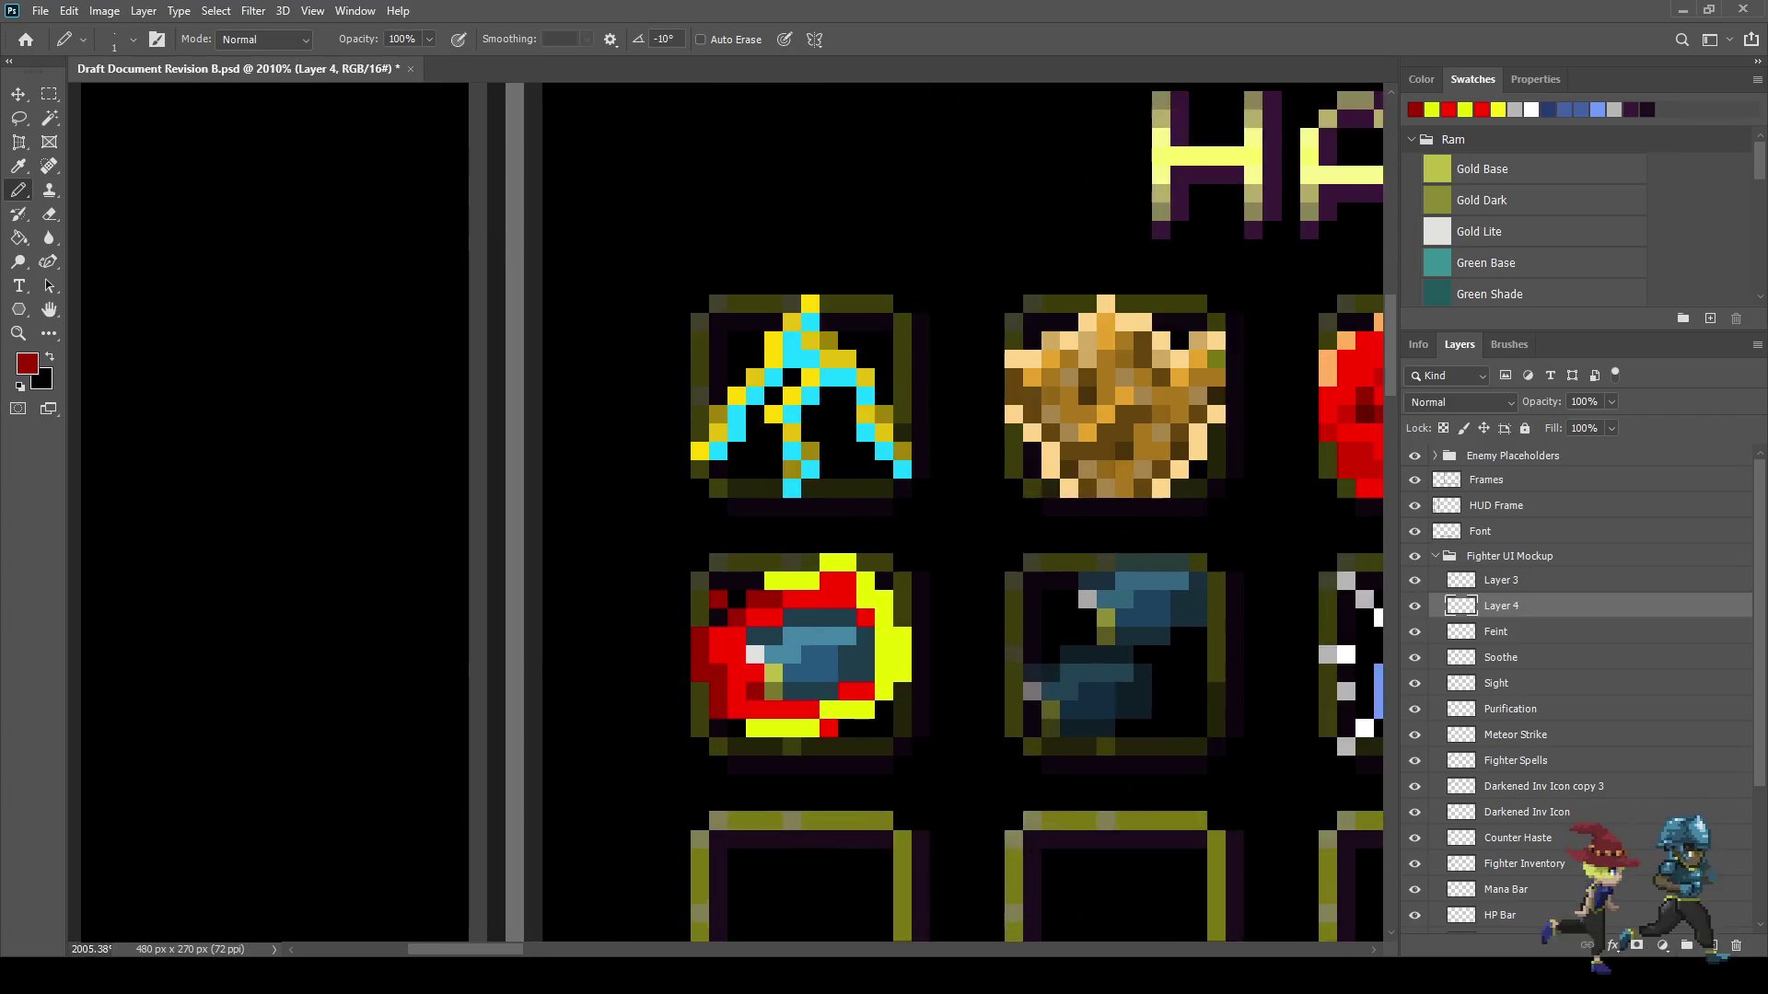
- Erase two stray pixels on the icon's left side and save the document
{"action": "key", "text": "e"}
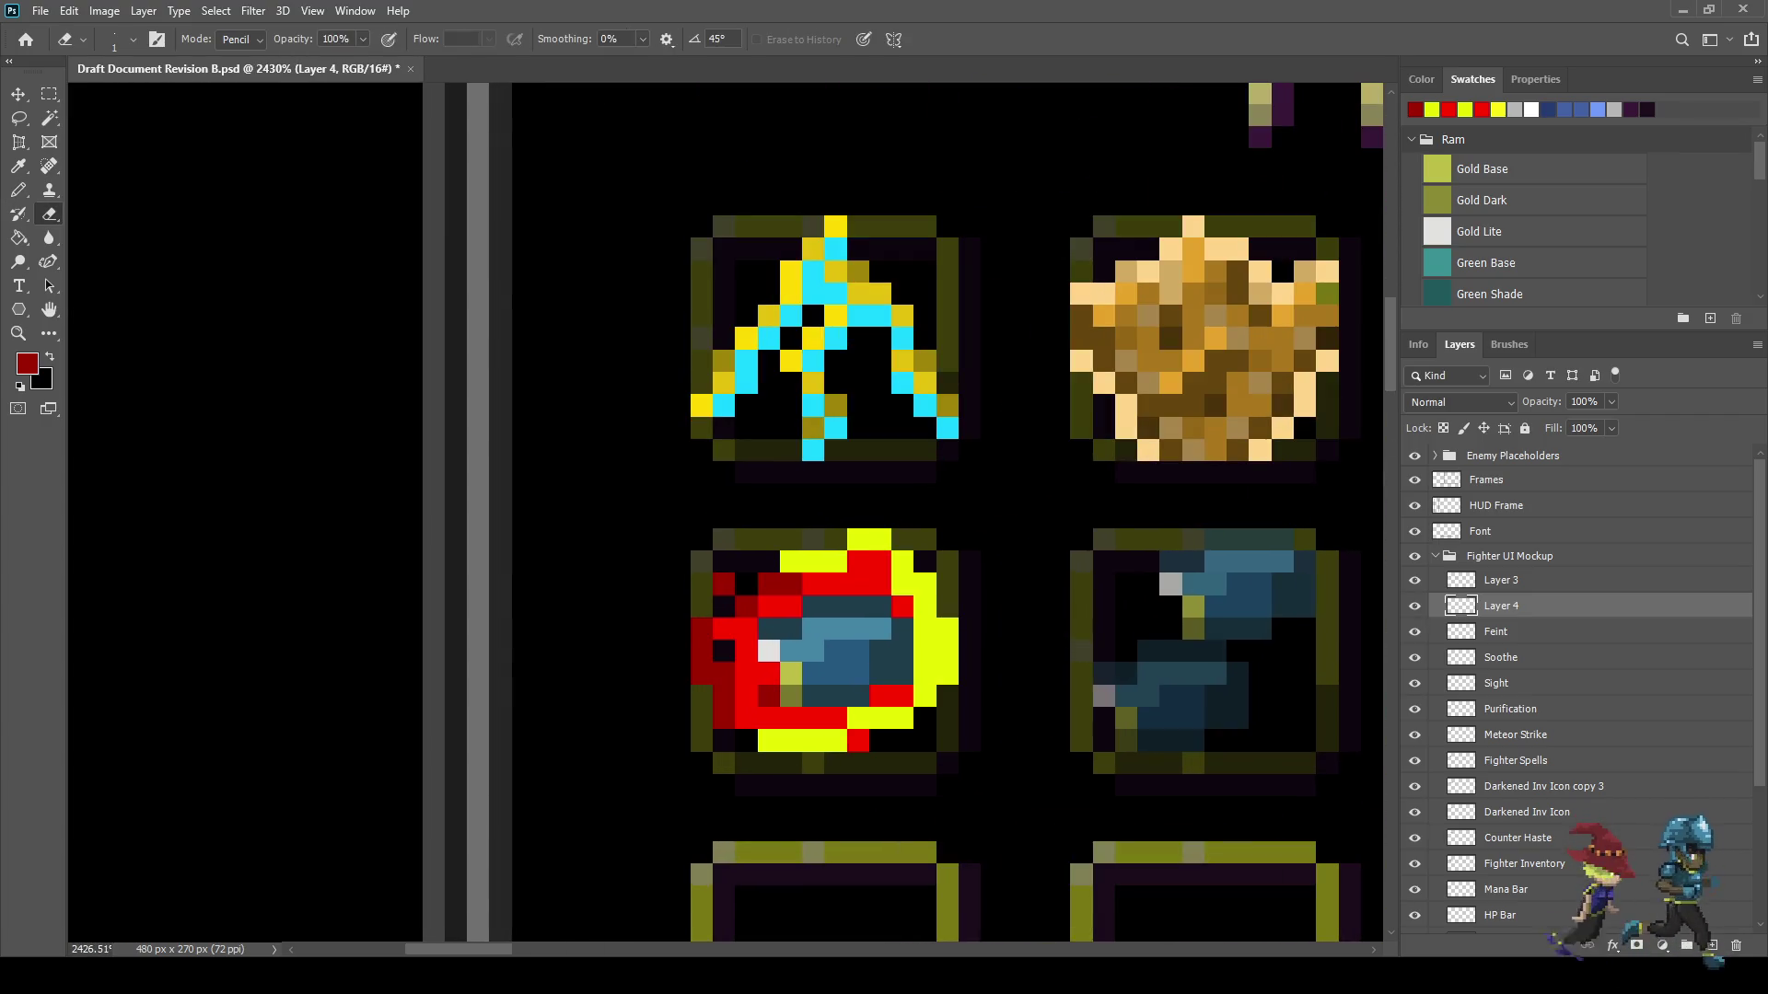
{"action": "left_click", "coordinate": [724, 672]}
{"action": "left_click", "coordinate": [702, 652]}
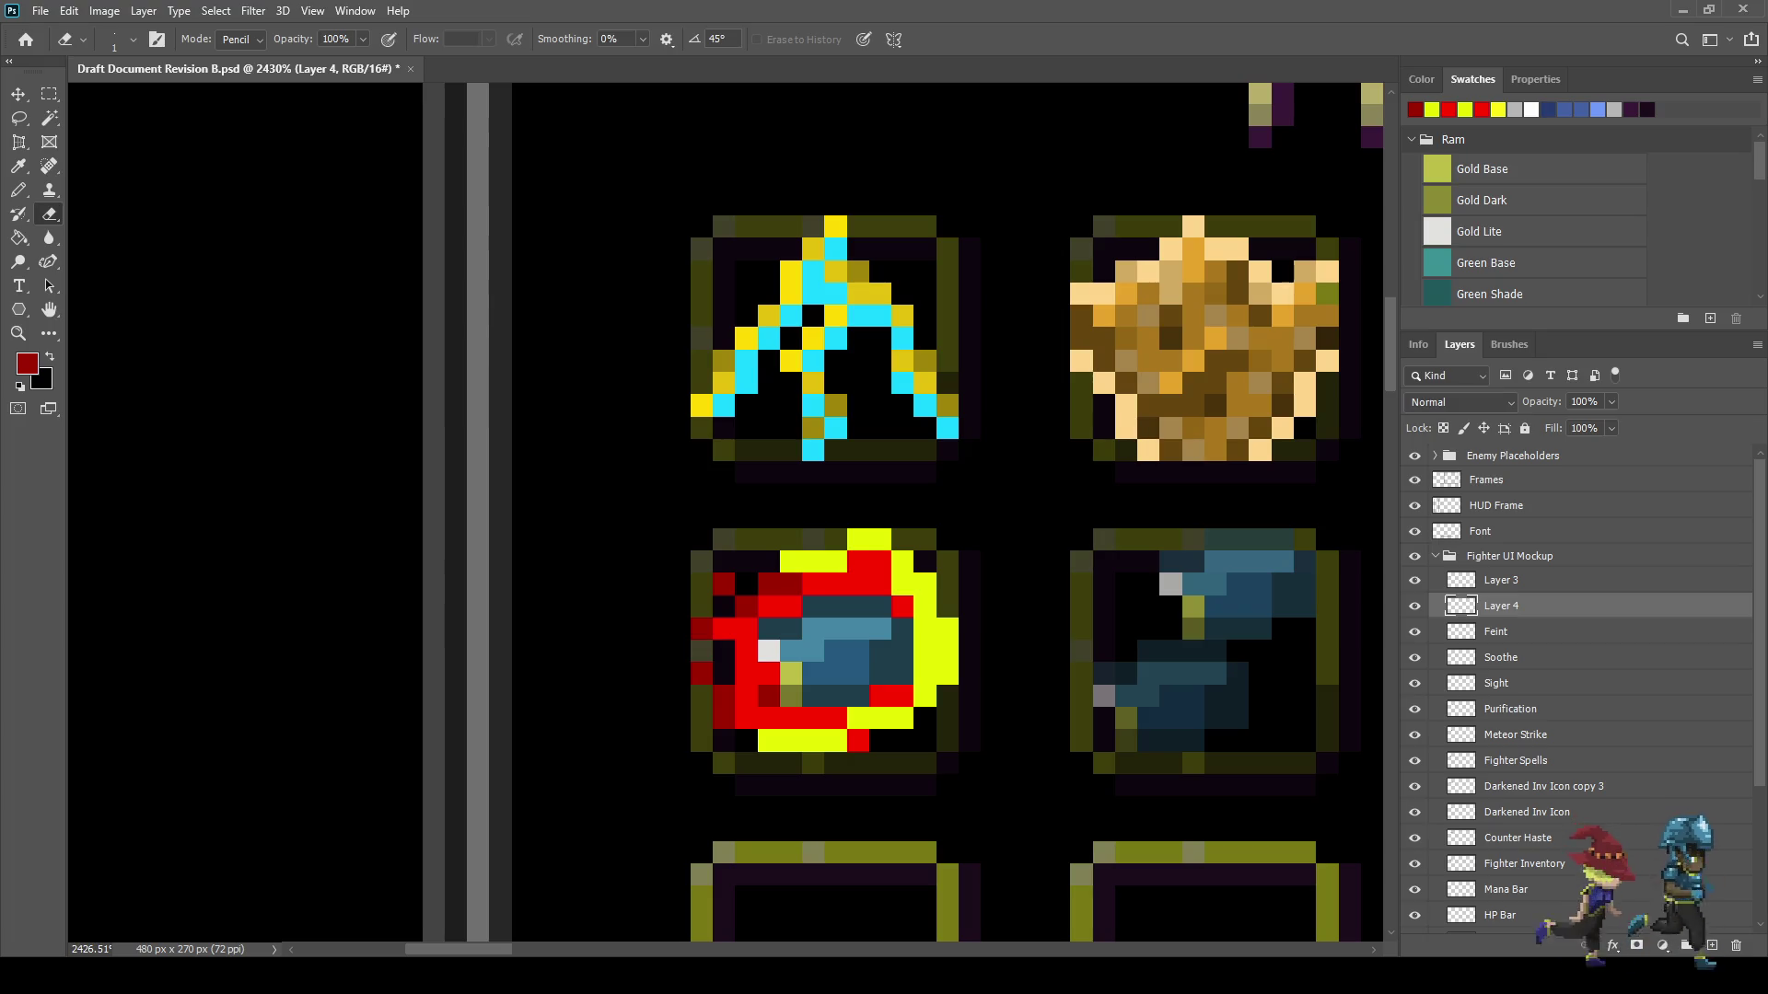
{"action": "scroll", "coordinate": [649, 717], "scroll_direction": "down", "scroll_amount": 5}
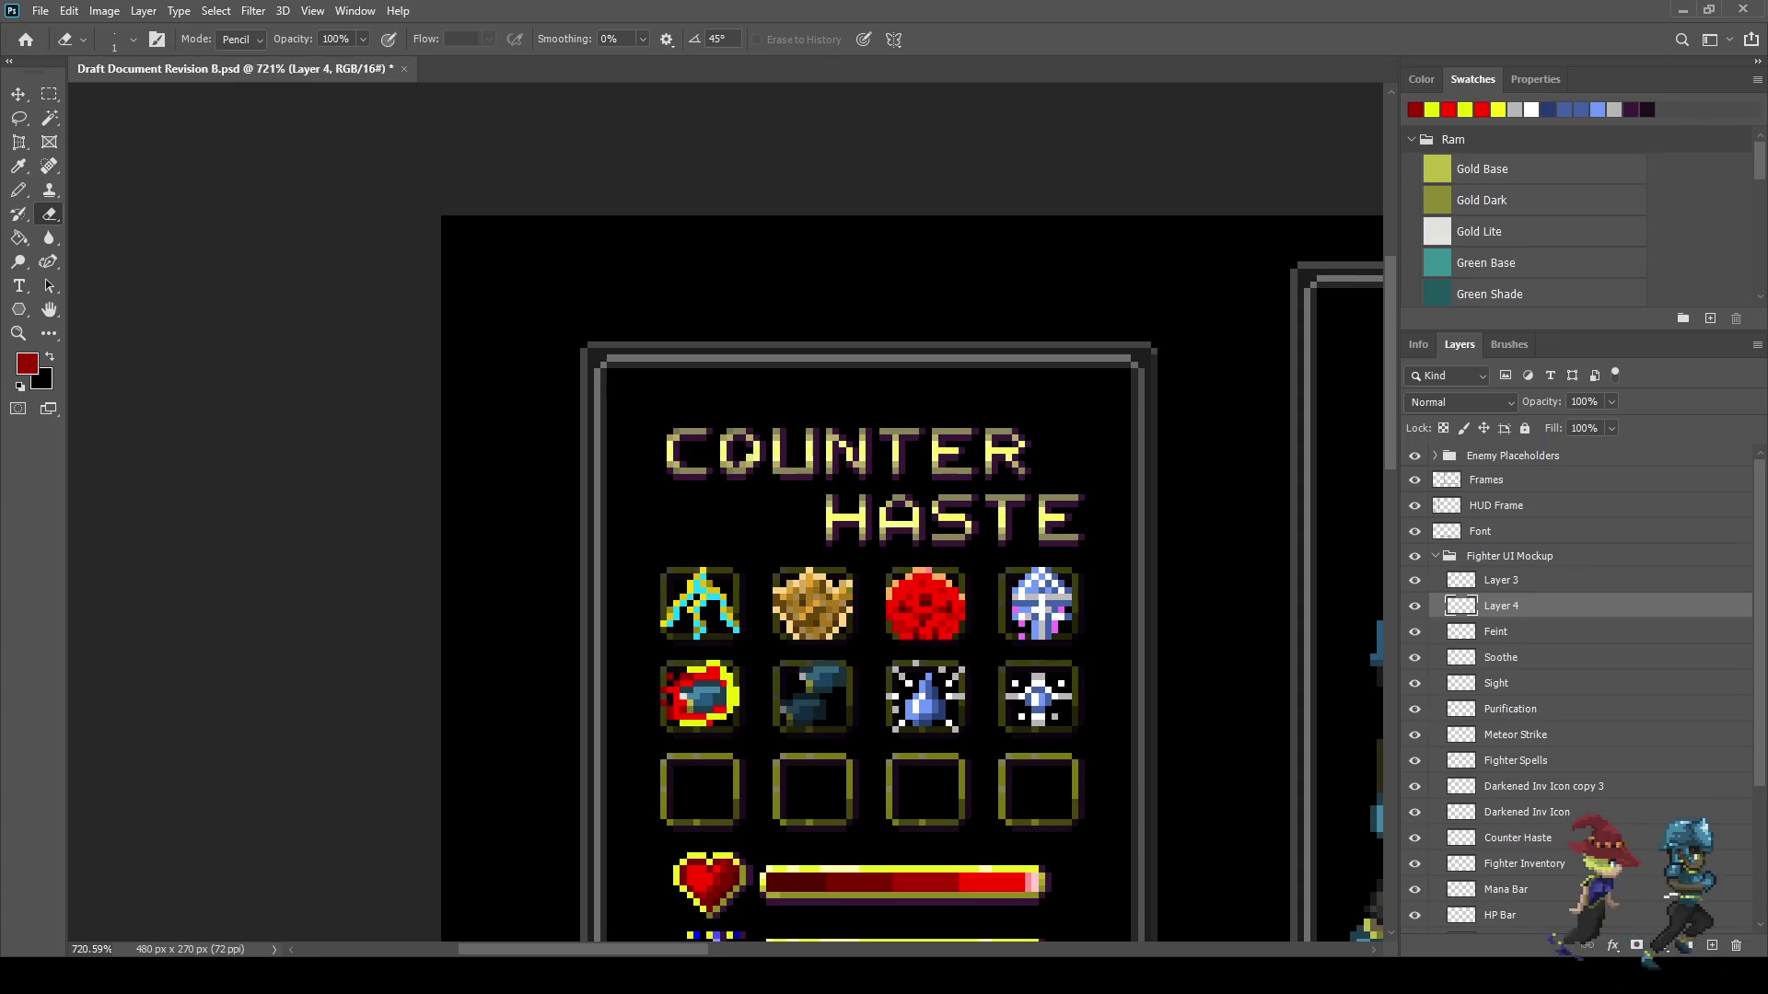
{"action": "key", "text": "ctrl+s"}
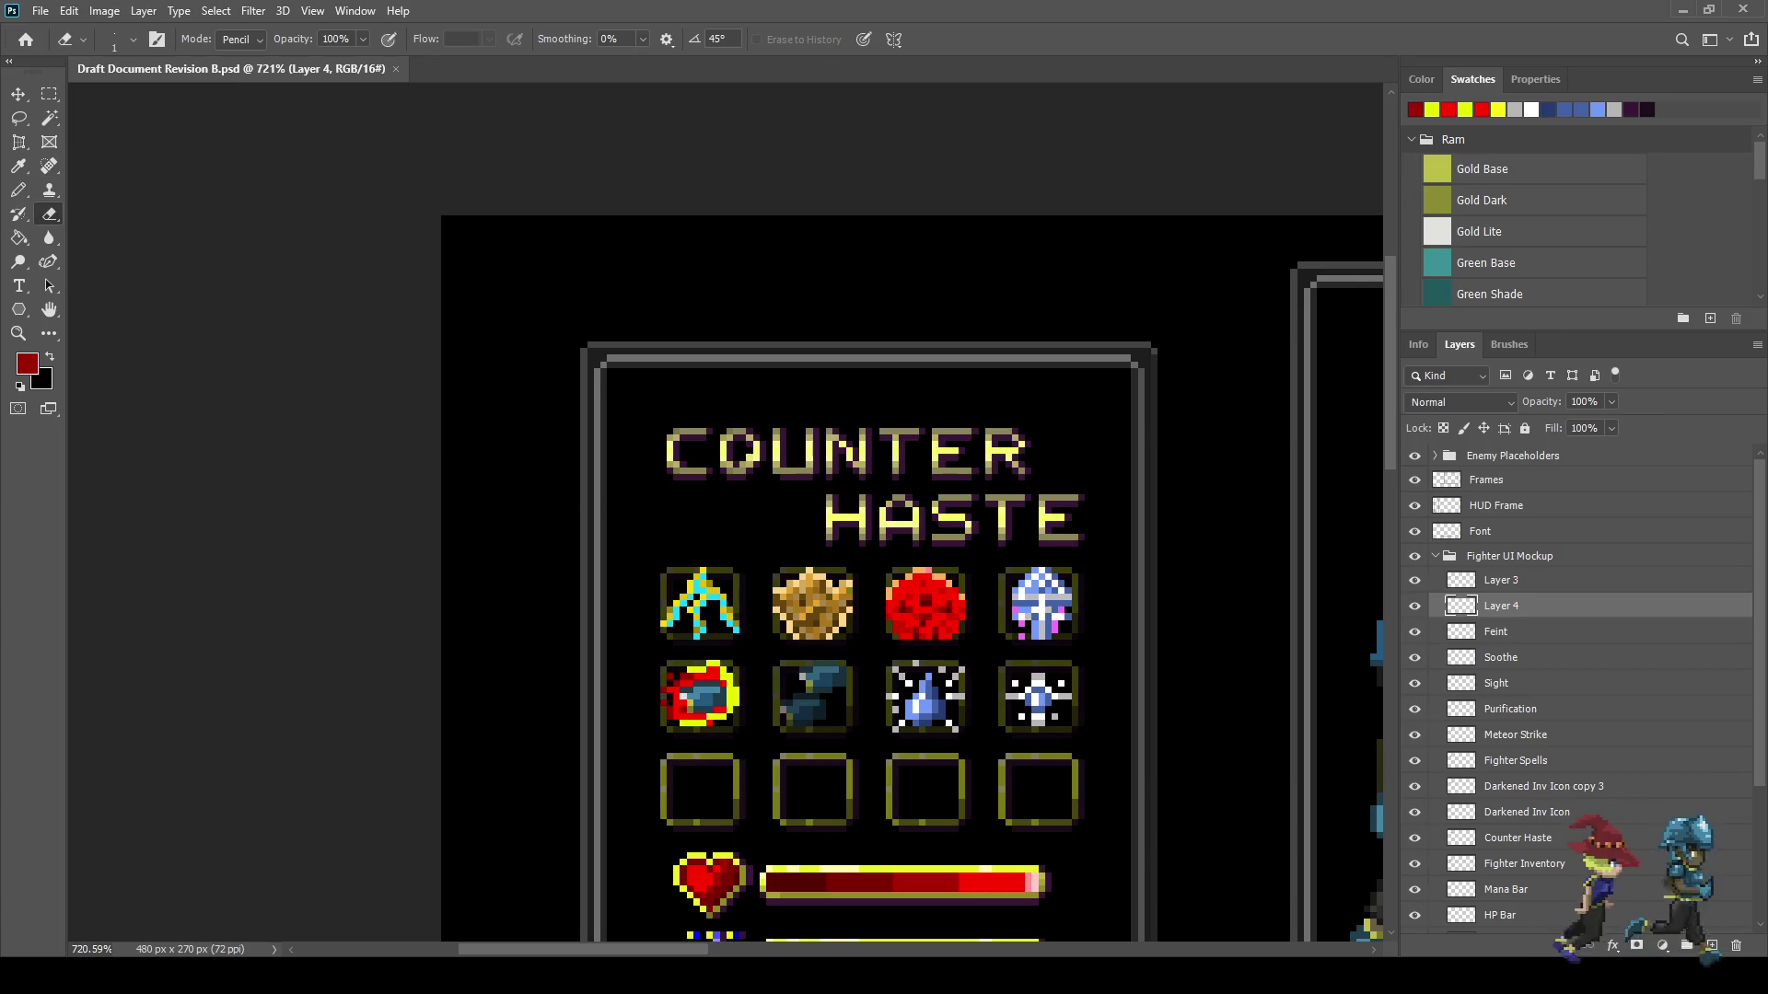
{"action": "scroll", "coordinate": [699, 685], "scroll_direction": "up", "scroll_amount": 10}
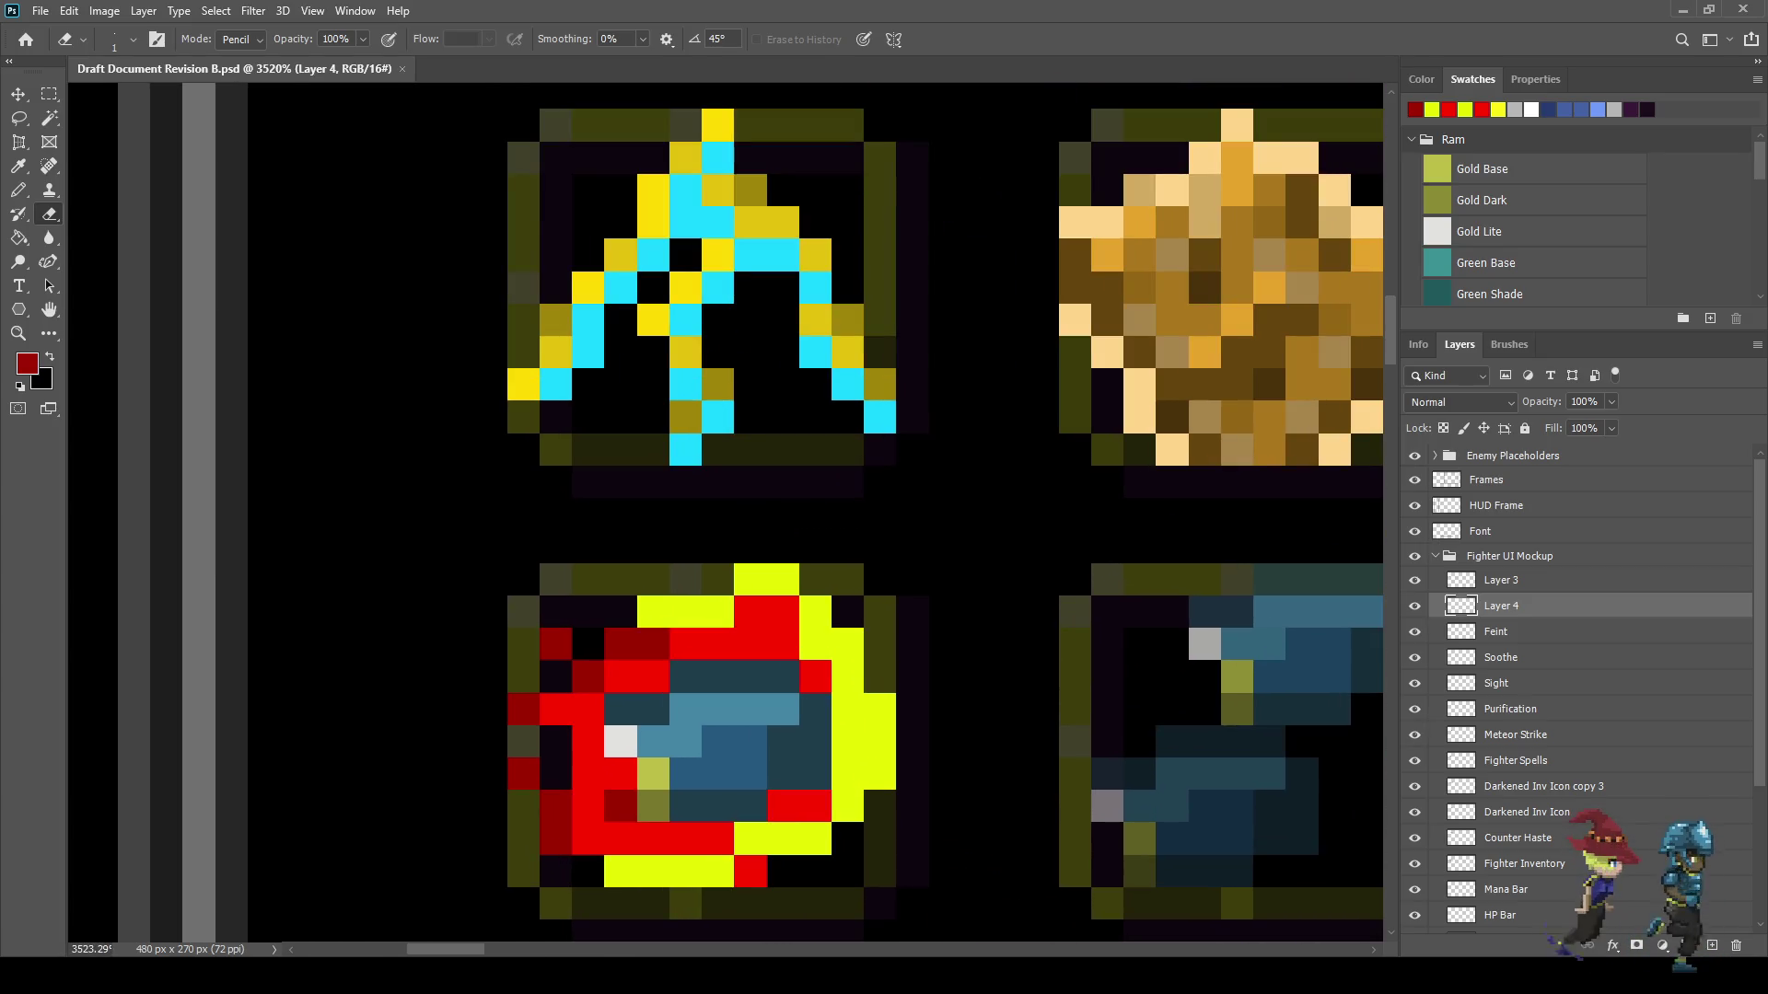
- Erase stray yellow pixels on the top border and right edge, undo the last, and save
{"action": "left_click", "coordinate": [782, 580]}
{"action": "left_click", "coordinate": [749, 580]}
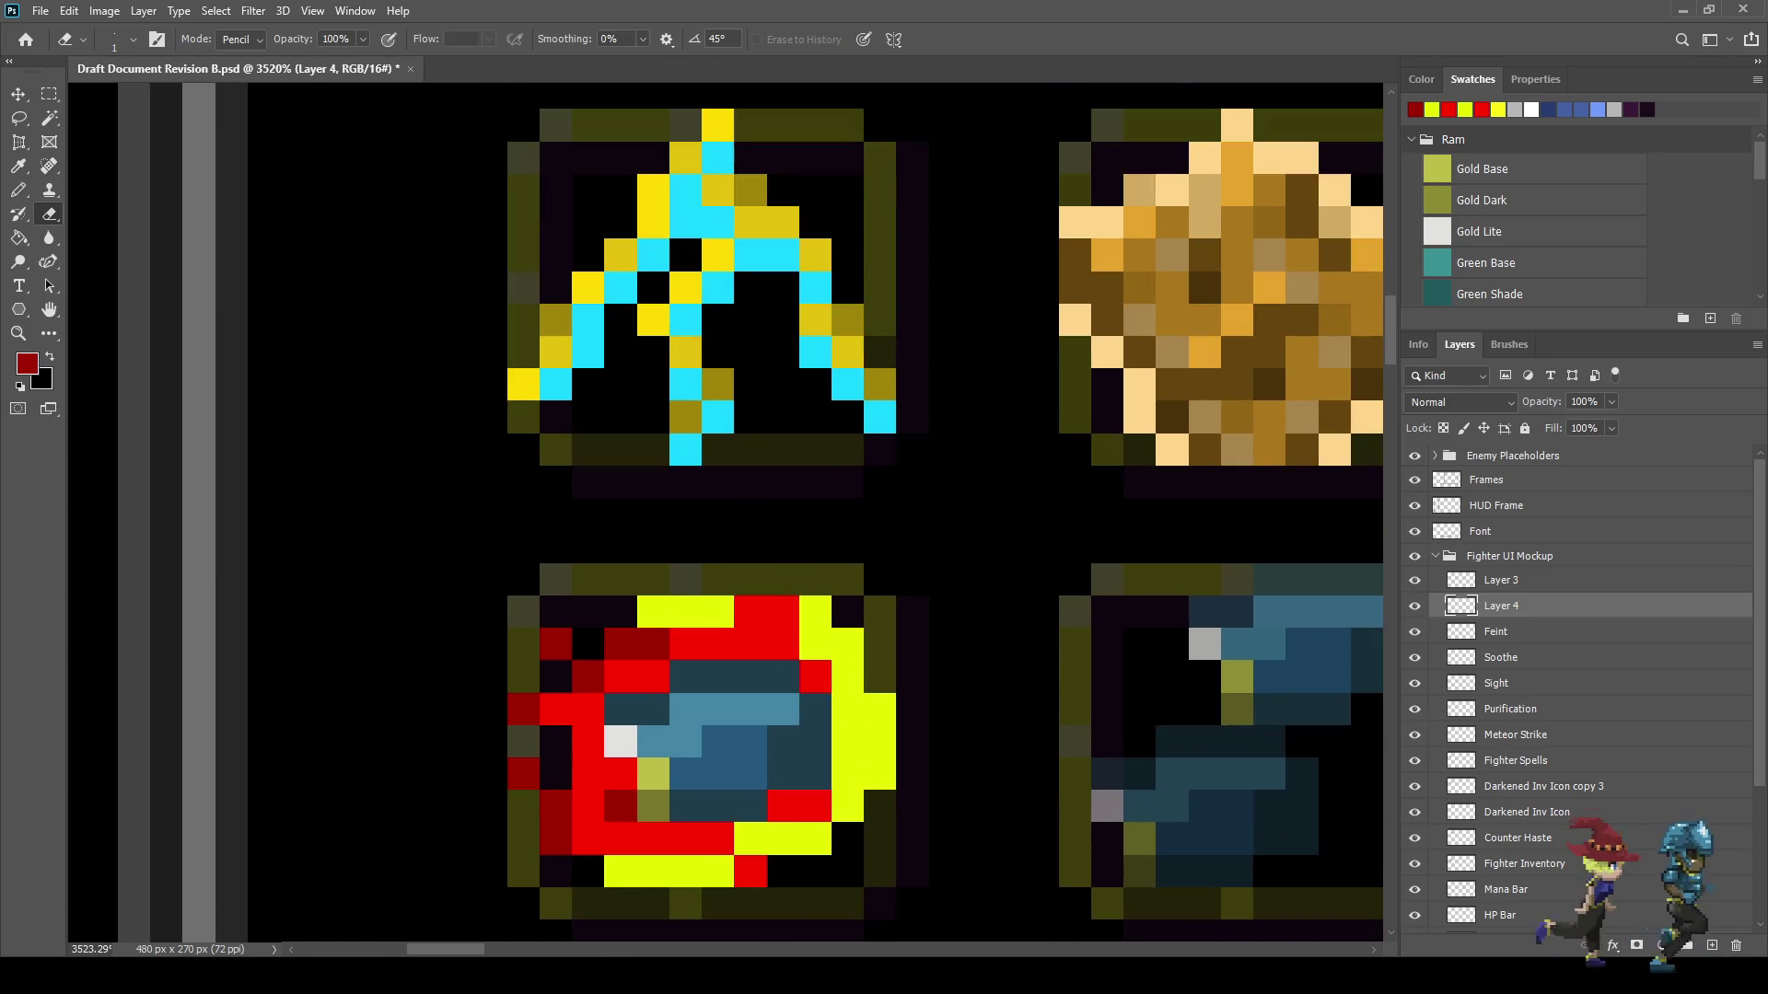
{"action": "left_click", "coordinate": [848, 742]}
{"action": "left_click", "coordinate": [880, 742]}
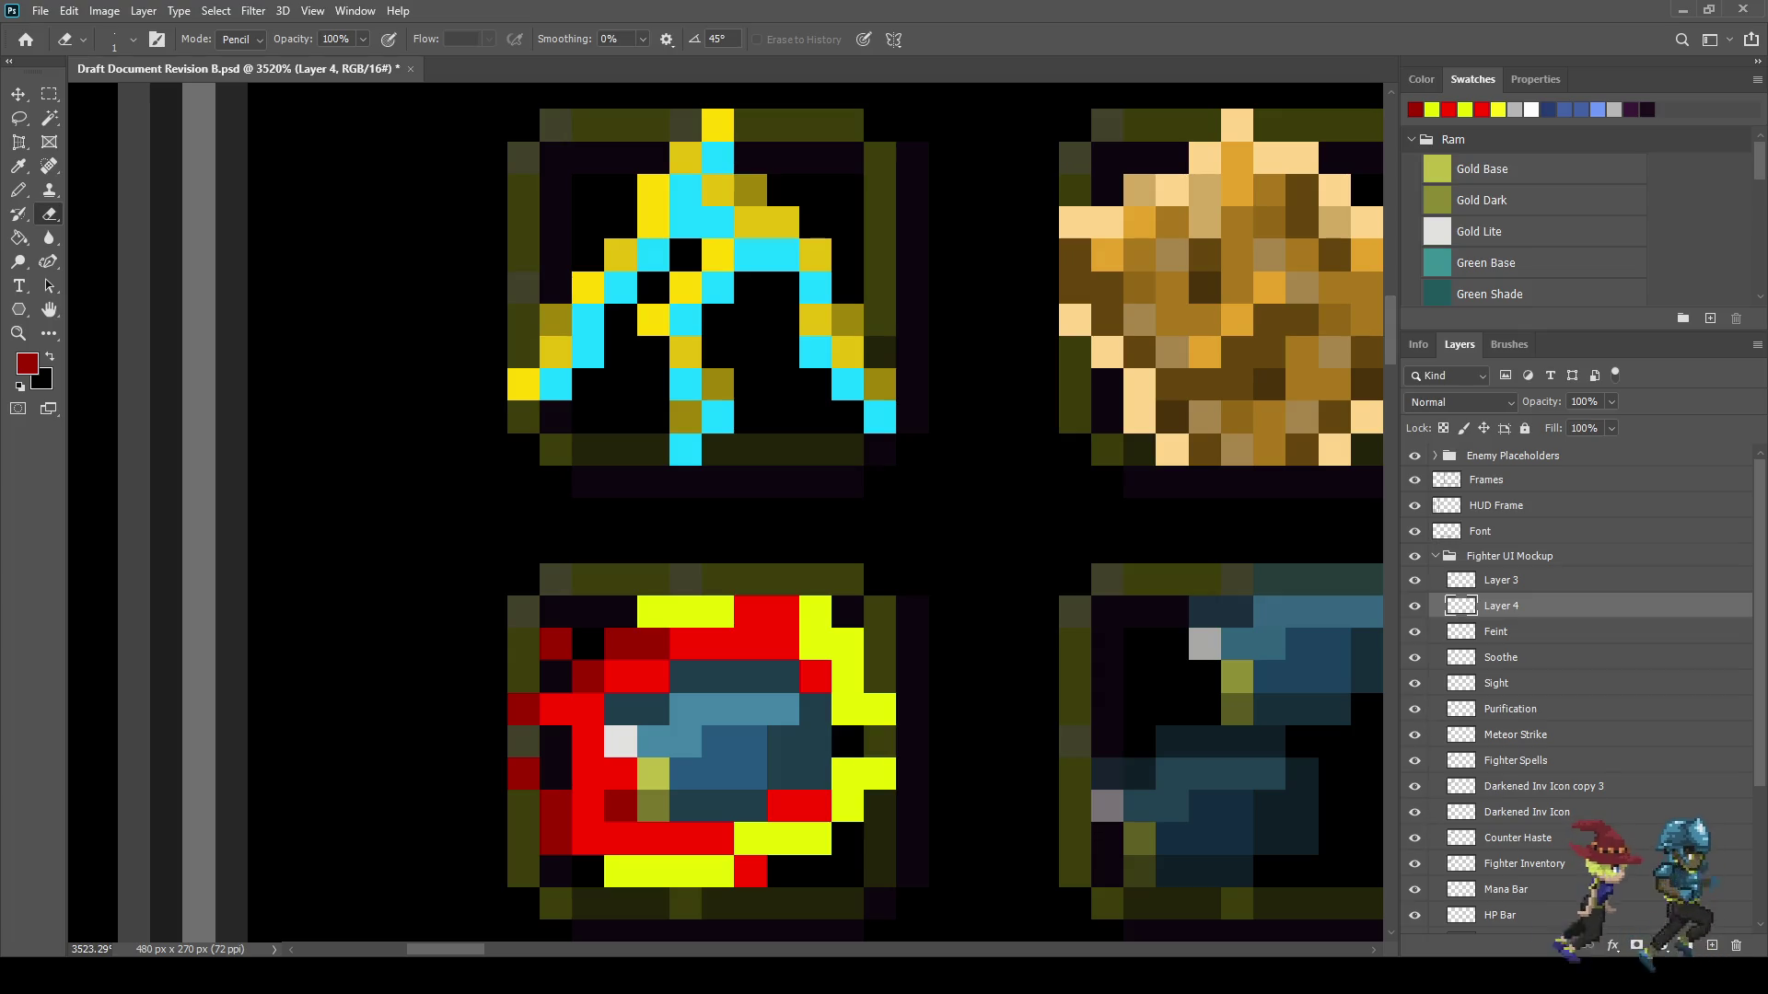
{"action": "scroll", "coordinate": [880, 741], "scroll_direction": "down", "scroll_amount": 8}
{"action": "scroll", "coordinate": [955, 683], "scroll_direction": "up", "scroll_amount": 5}
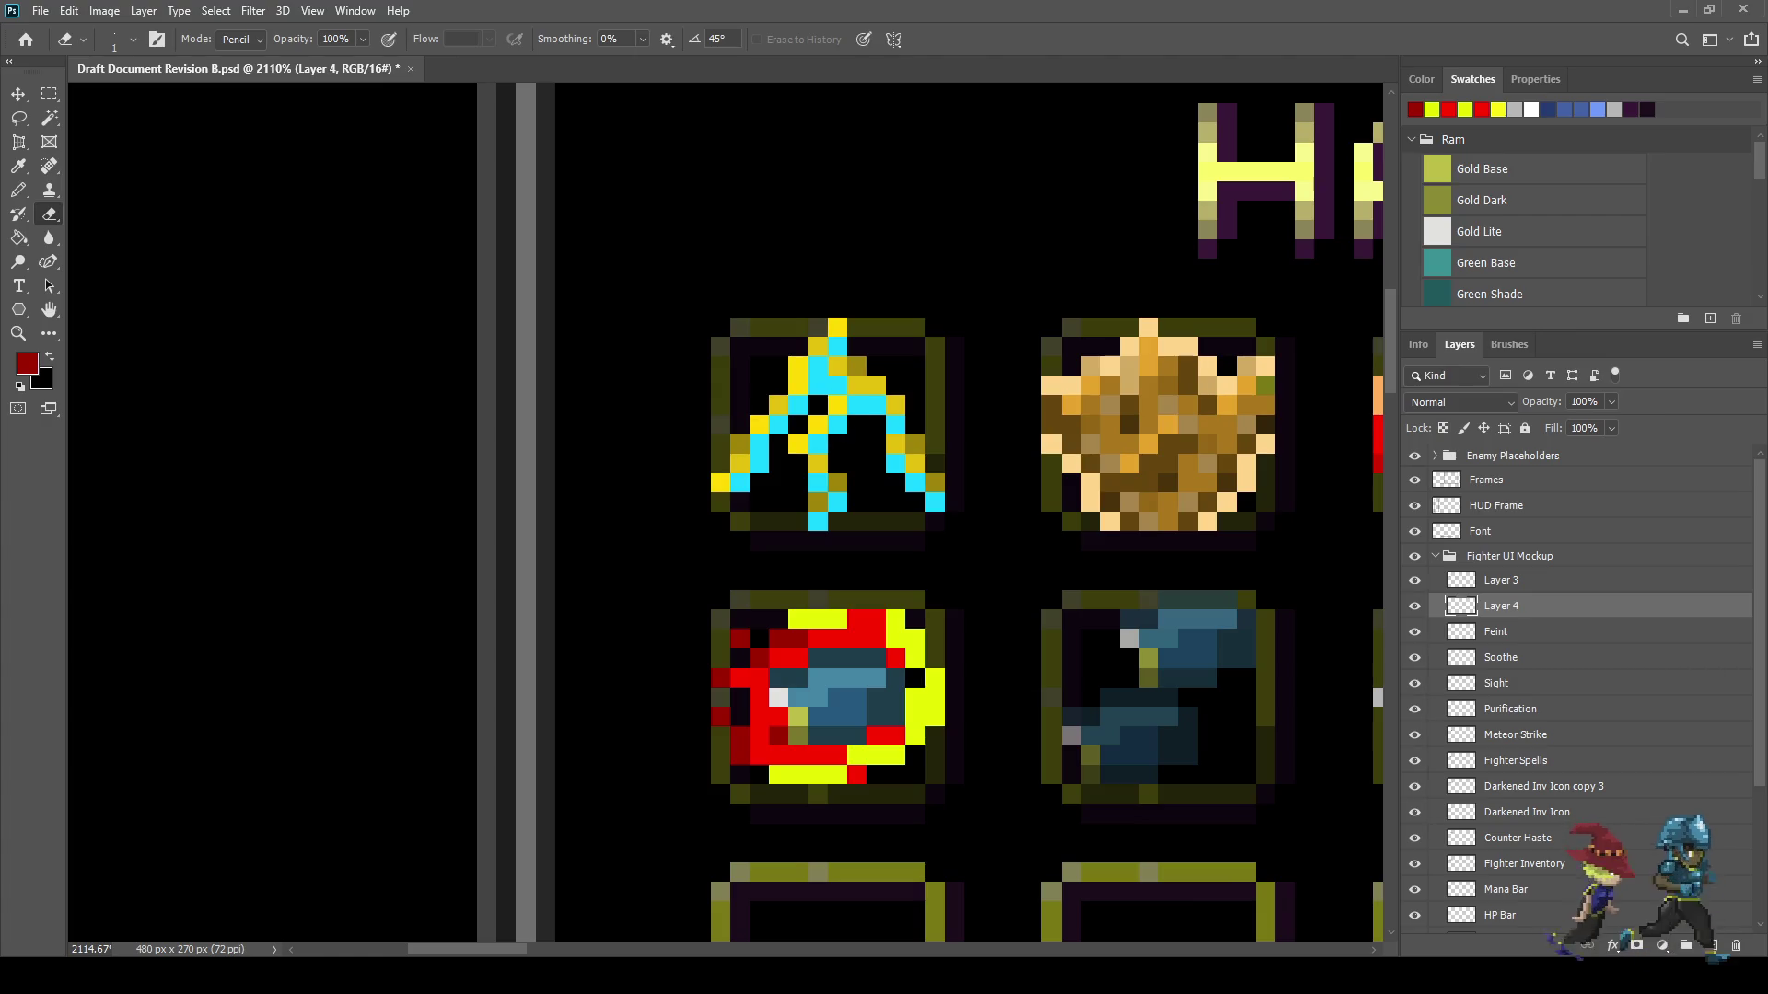
{"action": "key", "text": "ctrl+z"}
{"action": "key", "text": "ctrl+s"}
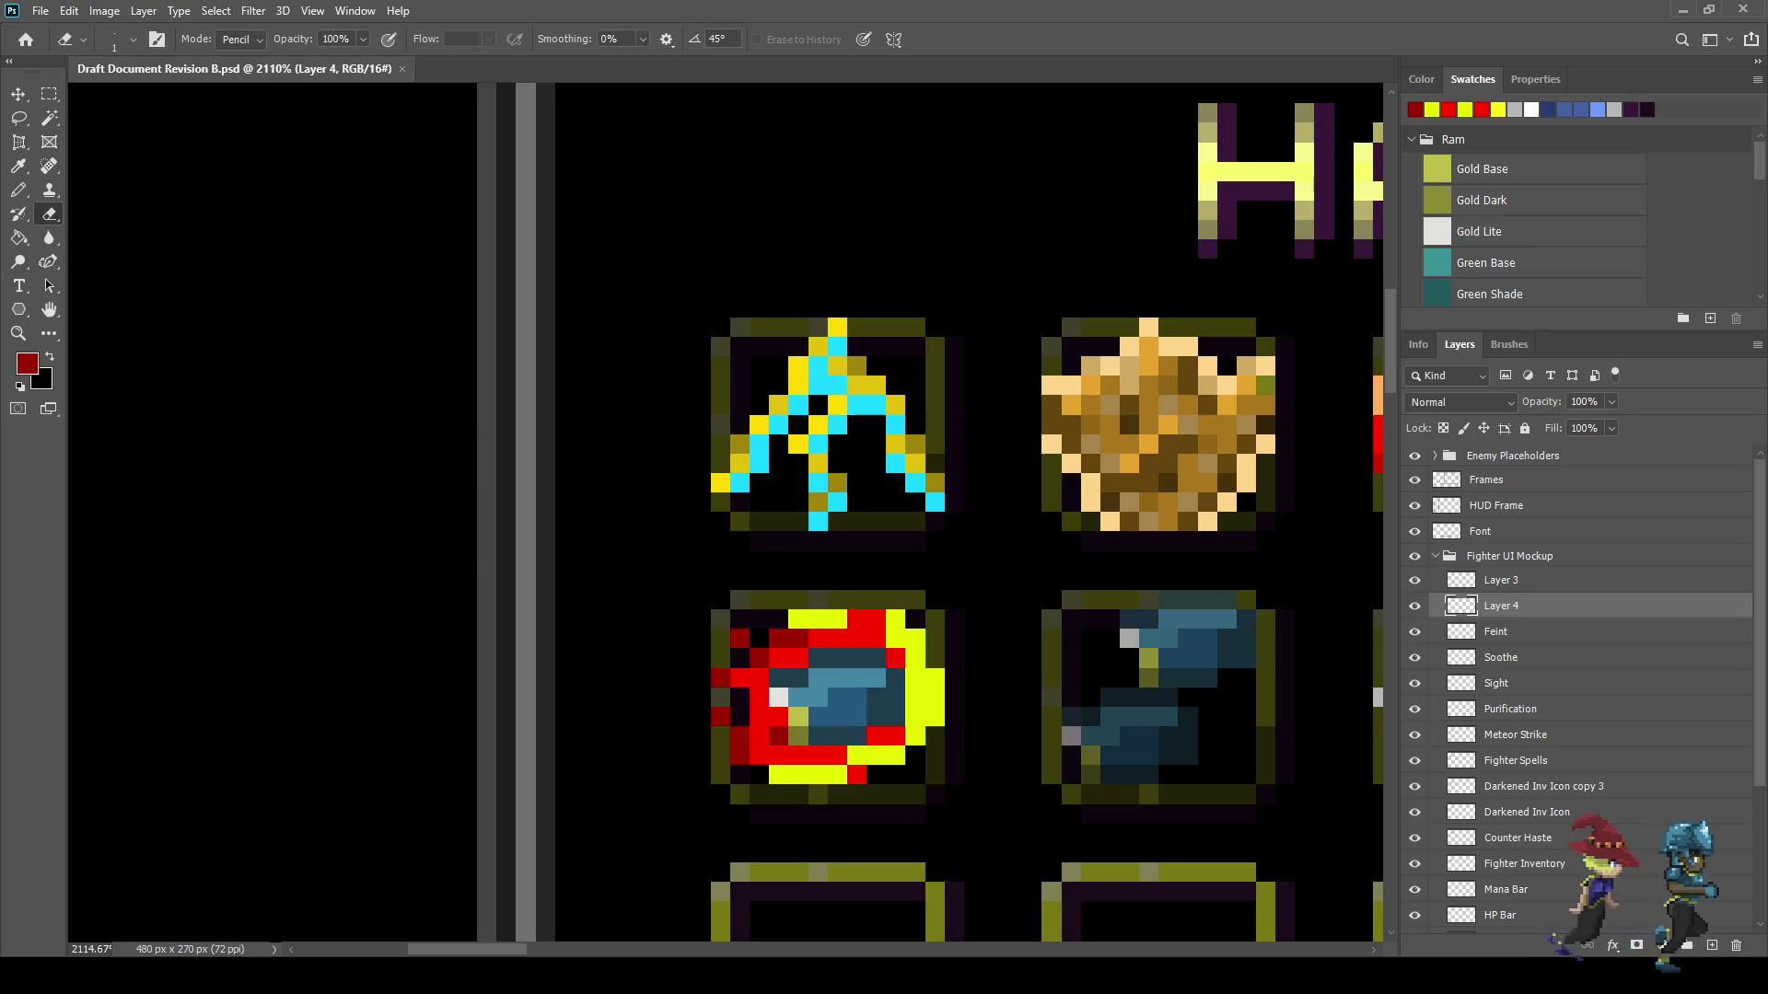
{"action": "scroll", "coordinate": [989, 630], "scroll_direction": "down", "scroll_amount": 5}
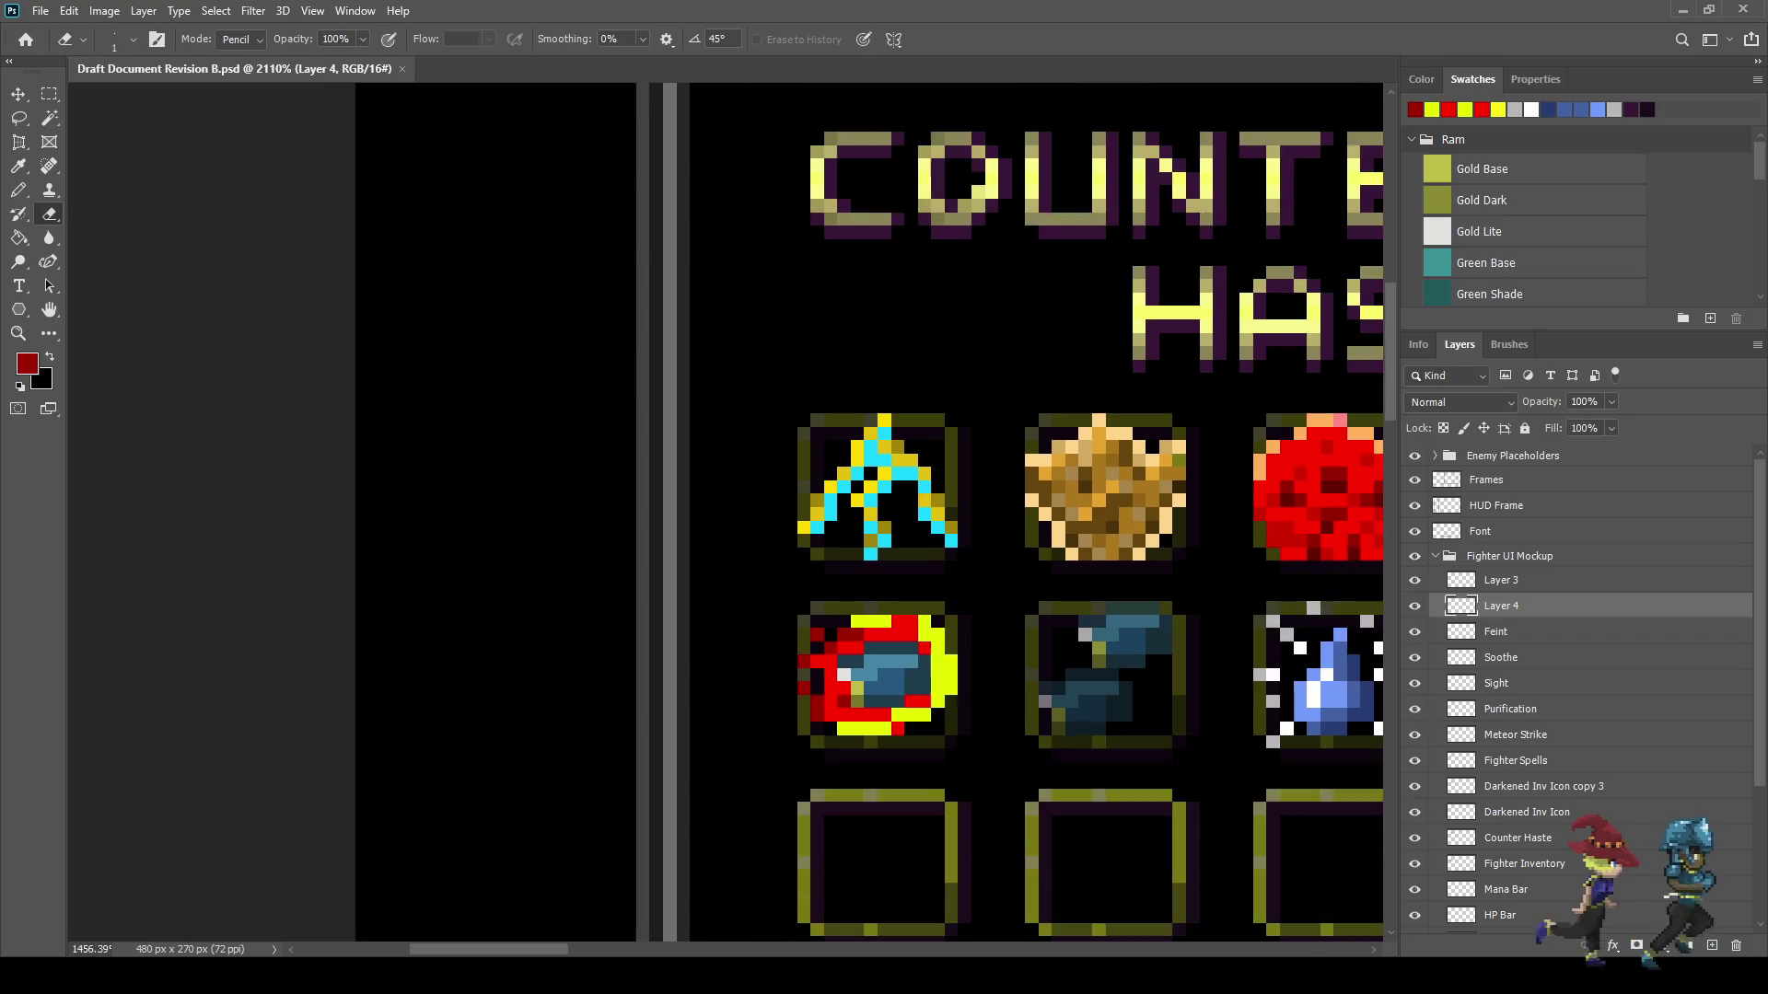
{"action": "scroll", "coordinate": [898, 665], "scroll_direction": "up", "scroll_amount": 4}
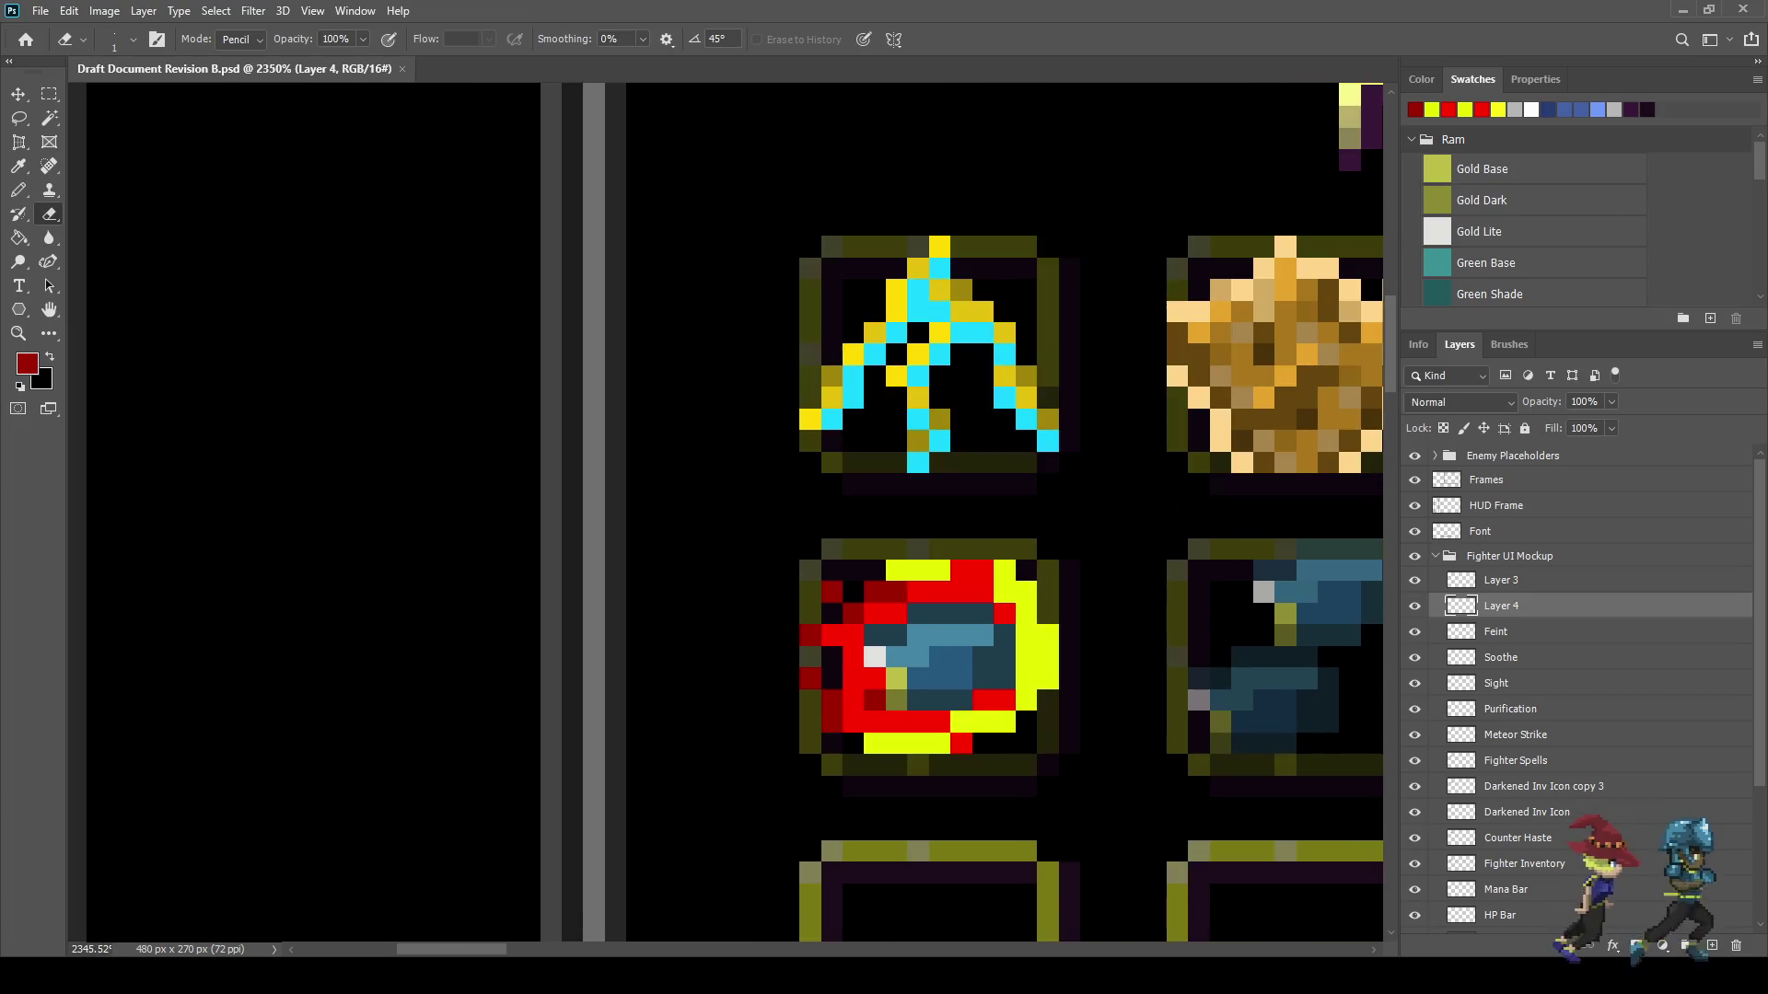
{"action": "key", "text": "i"}
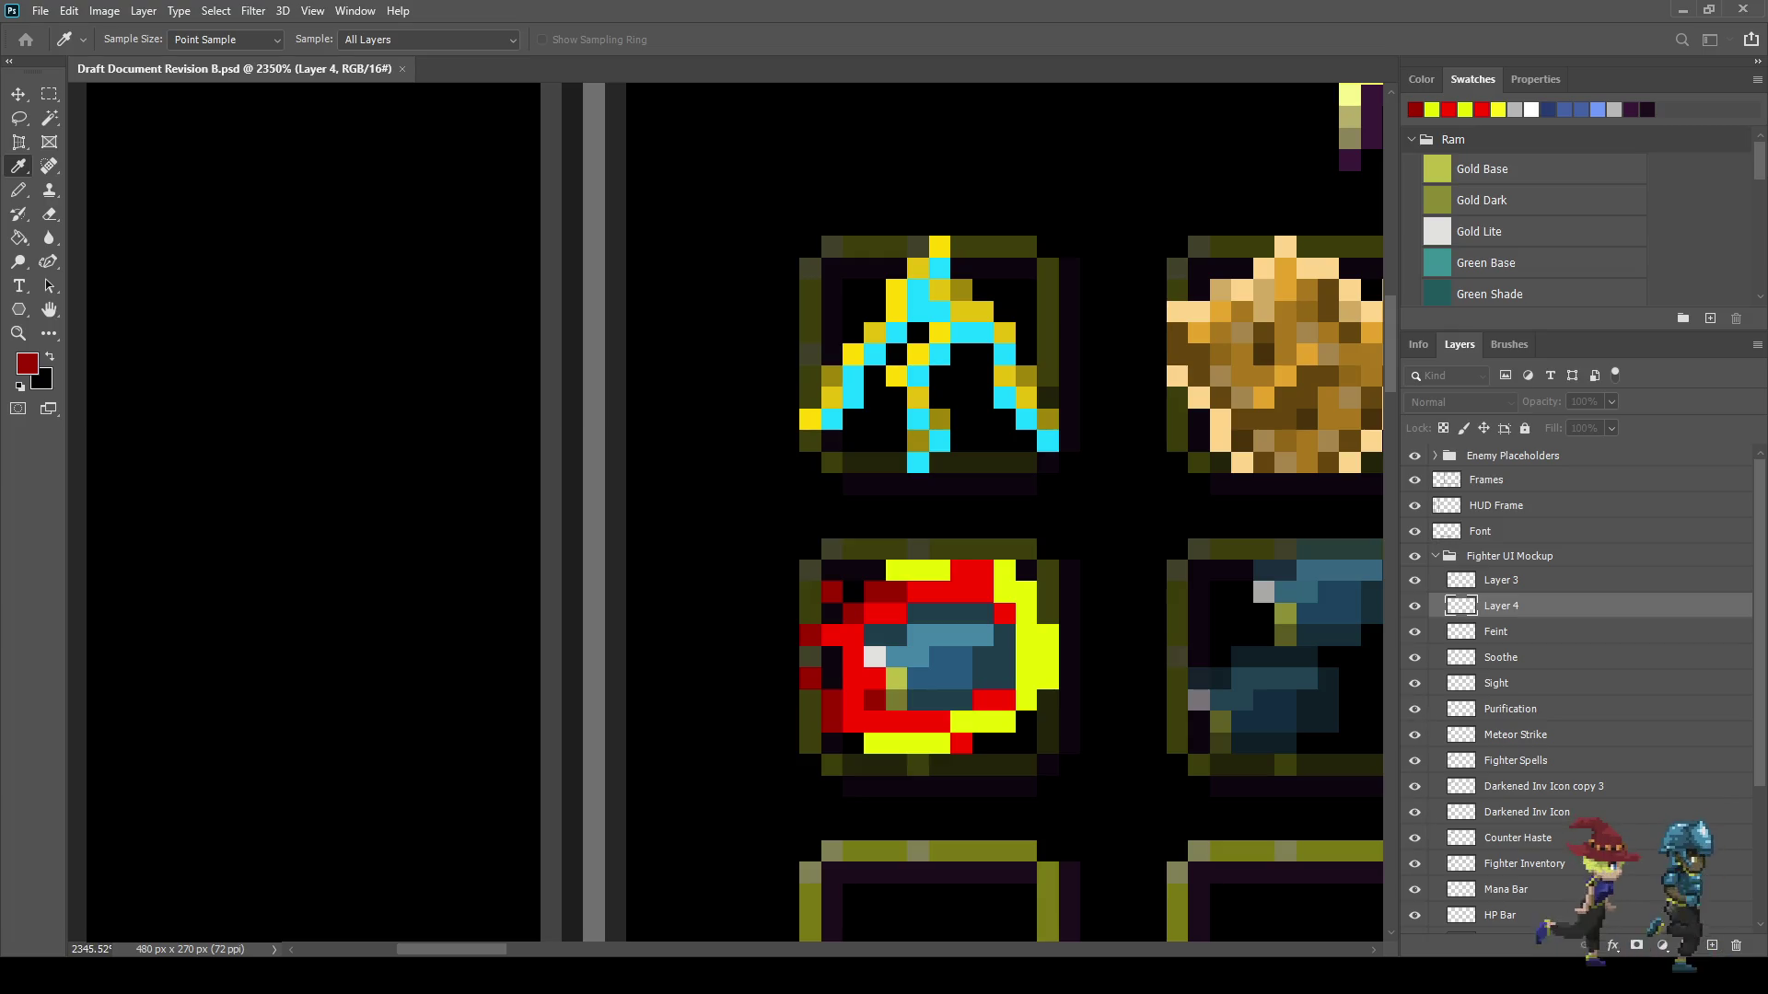
- Sample orange and turn several red pixels of the meteor icon orange
{"action": "left_click", "coordinate": [1264, 398]}
{"action": "key", "text": "e"}
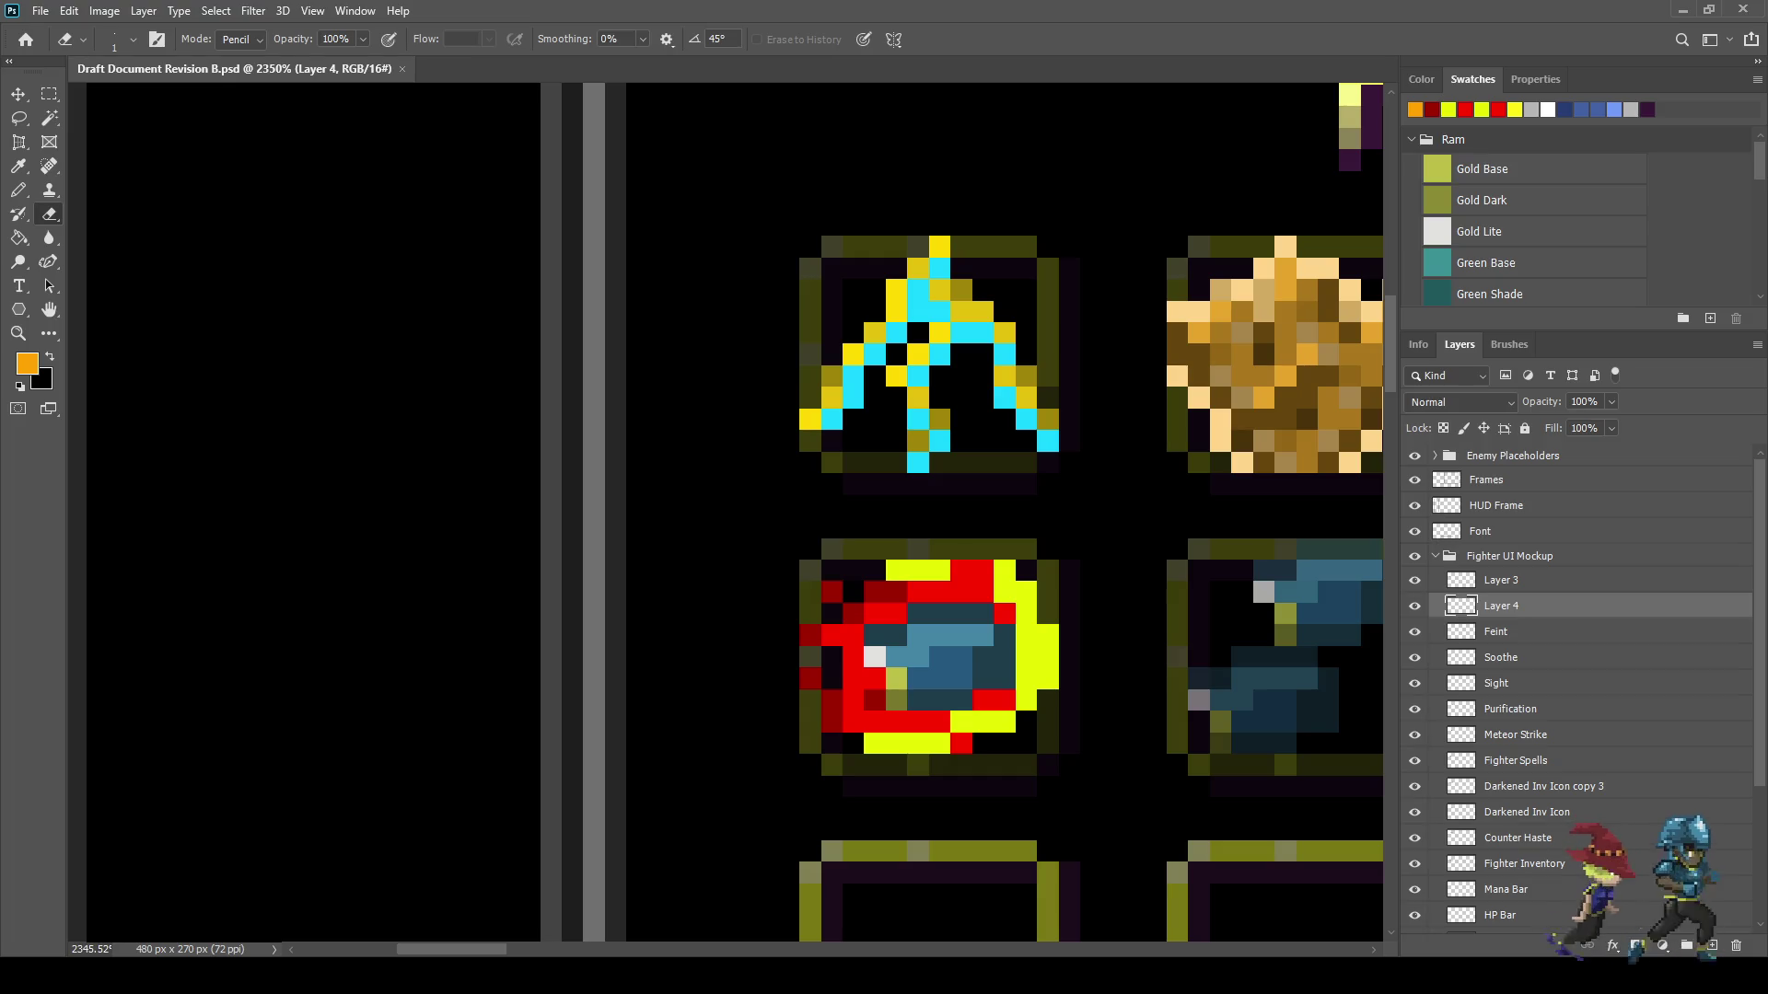
{"action": "key", "text": "b"}
{"action": "left_click", "coordinate": [984, 571]}
{"action": "left_click", "coordinate": [984, 593]}
{"action": "left_click", "coordinate": [1005, 613]}
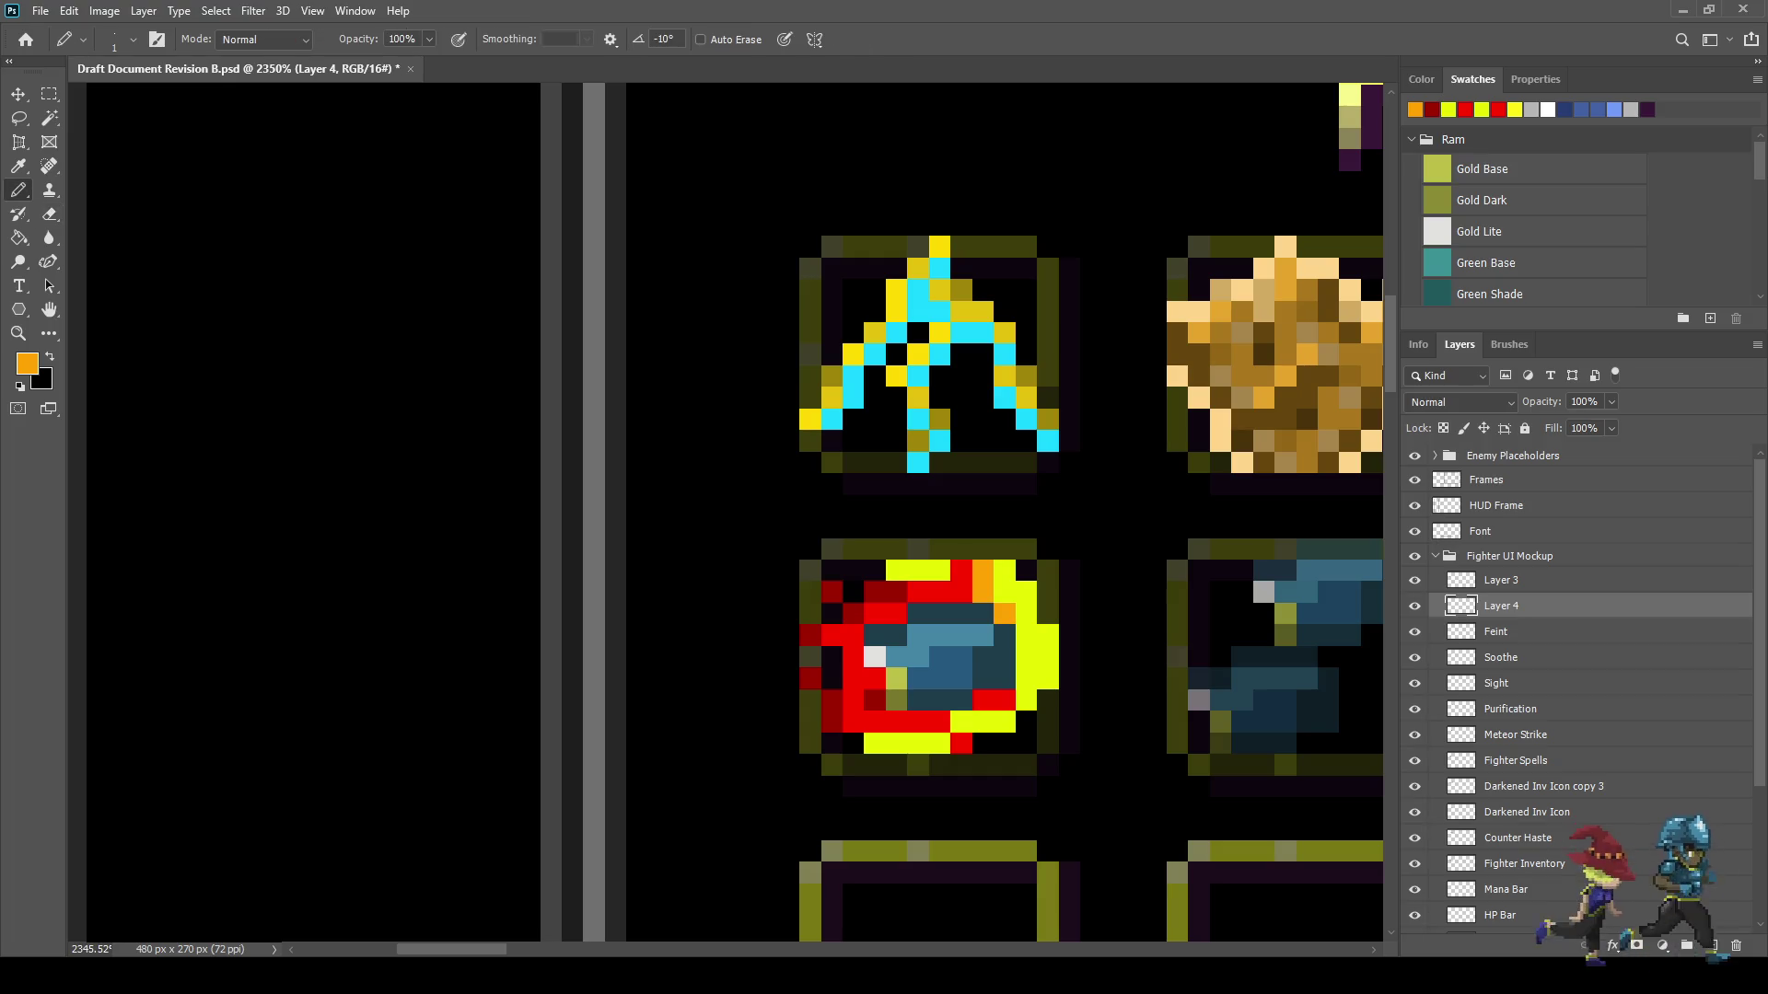
{"action": "left_click", "coordinate": [1005, 699]}
{"action": "left_click", "coordinate": [983, 700]}
{"action": "left_click", "coordinate": [939, 722]}
{"action": "left_click", "coordinate": [961, 593]}
{"action": "scroll", "coordinate": [932, 614], "scroll_direction": "down", "scroll_amount": 6}
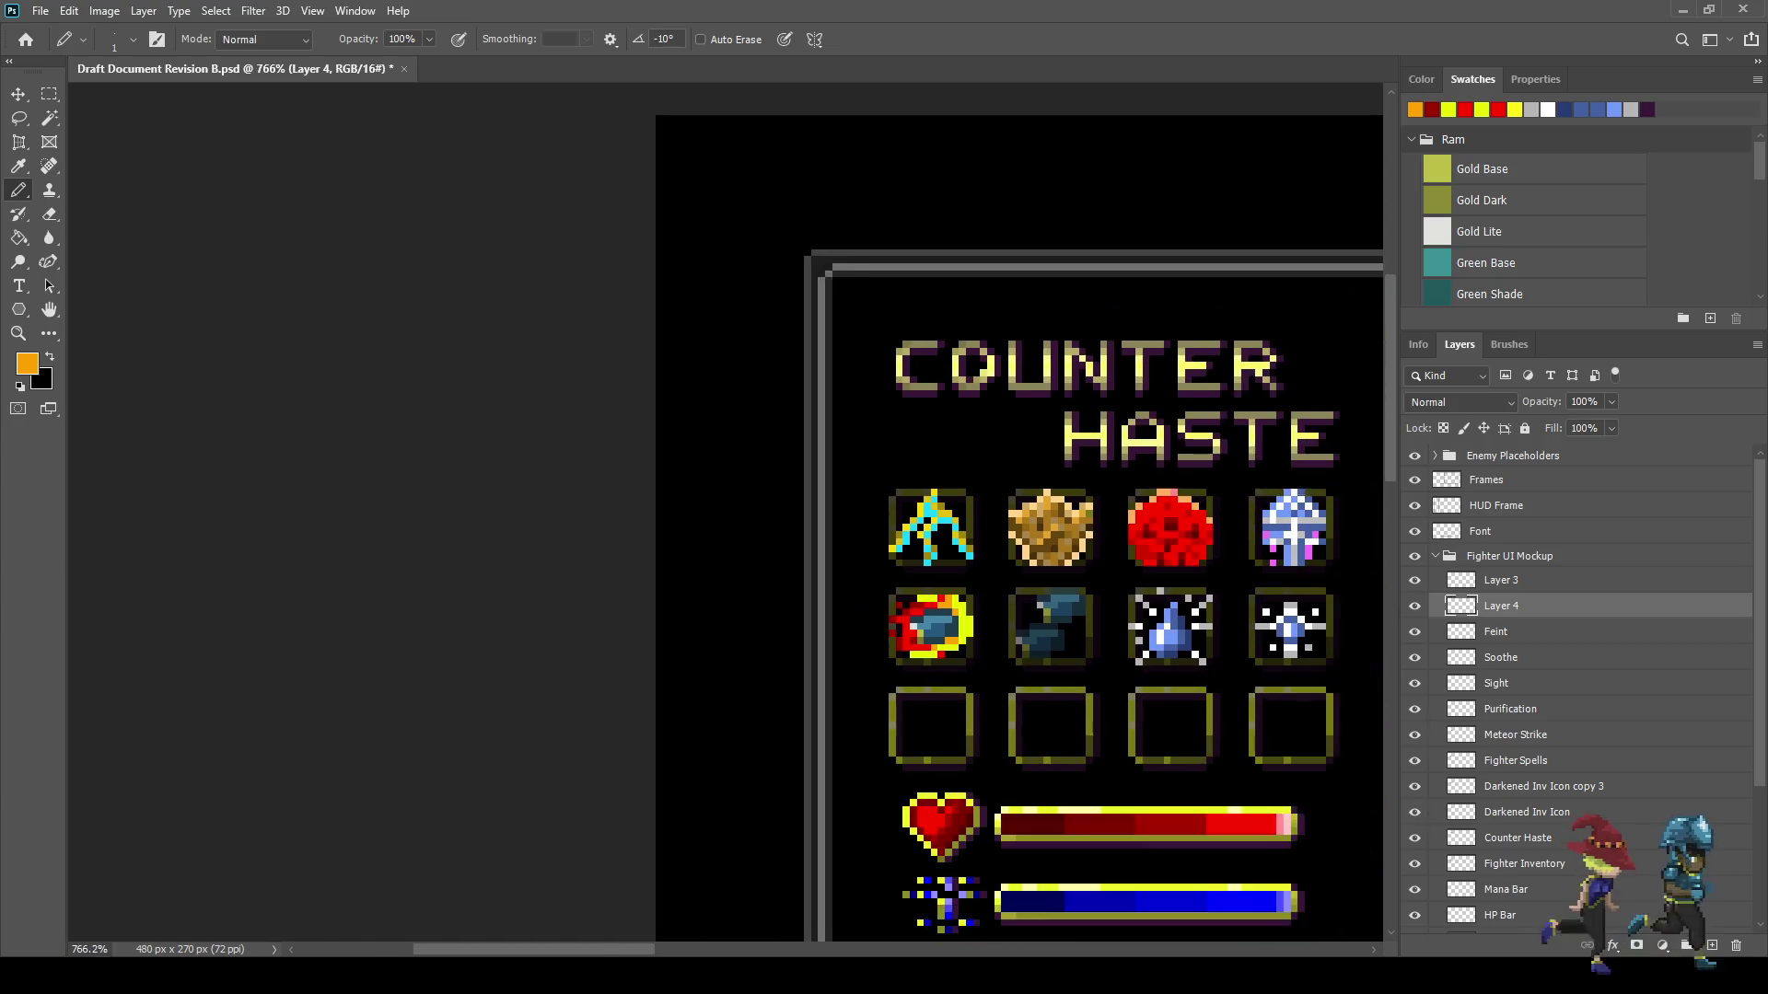
{"action": "scroll", "coordinate": [935, 649], "scroll_direction": "down", "scroll_amount": 2}
{"action": "scroll", "coordinate": [934, 650], "scroll_direction": "up", "scroll_amount": 6}
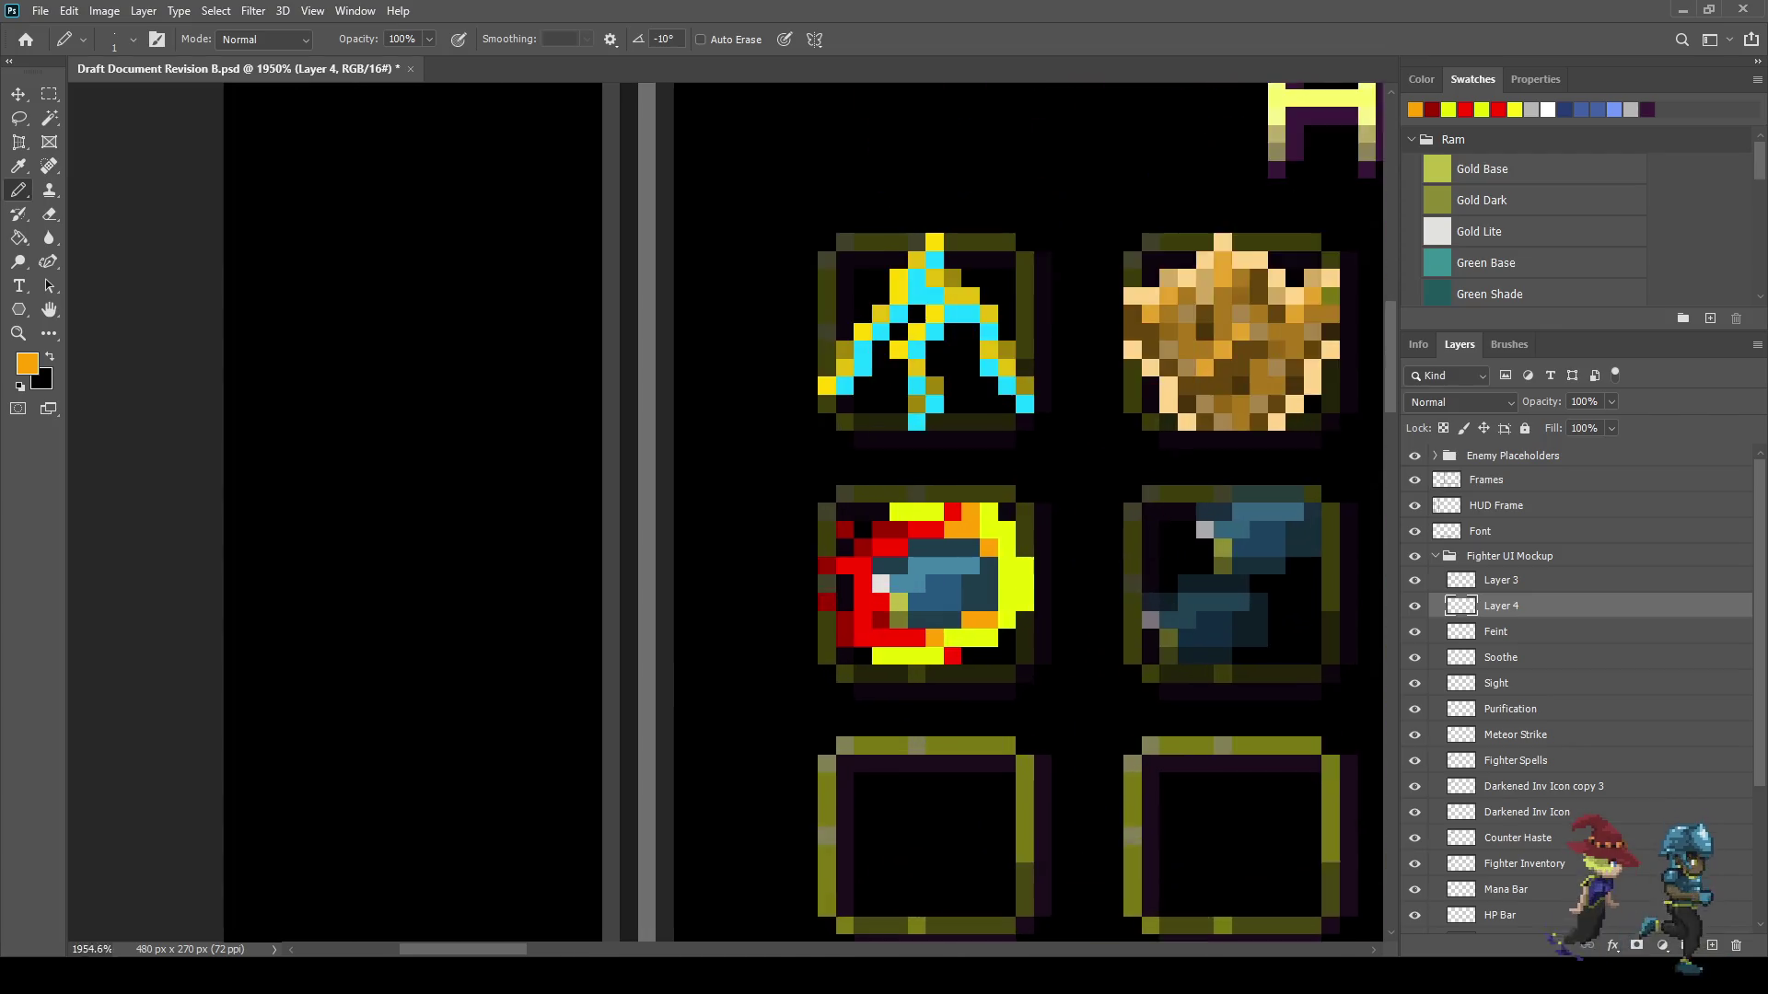
{"action": "scroll", "coordinate": [936, 509], "scroll_direction": "up", "scroll_amount": 2}
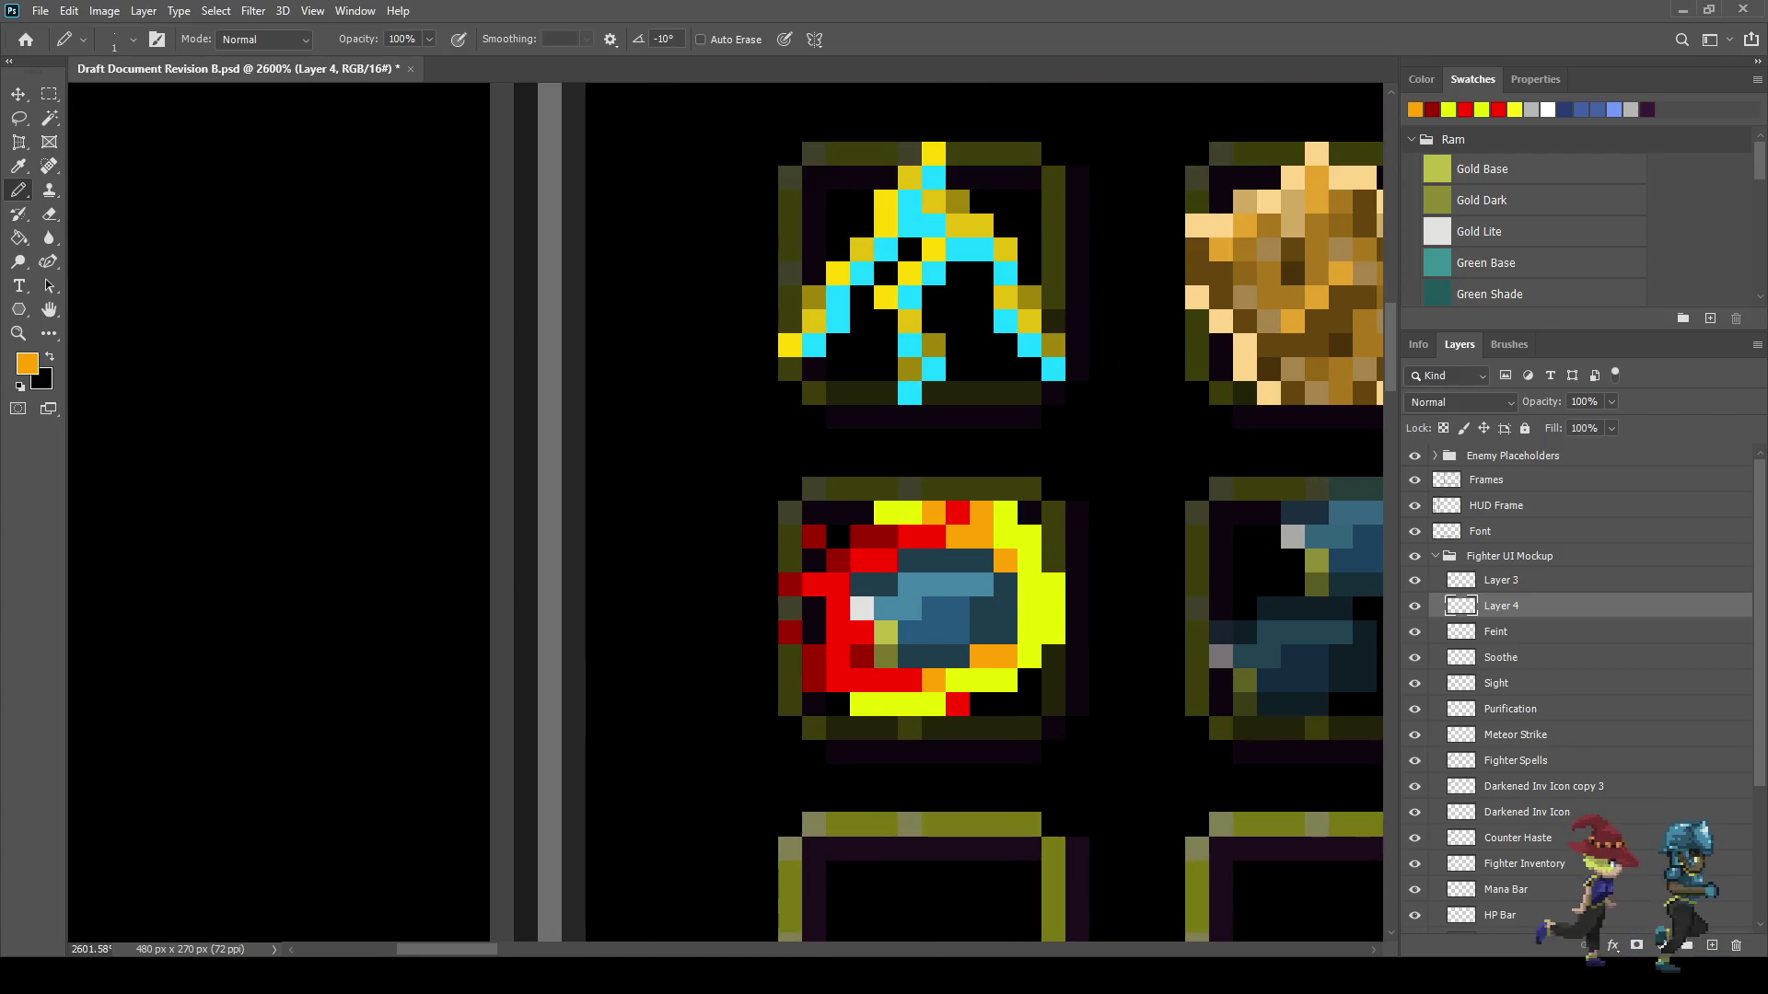
- Paint the meteor icon's top-row pixels, including the top-left corner, orange
{"action": "left_click", "coordinate": [885, 512]}
{"action": "left_click", "coordinate": [860, 512]}
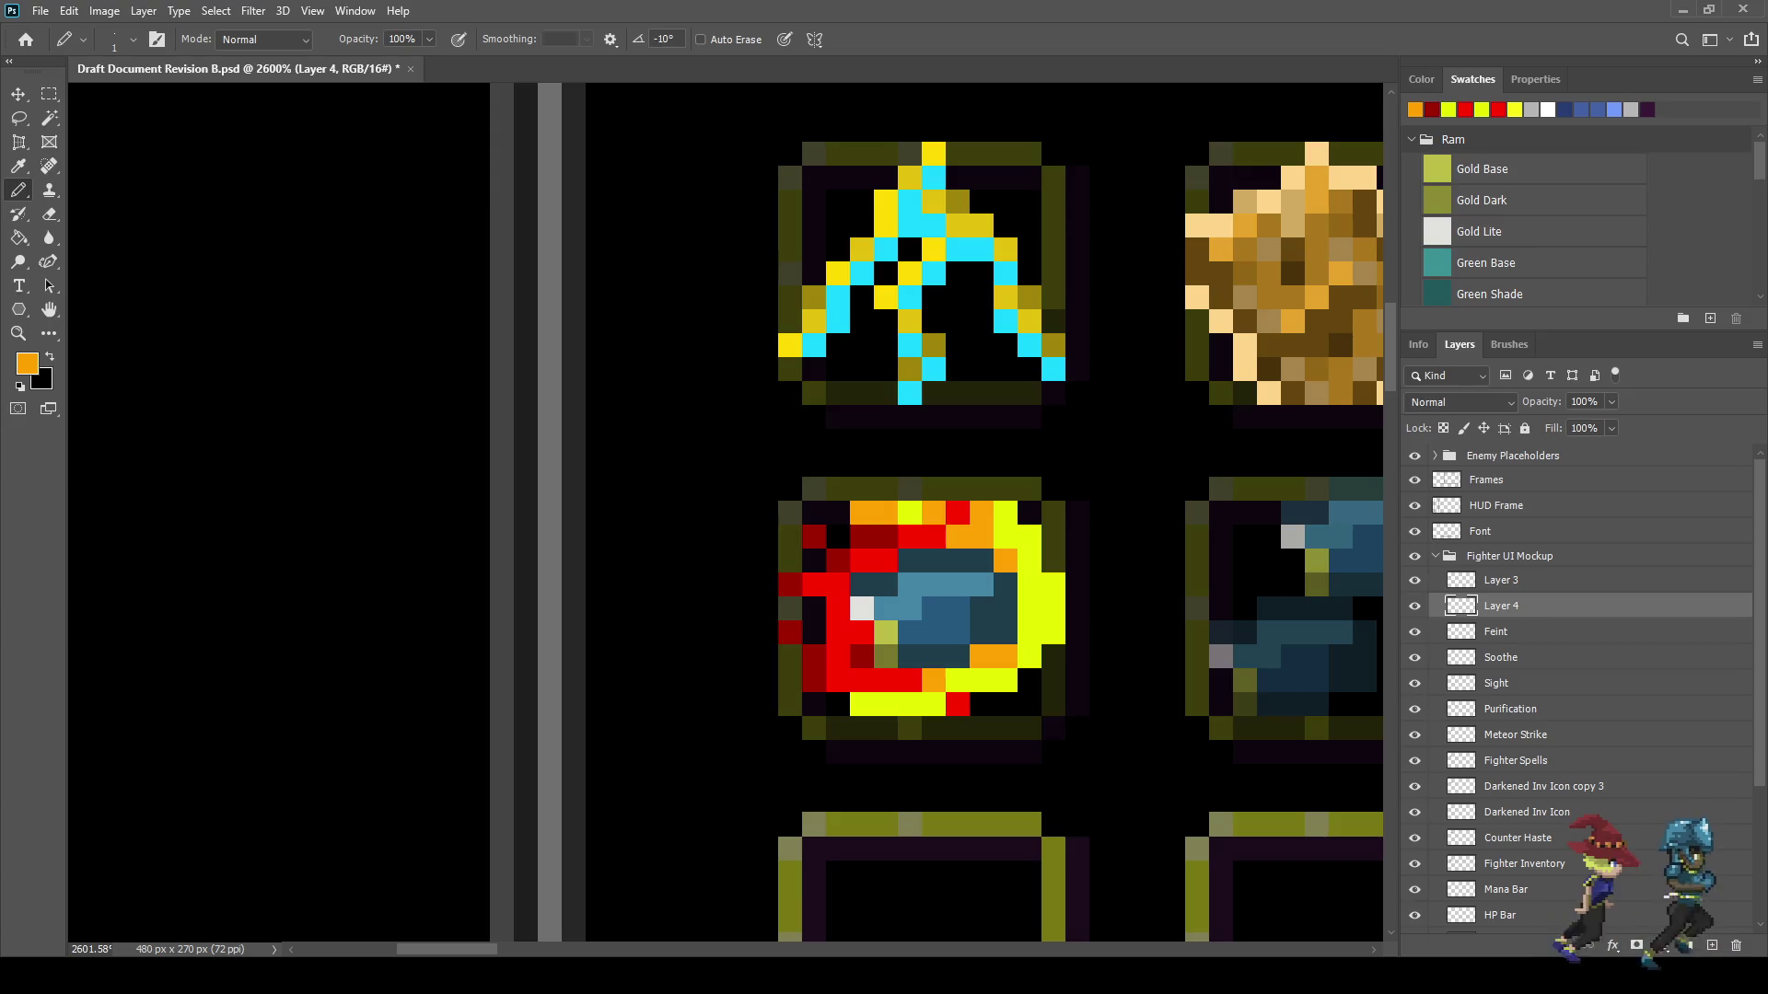
{"action": "scroll", "coordinate": [917, 511], "scroll_direction": "down", "scroll_amount": 10}
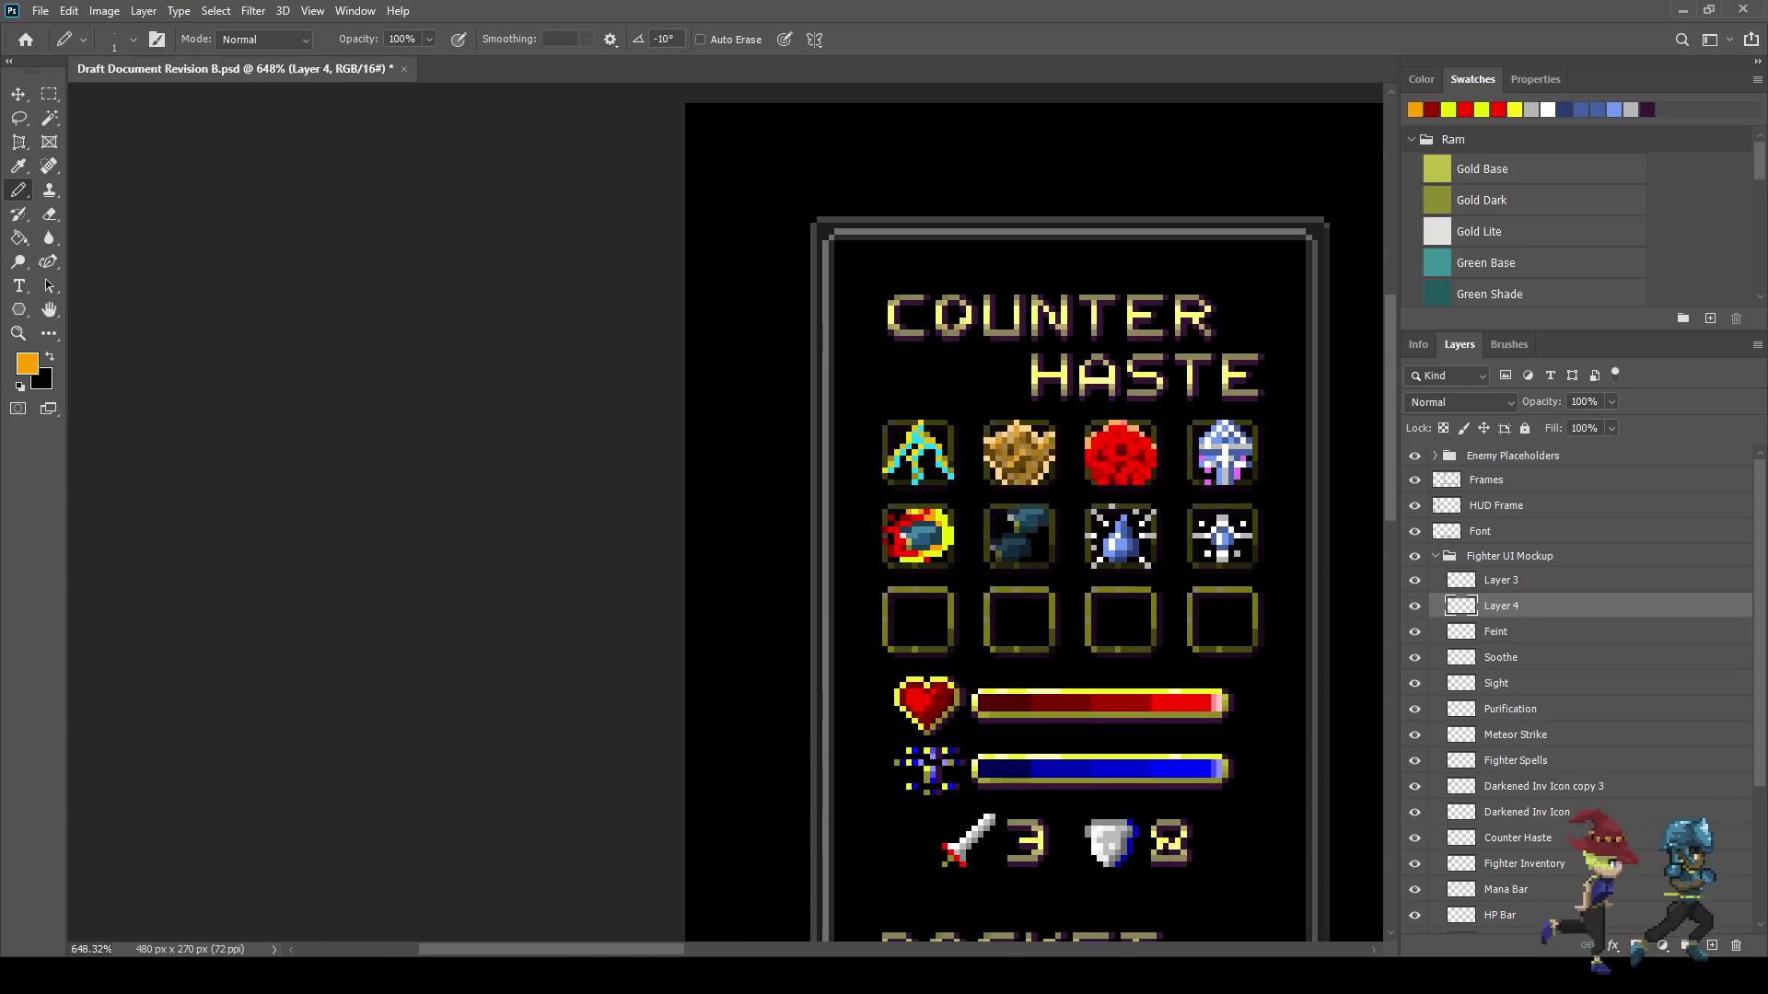
{"action": "scroll", "coordinate": [918, 509], "scroll_direction": "up", "scroll_amount": 8}
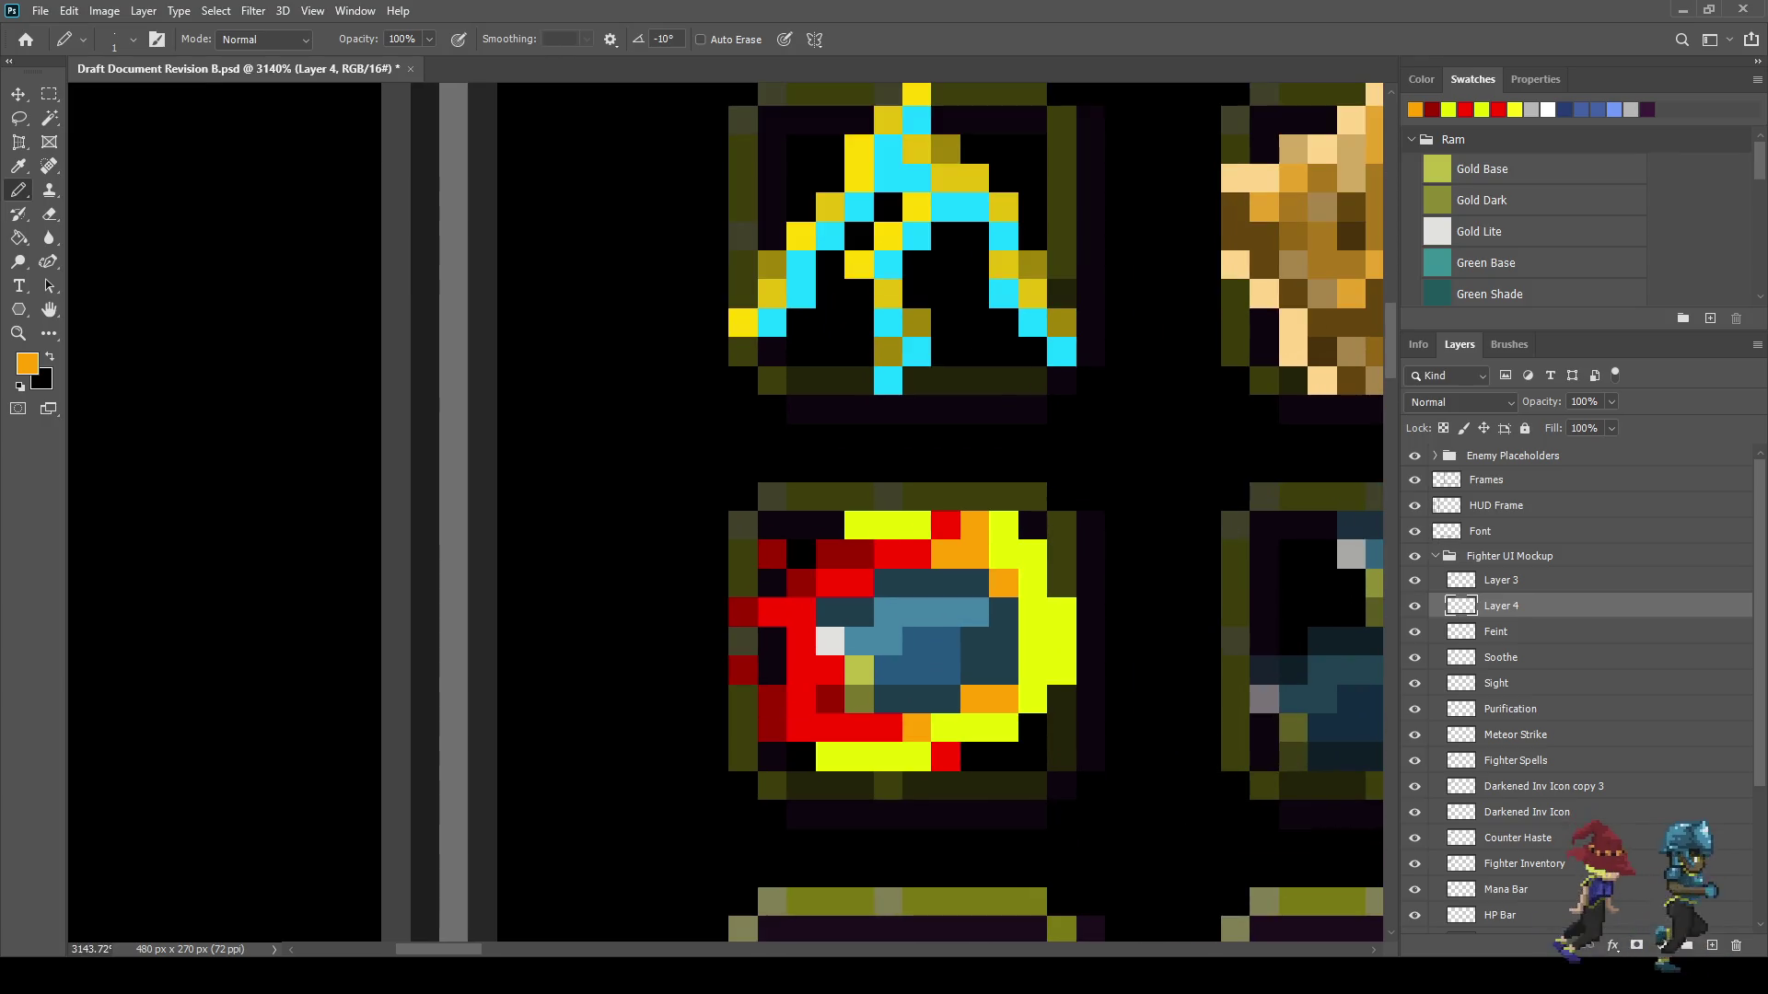
{"action": "left_click", "coordinate": [888, 526]}
{"action": "left_click", "coordinate": [859, 526]}
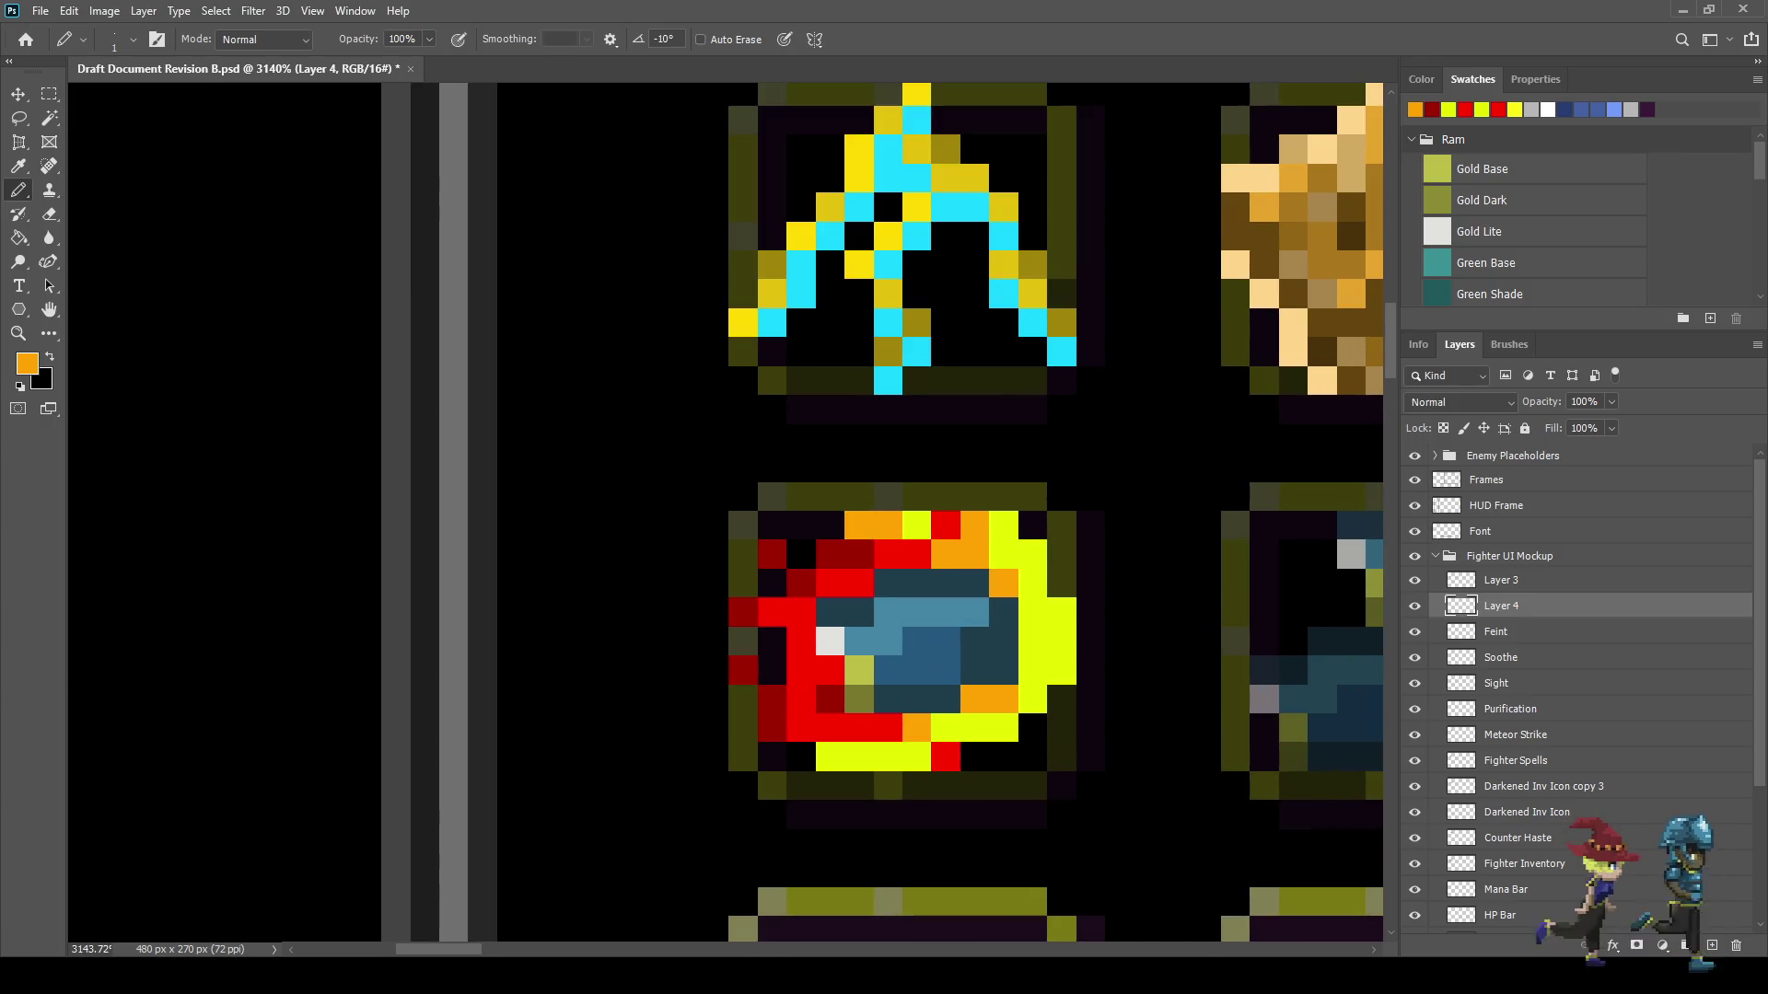
{"action": "scroll", "coordinate": [1046, 537], "scroll_direction": "down", "scroll_amount": 10}
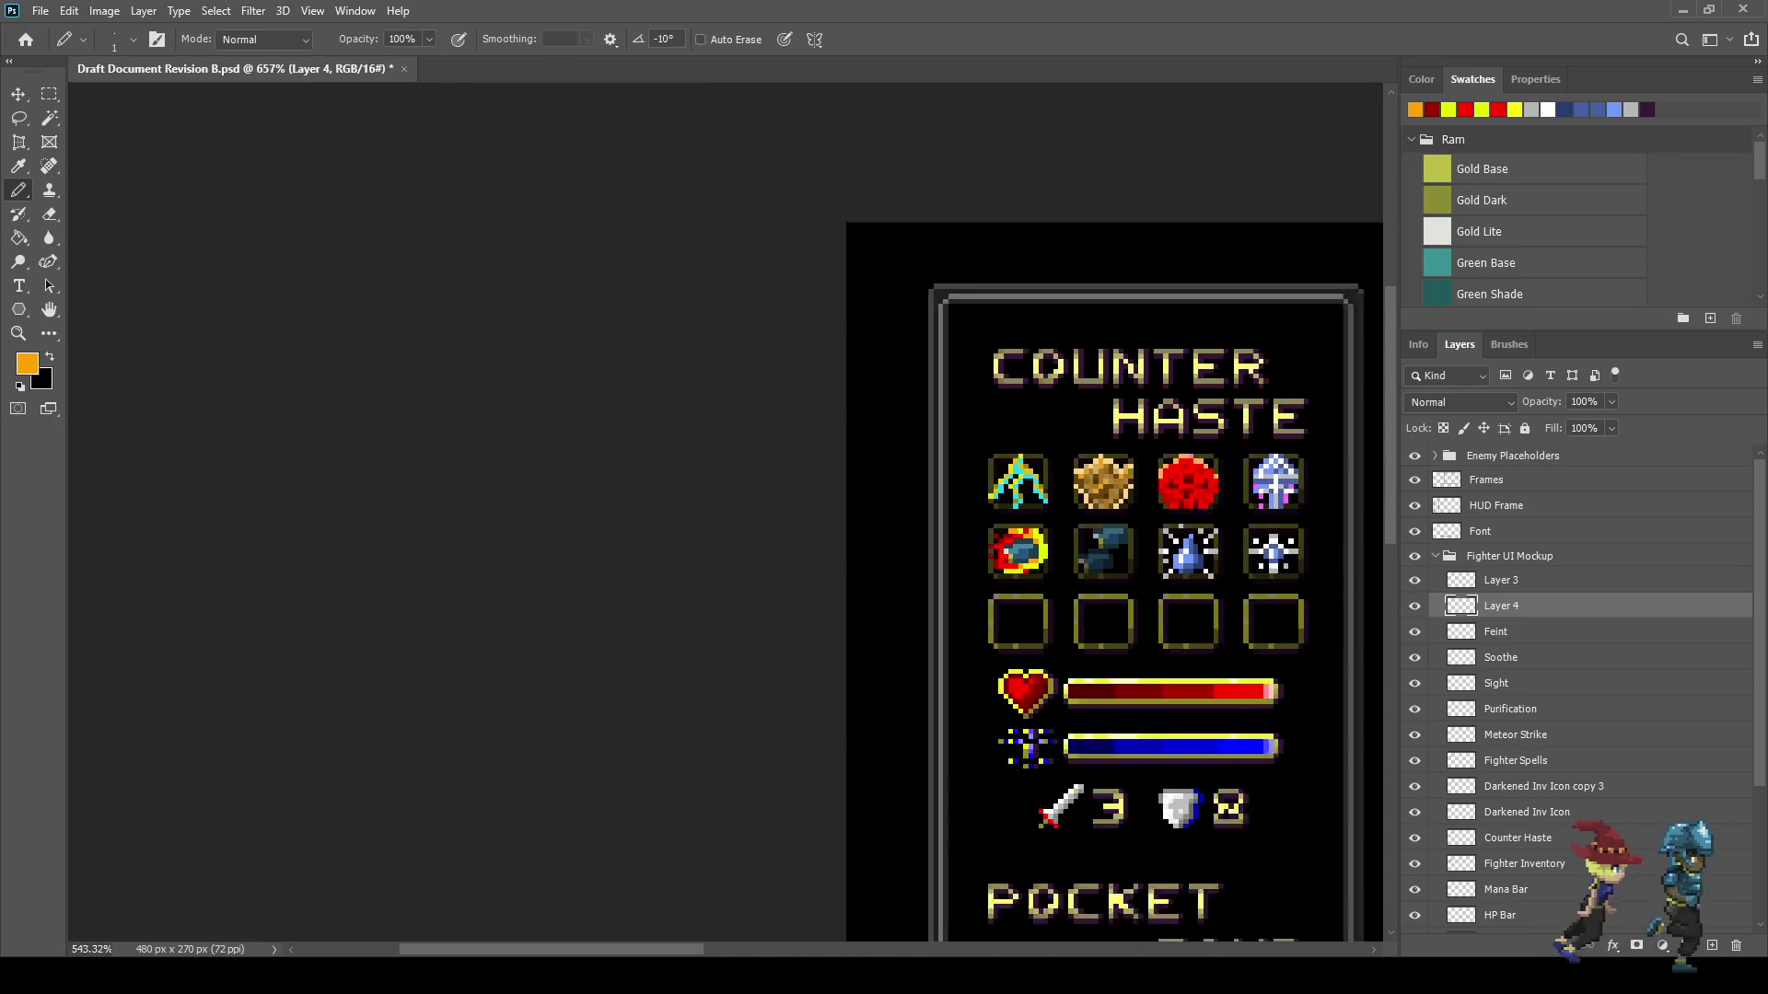
{"action": "scroll", "coordinate": [1046, 541], "scroll_direction": "up", "scroll_amount": 8}
- Compare the orange top row with undo and redo, then save and fit the mockup on screen
{"action": "key", "text": "ctrl+z"}
{"action": "key", "text": "ctrl+z"}
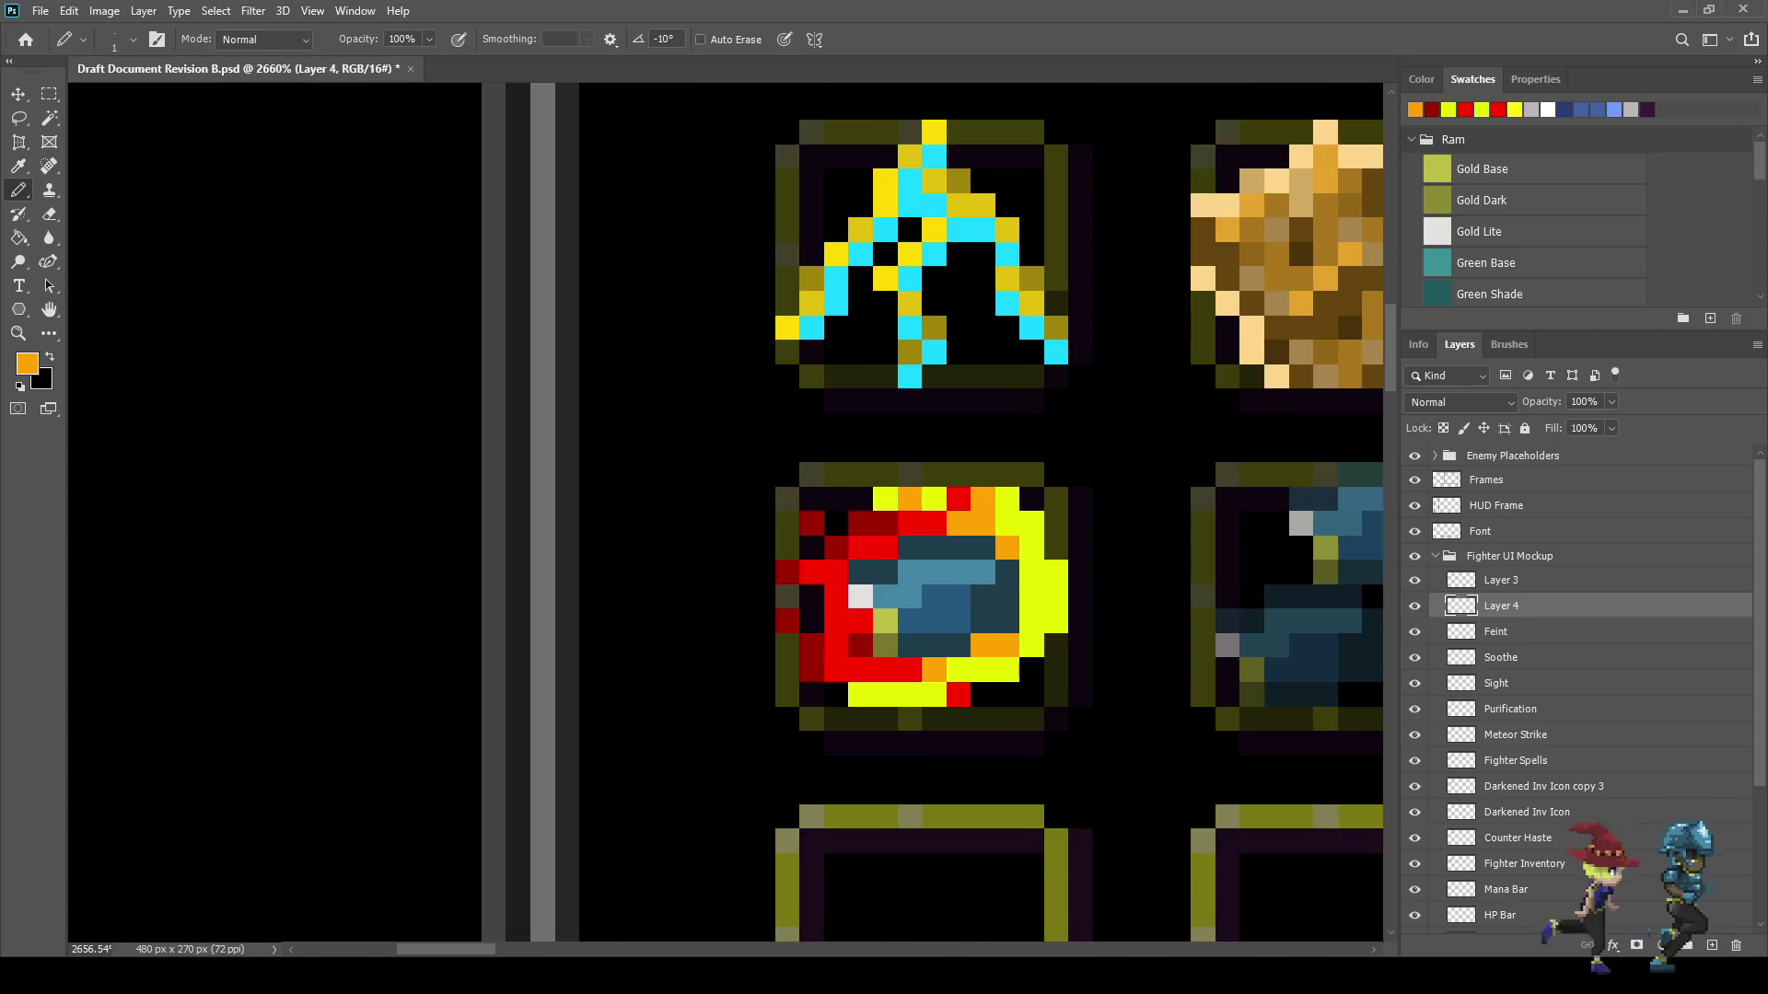
{"action": "scroll", "coordinate": [1046, 541], "scroll_direction": "down", "scroll_amount": 8}
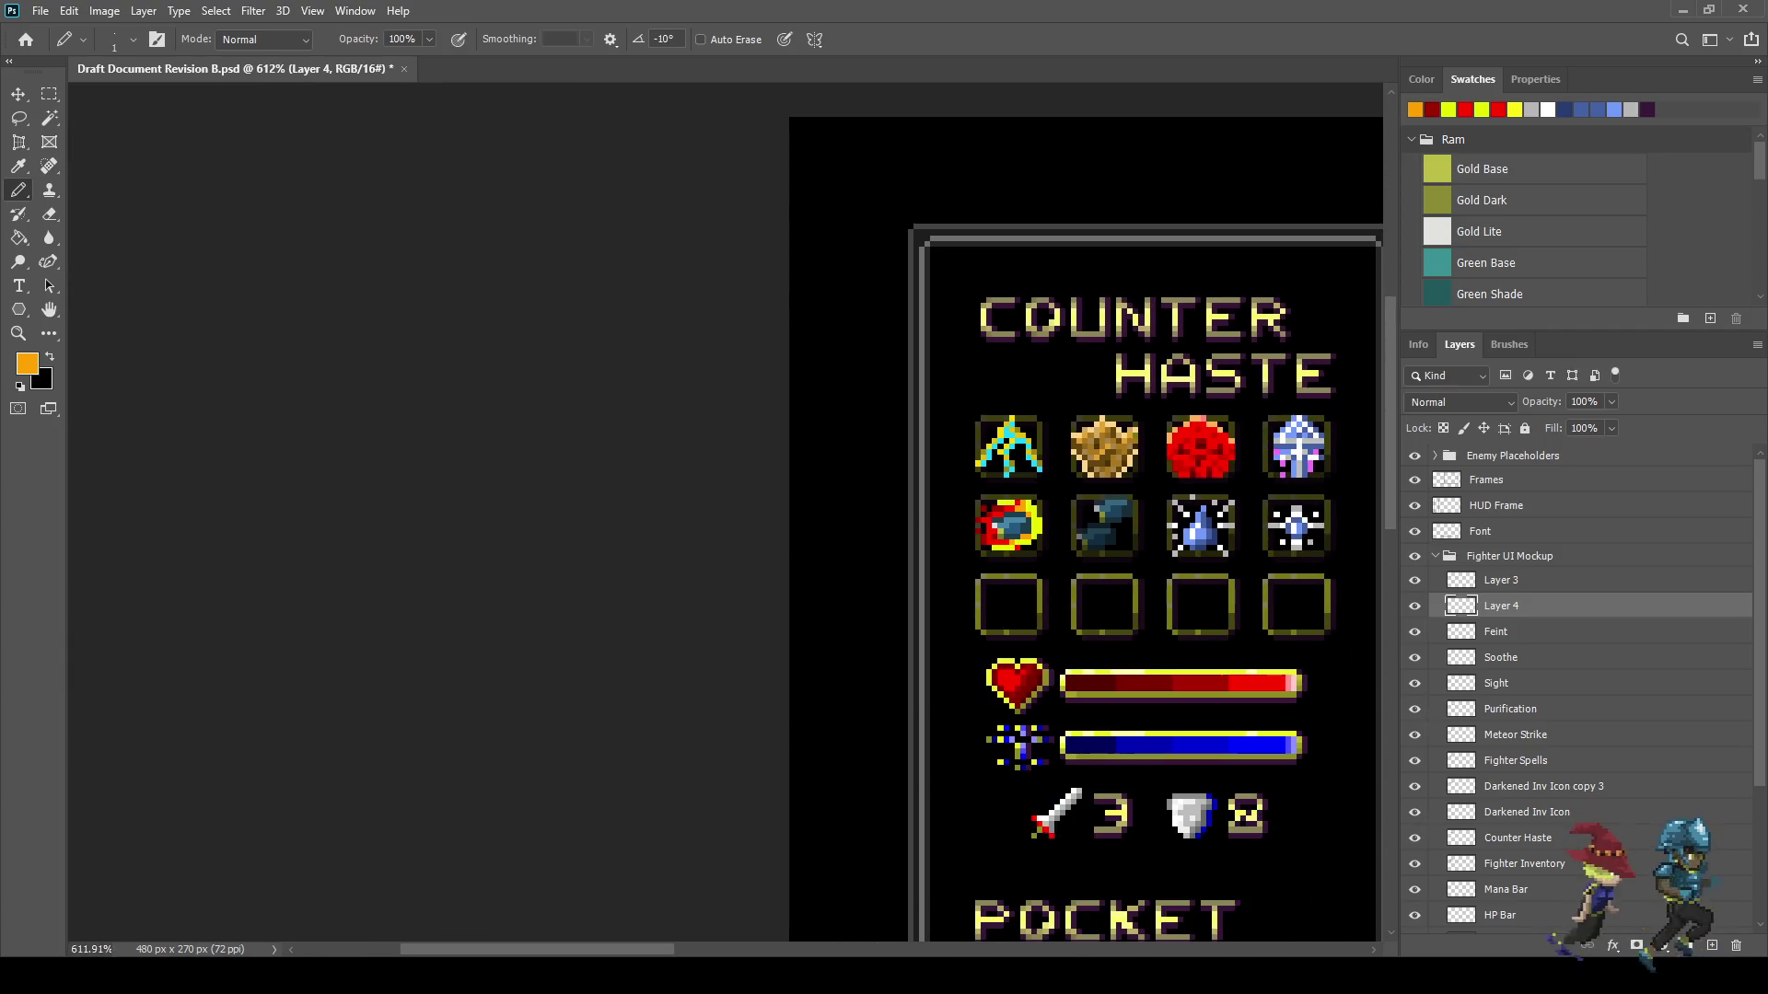
{"action": "scroll", "coordinate": [1026, 520], "scroll_direction": "up", "scroll_amount": 8}
{"action": "key", "text": "ctrl+shift+z"}
{"action": "key", "text": "ctrl+shift+z"}
{"action": "scroll", "coordinate": [1027, 552], "scroll_direction": "down", "scroll_amount": 6}
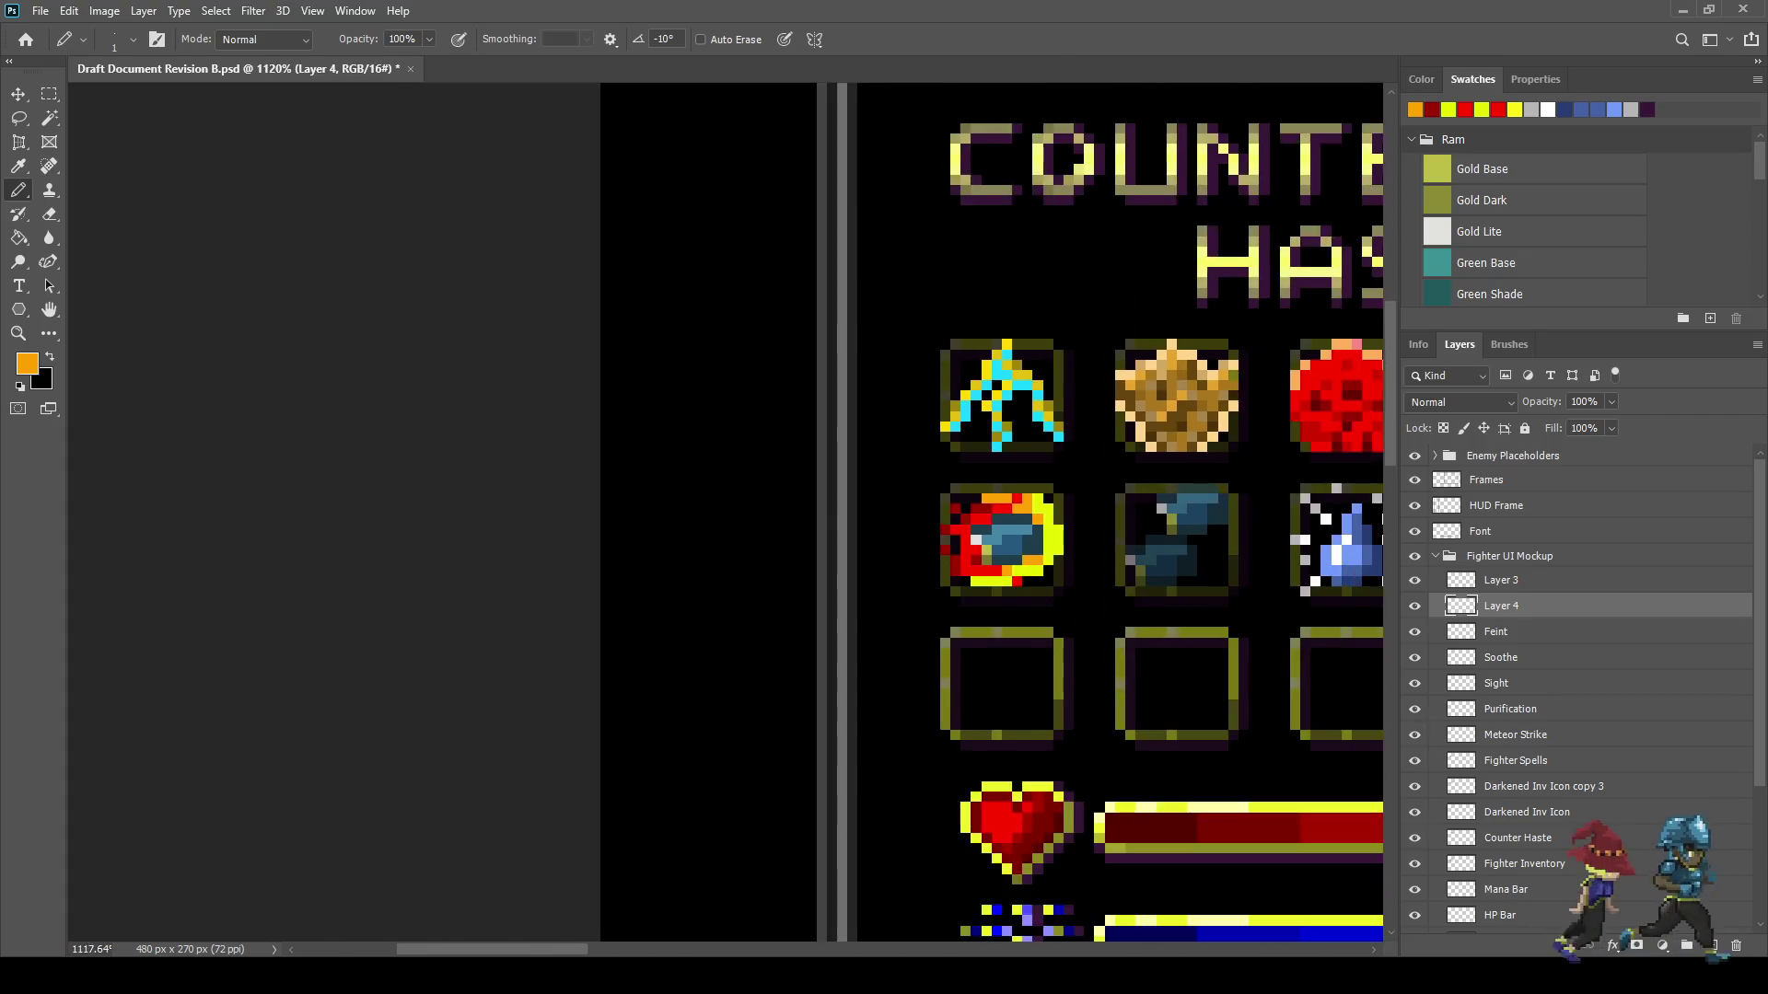
{"action": "key", "text": "ctrl+s"}
{"action": "key", "text": "ctrl+0"}
{"action": "scroll", "coordinate": [240, 327], "scroll_direction": "up", "scroll_amount": 4}
{"action": "scroll", "coordinate": [369, 368], "scroll_direction": "up", "scroll_amount": 3}
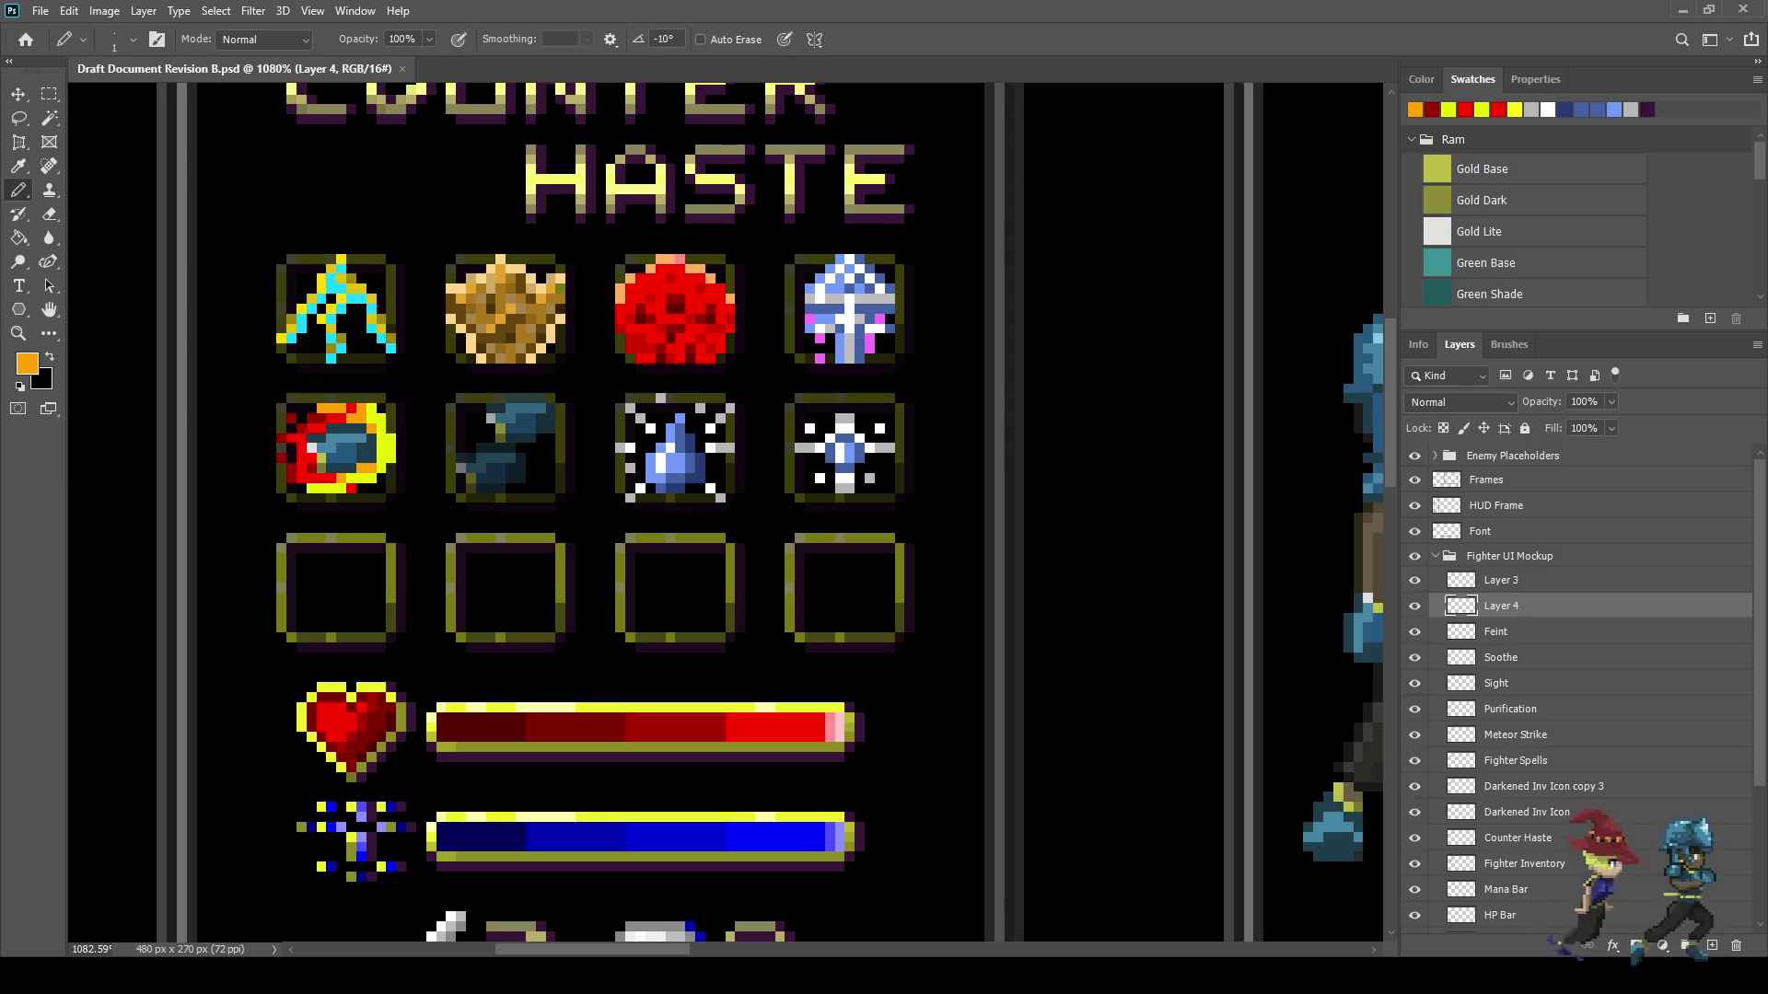
{"action": "scroll", "coordinate": [713, 515], "scroll_direction": "down", "scroll_amount": 3}
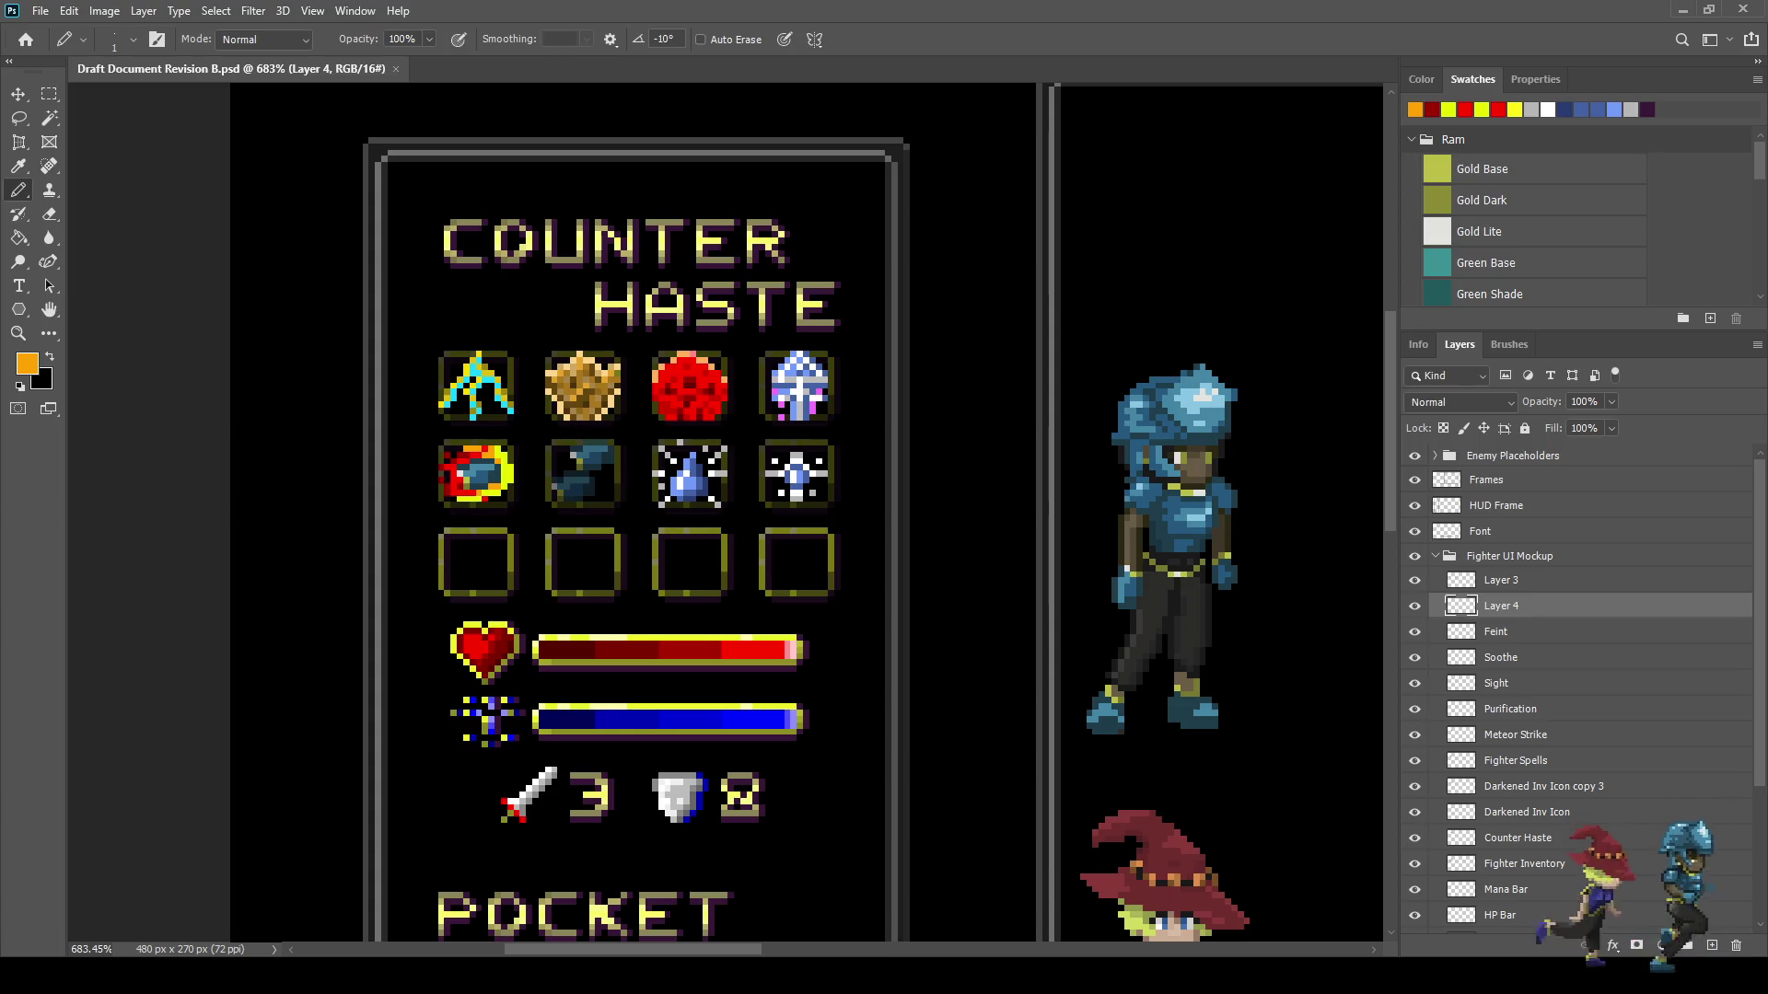
{"action": "key", "text": "ctrl+1"}
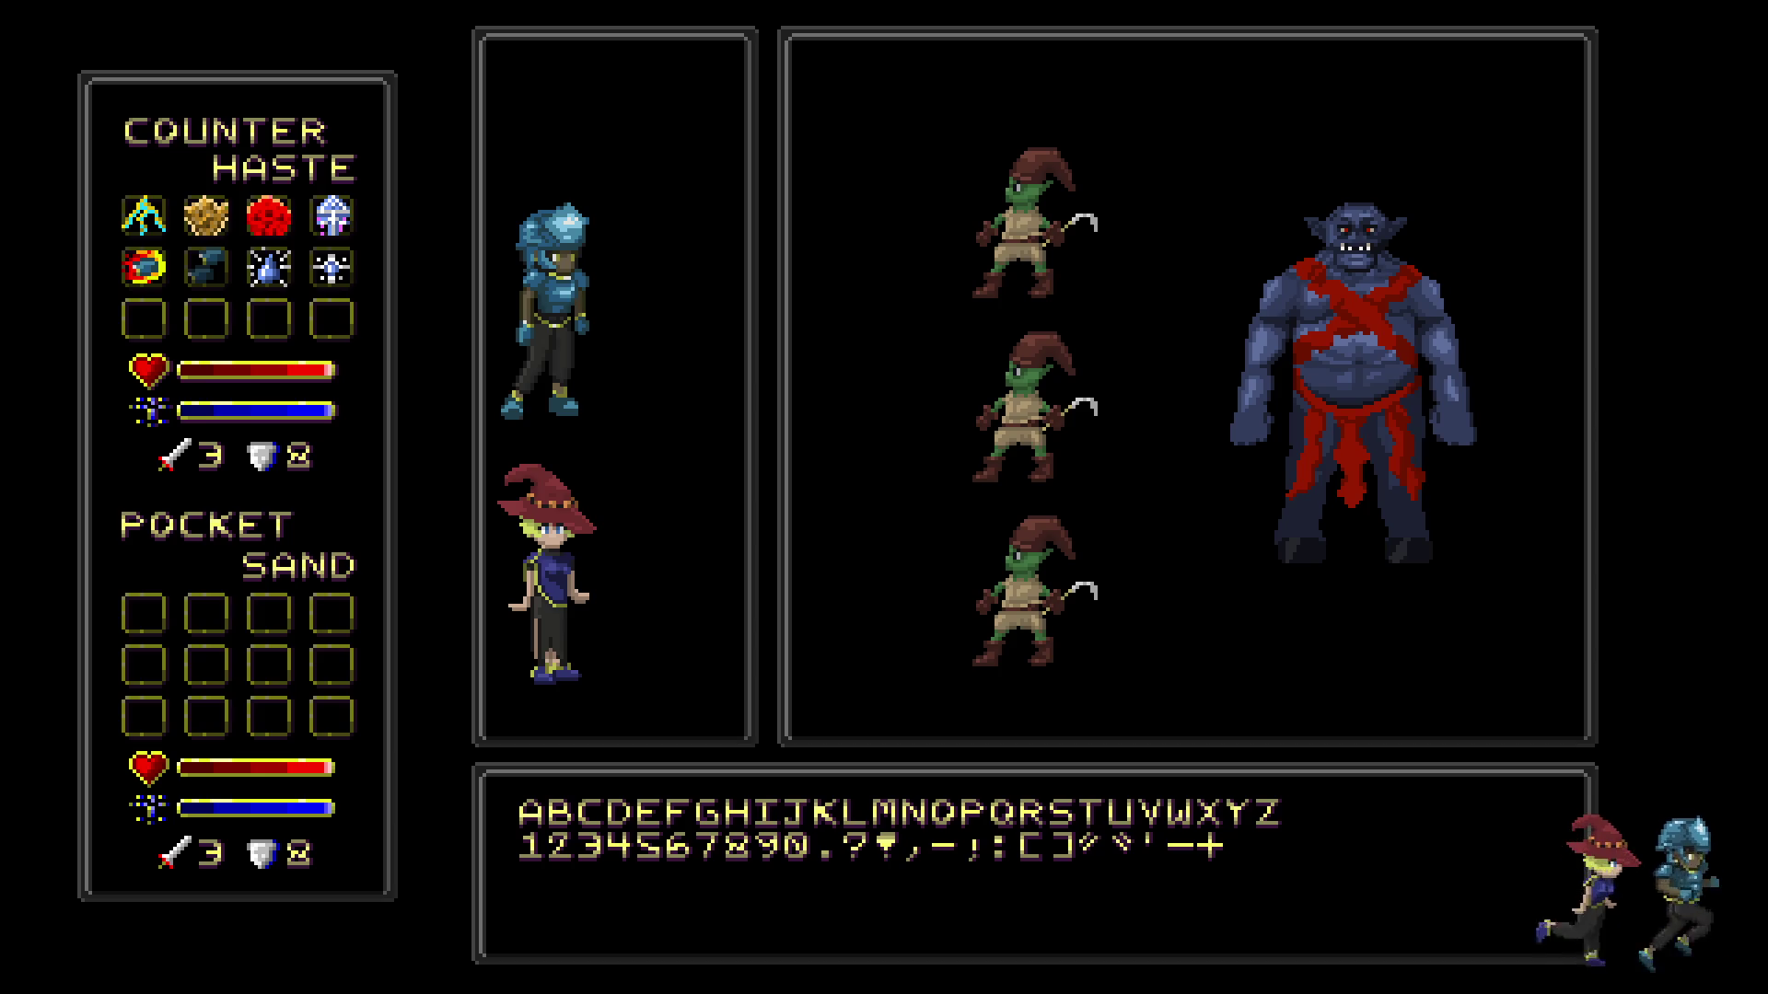
{"action": "key", "text": "f"}
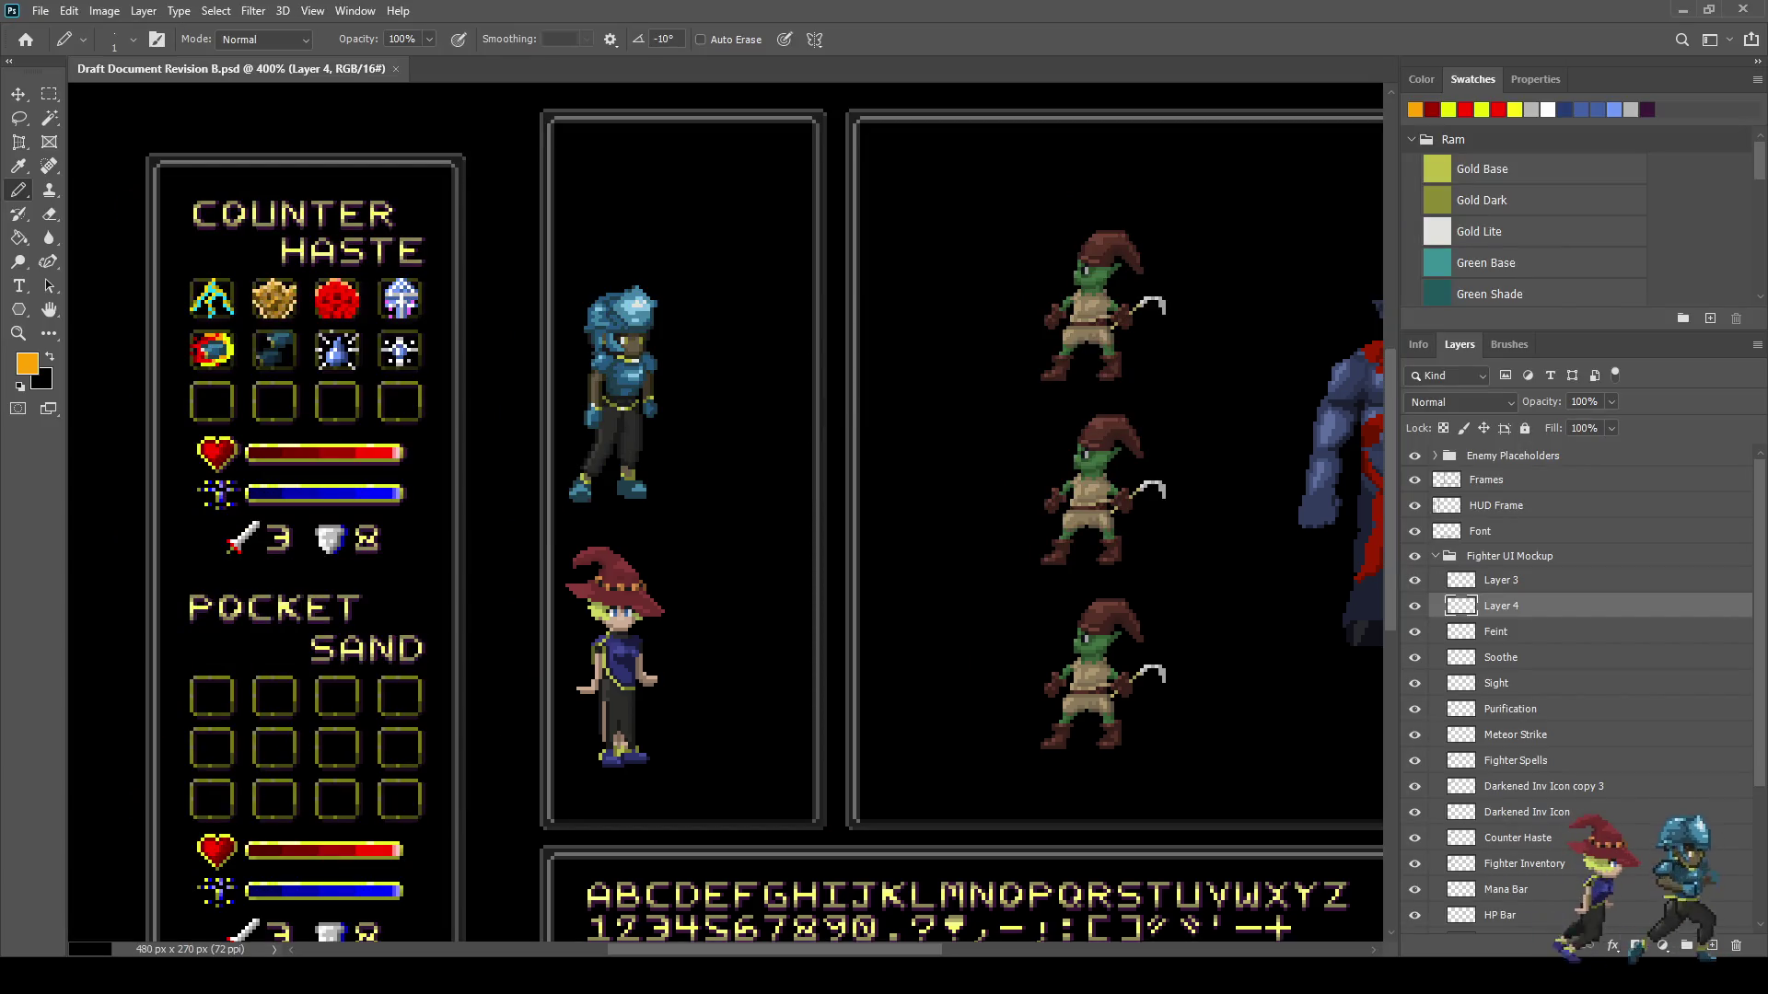
{"action": "key", "text": "ctrl+1"}
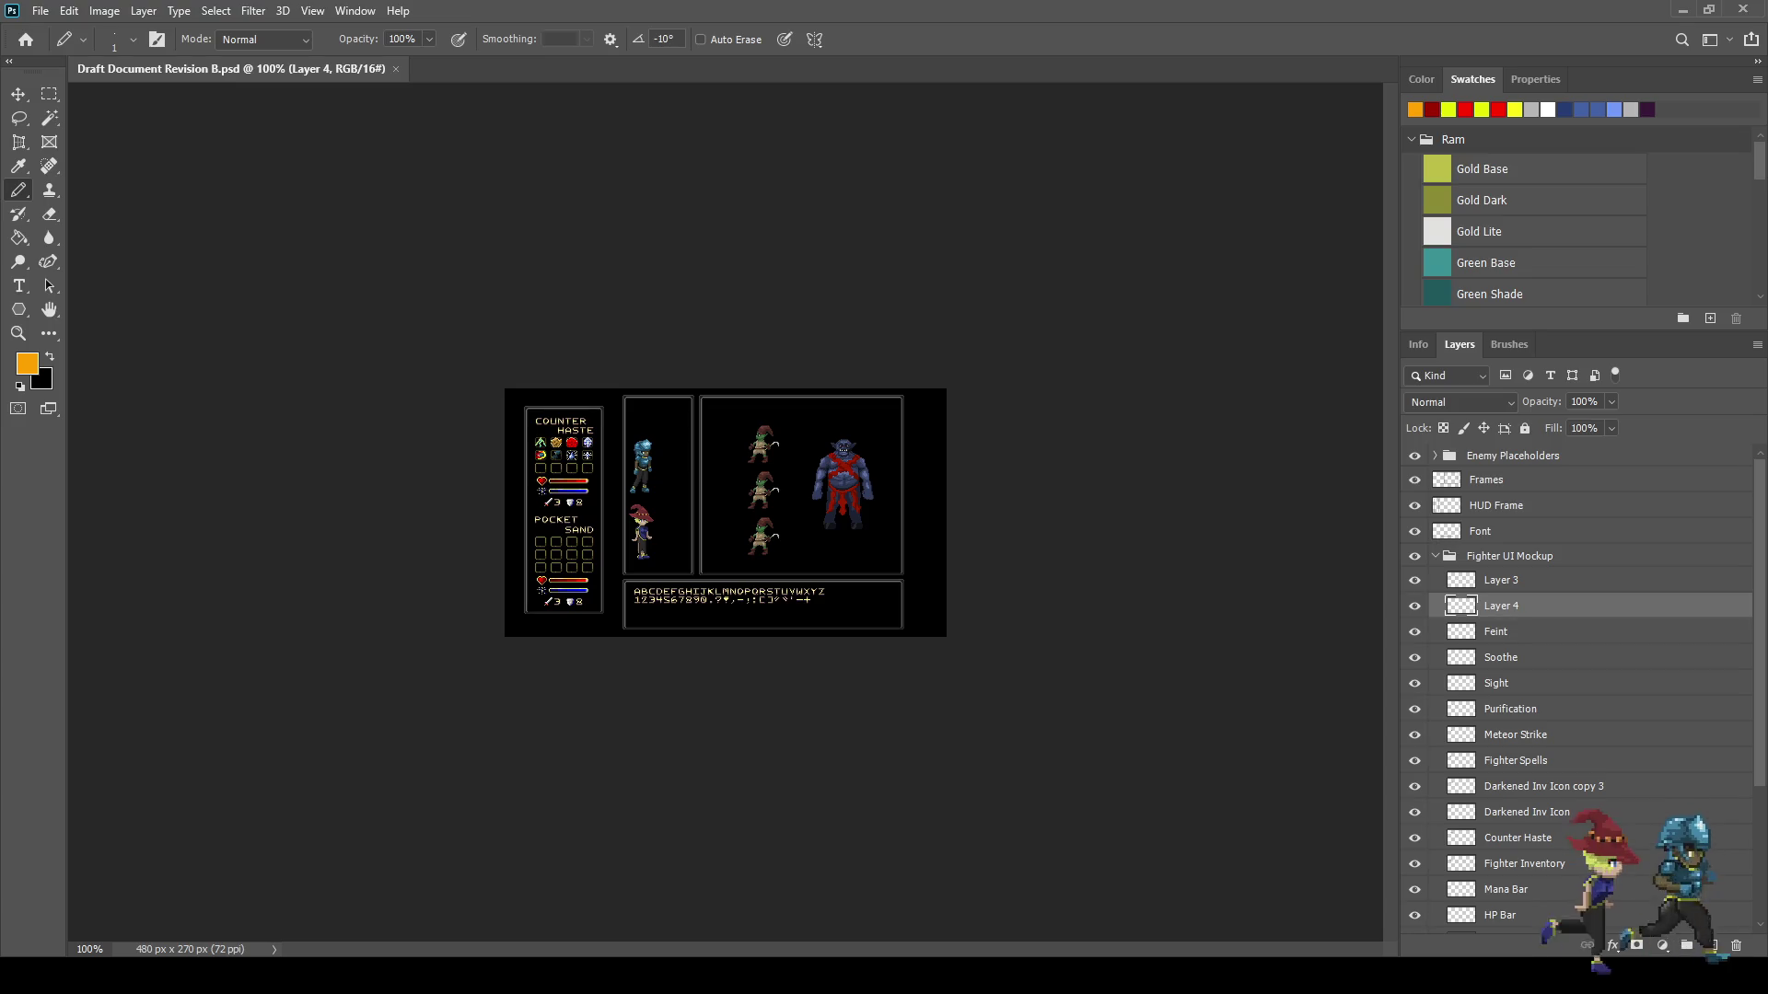
{"action": "key", "text": "ctrl+0"}
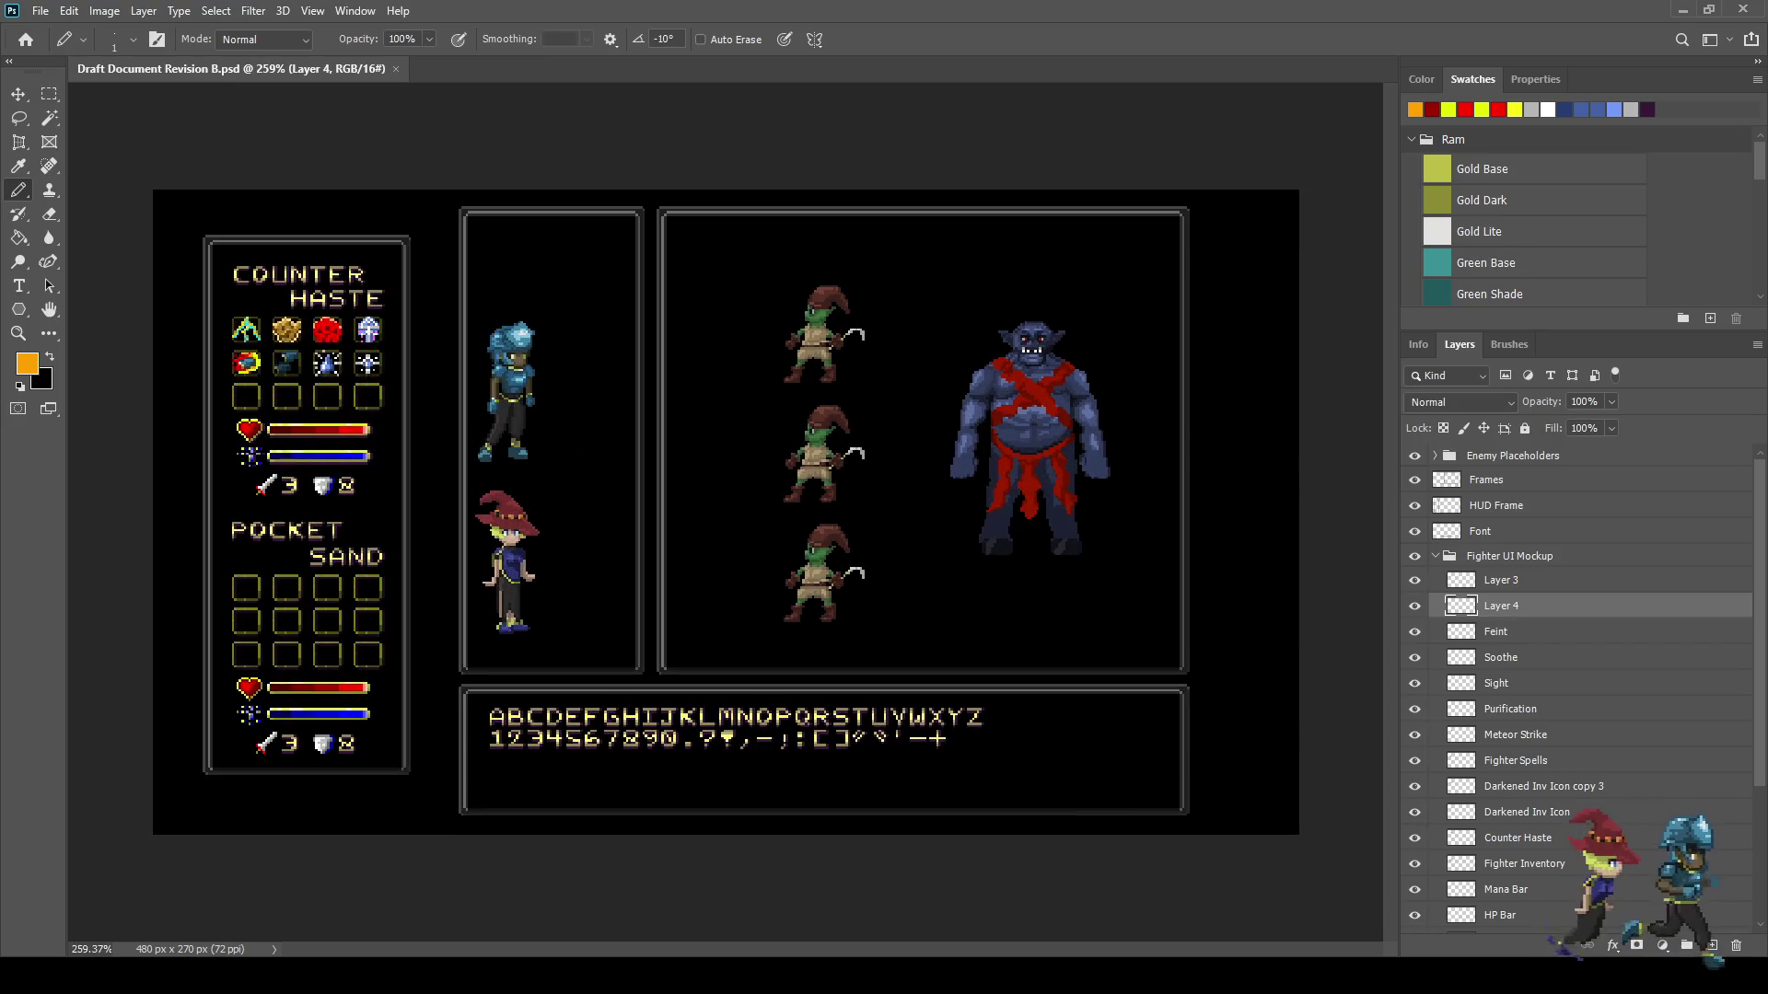
{"action": "key", "text": "ctrl+plus"}
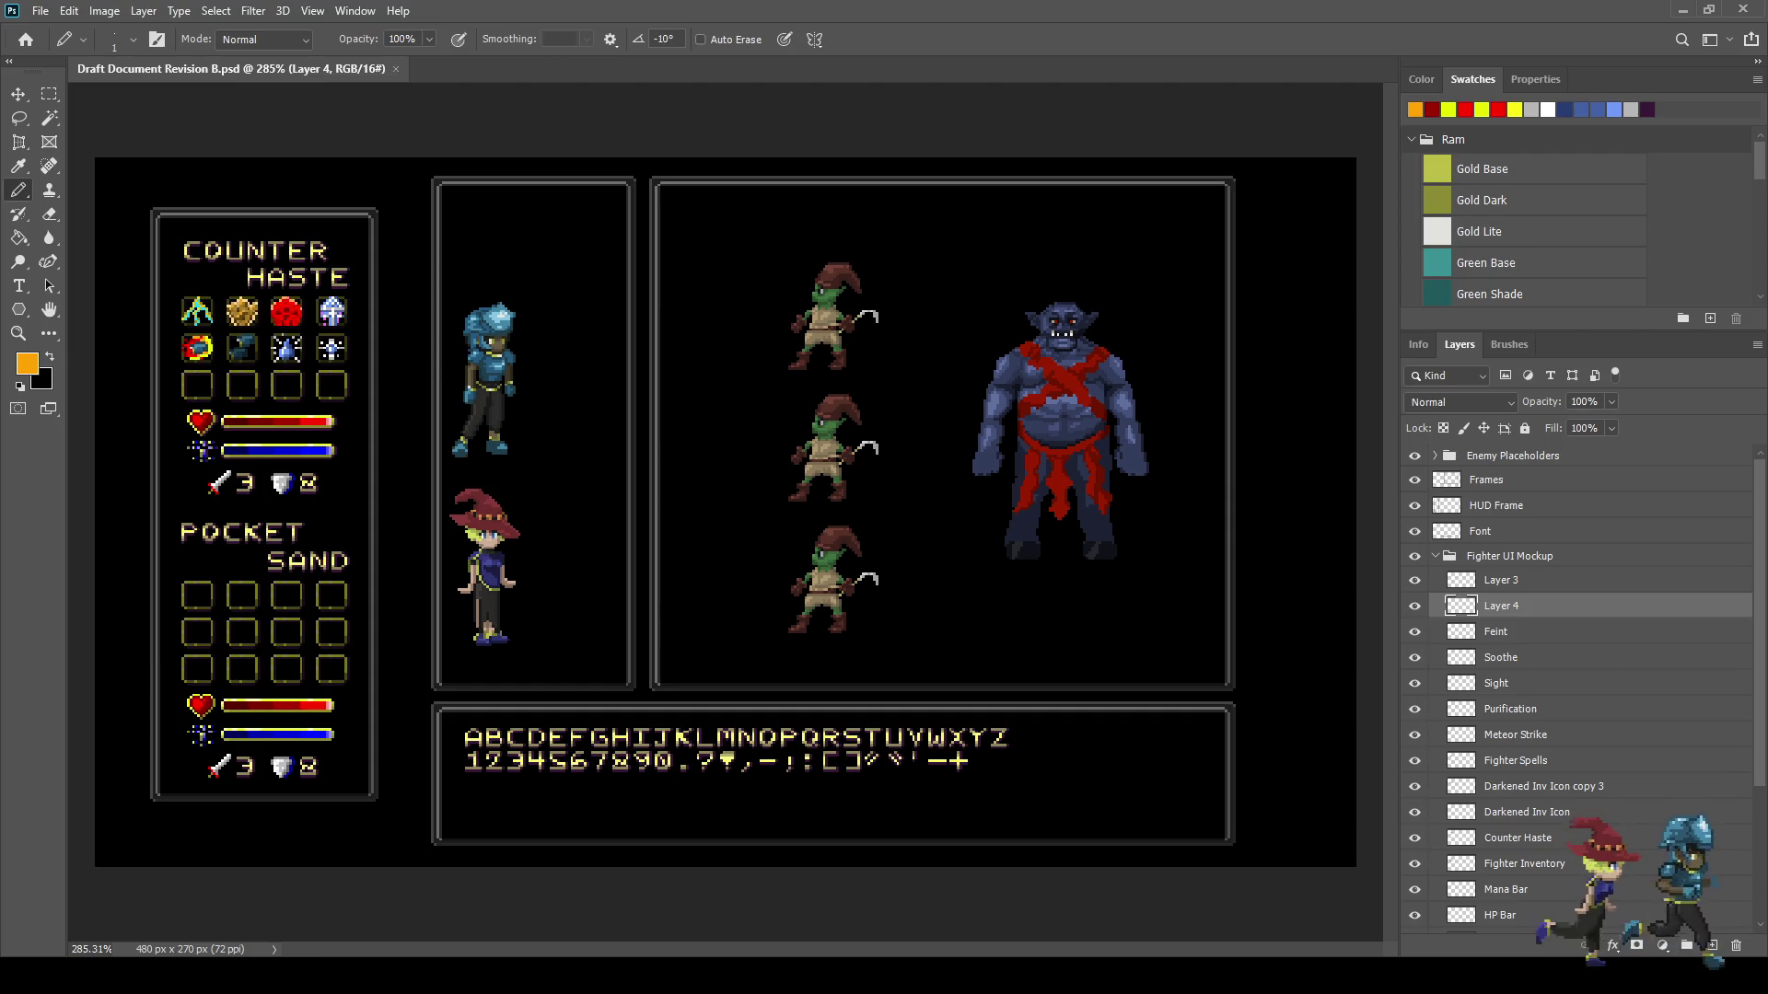
{"action": "scroll", "coordinate": [369, 414], "scroll_direction": "up", "scroll_amount": 5}
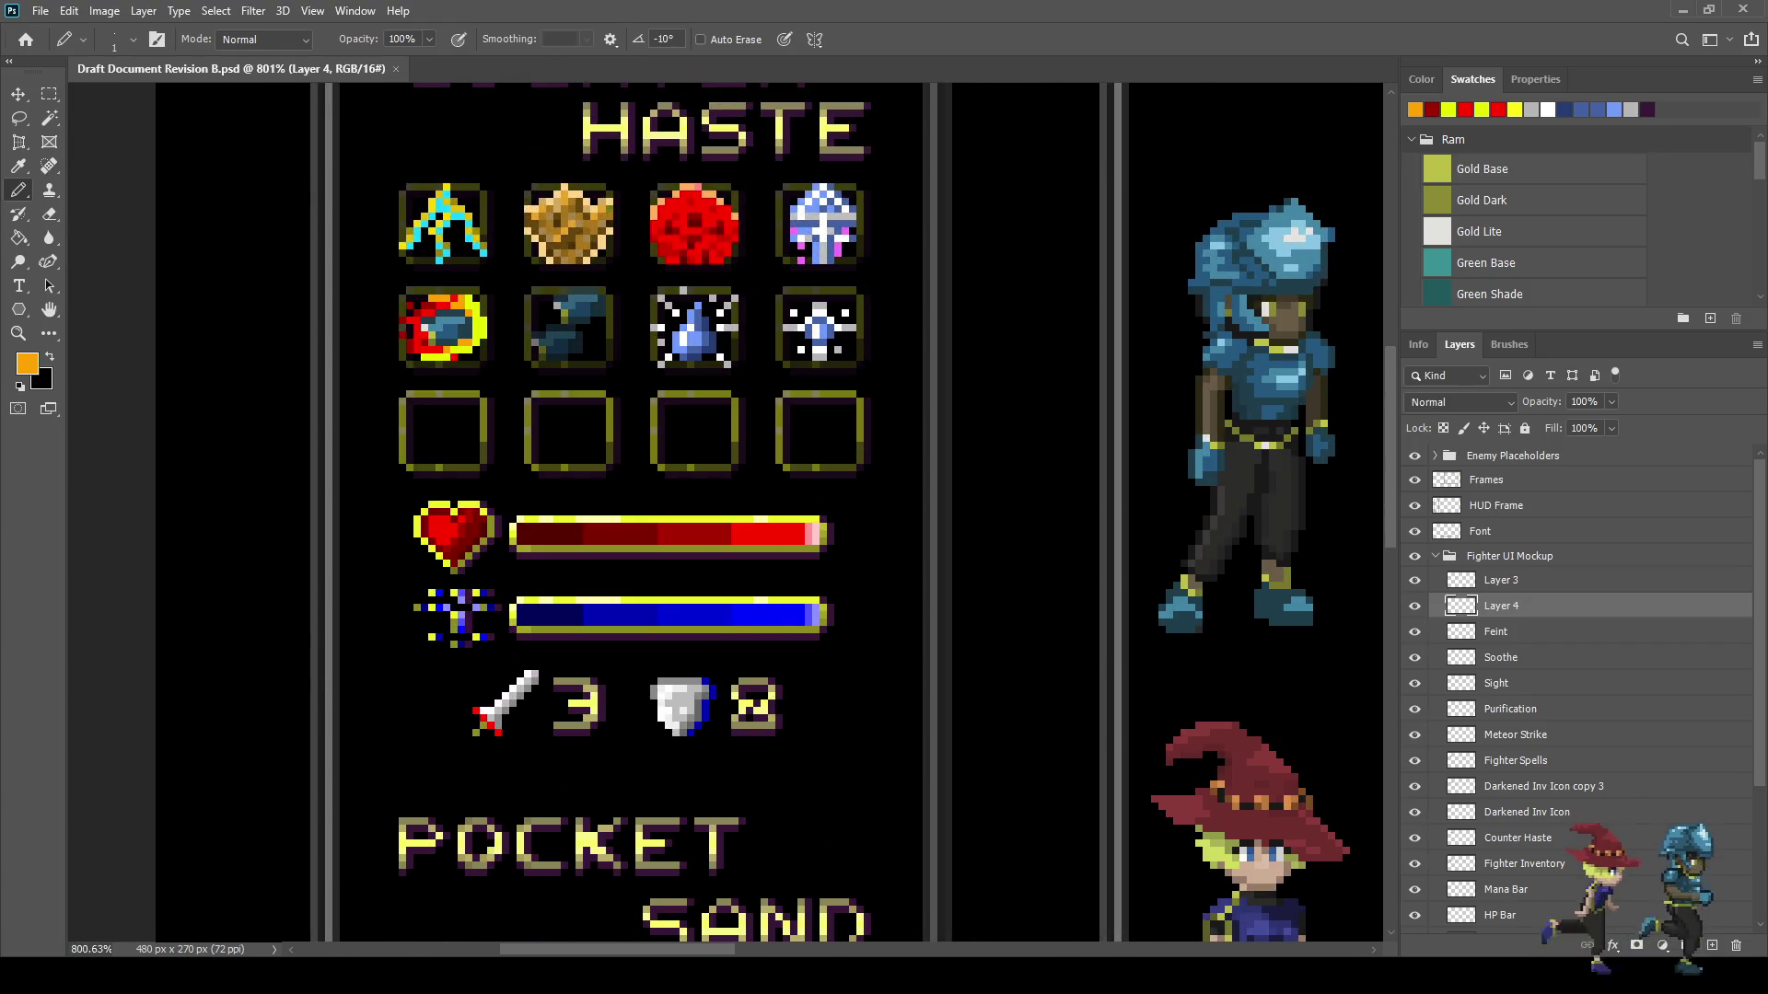
- Toggle undo and redo to compare the meteor icon's earlier and latest look
{"action": "key", "text": "ctrl+z"}
{"action": "key", "text": "ctrl+shift+z"}
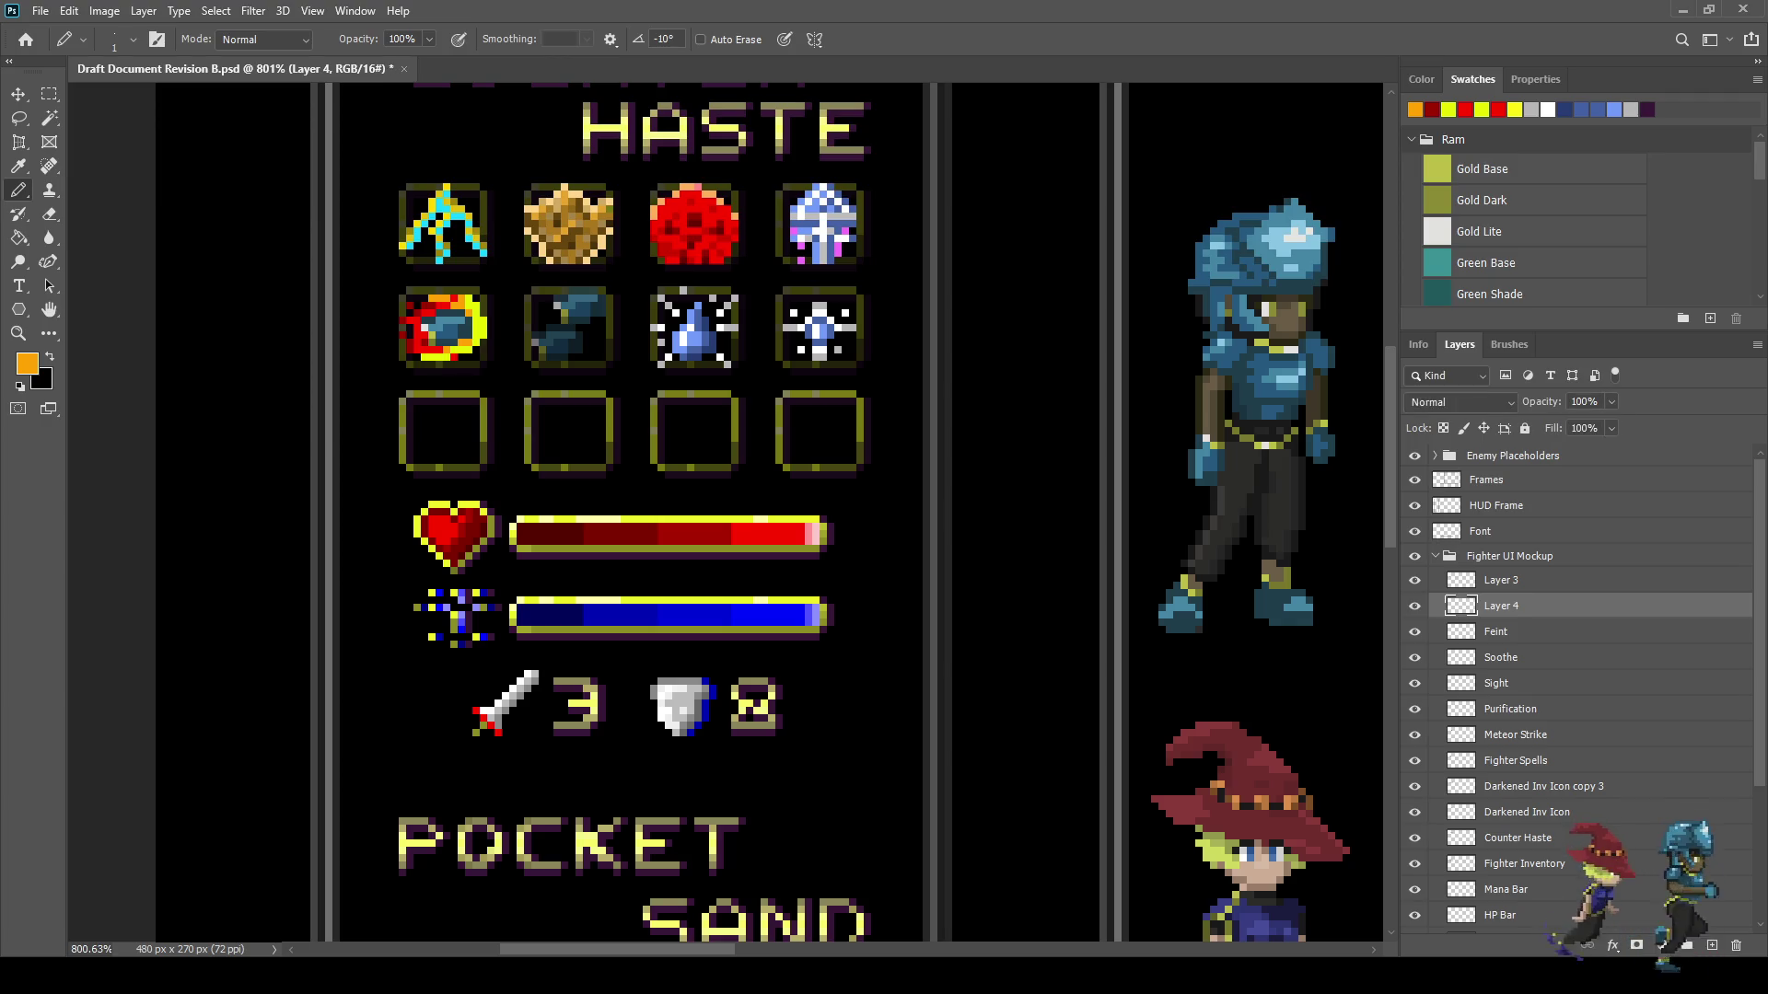
{"action": "key", "text": "ctrl+z"}
{"action": "key", "text": "ctrl+shift+z"}
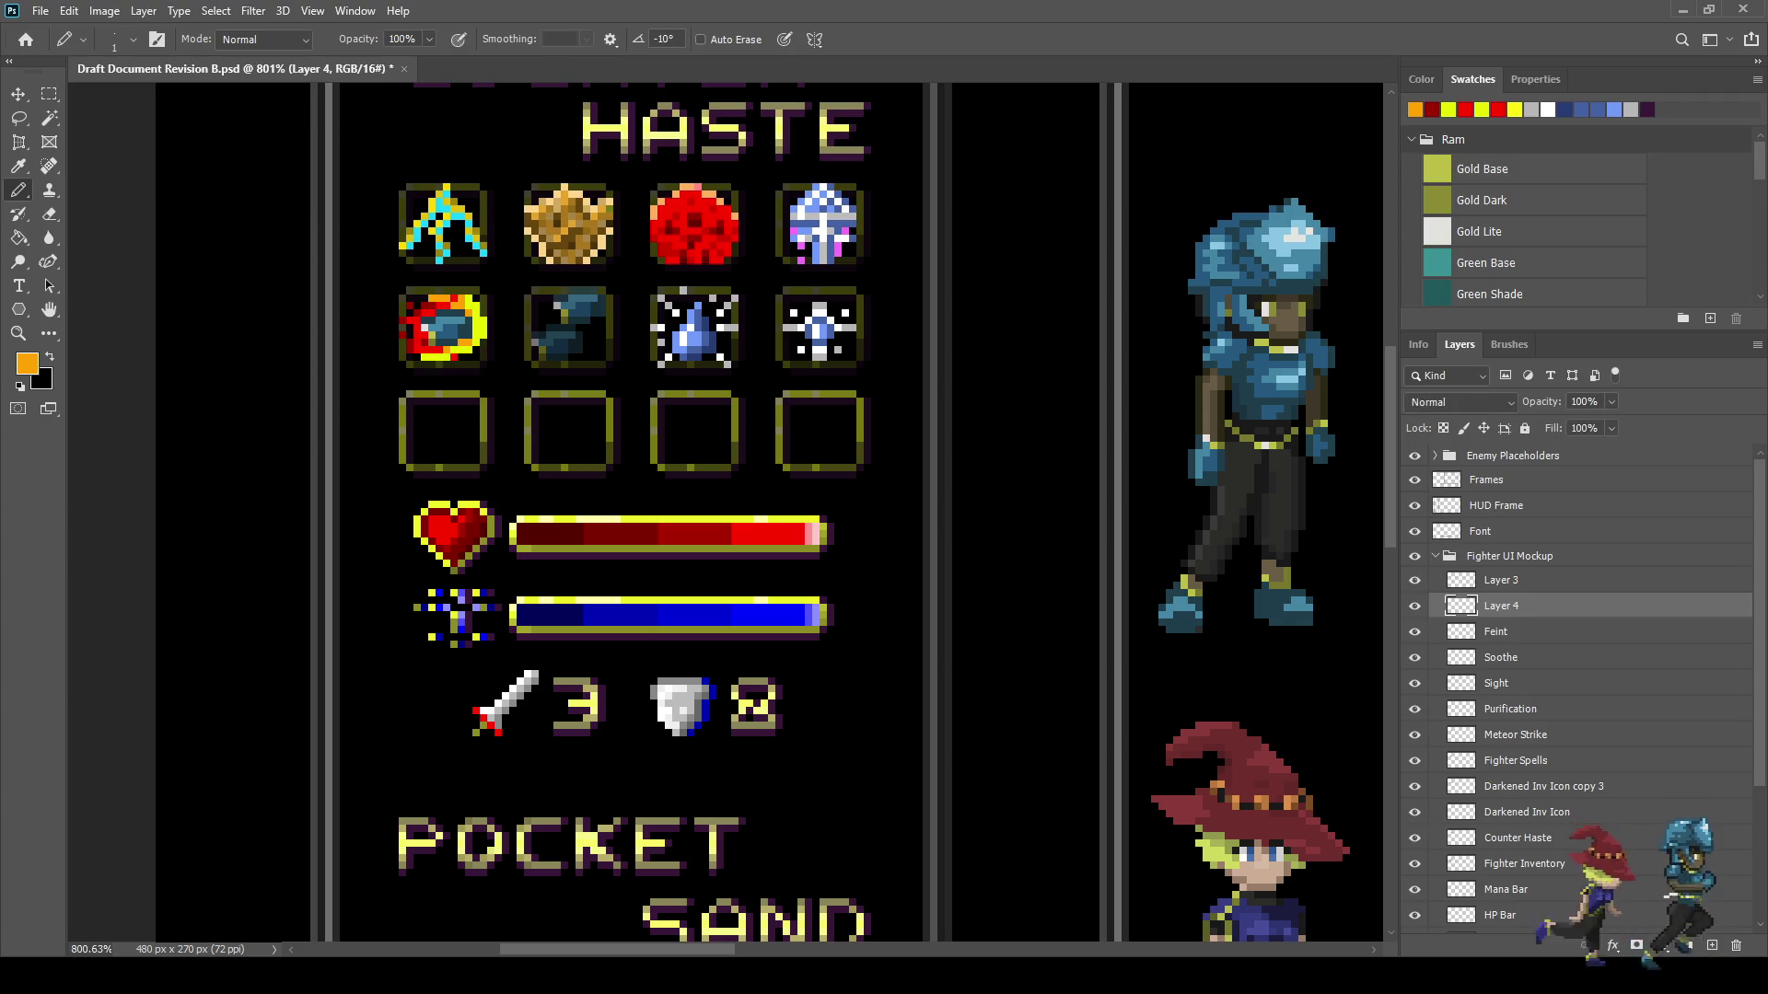
{"action": "key", "text": "ctrl+z"}
{"action": "key", "text": "ctrl+shift+z"}
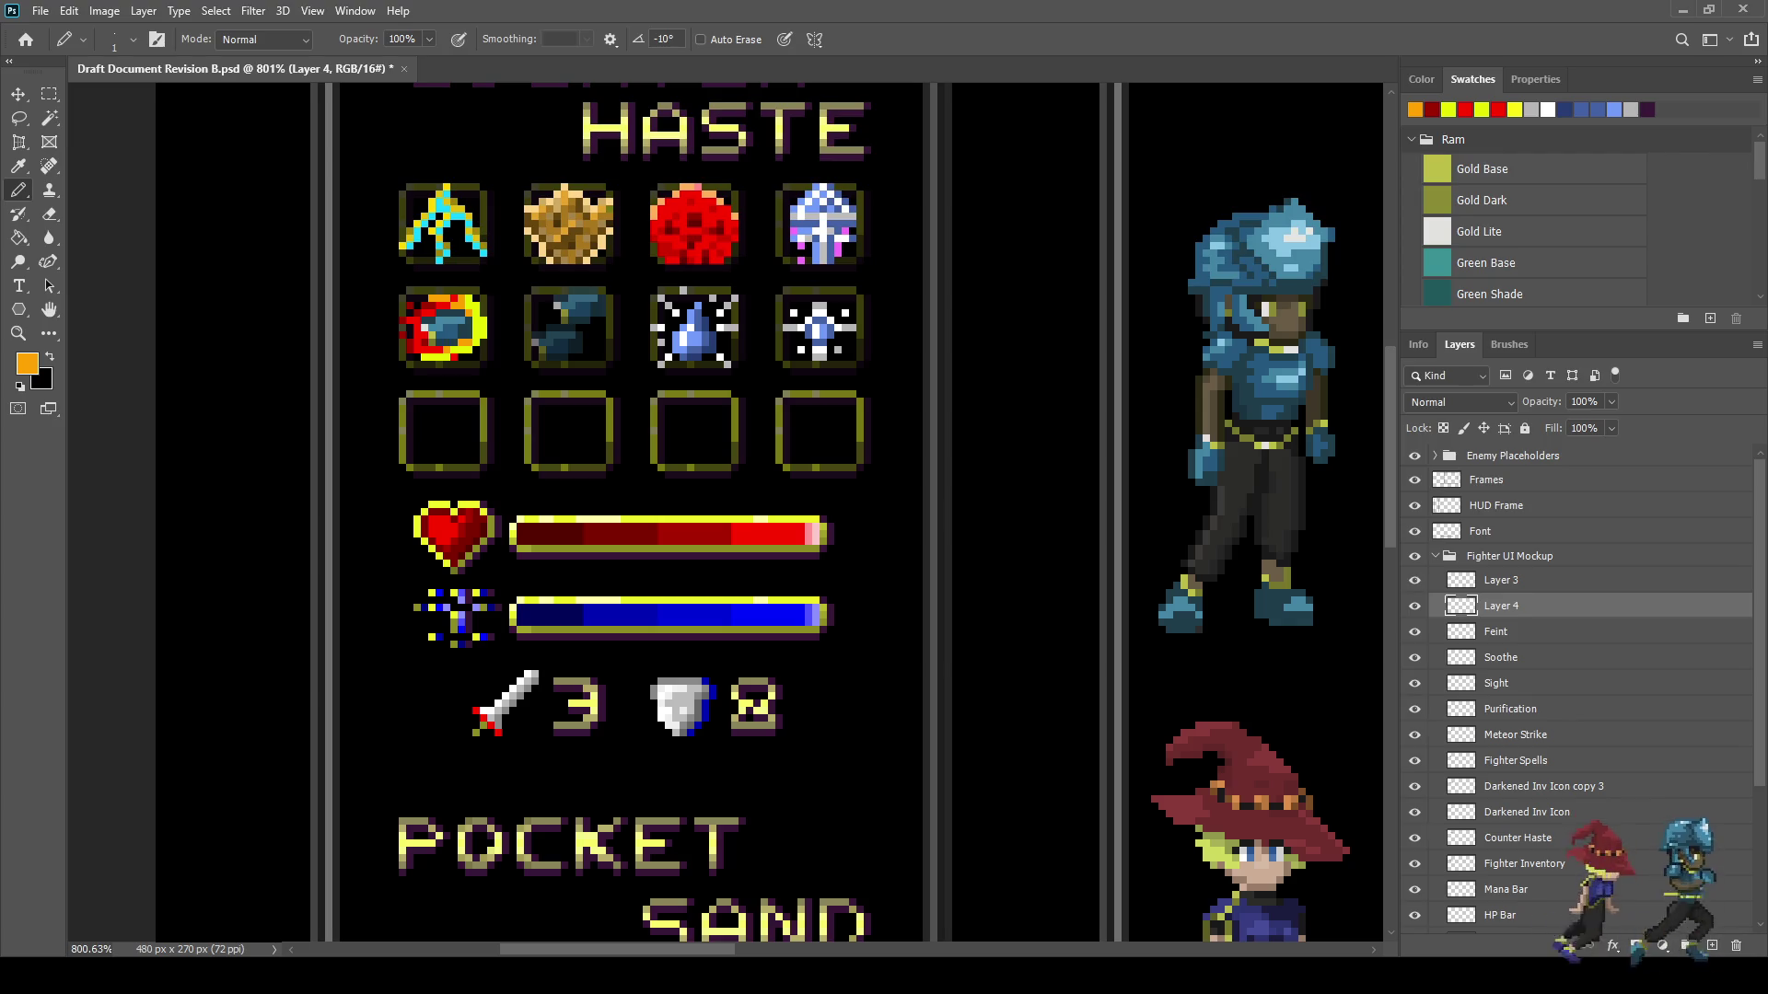
- Duplicate Layer 3 with Ctrl+J, reselect Layer 3, and view the document at 100%
{"action": "key", "text": "ctrl+z"}
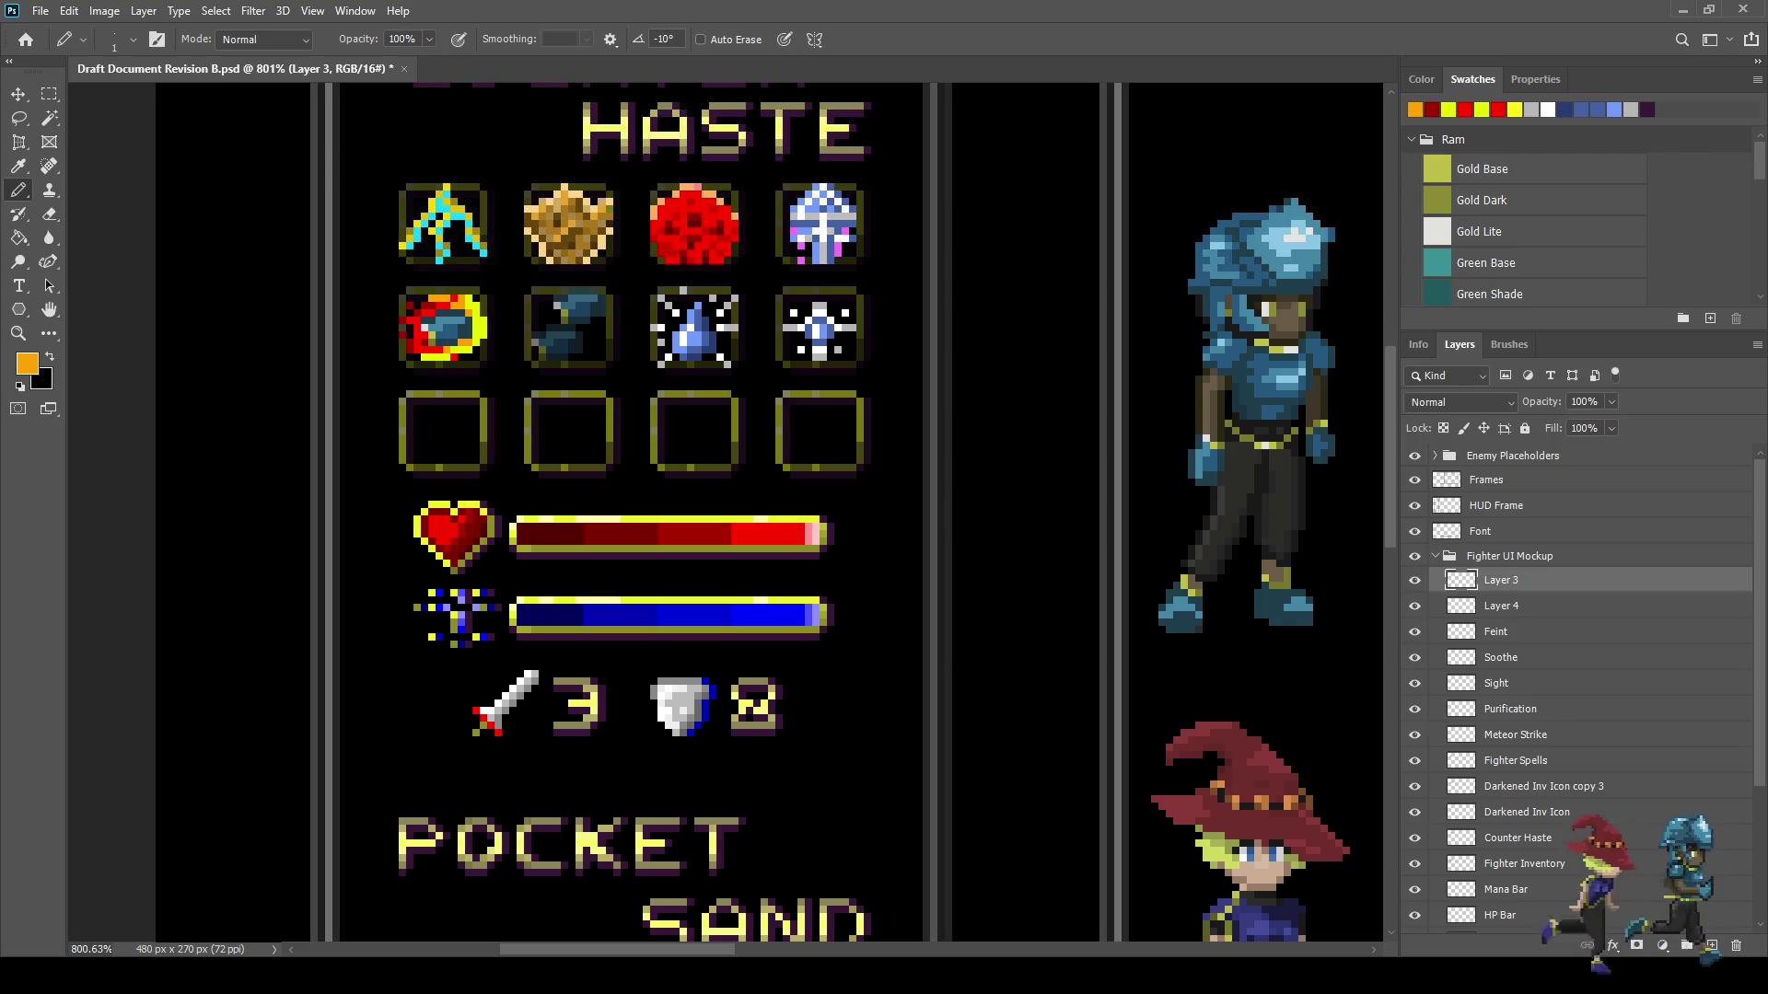
{"action": "key", "text": "ctrl+j"}
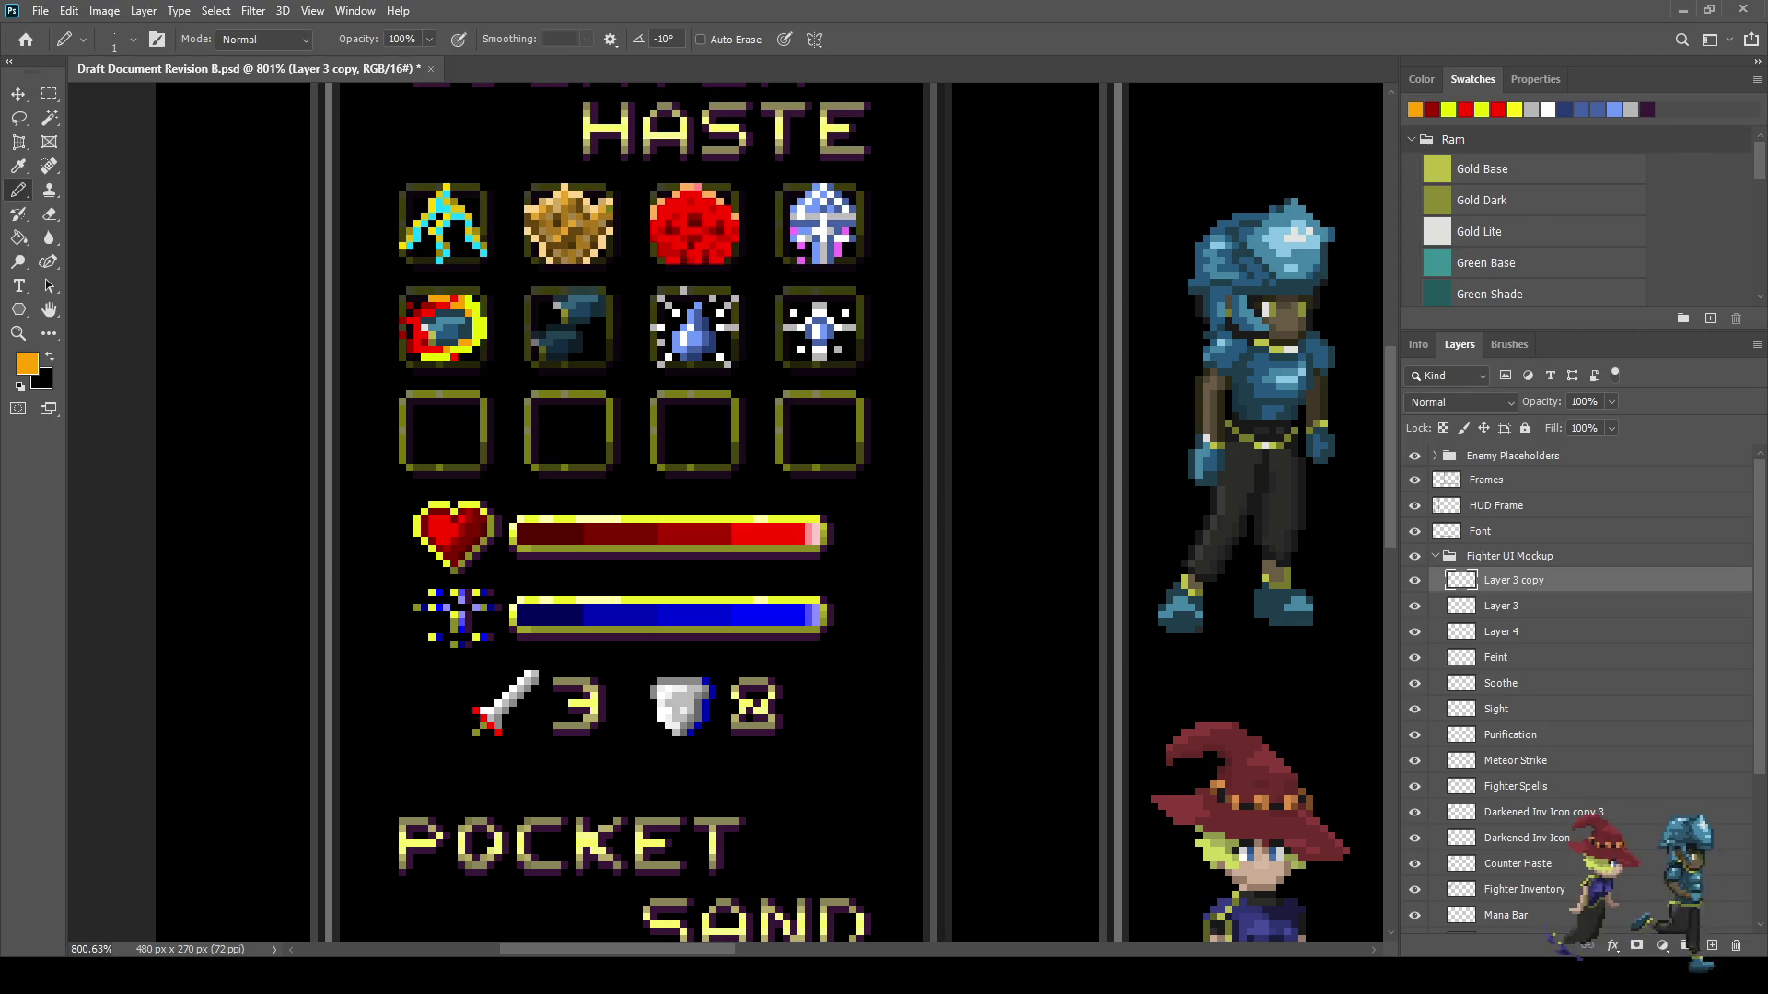
{"action": "scroll", "coordinate": [1459, 403], "scroll_direction": "down", "scroll_amount": 3}
{"action": "scroll", "coordinate": [1460, 403], "scroll_direction": "down", "scroll_amount": 3}
{"action": "scroll", "coordinate": [1460, 402], "scroll_direction": "up", "scroll_amount": 1}
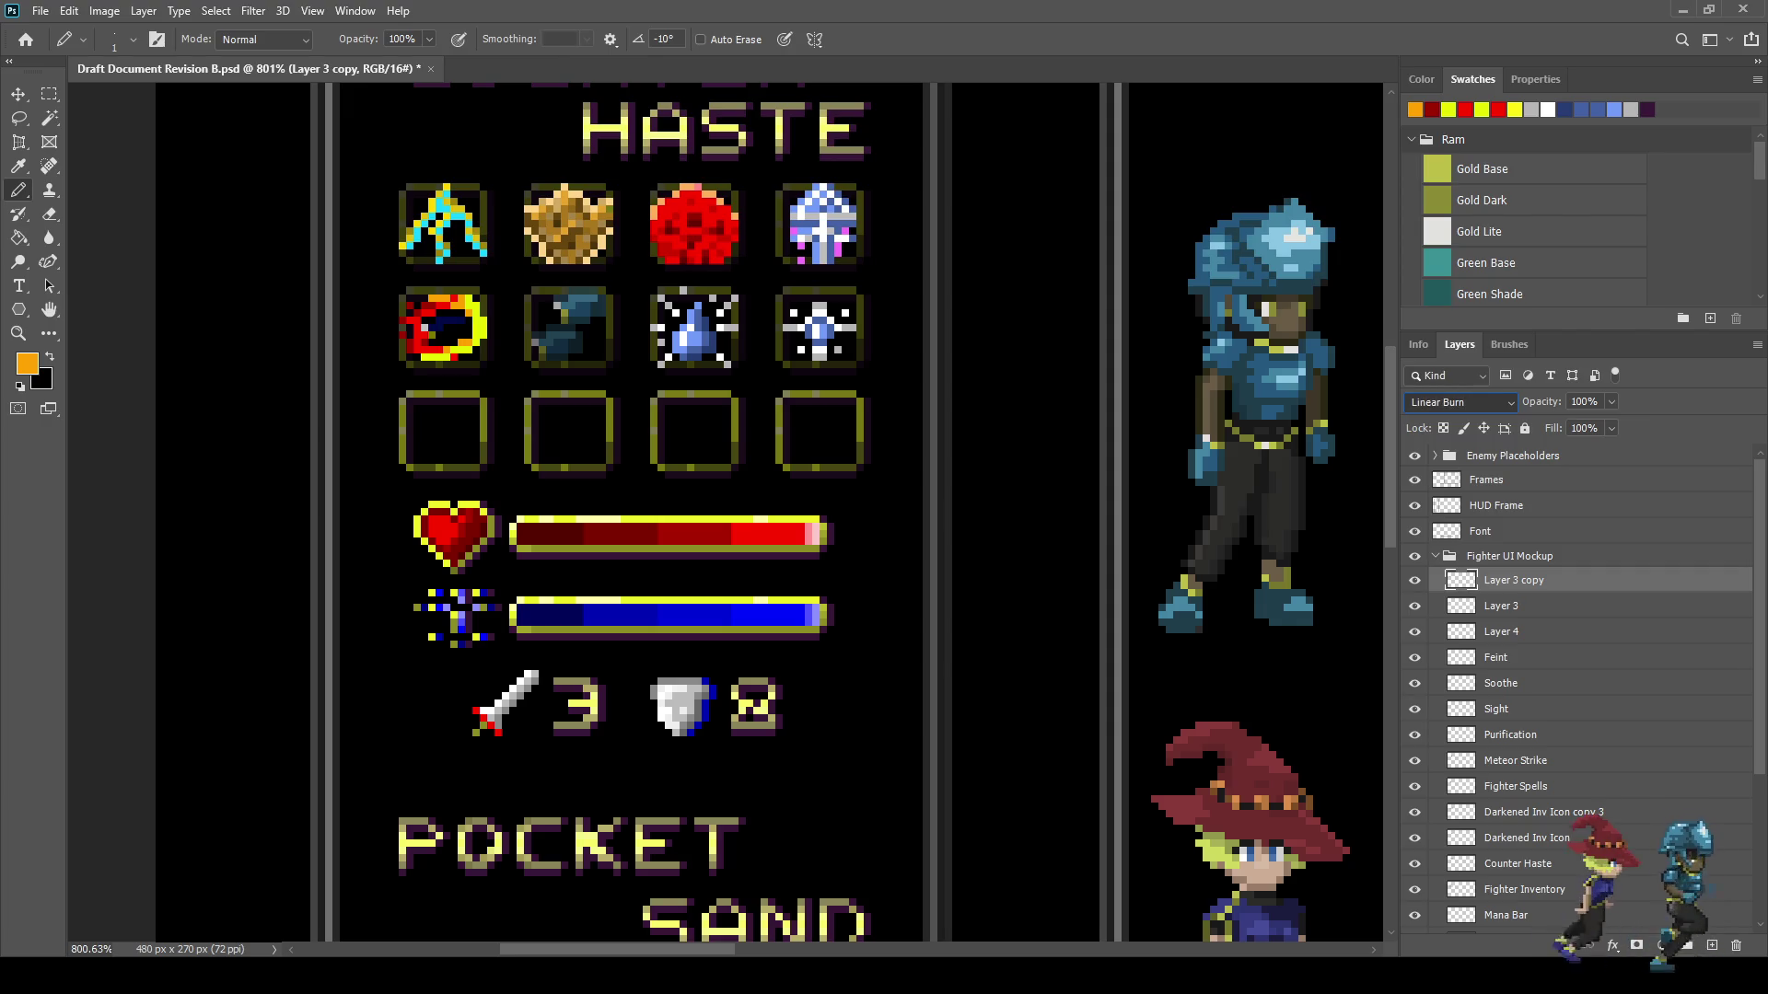
{"action": "scroll", "coordinate": [1460, 403], "scroll_direction": "down", "scroll_amount": 4}
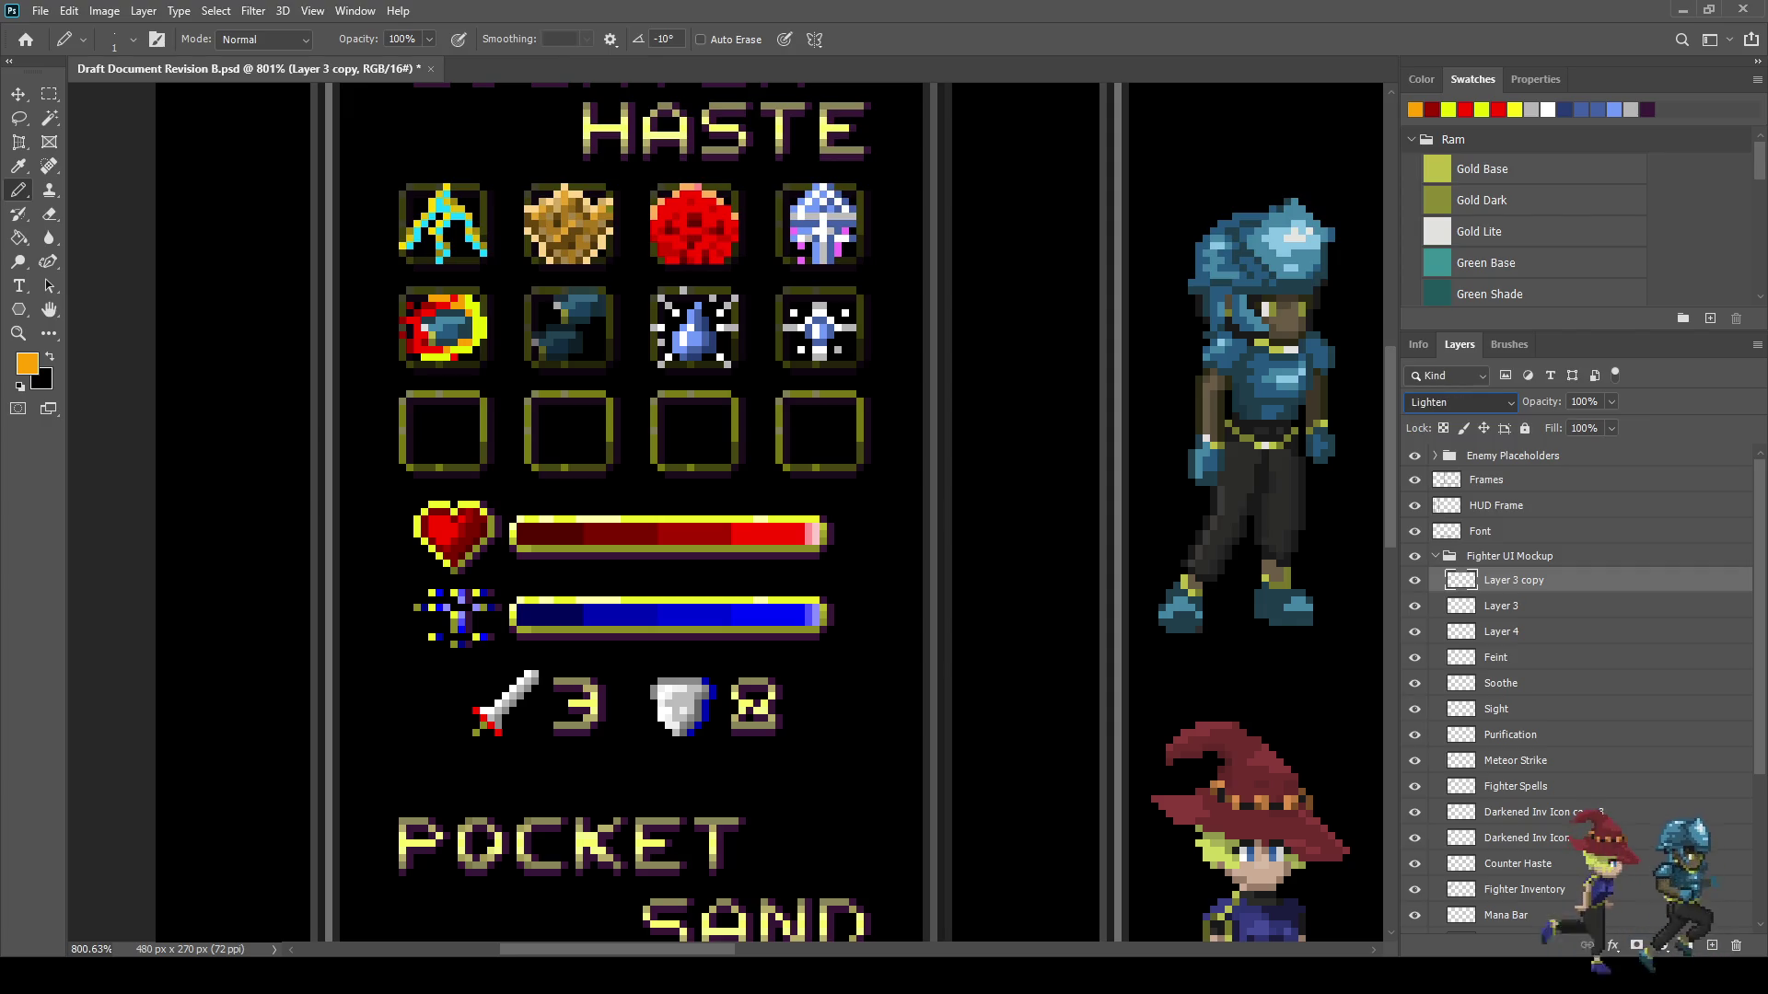
{"action": "scroll", "coordinate": [1459, 403], "scroll_direction": "down", "scroll_amount": 1}
{"action": "scroll", "coordinate": [1459, 402], "scroll_direction": "up", "scroll_amount": 1}
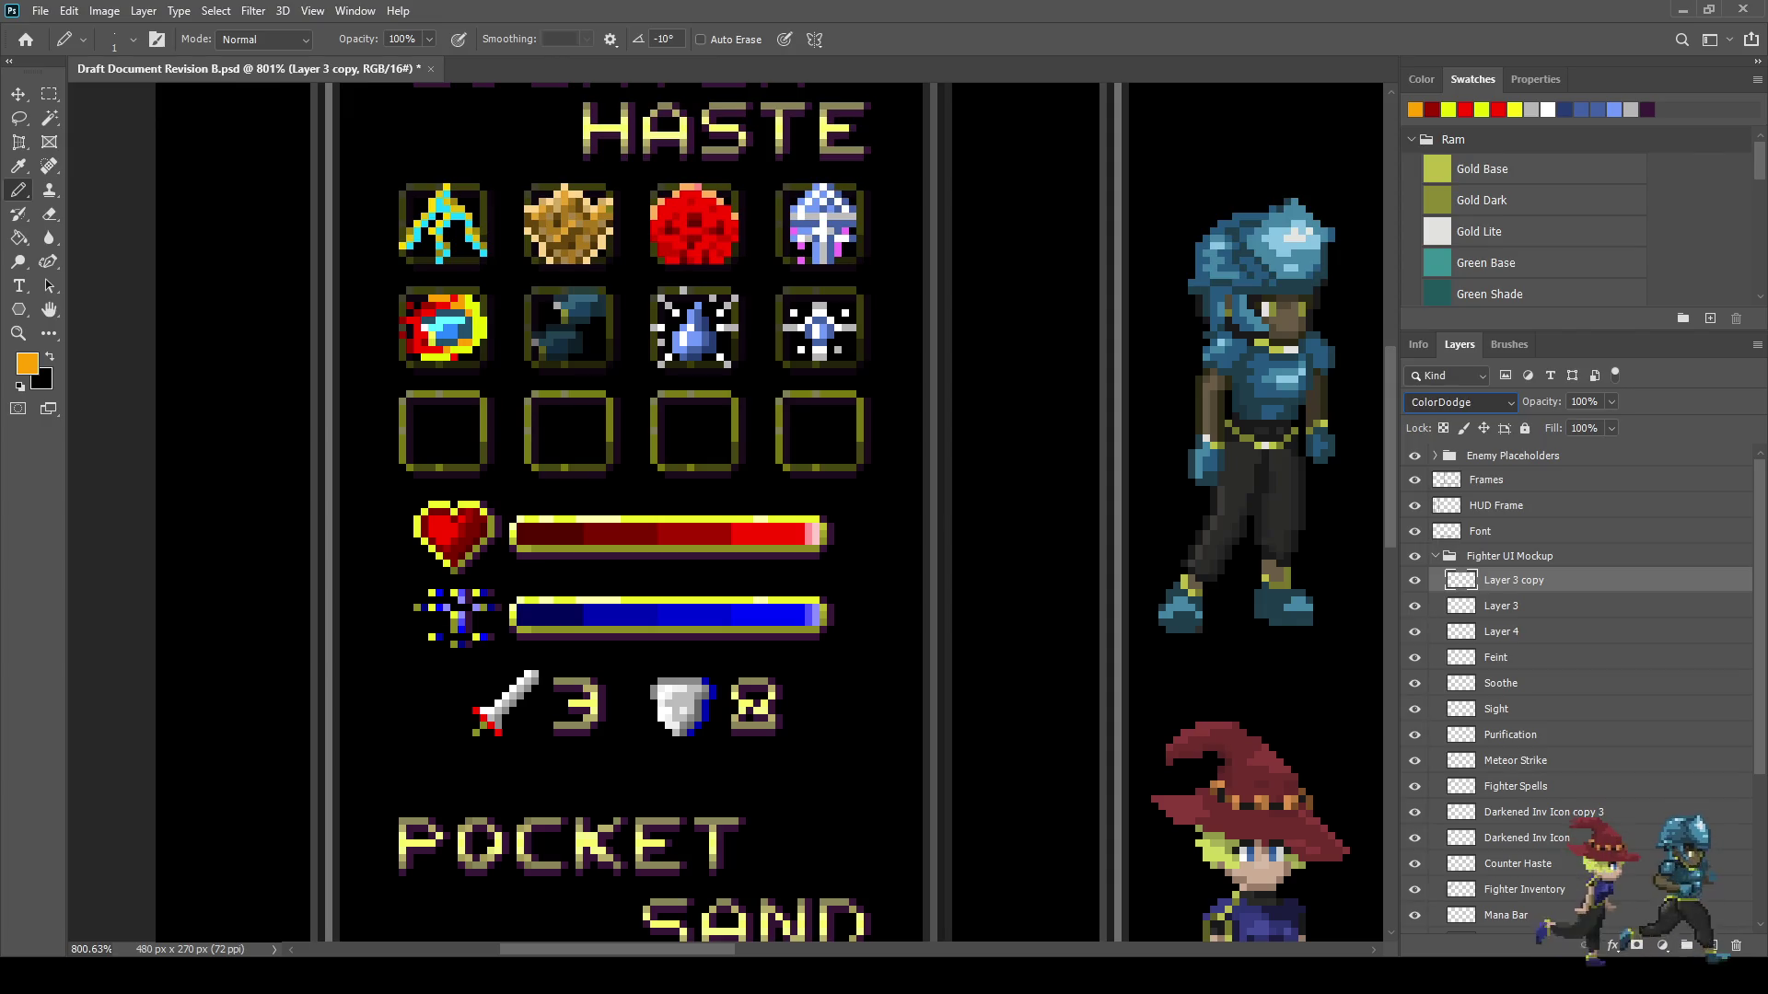
{"action": "left_click", "coordinate": [1501, 606]}
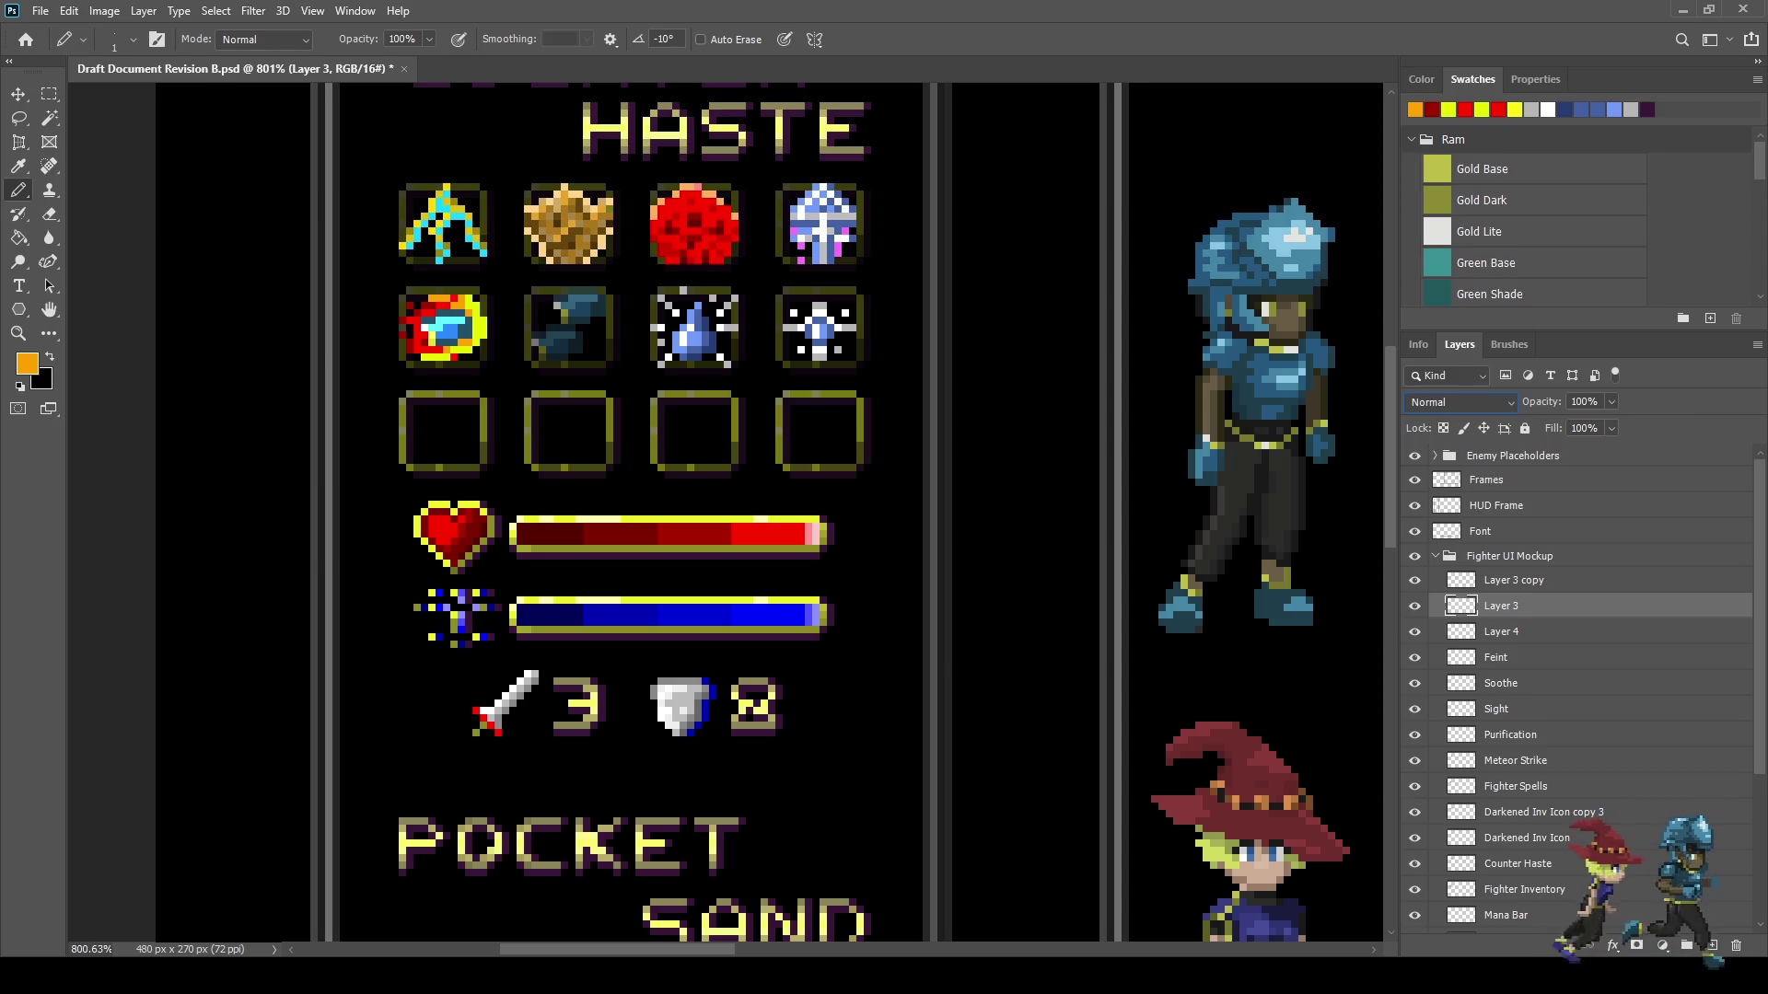
{"action": "key", "text": "ctrl+1"}
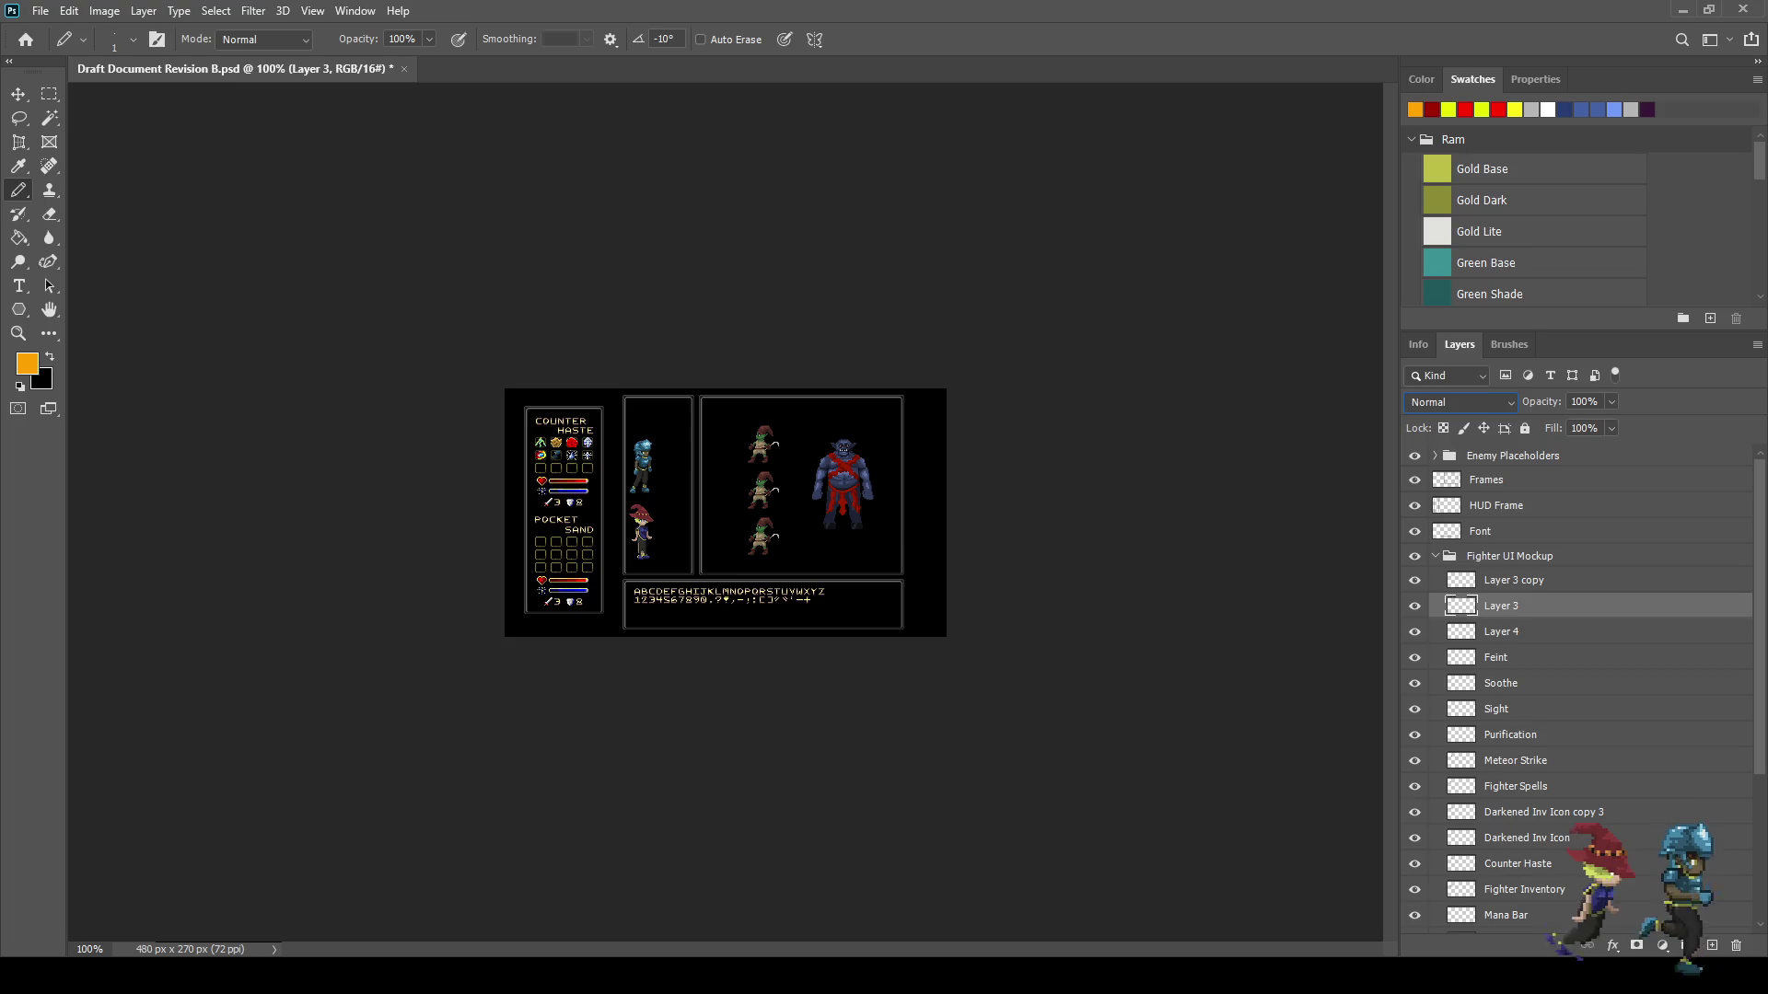
- Select Layer 4 and preview the mockup enlarged in full-screen mode, then return to the workspace
{"action": "left_click", "coordinate": [1500, 632]}
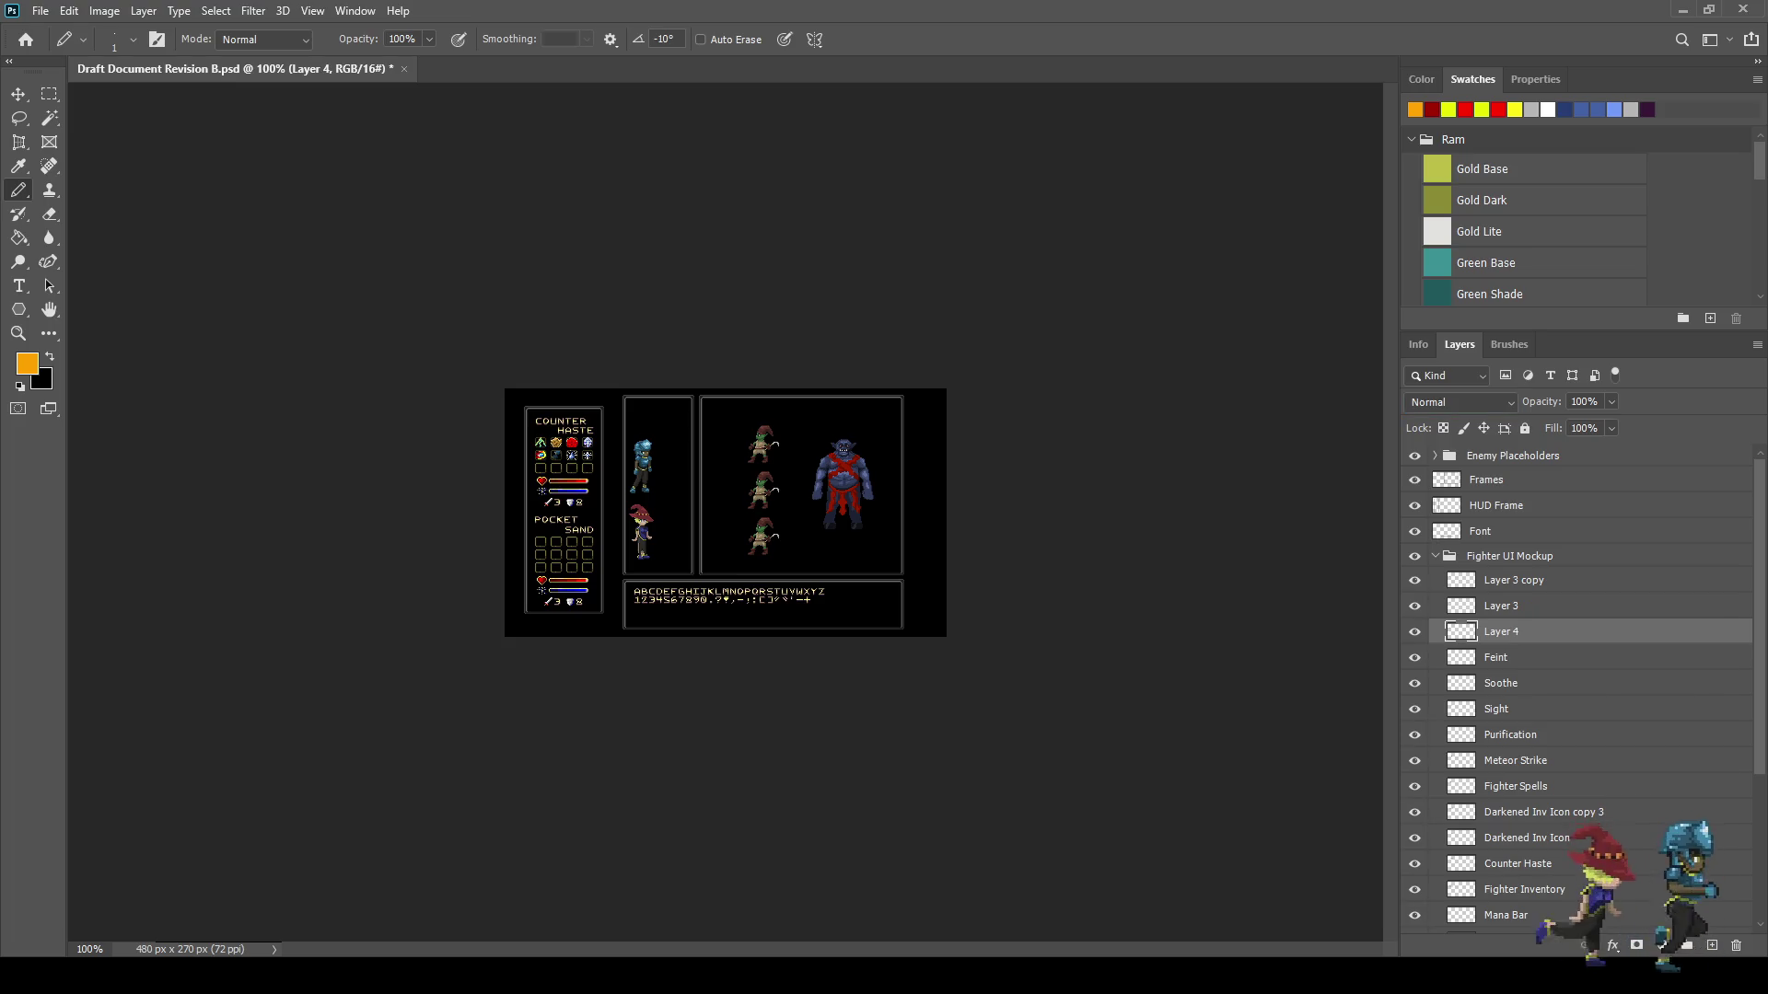
{"action": "key", "text": "f"}
{"action": "key", "text": "f"}
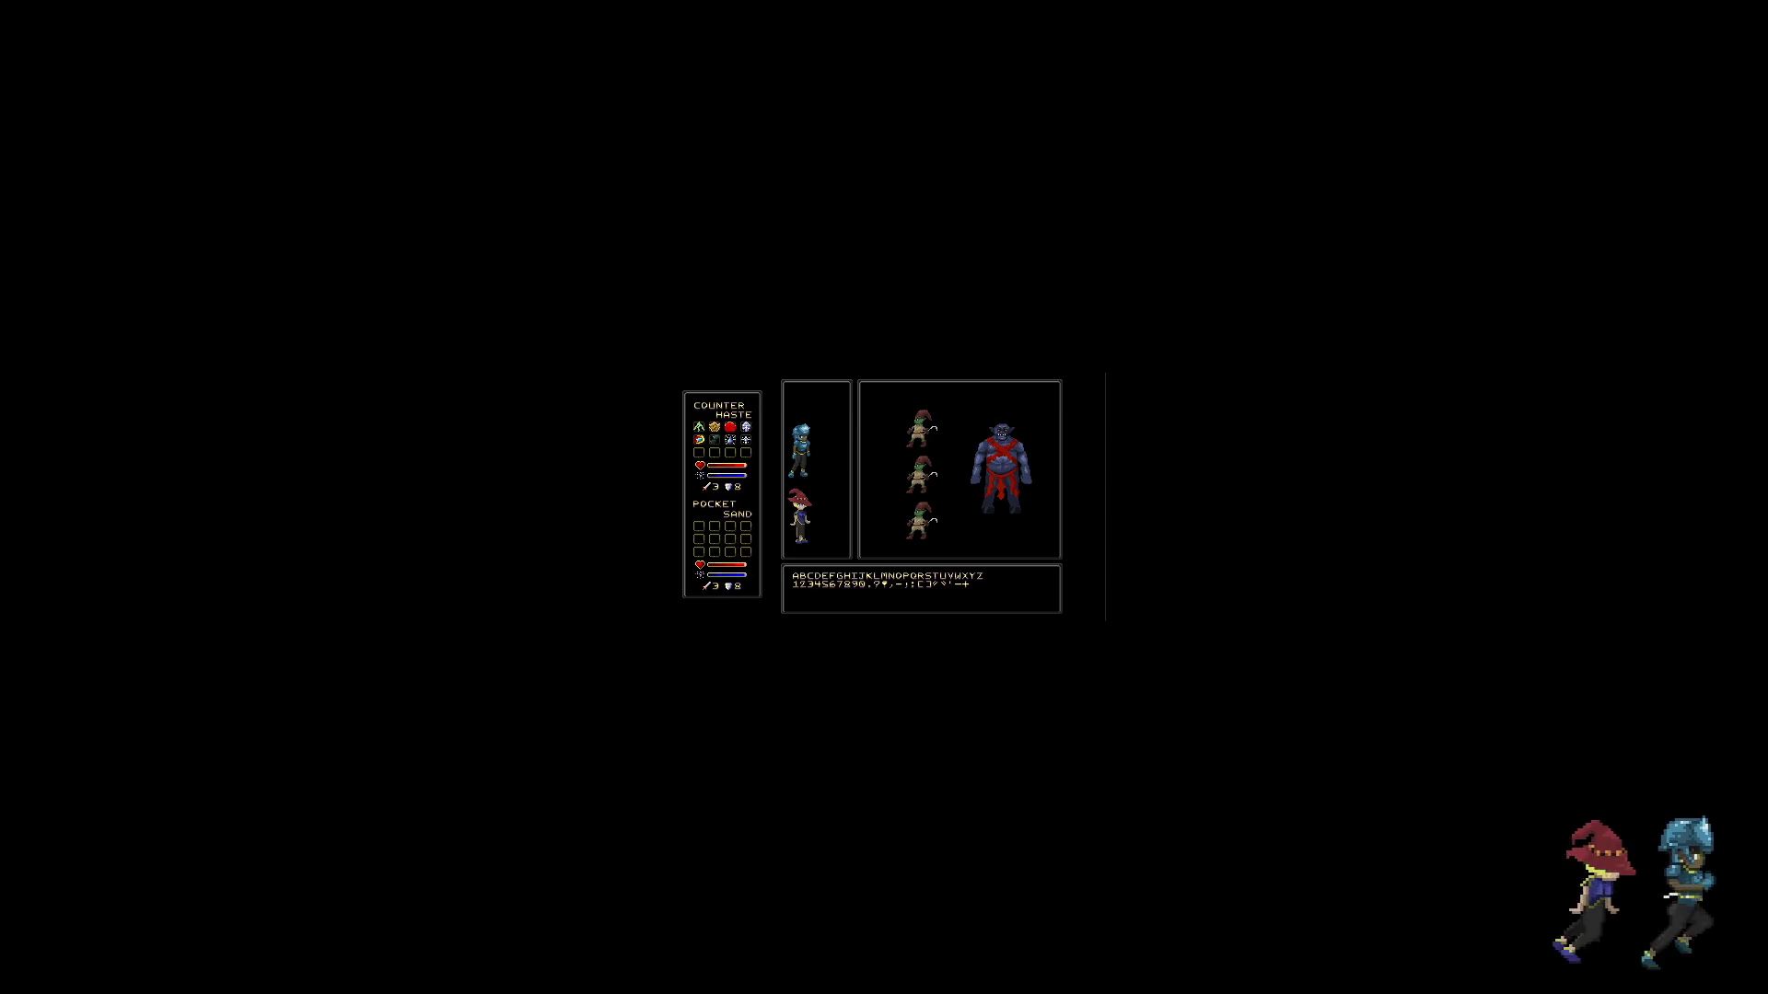
{"action": "key", "text": "ctrl+0"}
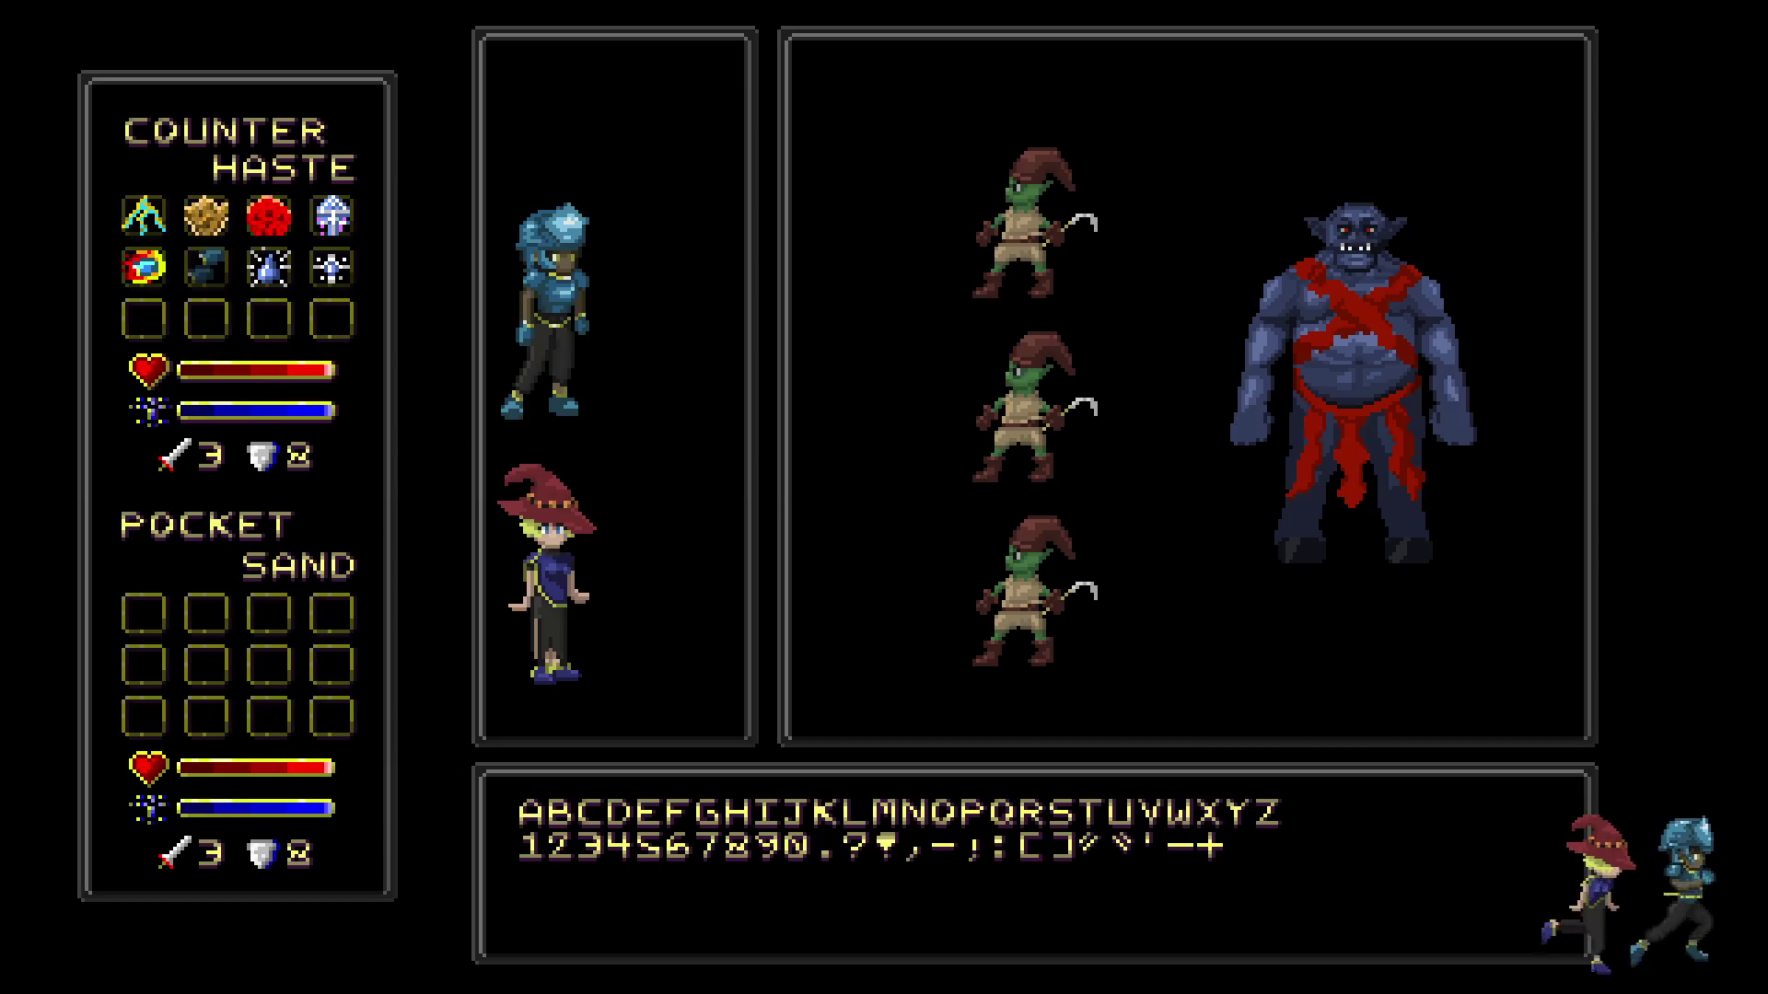
{"action": "key", "text": "f"}
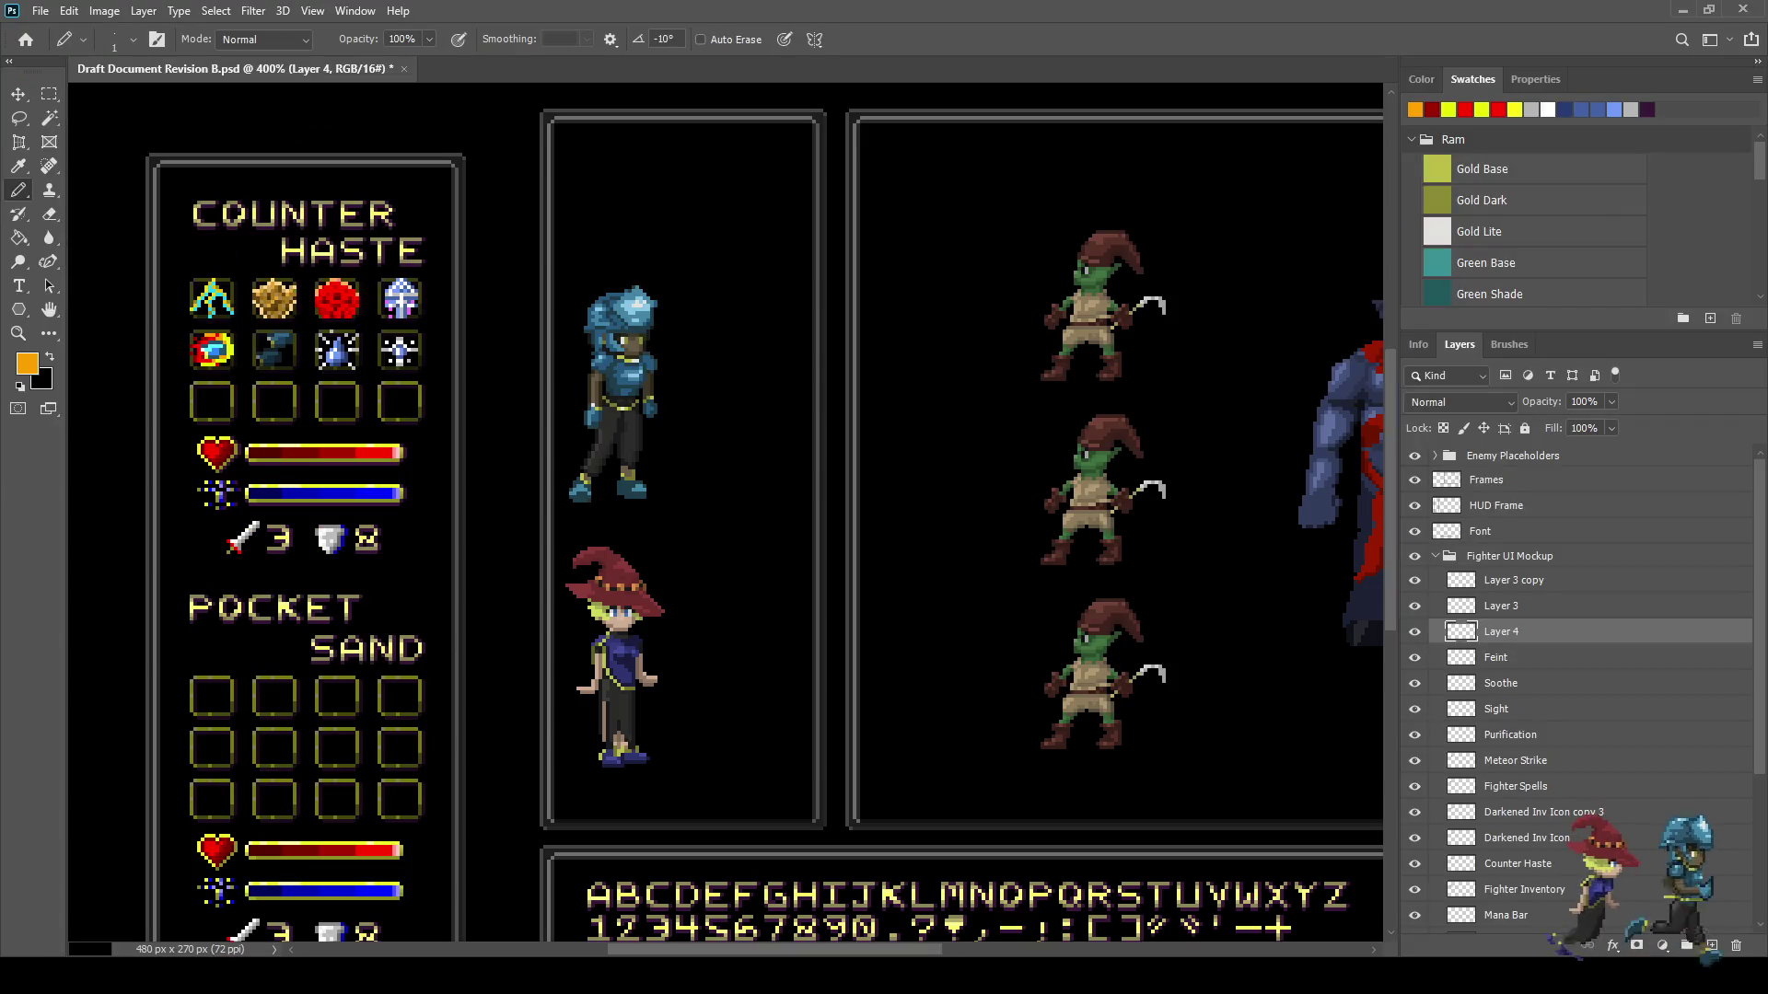
- Toggle Layer 3 copy's visibility repeatedly to compare the effect, leaving it visible
{"action": "left_click", "coordinate": [1415, 580]}
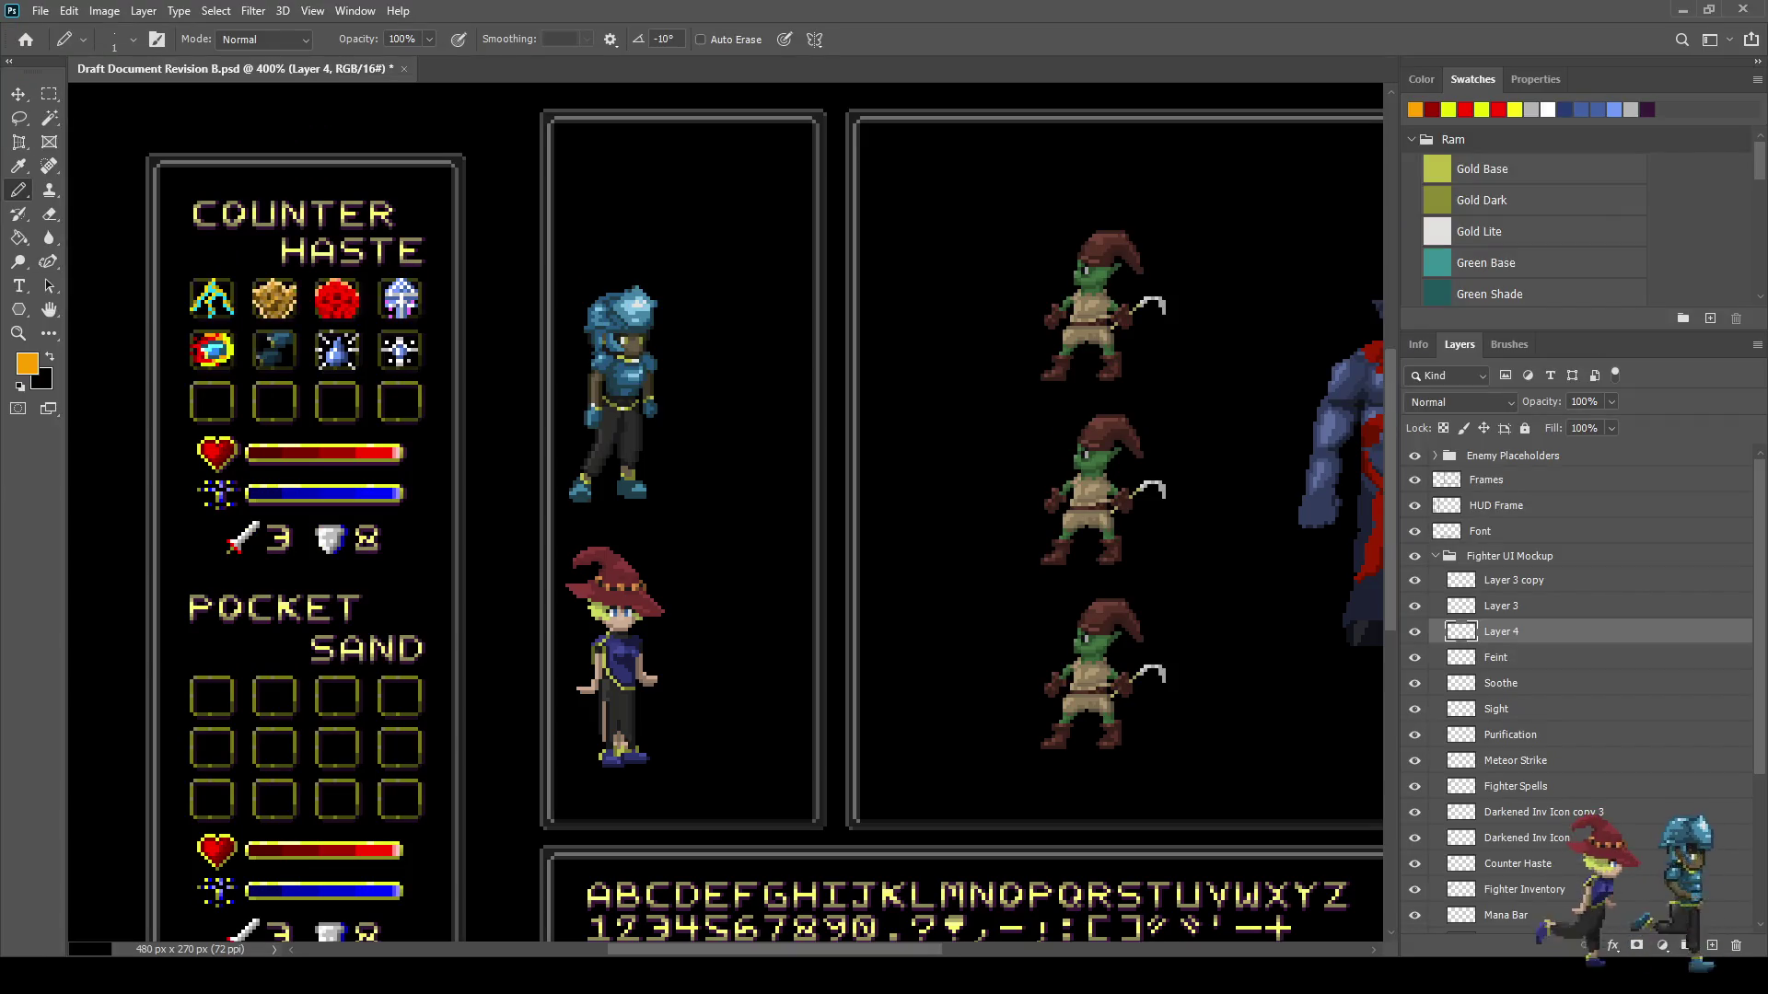
{"action": "left_click", "coordinate": [1416, 580]}
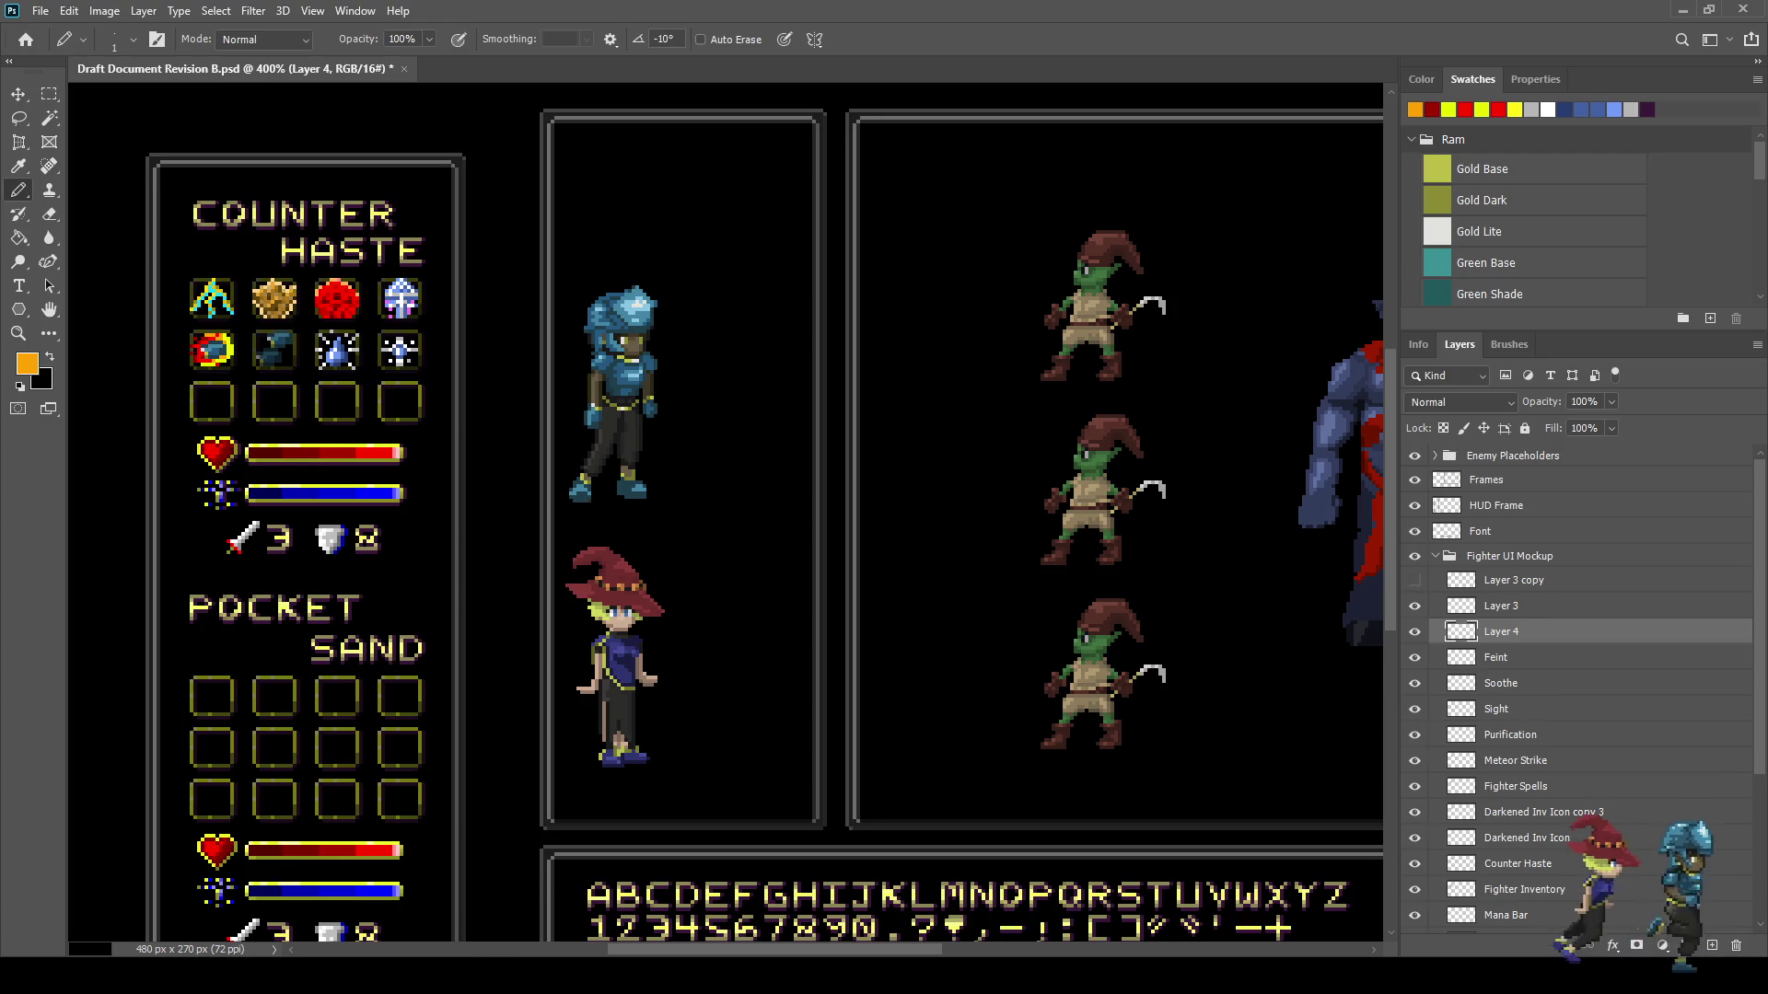
{"action": "left_click", "coordinate": [1415, 581]}
{"action": "left_click", "coordinate": [1415, 580]}
{"action": "left_click", "coordinate": [1415, 580]}
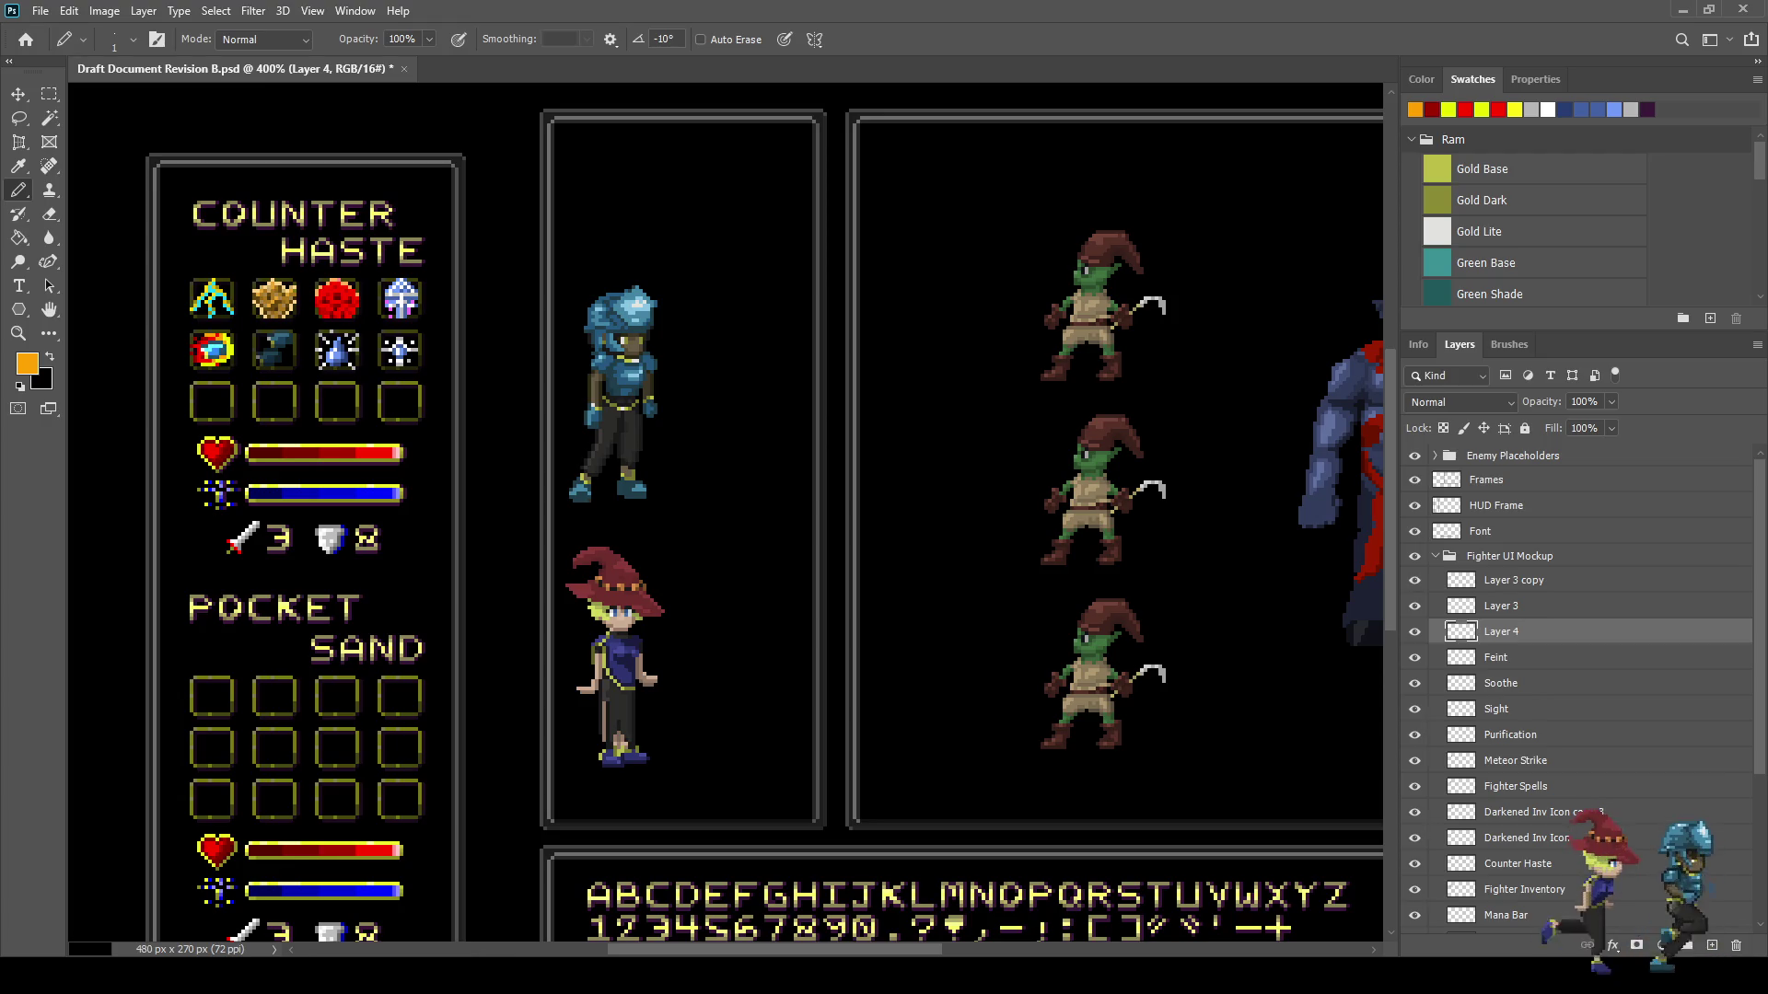
{"action": "left_click", "coordinate": [1415, 580]}
{"action": "left_click", "coordinate": [1415, 580]}
{"action": "left_click", "coordinate": [1415, 580]}
{"action": "left_click", "coordinate": [1415, 581]}
{"action": "left_click", "coordinate": [1415, 580]}
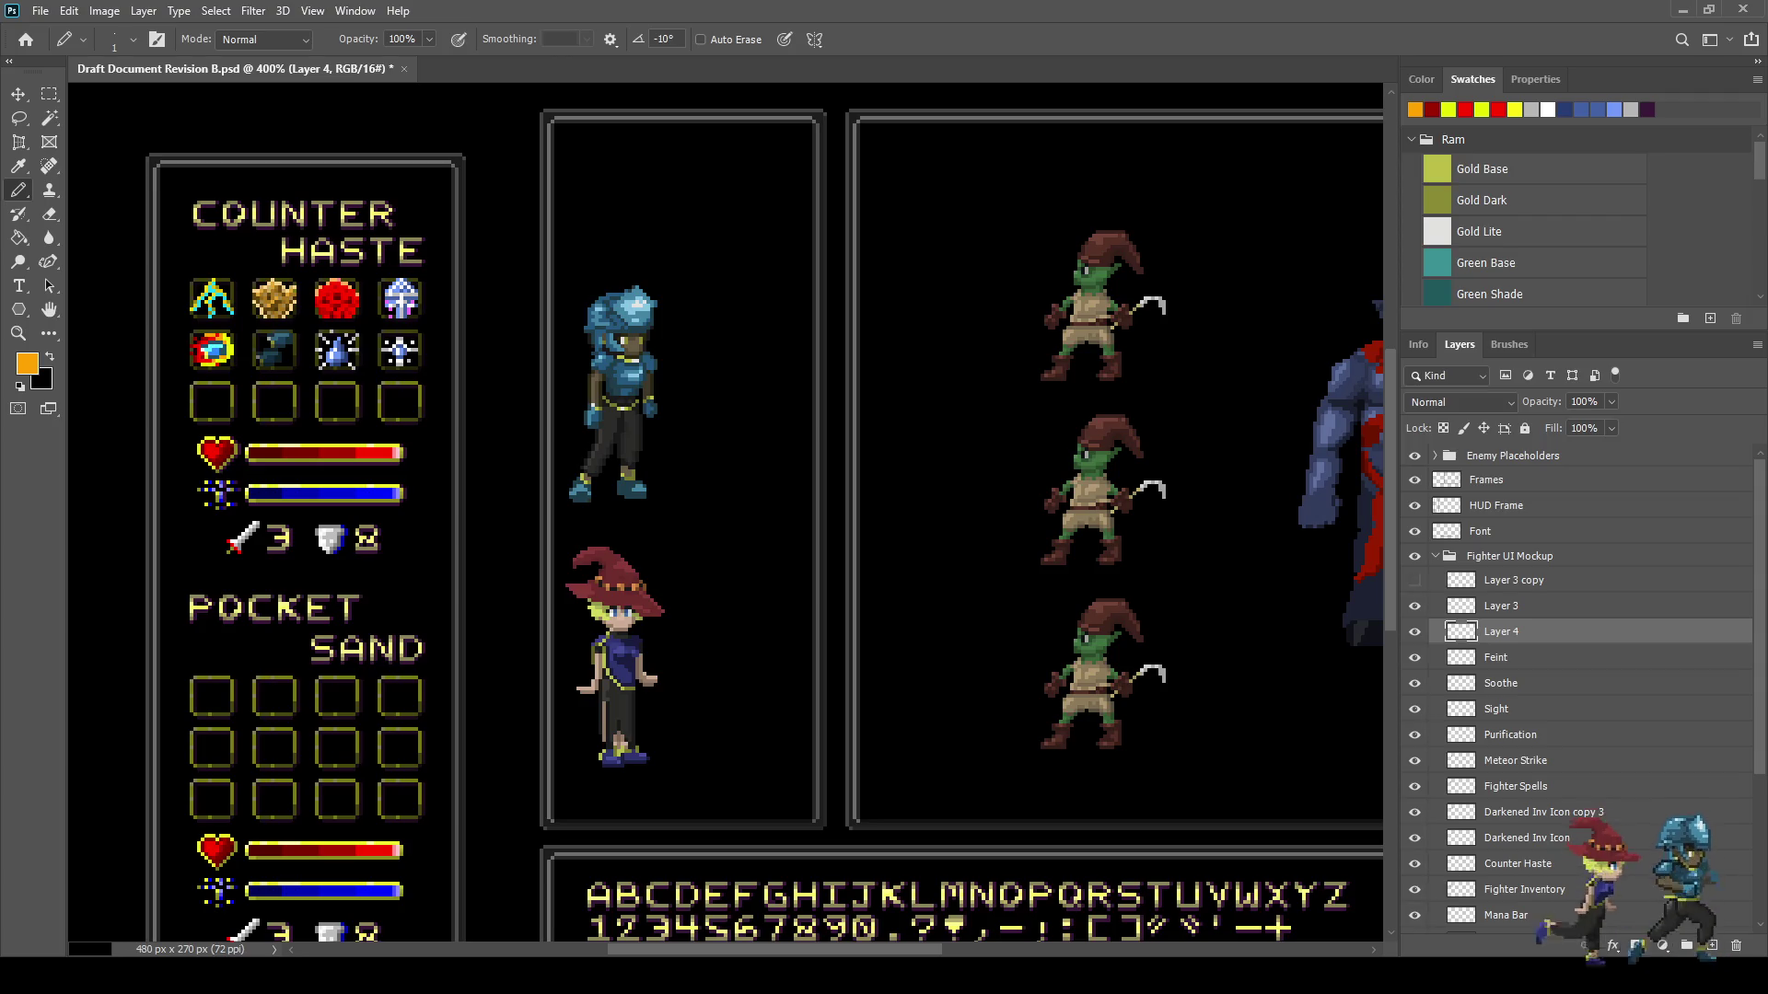
{"action": "left_click", "coordinate": [1415, 580]}
{"action": "left_click", "coordinate": [1415, 580]}
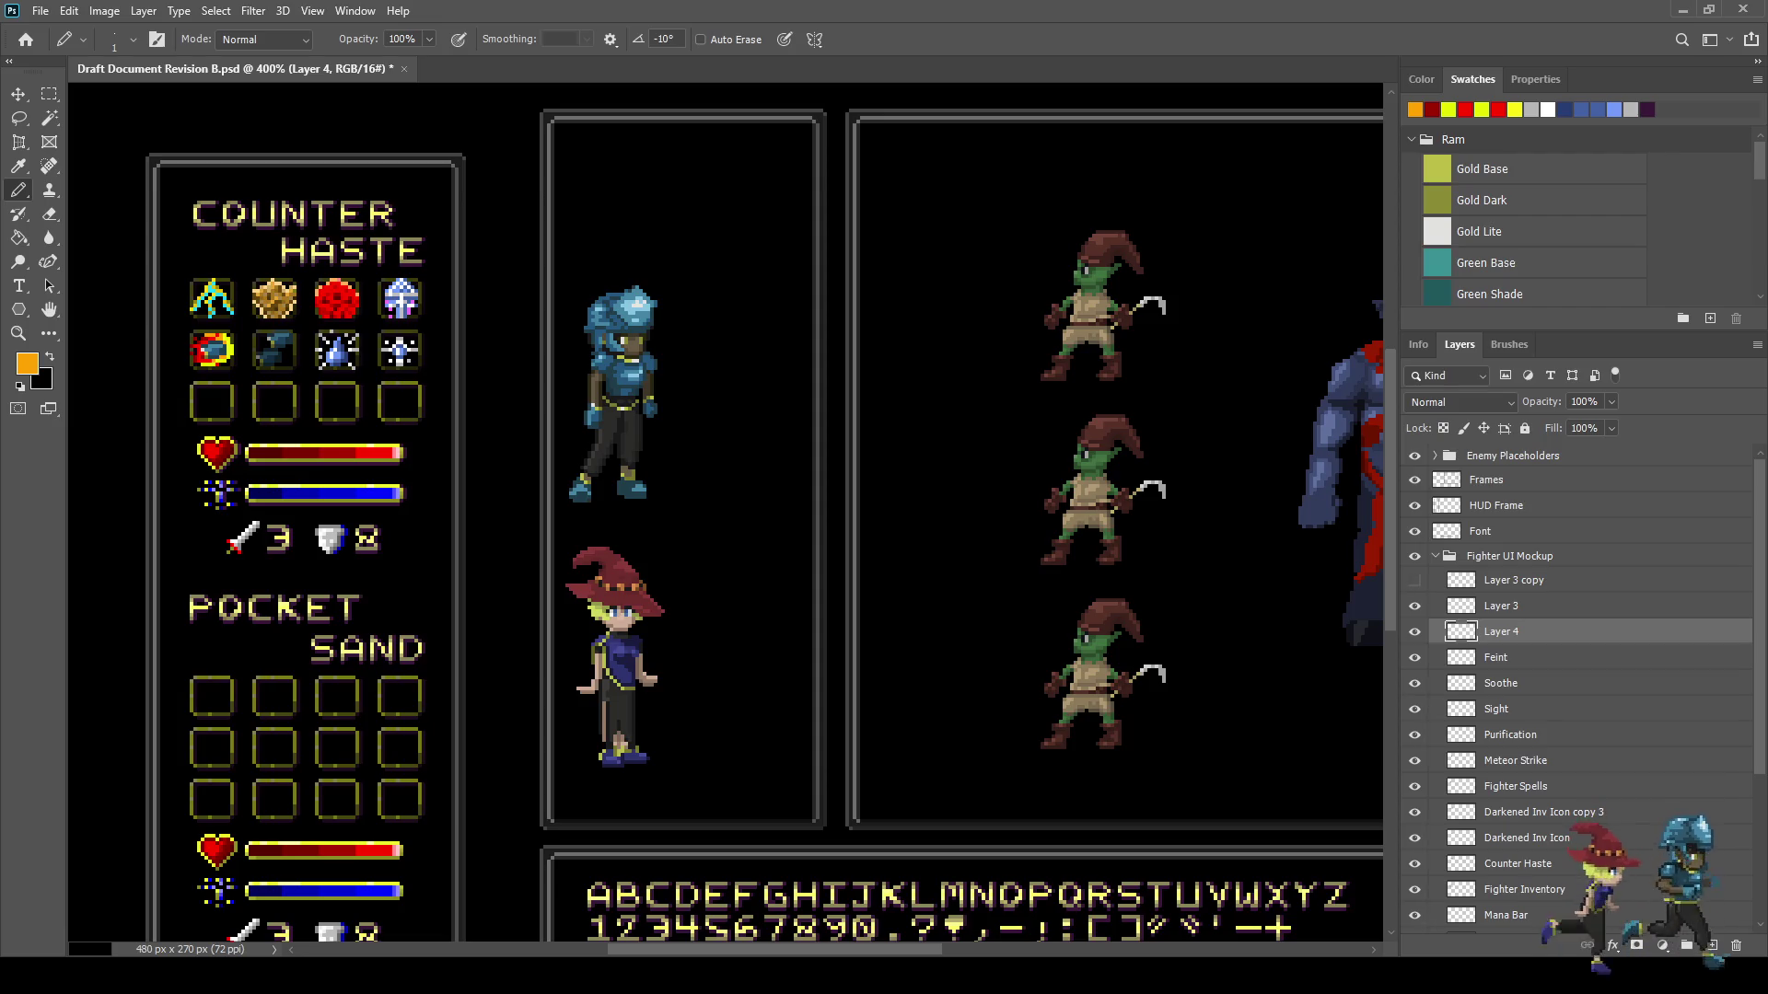
{"action": "left_click", "coordinate": [1415, 581]}
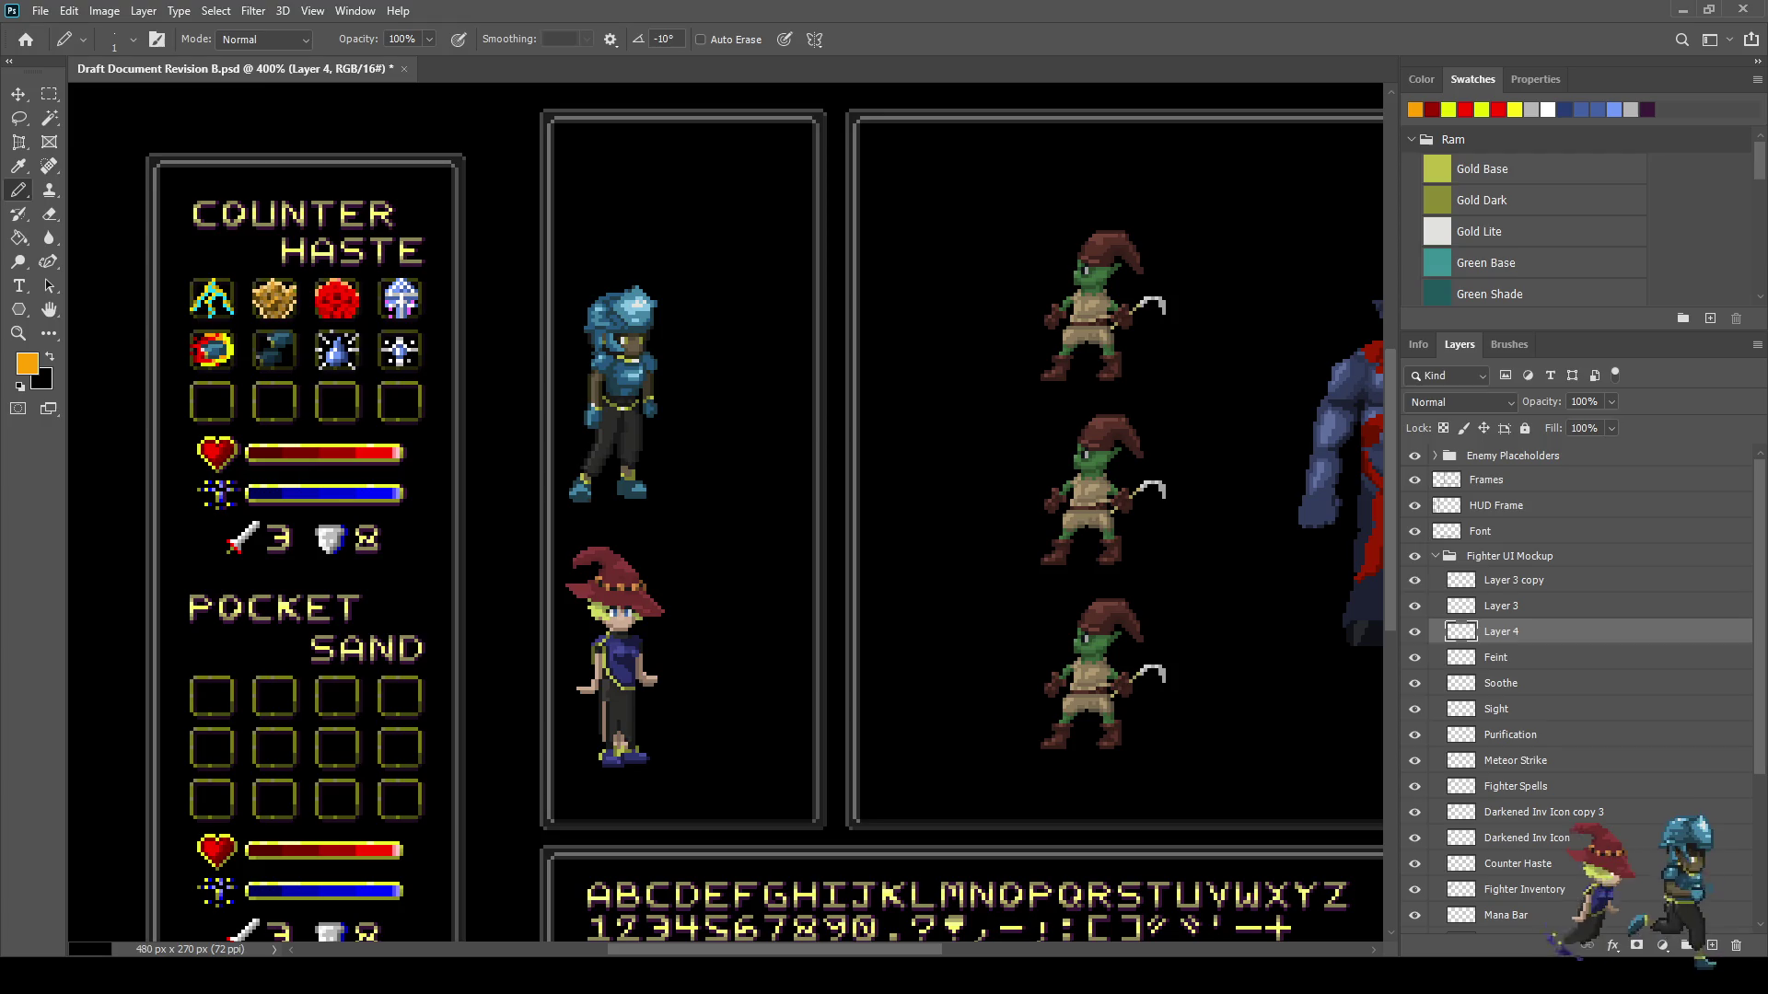
{"action": "left_click", "coordinate": [1416, 580]}
{"action": "left_click", "coordinate": [1416, 580]}
{"action": "left_click", "coordinate": [1416, 580]}
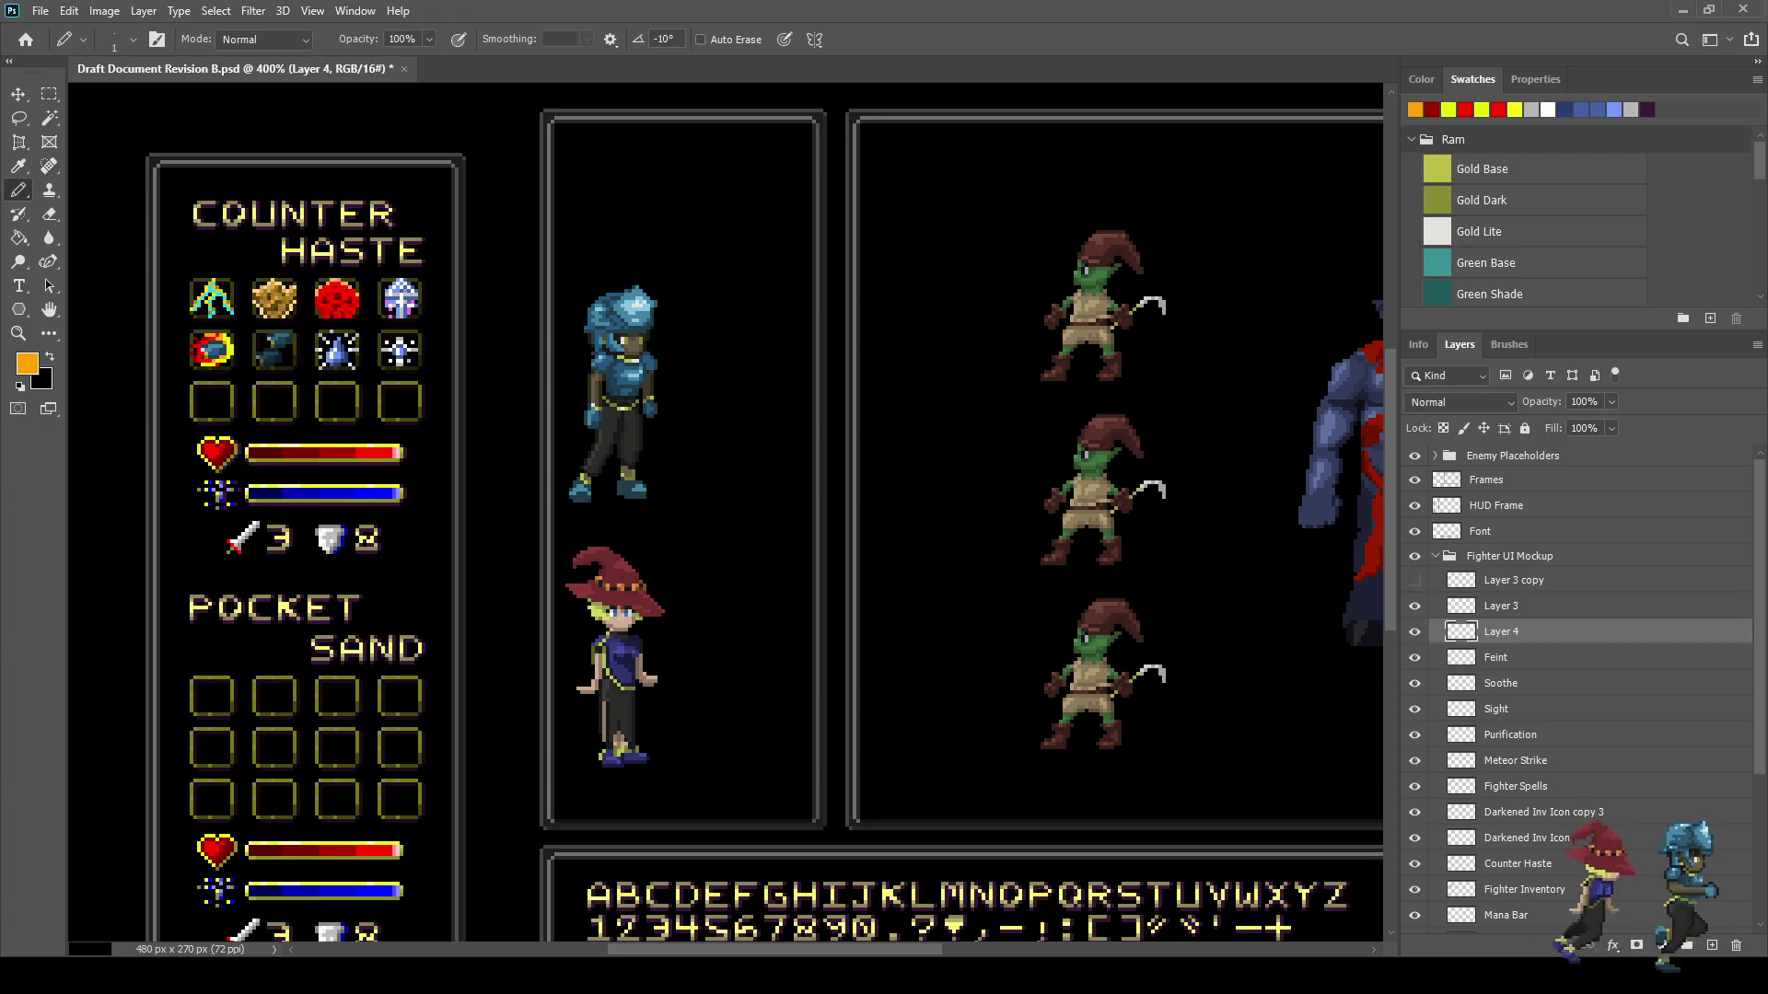
{"action": "left_click", "coordinate": [1415, 580]}
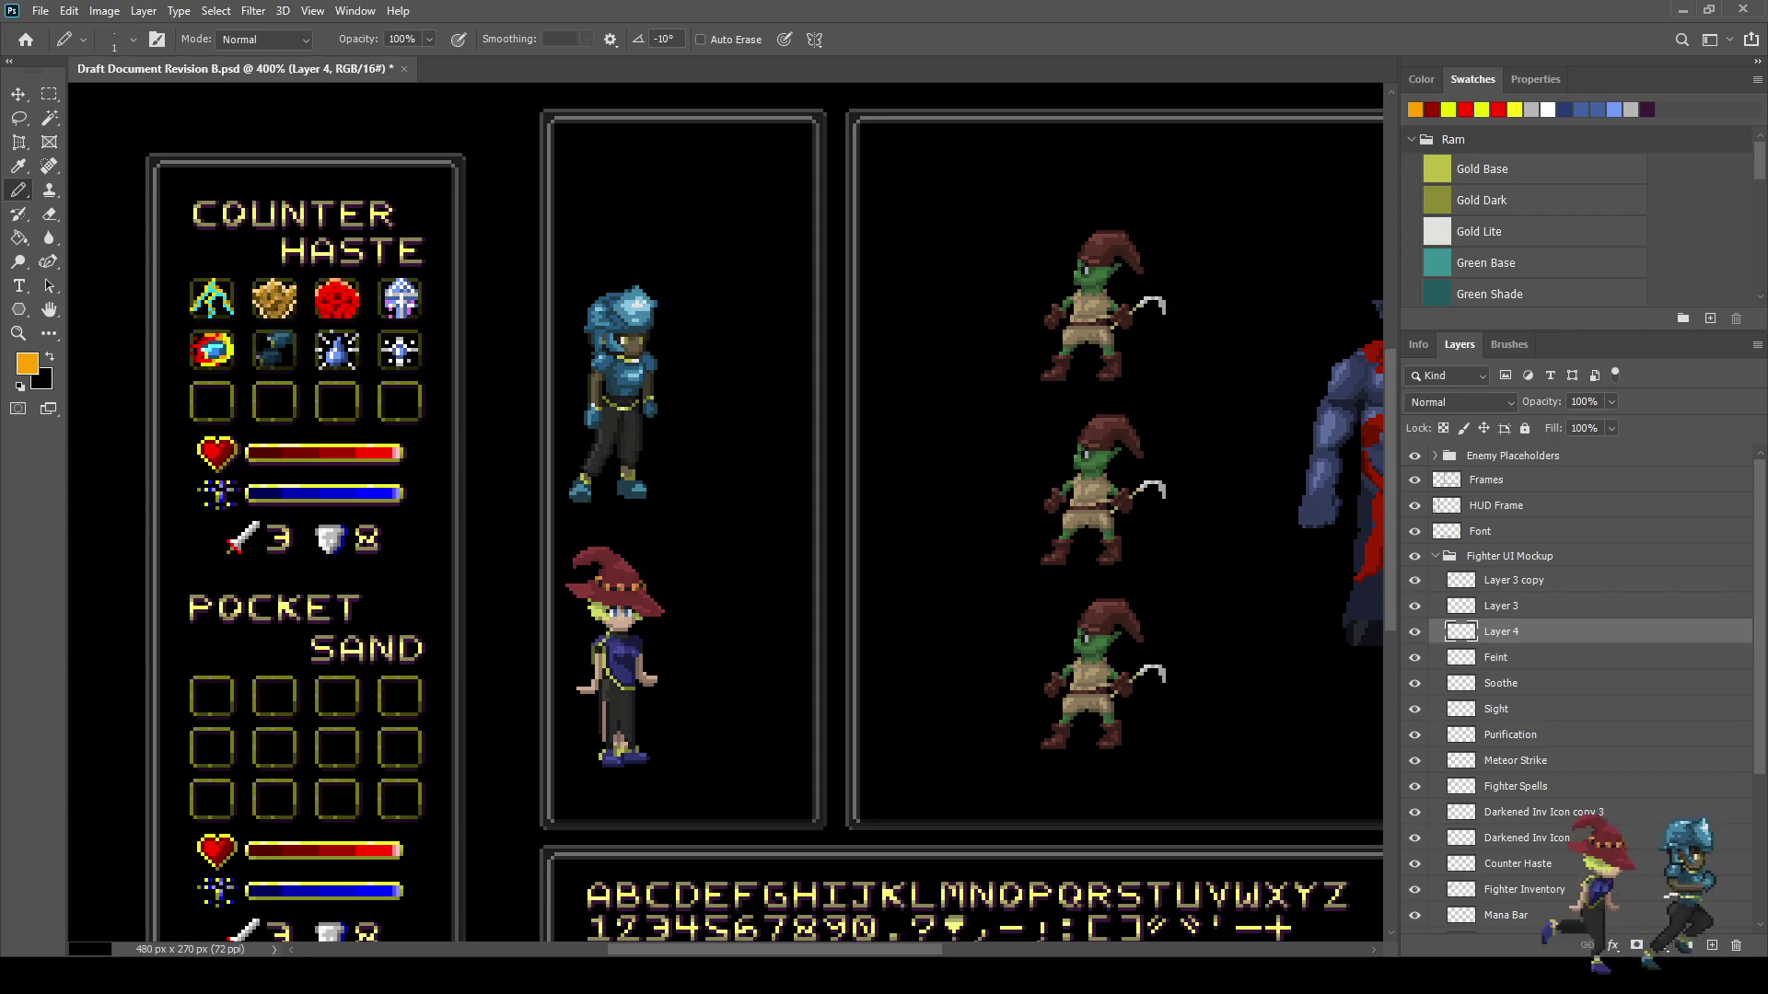
{"action": "left_click", "coordinate": [1415, 580]}
{"action": "left_click", "coordinate": [1416, 581]}
{"action": "left_click", "coordinate": [1415, 580]}
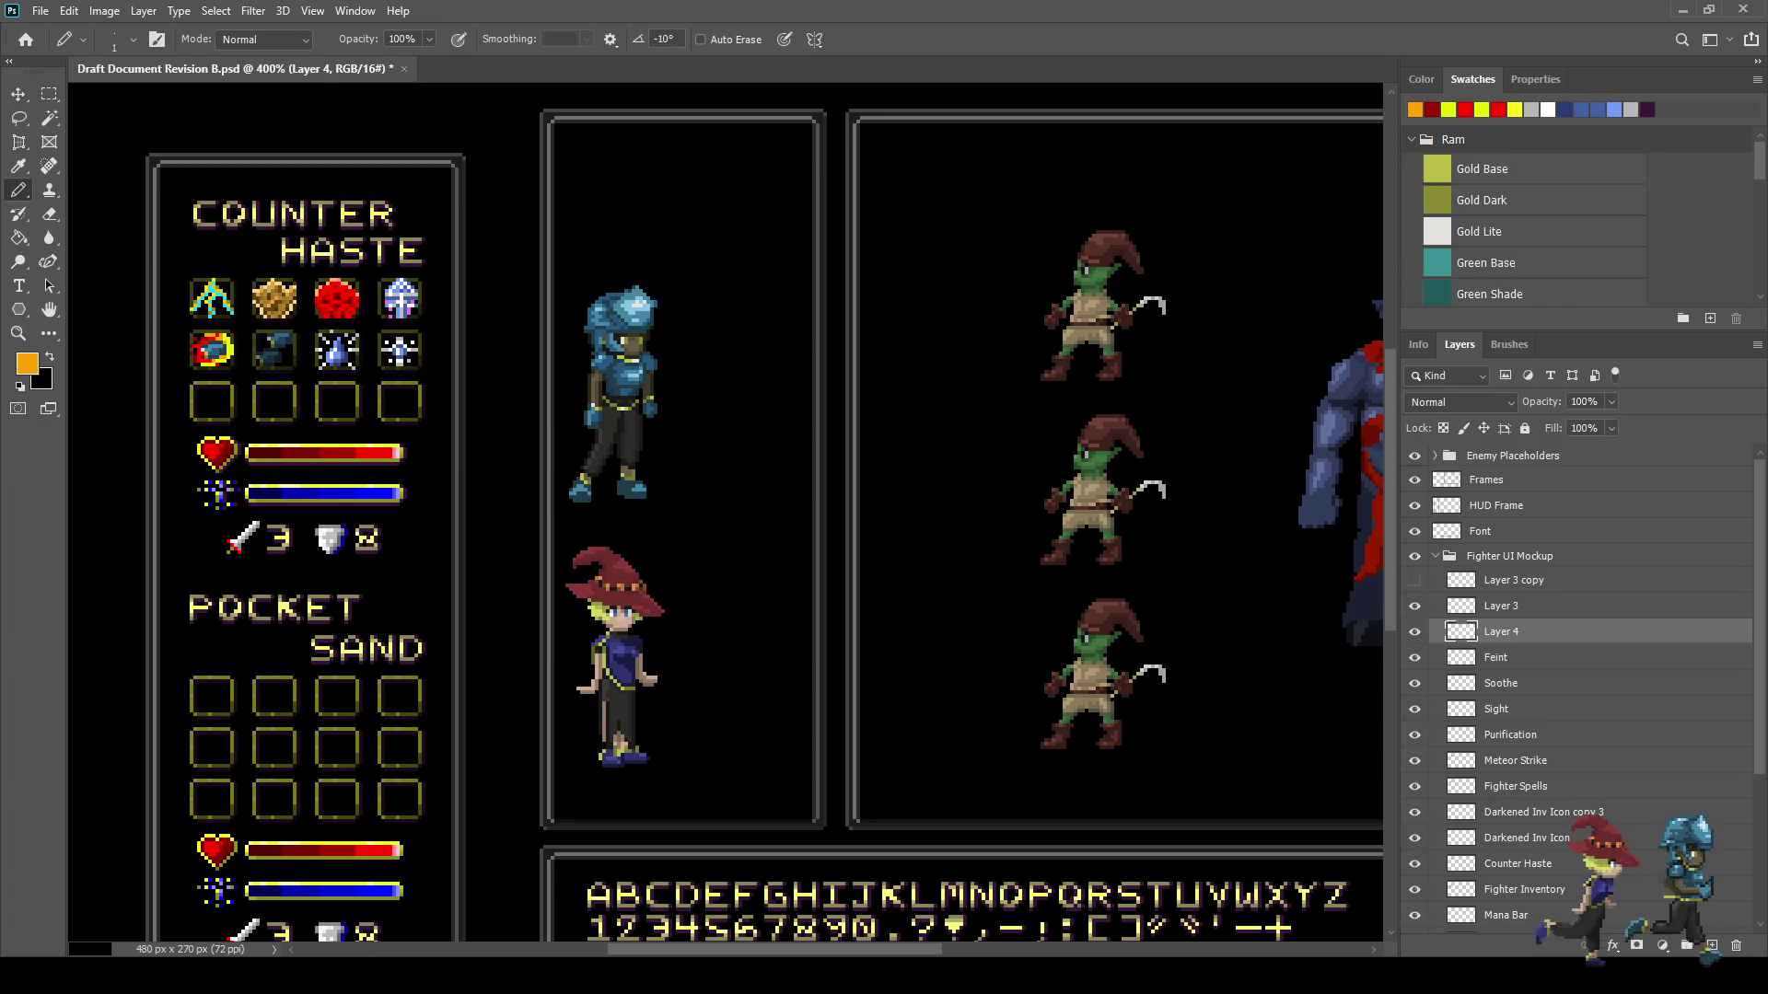
{"action": "left_click", "coordinate": [1415, 580]}
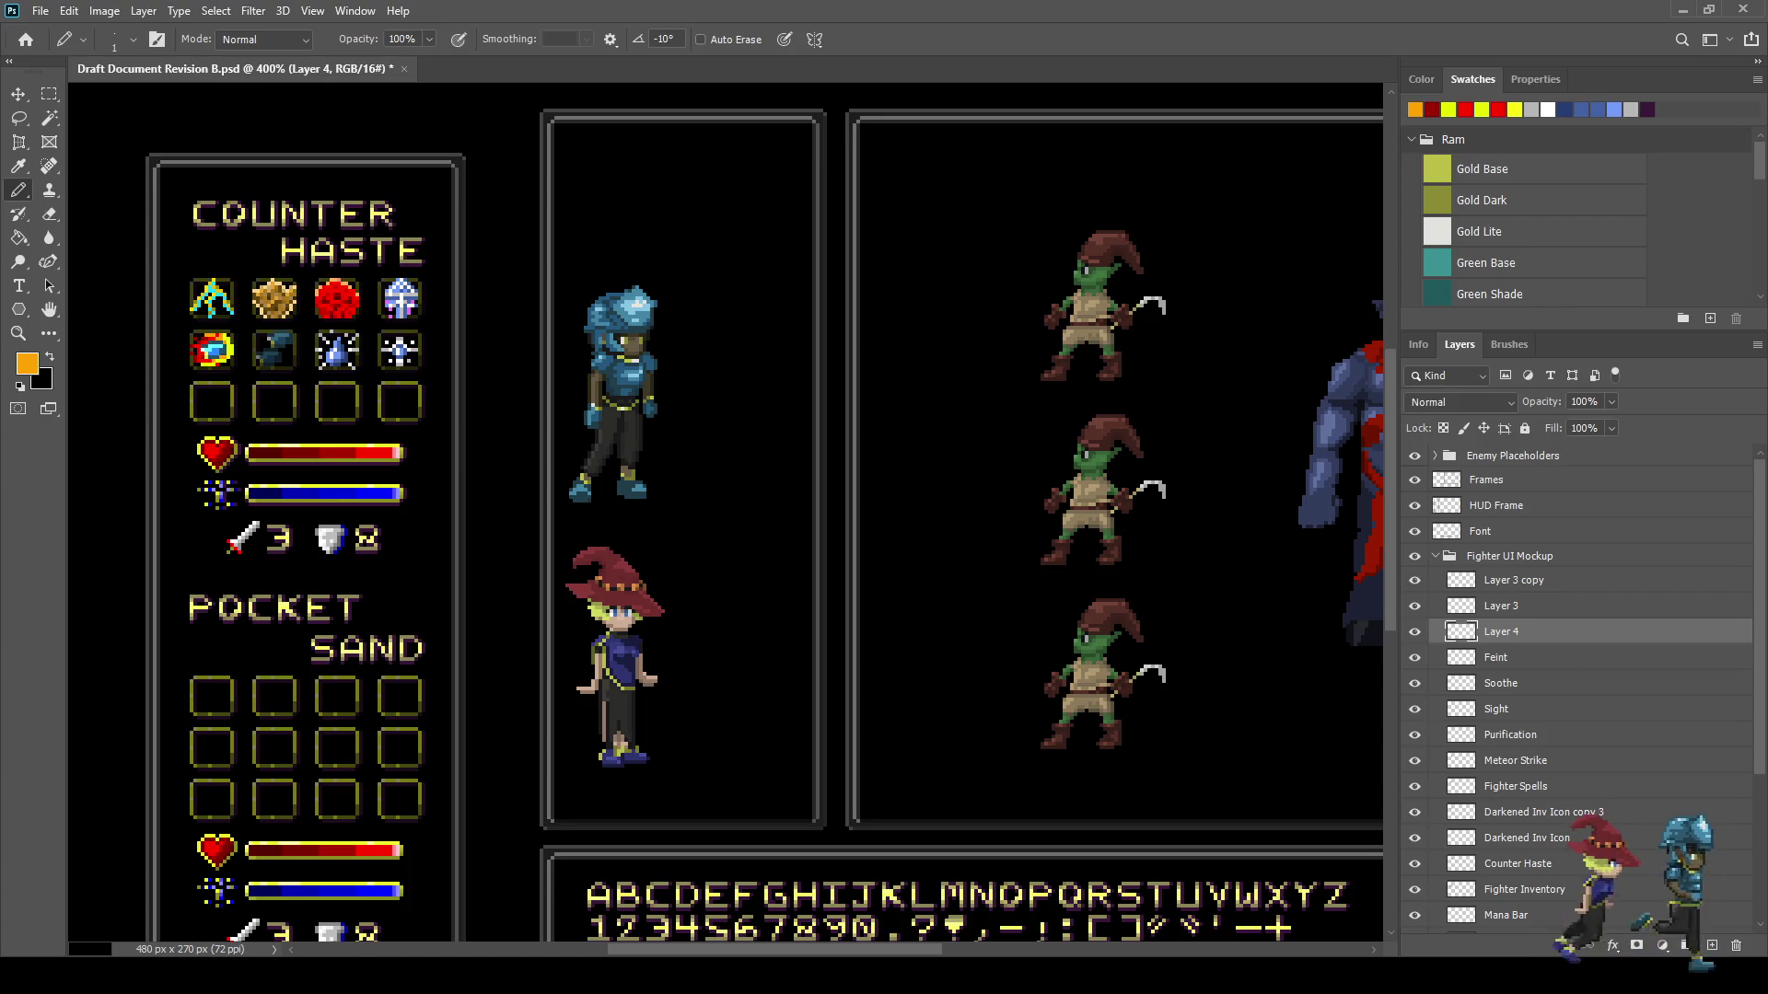
{"action": "left_click", "coordinate": [1416, 580]}
{"action": "left_click", "coordinate": [1415, 580]}
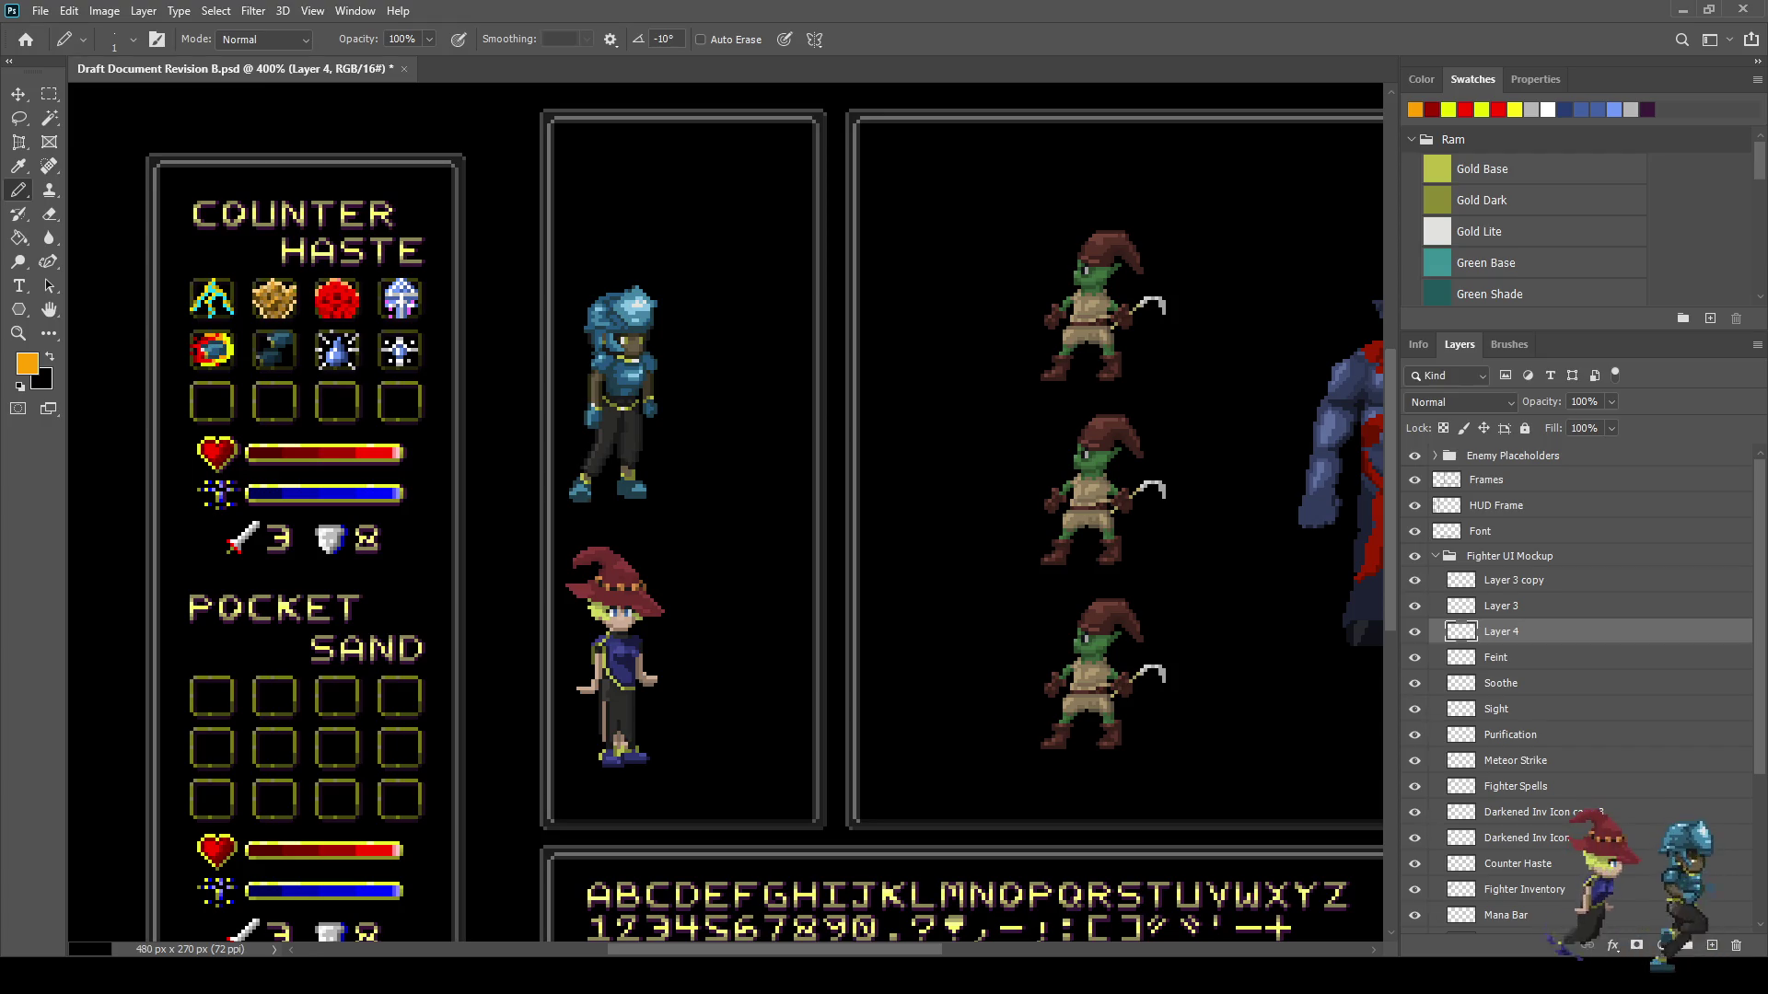
{"action": "left_click", "coordinate": [1416, 580]}
{"action": "left_click", "coordinate": [1415, 580]}
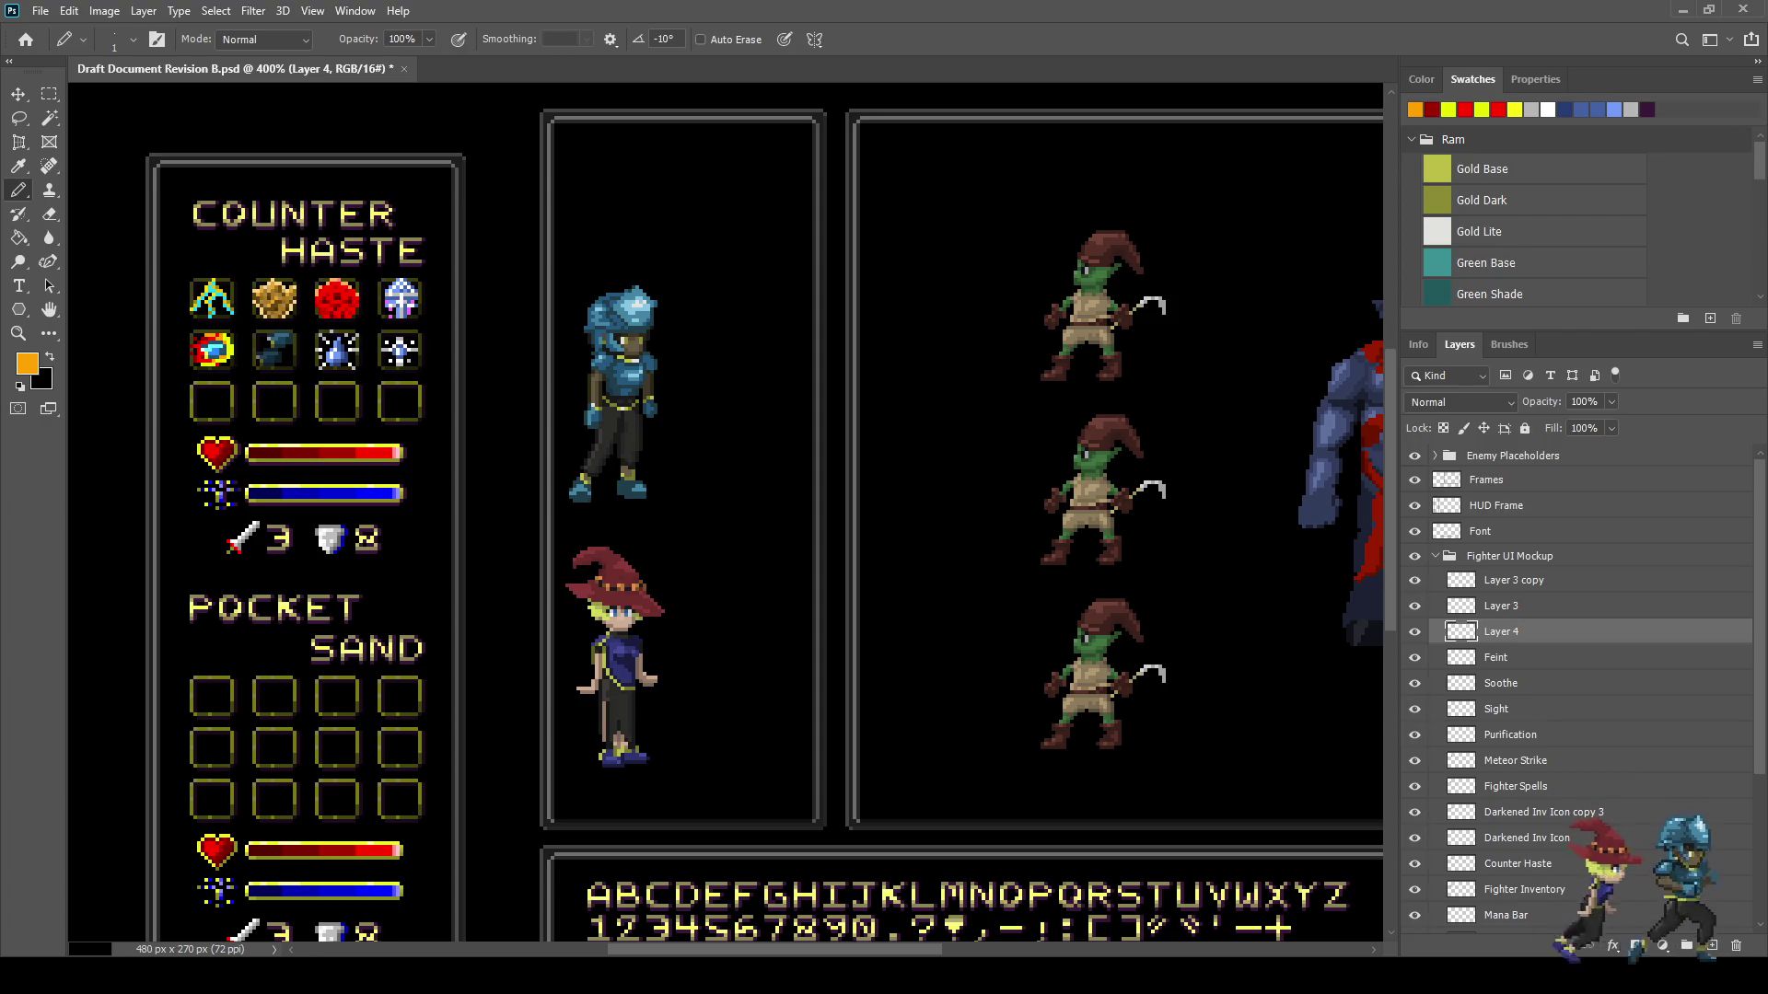
{"action": "left_click", "coordinate": [1415, 580]}
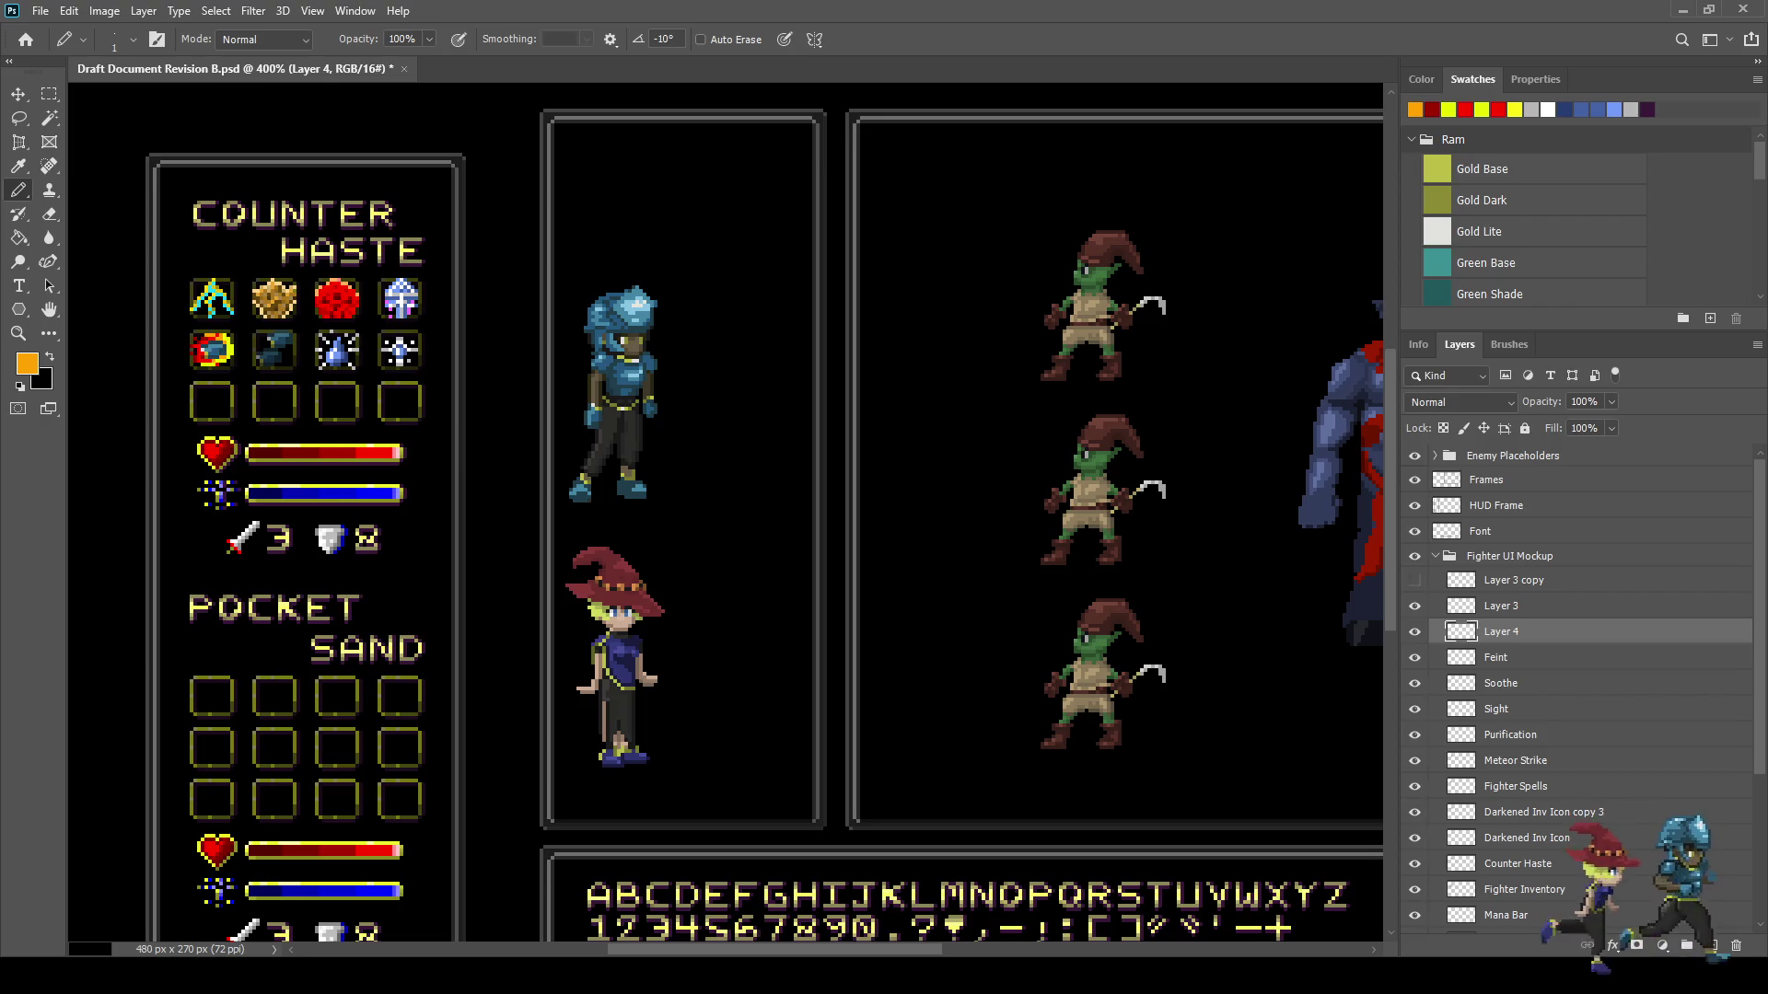
{"action": "left_click", "coordinate": [1415, 580]}
{"action": "left_click", "coordinate": [1415, 580]}
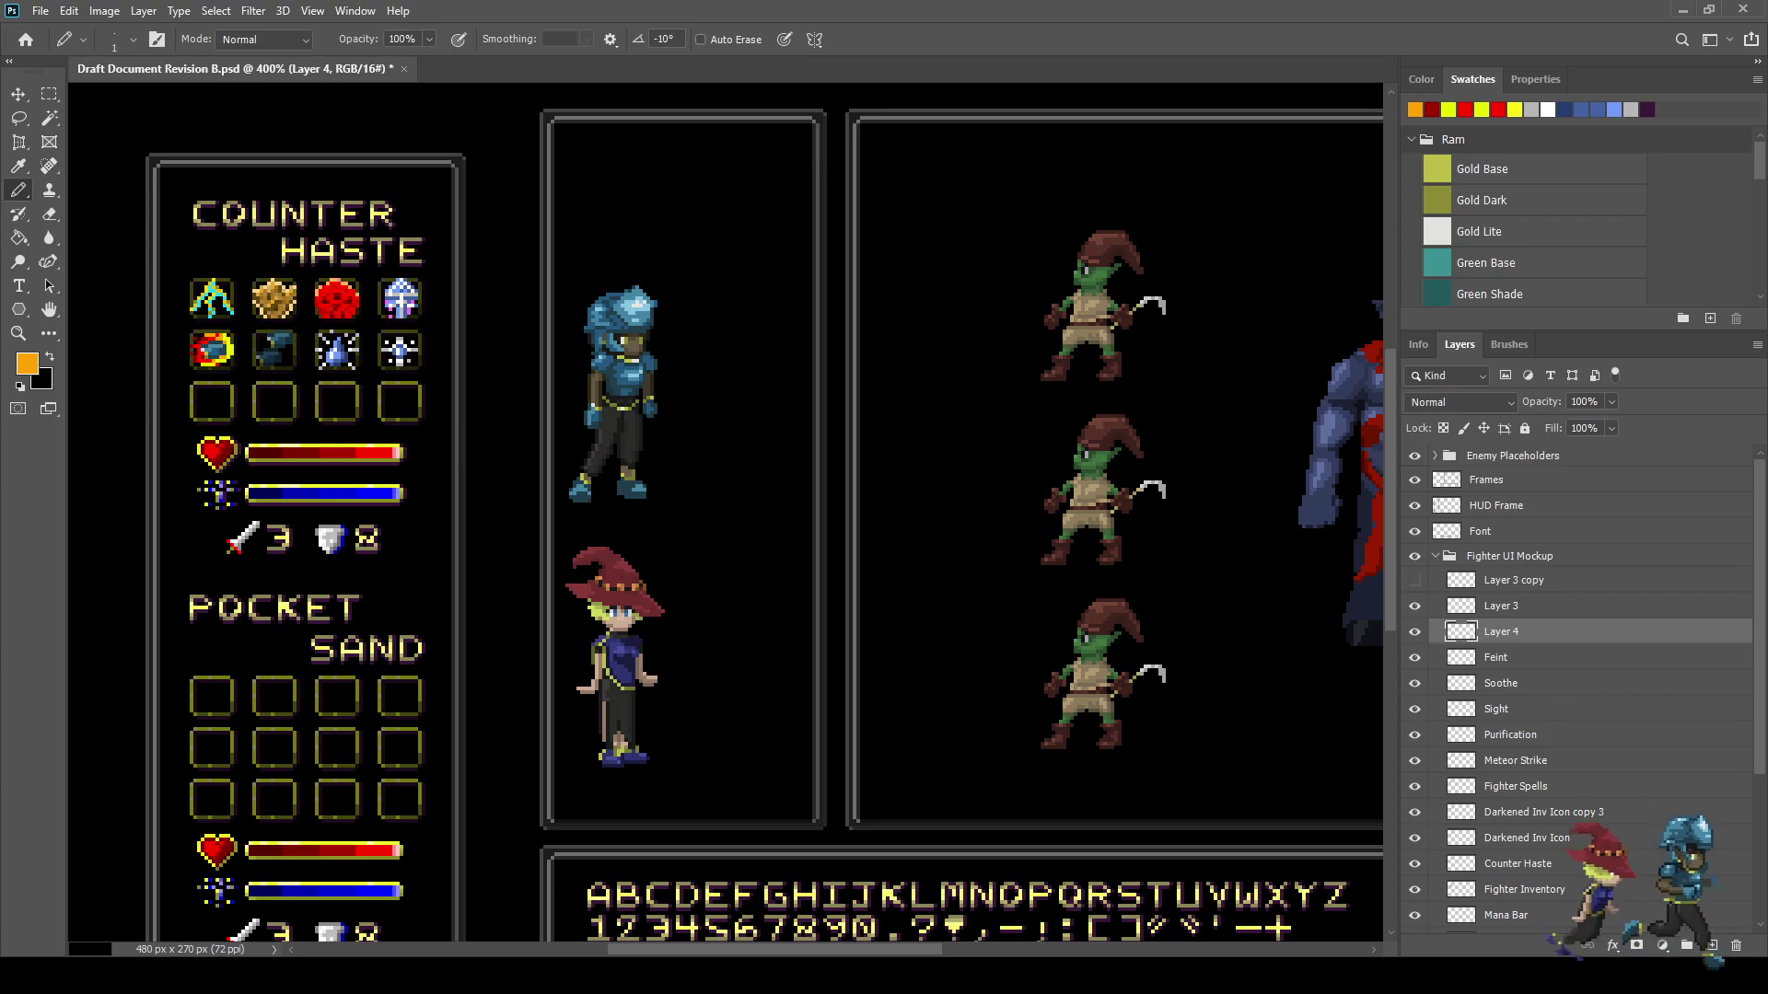
{"action": "left_click", "coordinate": [1415, 580]}
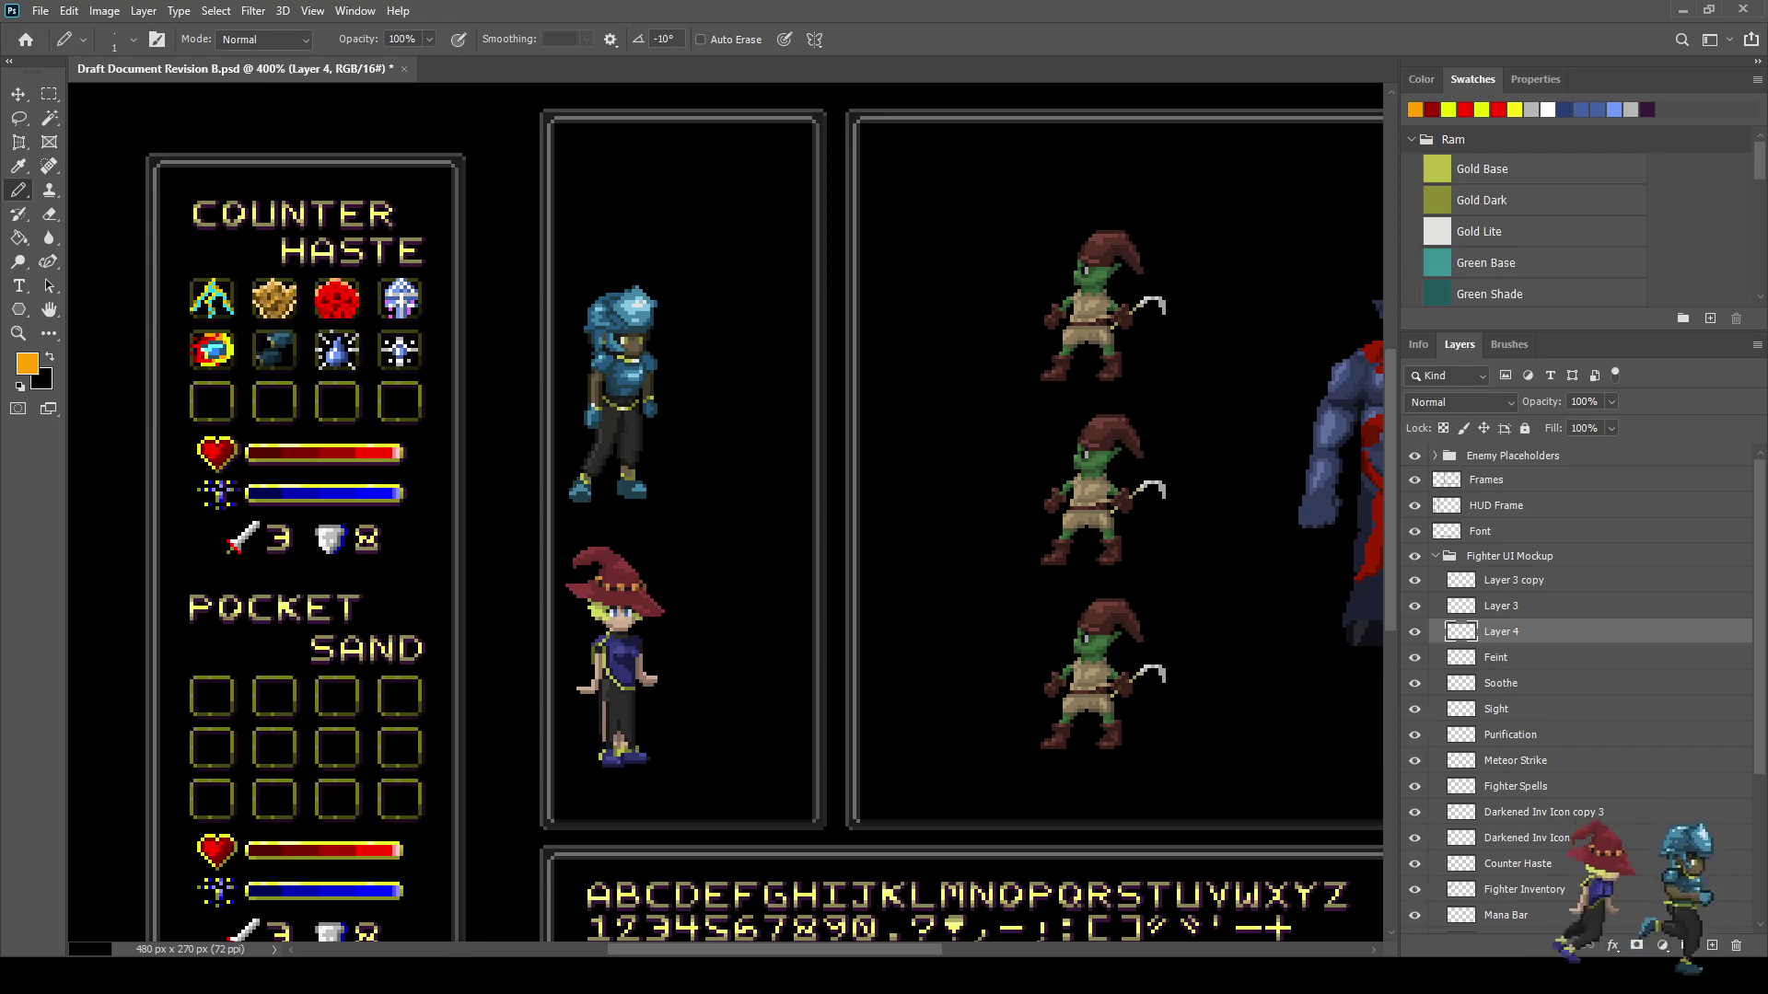
{"action": "left_click", "coordinate": [1416, 580]}
{"action": "left_click", "coordinate": [1415, 580]}
{"action": "left_click", "coordinate": [1415, 580]}
{"action": "left_click", "coordinate": [1415, 580]}
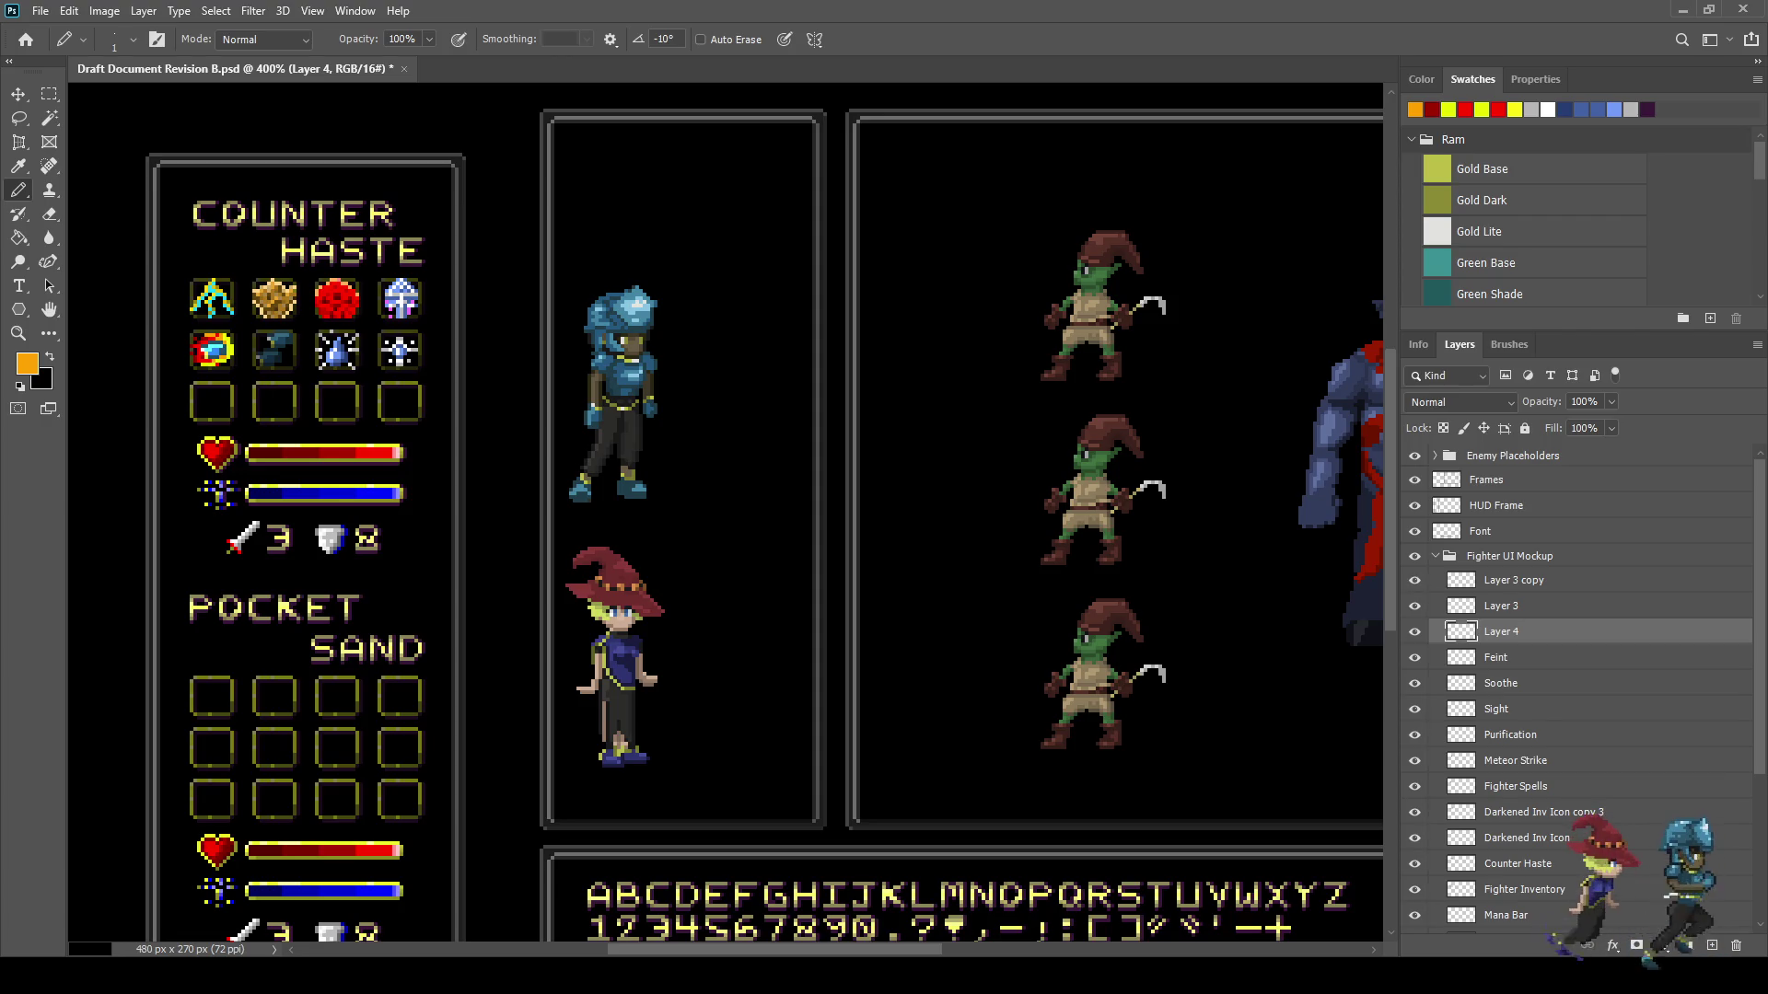
{"action": "left_click", "coordinate": [1415, 580]}
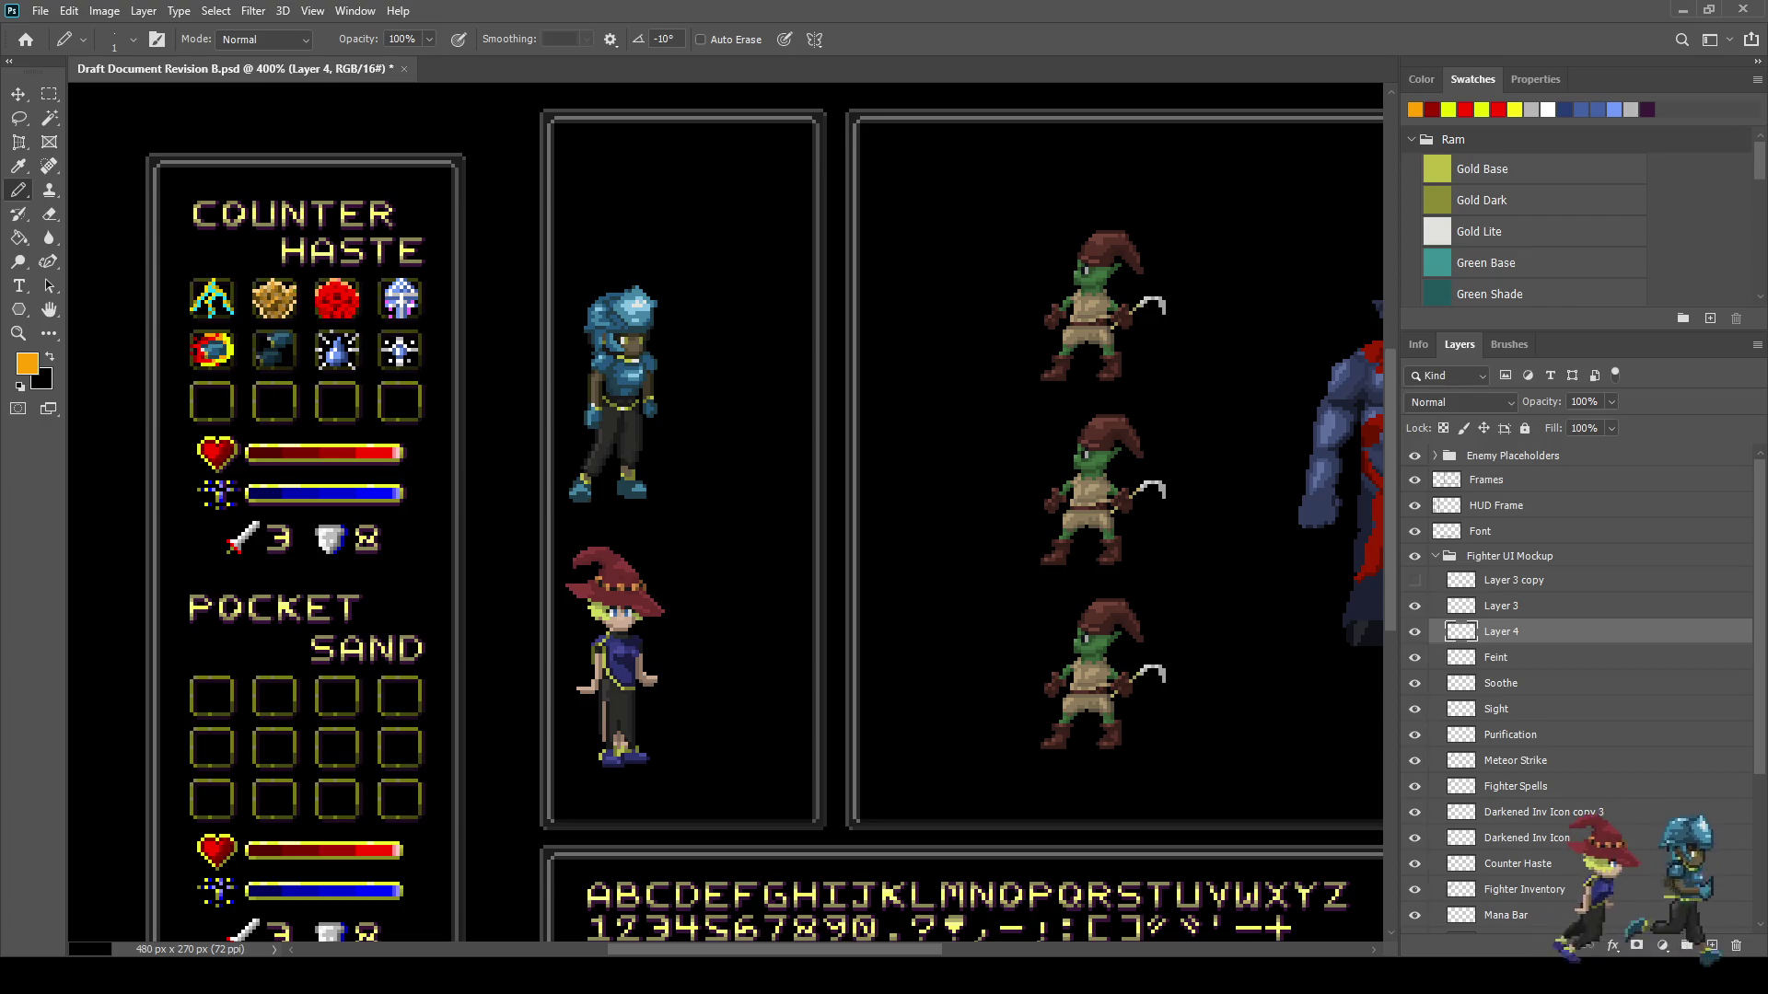
{"action": "left_click", "coordinate": [1416, 580]}
{"action": "left_click", "coordinate": [1415, 580]}
{"action": "left_click", "coordinate": [1415, 580]}
{"action": "left_click", "coordinate": [1415, 581]}
{"action": "left_click", "coordinate": [1415, 580]}
{"action": "left_click", "coordinate": [1415, 580]}
{"action": "left_click", "coordinate": [1415, 580]}
{"action": "left_click", "coordinate": [1415, 580]}
{"action": "left_click", "coordinate": [1416, 580]}
{"action": "left_click", "coordinate": [1415, 580]}
{"action": "left_click", "coordinate": [1415, 581]}
{"action": "left_click", "coordinate": [1416, 580]}
{"action": "left_click", "coordinate": [1415, 580]}
{"action": "left_click", "coordinate": [1415, 580]}
{"action": "left_click", "coordinate": [1415, 580]}
{"action": "left_click", "coordinate": [1415, 580]}
{"action": "left_click", "coordinate": [1415, 580]}
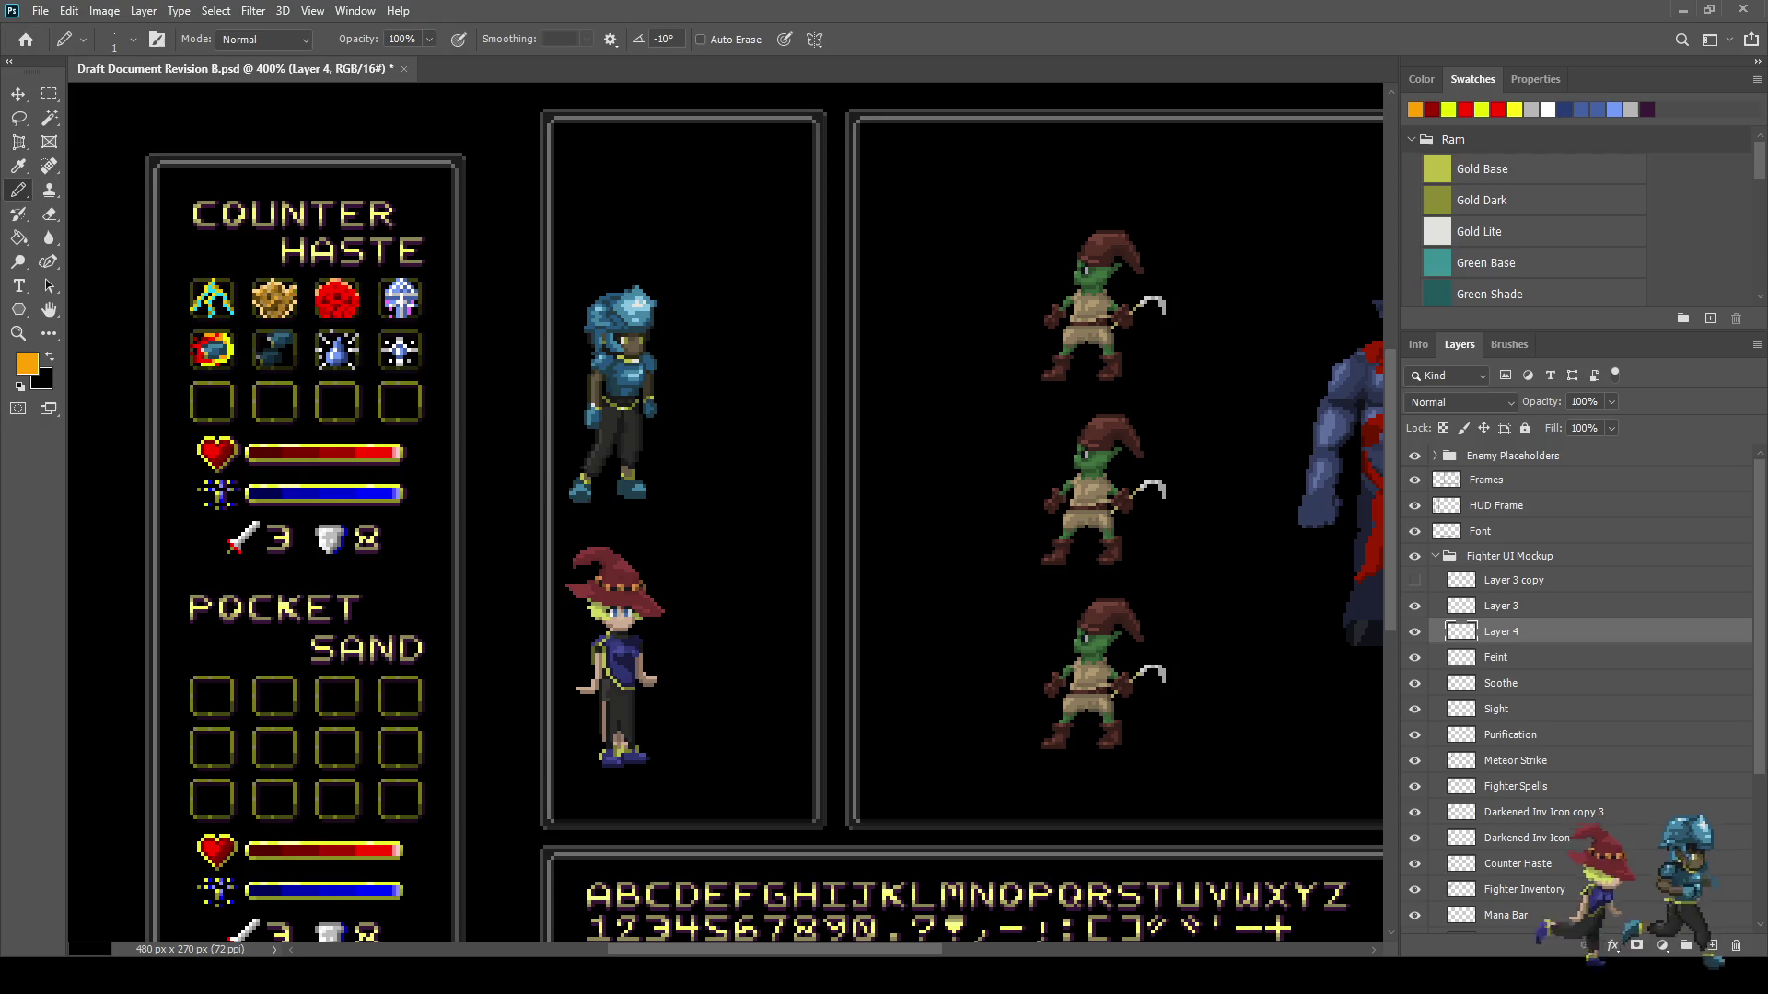
{"action": "left_click", "coordinate": [1415, 580]}
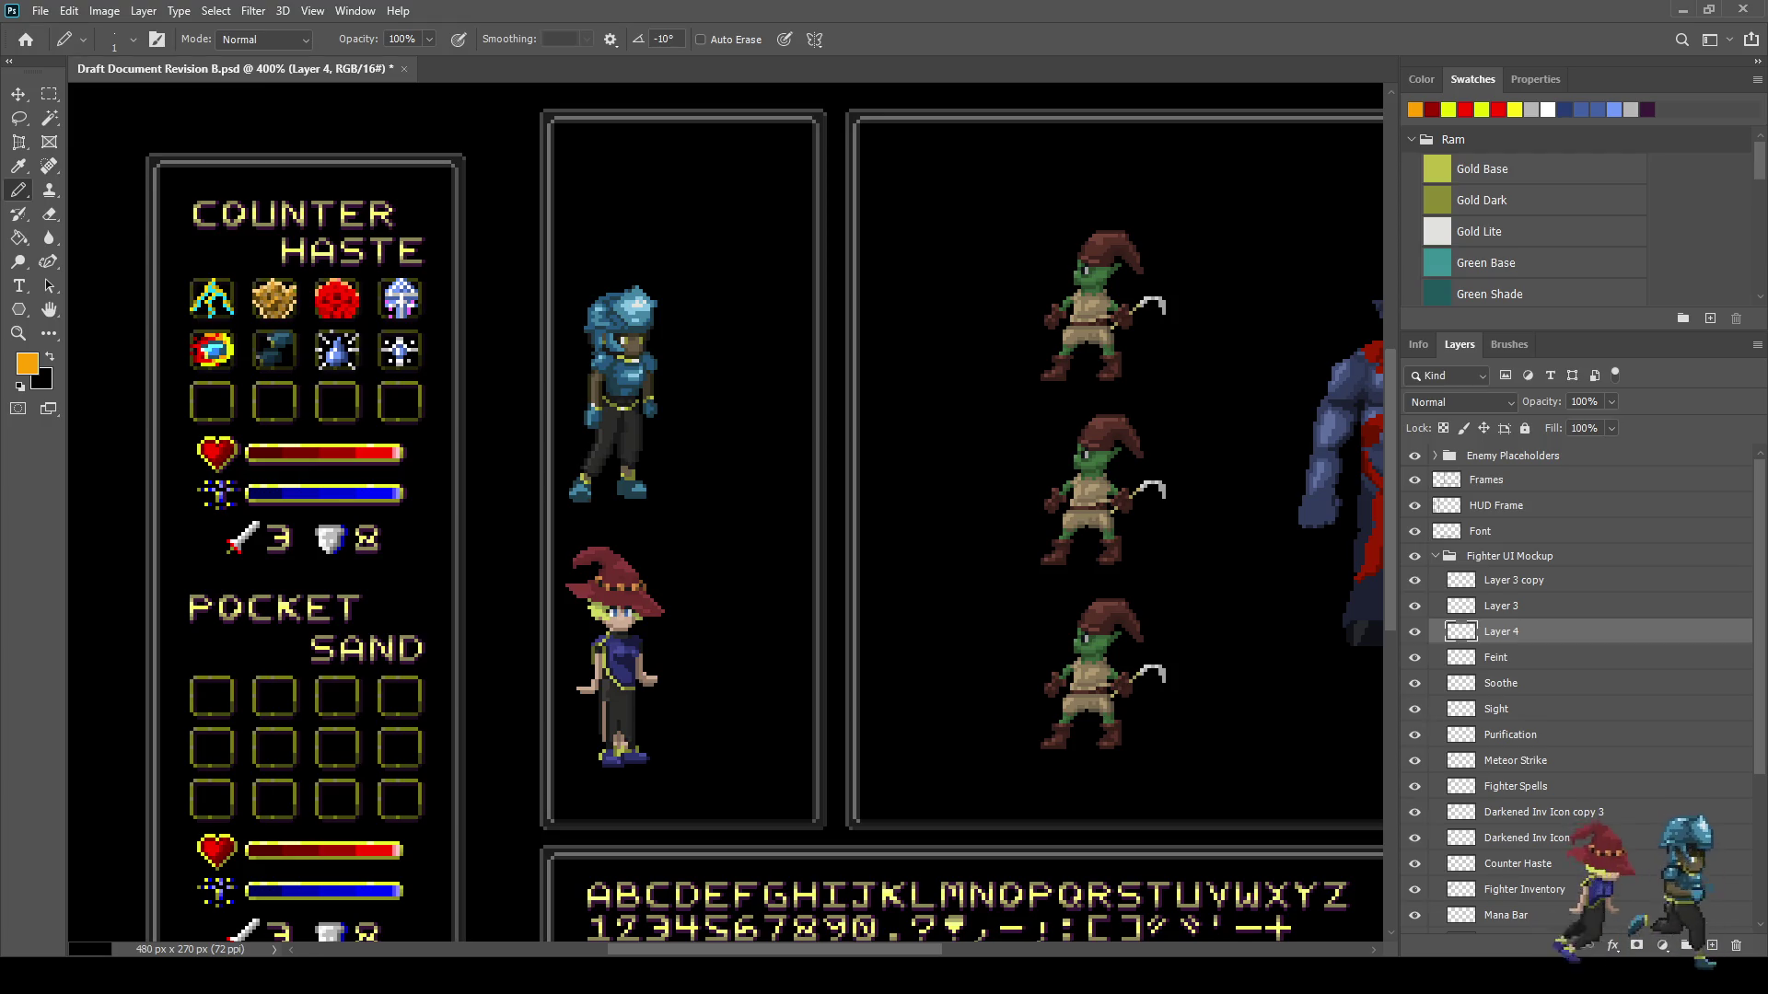
- Set Layer 3 copy to 50% opacity, save, then undo to compare the effect
{"action": "left_click", "coordinate": [1513, 580]}
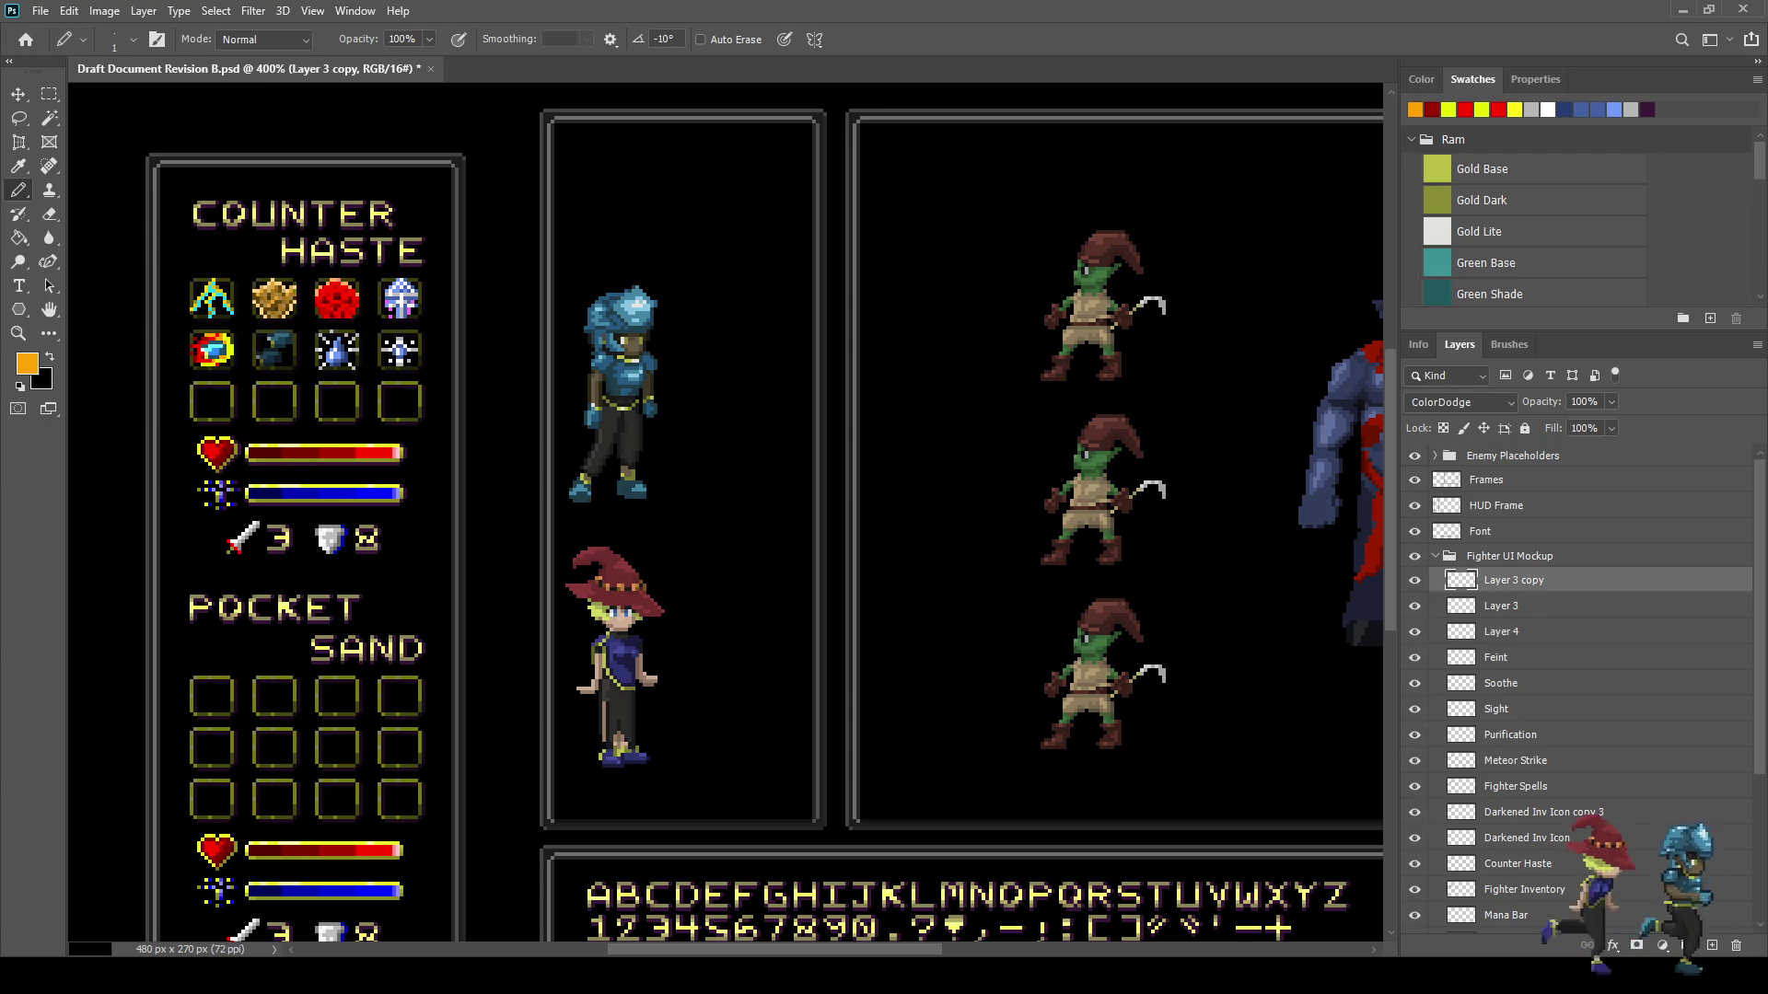
{"action": "left_click", "coordinate": [1583, 401]}
{"action": "type", "text": "50"}
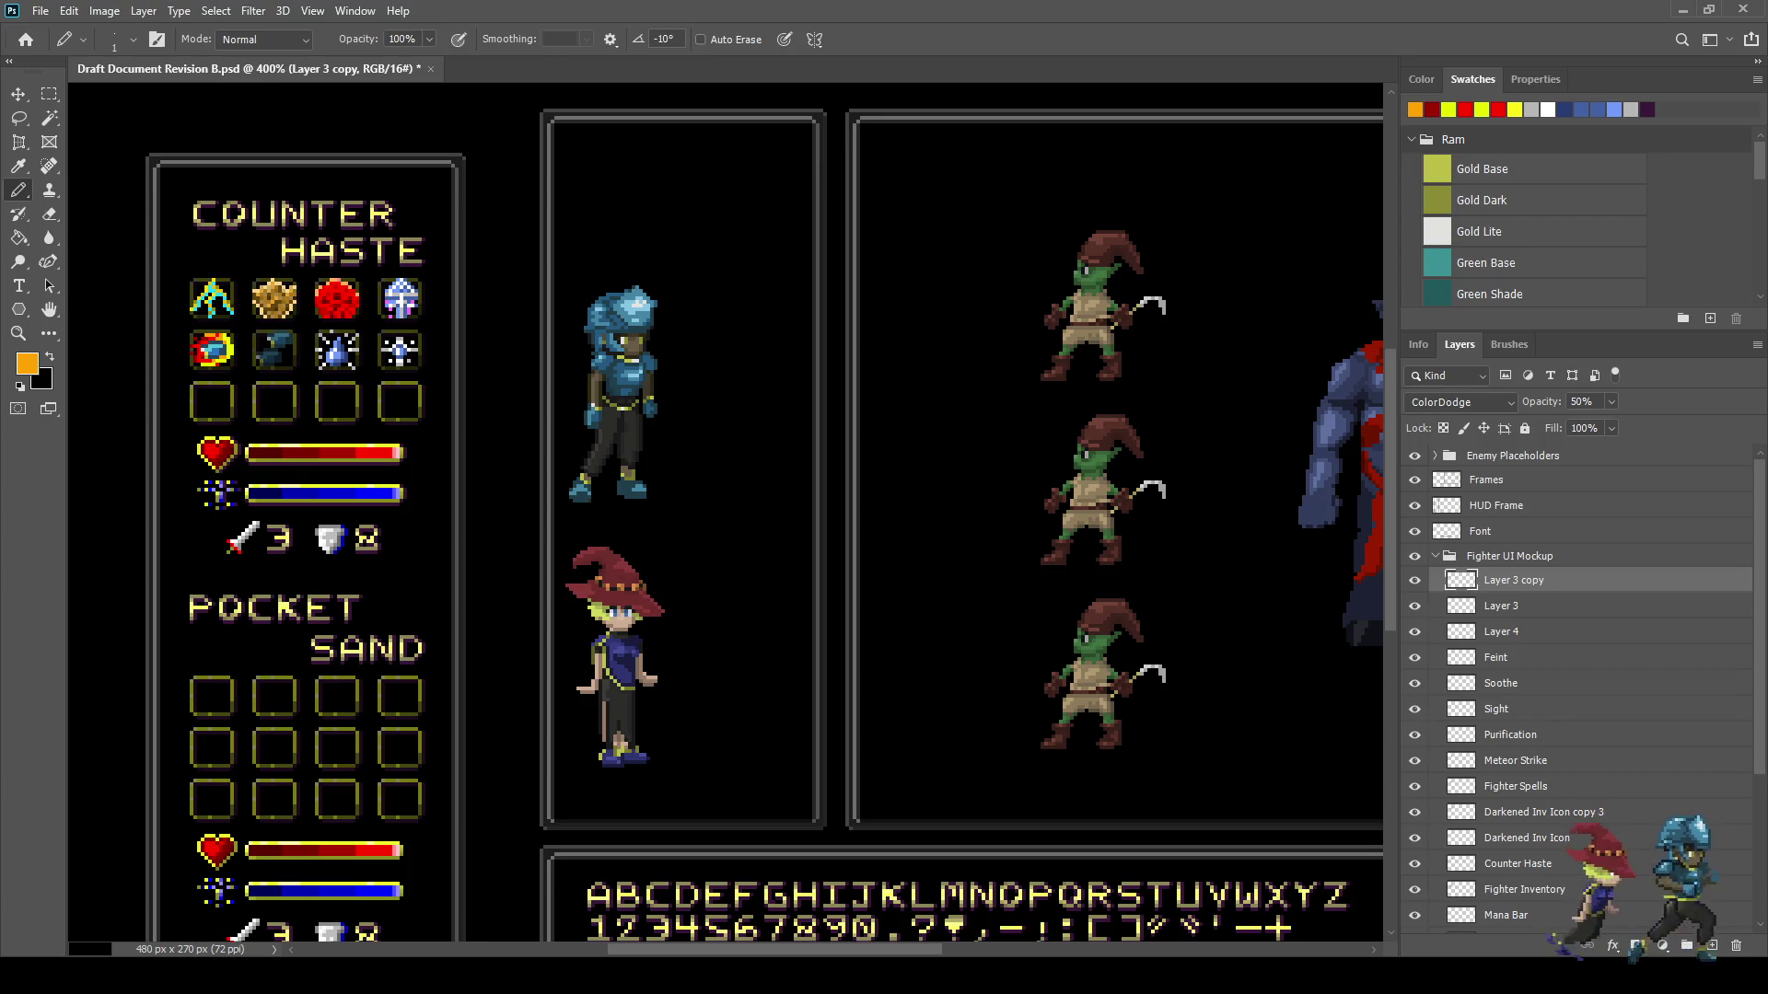
{"action": "scroll", "coordinate": [232, 334], "scroll_direction": "up", "scroll_amount": 5}
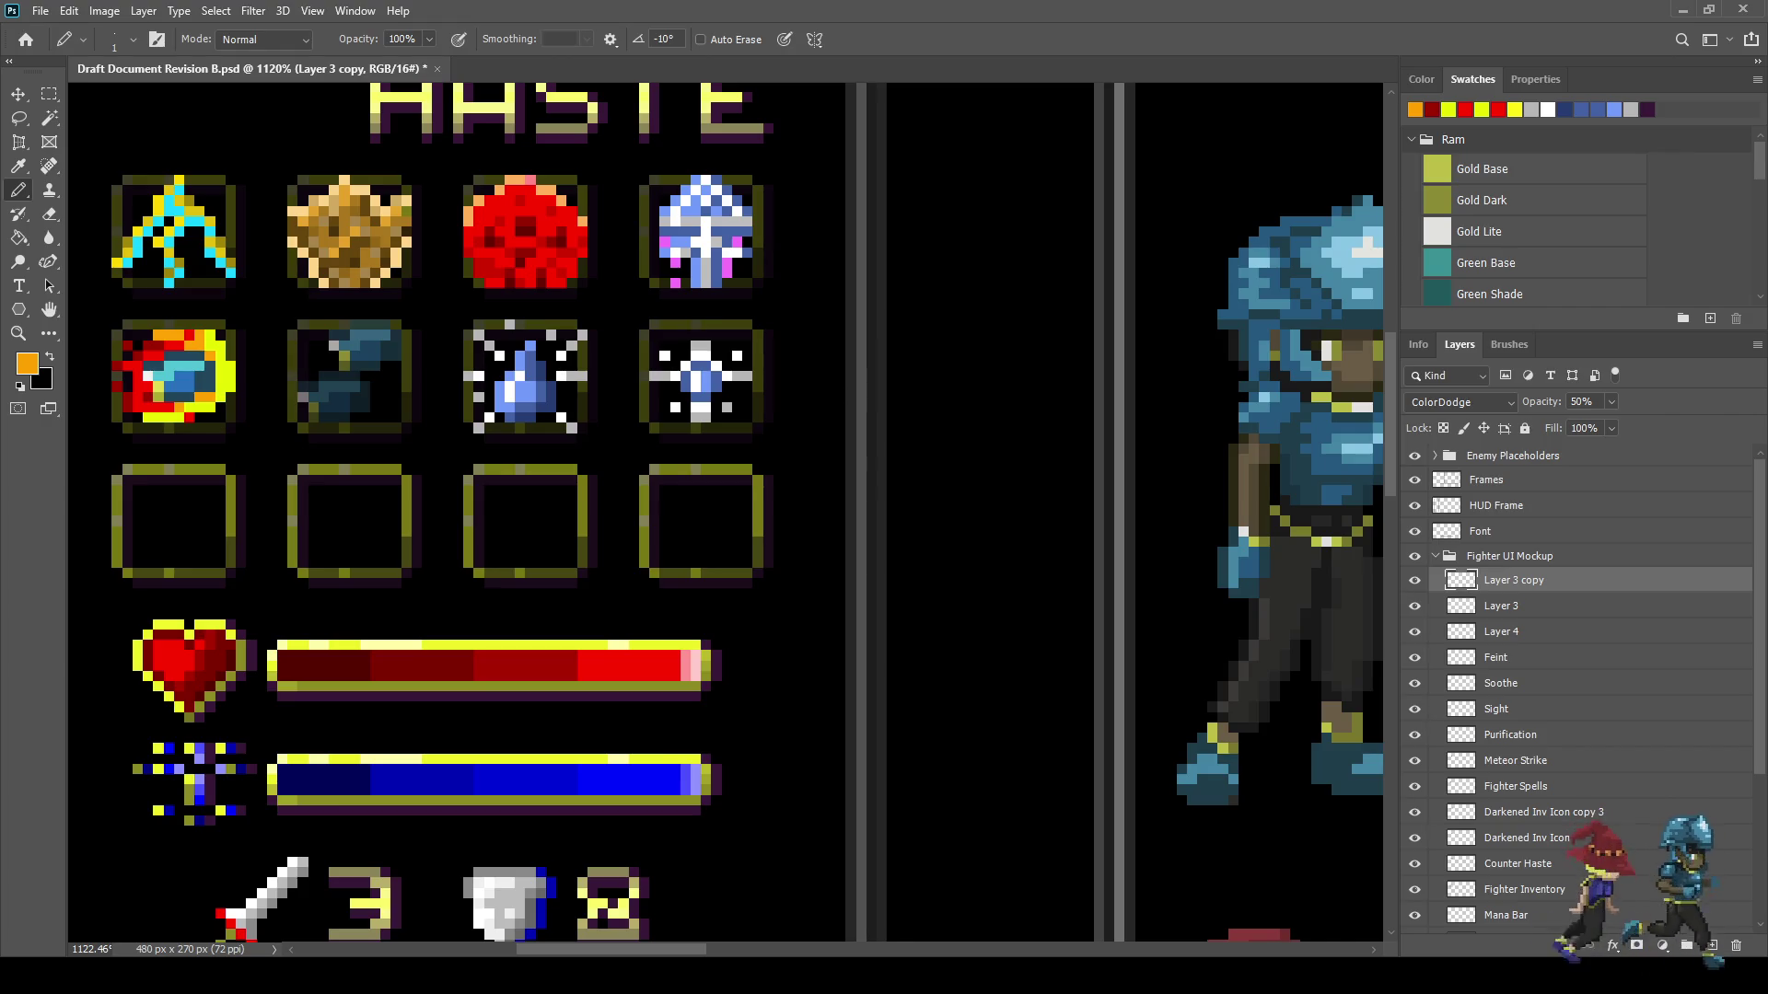
{"action": "scroll", "coordinate": [783, 564], "scroll_direction": "down", "scroll_amount": 3}
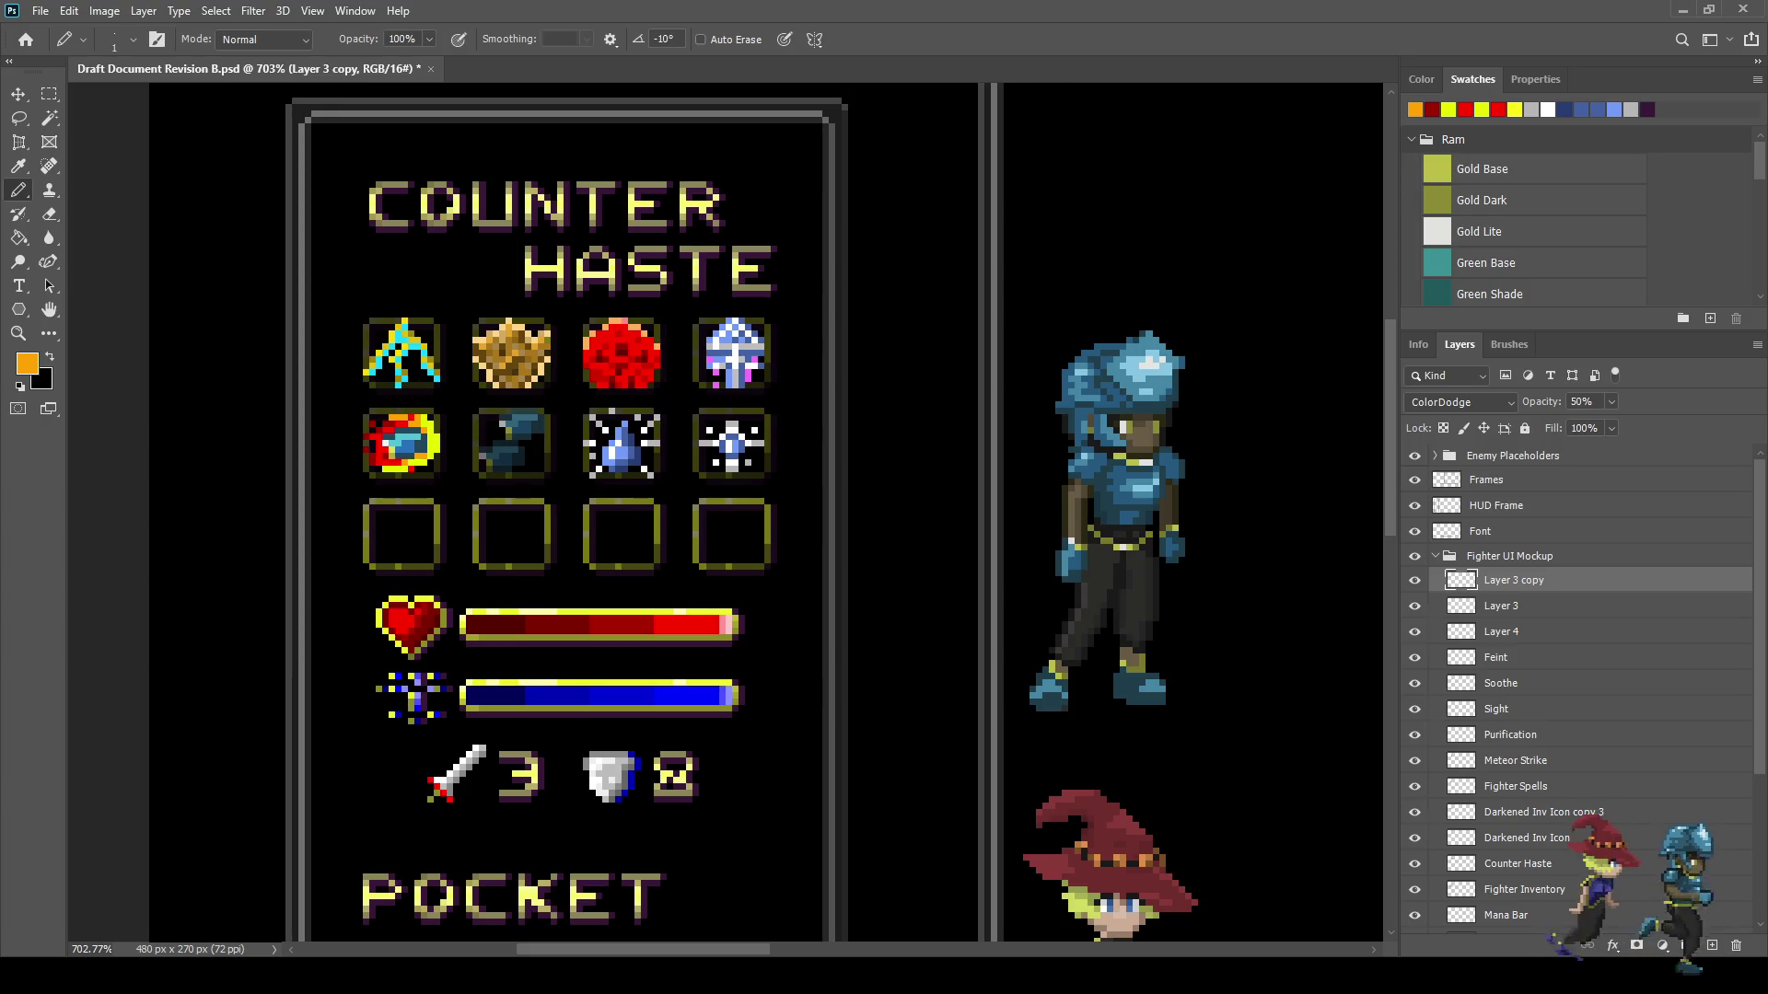
{"action": "key", "text": "ctrl+s"}
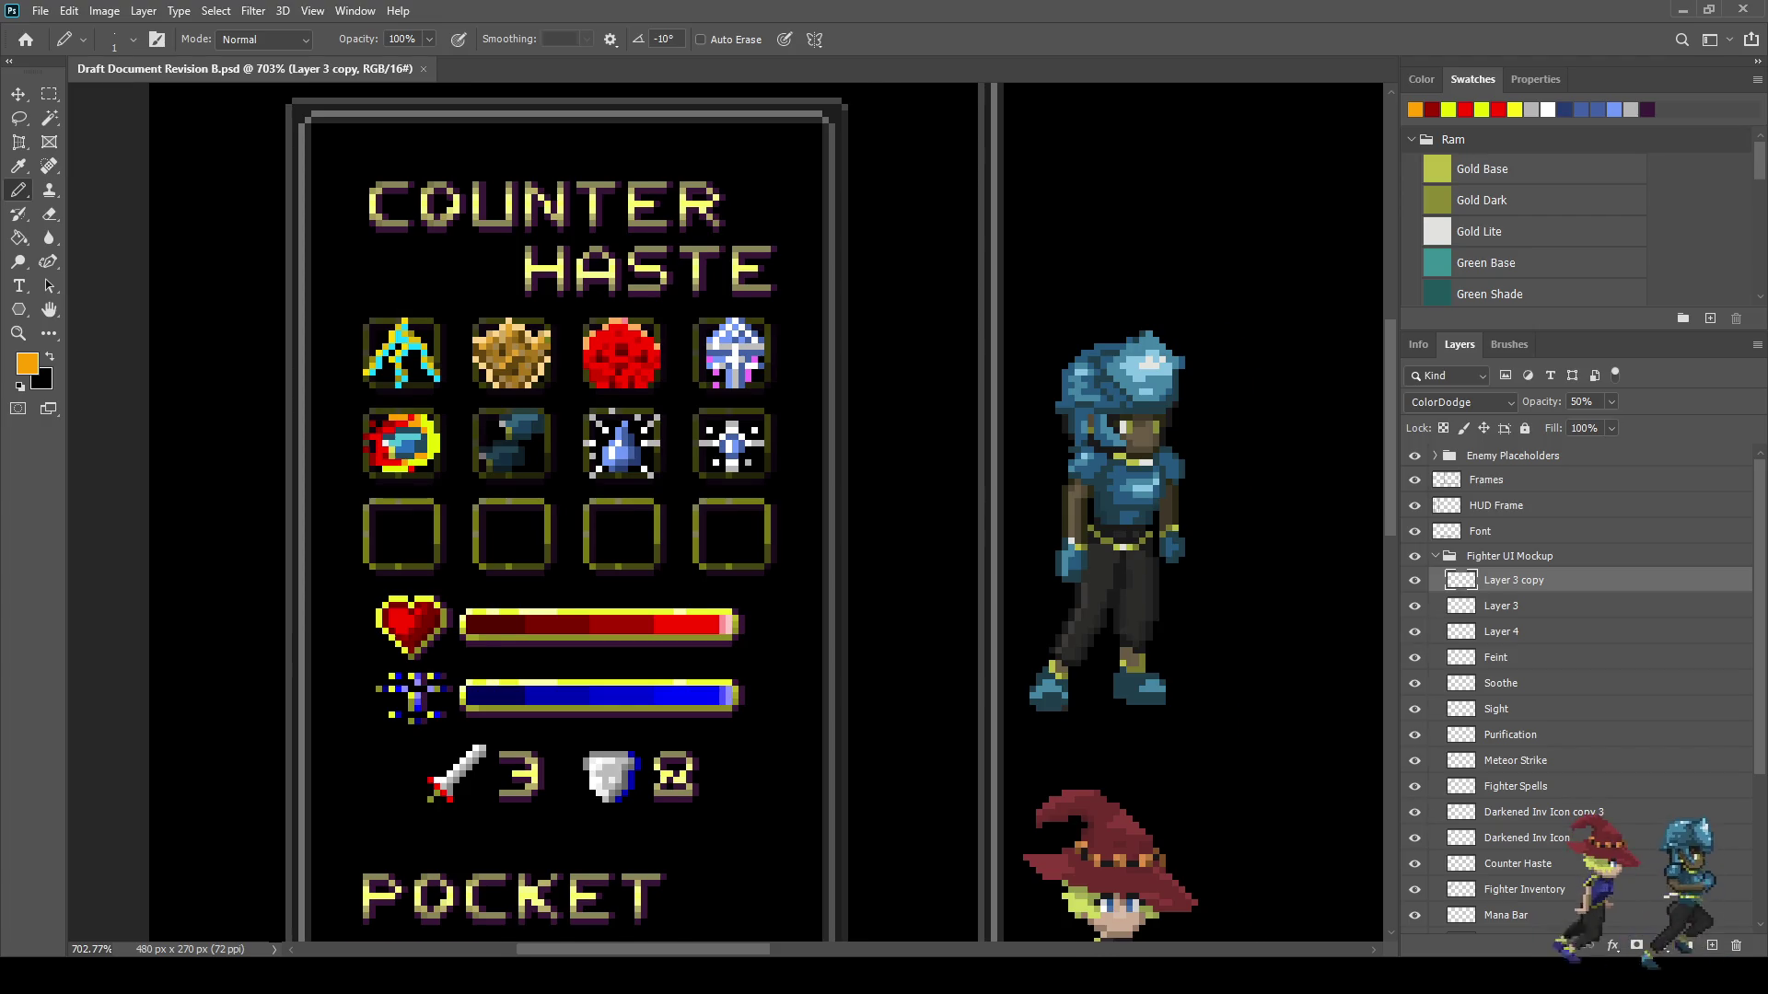
{"action": "scroll", "coordinate": [492, 419], "scroll_direction": "up", "scroll_amount": 2}
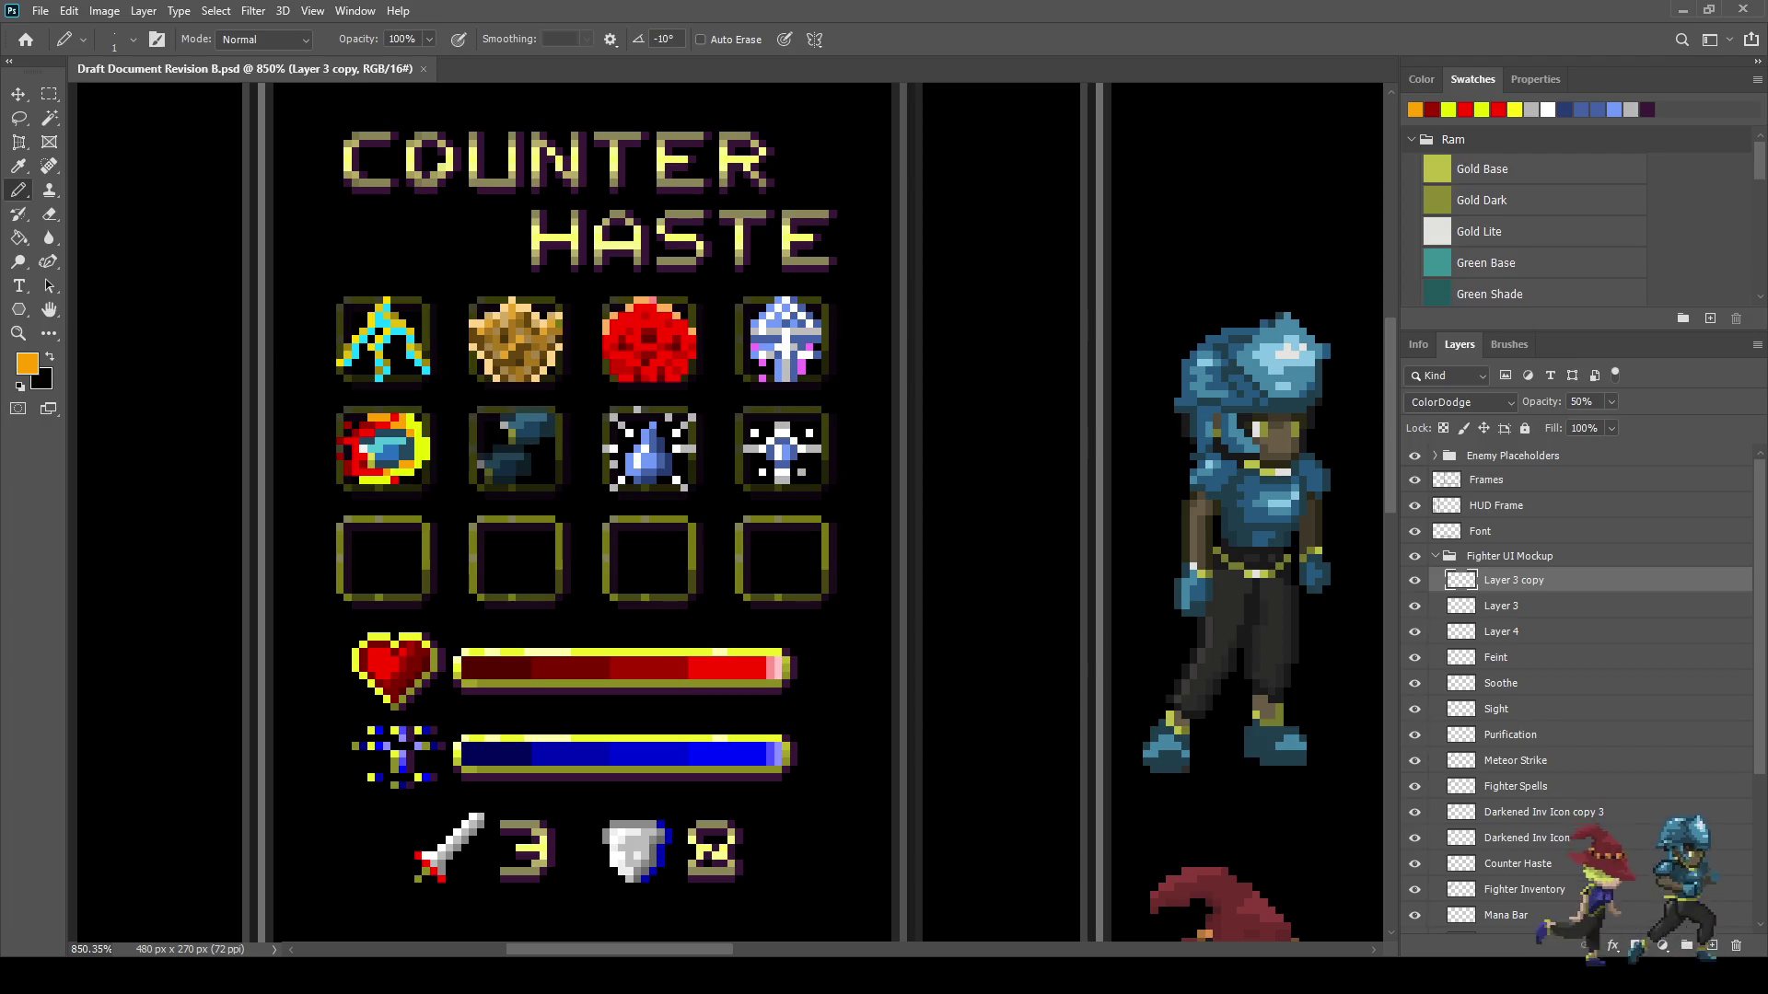
{"action": "key", "text": "ctrl+z"}
{"action": "key", "text": "ctrl+z"}
{"action": "key", "text": "ctrl+z"}
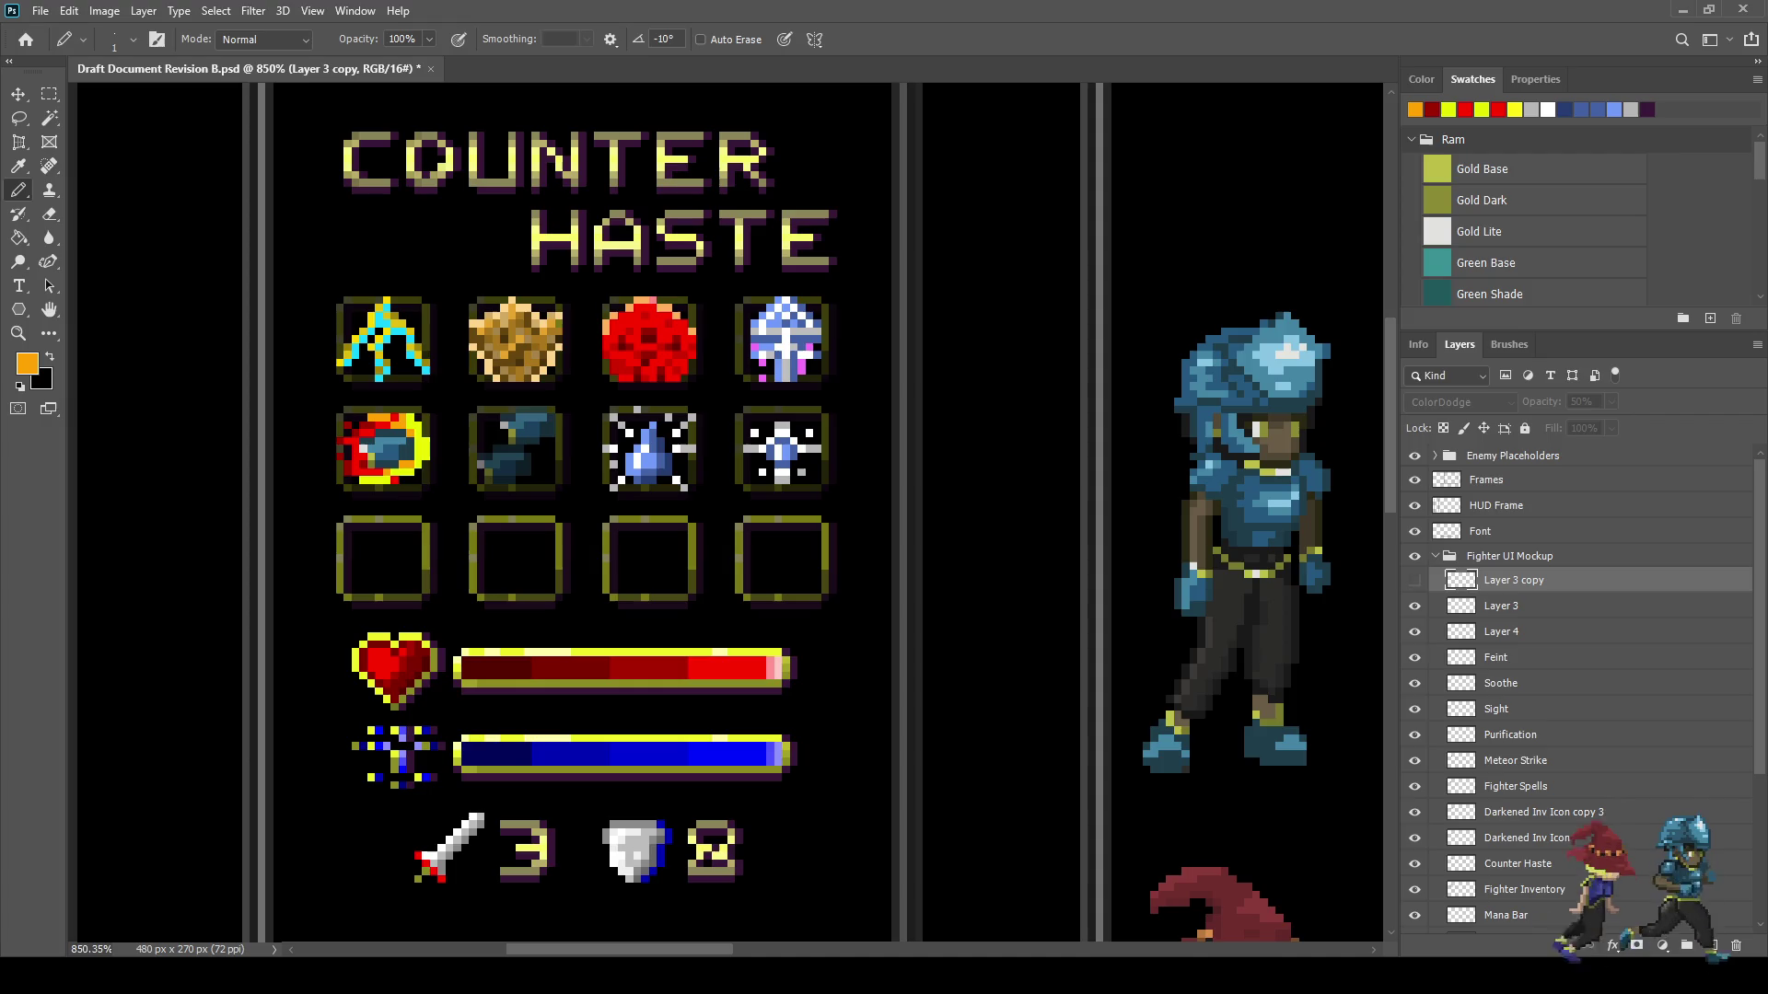
- Merge Layer 3 and Layer 4 into Layer 3 copy and enter the name 'Coup de Grace'
{"action": "left_click", "coordinate": [1501, 606], "text": "shift"}
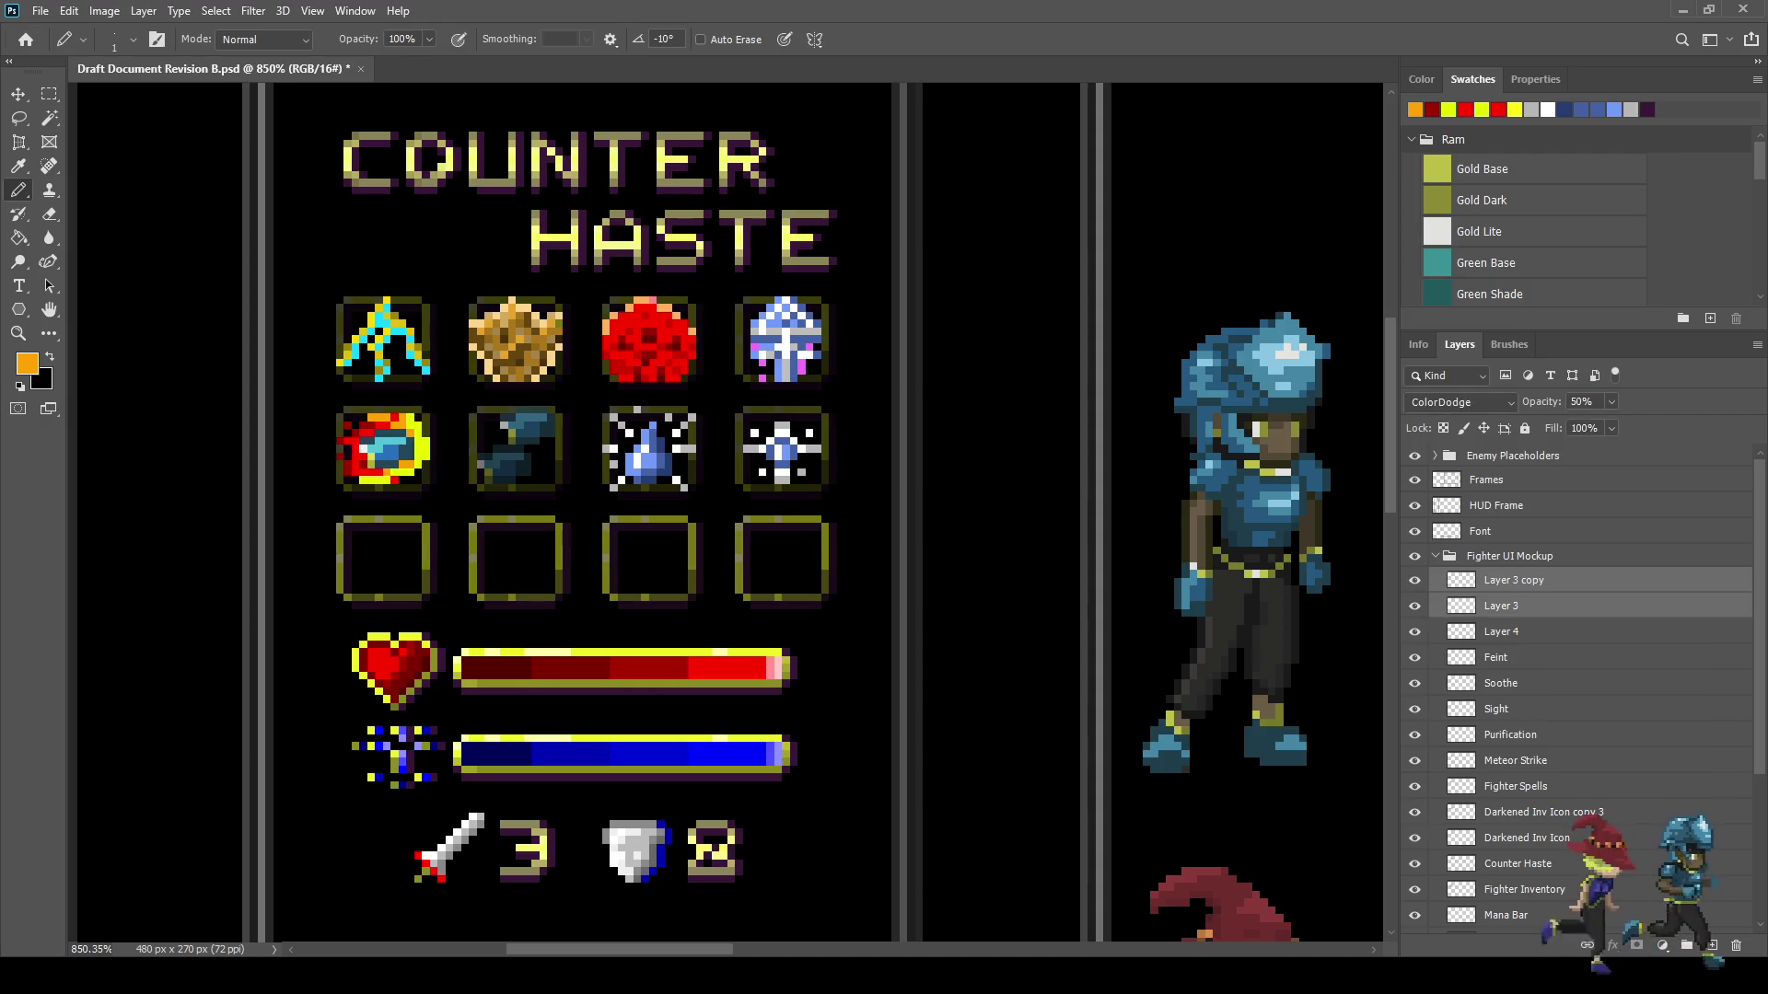
{"action": "key", "text": "ctrl+e"}
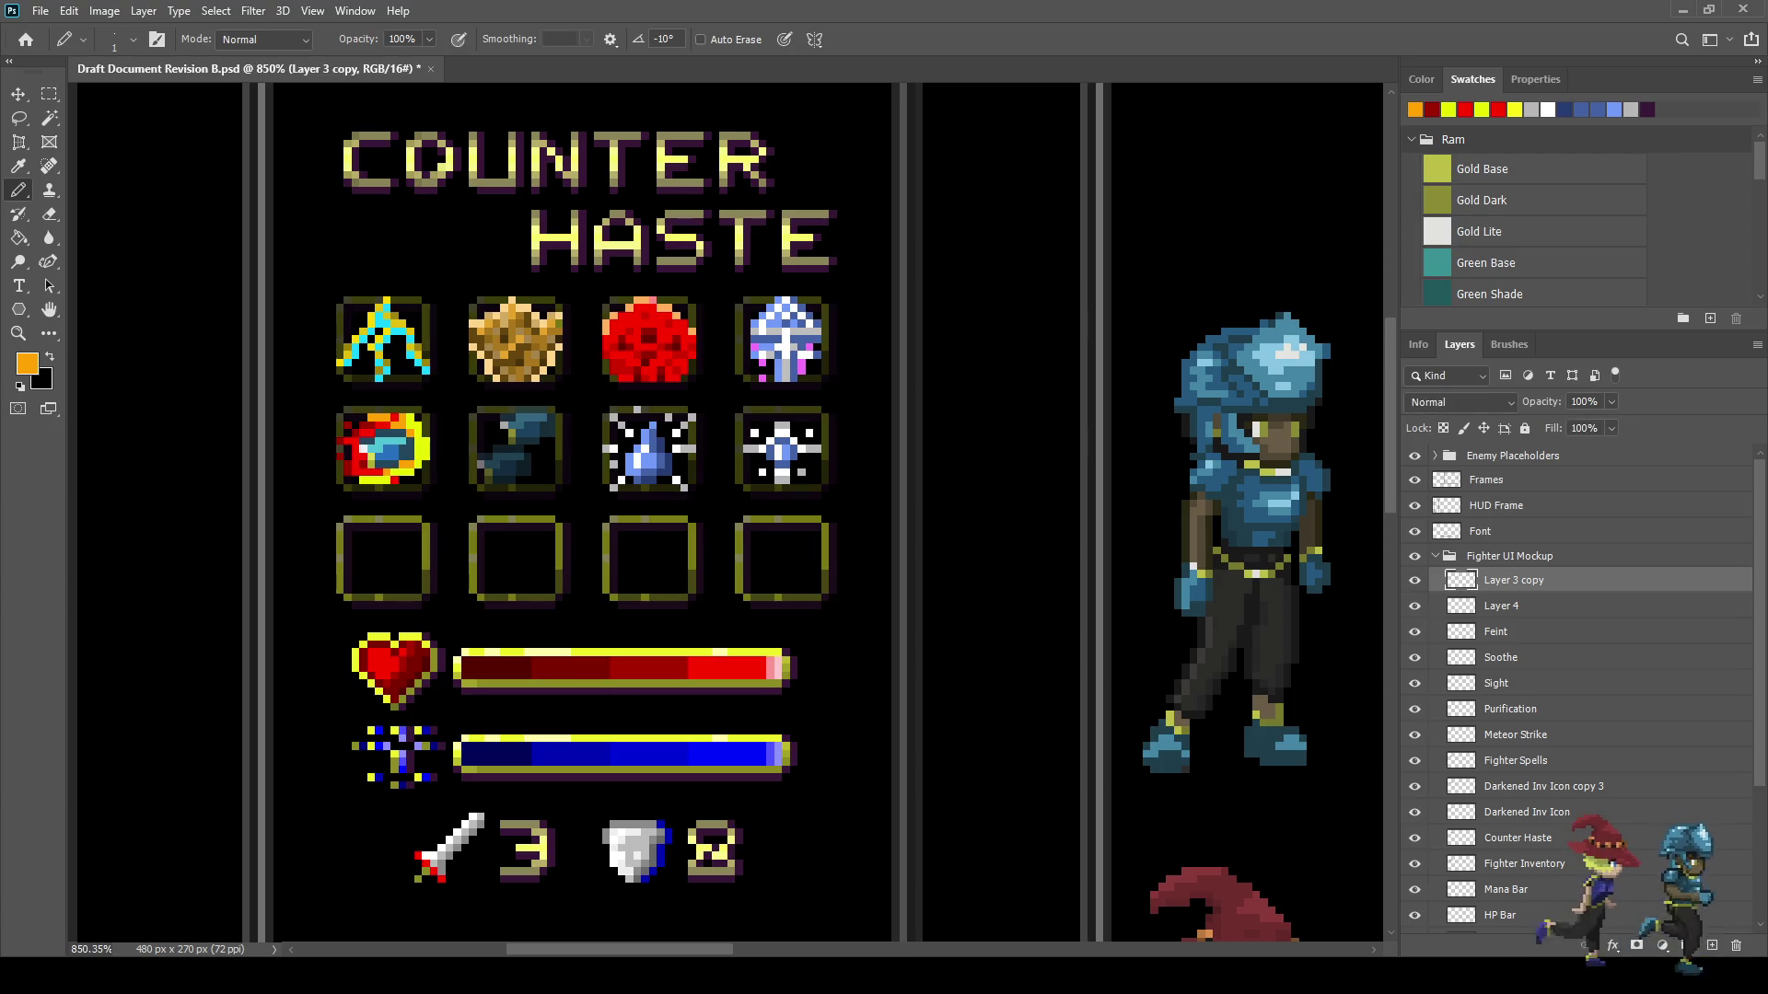
{"action": "left_click", "coordinate": [1501, 605], "text": "shift"}
{"action": "key", "text": "ctrl+e"}
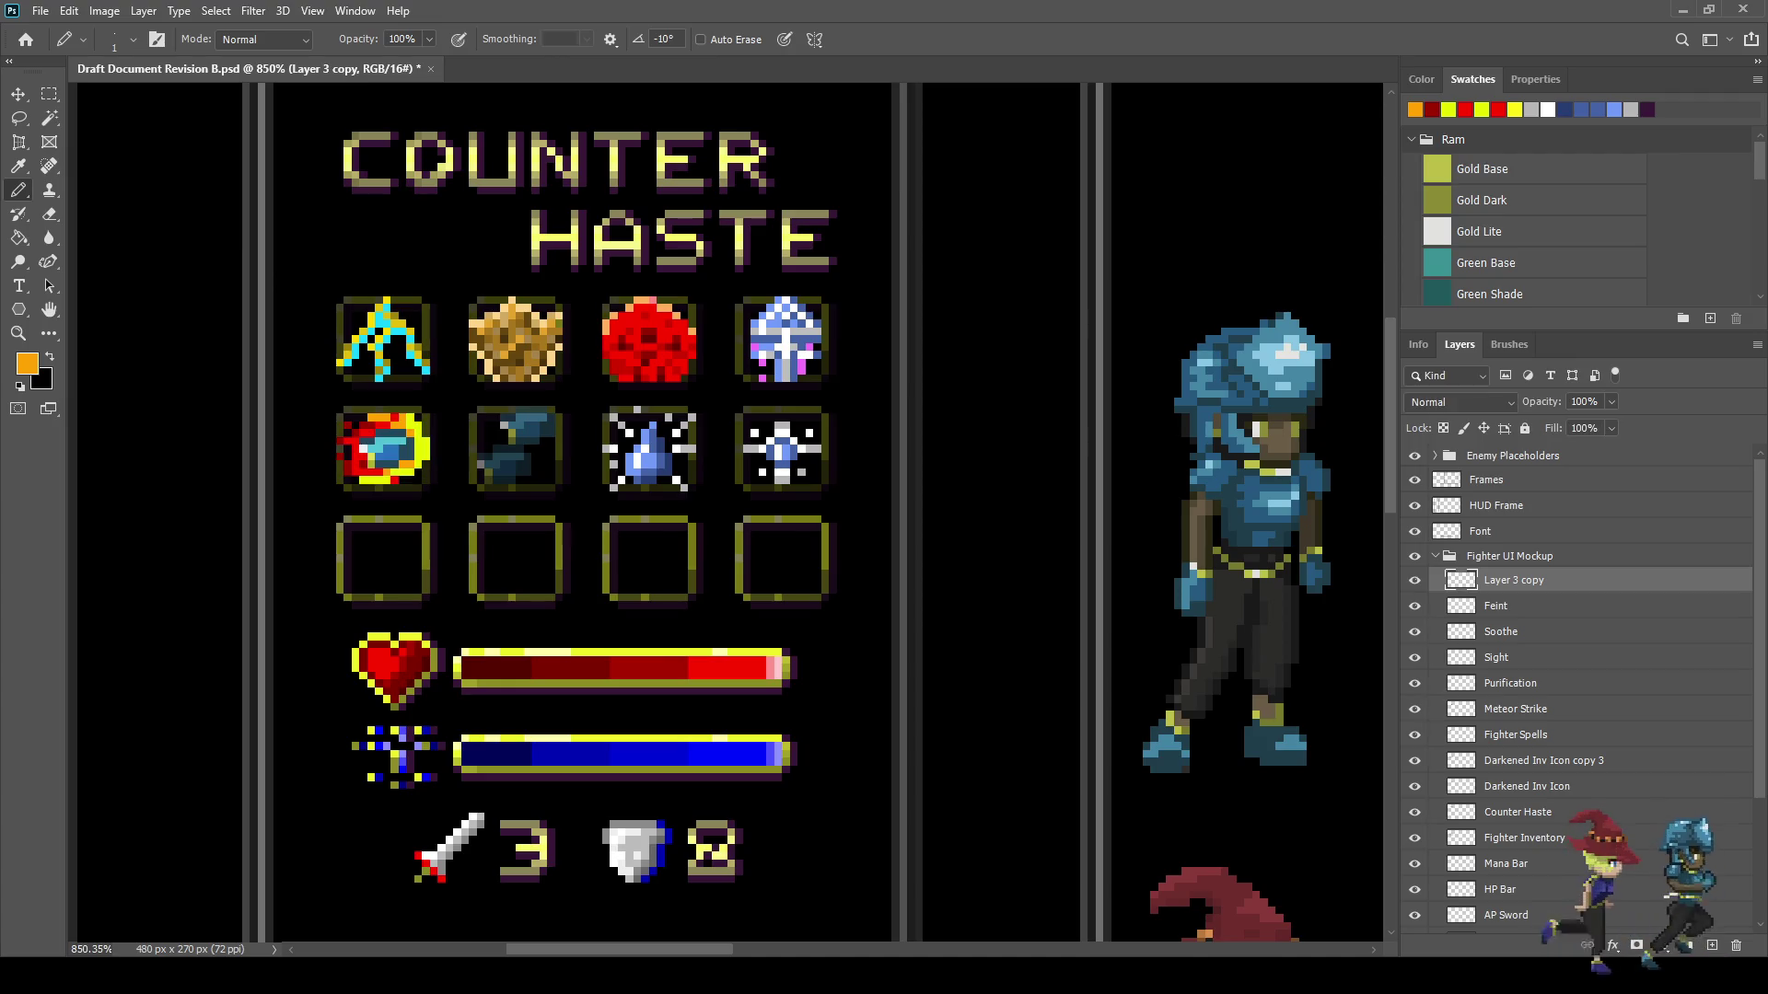
{"action": "double_click", "coordinate": [1513, 580]}
{"action": "type", "text": "Co"}
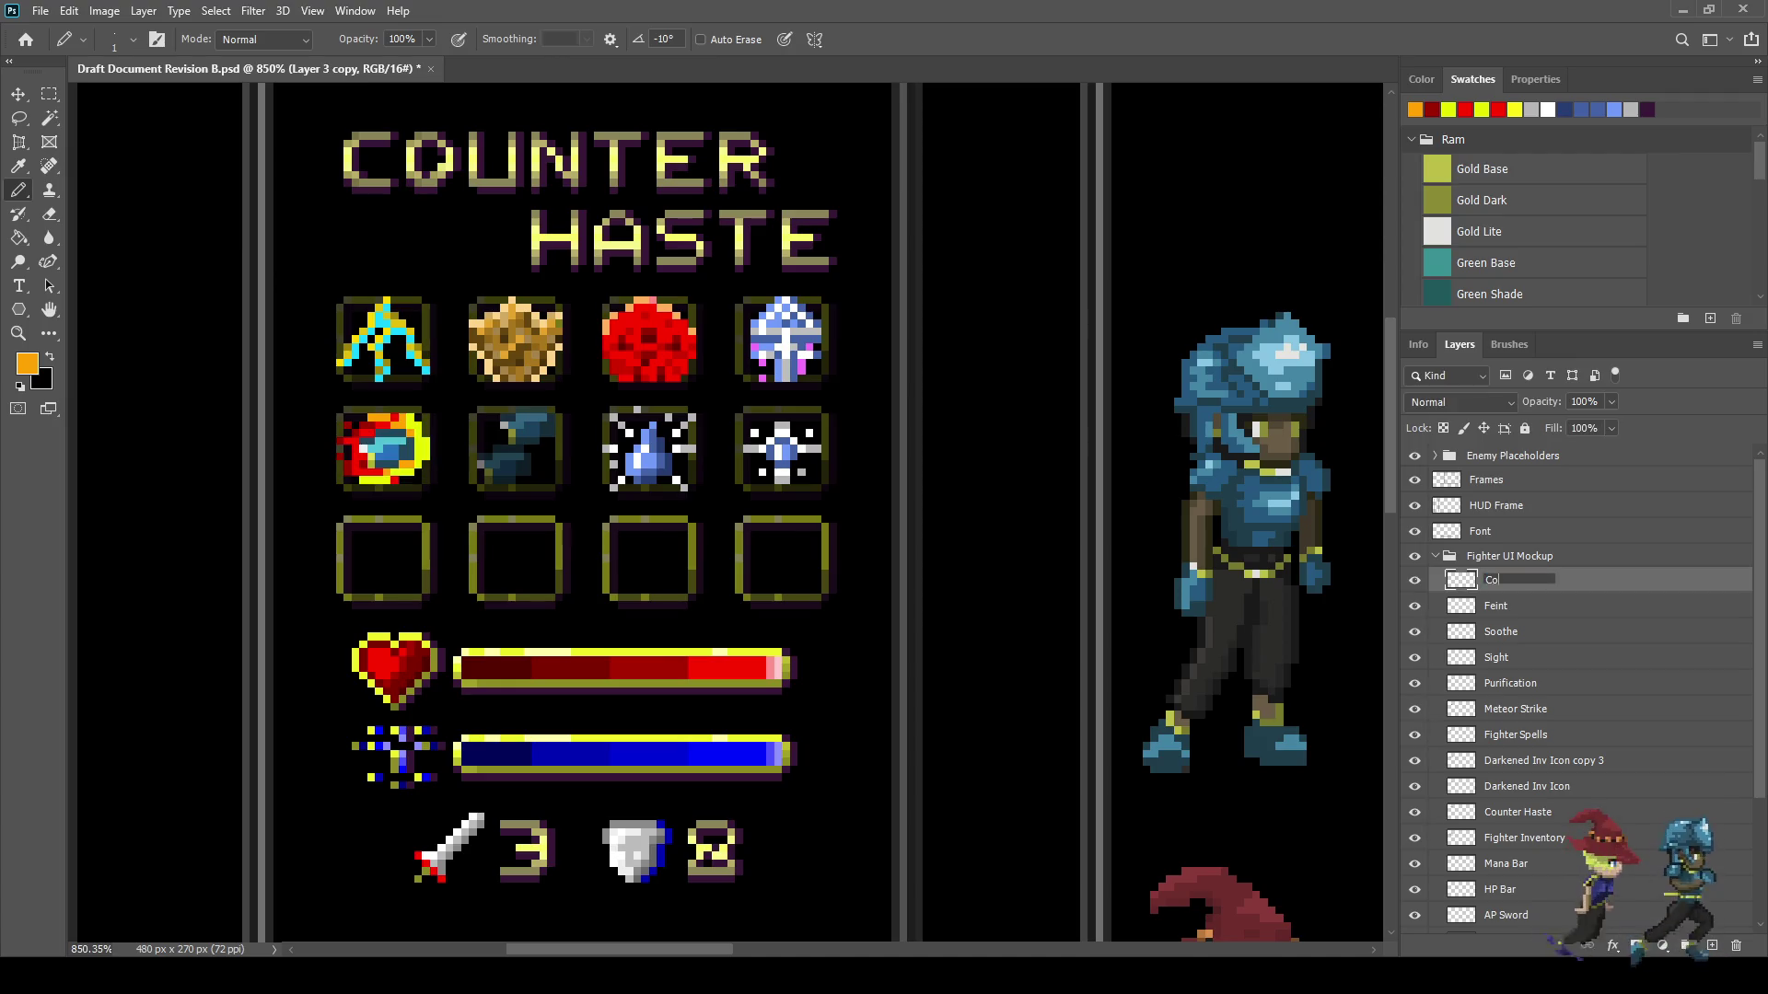
{"action": "type", "text": "up de Gra"}
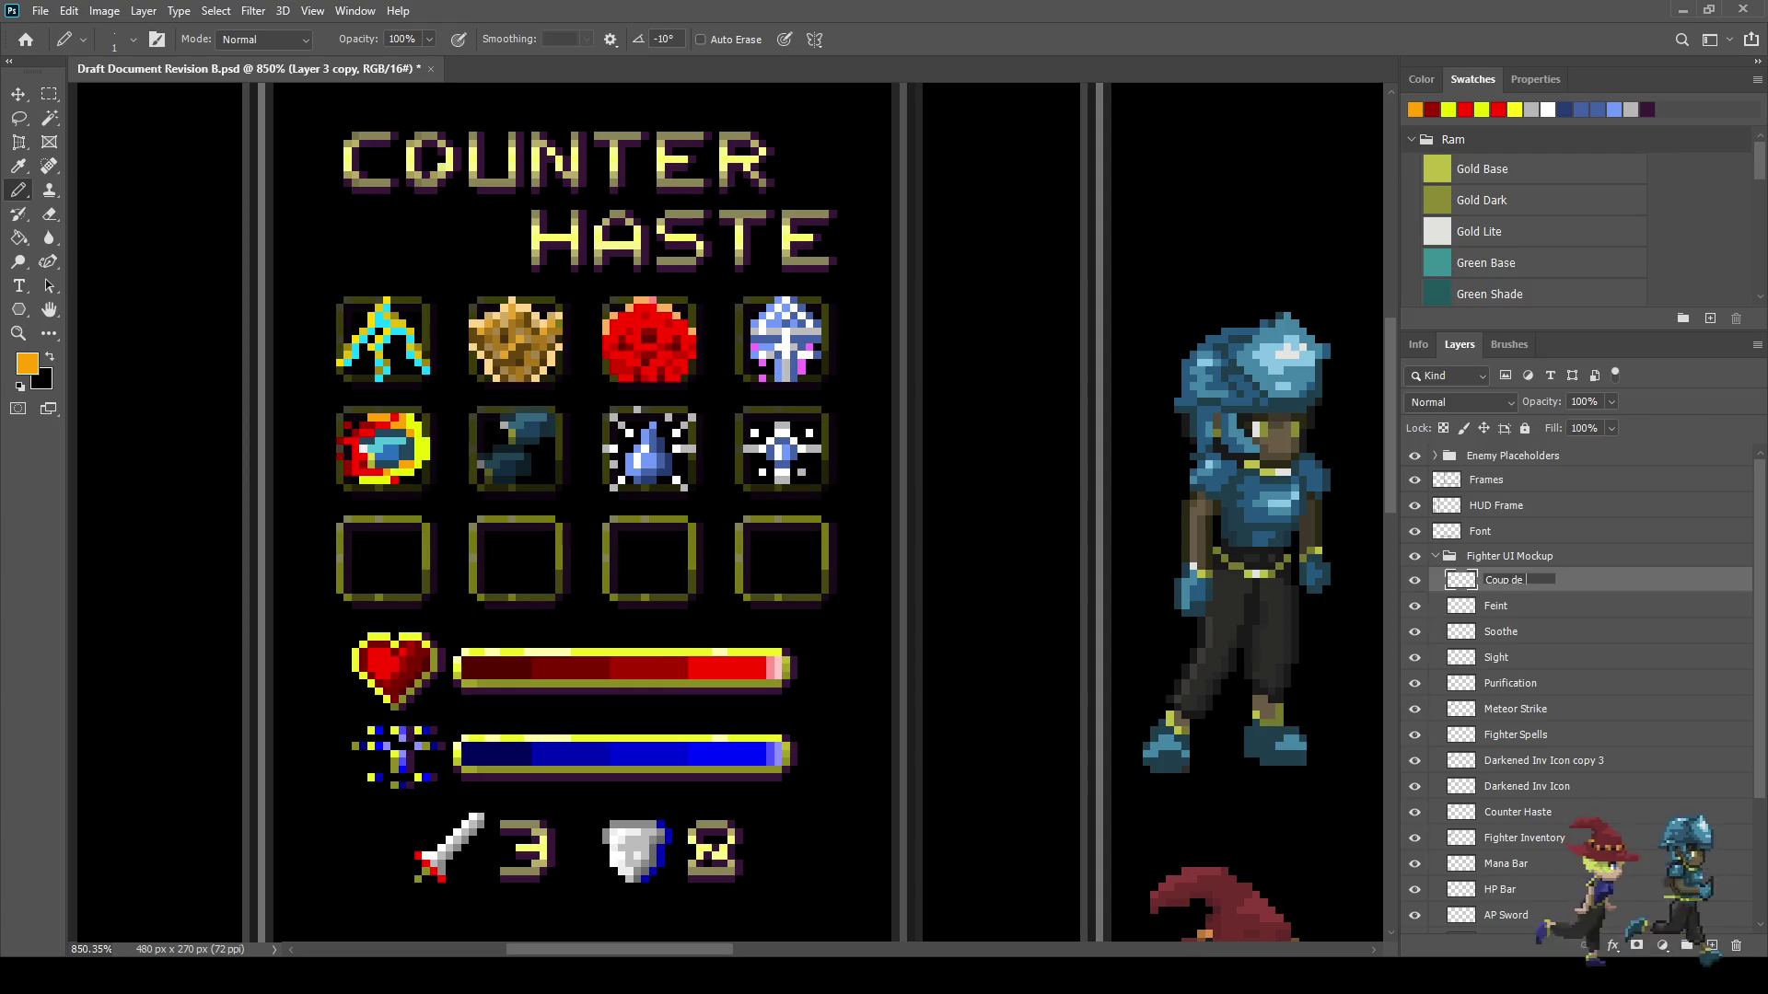
{"action": "type", "text": "ce"}
- Confirm the 'Coup de Grace' layer name, save the file, and select Darkened Inv Icon
{"action": "key", "text": "Return"}
{"action": "key", "text": "ctrl+s"}
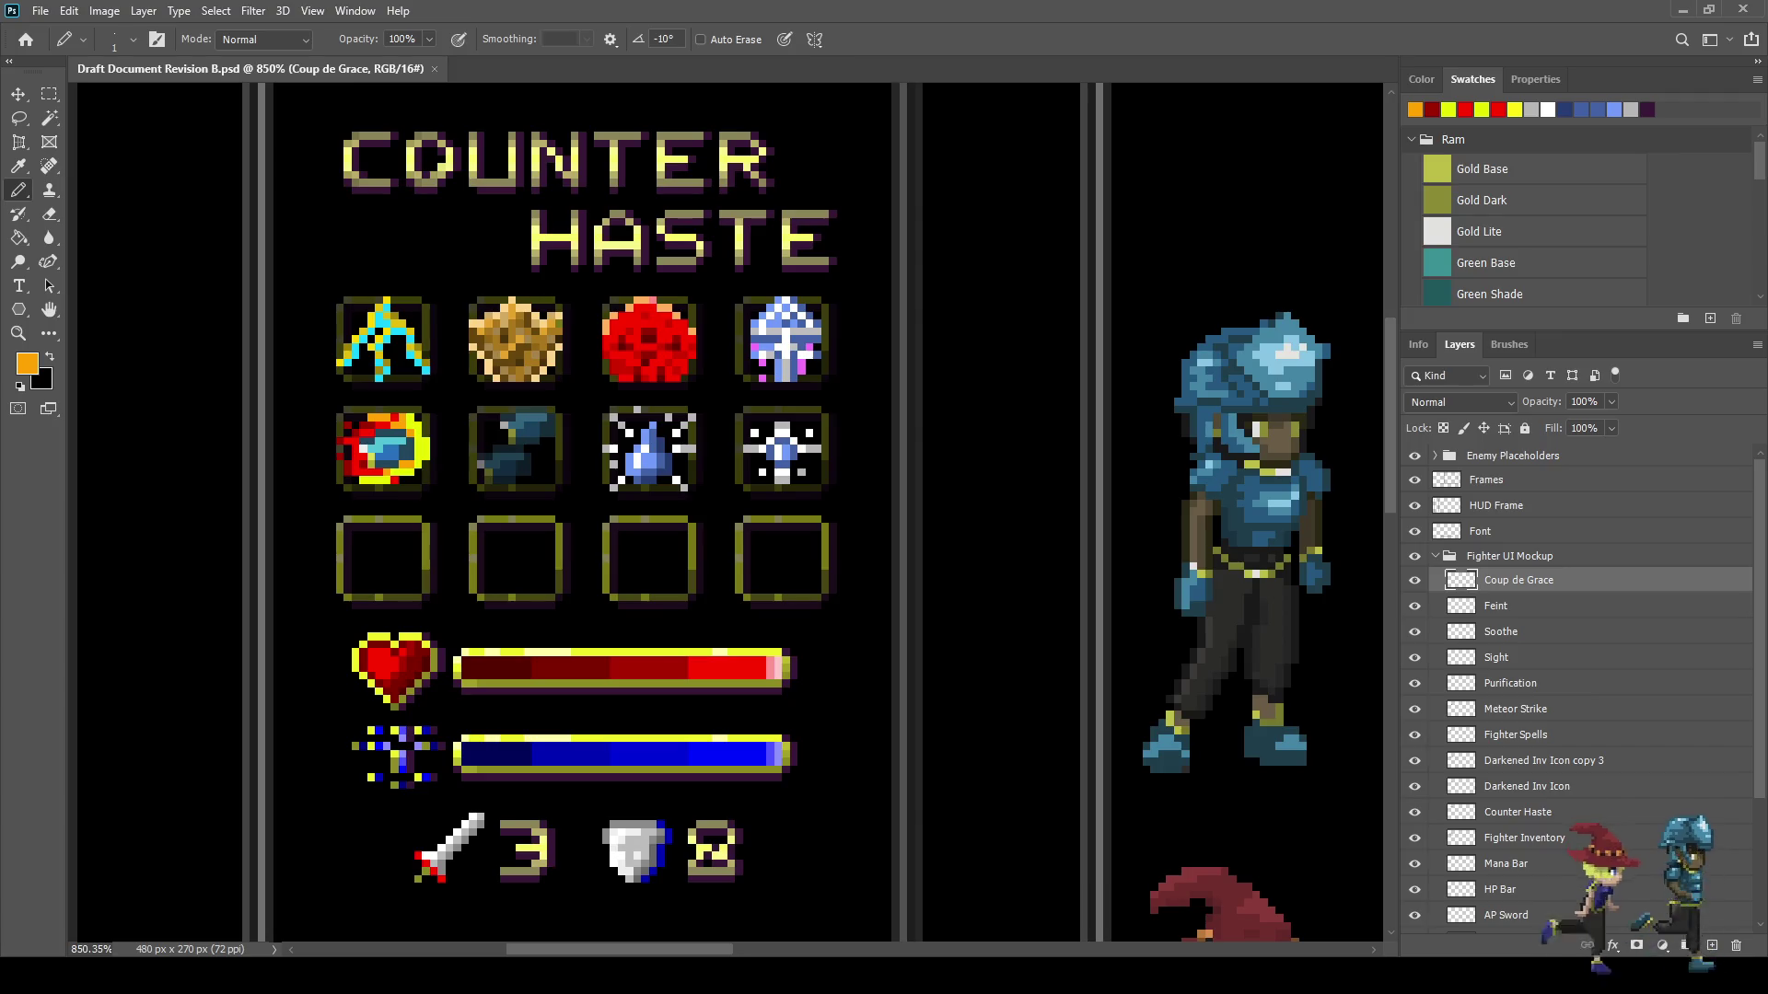
{"action": "left_click", "coordinate": [1527, 786]}
- Duplicate the Darkened Inv Icon, move the copy onto the first empty slot, and save
{"action": "key", "text": "ctrl+j"}
{"action": "key", "text": "ctrl+t"}
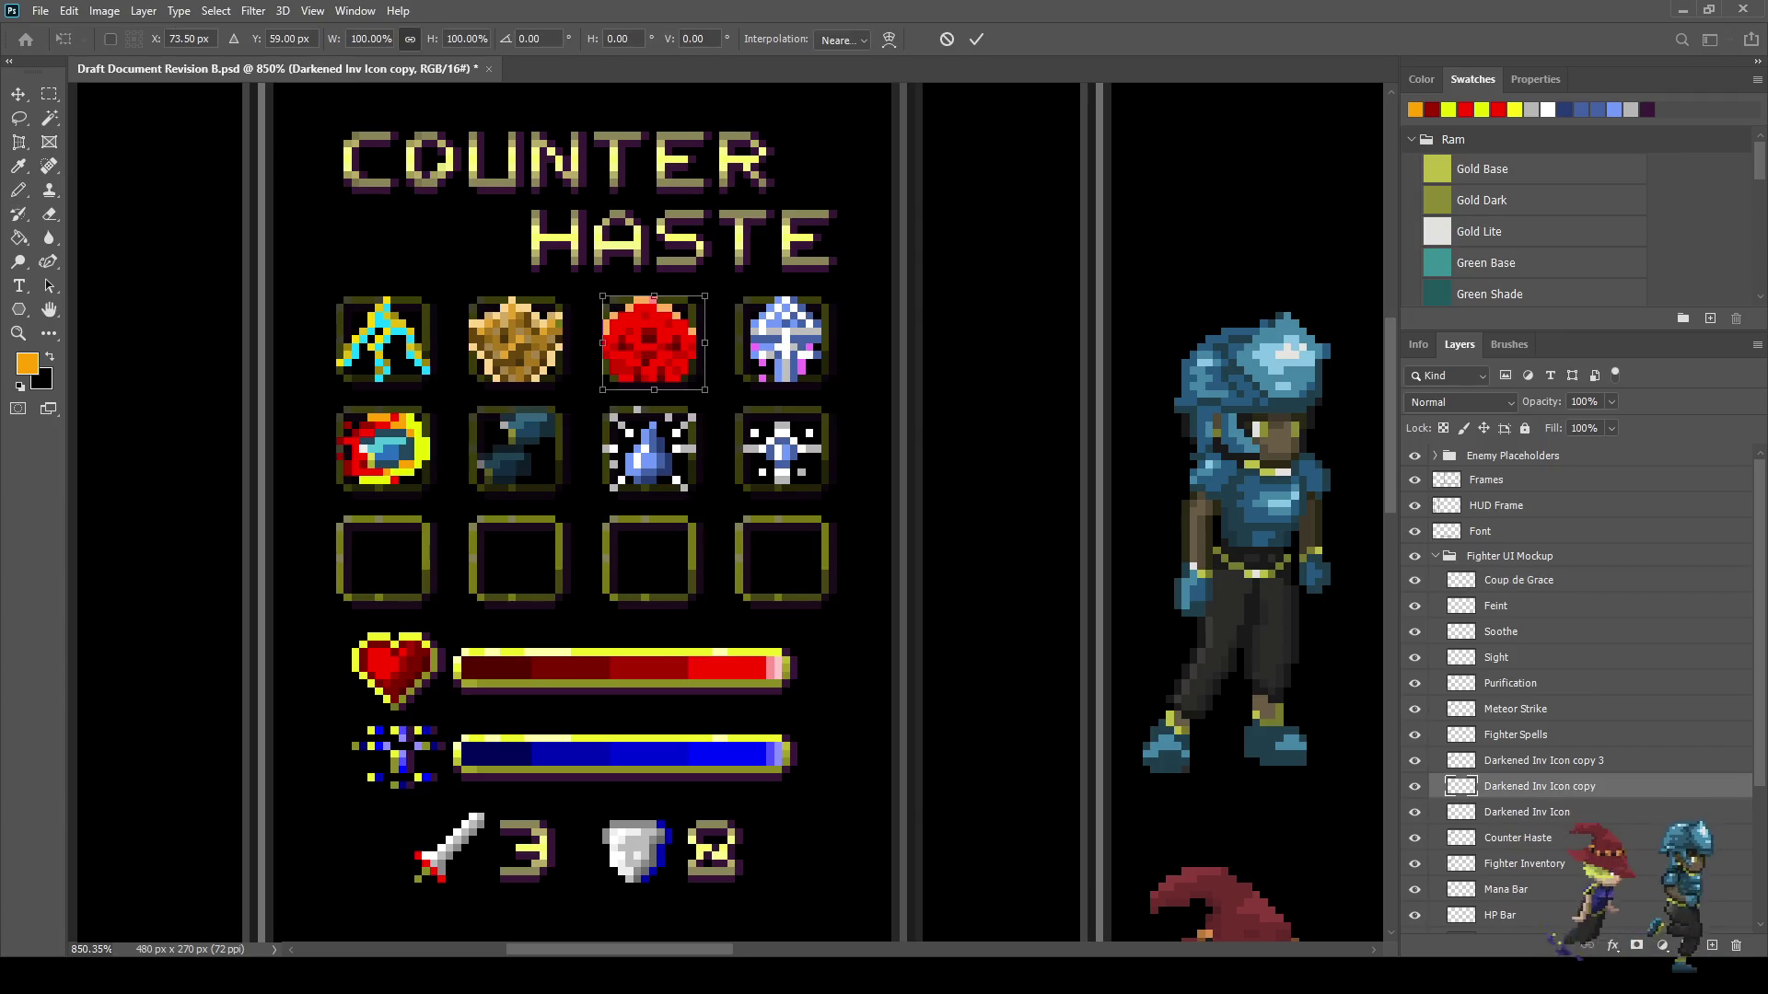
{"action": "key", "text": "shift+Down"}
{"action": "key", "text": "shift+Down"}
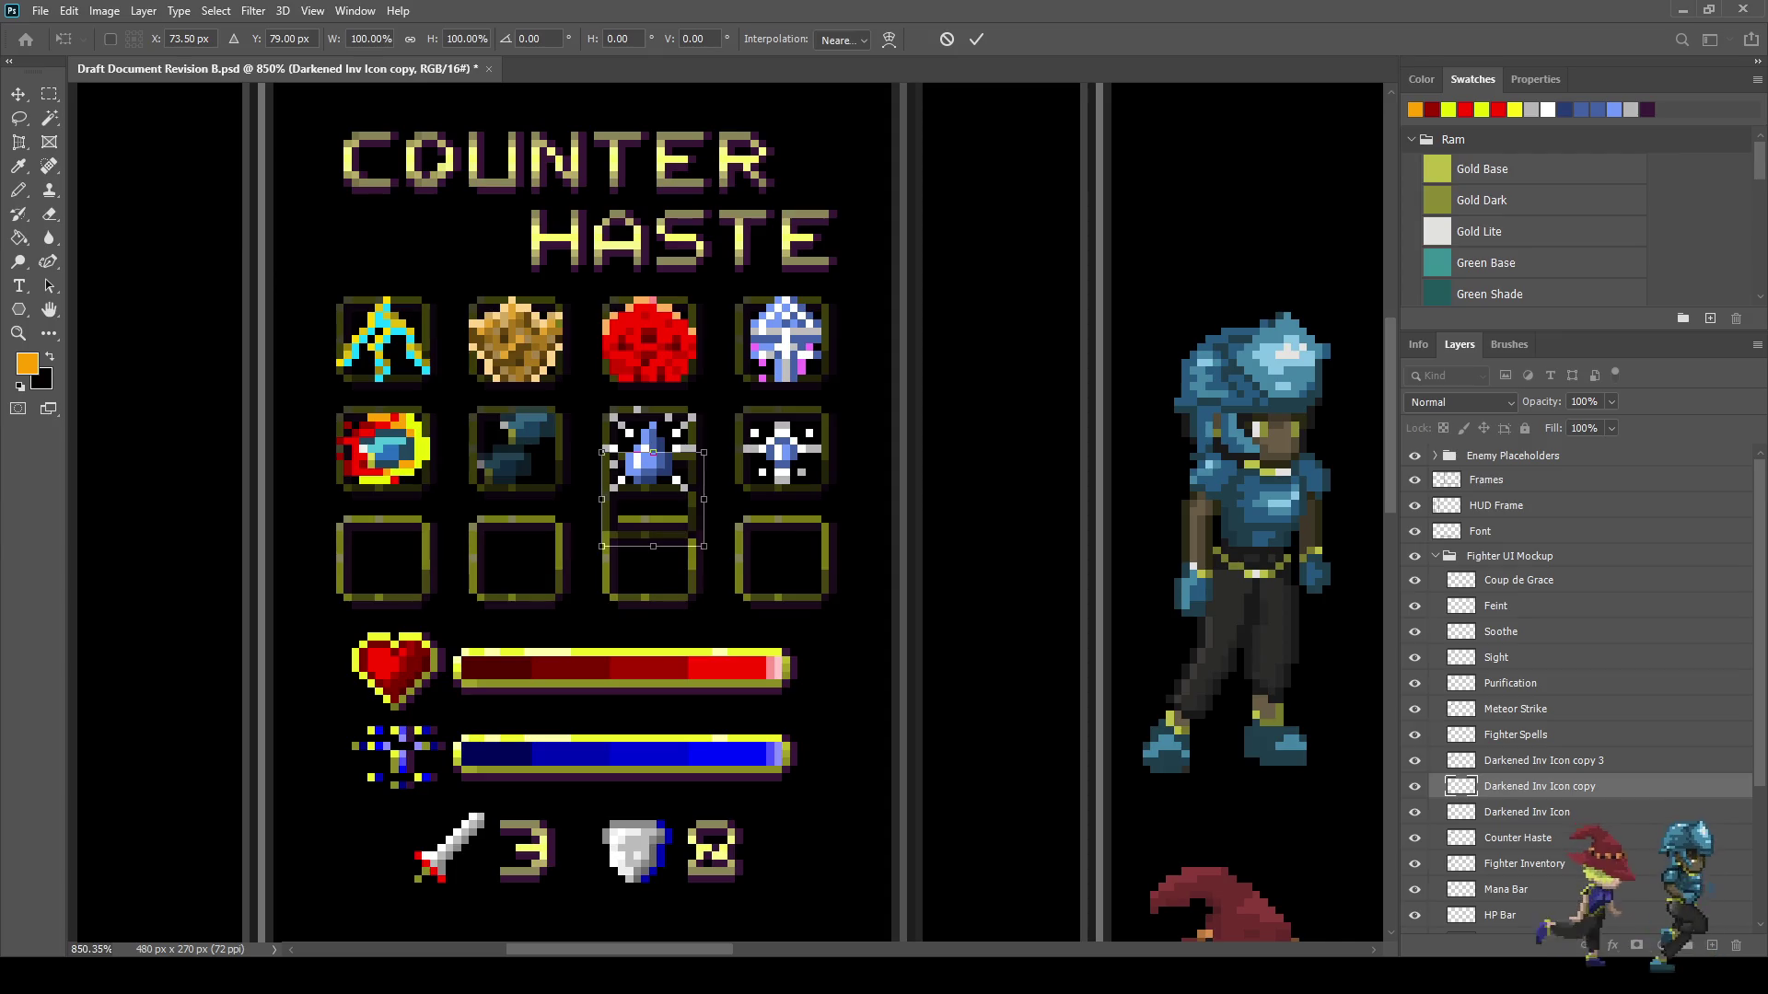
{"action": "key", "text": "Down"}
{"action": "key", "text": "Down"}
{"action": "key", "text": "Down"}
{"action": "key", "text": "shift+Left"}
{"action": "key", "text": "shift+Left"}
{"action": "key", "text": "shift+Left"}
{"action": "key", "text": "Left"}
{"action": "key", "text": "Left"}
{"action": "key", "text": "Left"}
{"action": "key", "text": "Return"}
{"action": "key", "text": "b"}
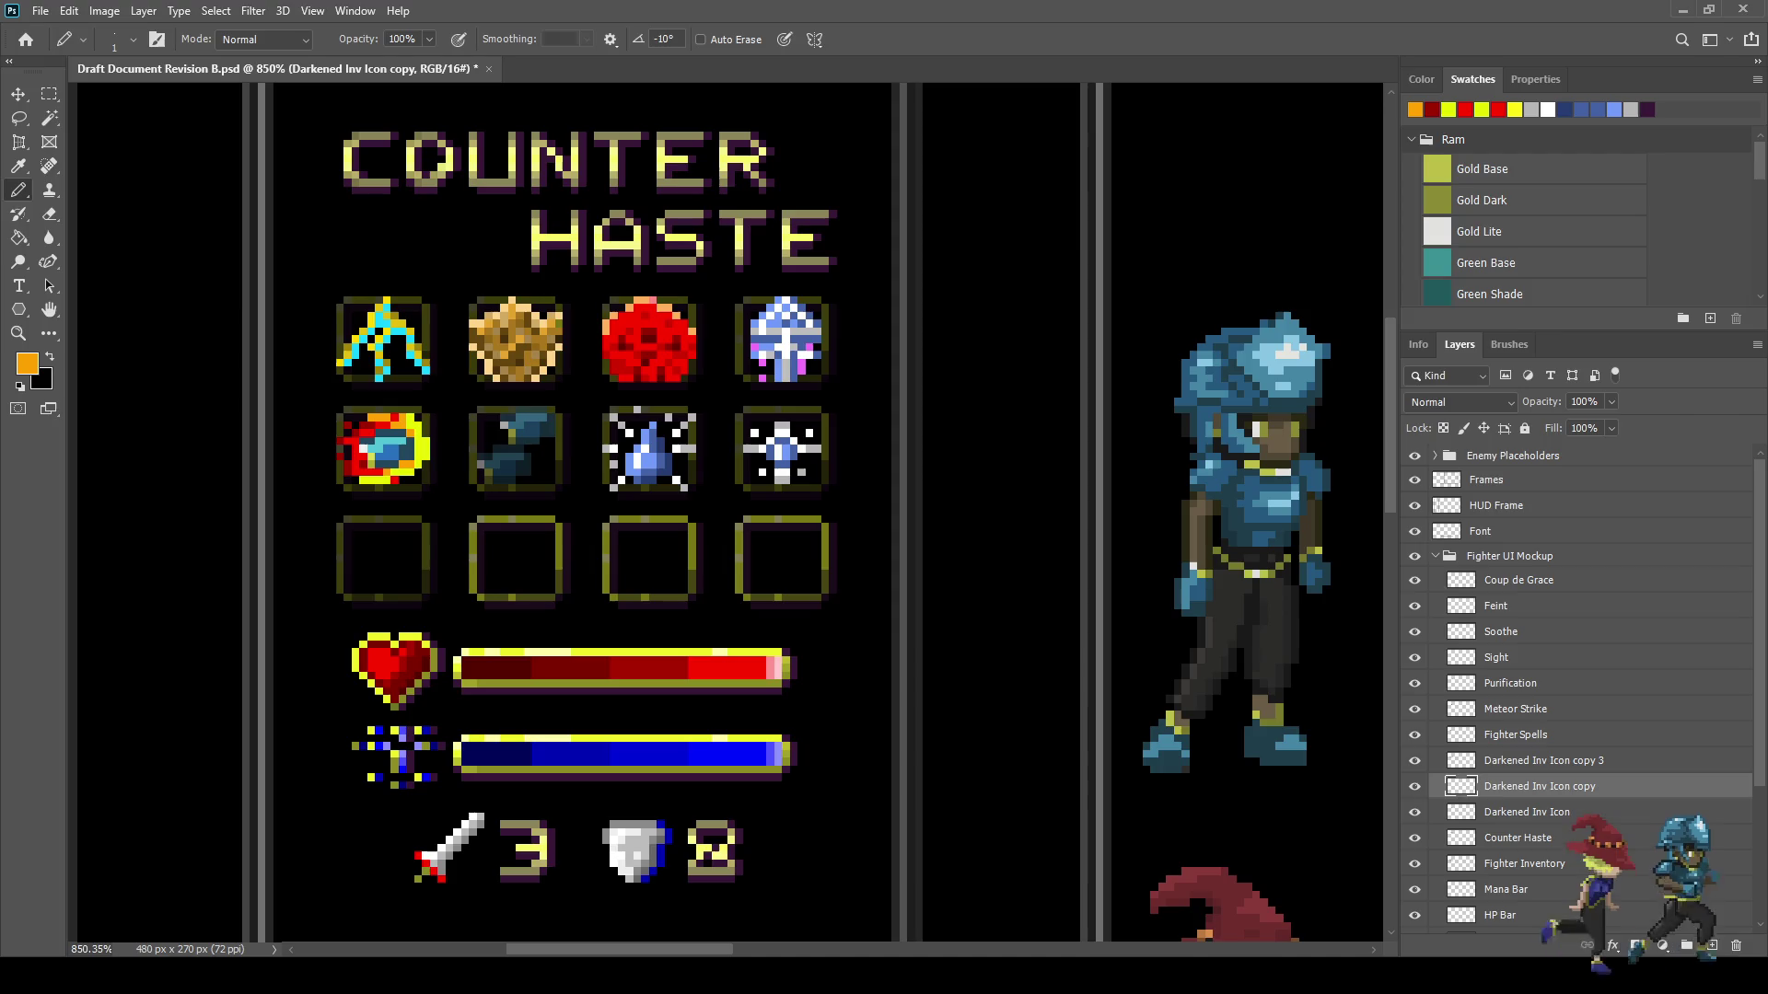
{"action": "key", "text": "ctrl+s"}
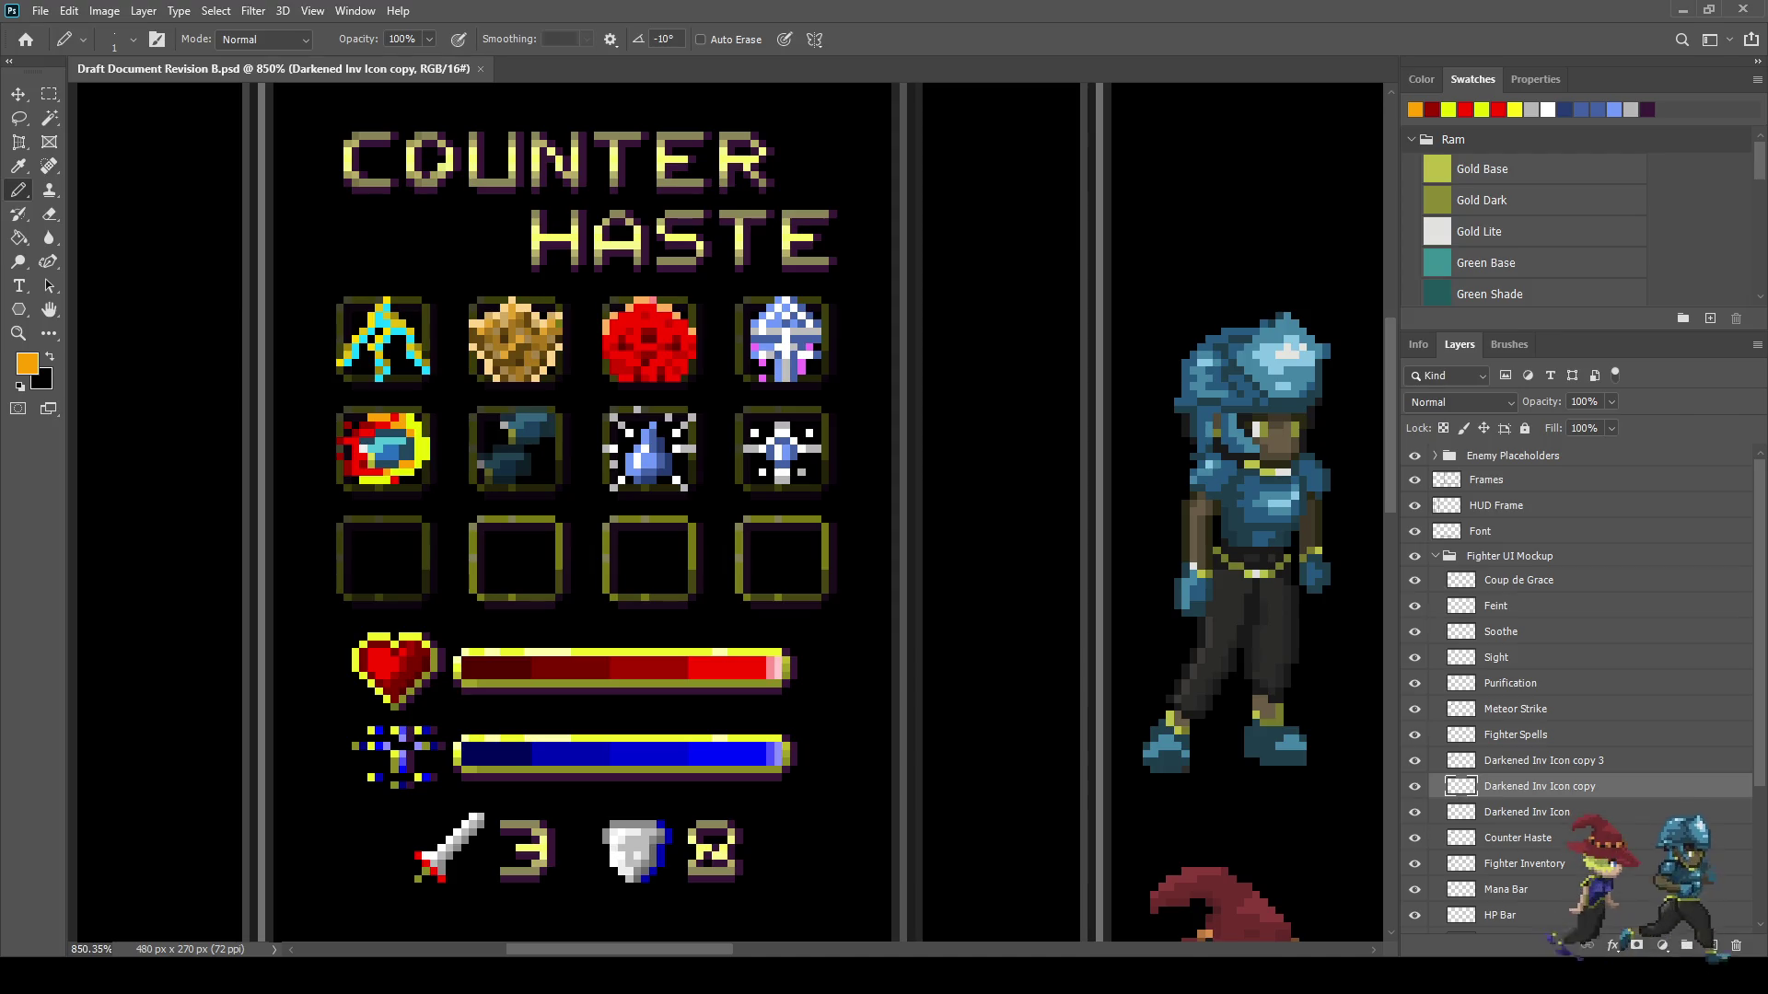
- Merge the new darkened copy with Darkened Inv Icon copy 3 and save
{"action": "key", "text": "alt+shift+bracketright"}
{"action": "key", "text": "ctrl+e"}
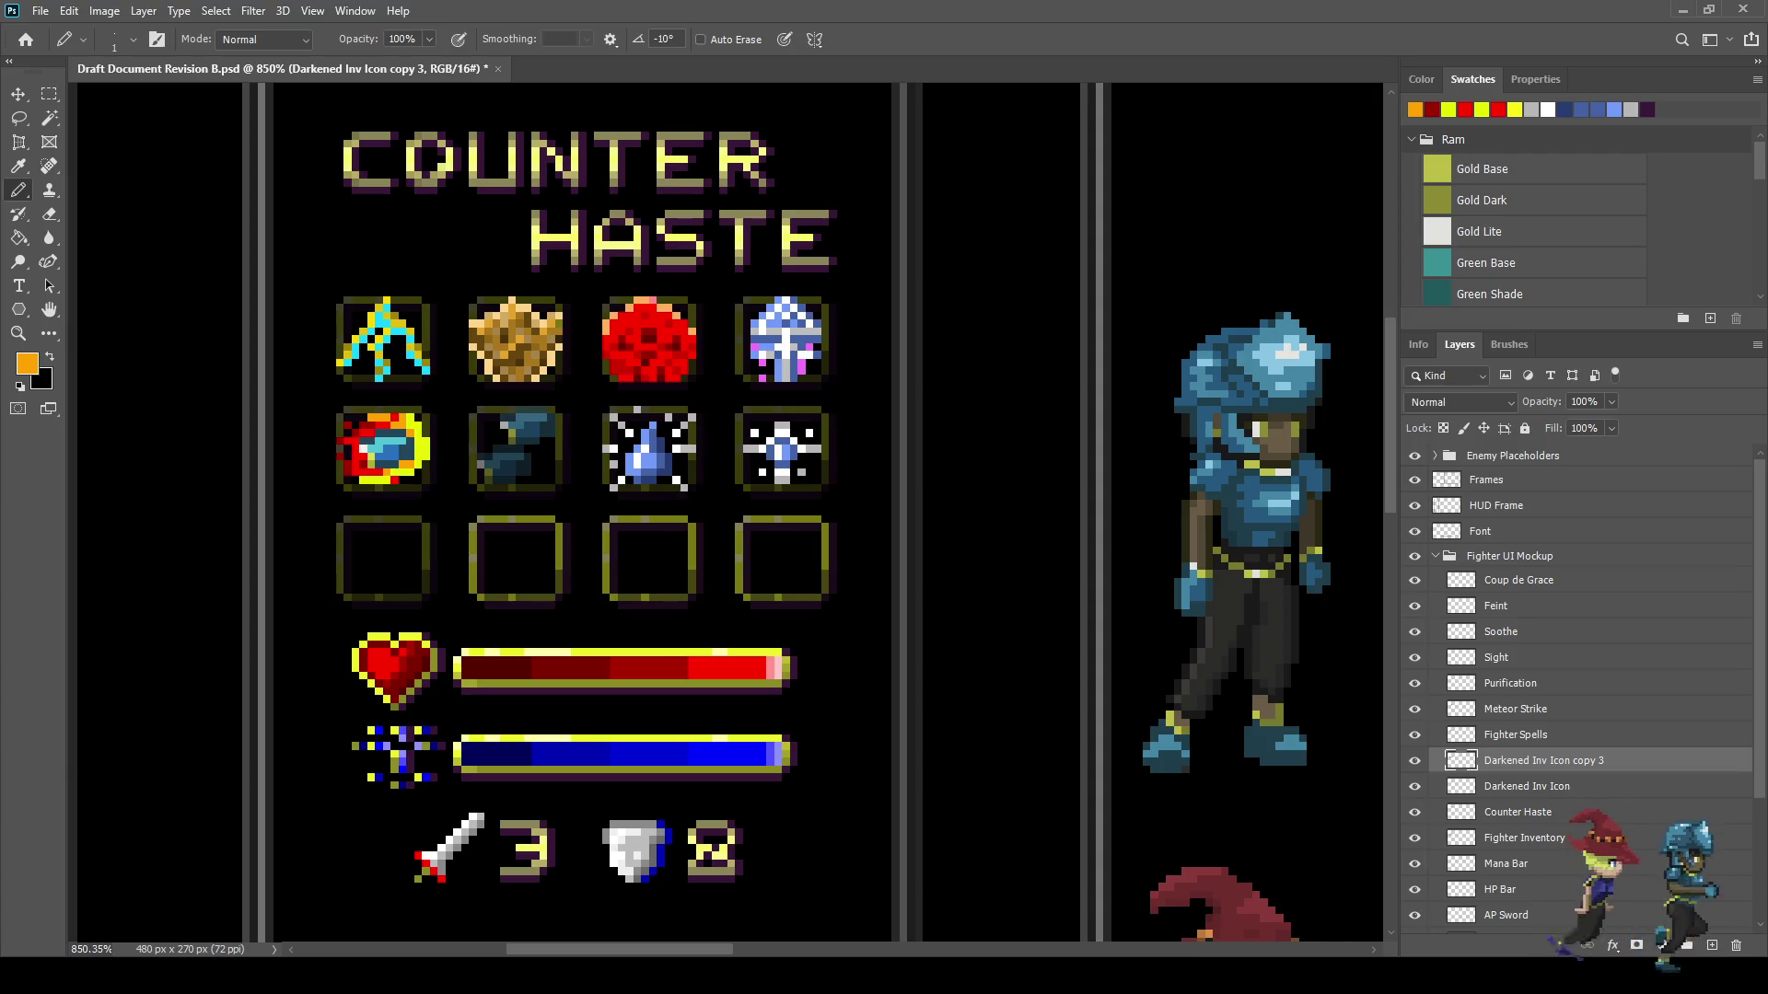
{"action": "key", "text": "ctrl+s"}
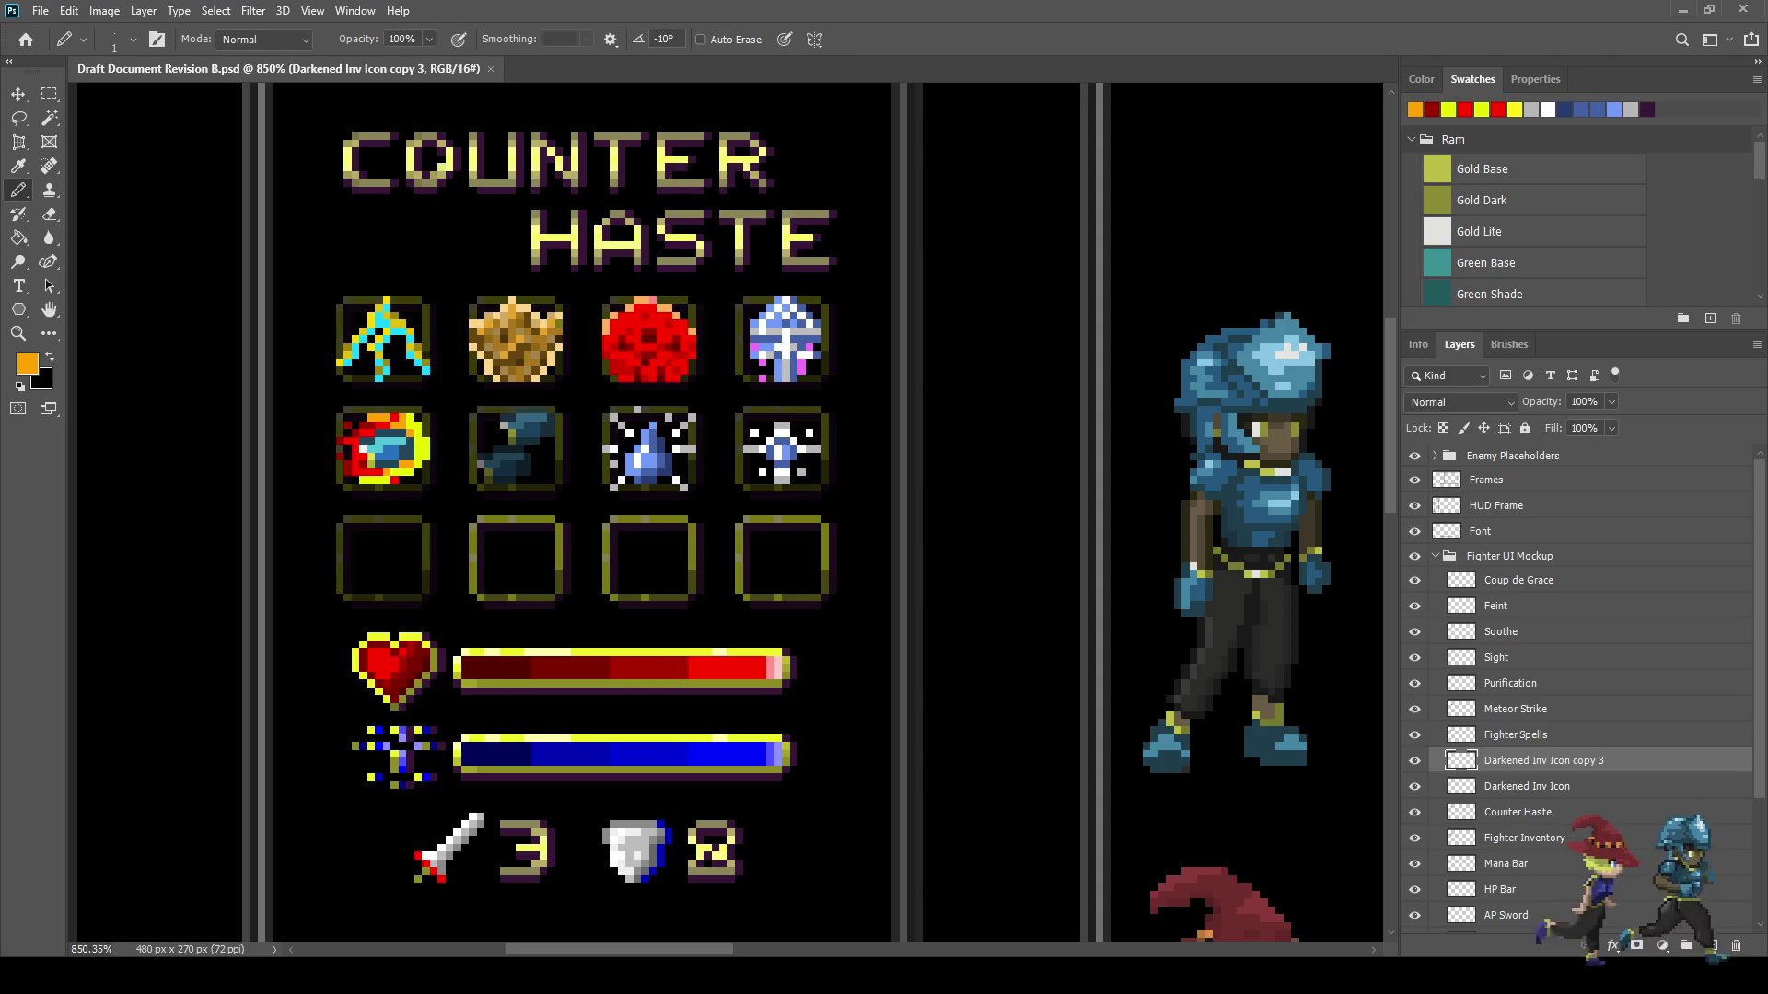
- Add a new empty layer above Coup de Grace and save
{"action": "left_click", "coordinate": [1519, 580]}
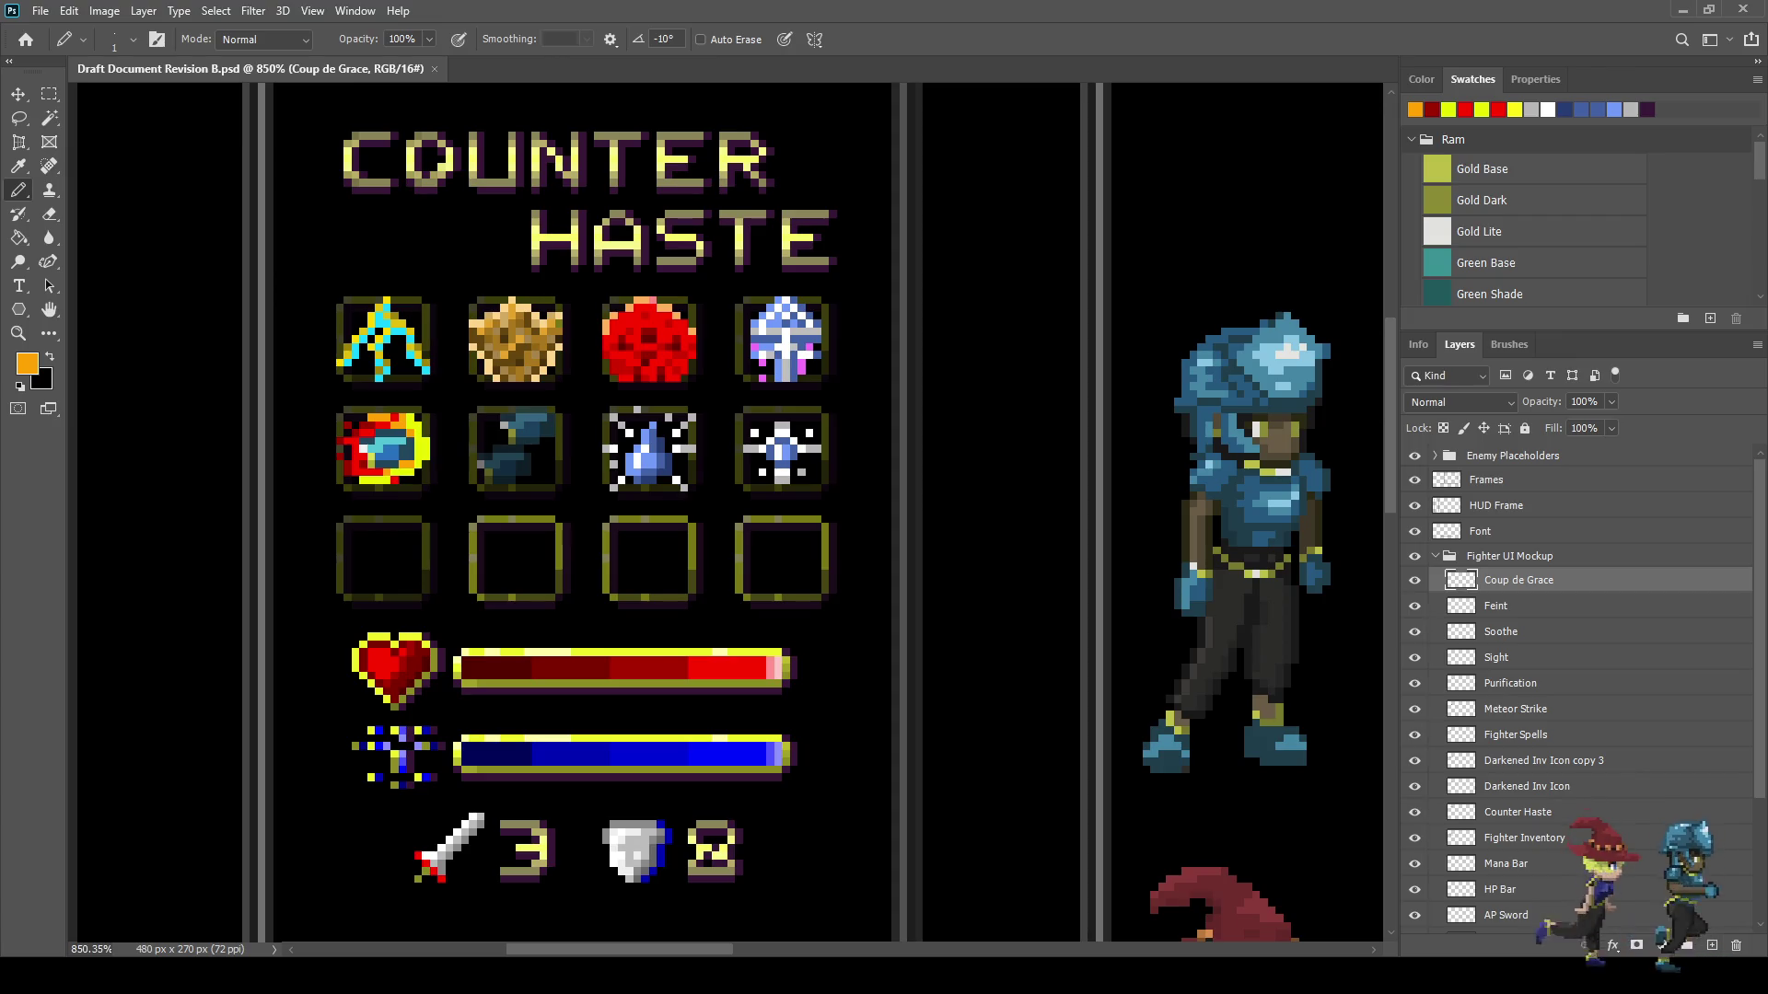
{"action": "key", "text": "ctrl+shift+alt+n"}
{"action": "key", "text": "ctrl+s"}
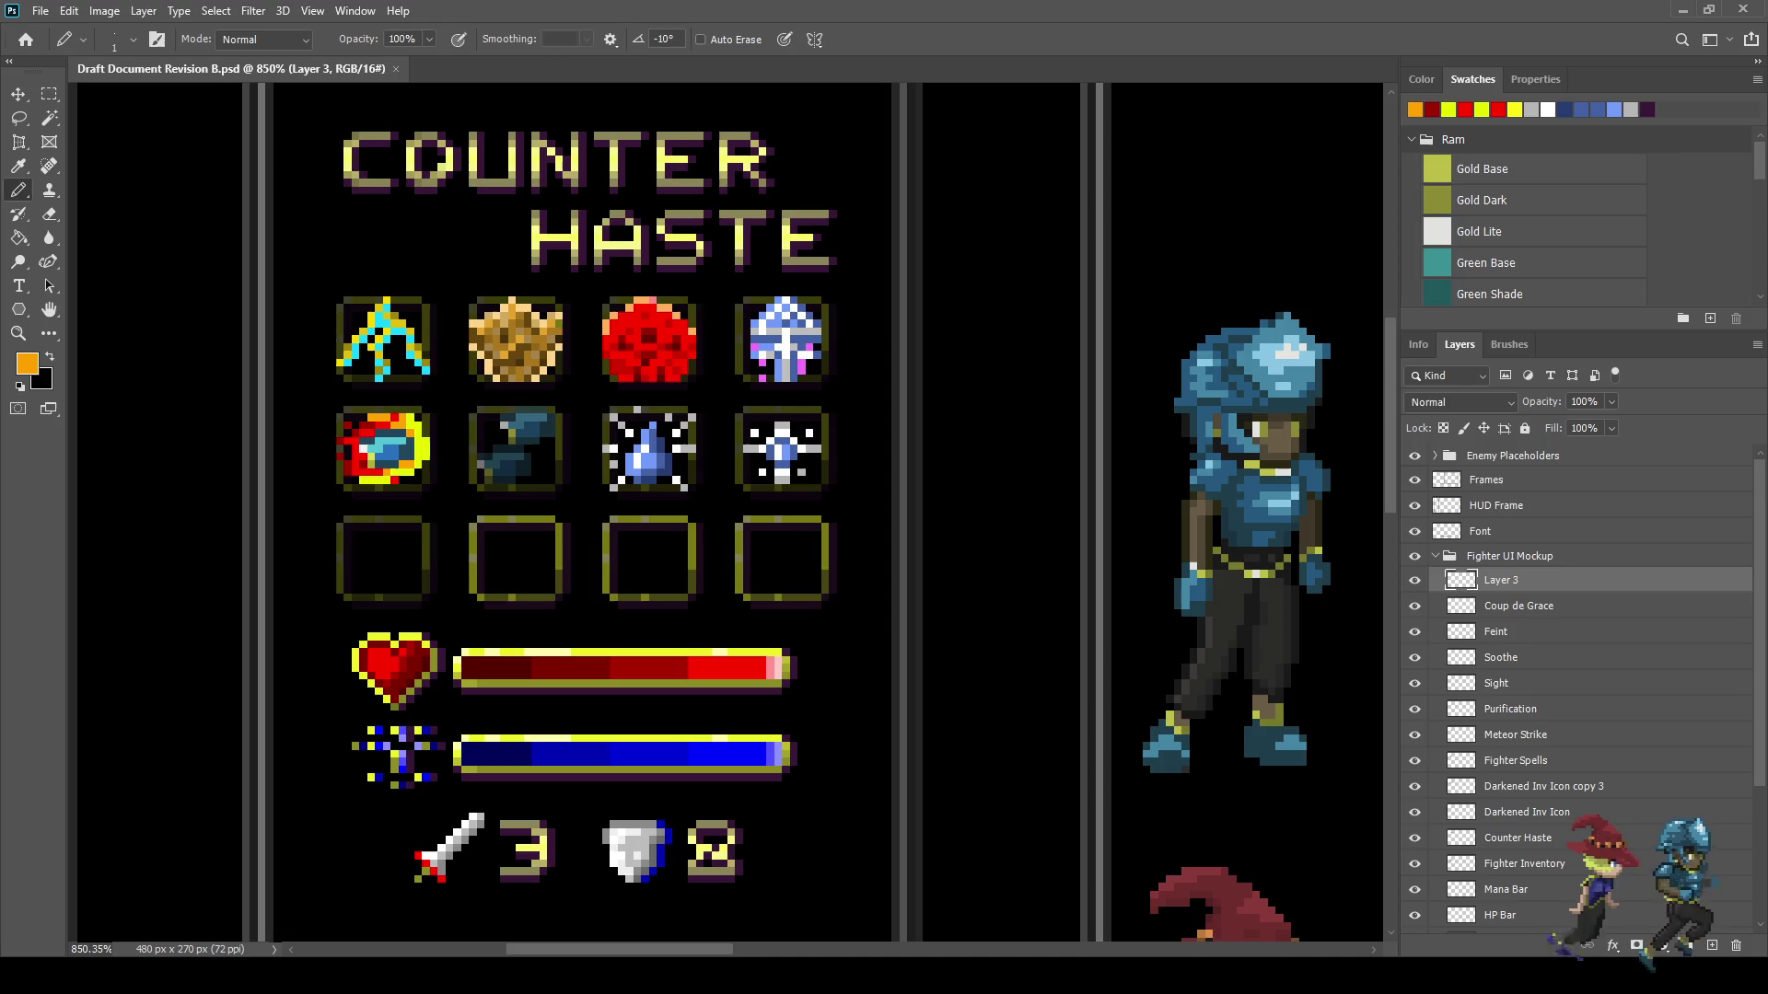
- Sample a light grey from the artwork with the Eyedropper and zoom in for pencil drawing
{"action": "key", "text": "x"}
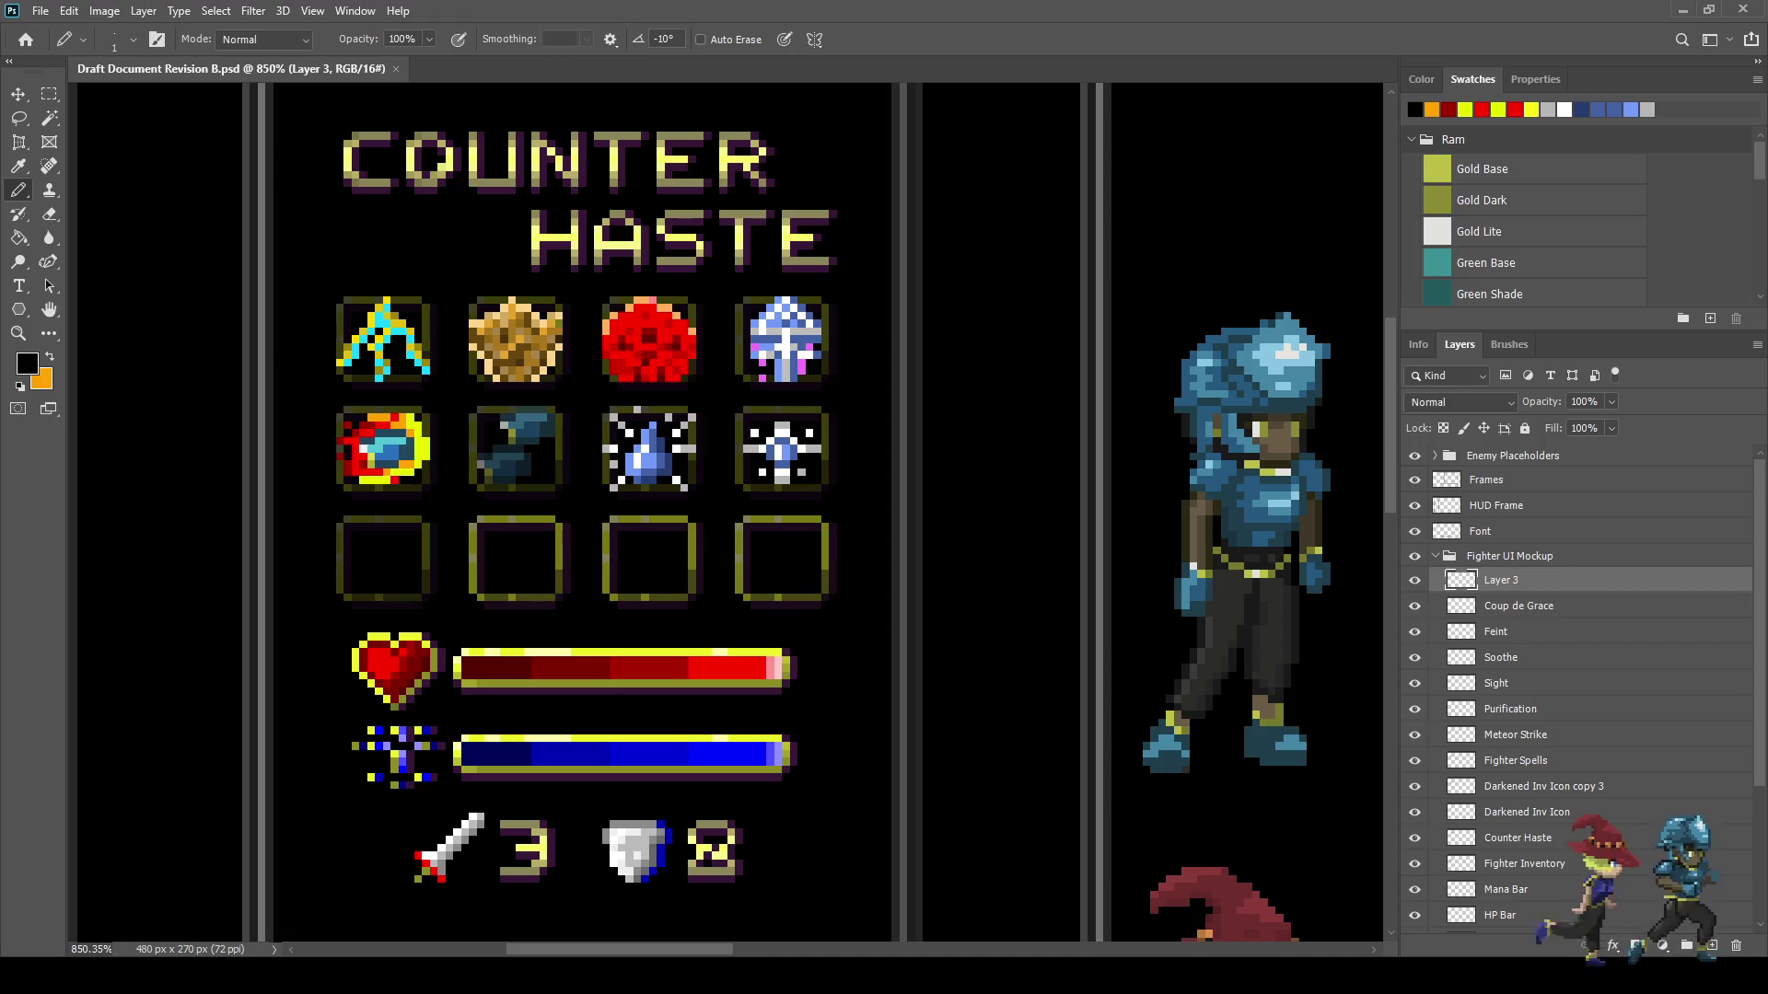
{"action": "key", "text": "i"}
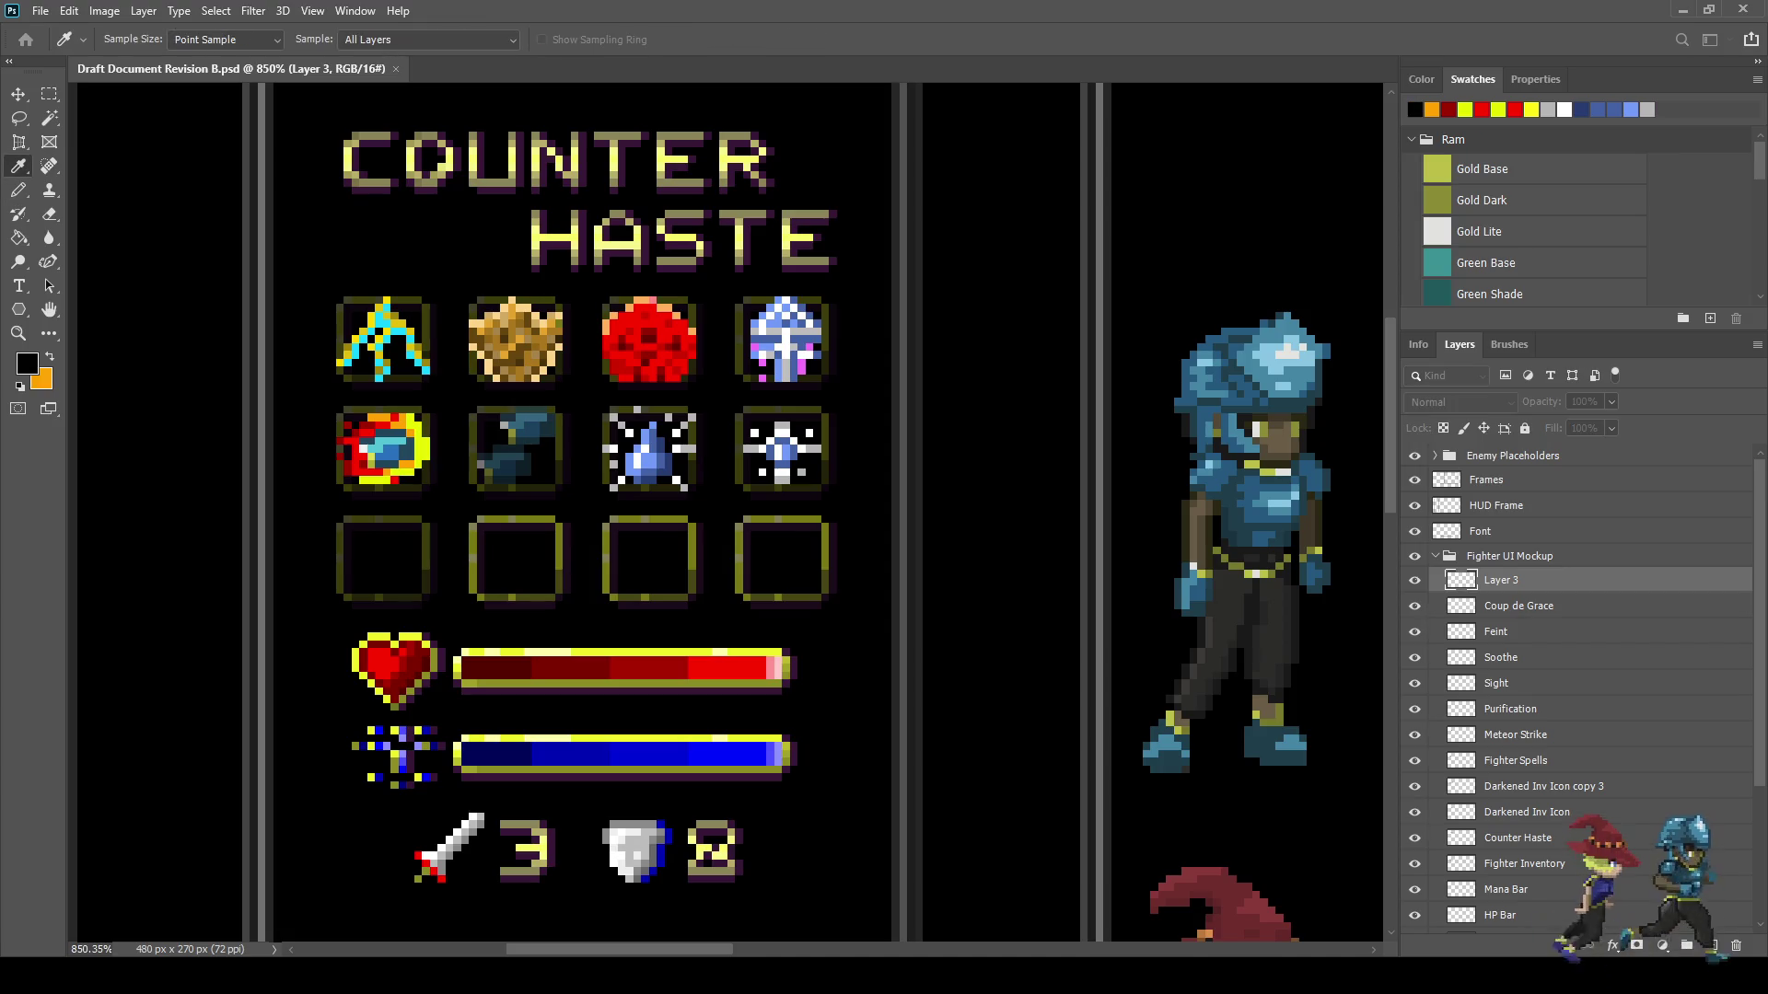
{"action": "left_click", "coordinate": [262, 536]}
{"action": "key", "text": "b"}
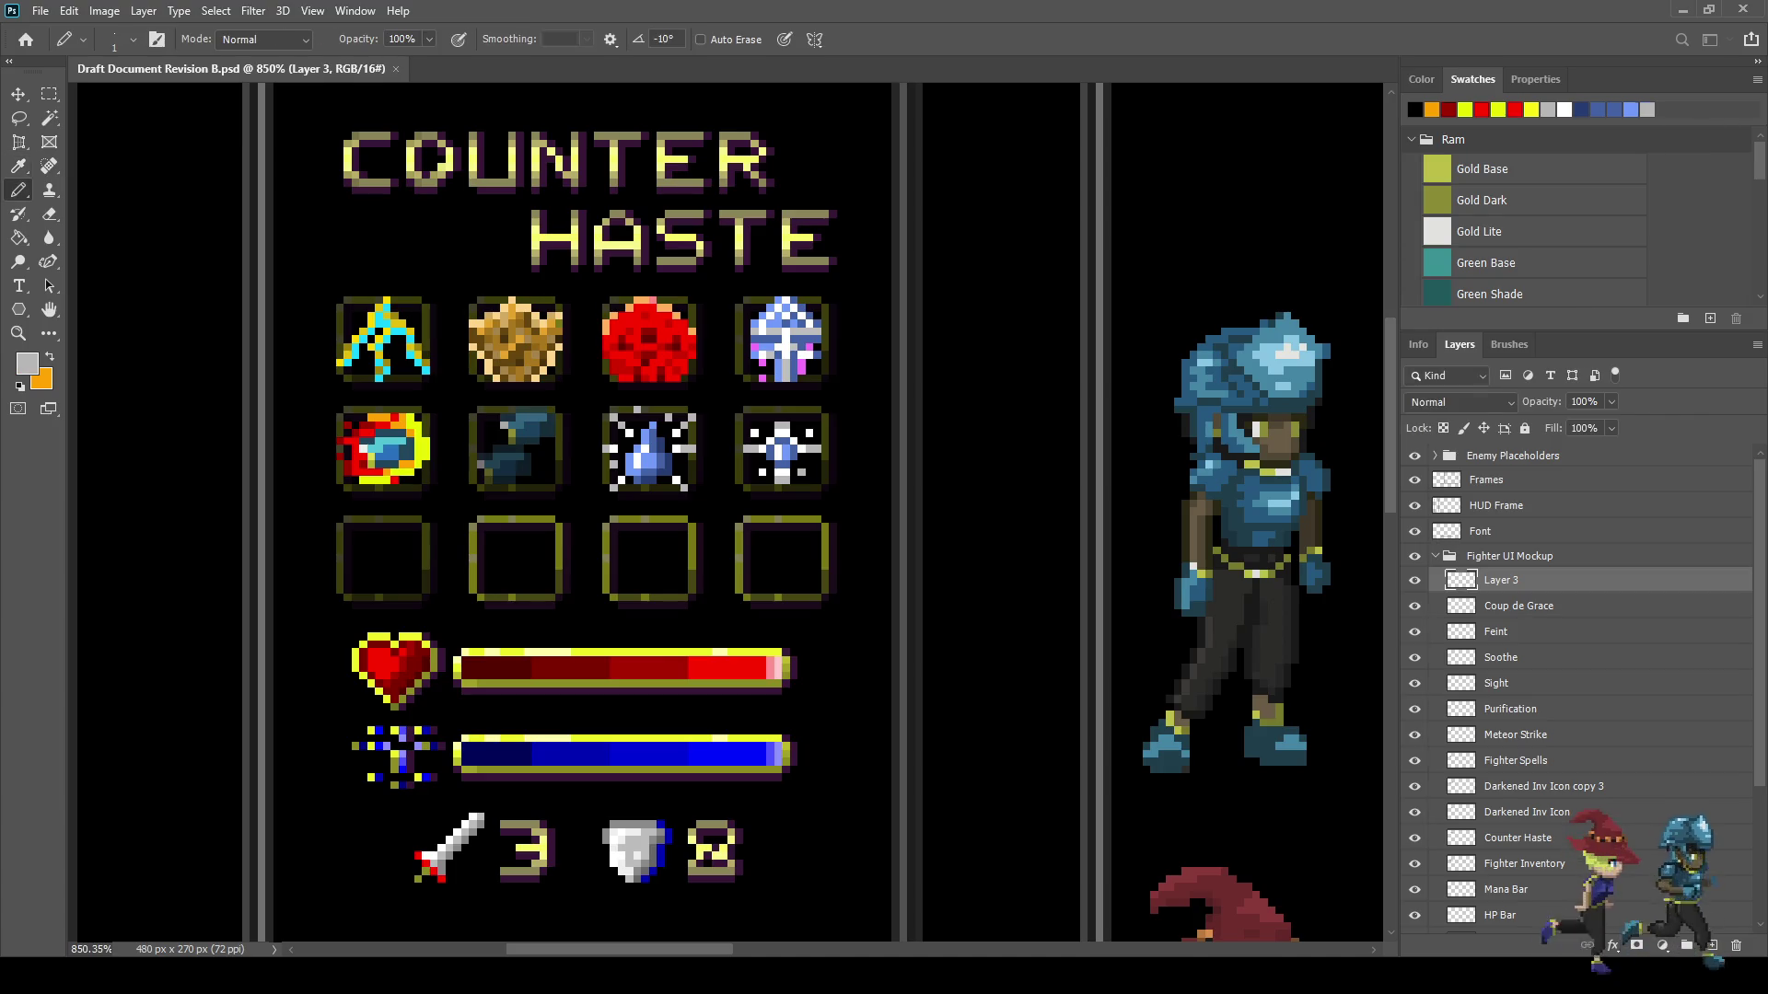
{"action": "scroll", "coordinate": [304, 536], "scroll_direction": "up", "scroll_amount": 4}
{"action": "scroll", "coordinate": [418, 536], "scroll_direction": "up", "scroll_amount": 4}
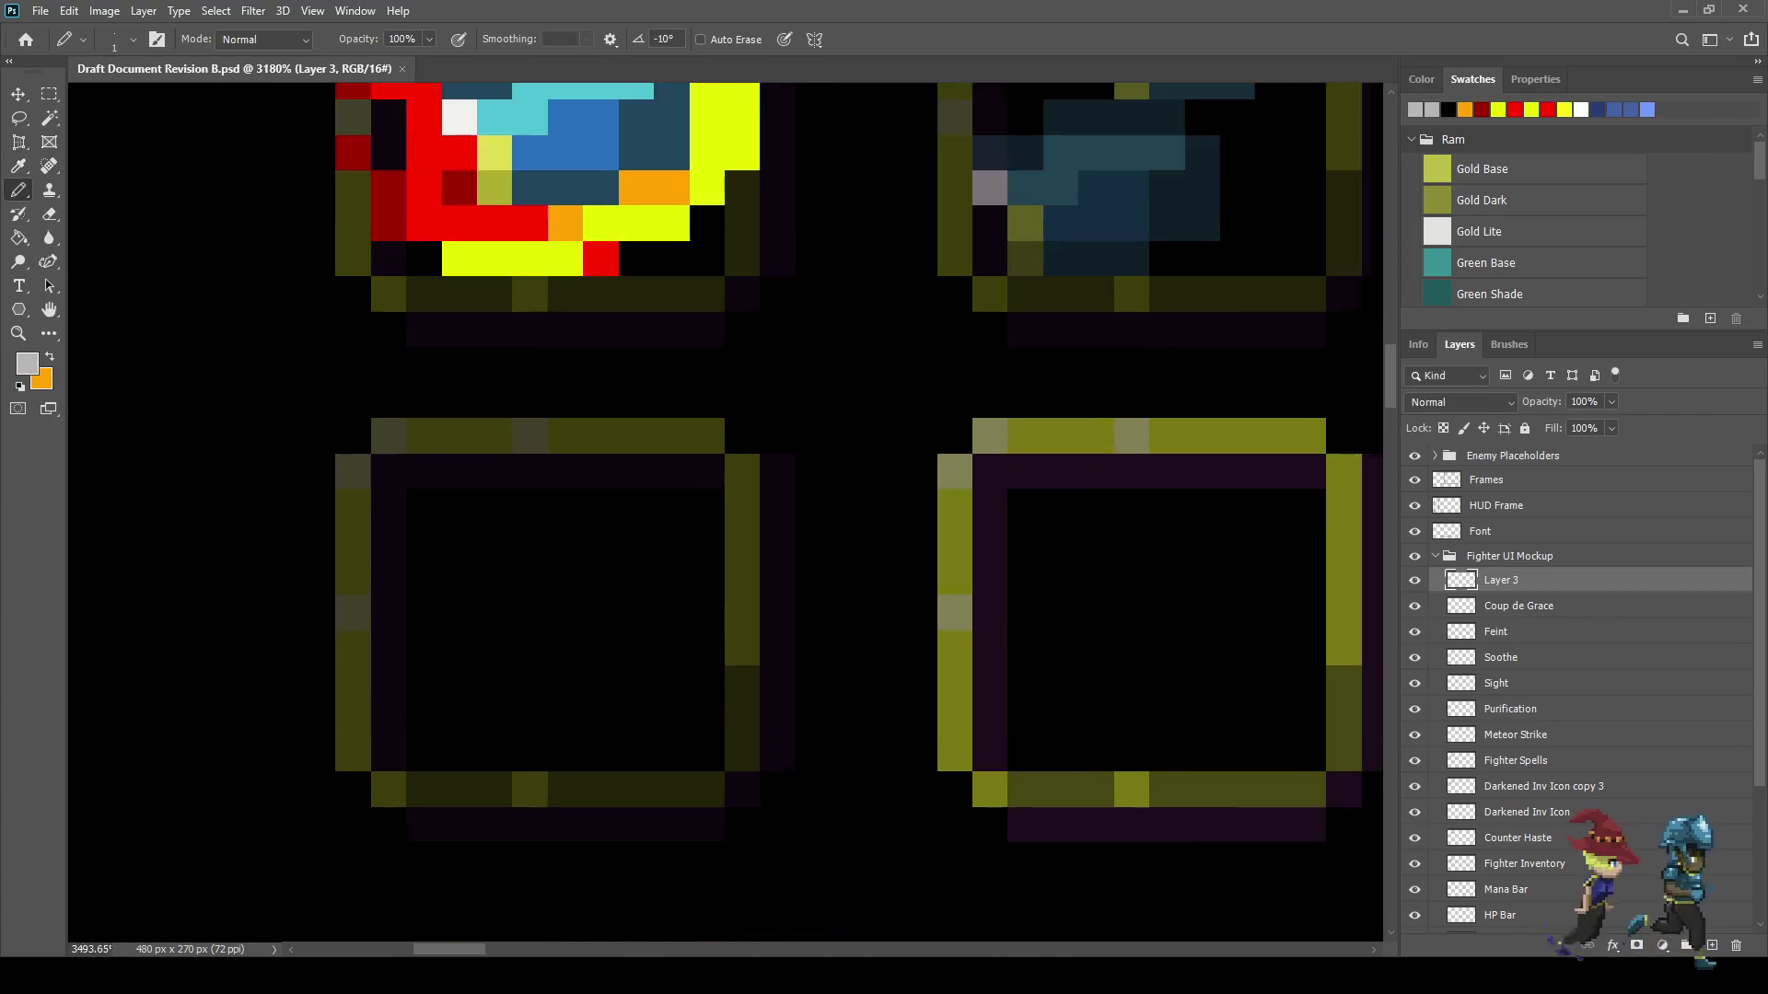
- Draw the grey ring of the target icon in the first darkened slot
{"action": "left_click", "coordinate": [655, 505]}
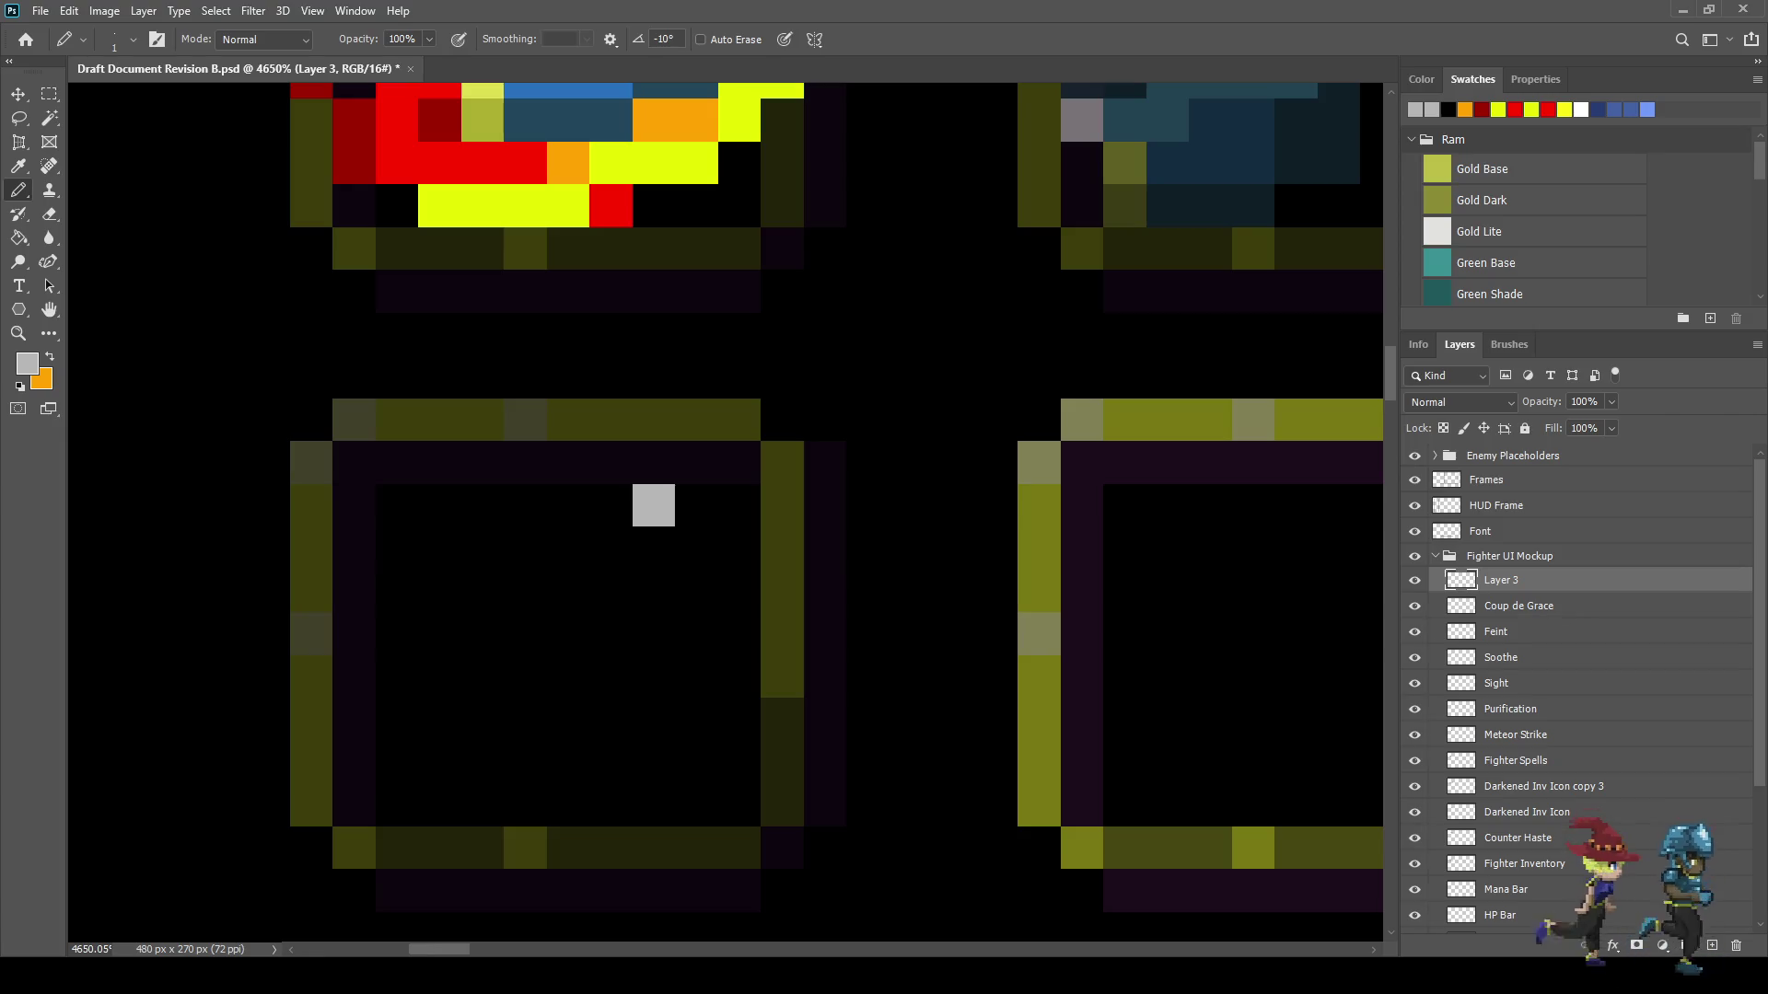
{"action": "left_click", "coordinate": [696, 505]}
{"action": "left_click", "coordinate": [739, 505]}
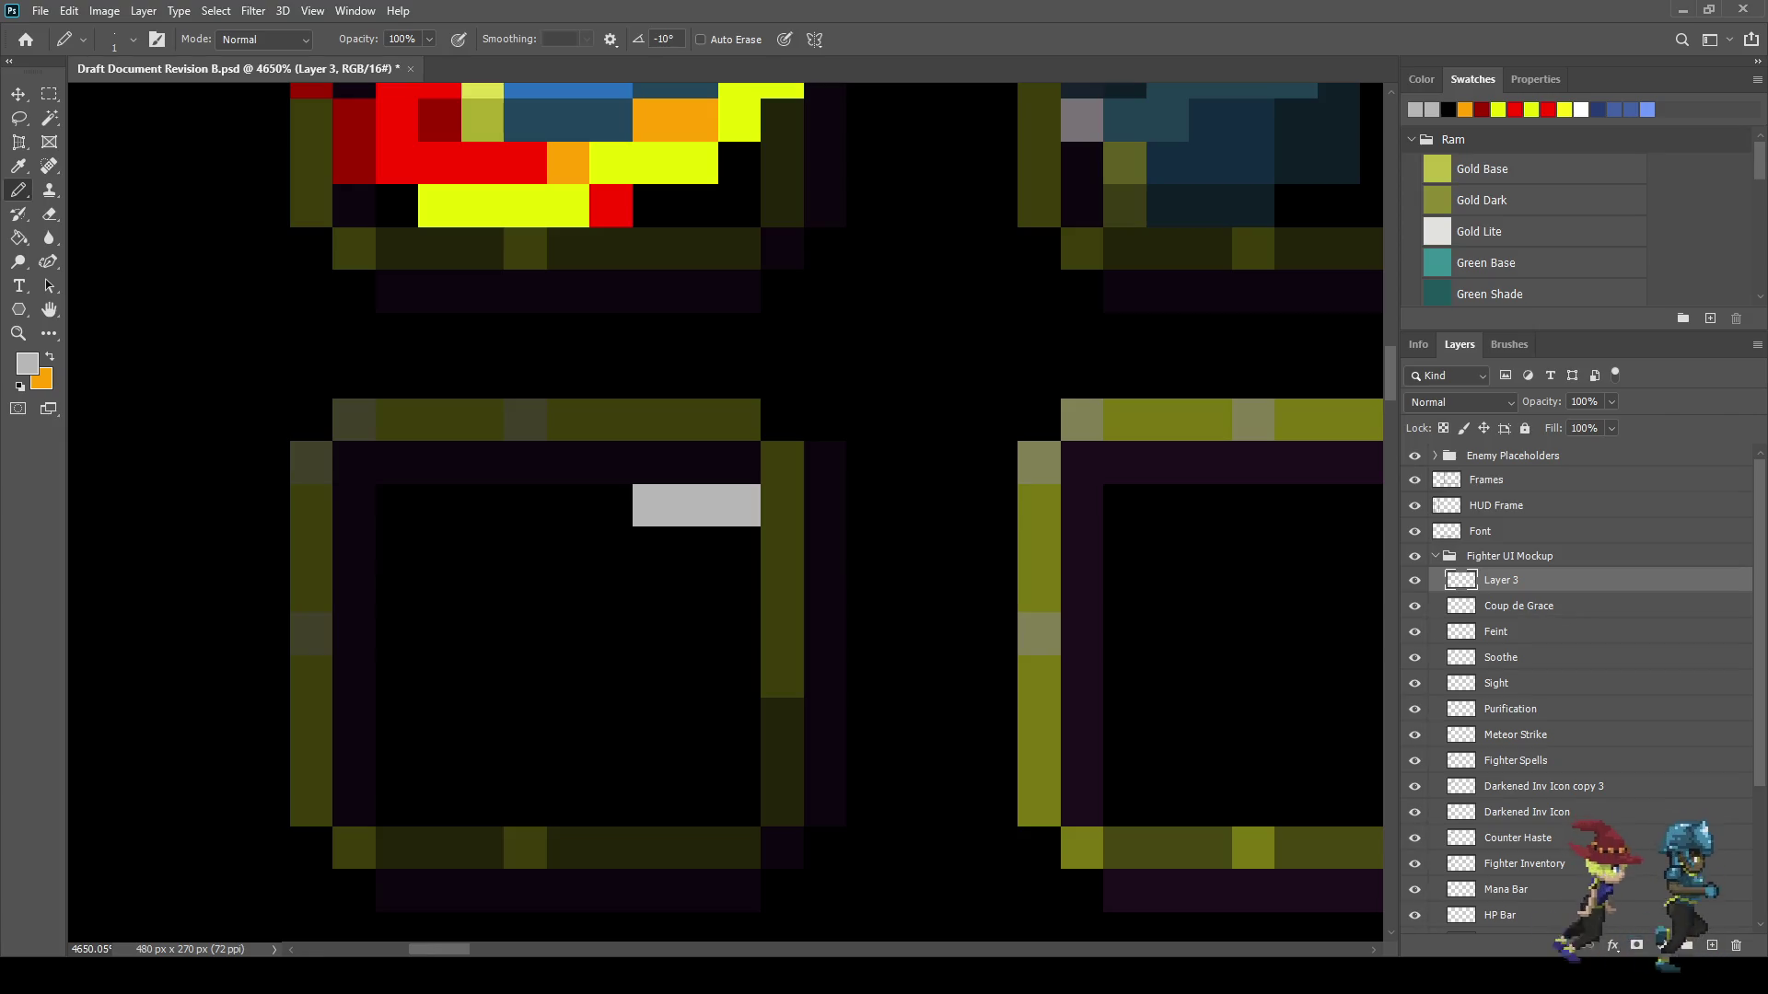
{"action": "left_click", "coordinate": [782, 548]}
{"action": "left_click", "coordinate": [782, 591]}
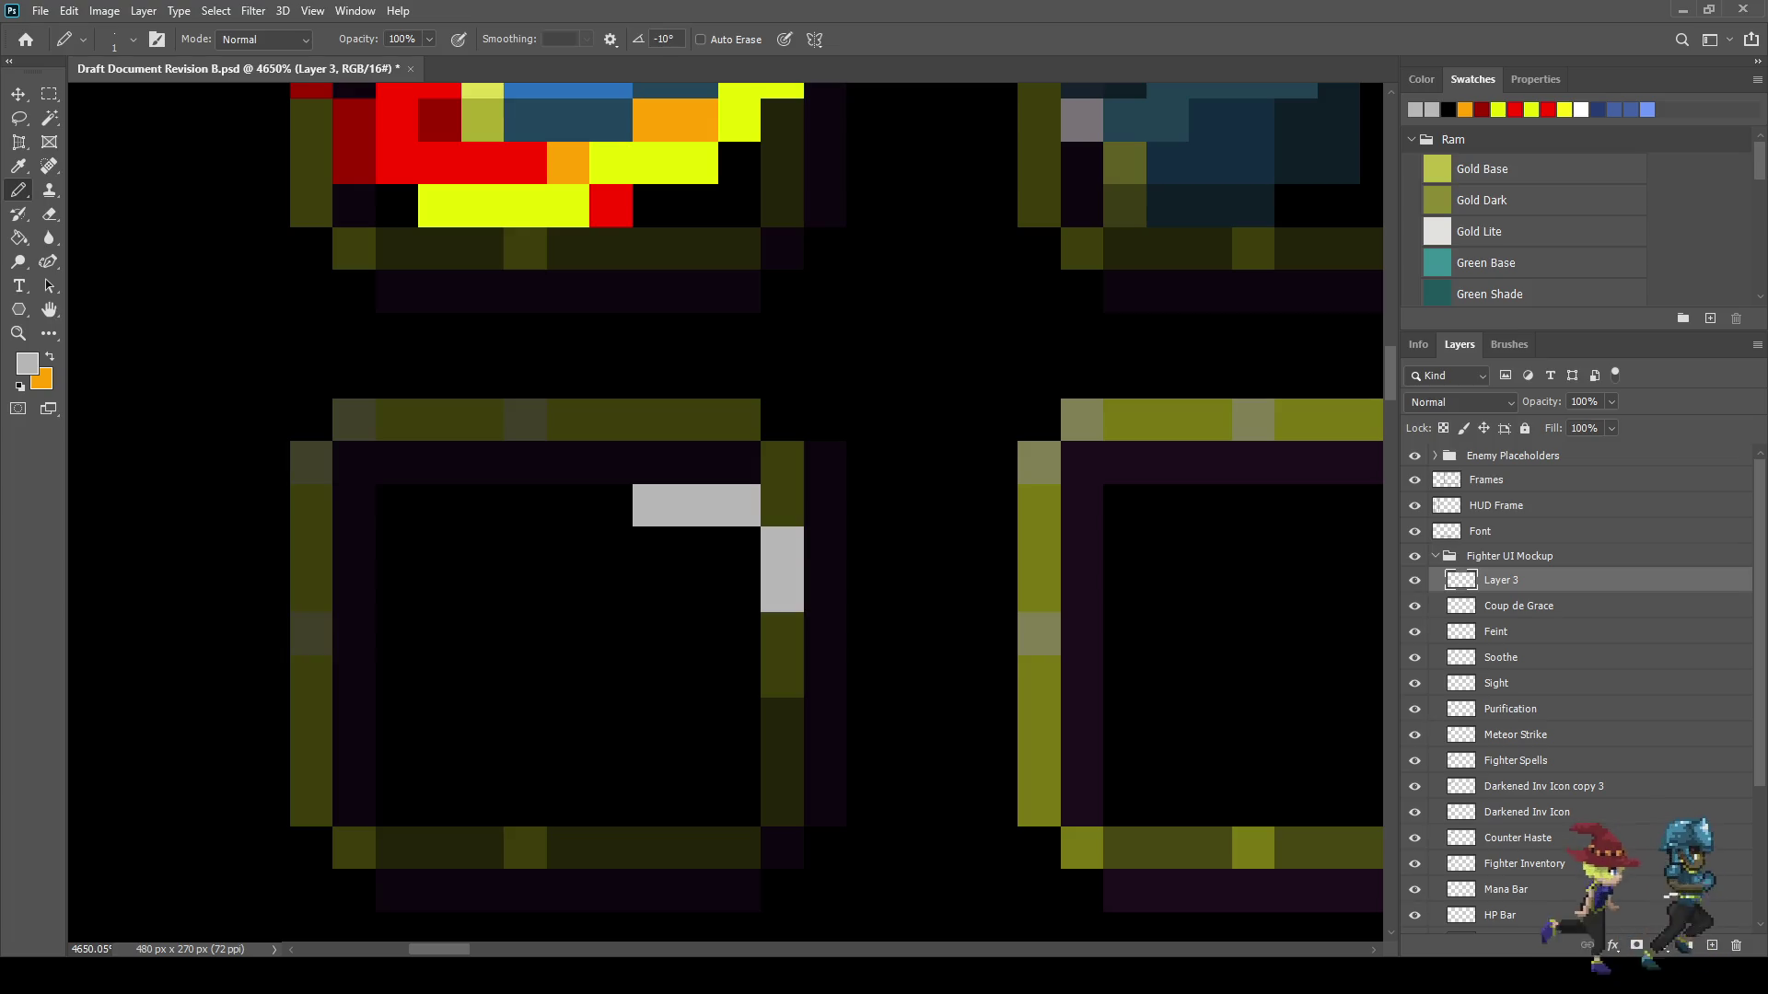
{"action": "left_click", "coordinate": [782, 633]}
{"action": "left_click", "coordinate": [739, 676]}
{"action": "left_click", "coordinate": [696, 677]}
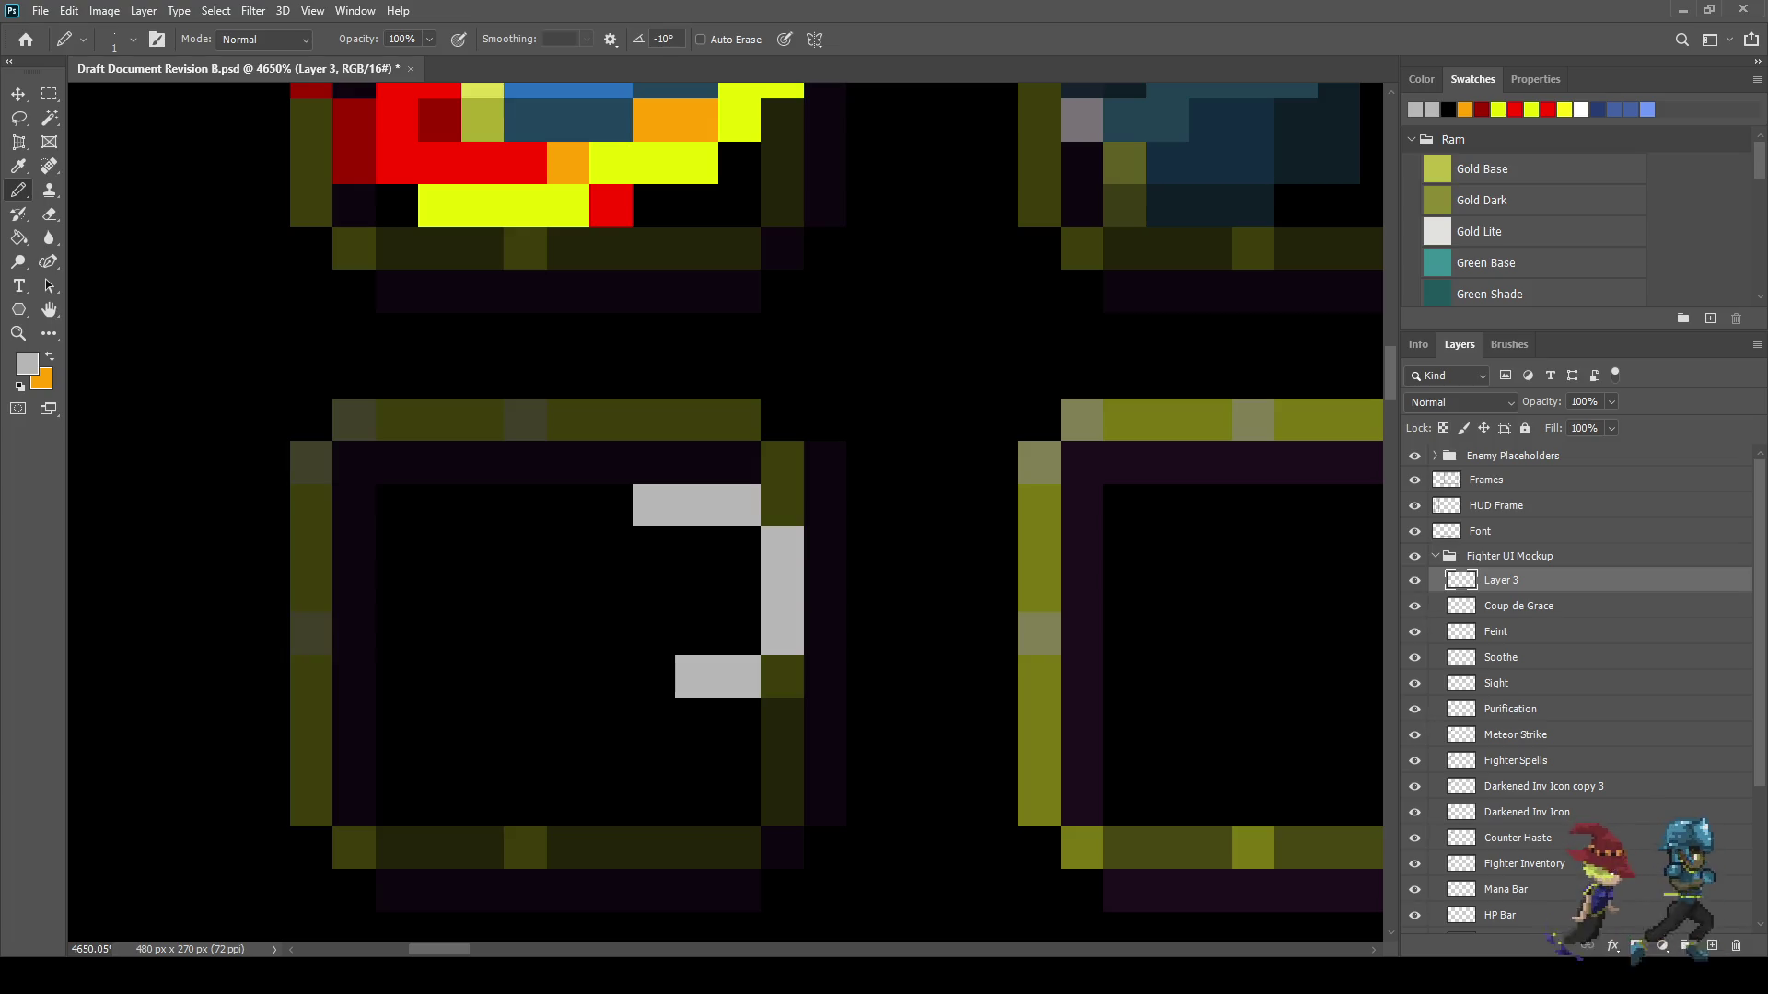
{"action": "left_click", "coordinate": [654, 677]}
{"action": "left_click", "coordinate": [611, 633]}
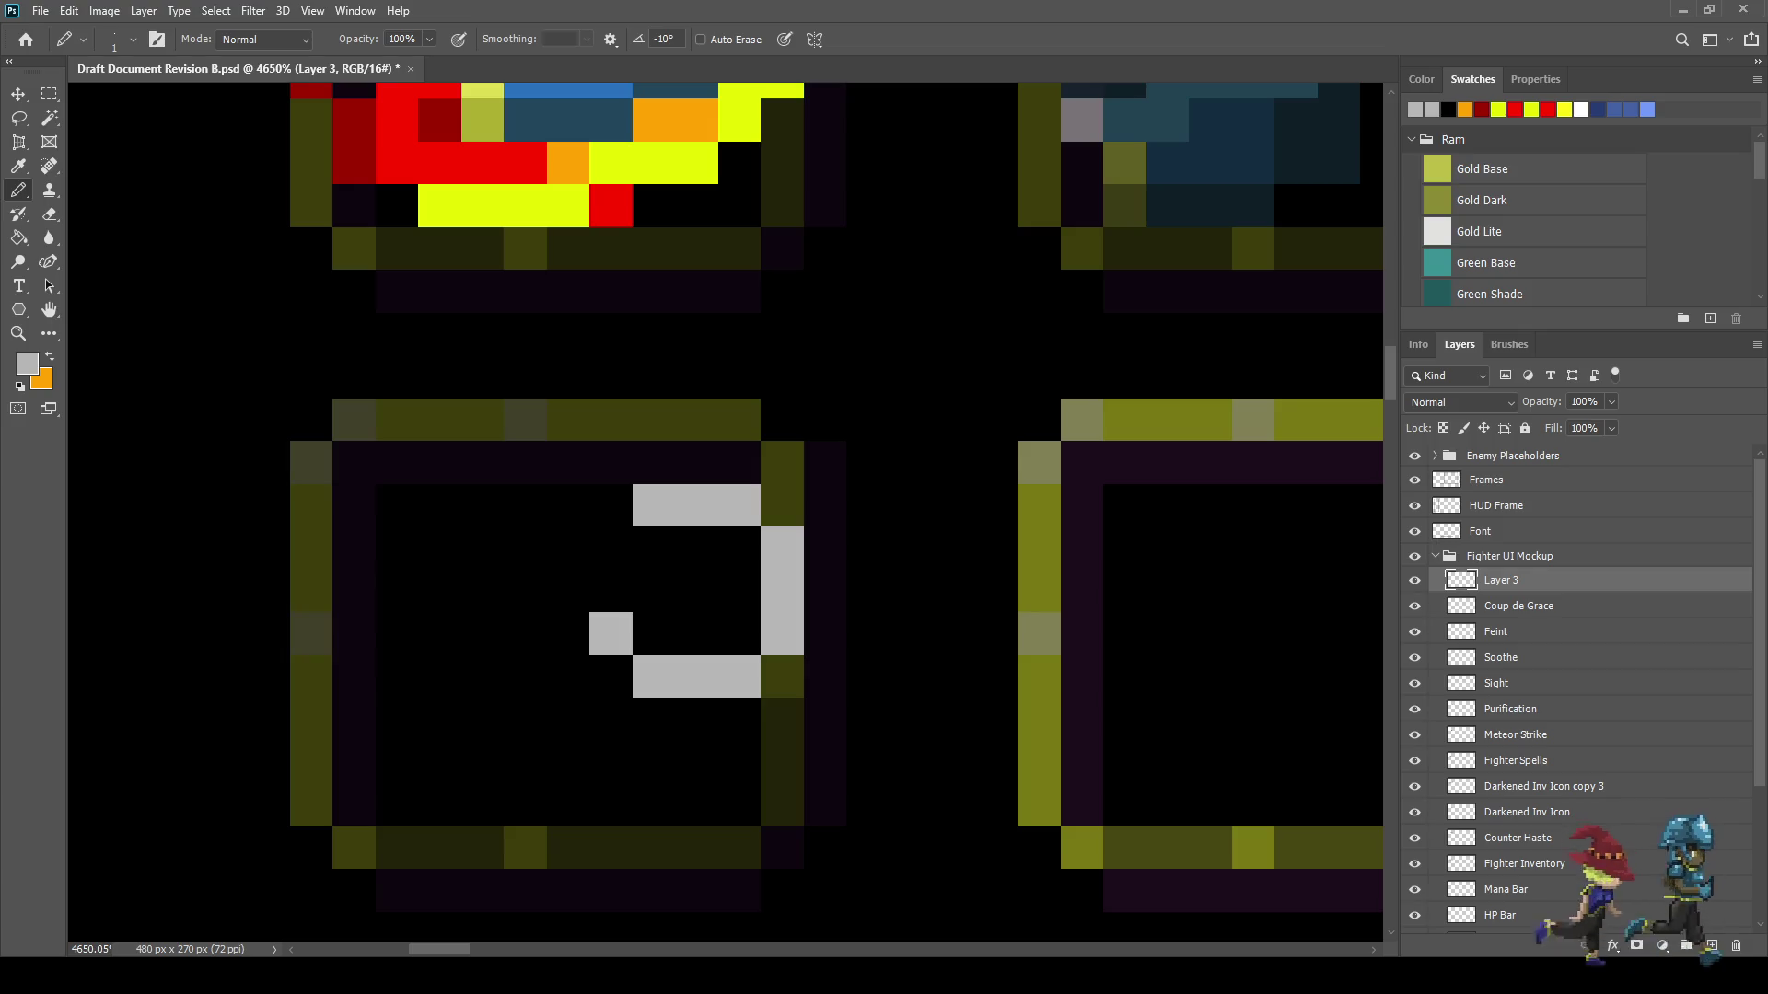
{"action": "left_click", "coordinate": [610, 591]}
{"action": "left_click", "coordinate": [610, 548]}
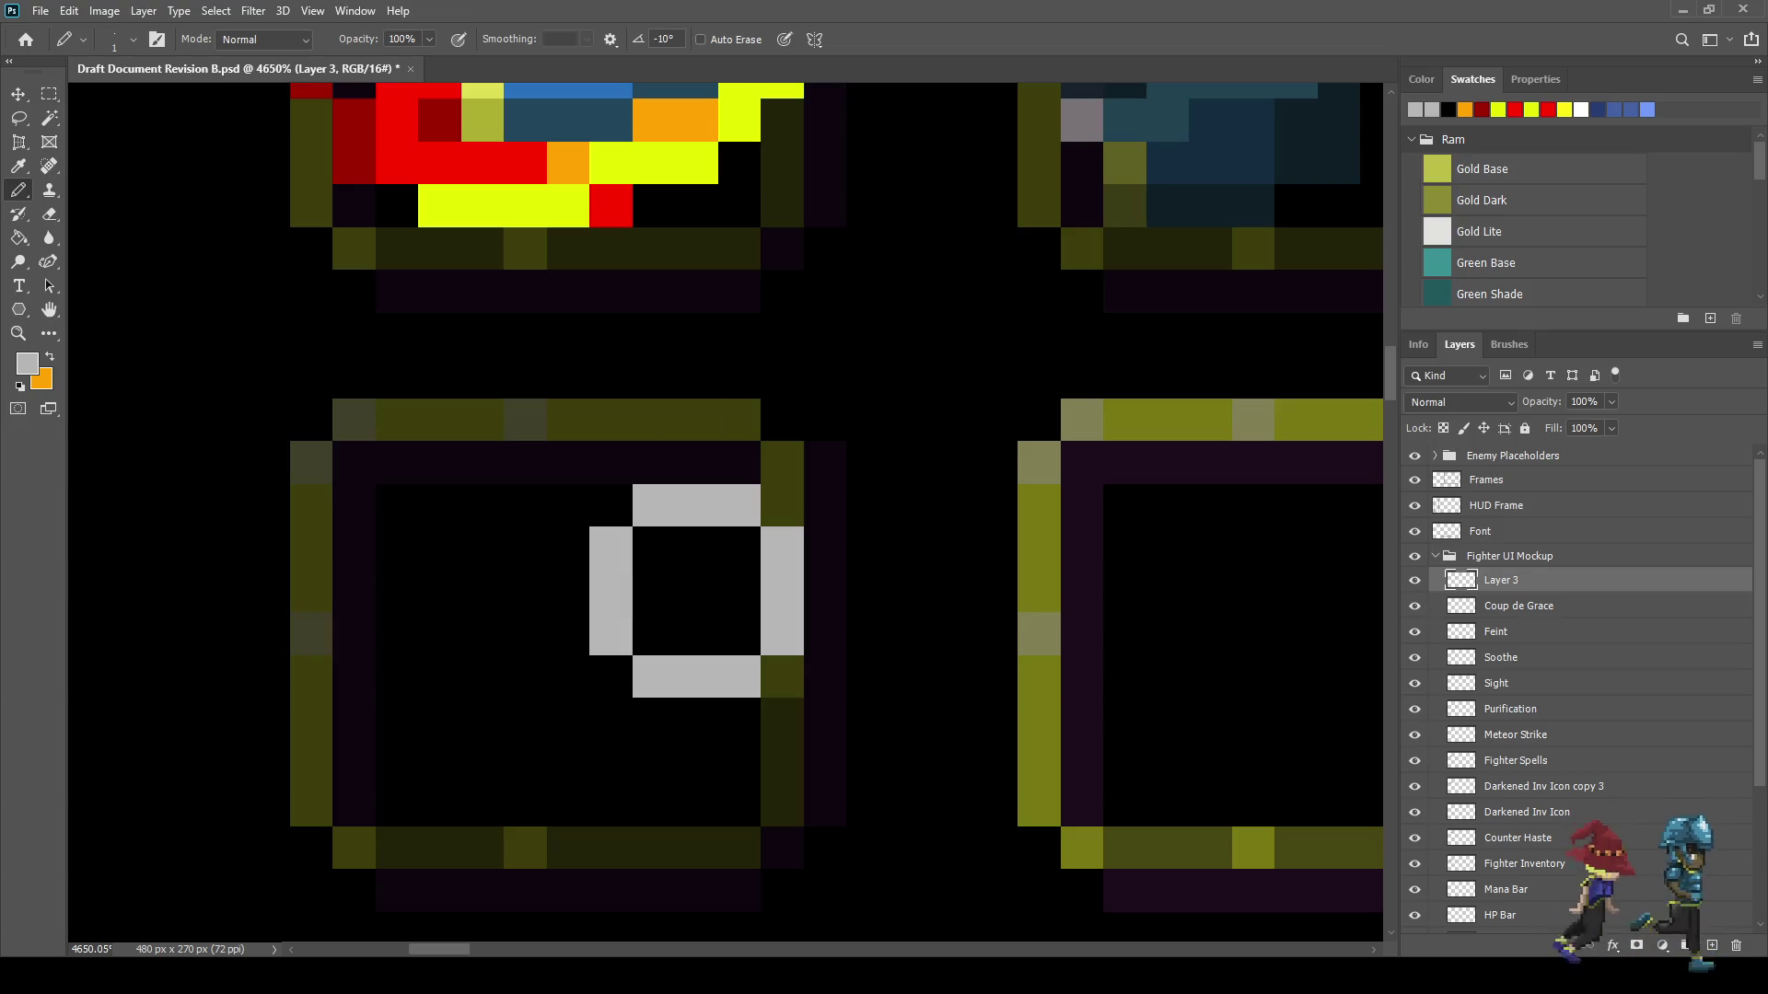
- Add four tick marks and a centre dot to the target, then nudge it one pixel left
{"action": "left_click", "coordinate": [696, 420]}
{"action": "left_click", "coordinate": [696, 763]}
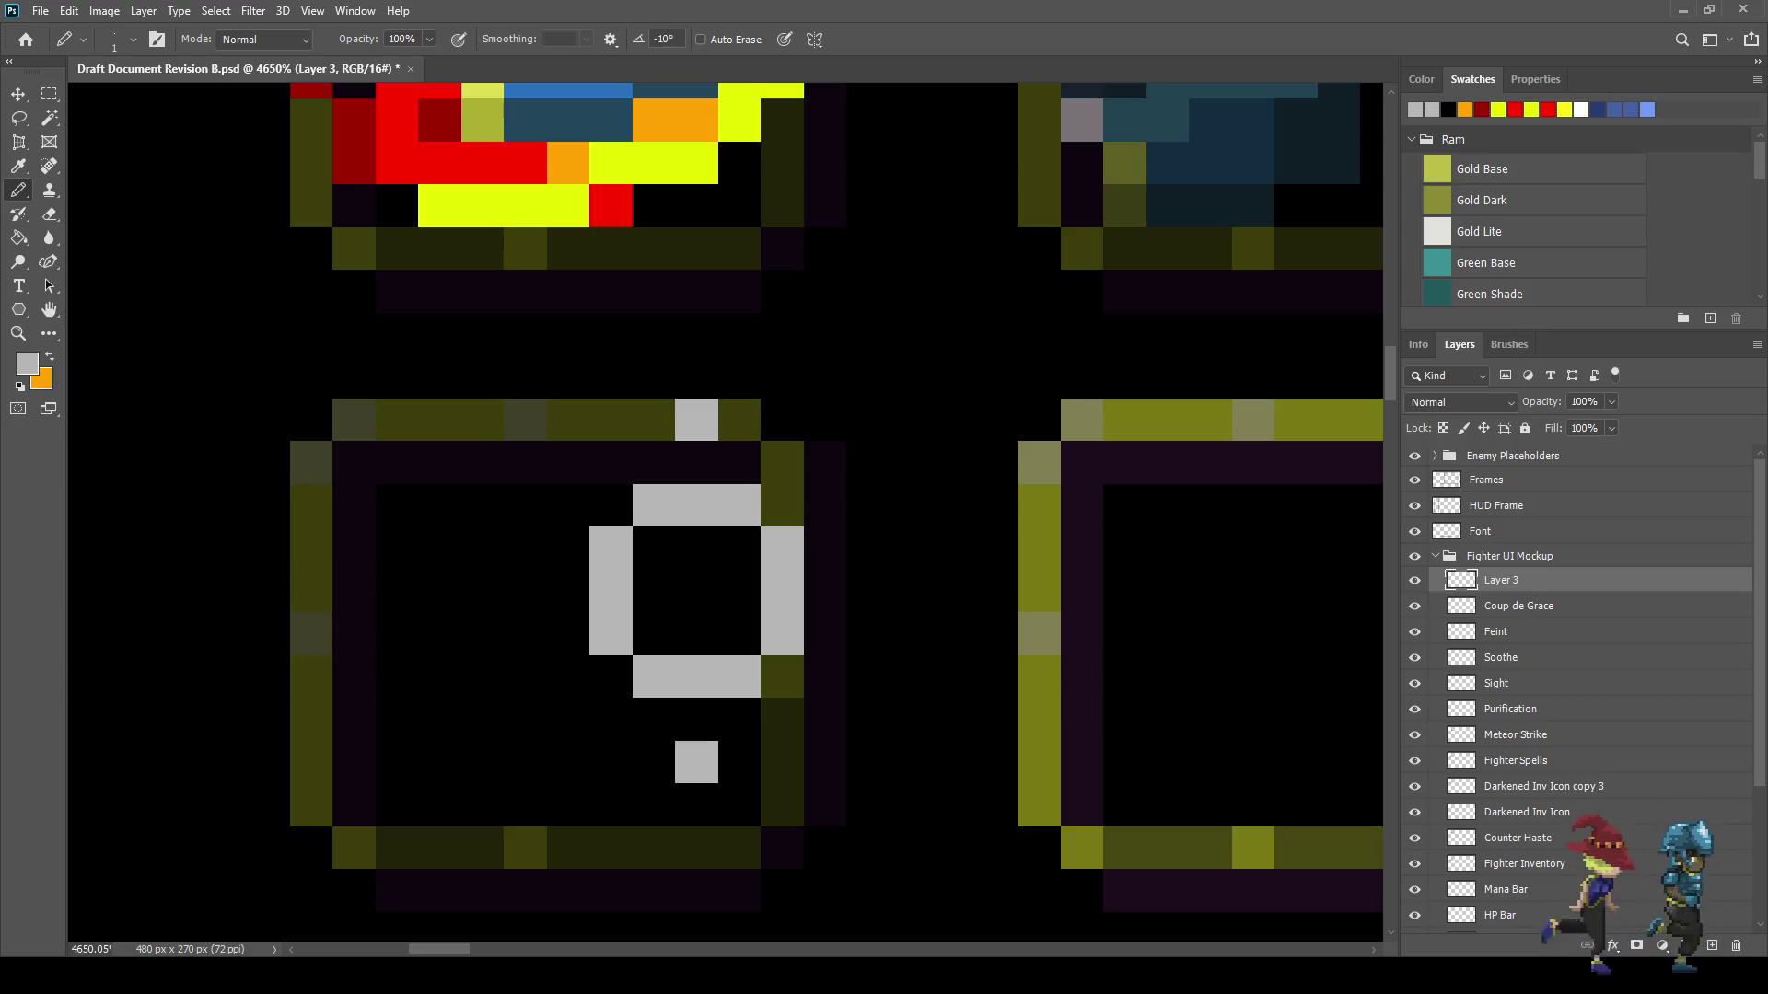
{"action": "left_click", "coordinate": [868, 591]}
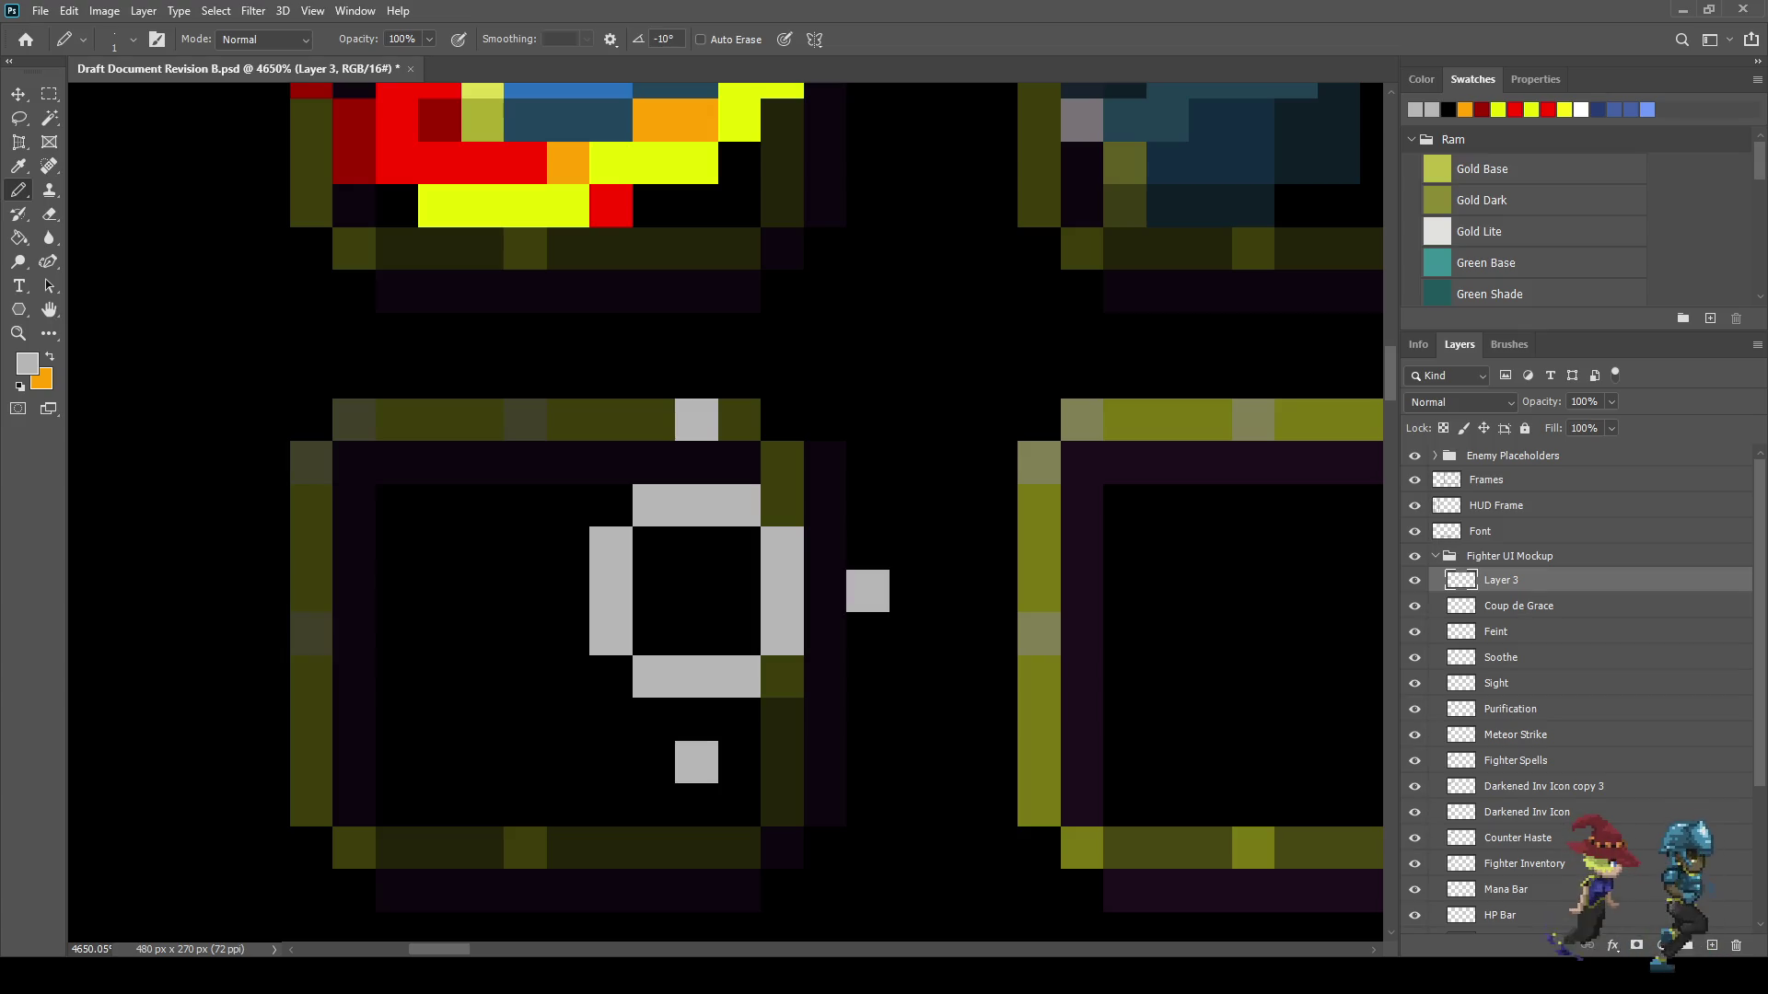
{"action": "left_click", "coordinate": [569, 591]}
{"action": "key", "text": "ctrl+z"}
{"action": "key", "text": "ctrl+shift+z"}
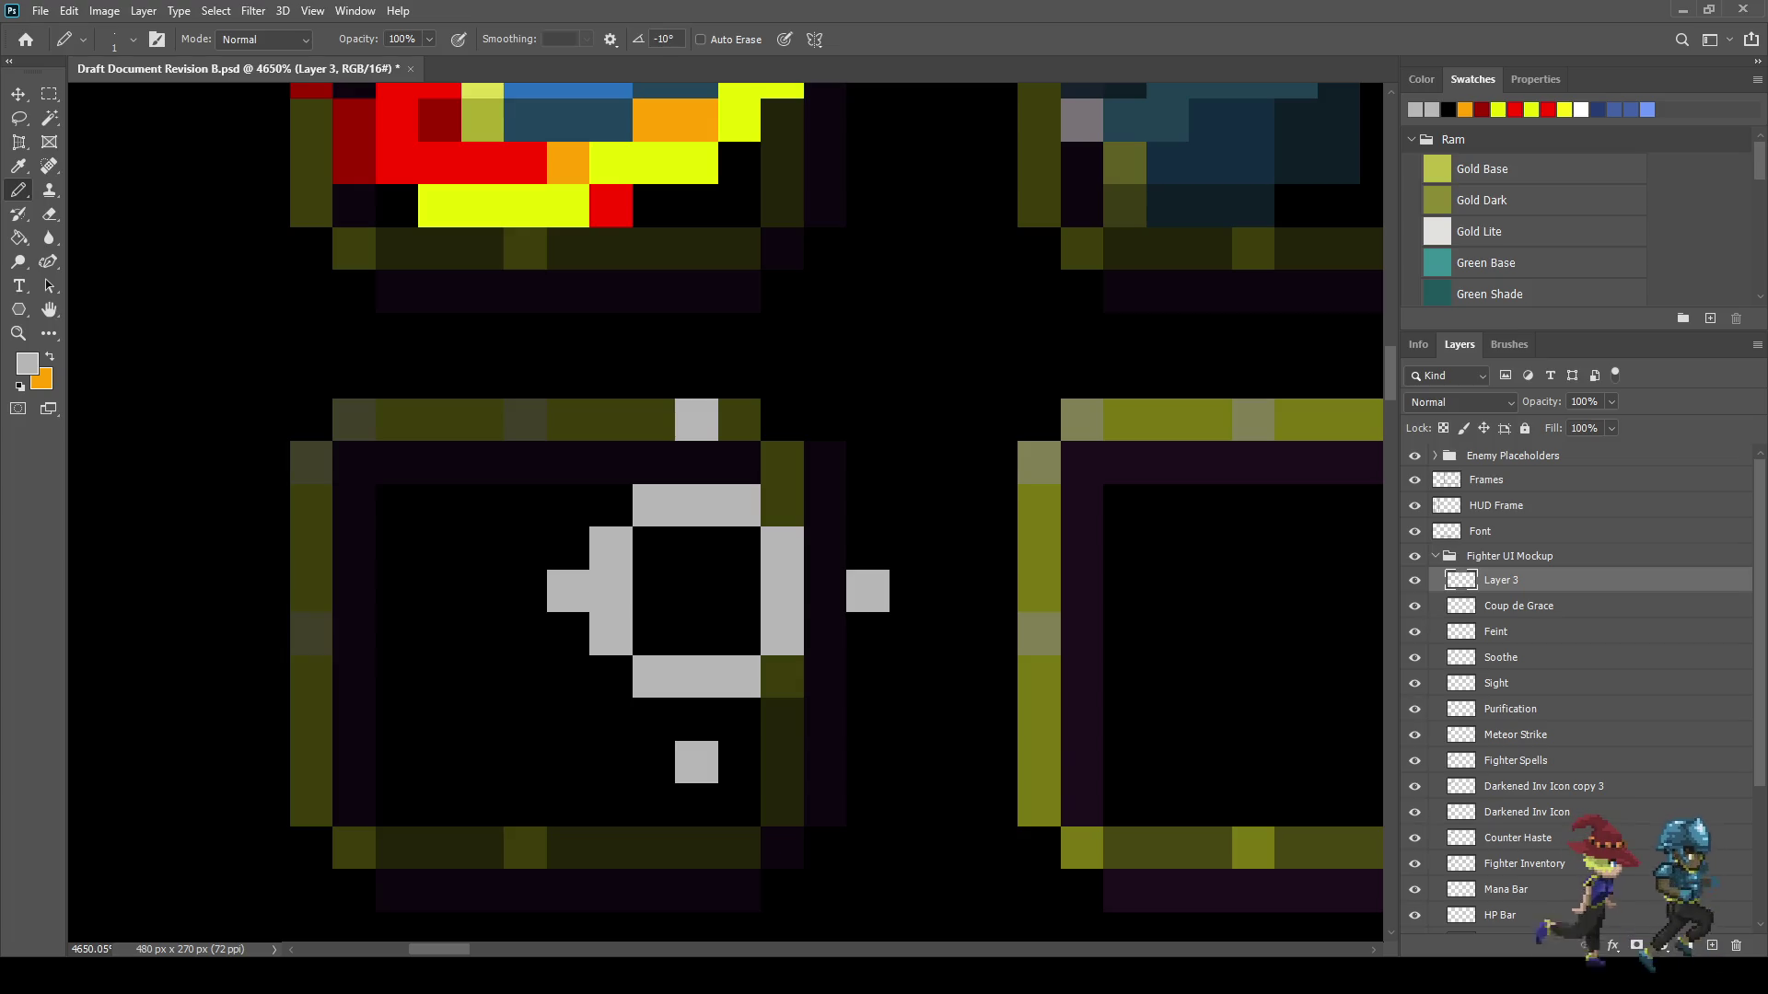
{"action": "key", "text": "ctrl+z"}
{"action": "left_click", "coordinate": [525, 591]}
{"action": "left_click", "coordinate": [696, 591]}
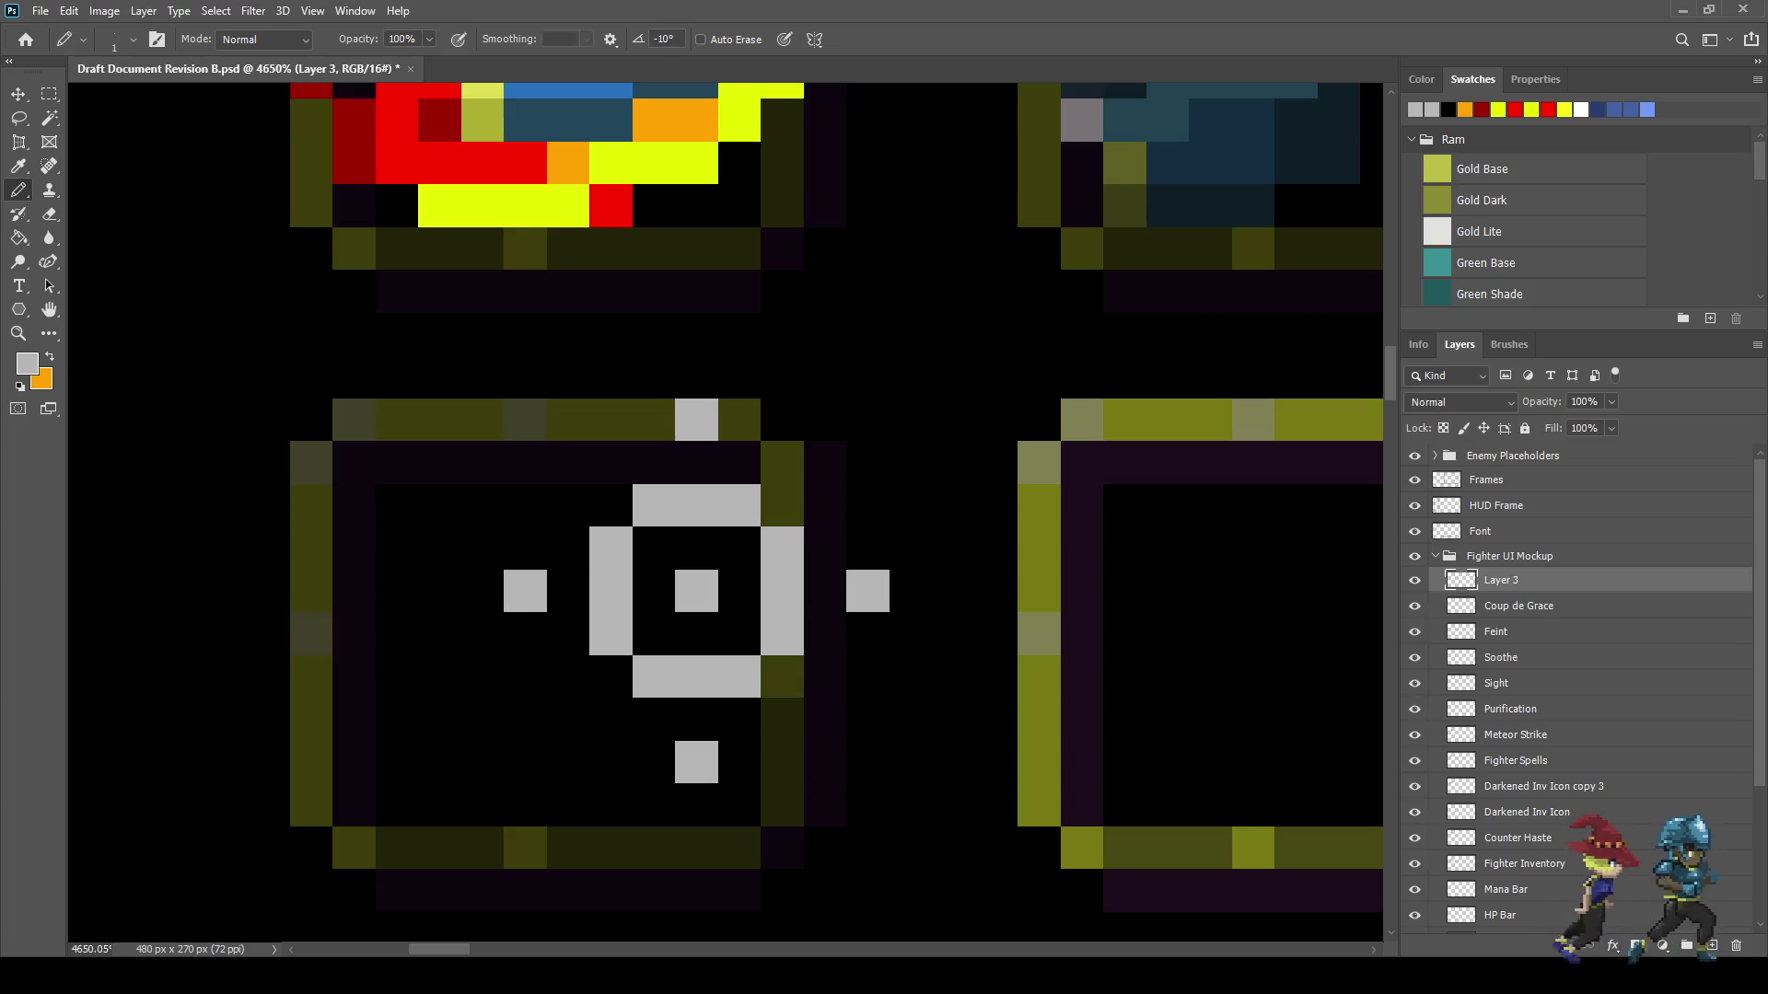
{"action": "key", "text": "ctrl+t"}
{"action": "key", "text": "Left"}
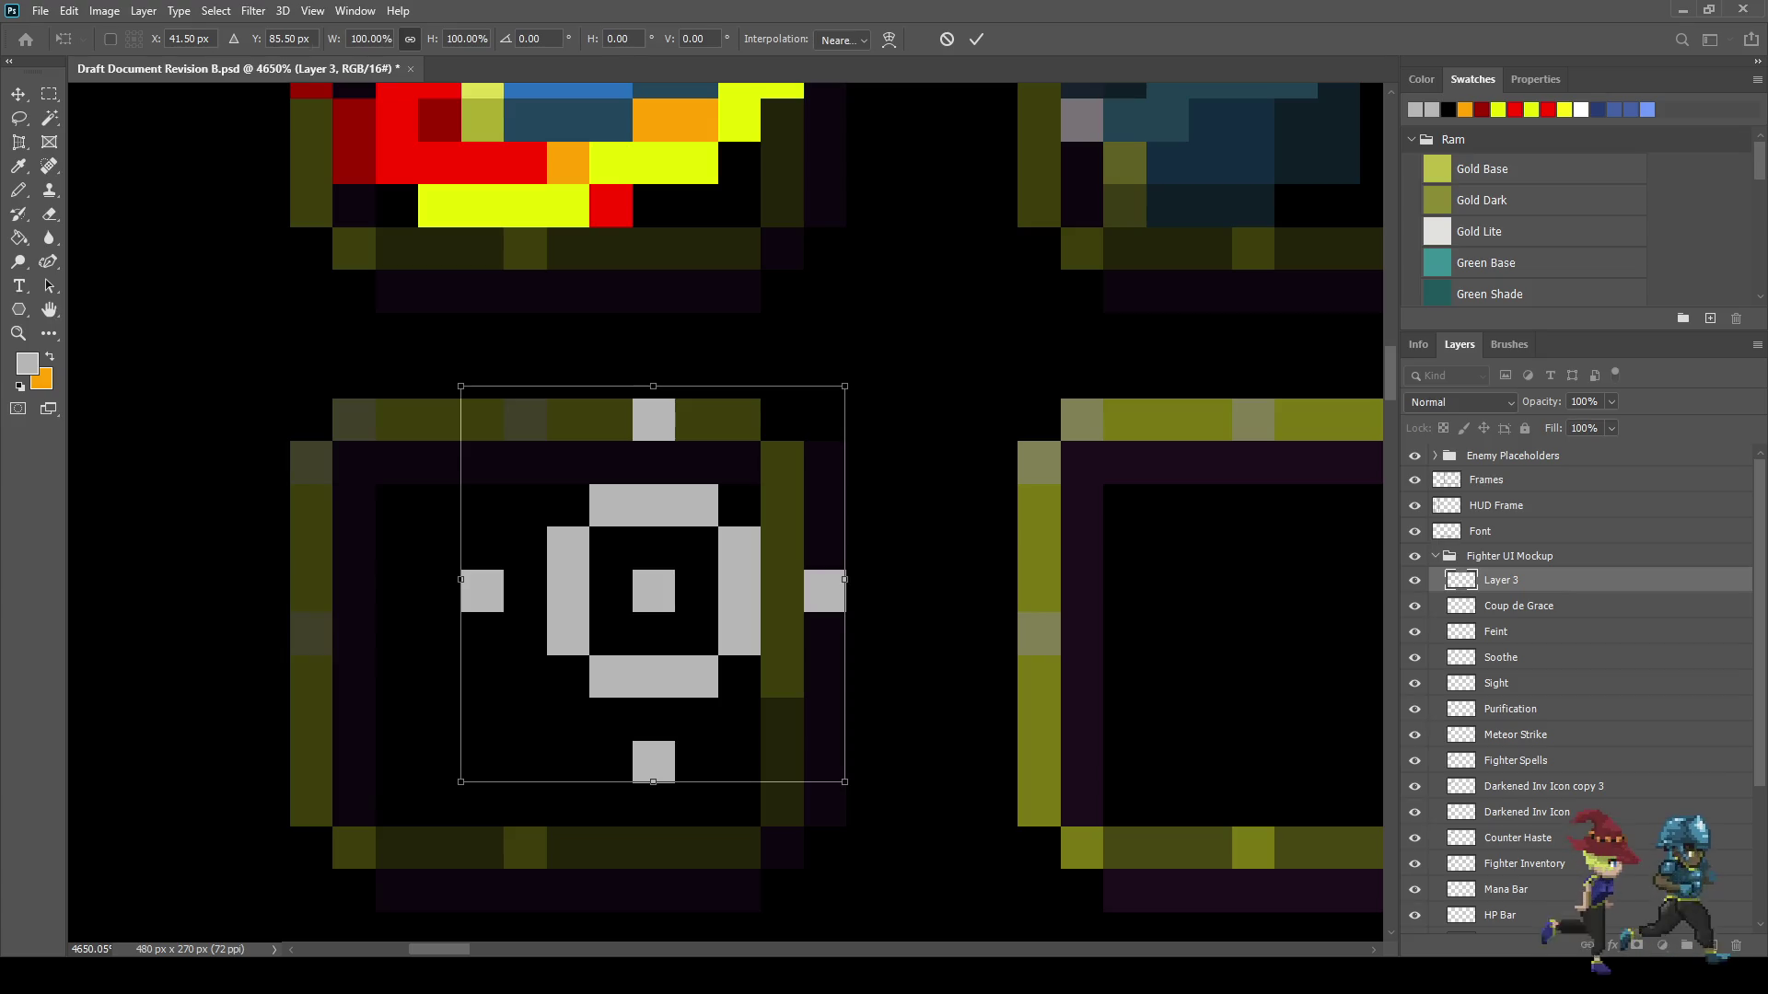
{"action": "key", "text": "Return"}
{"action": "scroll", "coordinate": [974, 599], "scroll_direction": "down", "scroll_amount": 10}
- Lasso the fighter's blue hand on the Fighter layer, then deselect and make Layer 3 active
{"action": "scroll", "coordinate": [989, 597], "scroll_direction": "up", "scroll_amount": 3}
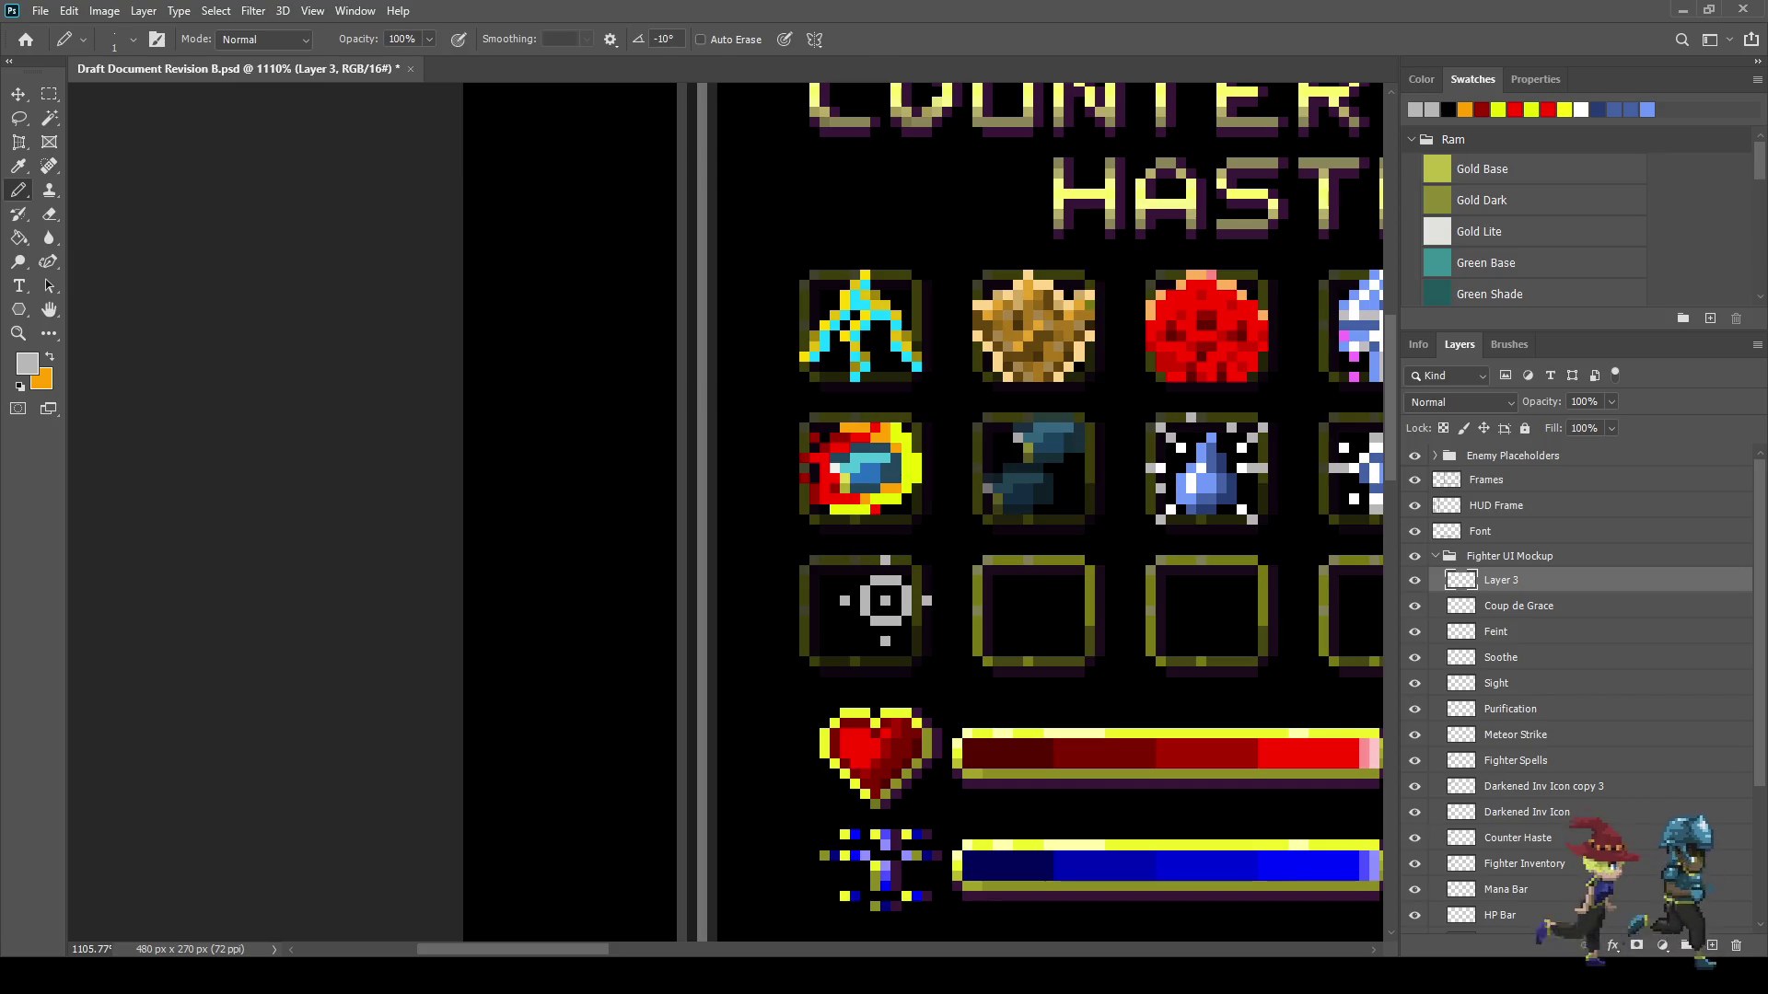
{"action": "scroll", "coordinate": [967, 565], "scroll_direction": "down", "scroll_amount": 1}
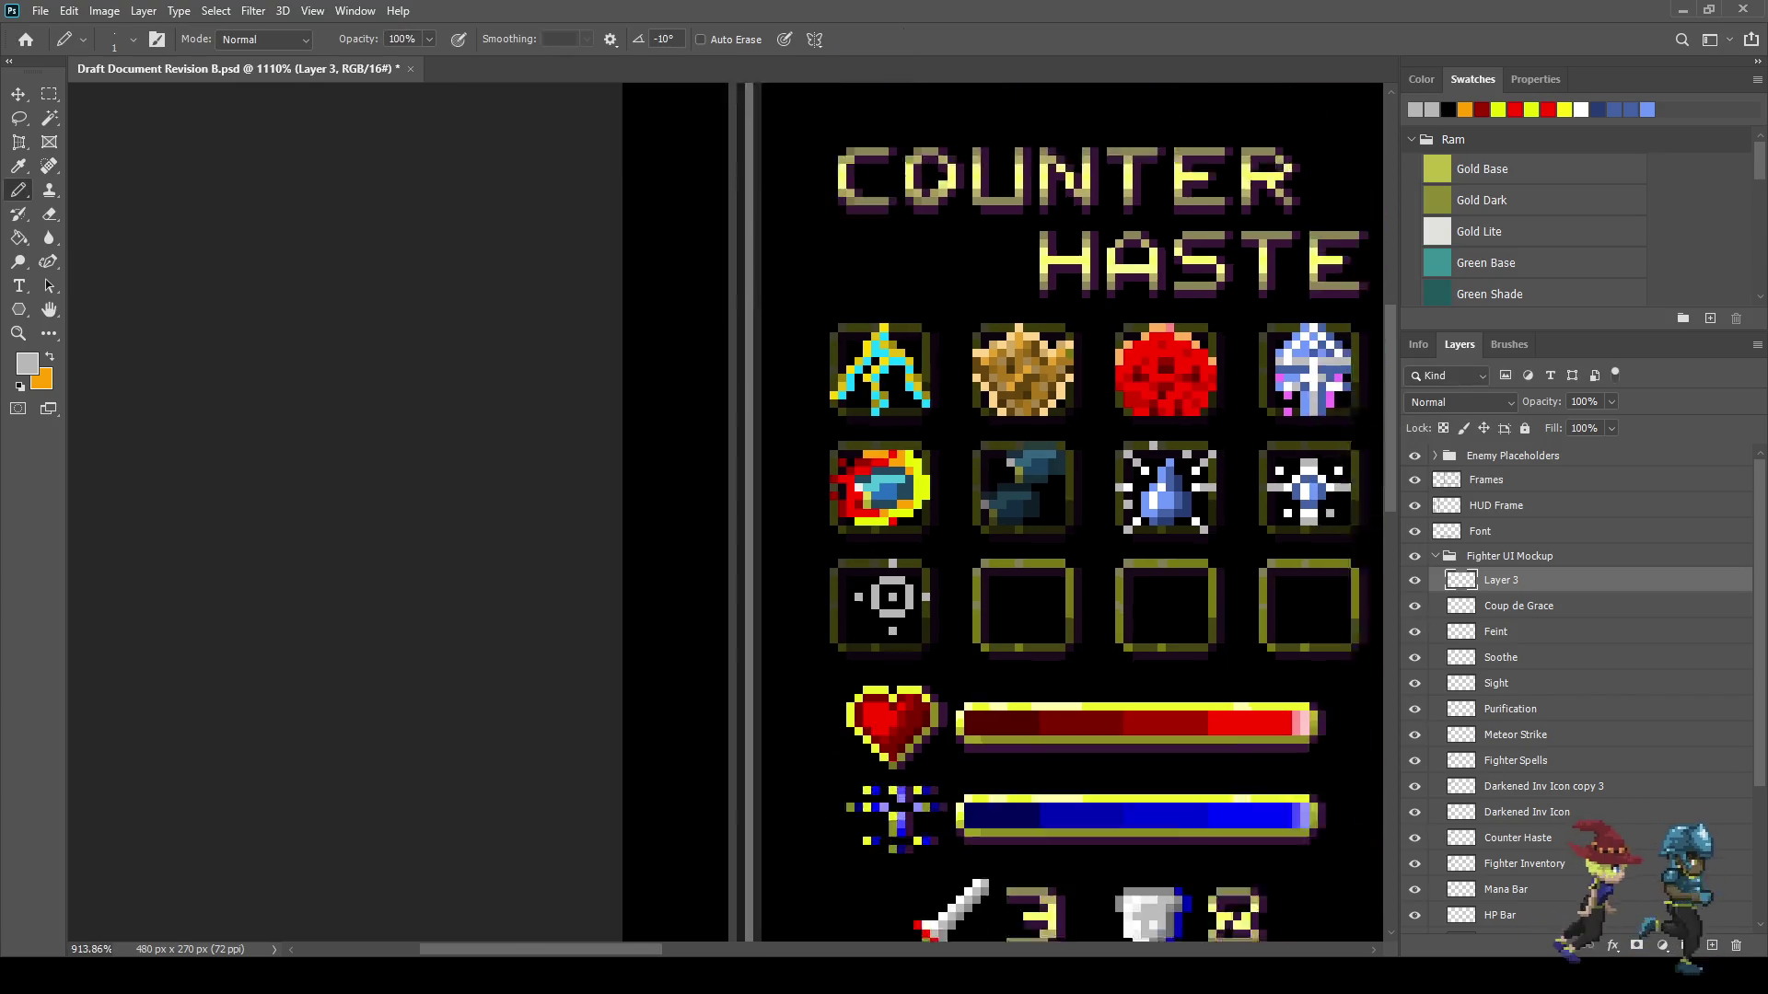
{"action": "scroll", "coordinate": [982, 525], "scroll_direction": "down", "scroll_amount": 3}
{"action": "scroll", "coordinate": [1335, 599], "scroll_direction": "down", "scroll_amount": 1}
{"action": "scroll", "coordinate": [1335, 599], "scroll_direction": "up", "scroll_amount": 6}
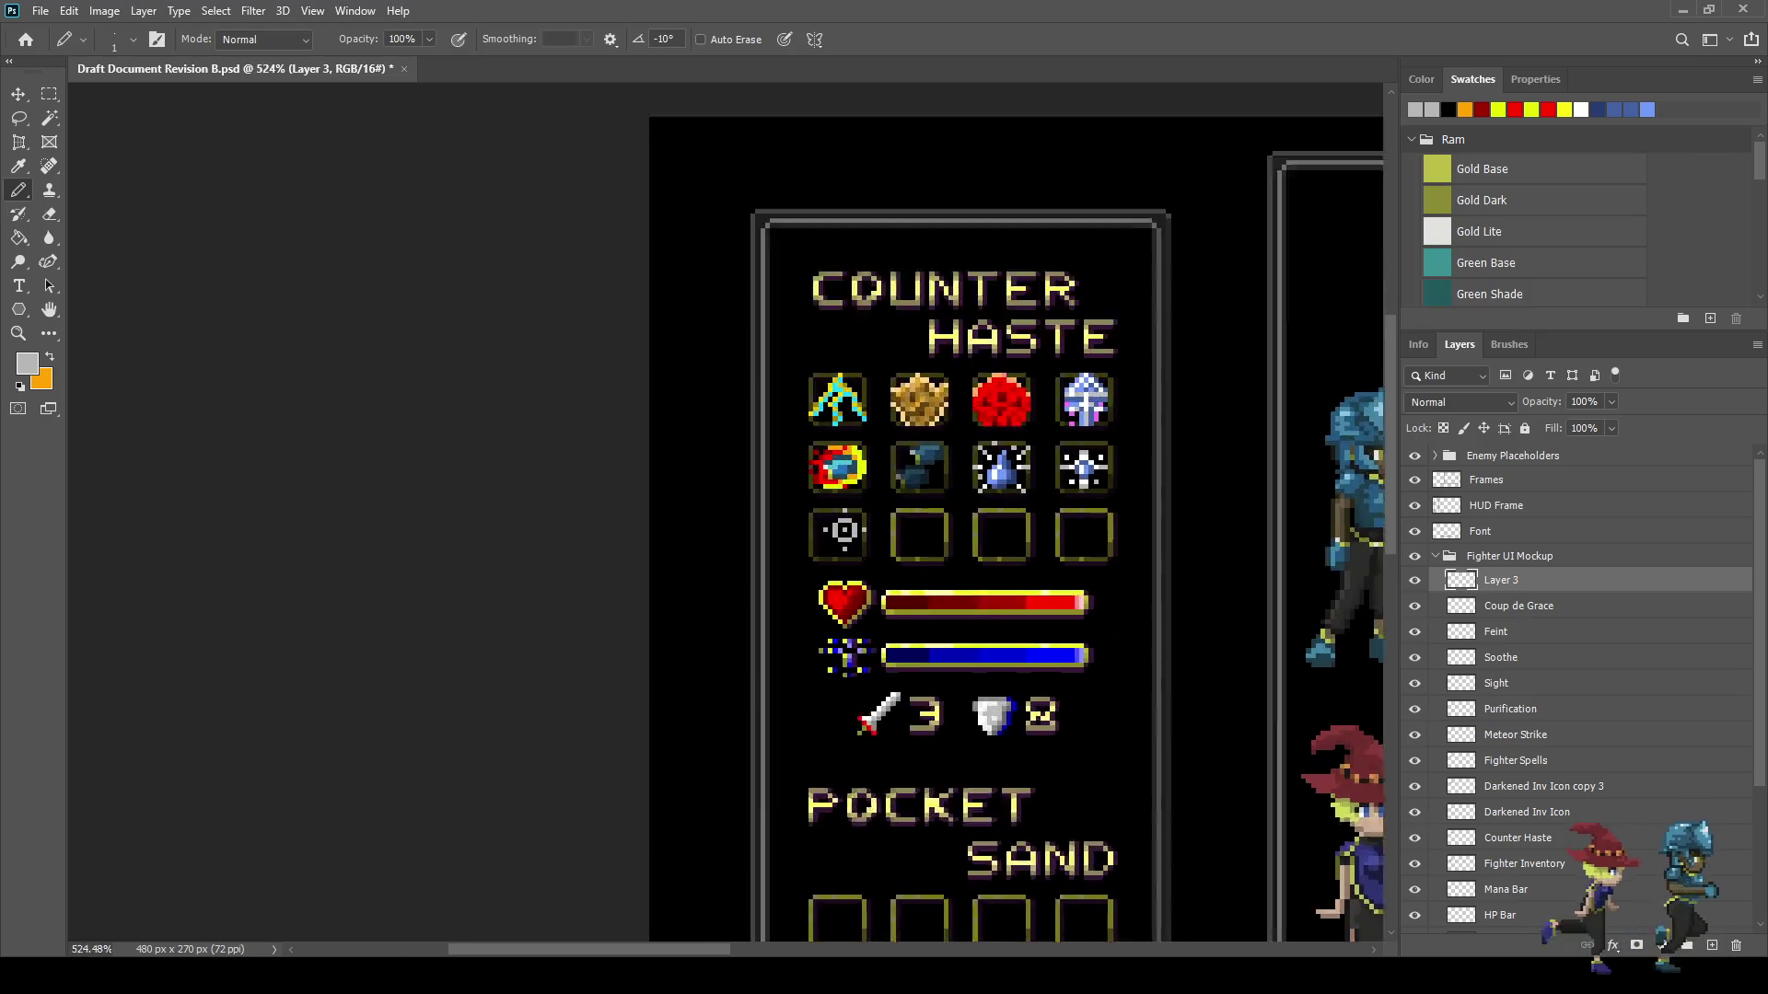
{"action": "scroll", "coordinate": [1197, 460], "scroll_direction": "up", "scroll_amount": 4}
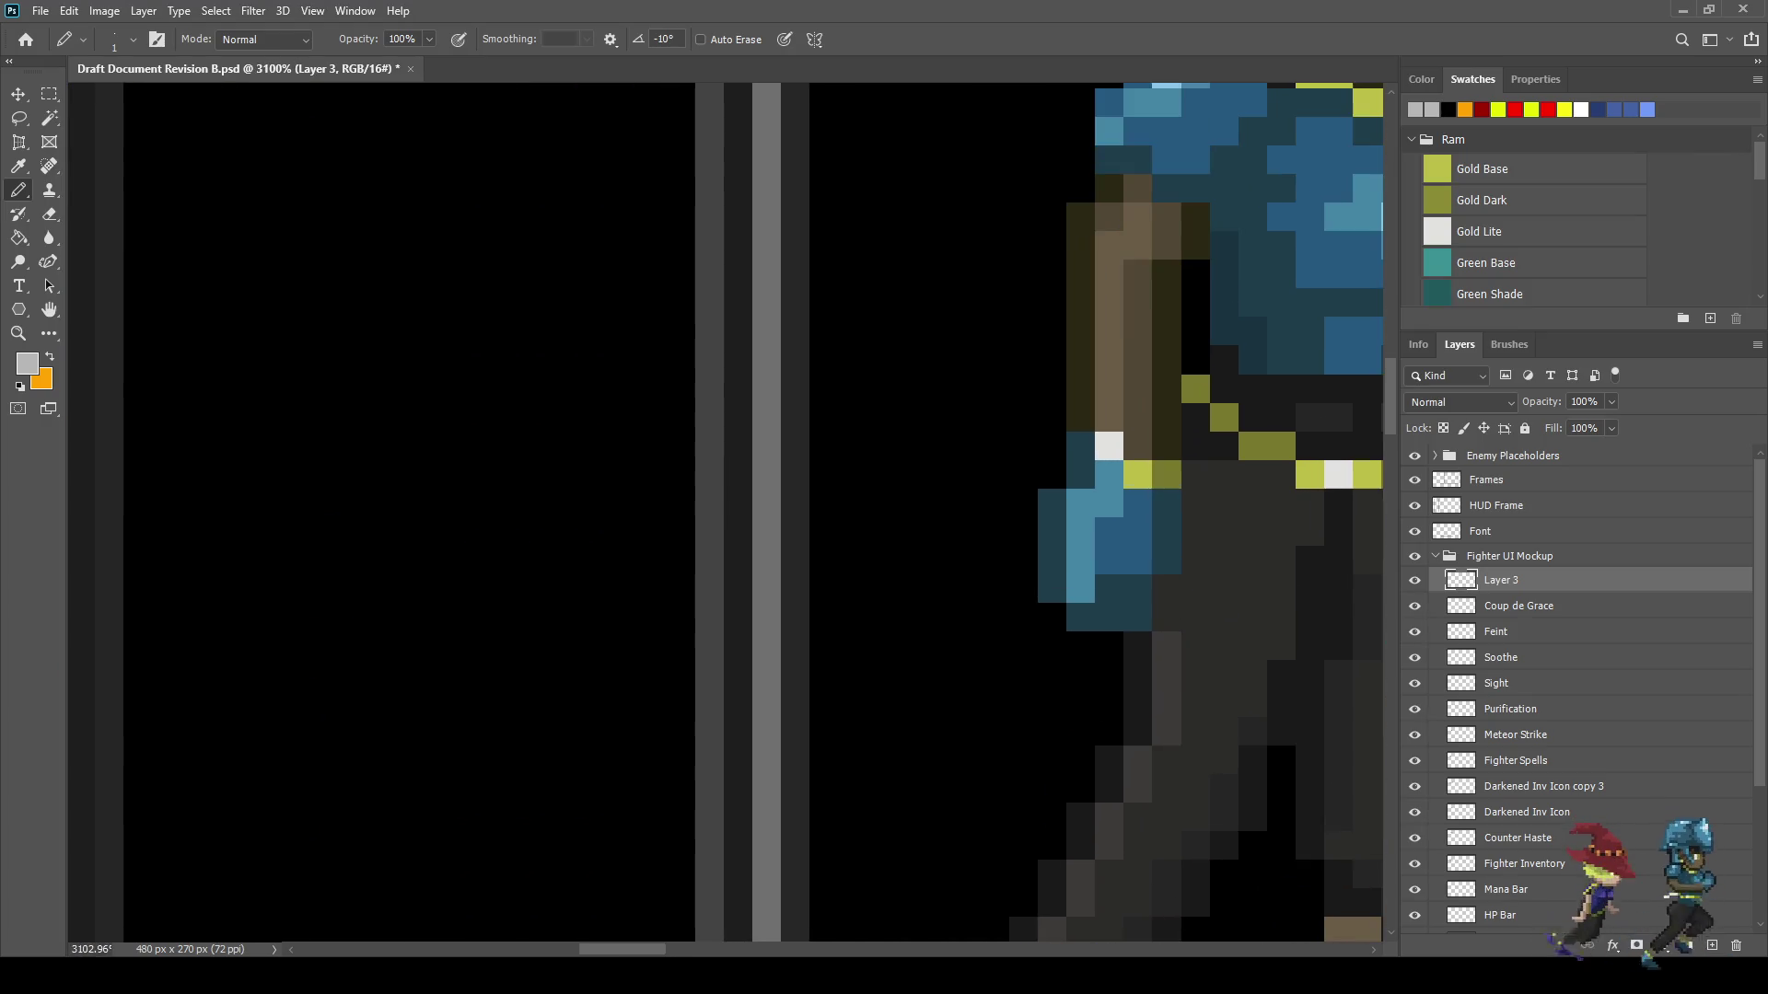
{"action": "key", "text": "l"}
{"action": "scroll", "coordinate": [1566, 691], "scroll_direction": "down", "scroll_amount": 2}
{"action": "scroll", "coordinate": [1566, 690], "scroll_direction": "down", "scroll_amount": 2}
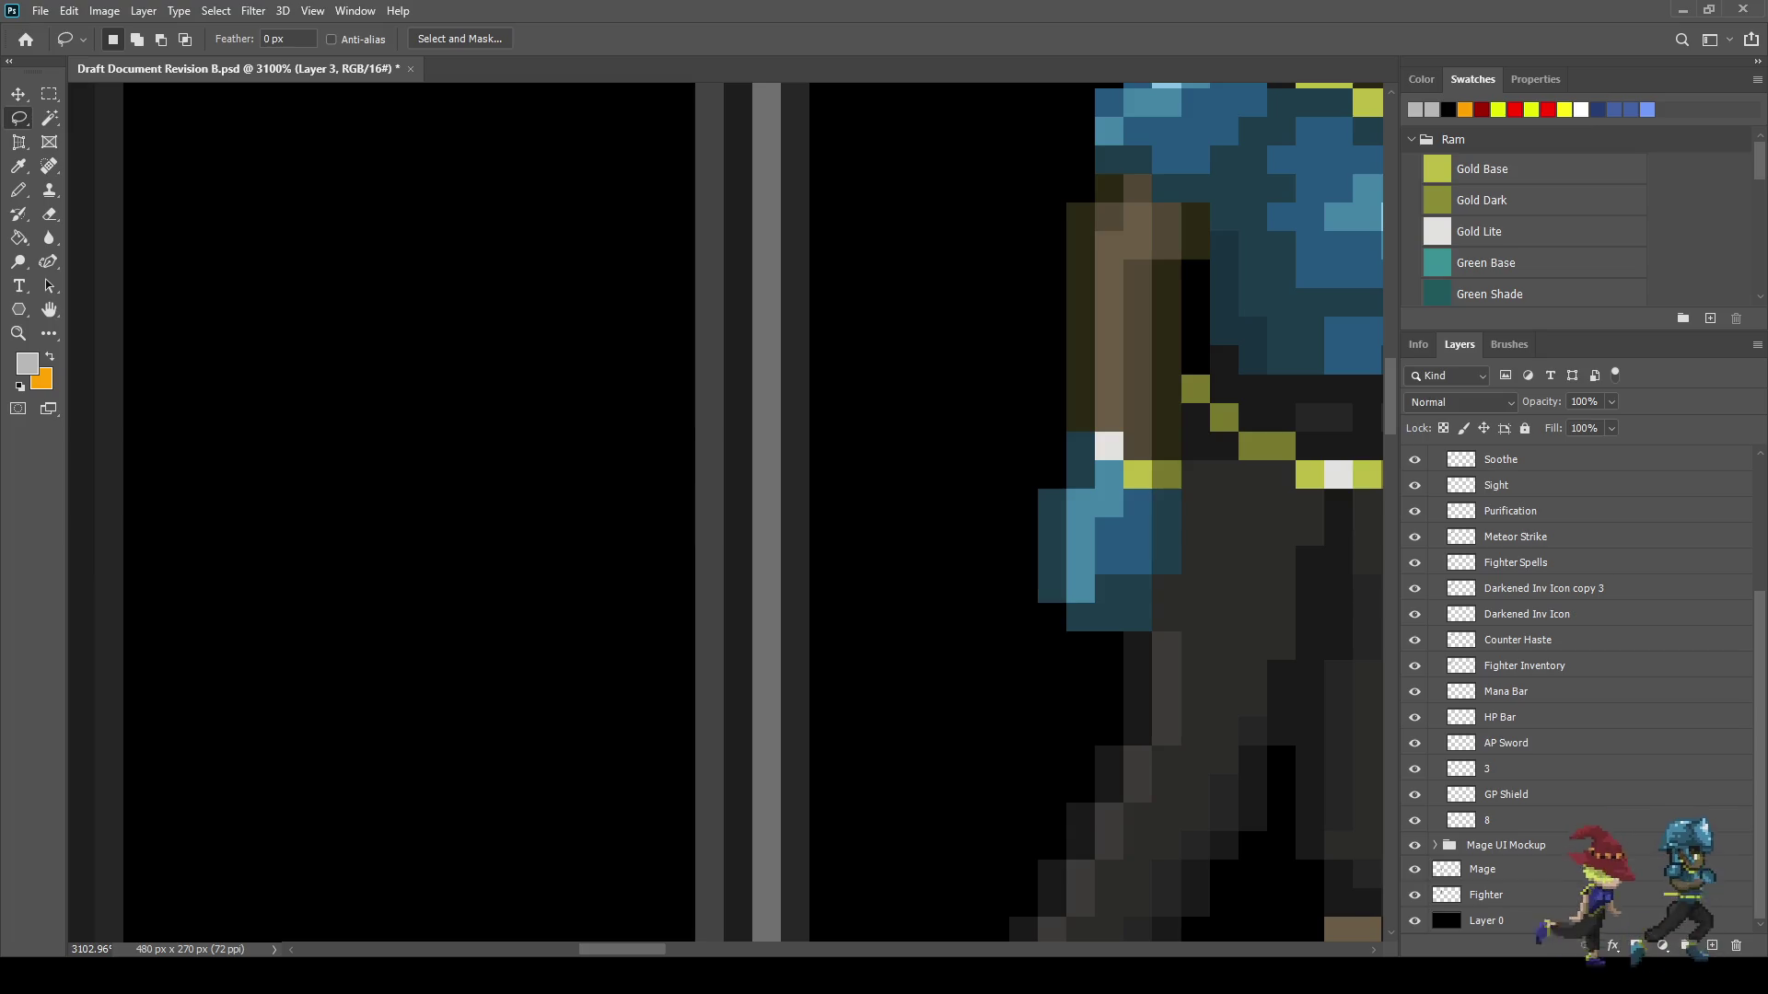
{"action": "left_click", "coordinate": [1486, 895]}
{"action": "mouse_move", "coordinate": [1073, 434]}
{"action": "left_mouse_down"}
{"action": "mouse_move", "coordinate": [1029, 441]}
{"action": "mouse_move", "coordinate": [1186, 465]}
{"action": "mouse_move", "coordinate": [1192, 523]}
{"action": "mouse_move", "coordinate": [1156, 608]}
{"action": "mouse_move", "coordinate": [1027, 504]}
{"action": "mouse_move", "coordinate": [1031, 460]}
{"action": "left_mouse_up"}
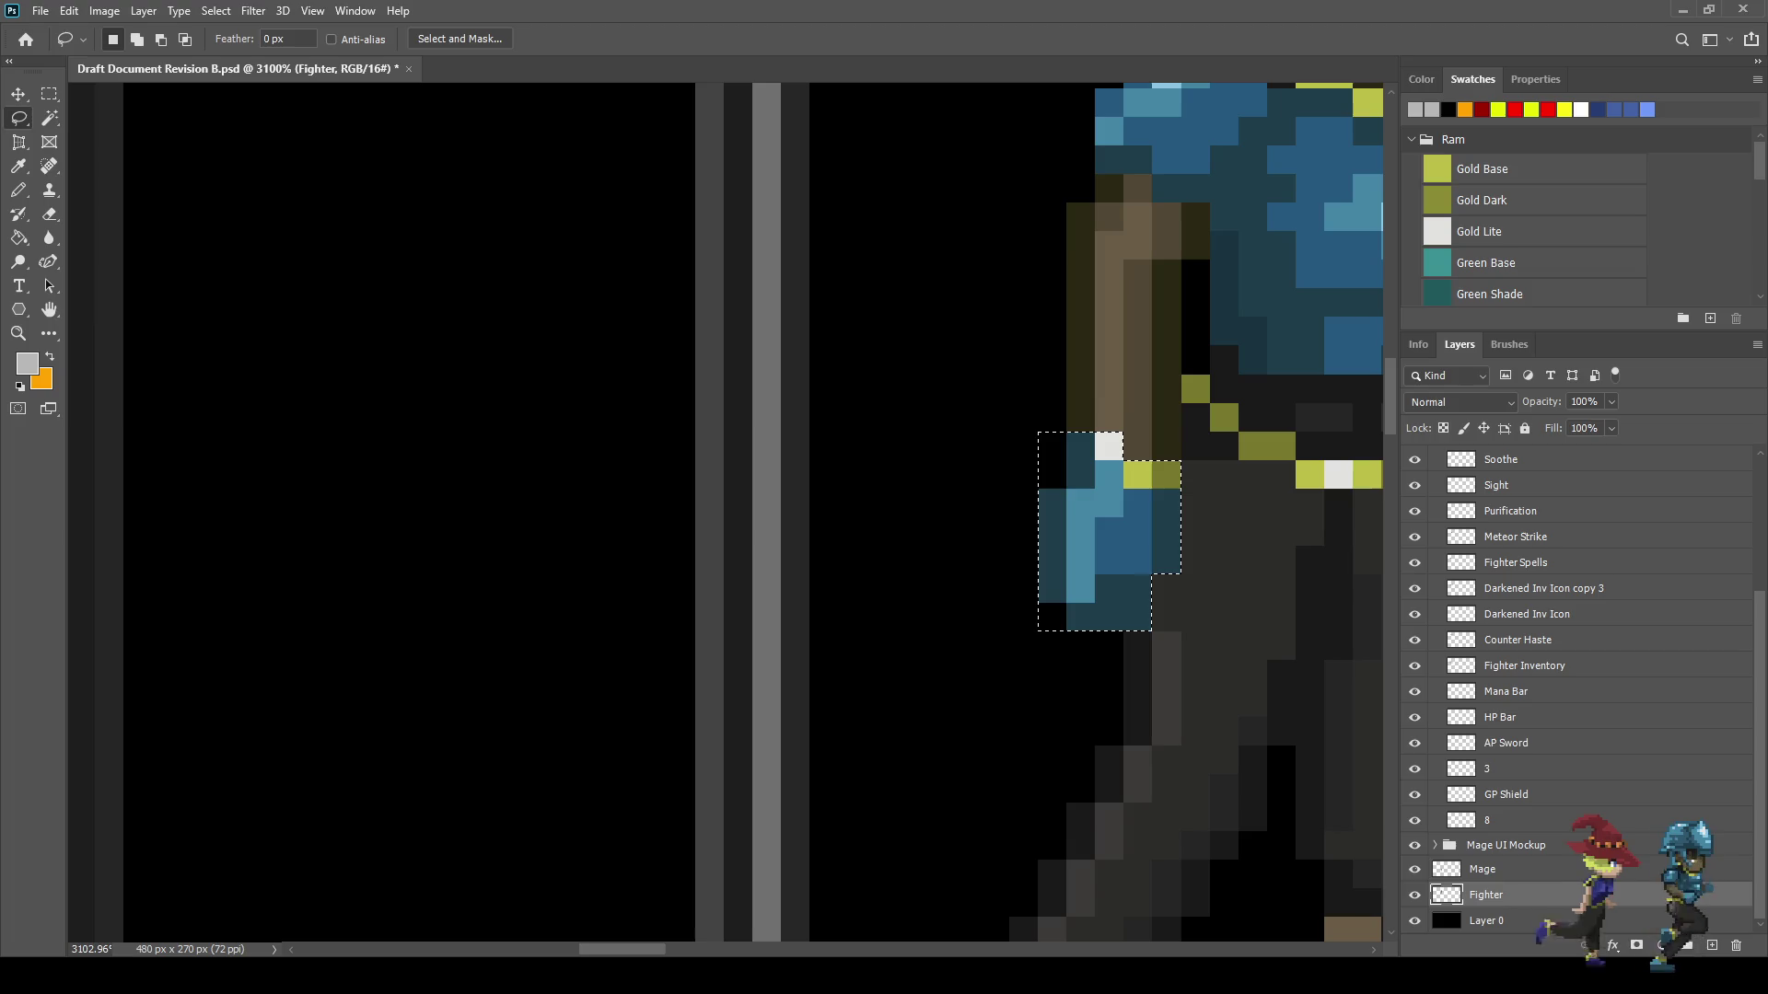
{"action": "scroll", "coordinate": [1565, 690], "scroll_direction": "up", "scroll_amount": 3}
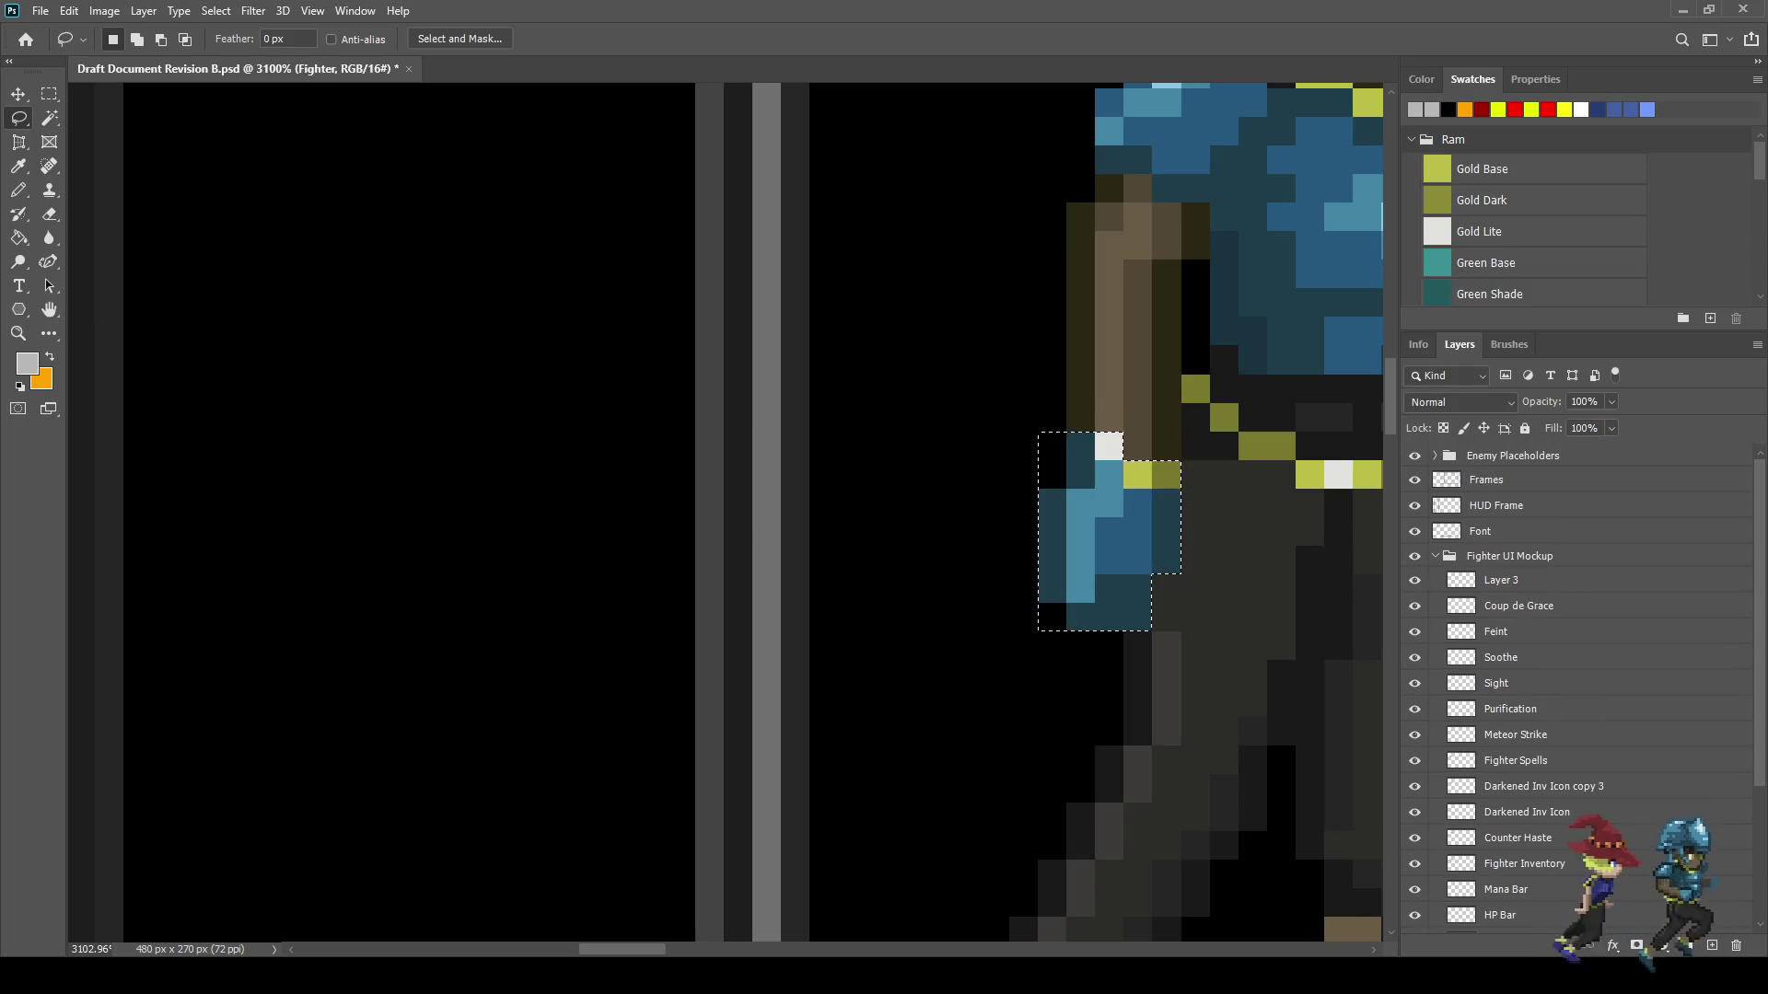
{"action": "left_click", "coordinate": [1501, 581]}
{"action": "key", "text": "ctrl+d"}
{"action": "scroll", "coordinate": [426, 362], "scroll_direction": "down", "scroll_amount": 12}
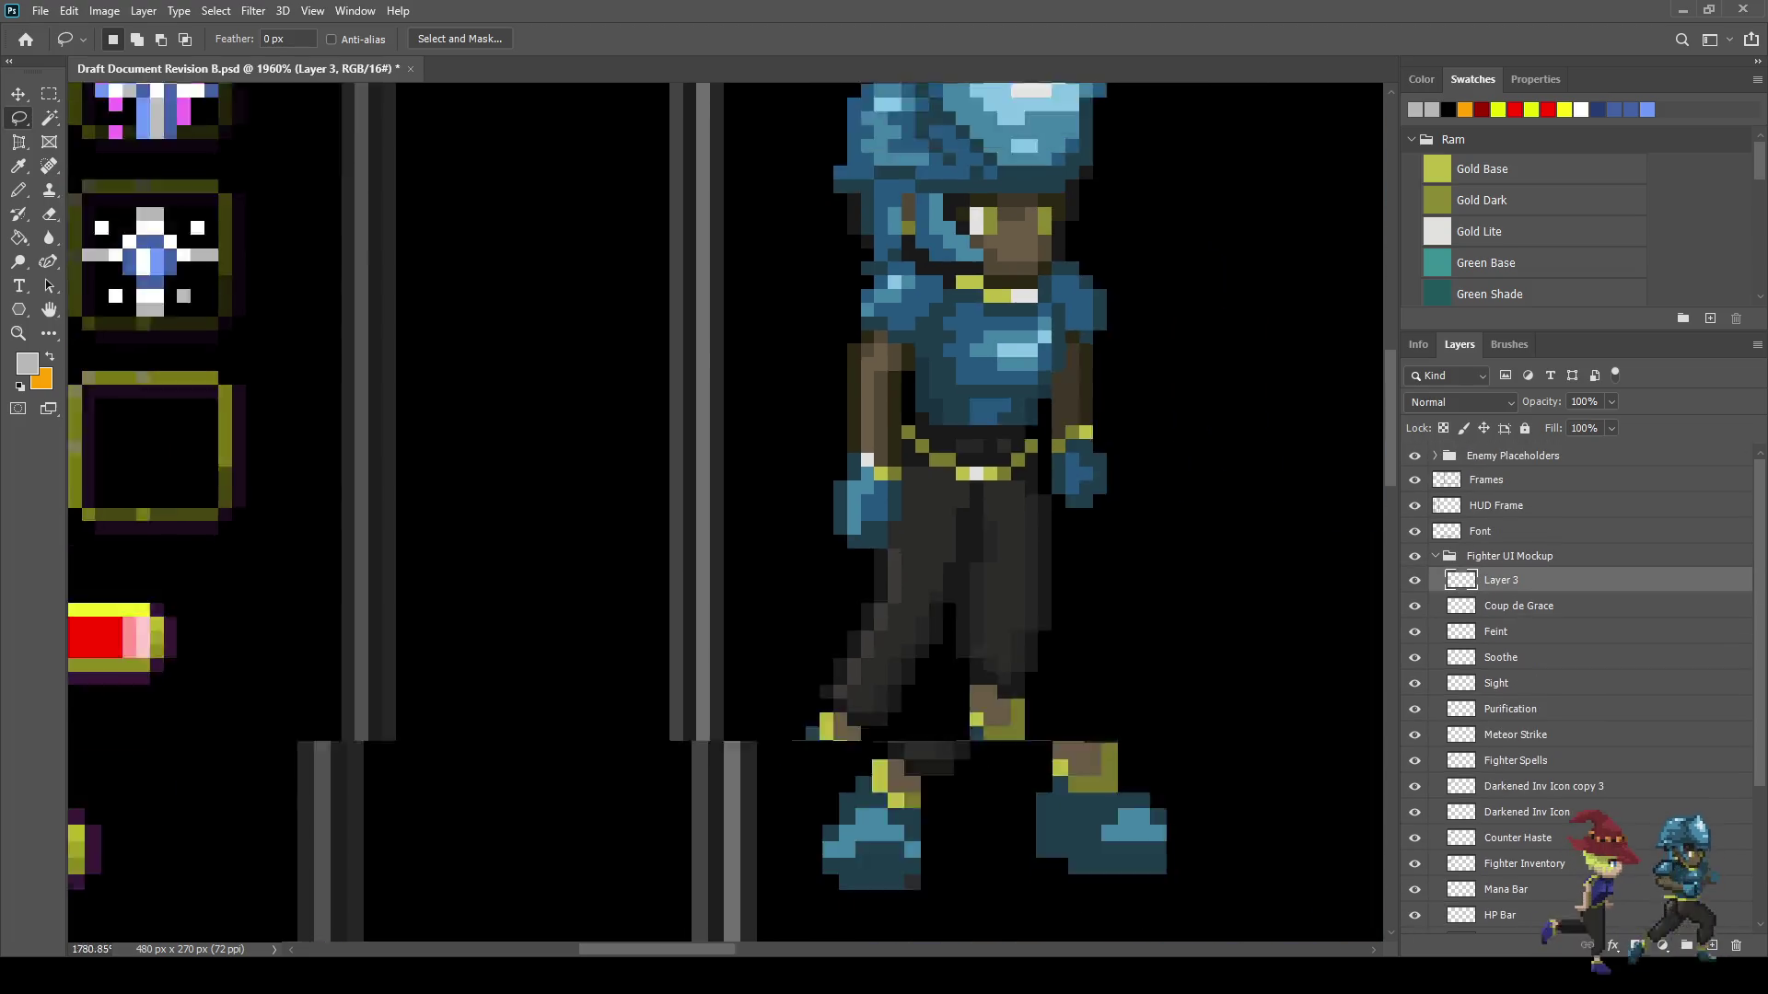
{"action": "scroll", "coordinate": [184, 414], "scroll_direction": "up", "scroll_amount": 10}
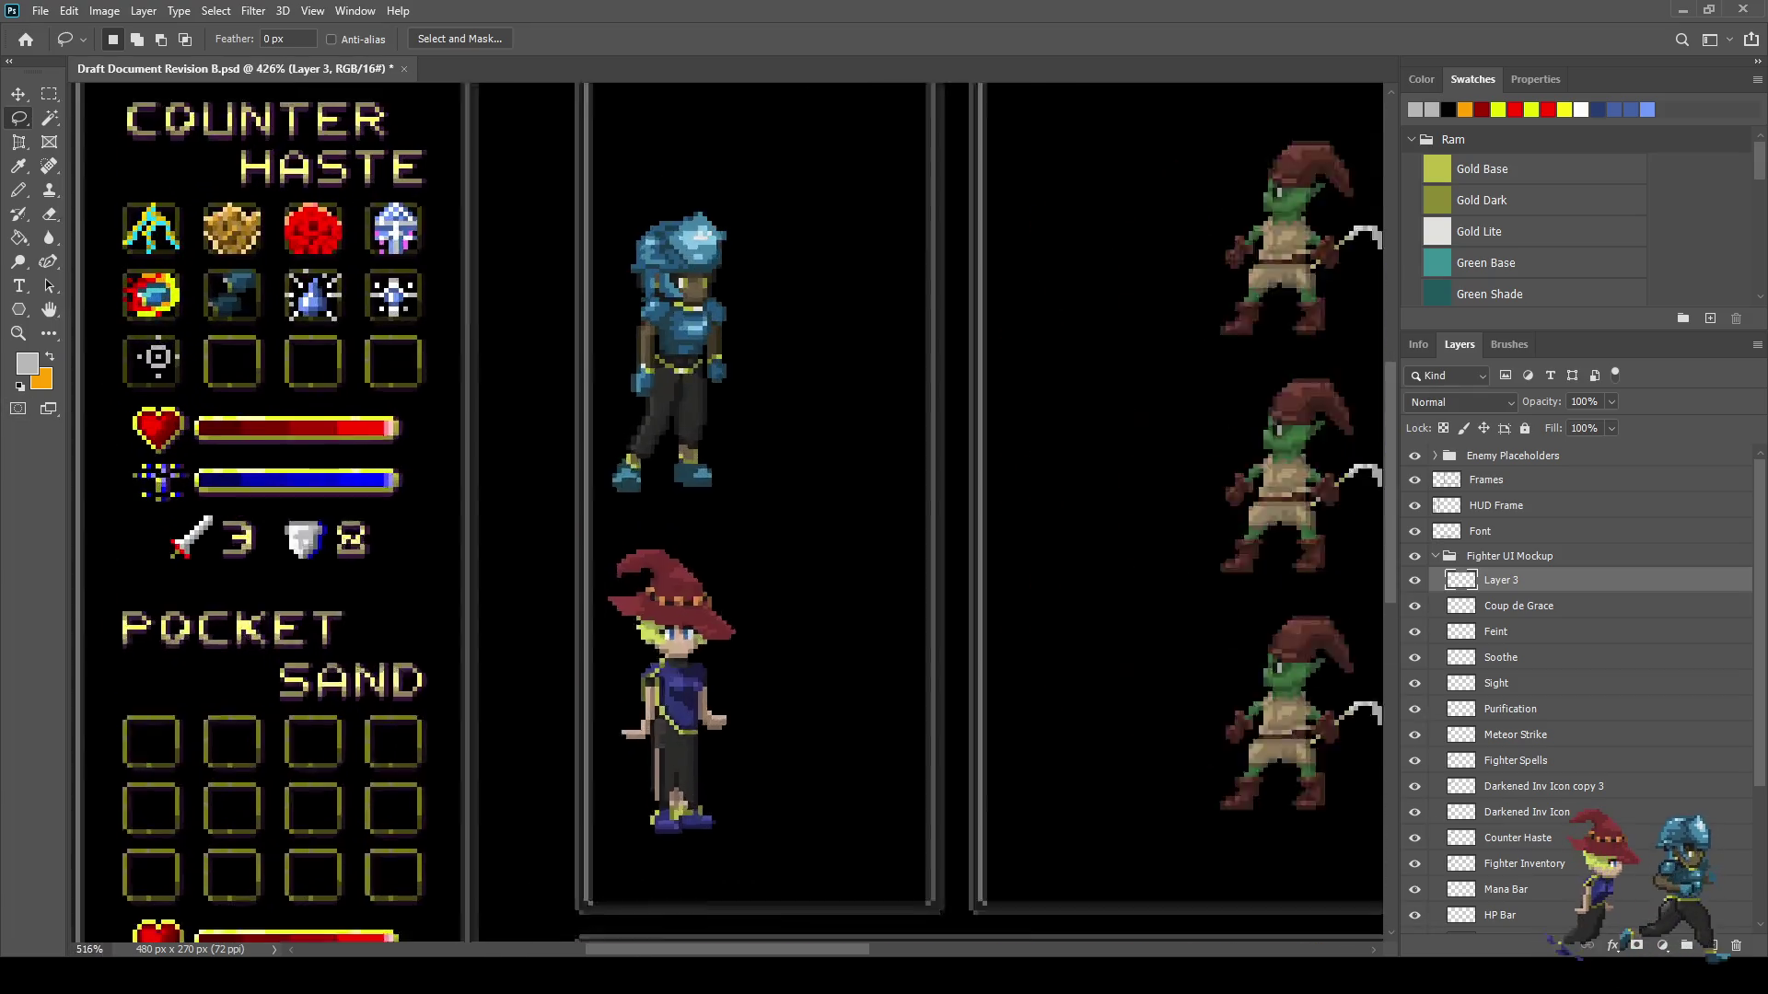
{"action": "scroll", "coordinate": [656, 488], "scroll_direction": "up", "scroll_amount": 5}
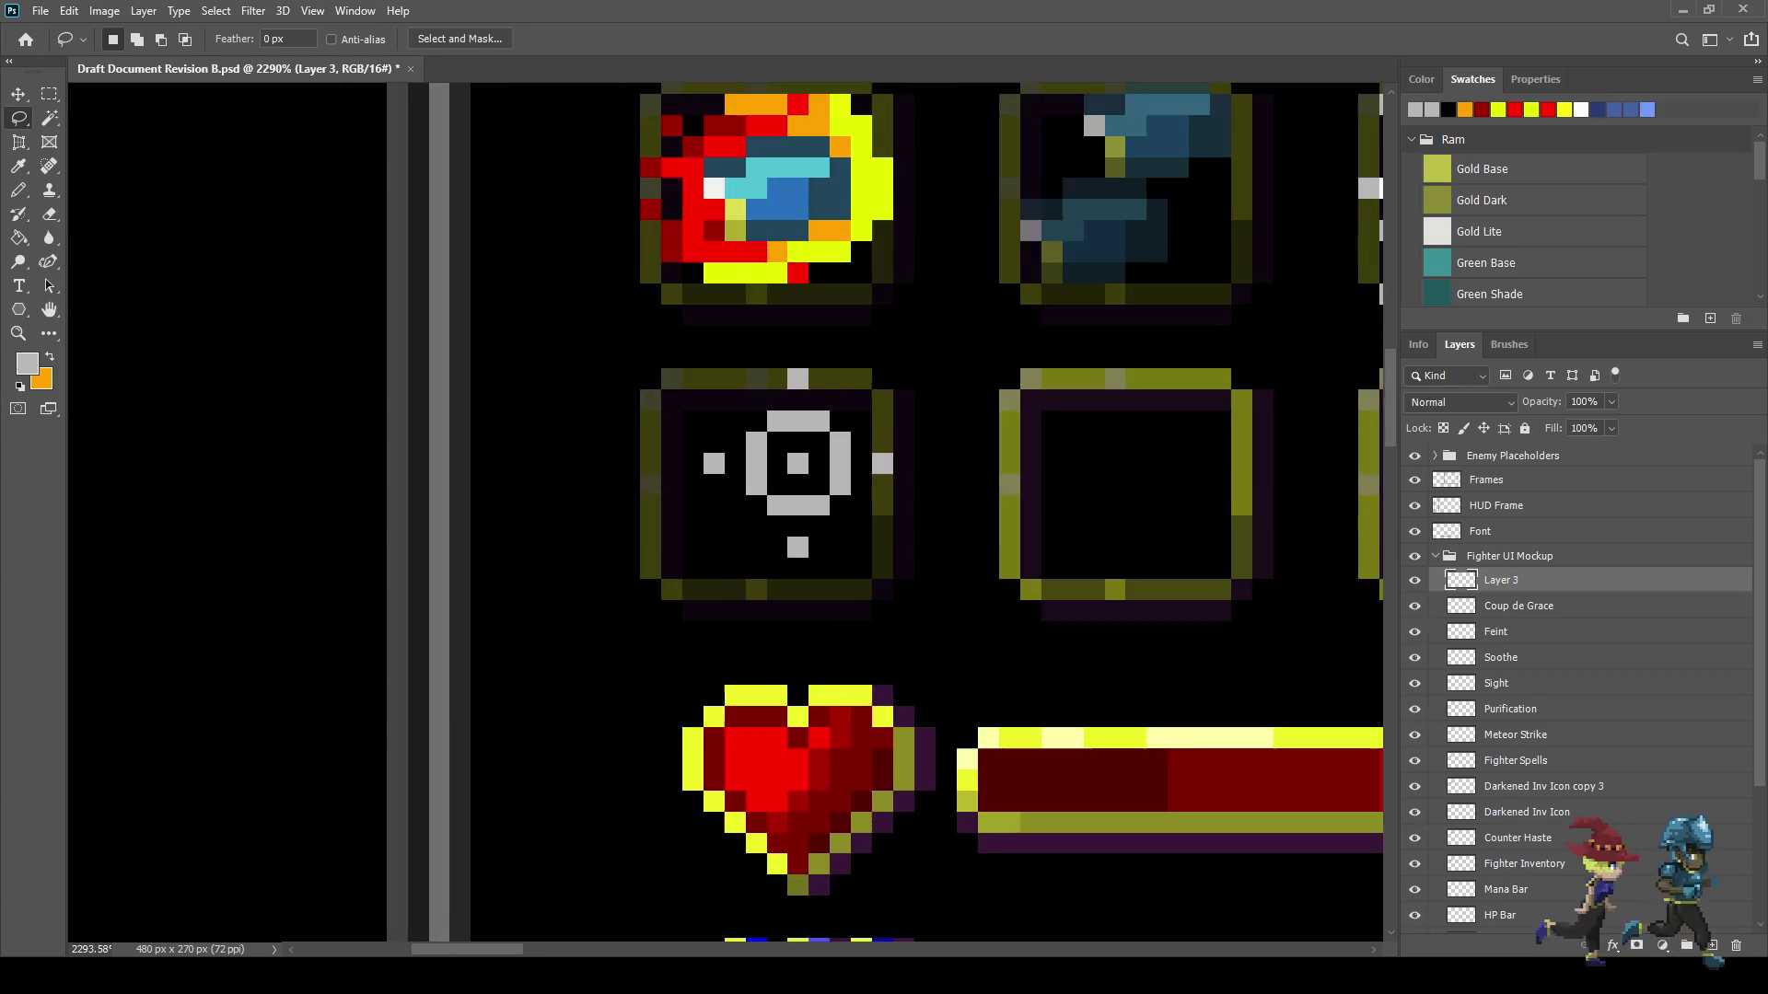
- Paste the hand on a new layer, rotate it 90°, flip it horizontally, and position it by the target
{"action": "key", "text": "ctrl+v"}
{"action": "key", "text": "ctrl+t"}
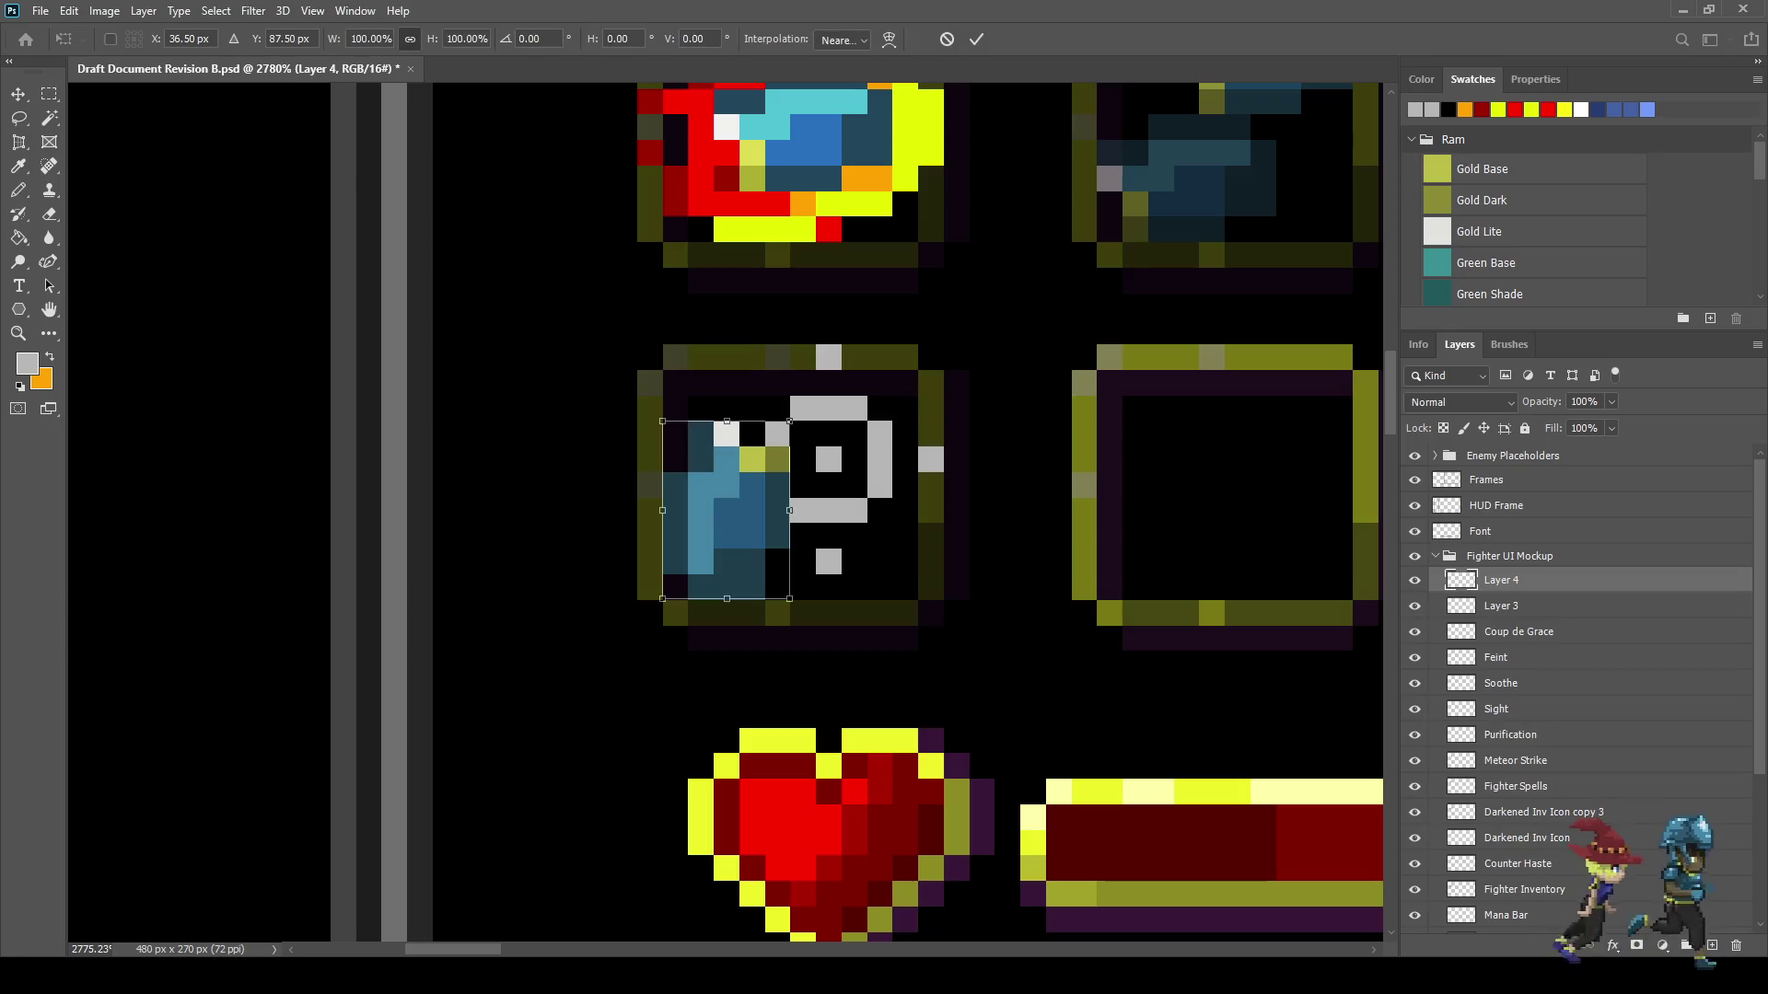
{"action": "mouse_move", "coordinate": [810, 405]}
{"action": "left_mouse_down"}
{"action": "mouse_move", "coordinate": [857, 495]}
{"action": "mouse_move", "coordinate": [828, 590]}
{"action": "left_mouse_up"}
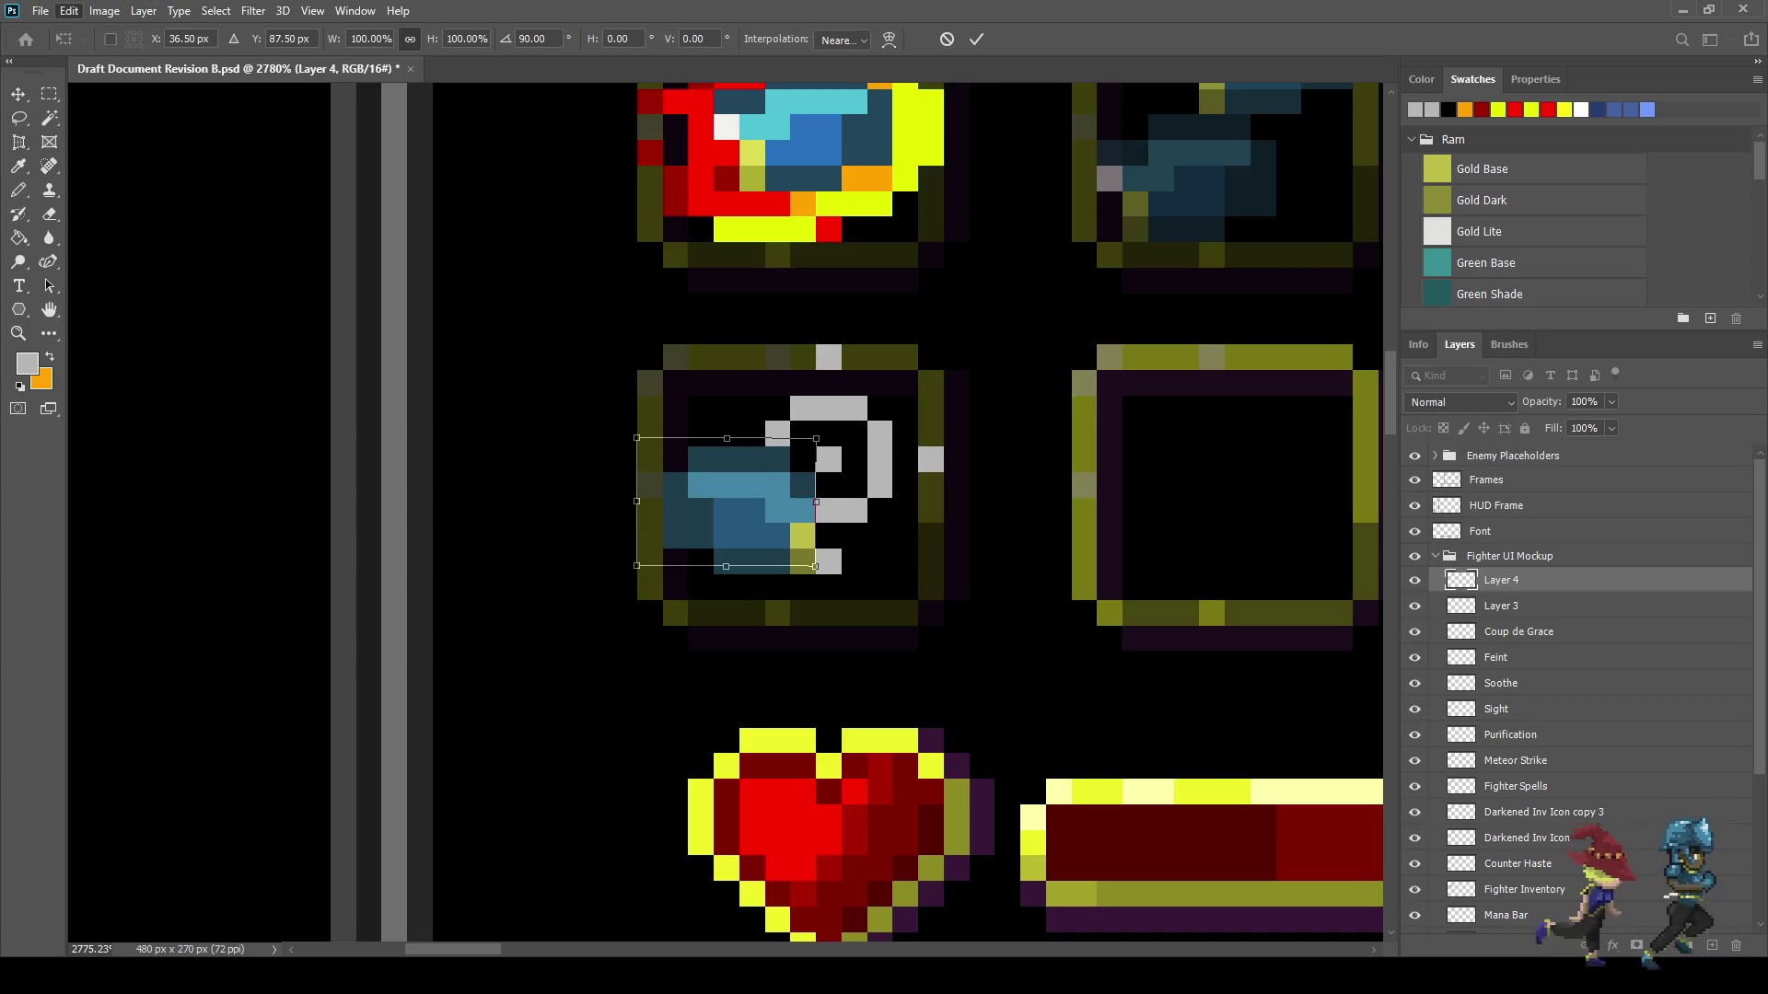
{"action": "key", "text": "Return"}
{"action": "key", "text": "Left"}
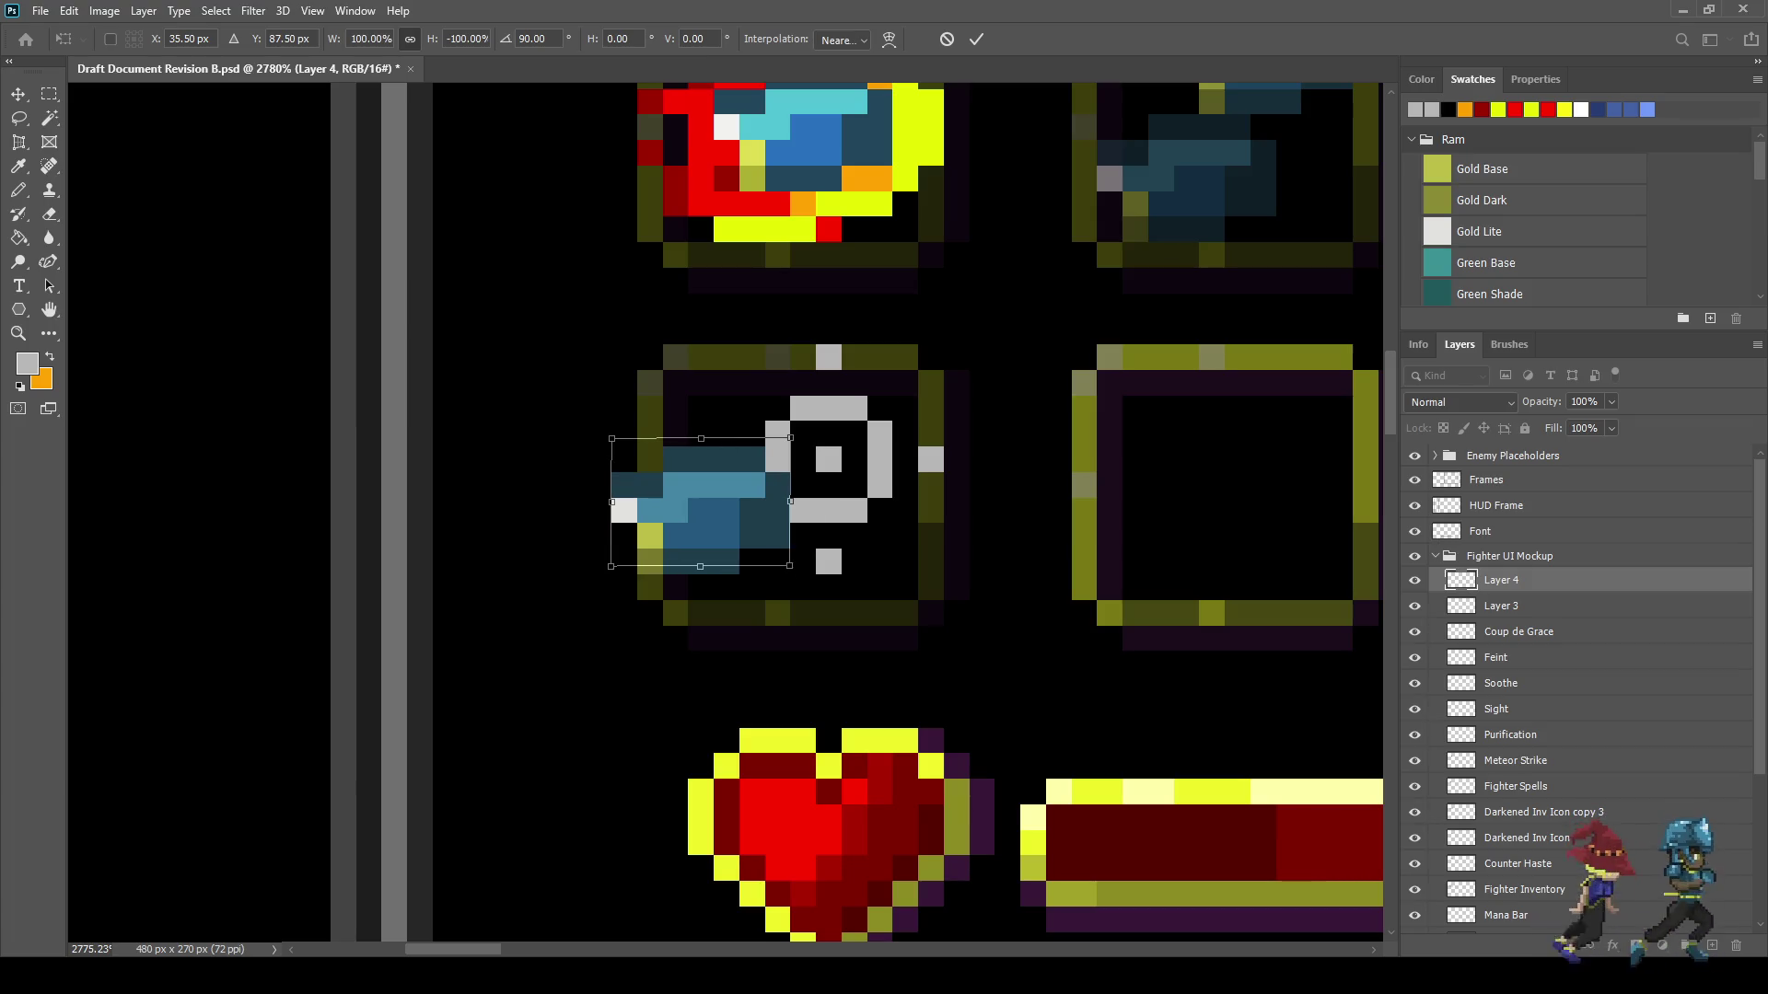
{"action": "key", "text": "Right"}
{"action": "key", "text": "Return"}
{"action": "key", "text": "l"}
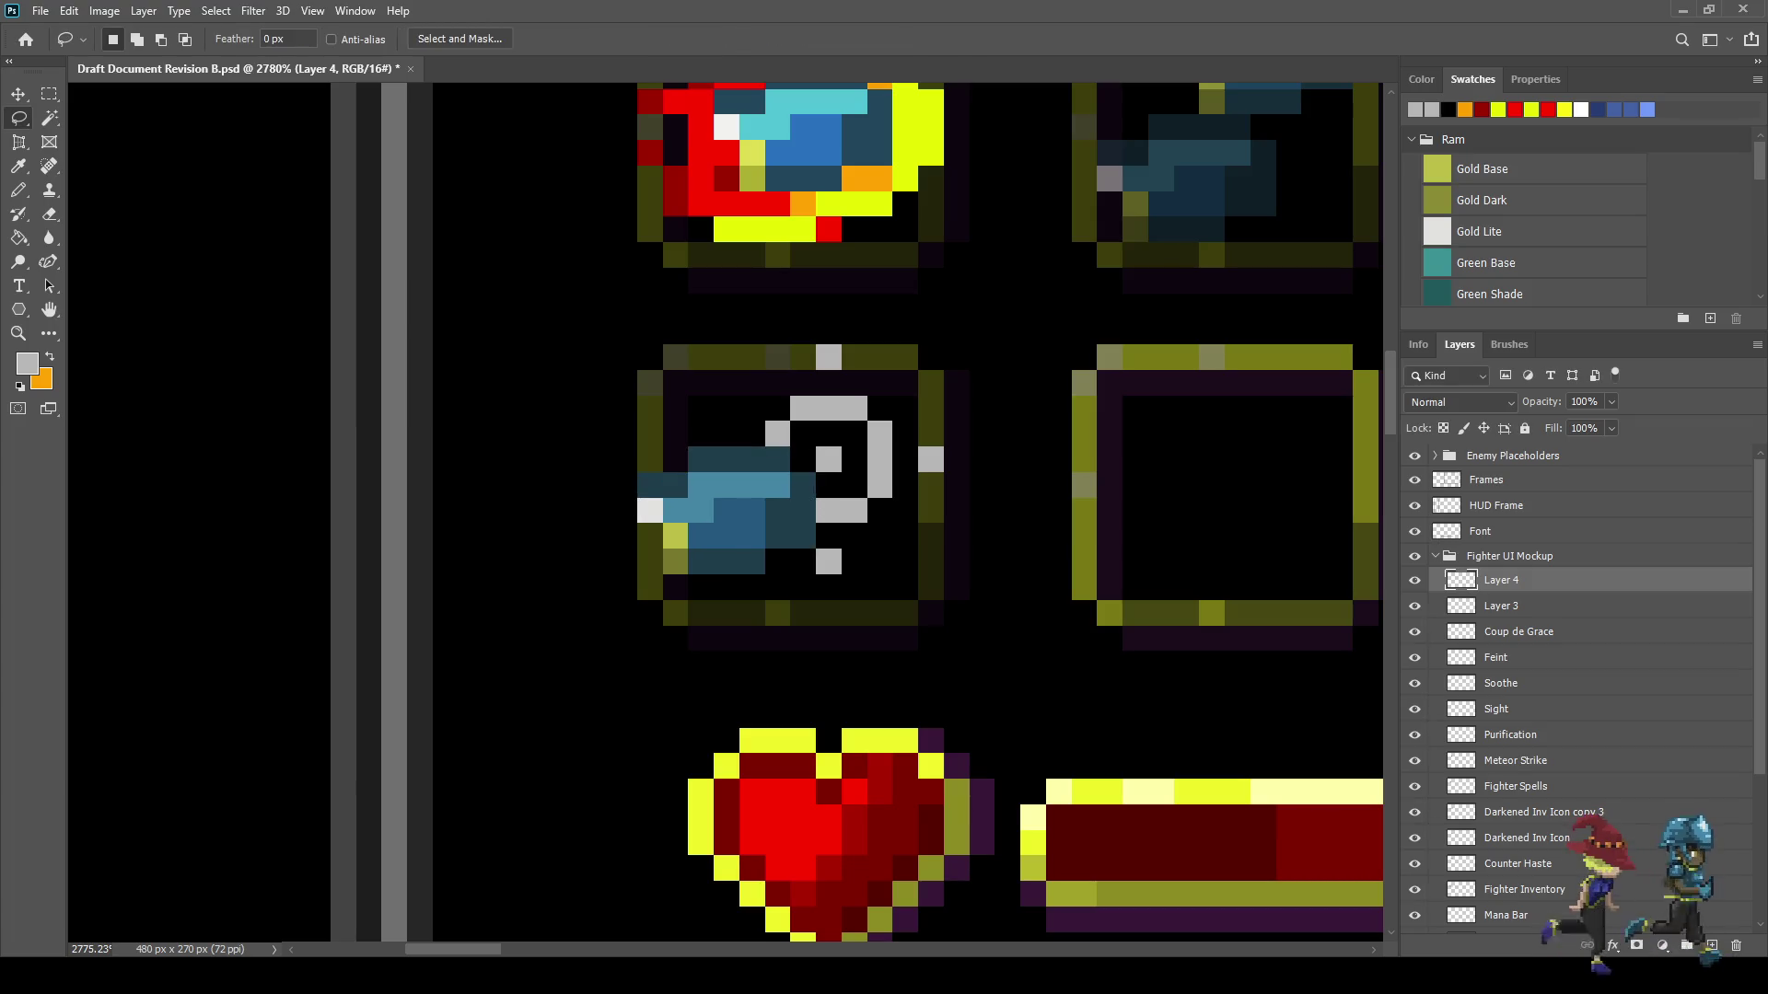
{"action": "scroll", "coordinate": [650, 545], "scroll_direction": "down", "scroll_amount": 10}
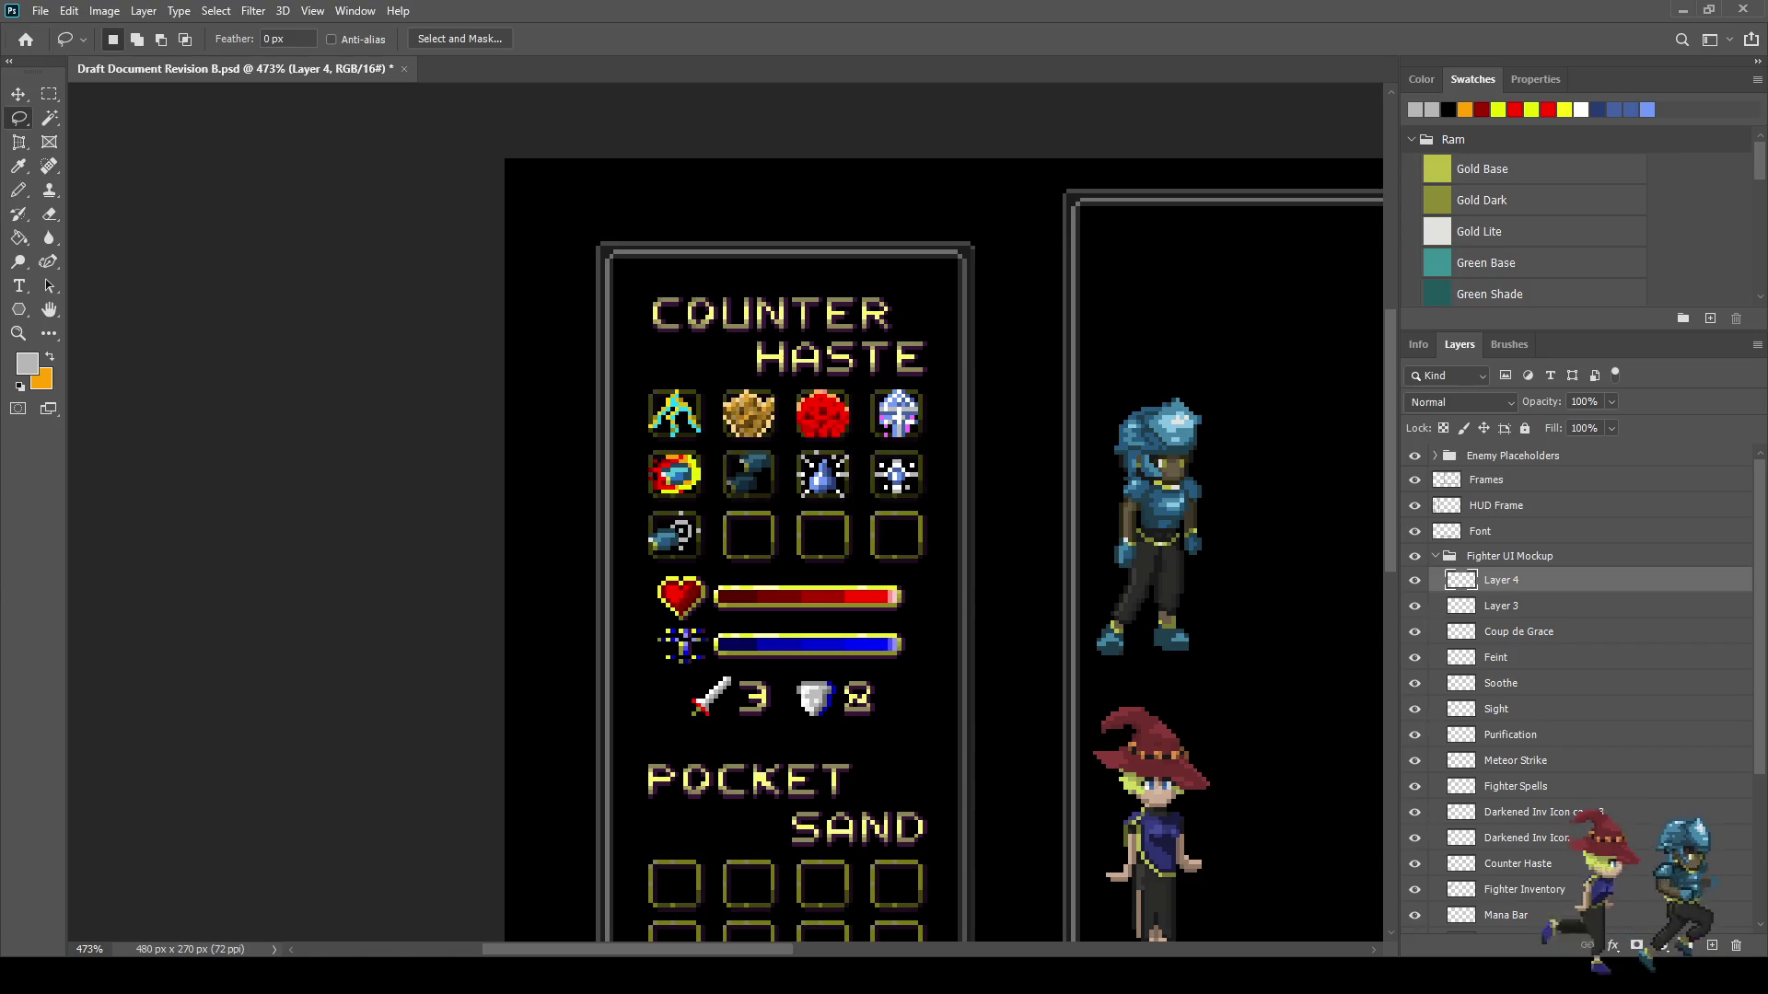
- Save the document and compare the icon slot with and without the hand
{"action": "key", "text": "ctrl+s"}
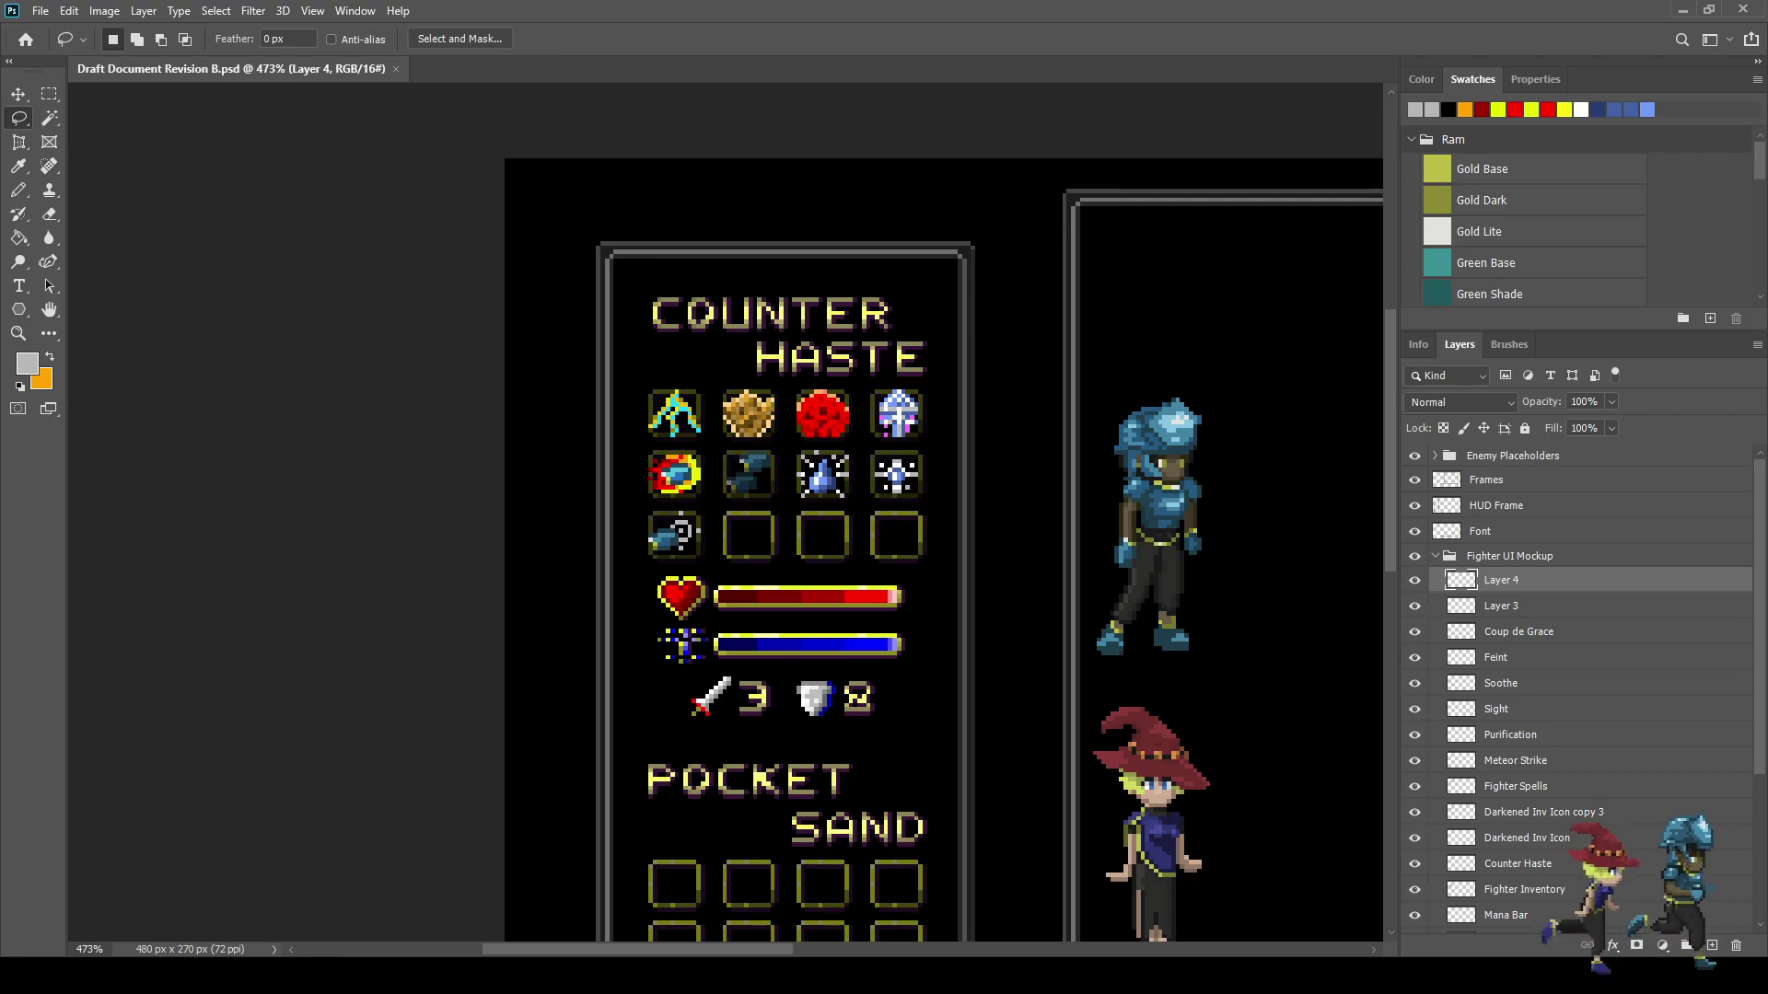
{"action": "scroll", "coordinate": [858, 512], "scroll_direction": "up", "scroll_amount": 5}
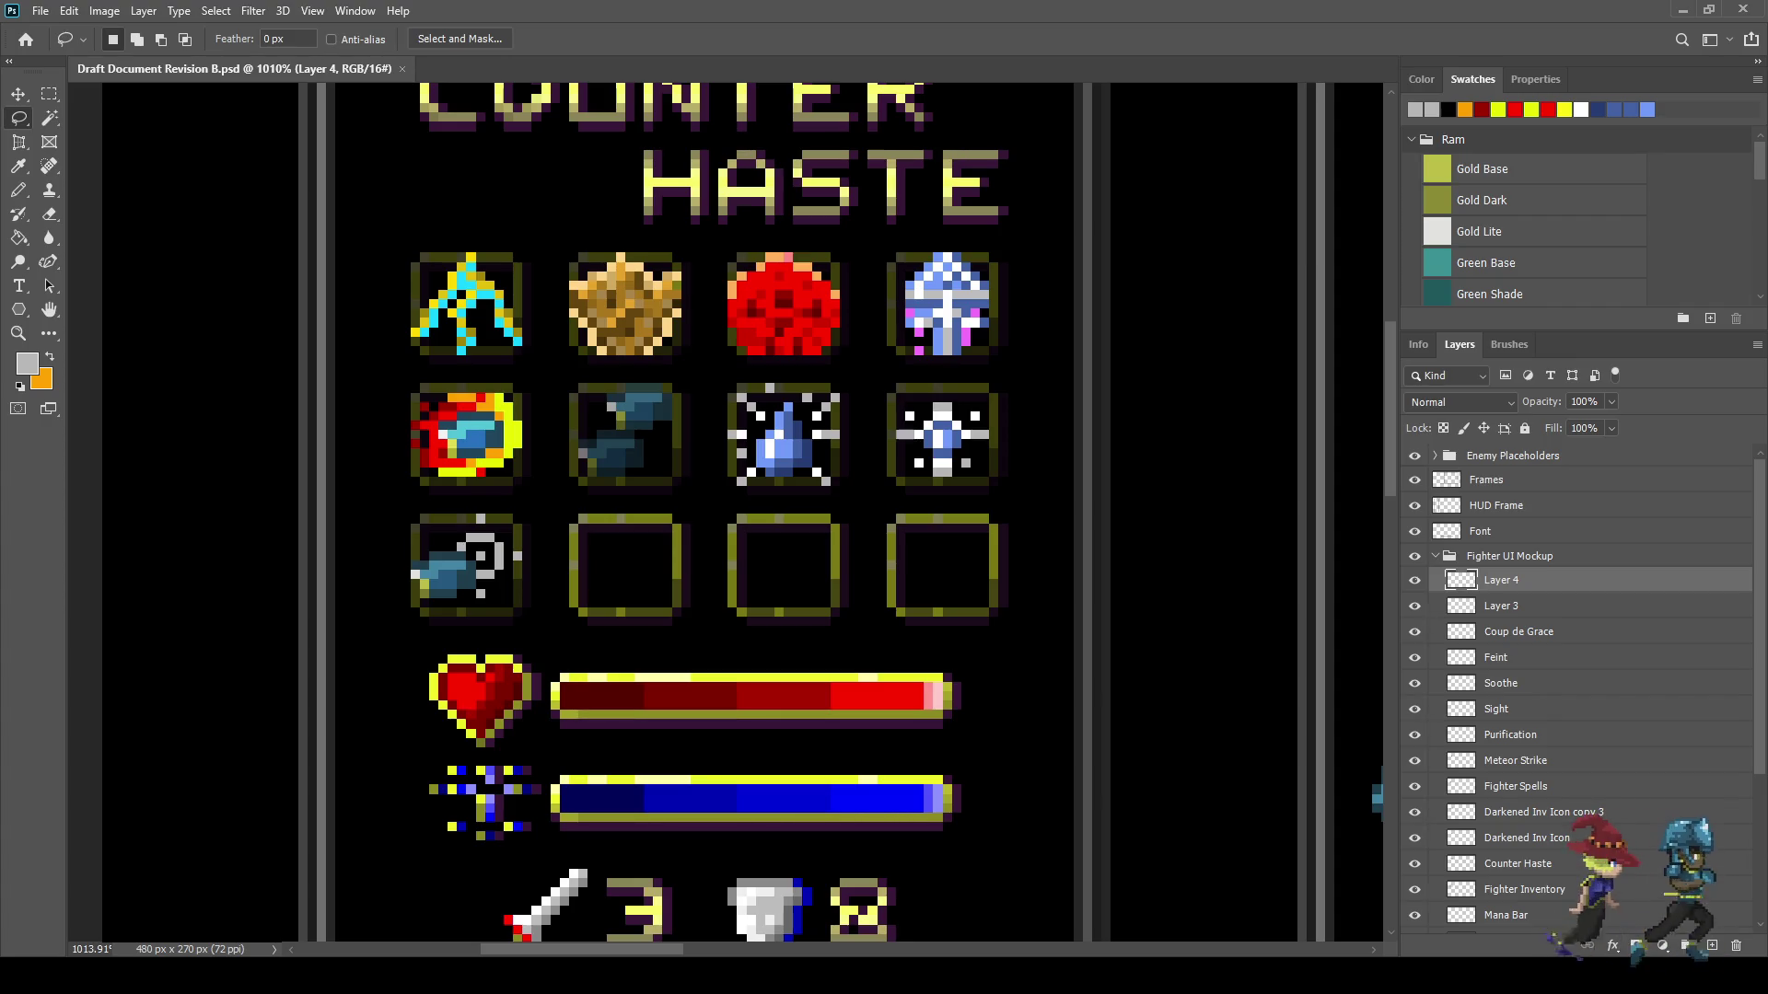
{"action": "key", "text": "ctrl+comma"}
{"action": "key", "text": "ctrl+comma"}
{"action": "key", "text": "ctrl+comma"}
{"action": "key", "text": "ctrl+comma"}
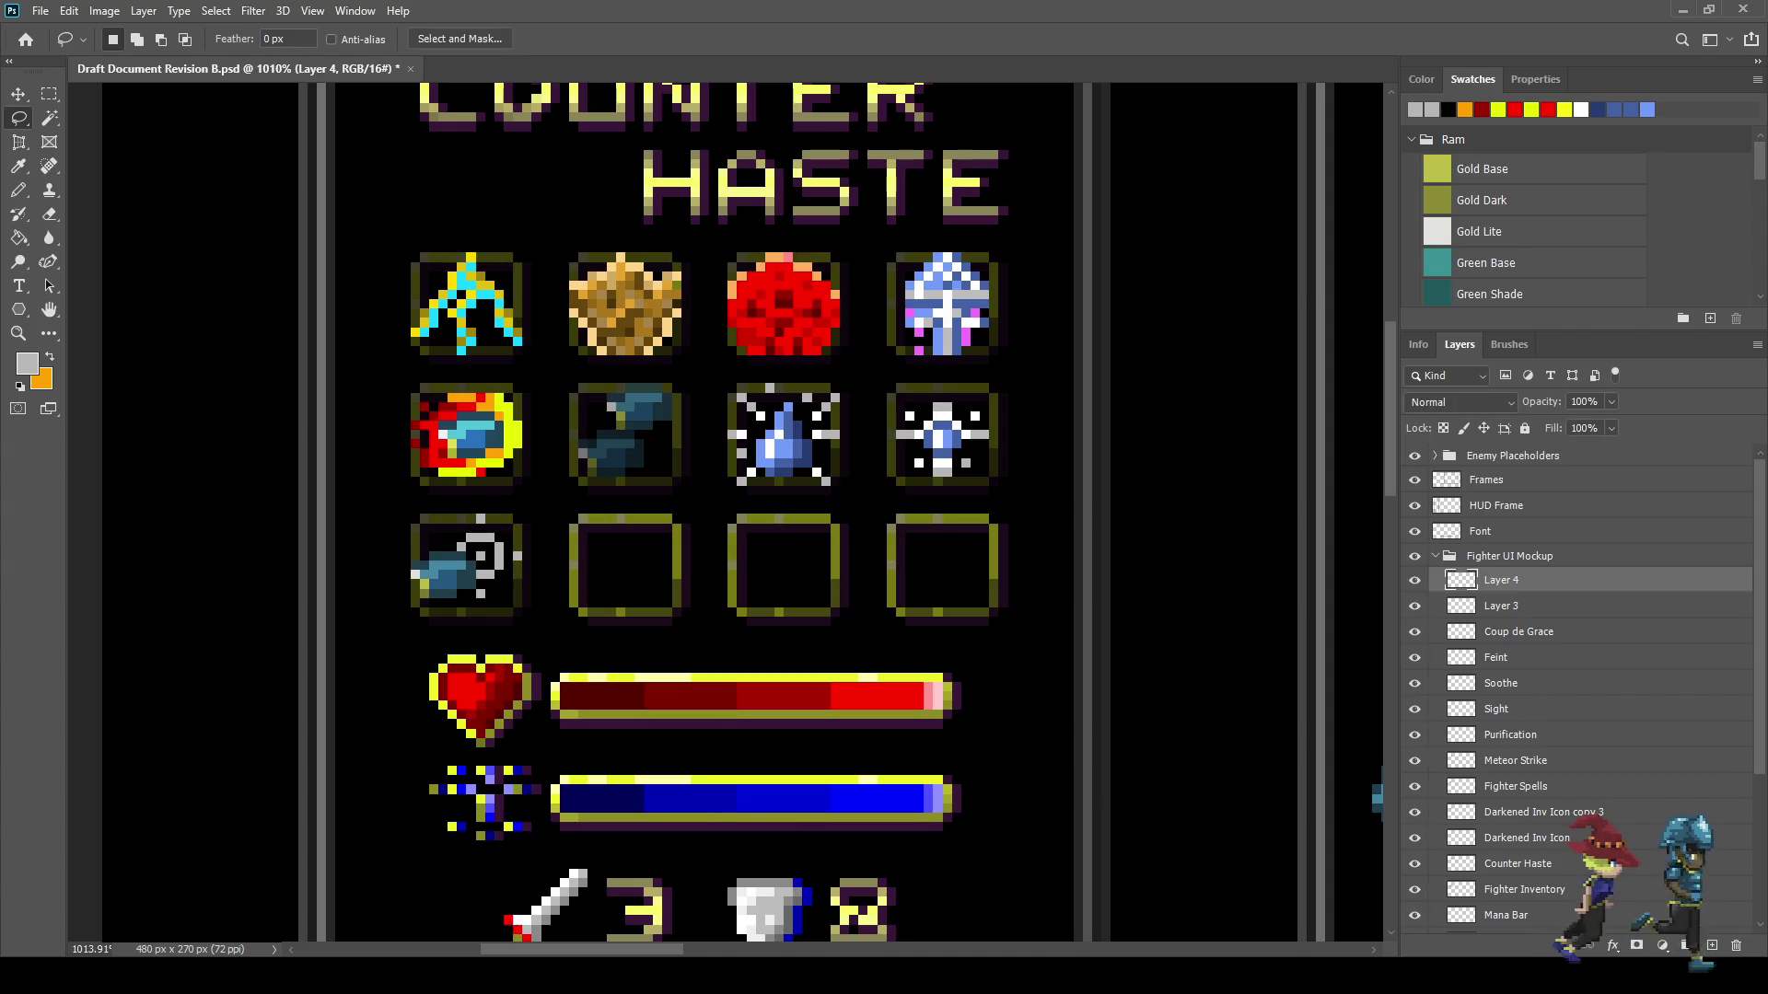
- Merge Layer 3 with the hand layer into one layer named 'Precision Strike', save, and view at 100%
{"action": "key", "text": "alt+bracketleft"}
{"action": "key", "text": "shift+alt+bracketright"}
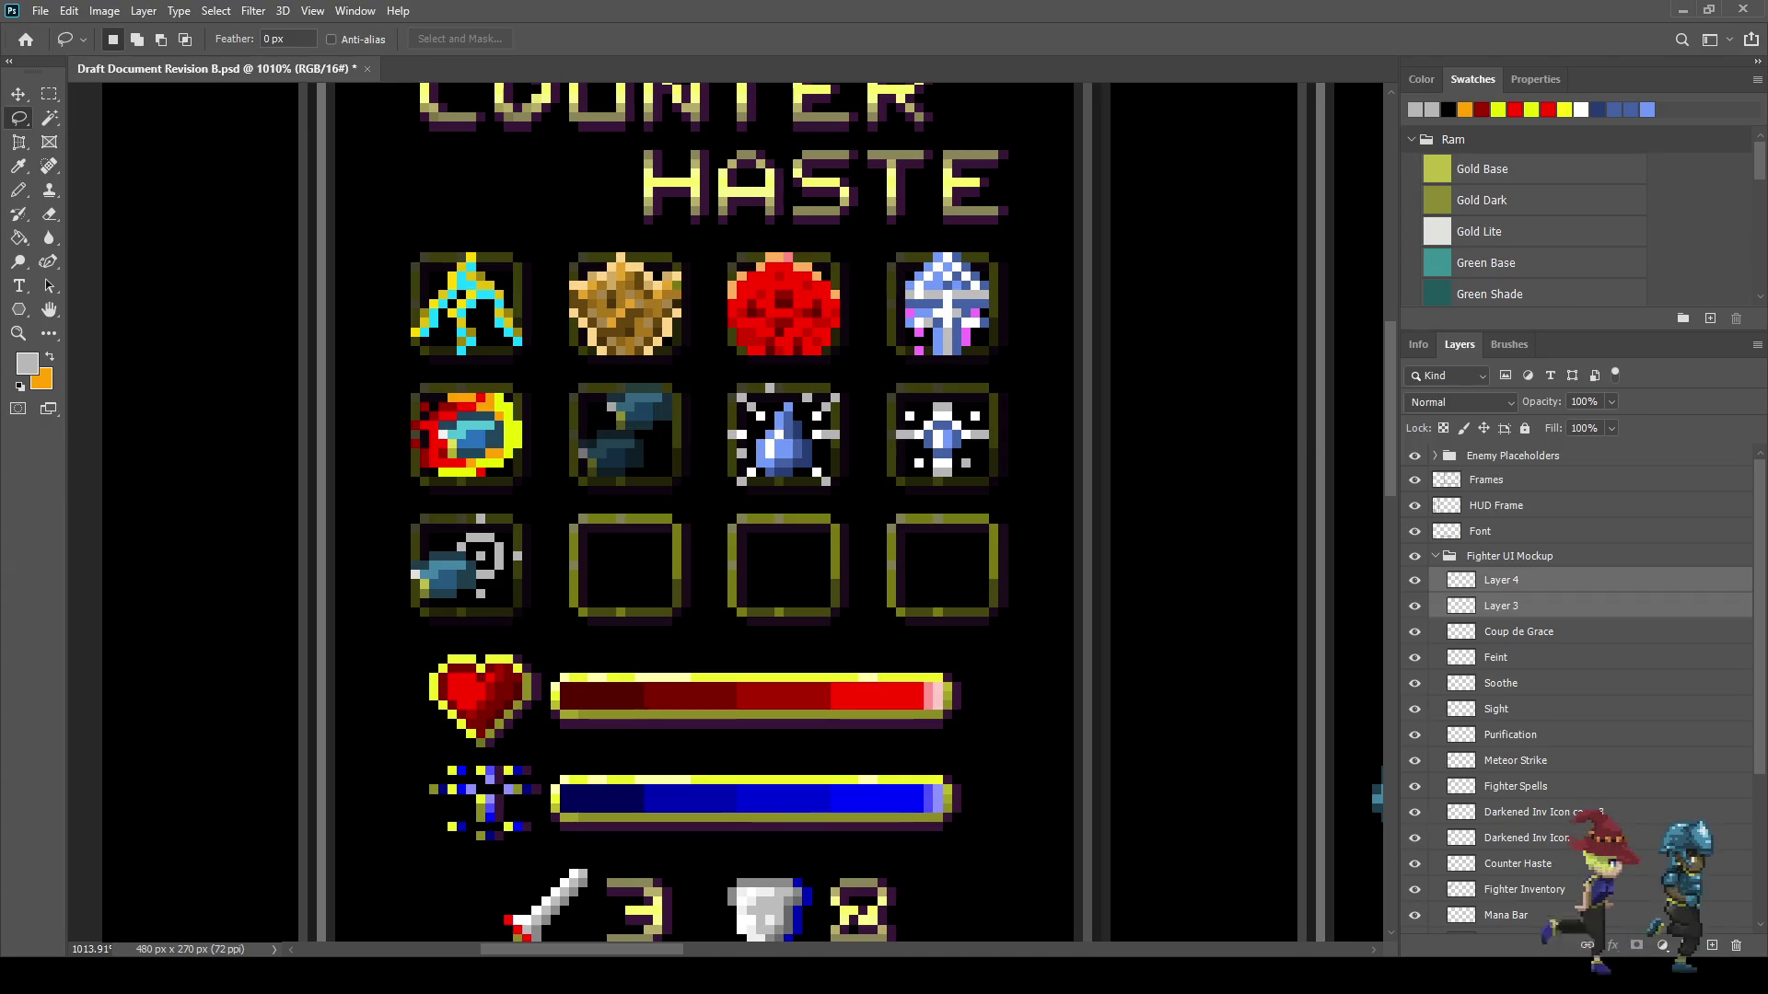
{"action": "key", "text": "ctrl+e"}
{"action": "double_click", "coordinate": [1501, 580]}
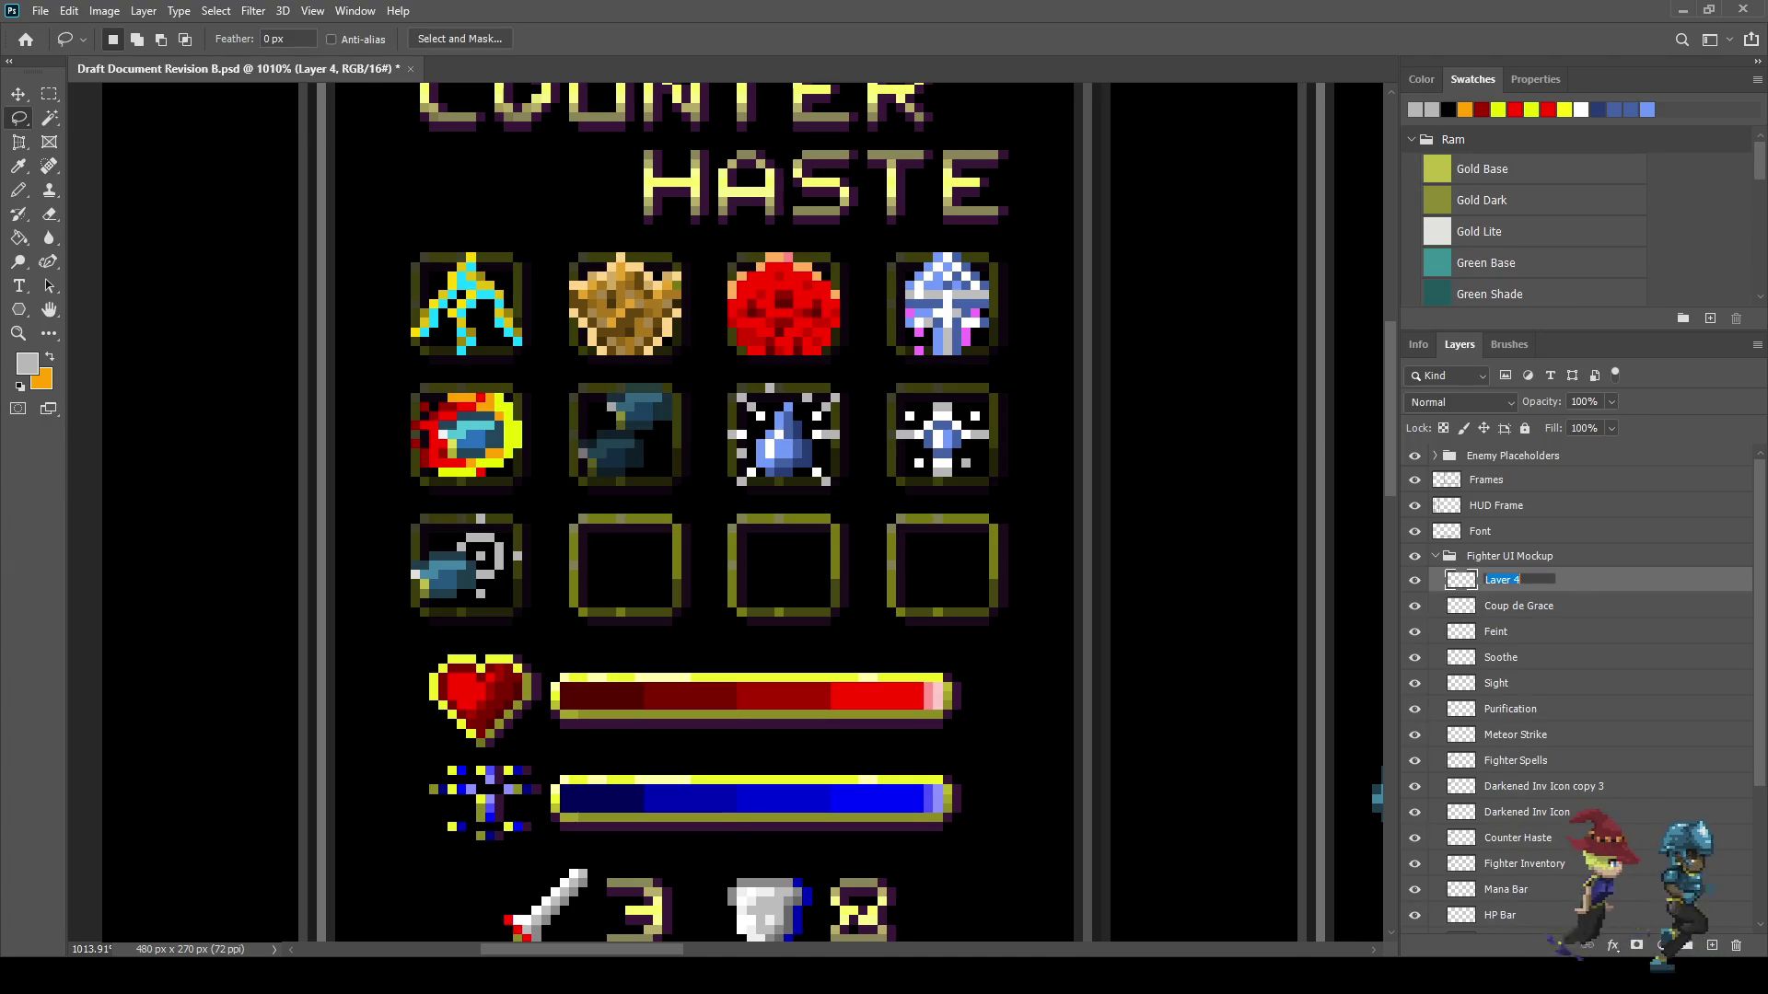
{"action": "type", "text": "Precisio"}
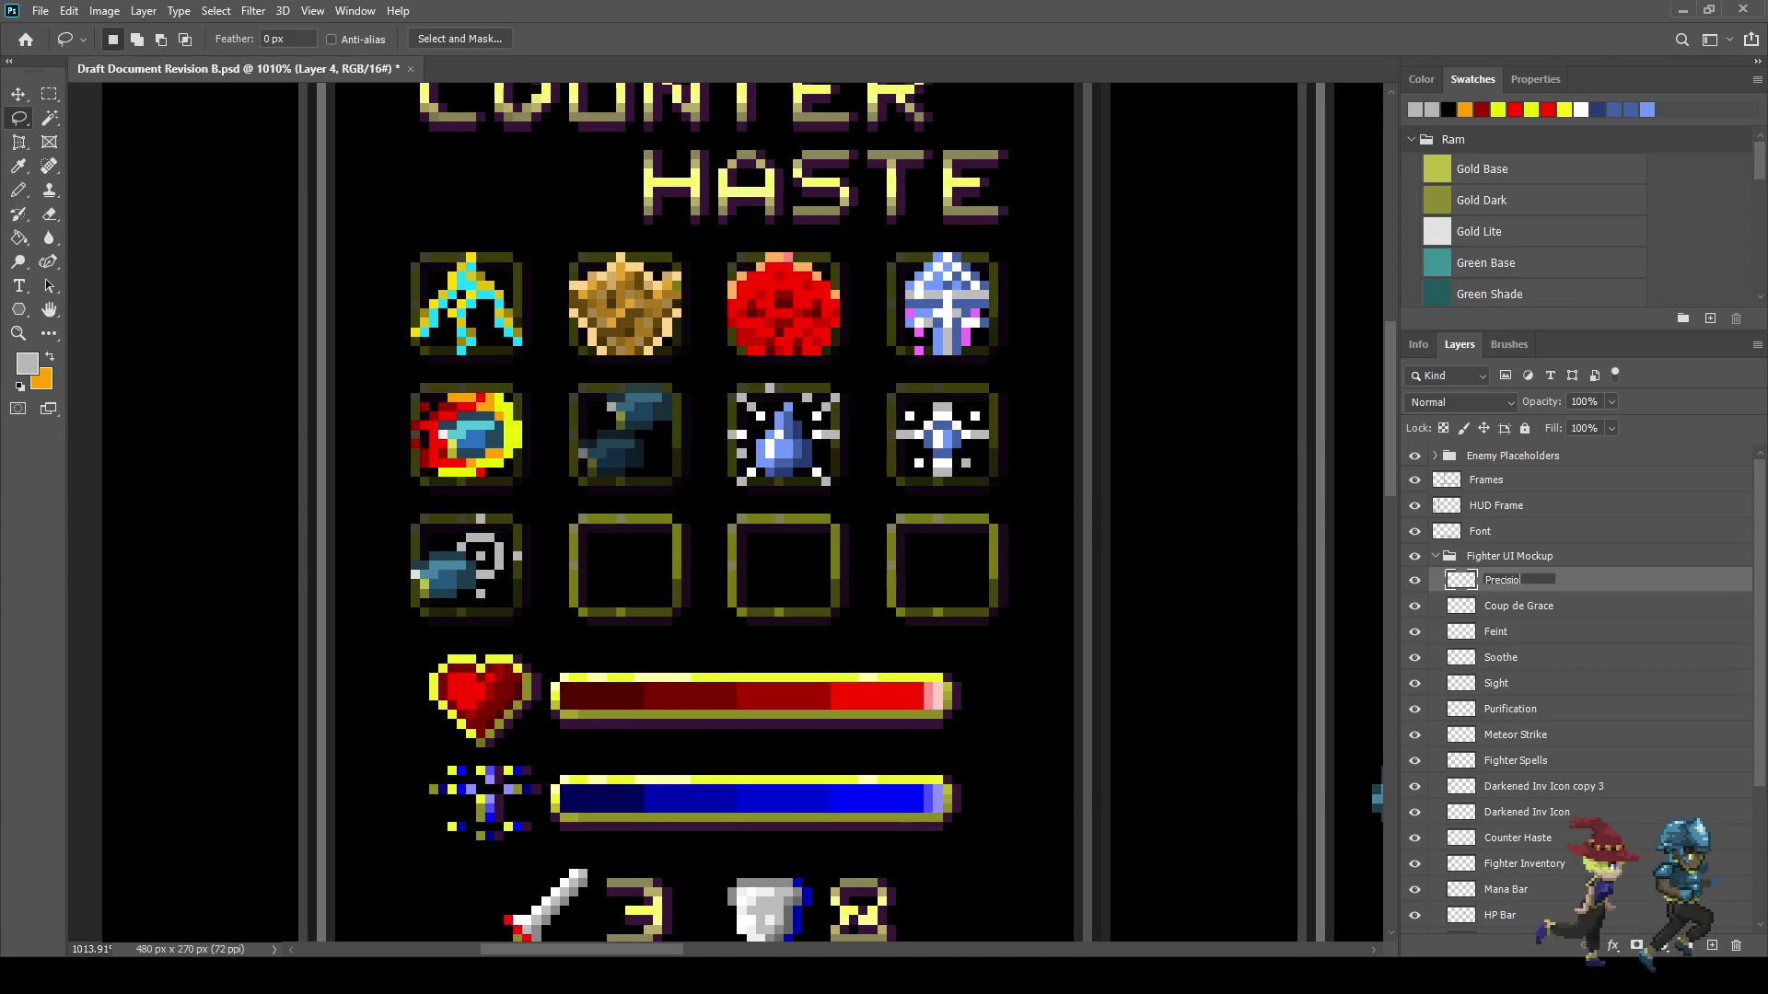
{"action": "type", "text": "n Strike"}
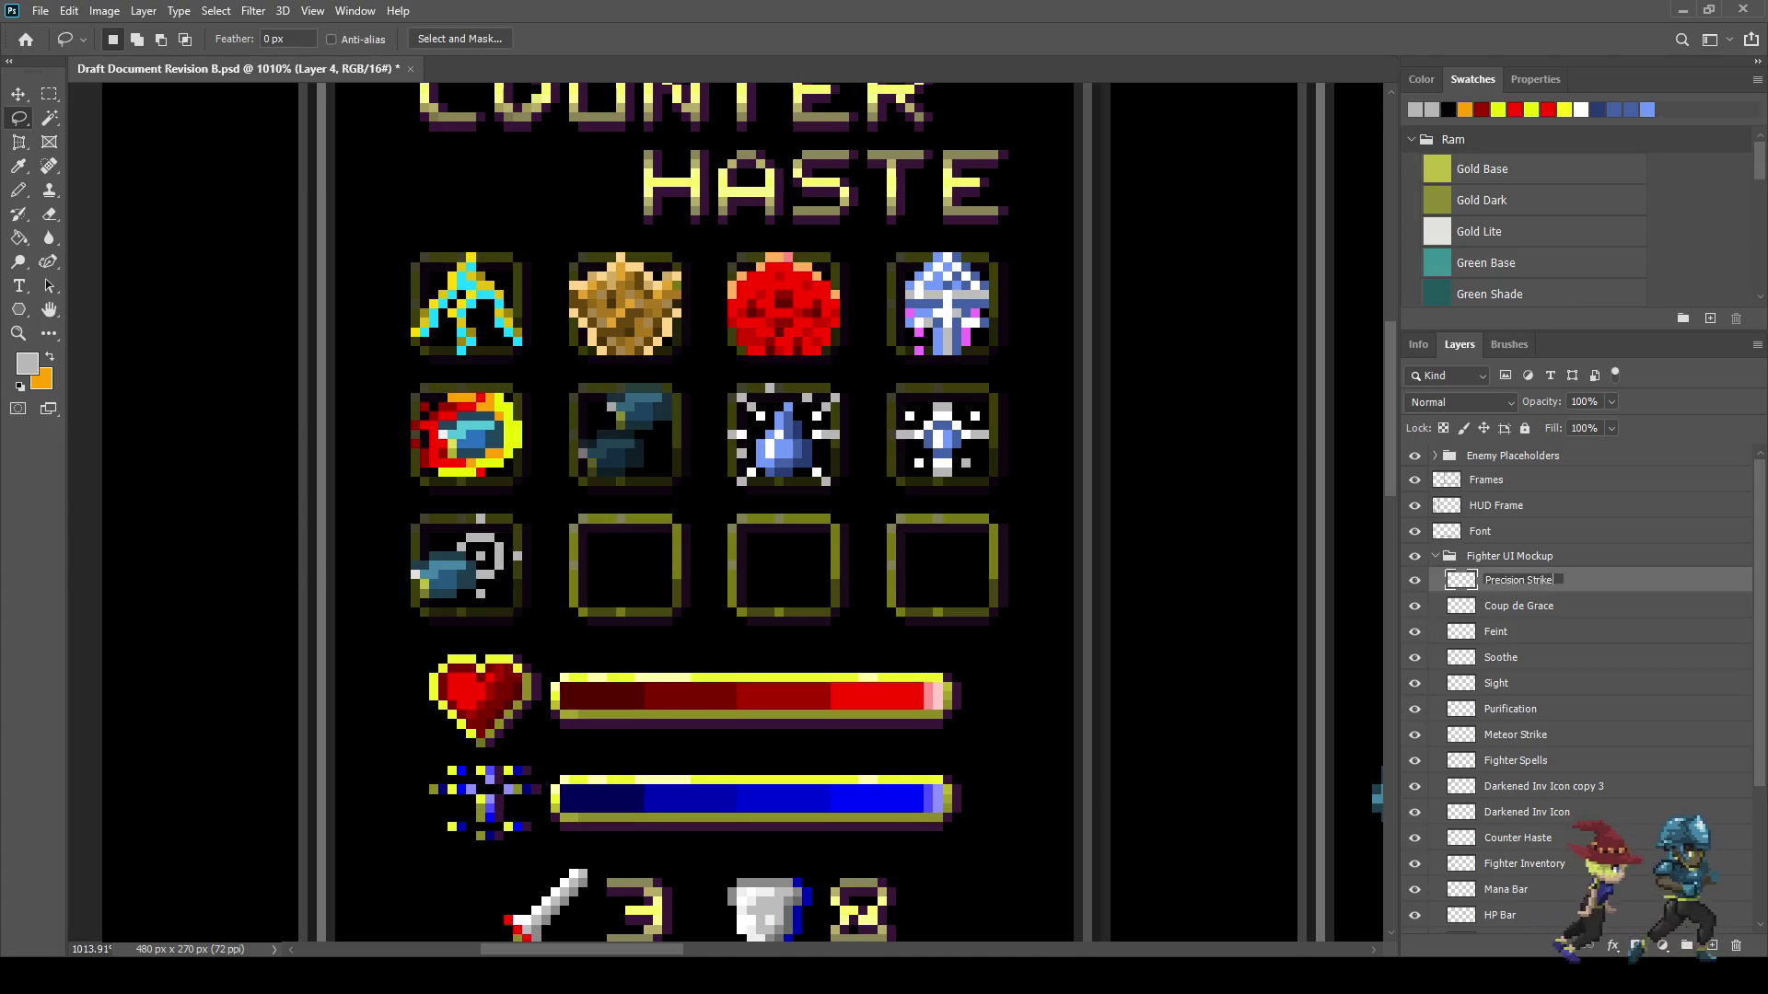
{"action": "key", "text": "Return"}
{"action": "key", "text": "ctrl+s"}
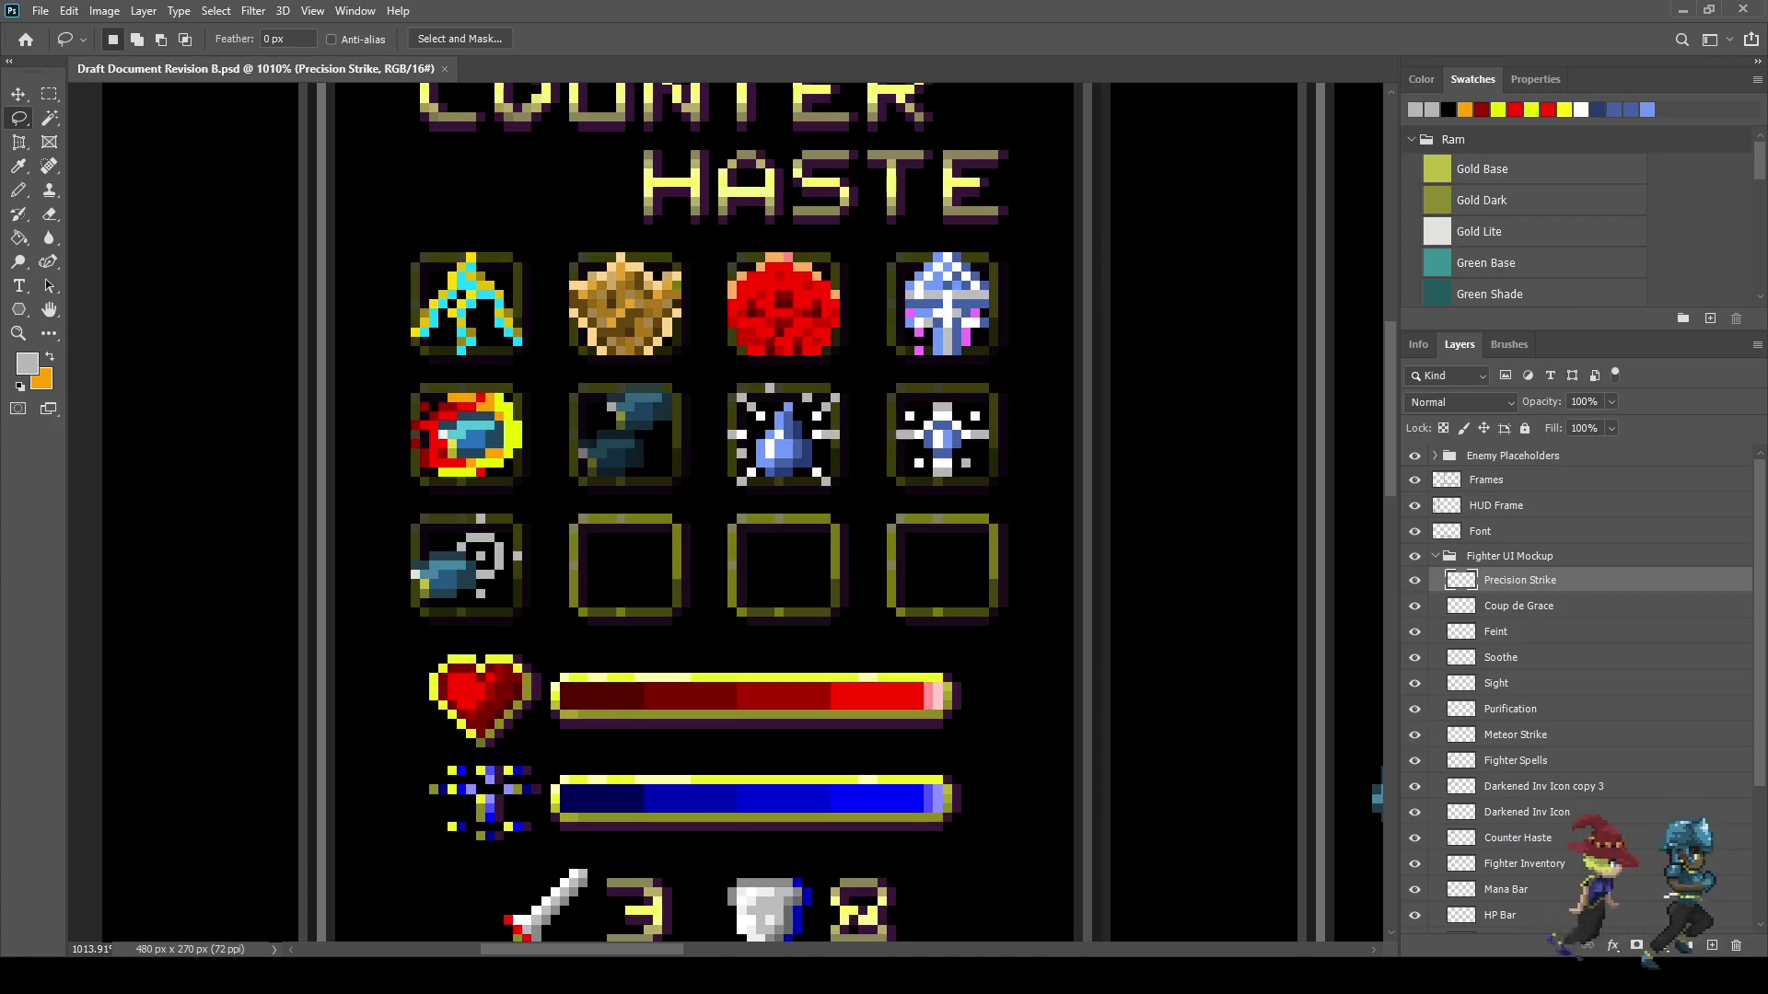
{"action": "key", "text": "ctrl+1"}
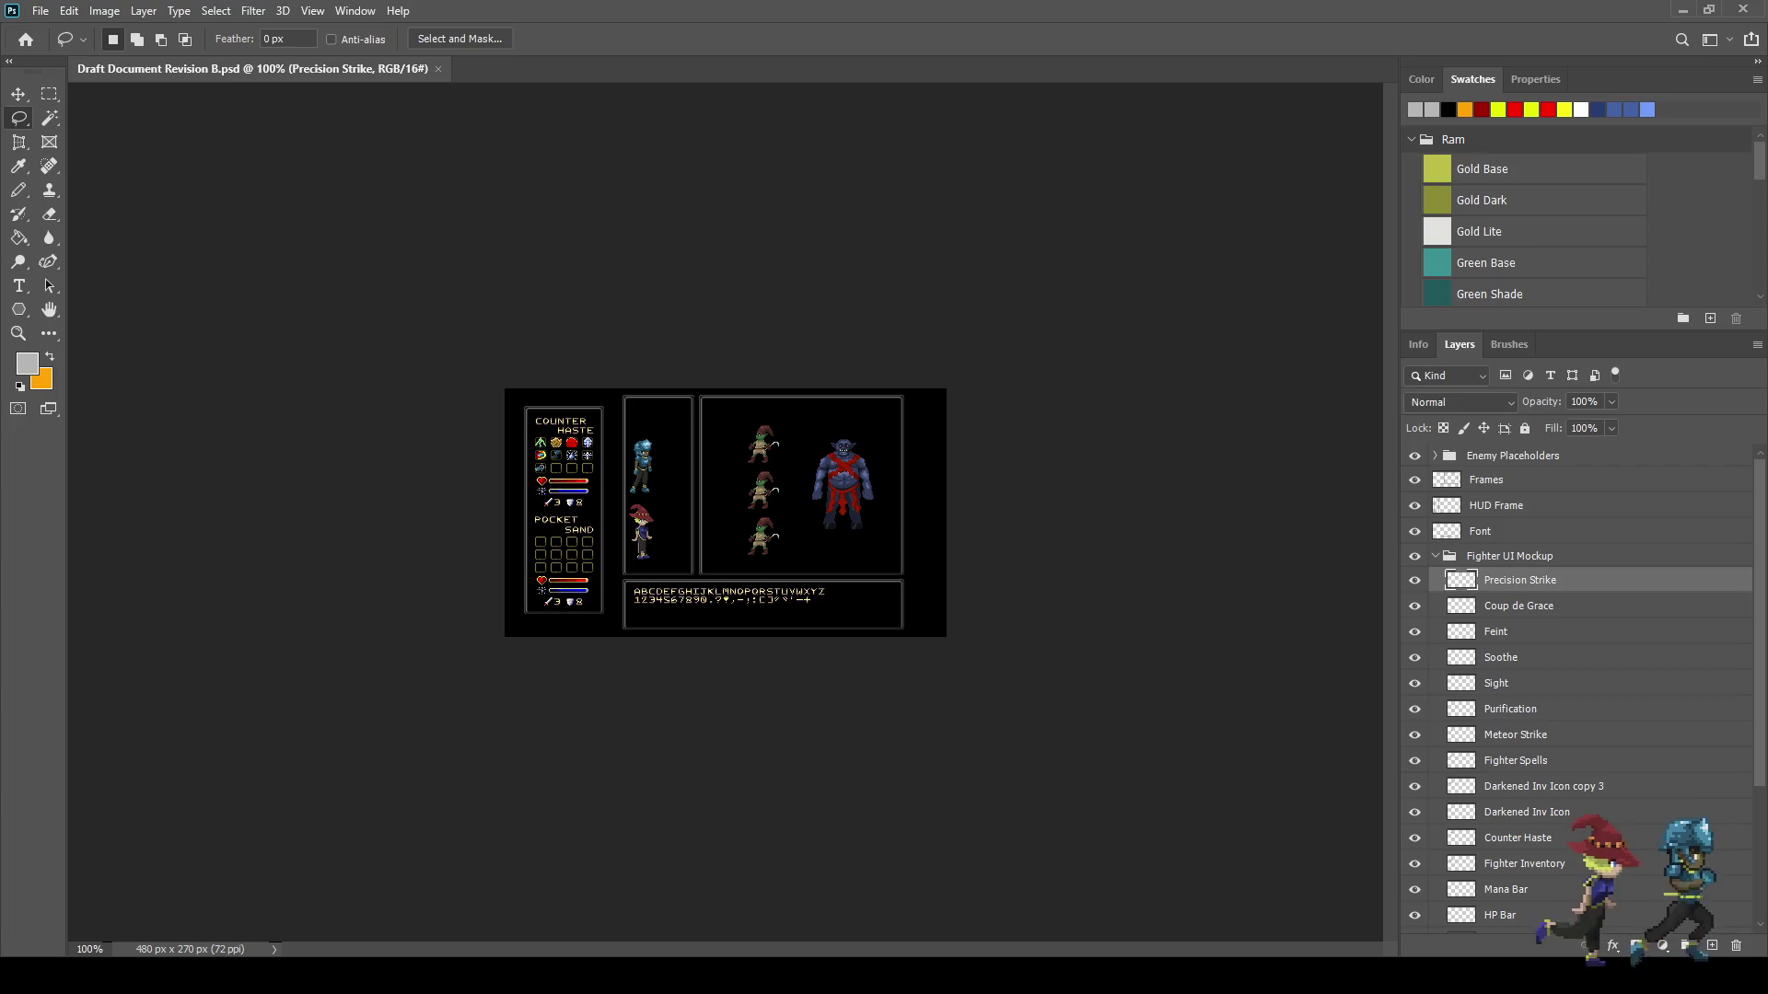
- Zoom into the icon grid and undo/redo to compare the icon before and after the edit
{"action": "key", "text": "ctrl+plus"}
{"action": "key", "text": "ctrl+plus"}
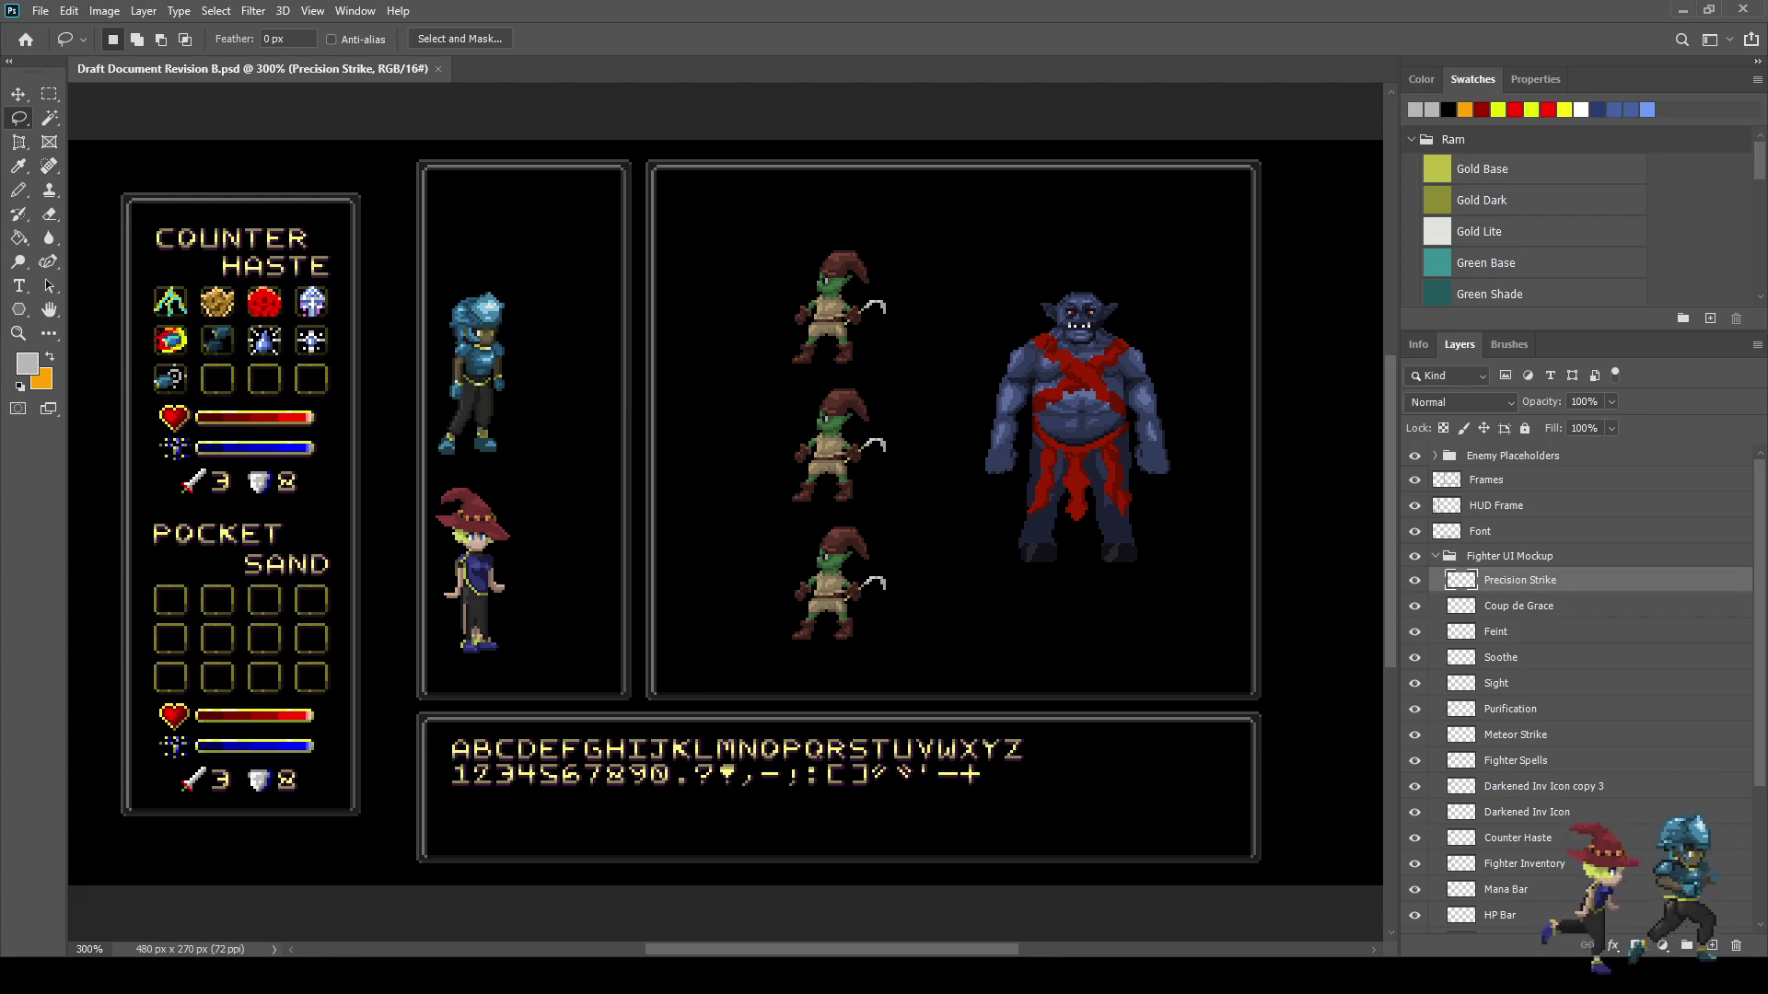
{"action": "scroll", "coordinate": [276, 313], "scroll_direction": "up", "scroll_amount": 5}
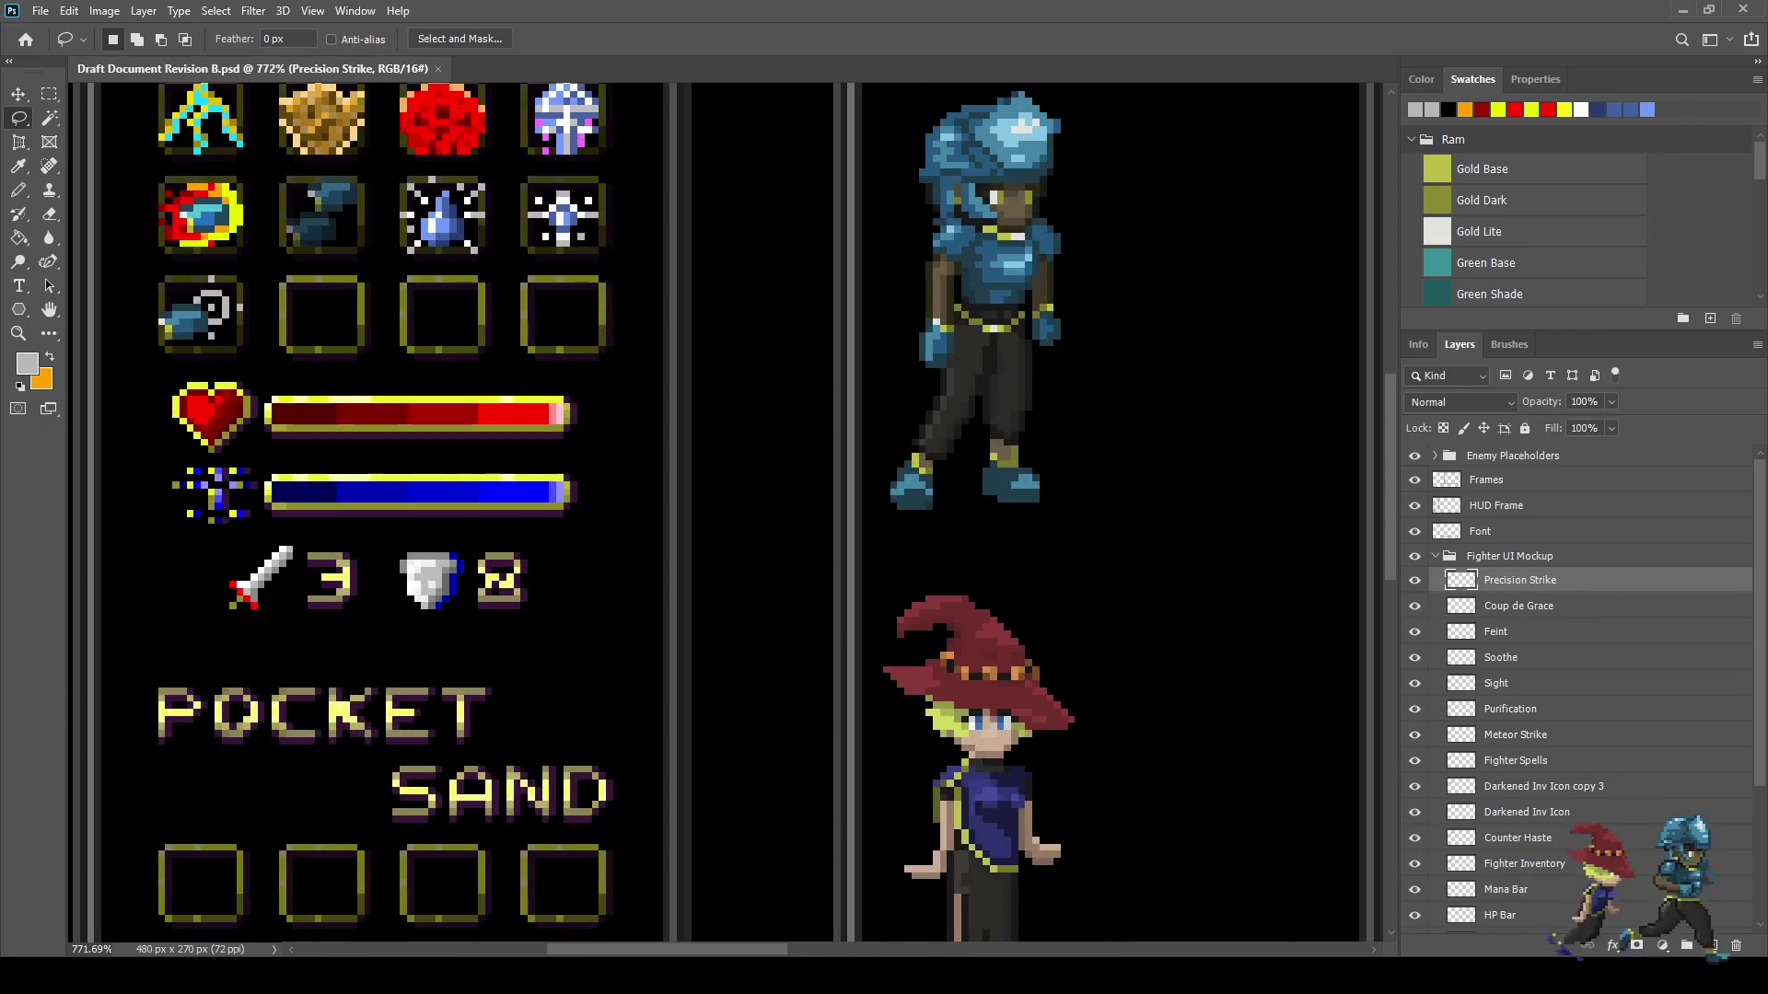
{"action": "scroll", "coordinate": [517, 368], "scroll_direction": "up", "scroll_amount": 3}
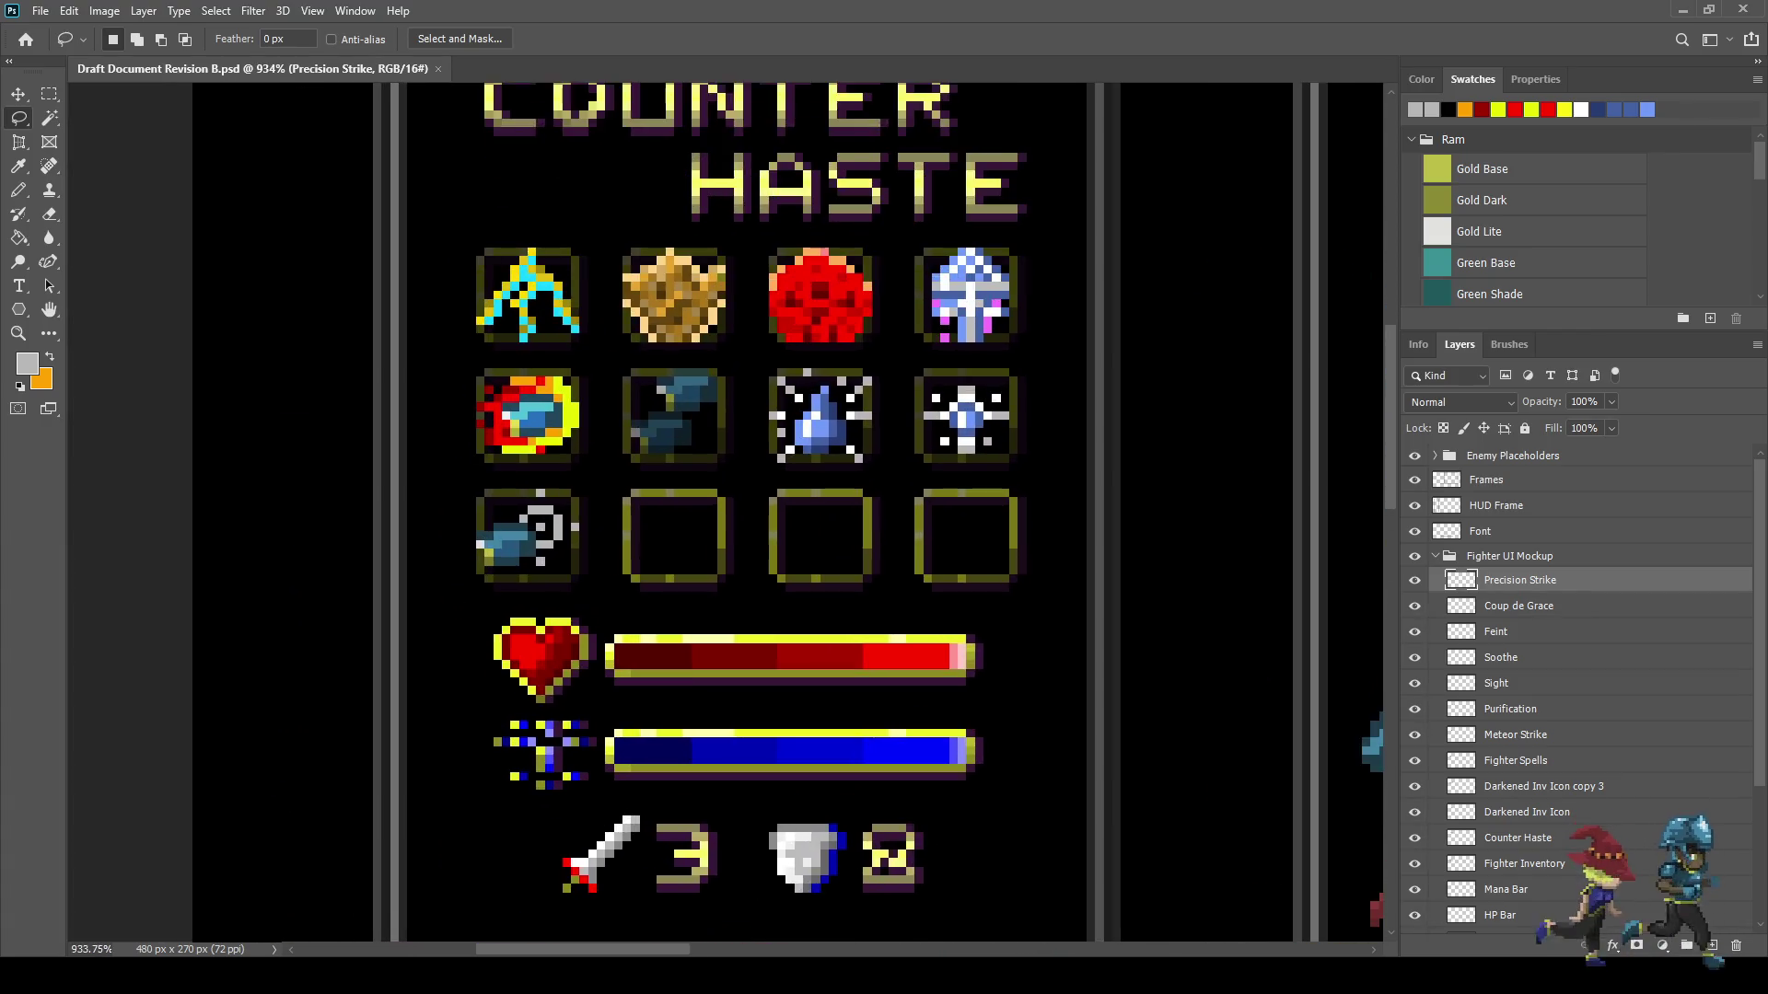
{"action": "key", "text": "ctrl+z"}
{"action": "key", "text": "ctrl+shift+z"}
- Sample white from the artwork with the Eyedropper as the drawing colour
{"action": "scroll", "coordinate": [505, 533], "scroll_direction": "up", "scroll_amount": 2}
{"action": "scroll", "coordinate": [786, 260], "scroll_direction": "down", "scroll_amount": 1}
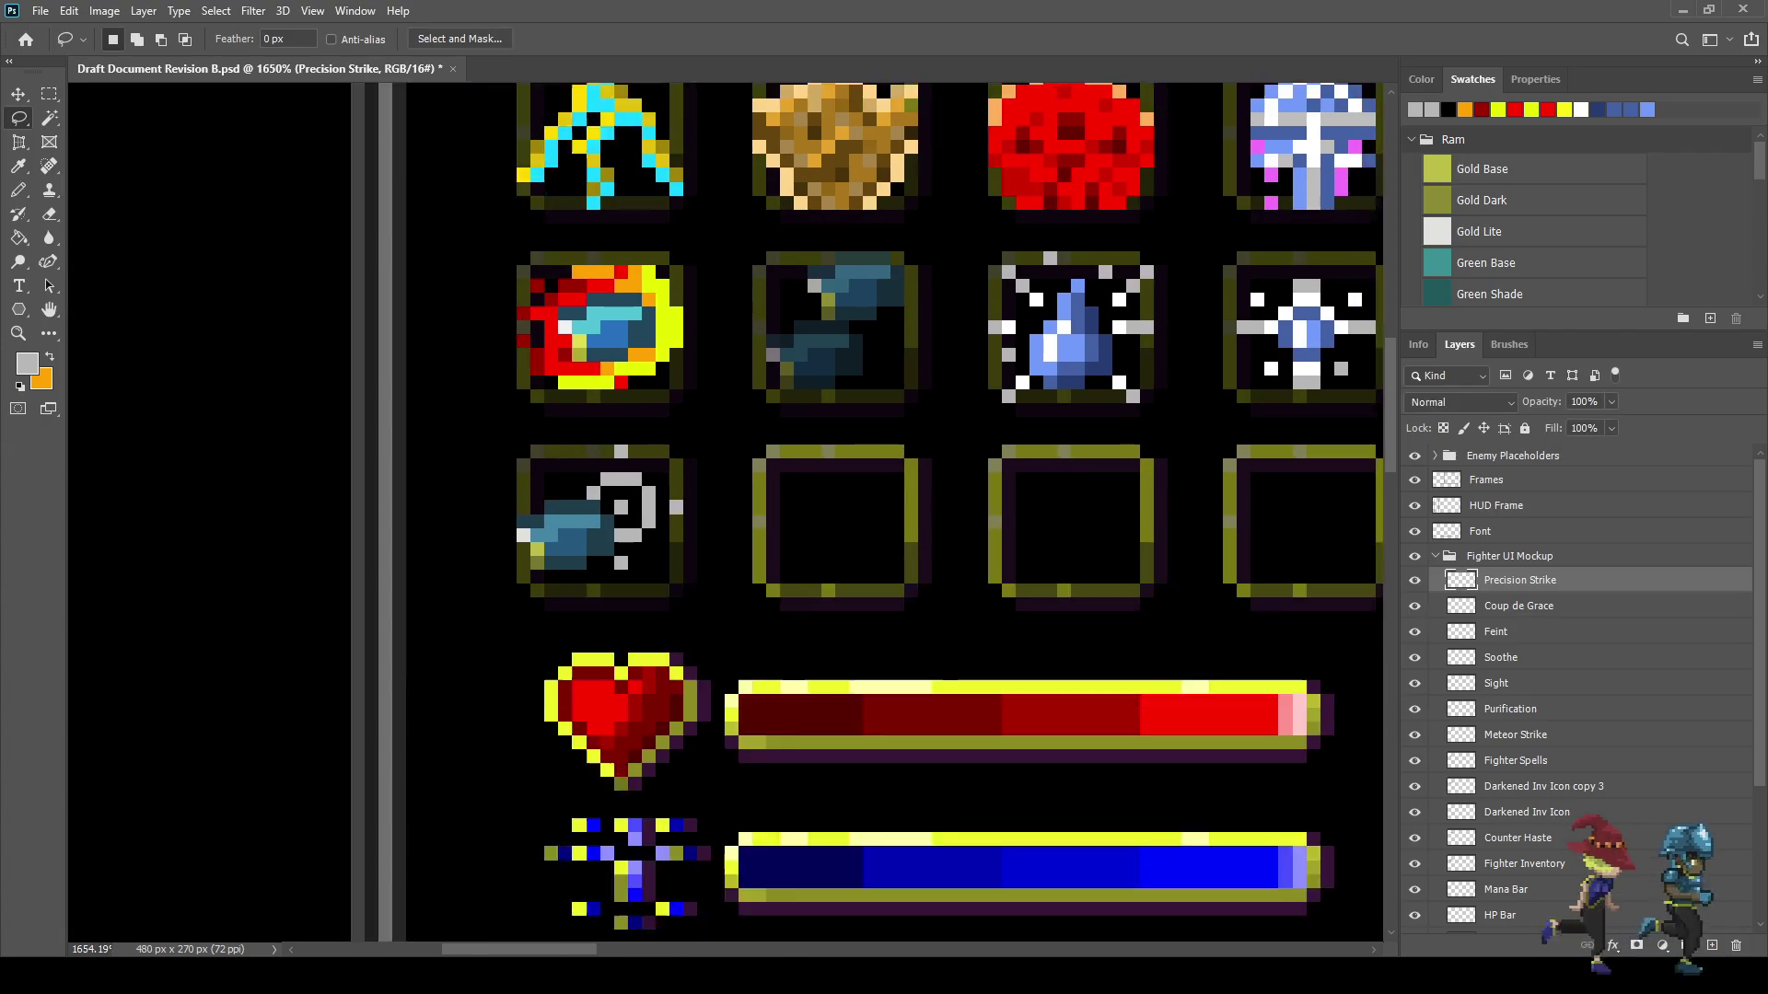
{"action": "scroll", "coordinate": [787, 259], "scroll_direction": "up", "scroll_amount": 2}
{"action": "key", "text": "i"}
{"action": "left_click", "coordinate": [988, 297]}
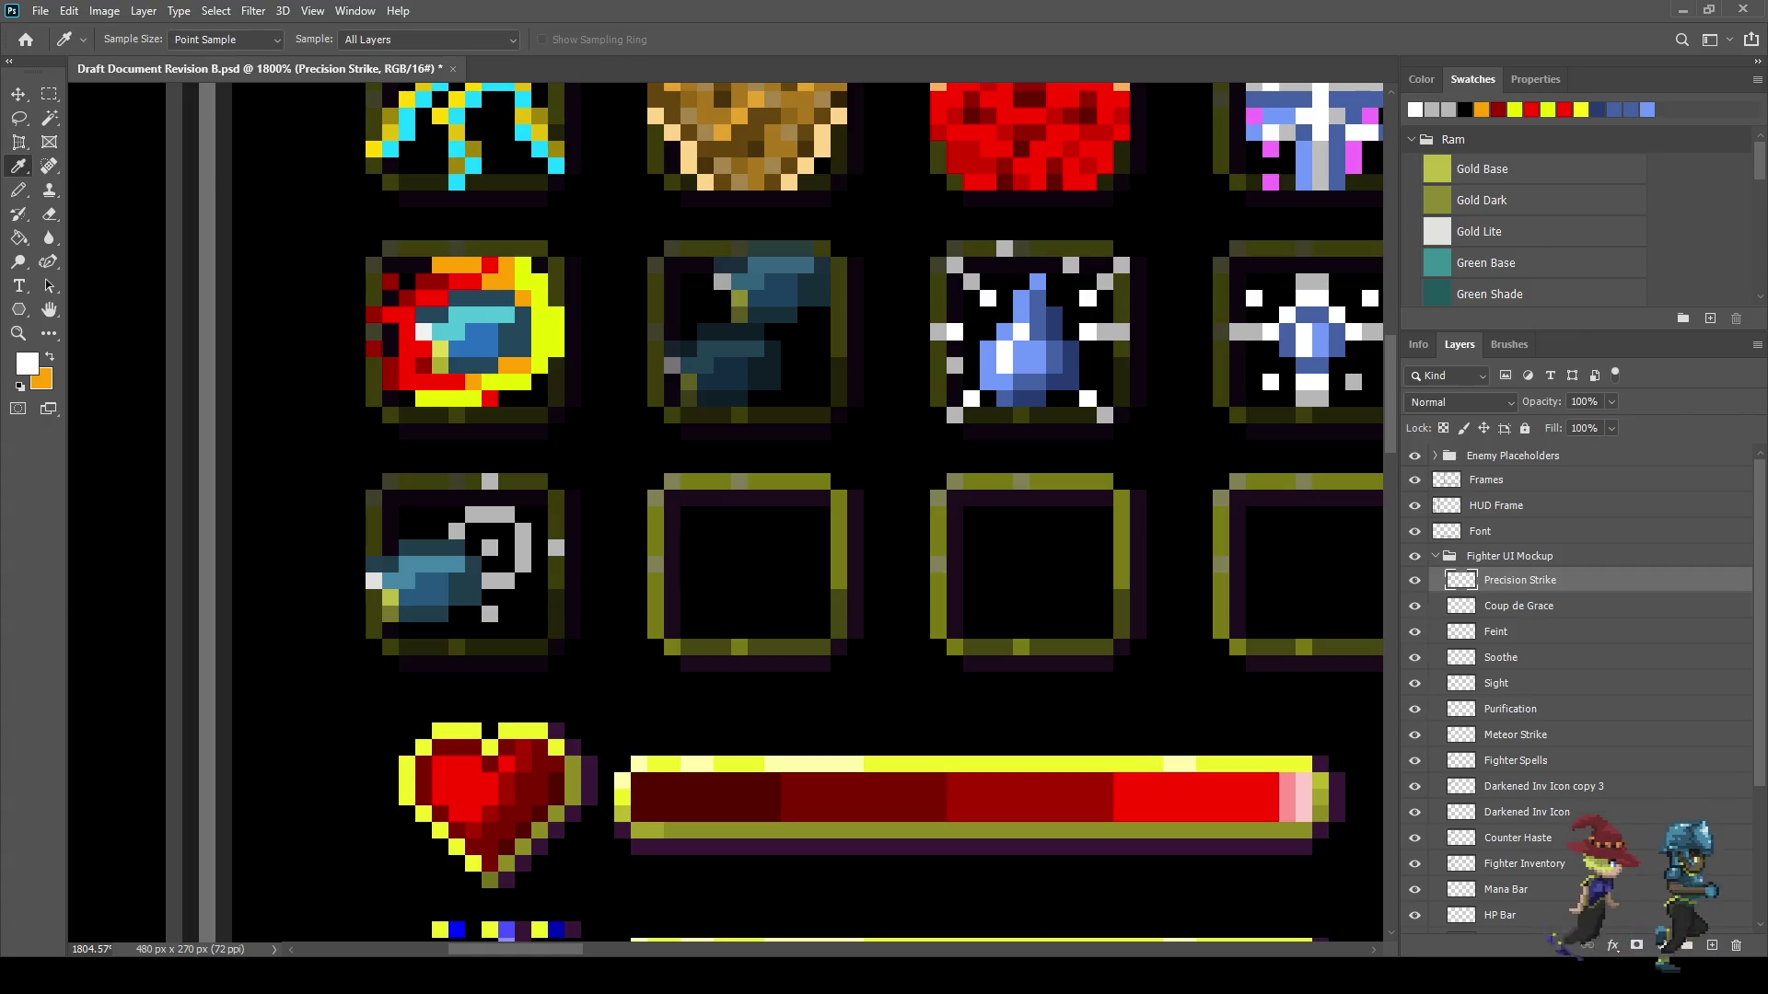
- Paint white highlight pixels over grey pixels on the icon with the Pencil
{"action": "key", "text": "b"}
{"action": "scroll", "coordinate": [437, 511], "scroll_direction": "up", "scroll_amount": 2}
{"action": "left_click", "coordinate": [475, 520]}
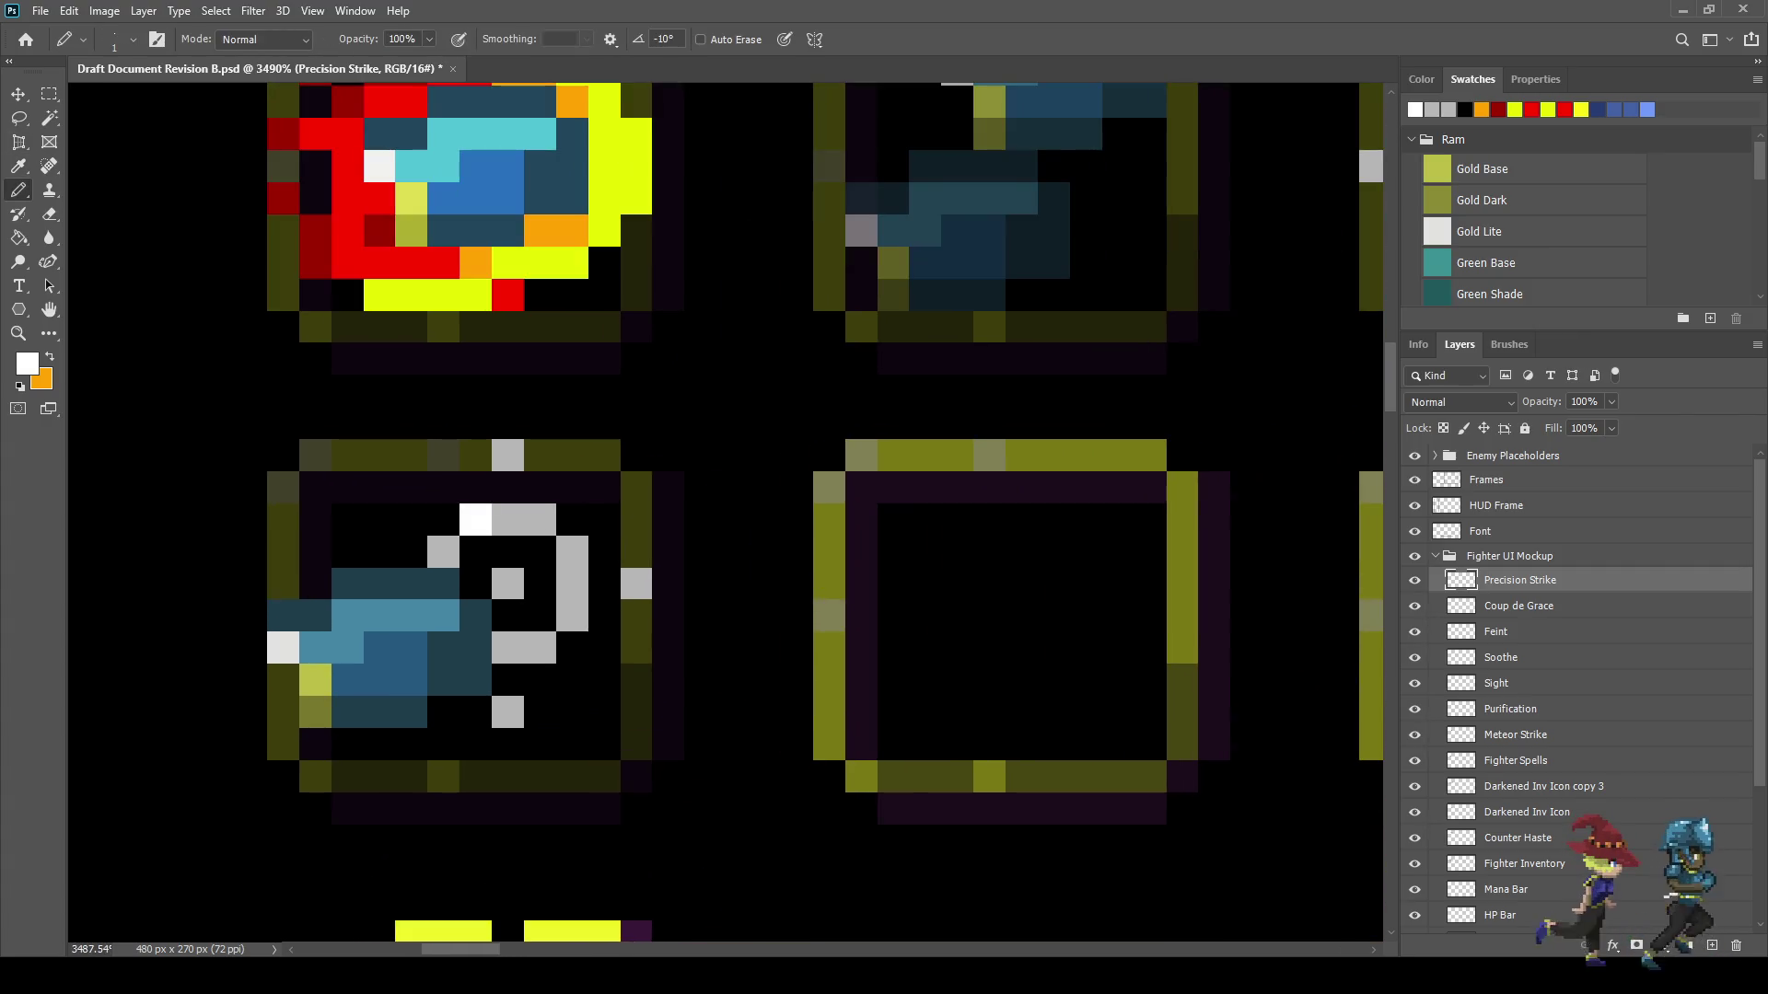
{"action": "left_click", "coordinate": [508, 519]}
{"action": "left_click", "coordinate": [508, 455]}
{"action": "left_click", "coordinate": [443, 553]}
- Darken a yellow-green pixel on the Feint icon with a 50% opacity black pencil
{"action": "key", "text": "i"}
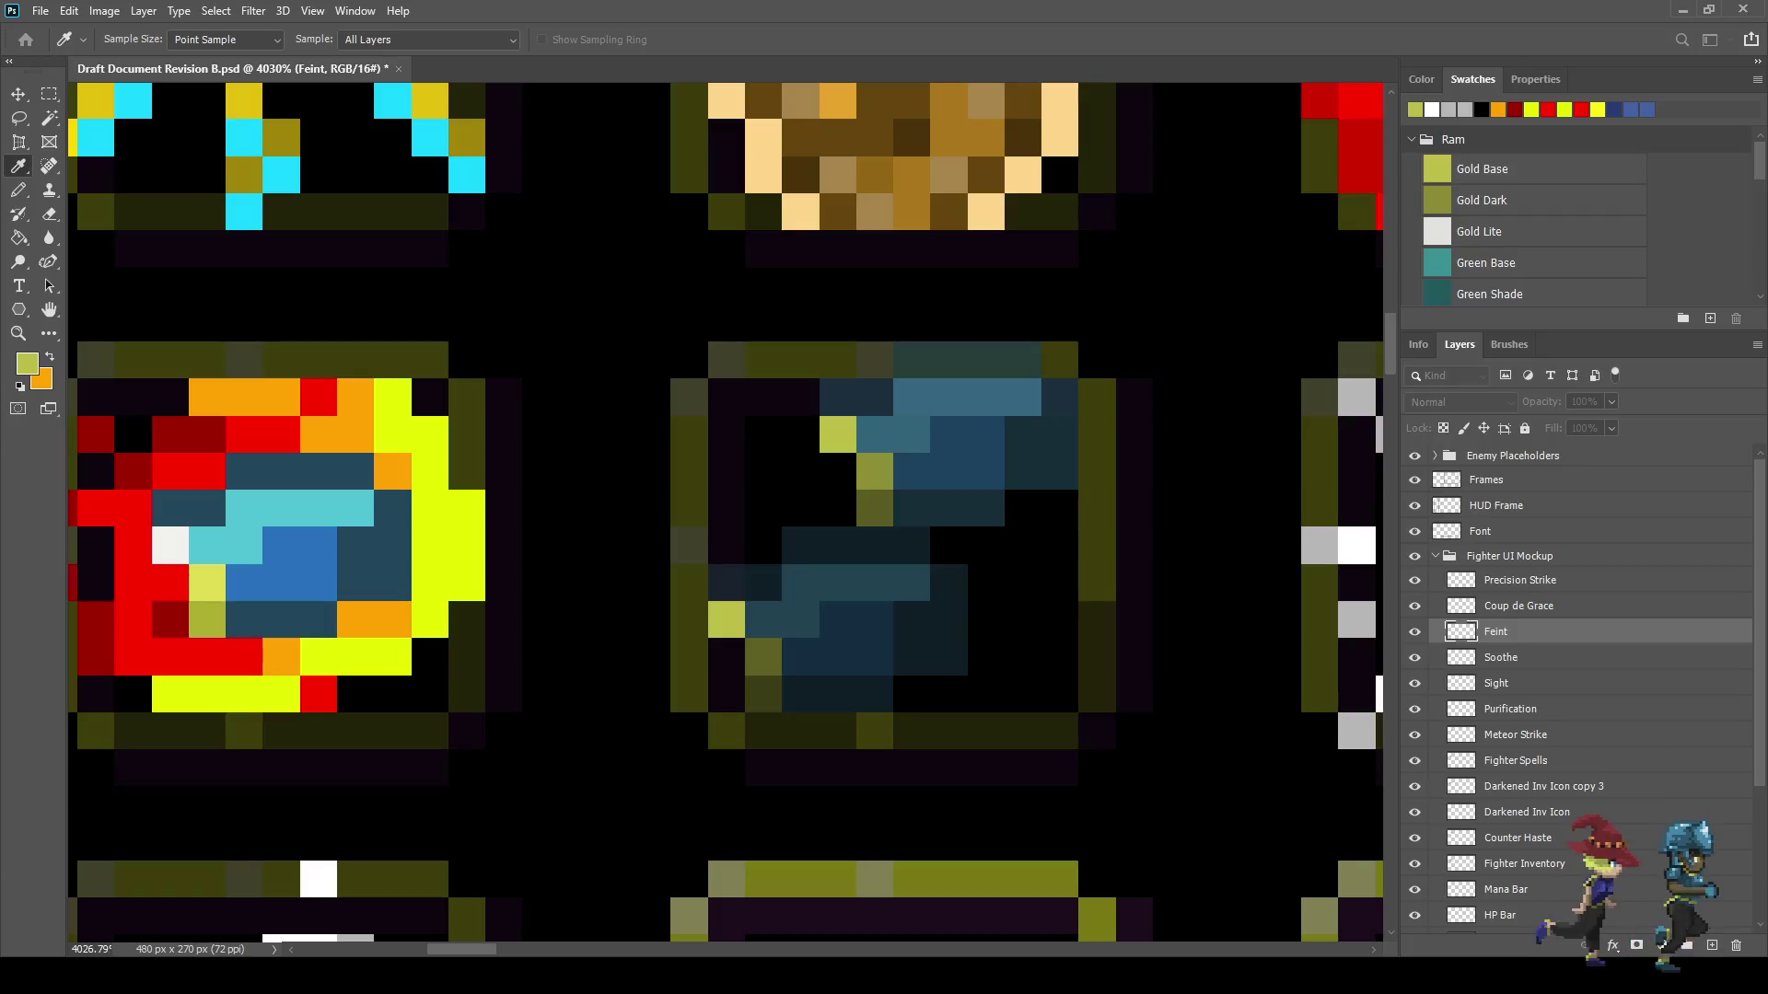
{"action": "key", "text": "b"}
{"action": "key", "text": "0"}
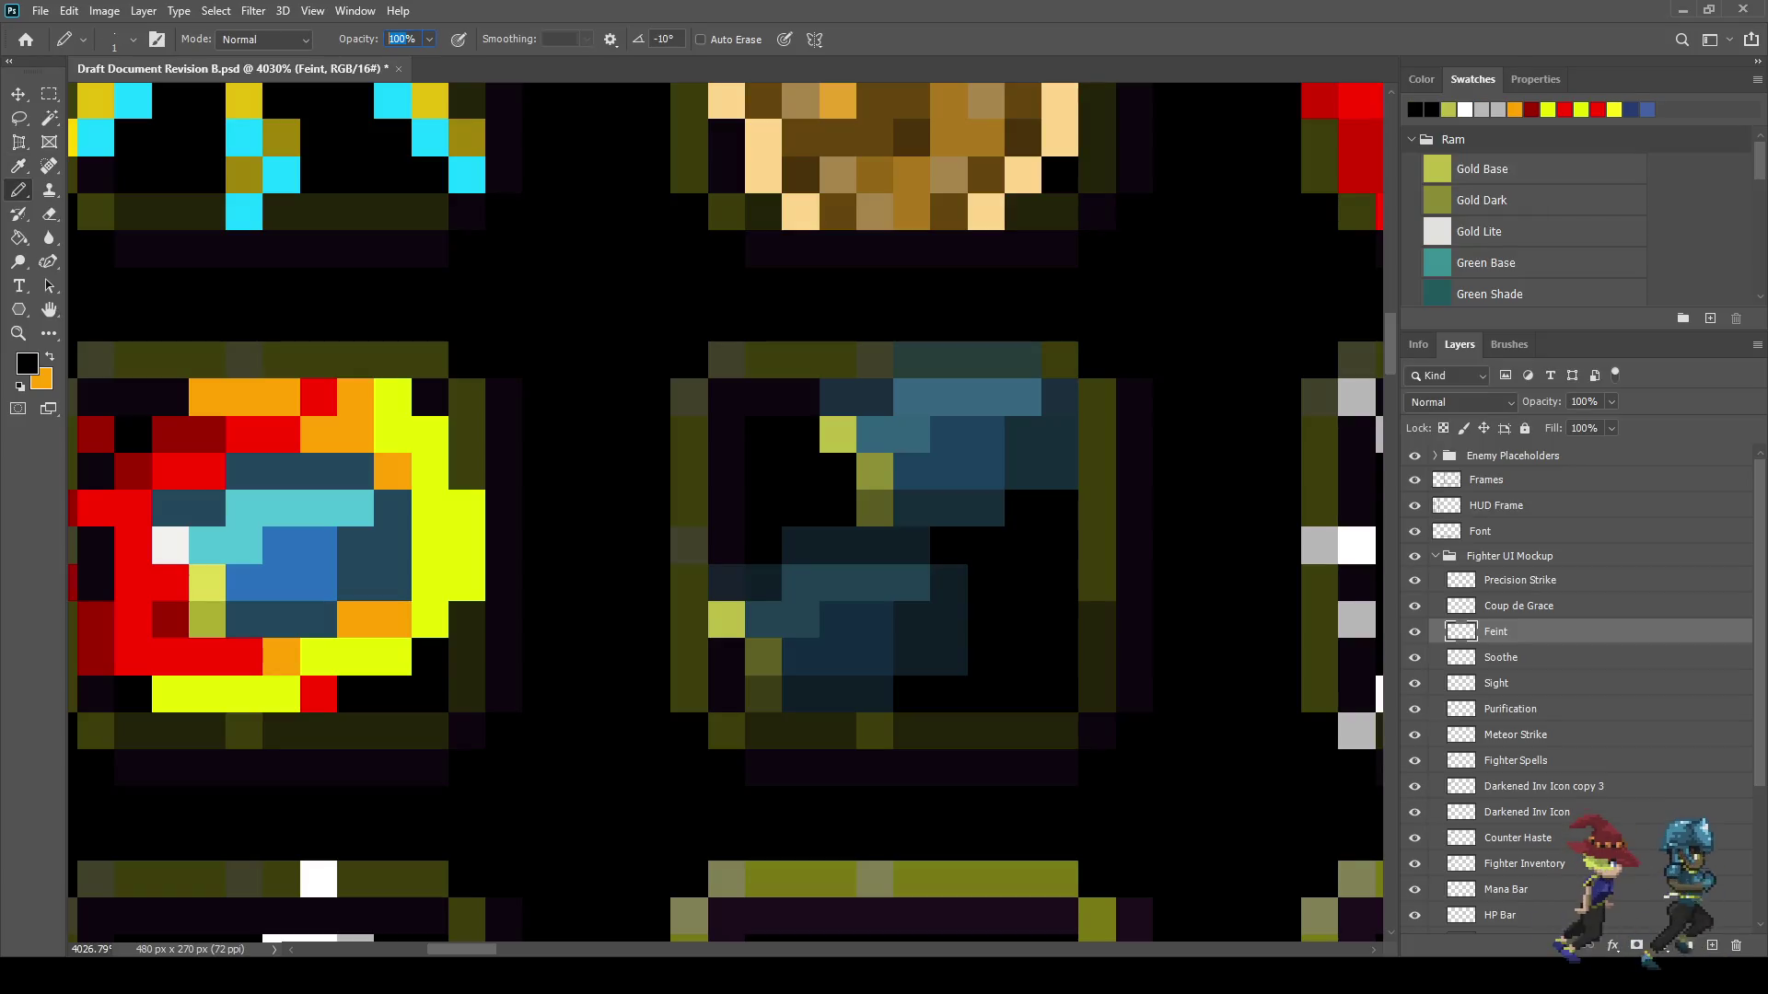
{"action": "key", "text": "5"}
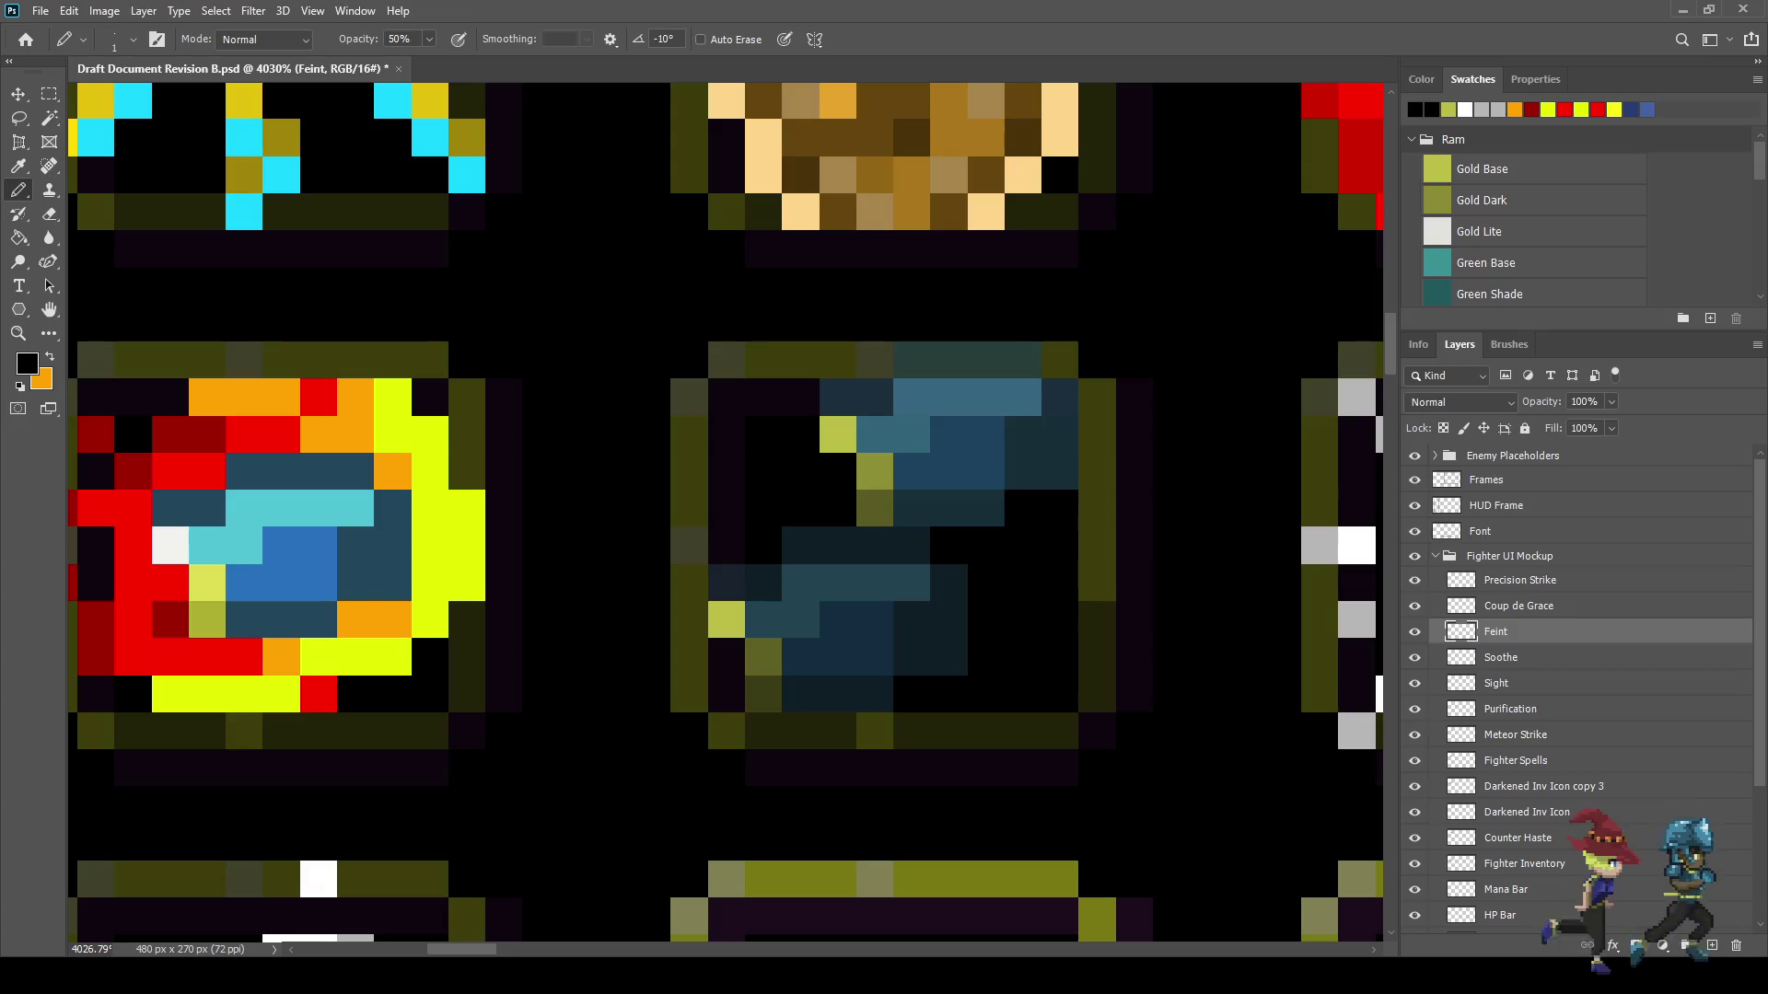
{"action": "left_click", "coordinate": [727, 619]}
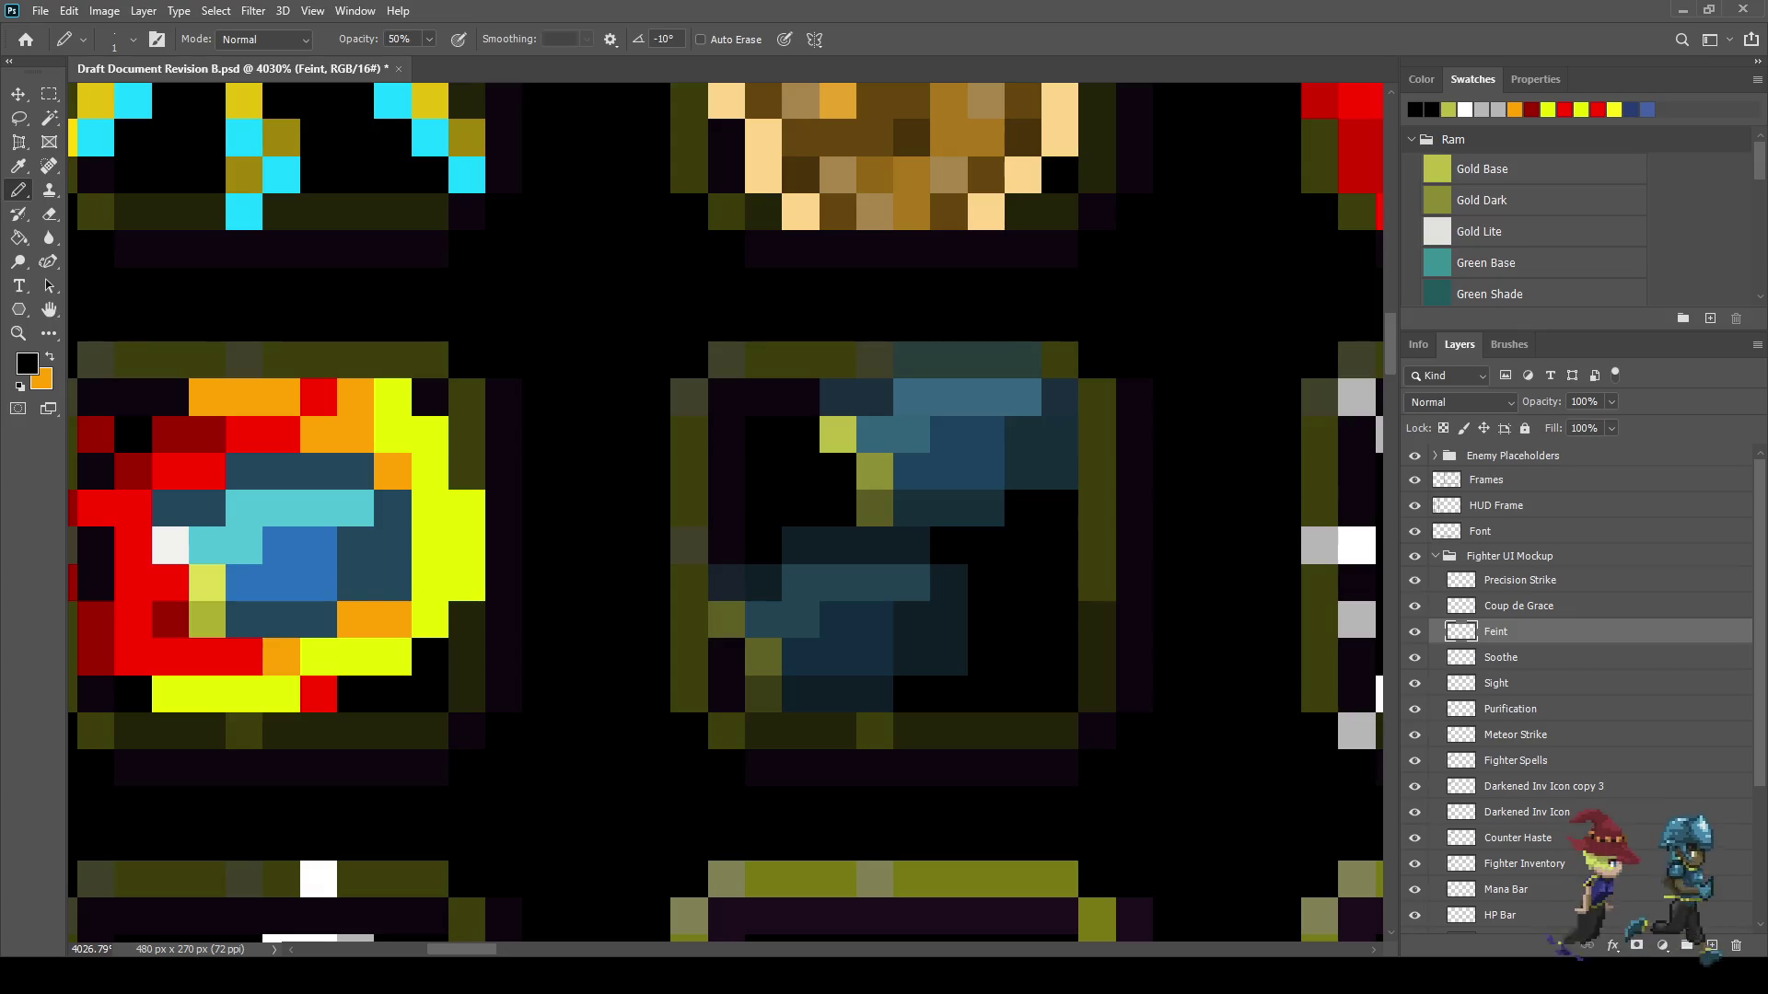
{"action": "scroll", "coordinate": [600, 493], "scroll_direction": "down", "scroll_amount": 5}
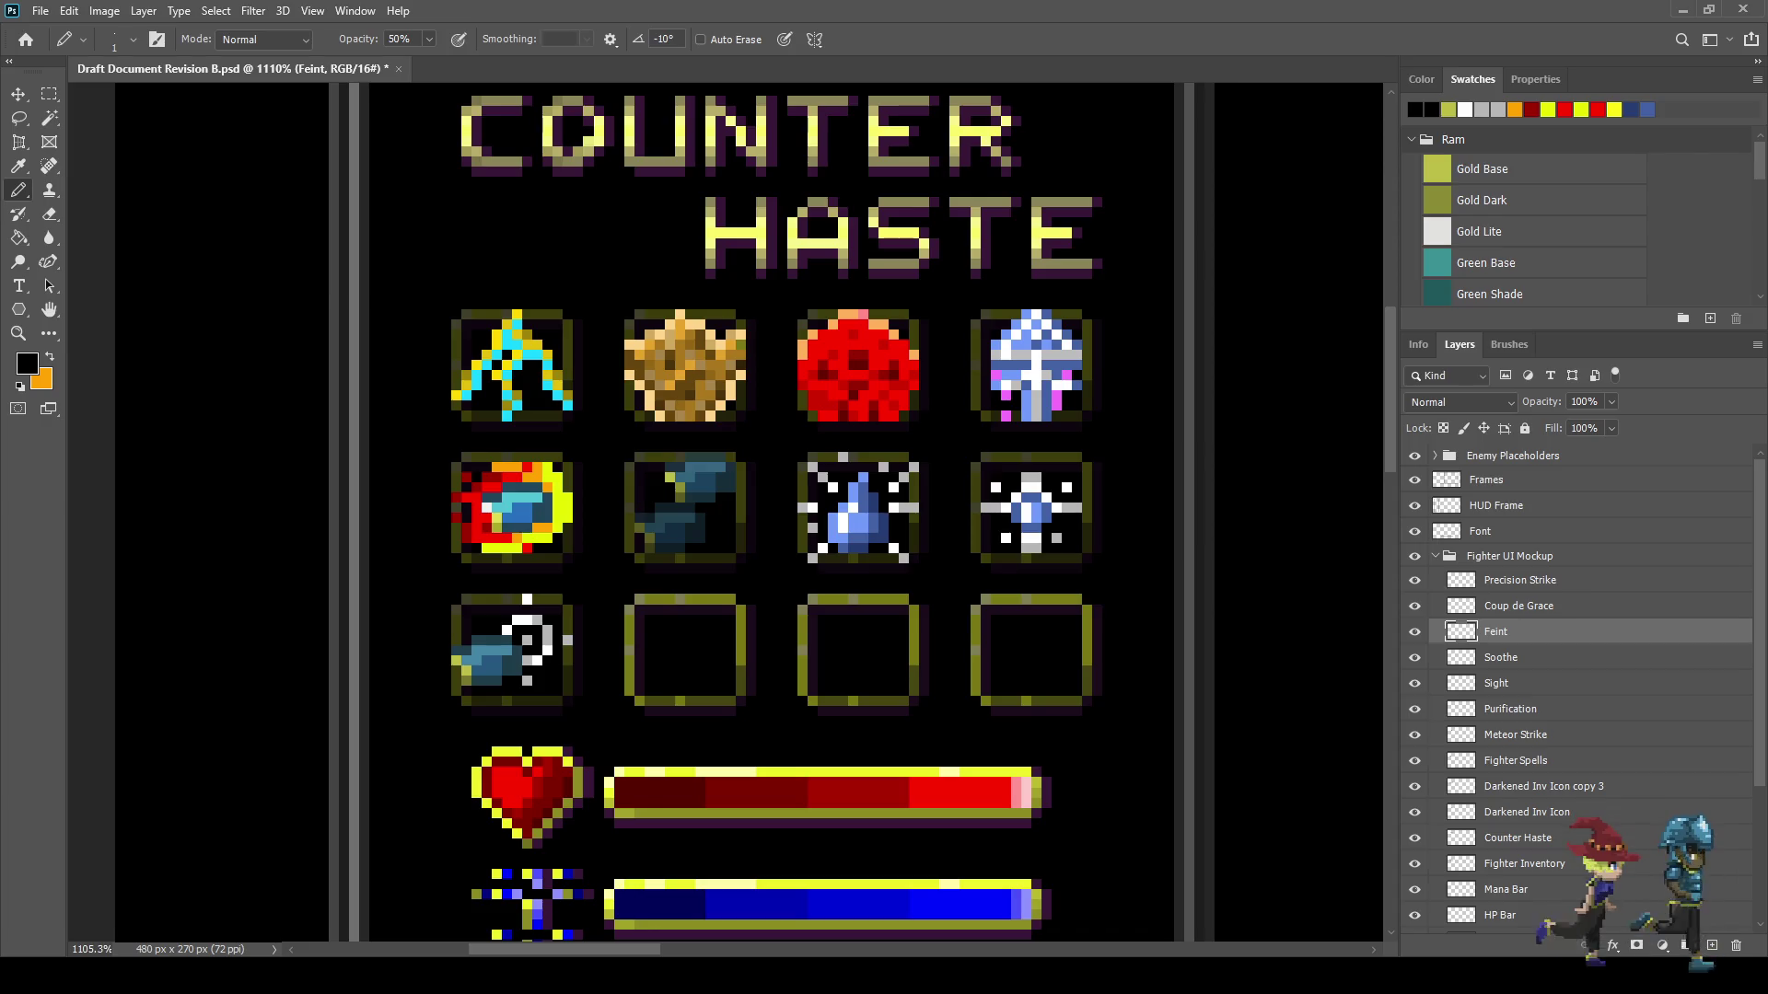
{"action": "scroll", "coordinate": [503, 524], "scroll_direction": "up", "scroll_amount": 2}
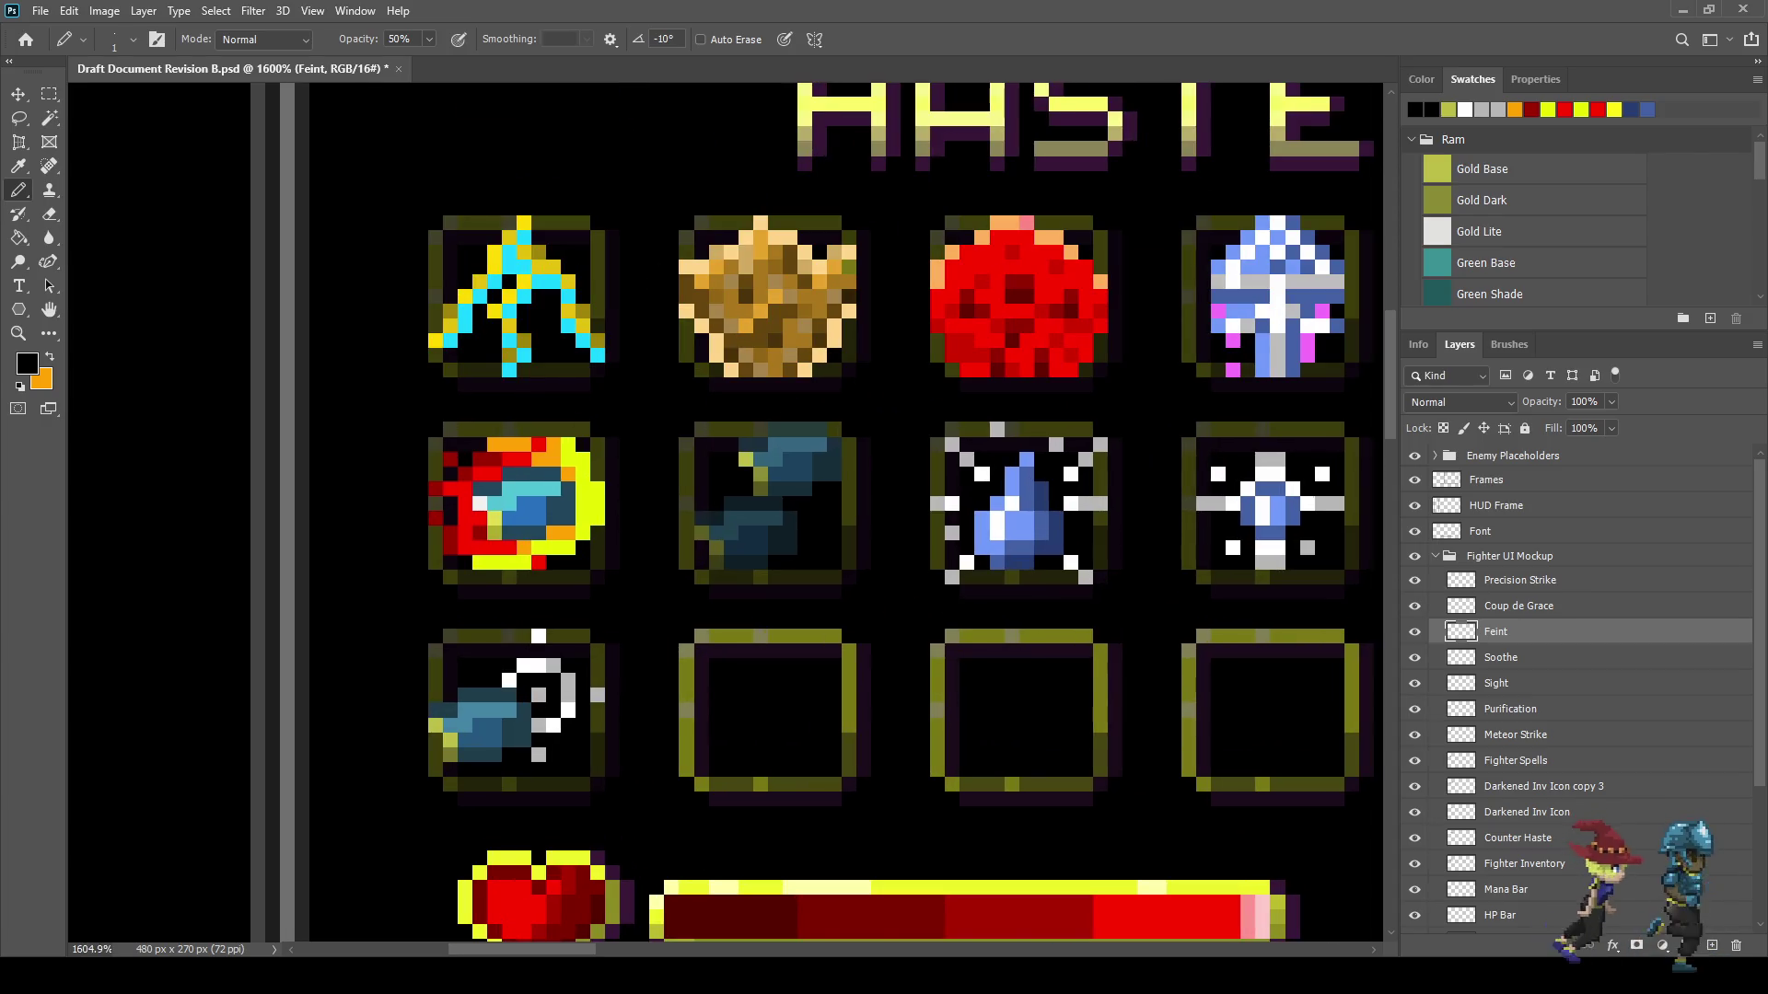
- Move to the Coup de Grace layer, set pencil opacity to 100%, and save
{"action": "key", "text": "alt+bracketright"}
{"action": "key", "text": "Return"}
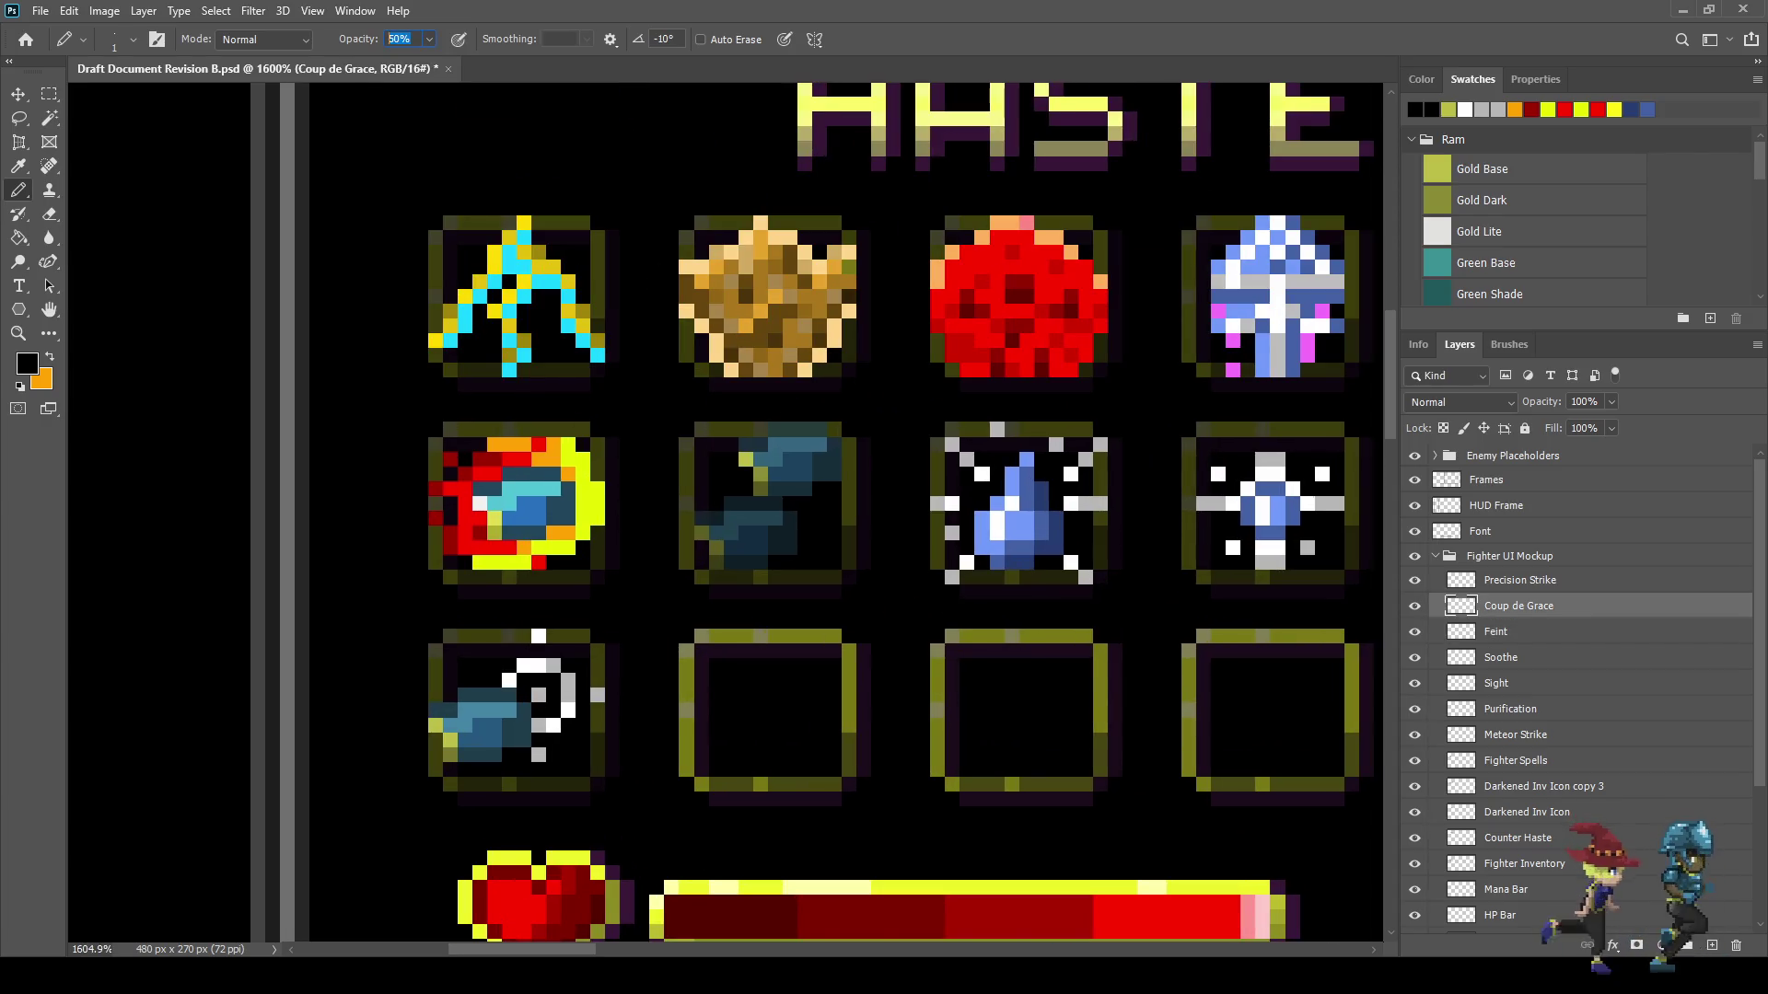
{"action": "type", "text": "1"}
{"action": "key", "text": "Return"}
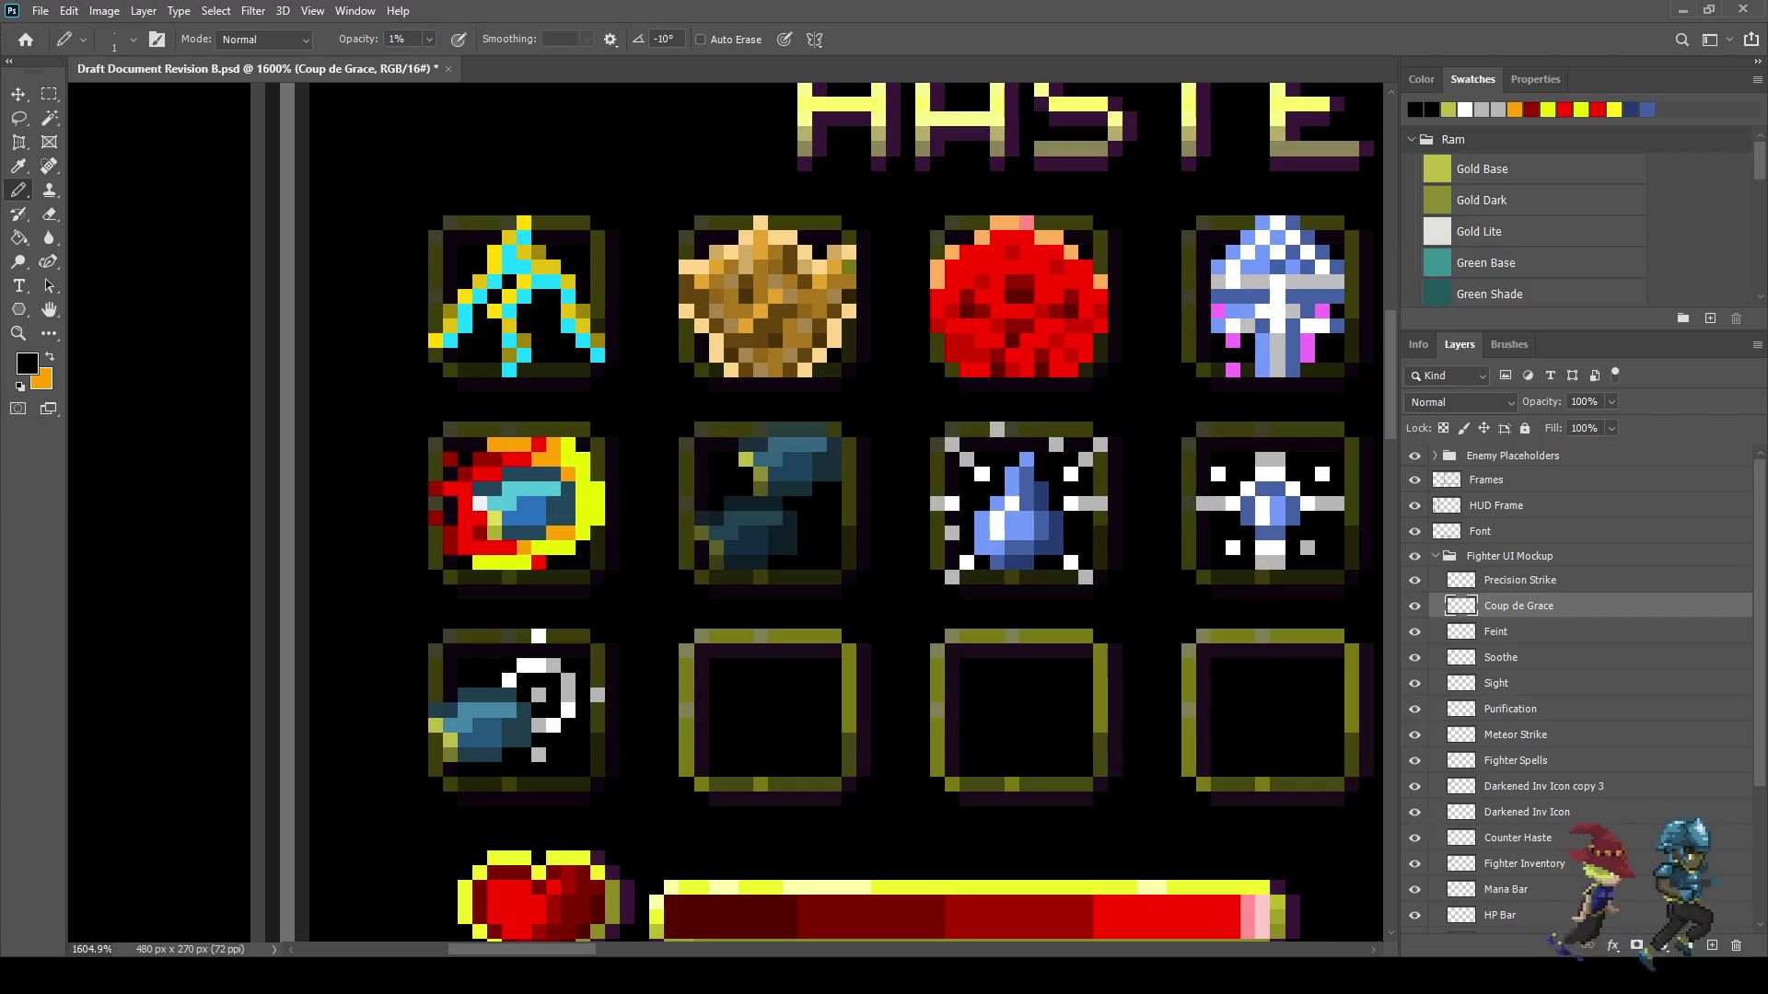
{"action": "type", "text": "100"}
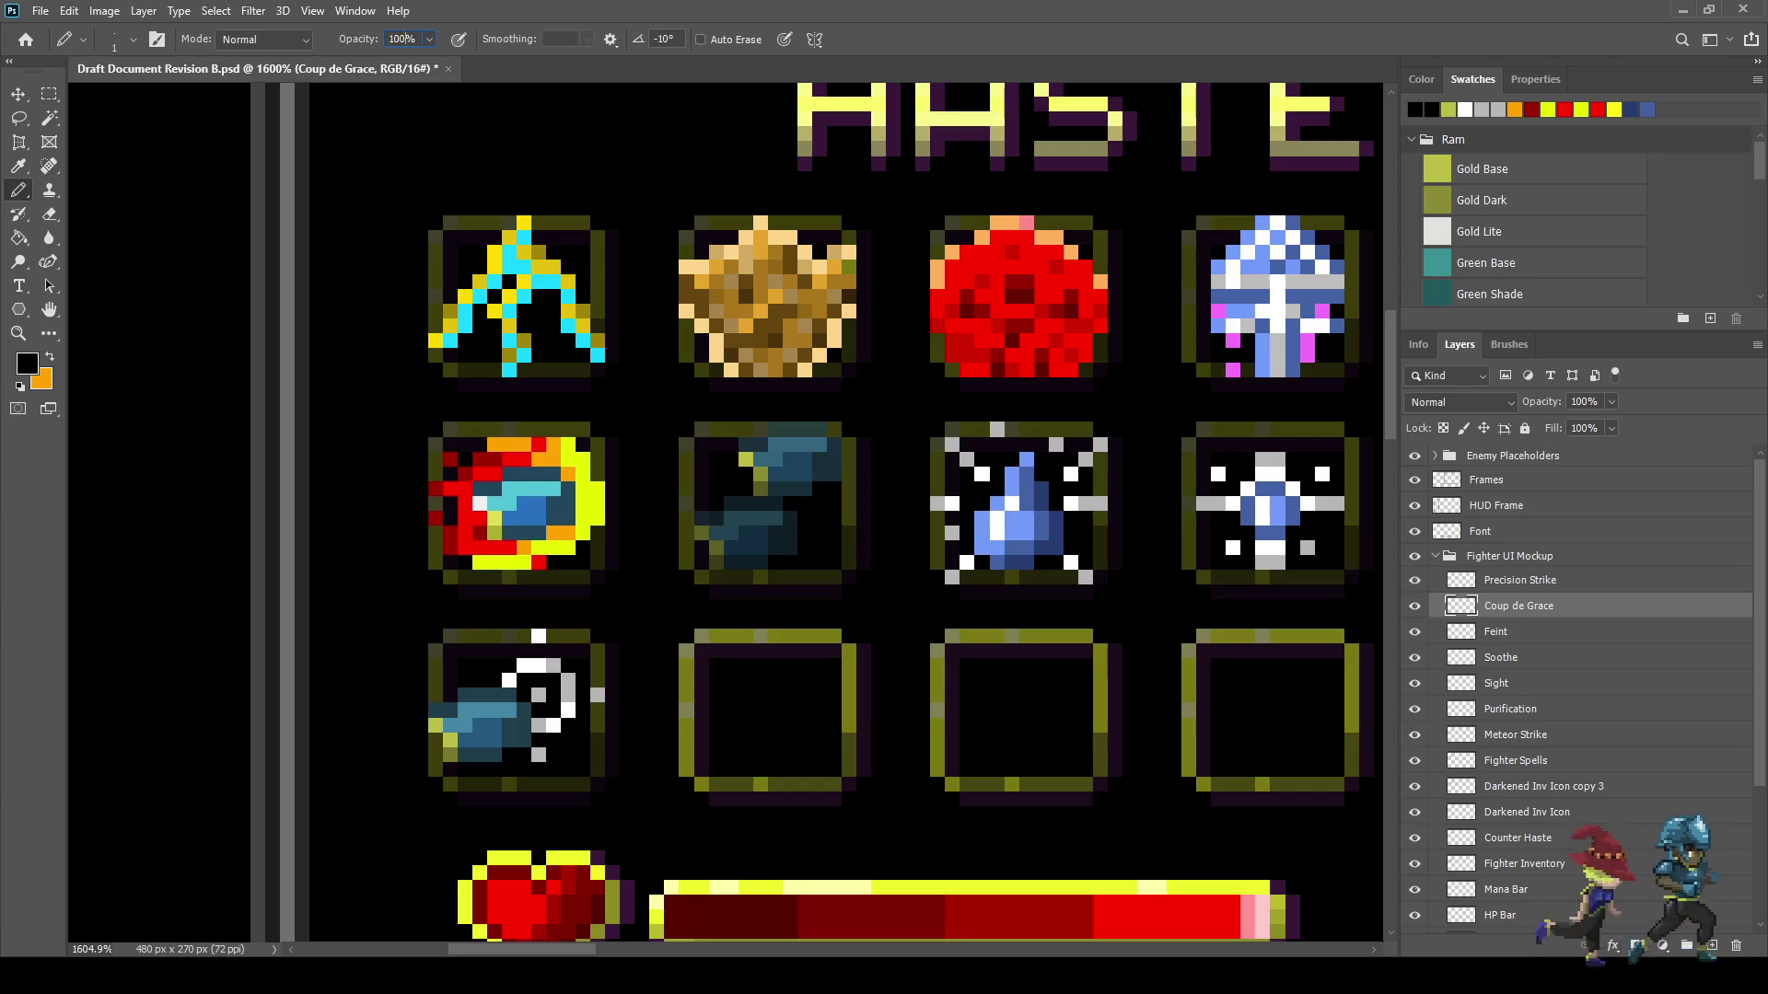
{"action": "key", "text": "ctrl+s"}
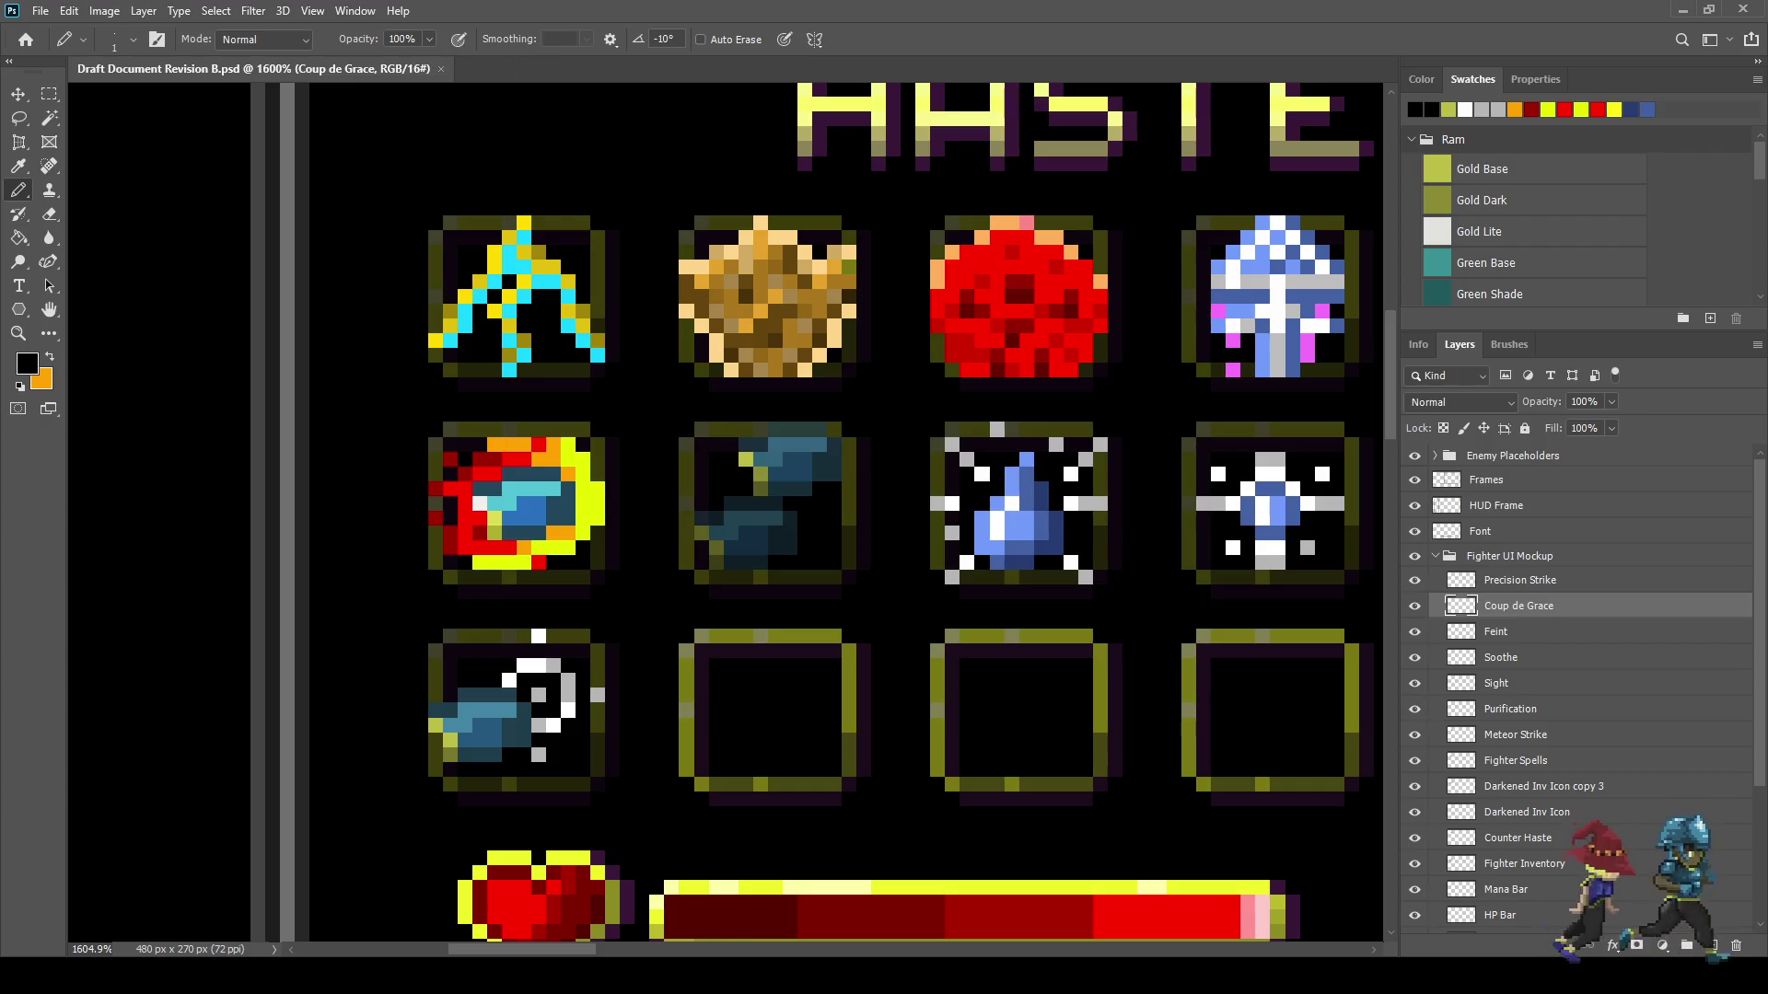
- Sample gold from the artwork as the drawing colour and touch up one icon pixel
{"action": "key", "text": "i"}
{"action": "left_click", "coordinate": [1436, 168]}
{"action": "key", "text": "b"}
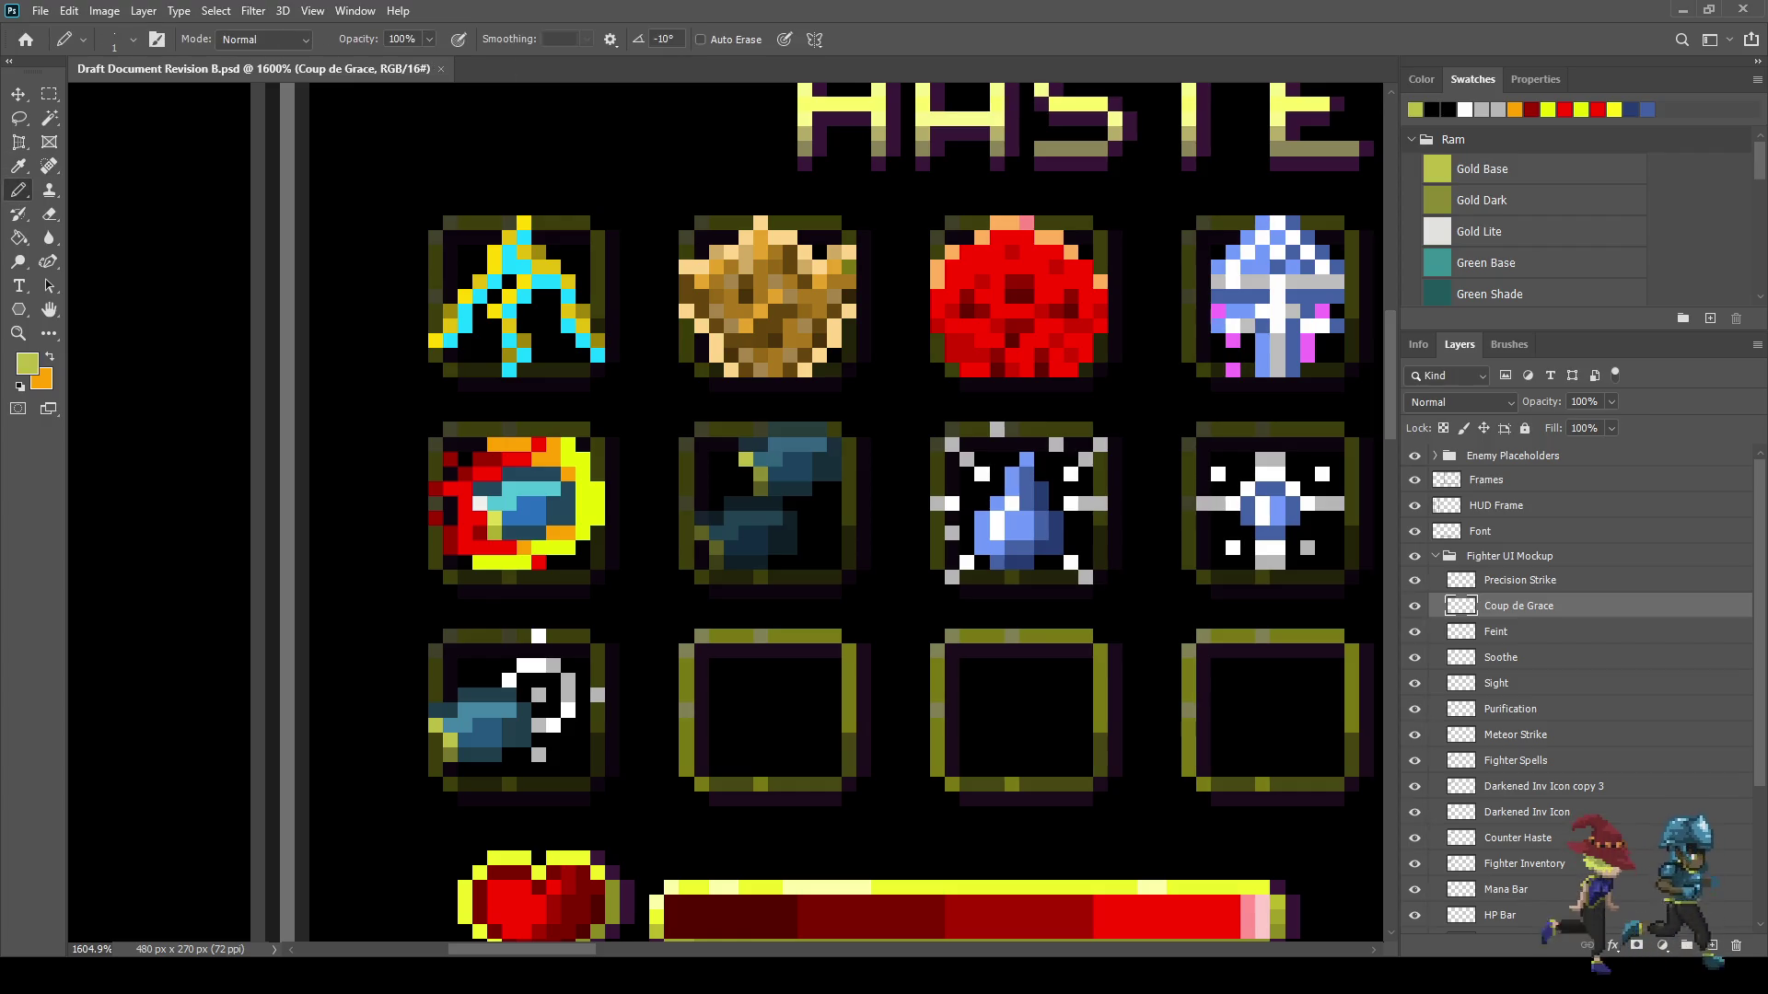
{"action": "scroll", "coordinate": [722, 552], "scroll_direction": "up", "scroll_amount": 2, "text": "alt"}
{"action": "left_click", "coordinate": [368, 481]}
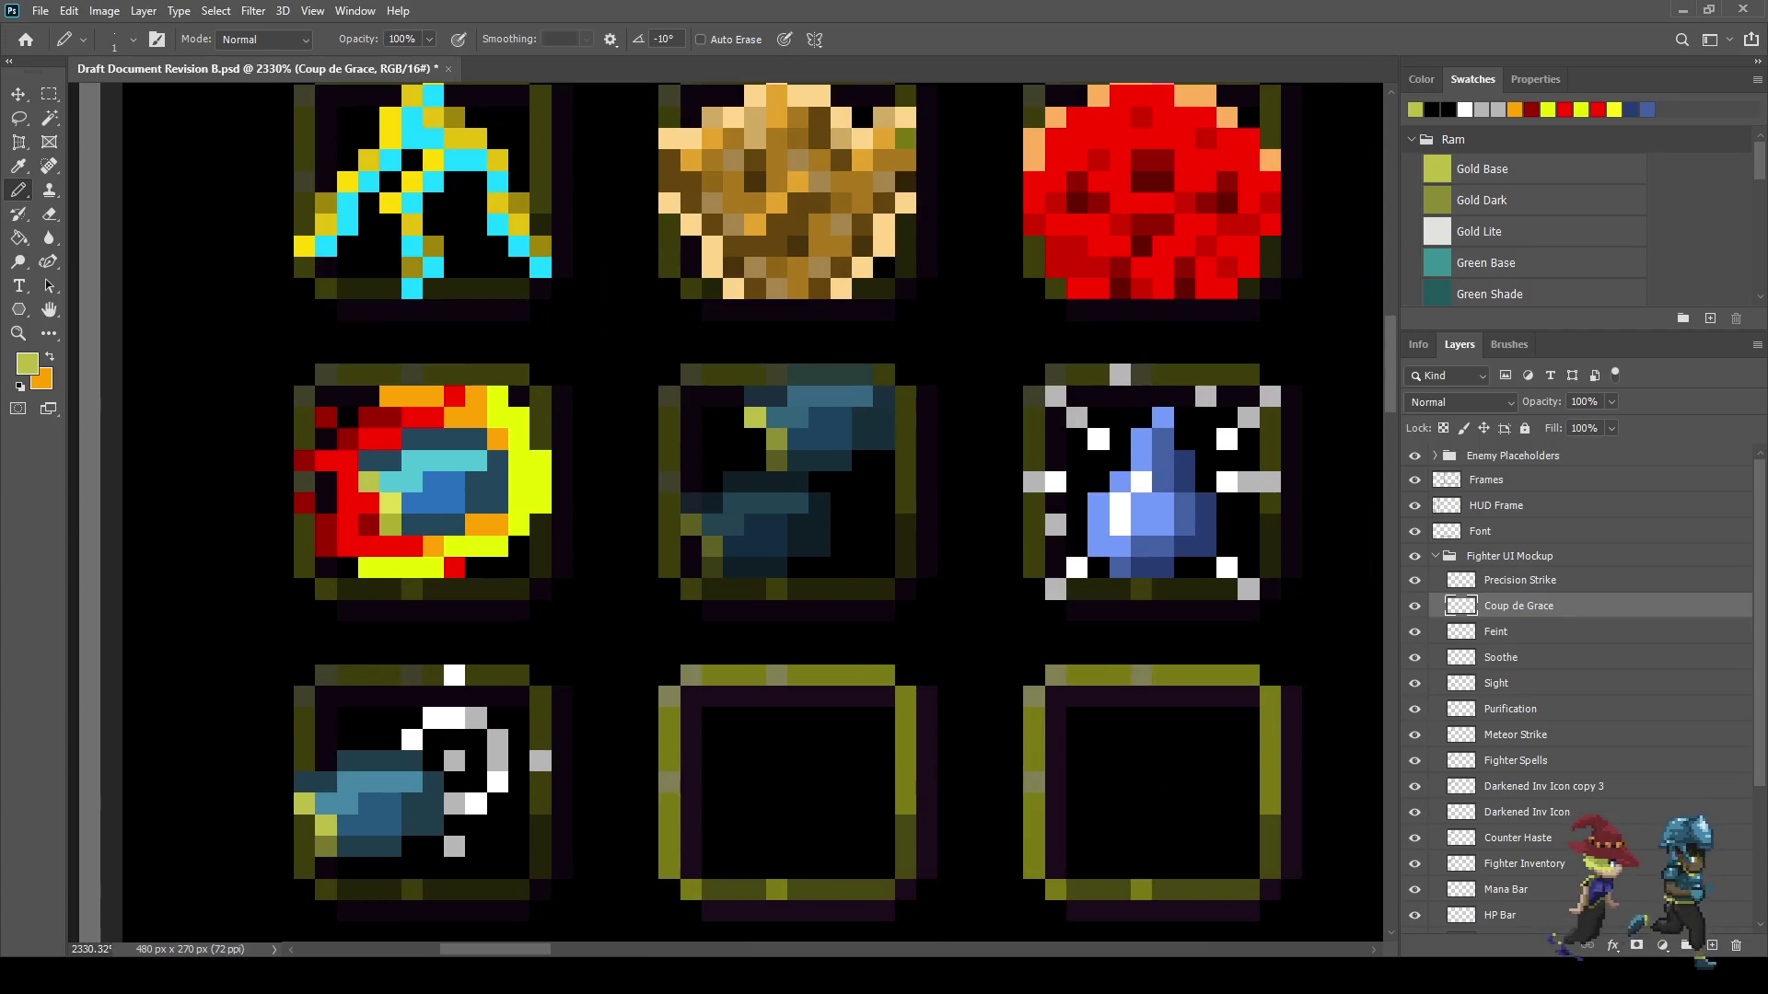
- Inspect the touched-up pixel in the icon grid and save the mockup
{"action": "scroll", "coordinate": [368, 588], "scroll_direction": "down", "scroll_amount": 2, "text": "alt"}
{"action": "scroll", "coordinate": [369, 587], "scroll_direction": "up", "scroll_amount": 2, "text": "alt"}
{"action": "scroll", "coordinate": [368, 588], "scroll_direction": "down", "scroll_amount": 3, "text": "alt"}
{"action": "scroll", "coordinate": [722, 511], "scroll_direction": "down", "scroll_amount": 3, "text": "alt"}
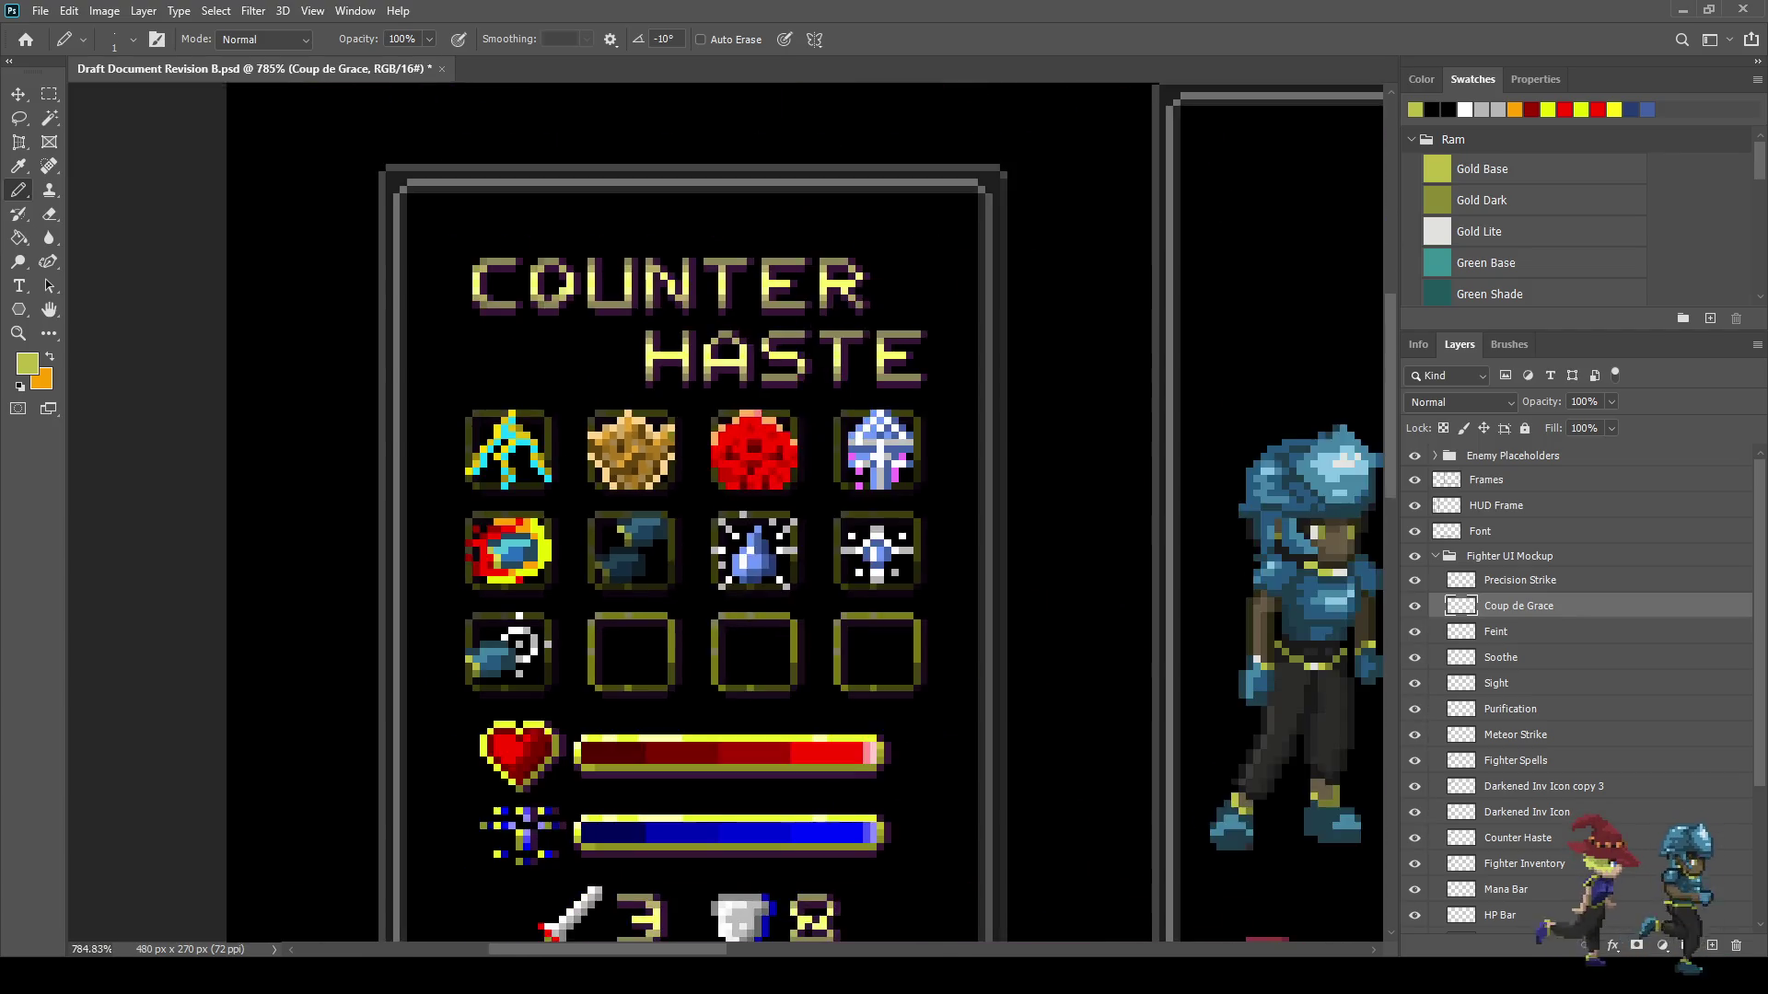
{"action": "scroll", "coordinate": [723, 511], "scroll_direction": "up", "scroll_amount": 4, "text": "alt"}
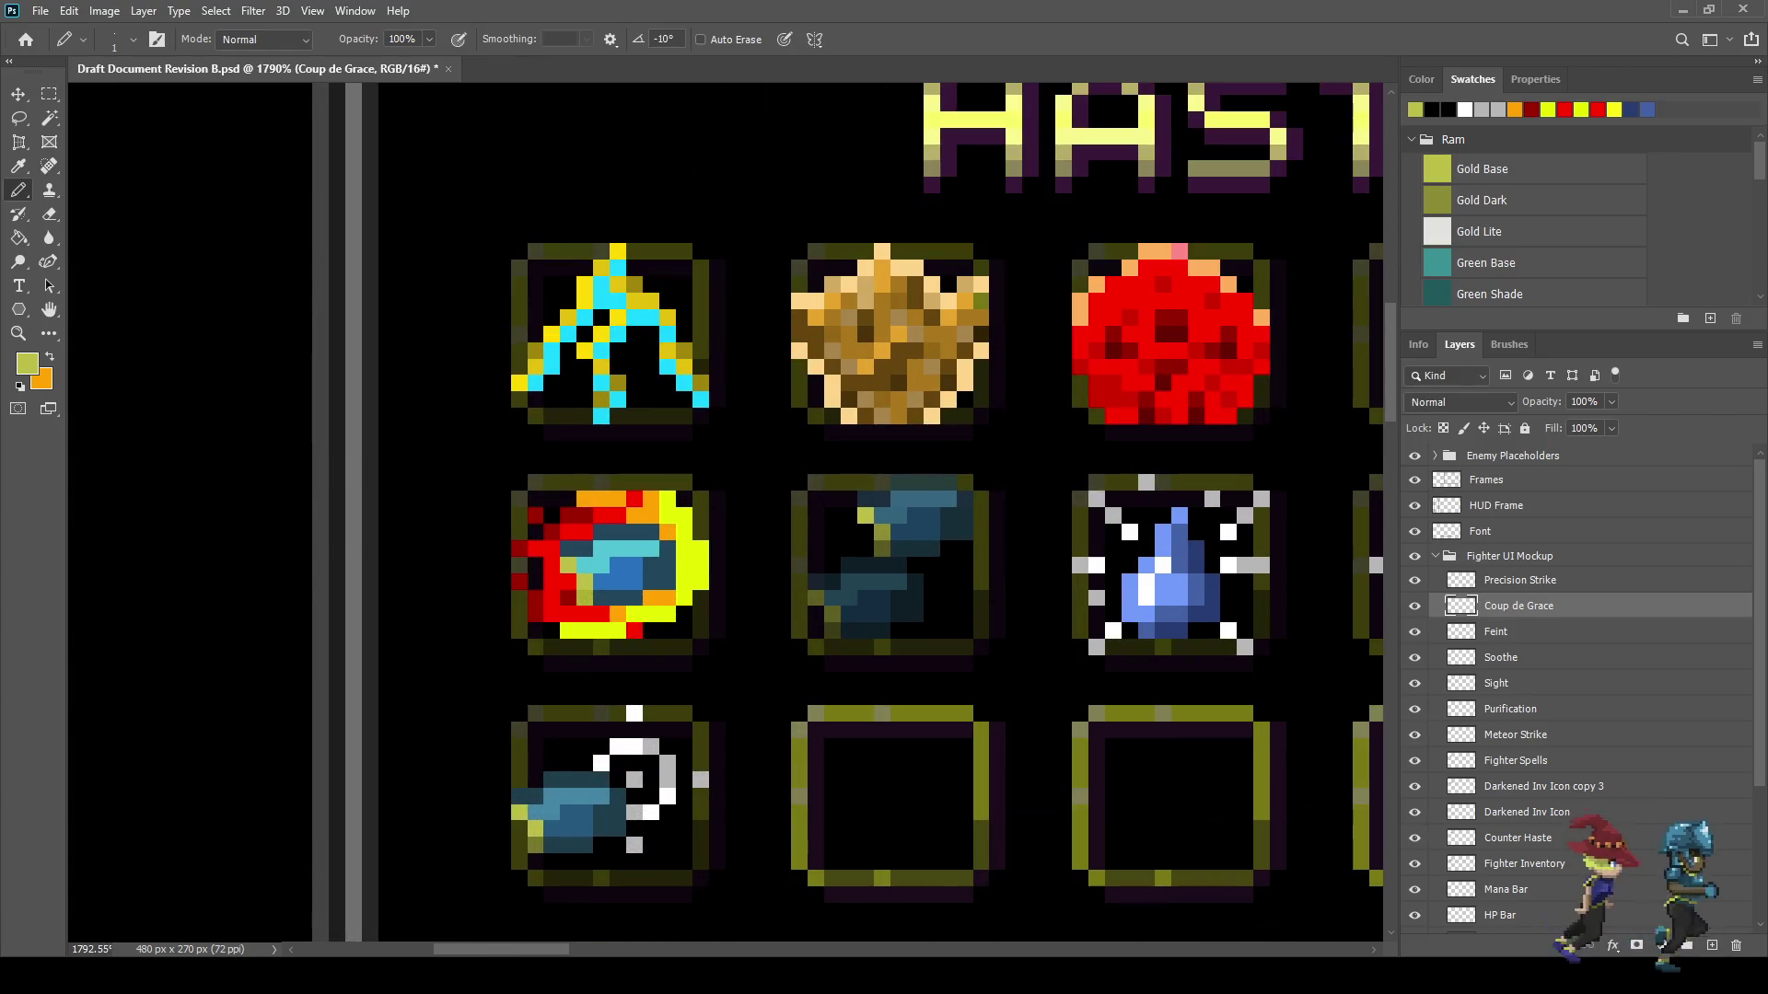
{"action": "scroll", "coordinate": [763, 692], "scroll_direction": "down", "scroll_amount": 5, "text": "alt"}
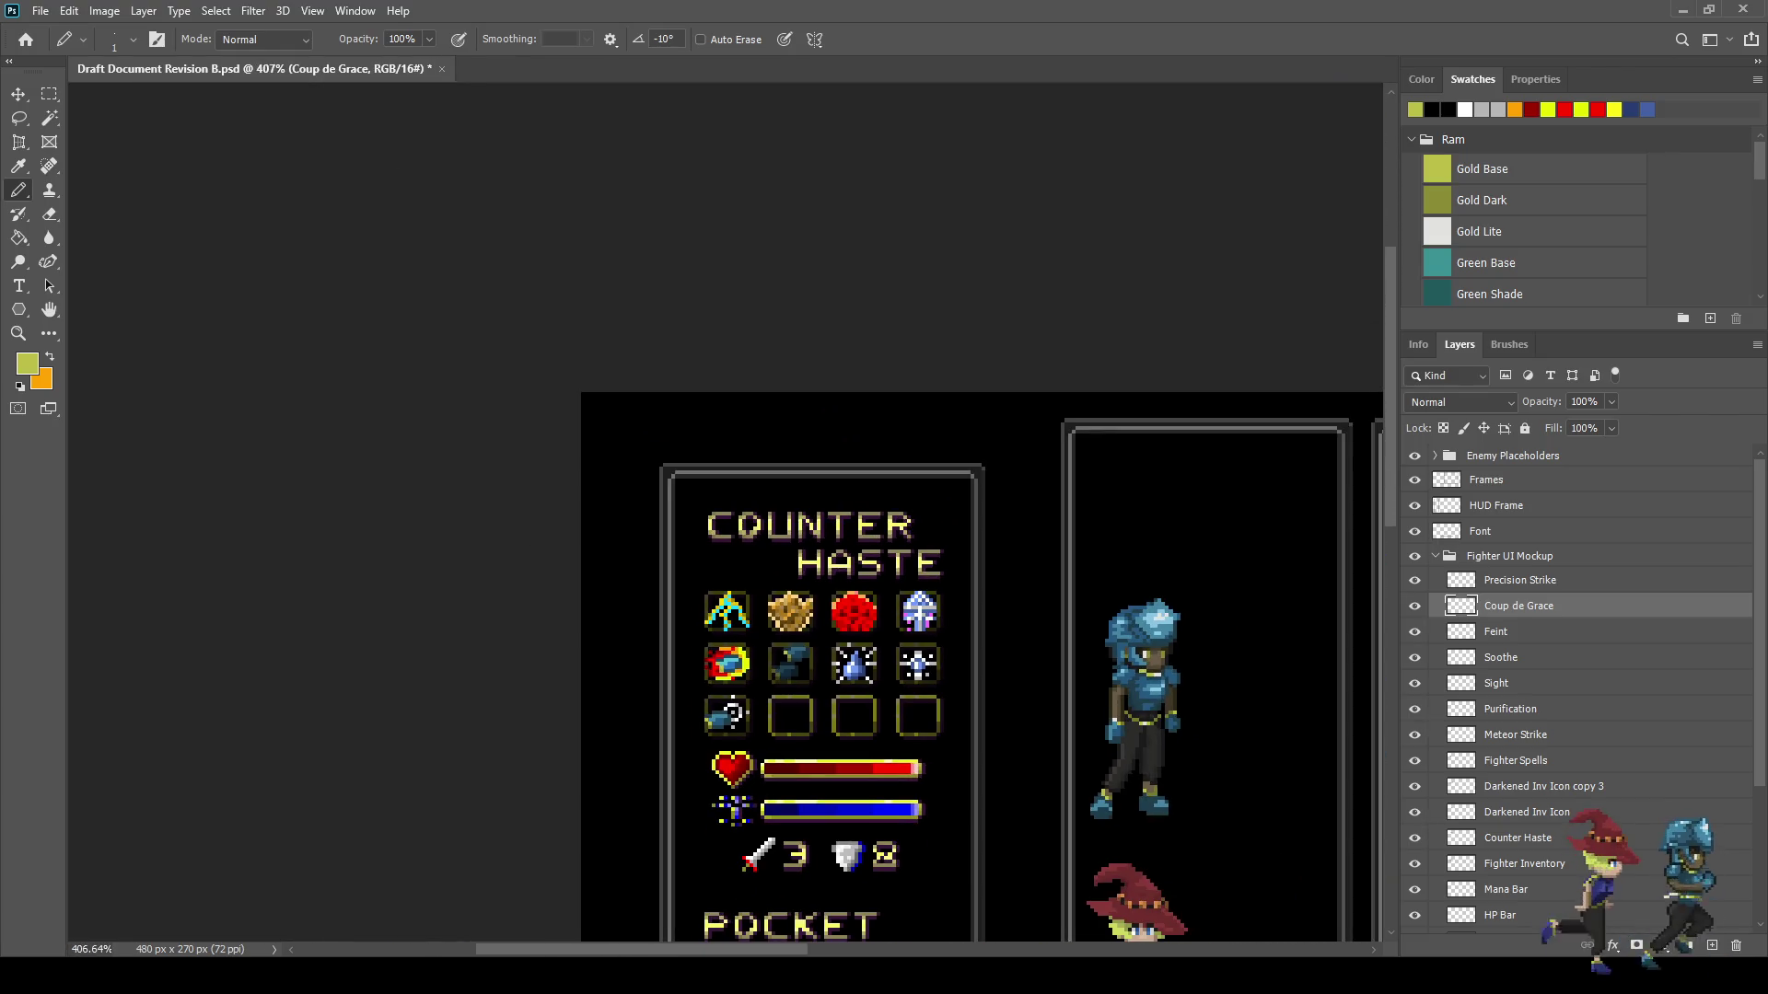
{"action": "scroll", "coordinate": [782, 683], "scroll_direction": "up", "scroll_amount": 3, "text": "alt"}
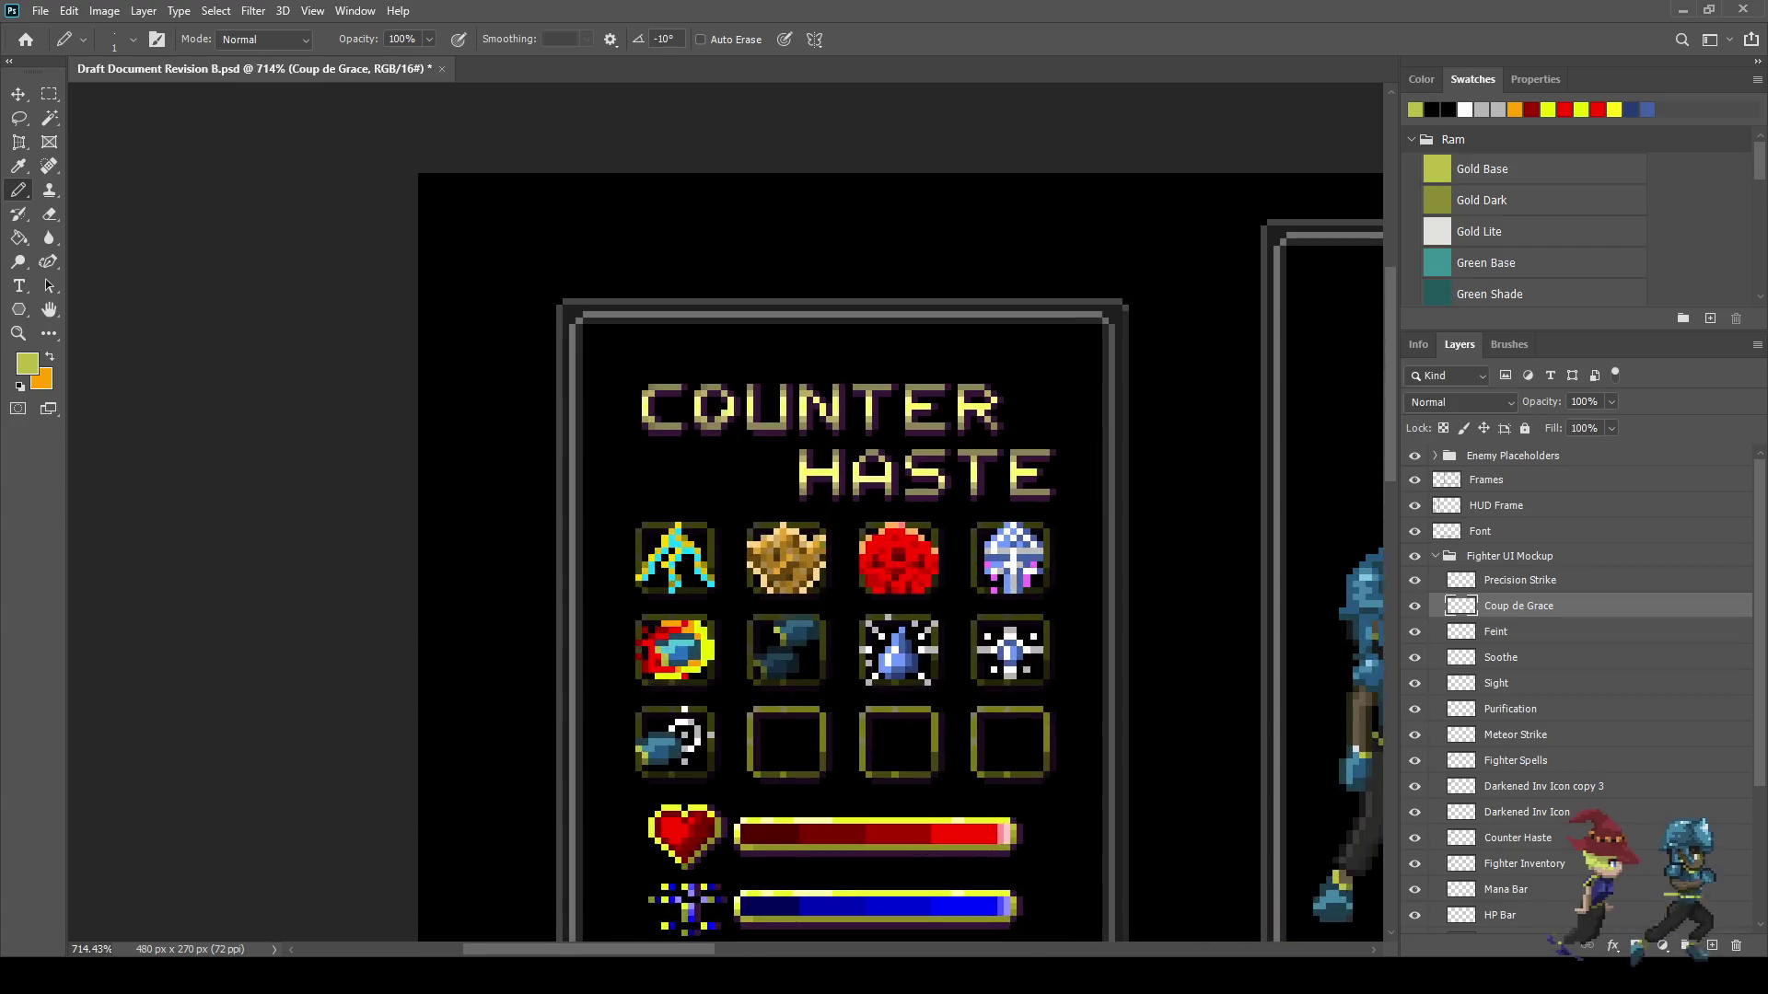
{"action": "scroll", "coordinate": [986, 716], "scroll_direction": "down", "scroll_amount": 4, "text": "alt"}
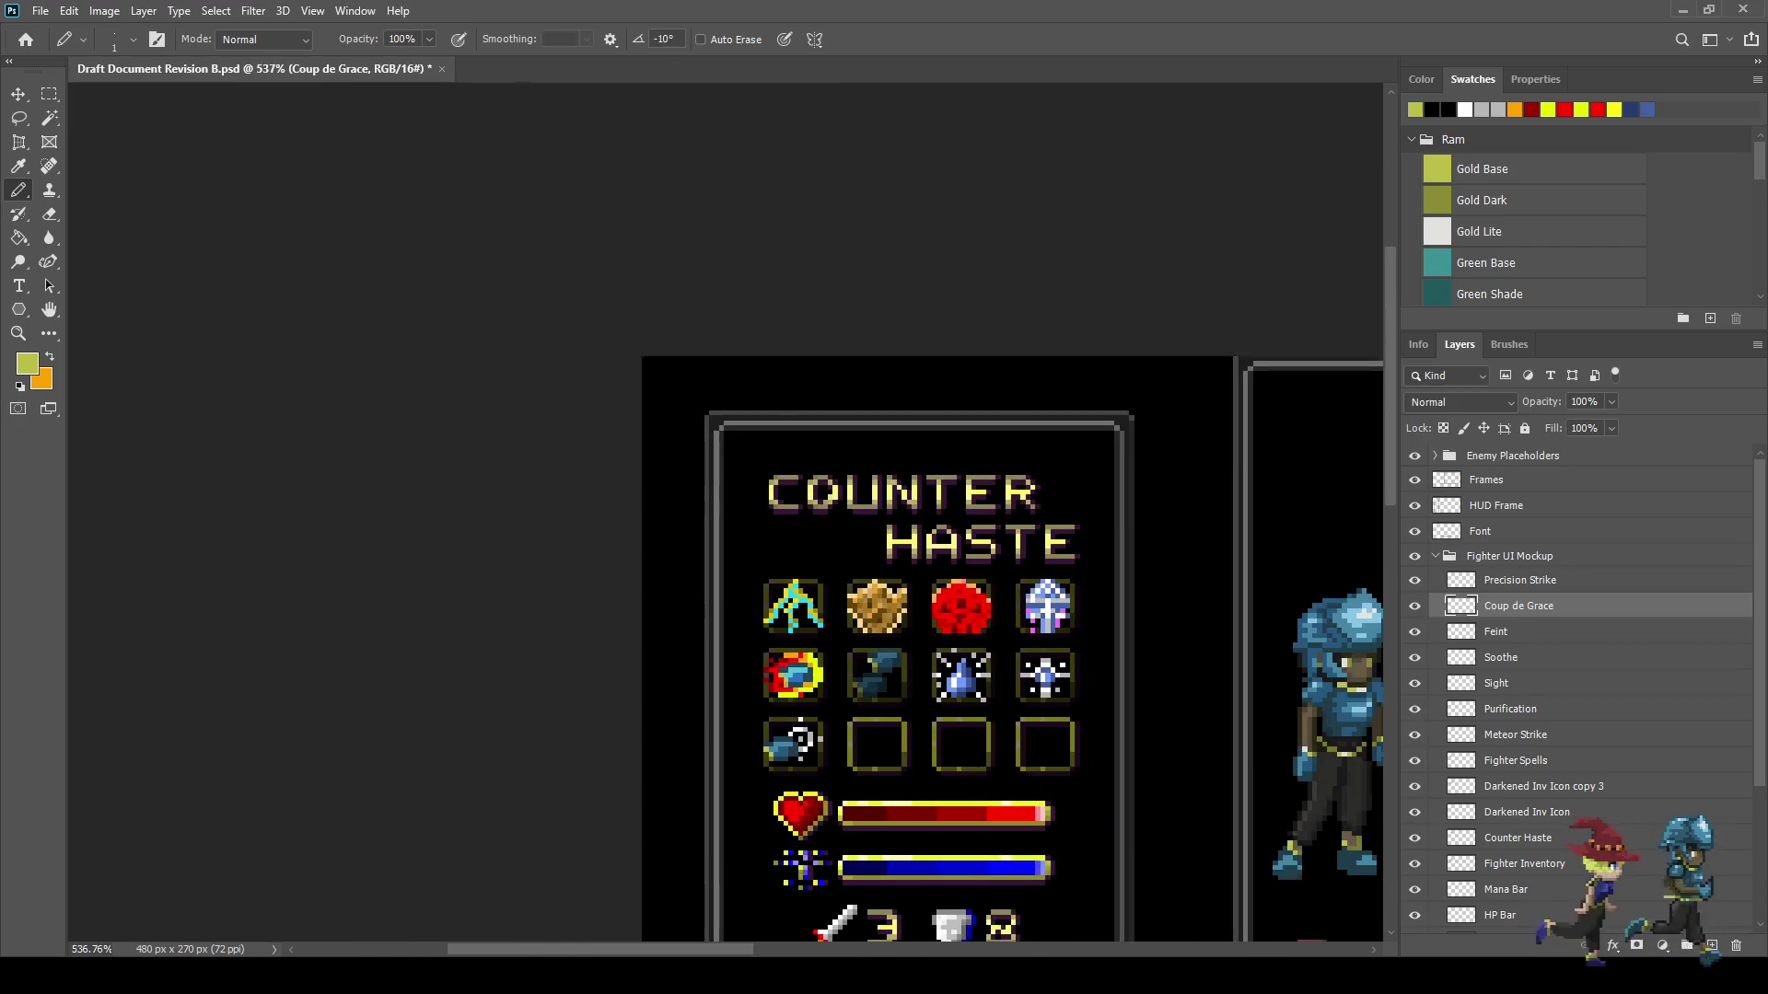
{"action": "key", "text": "ctrl+s"}
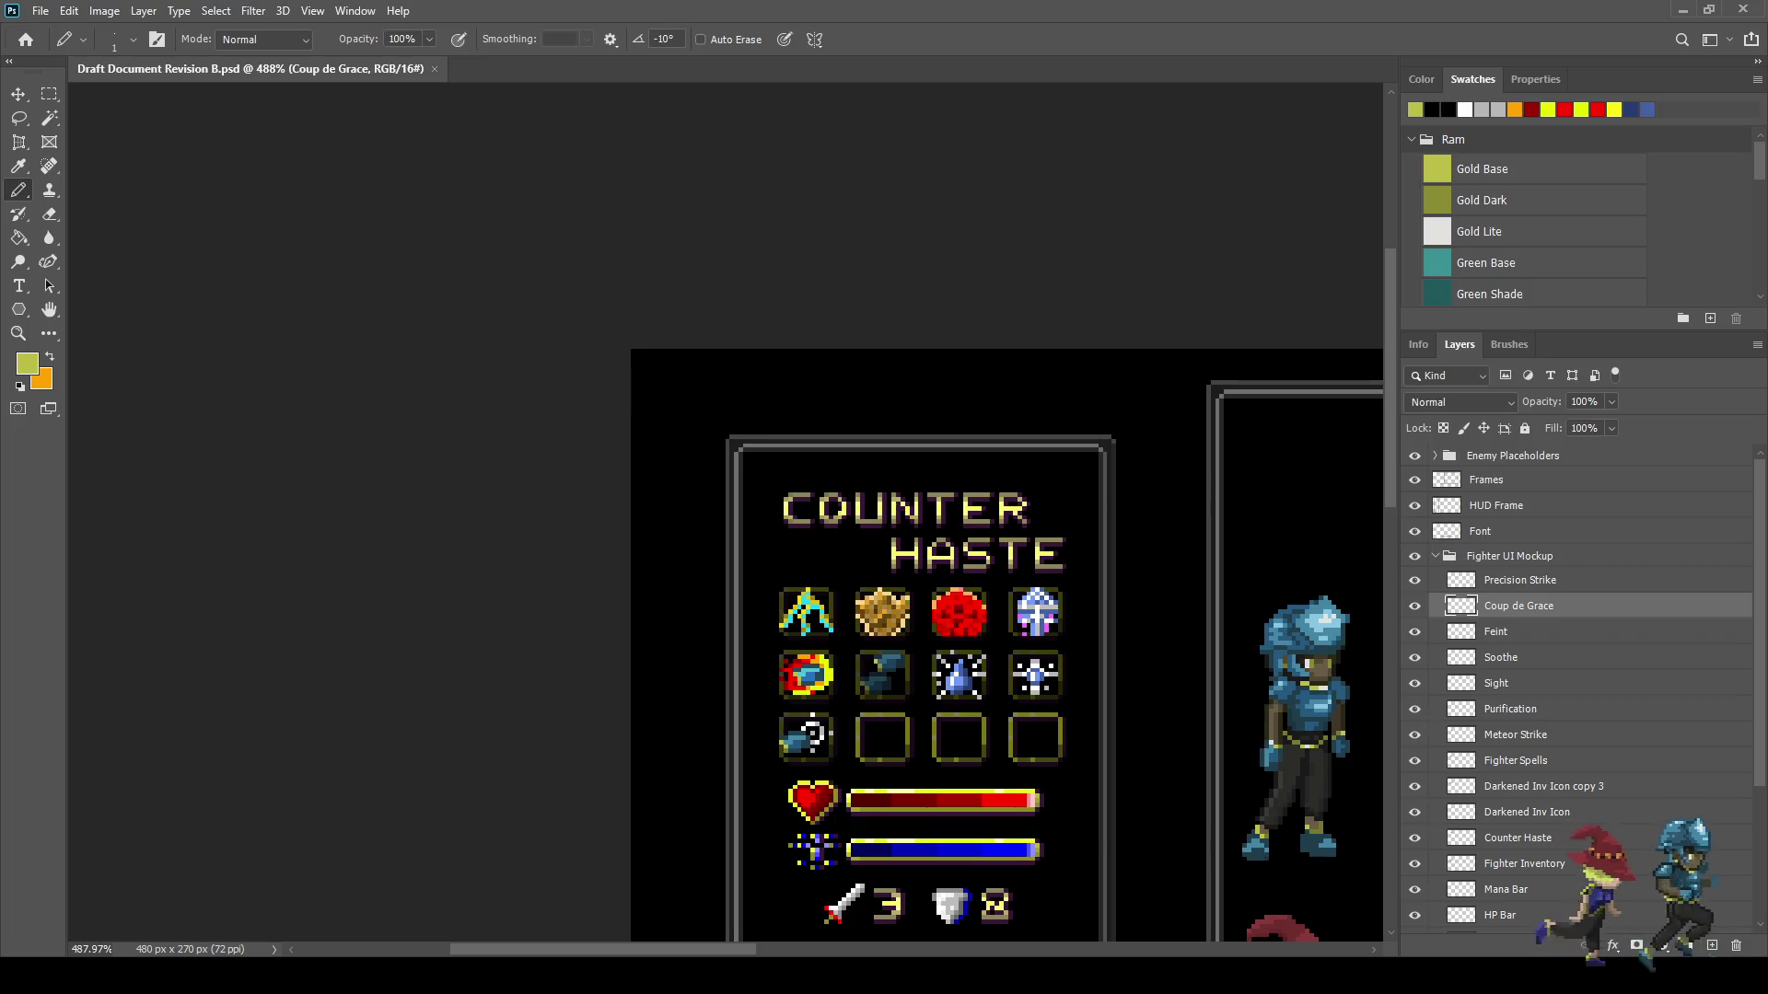
- Return to actual size, zoom in on the Counter Haste panel, and undo to compare the icon
{"action": "key", "text": "ctrl+1"}
{"action": "key", "text": "ctrl+plus"}
{"action": "key", "text": "ctrl+plus"}
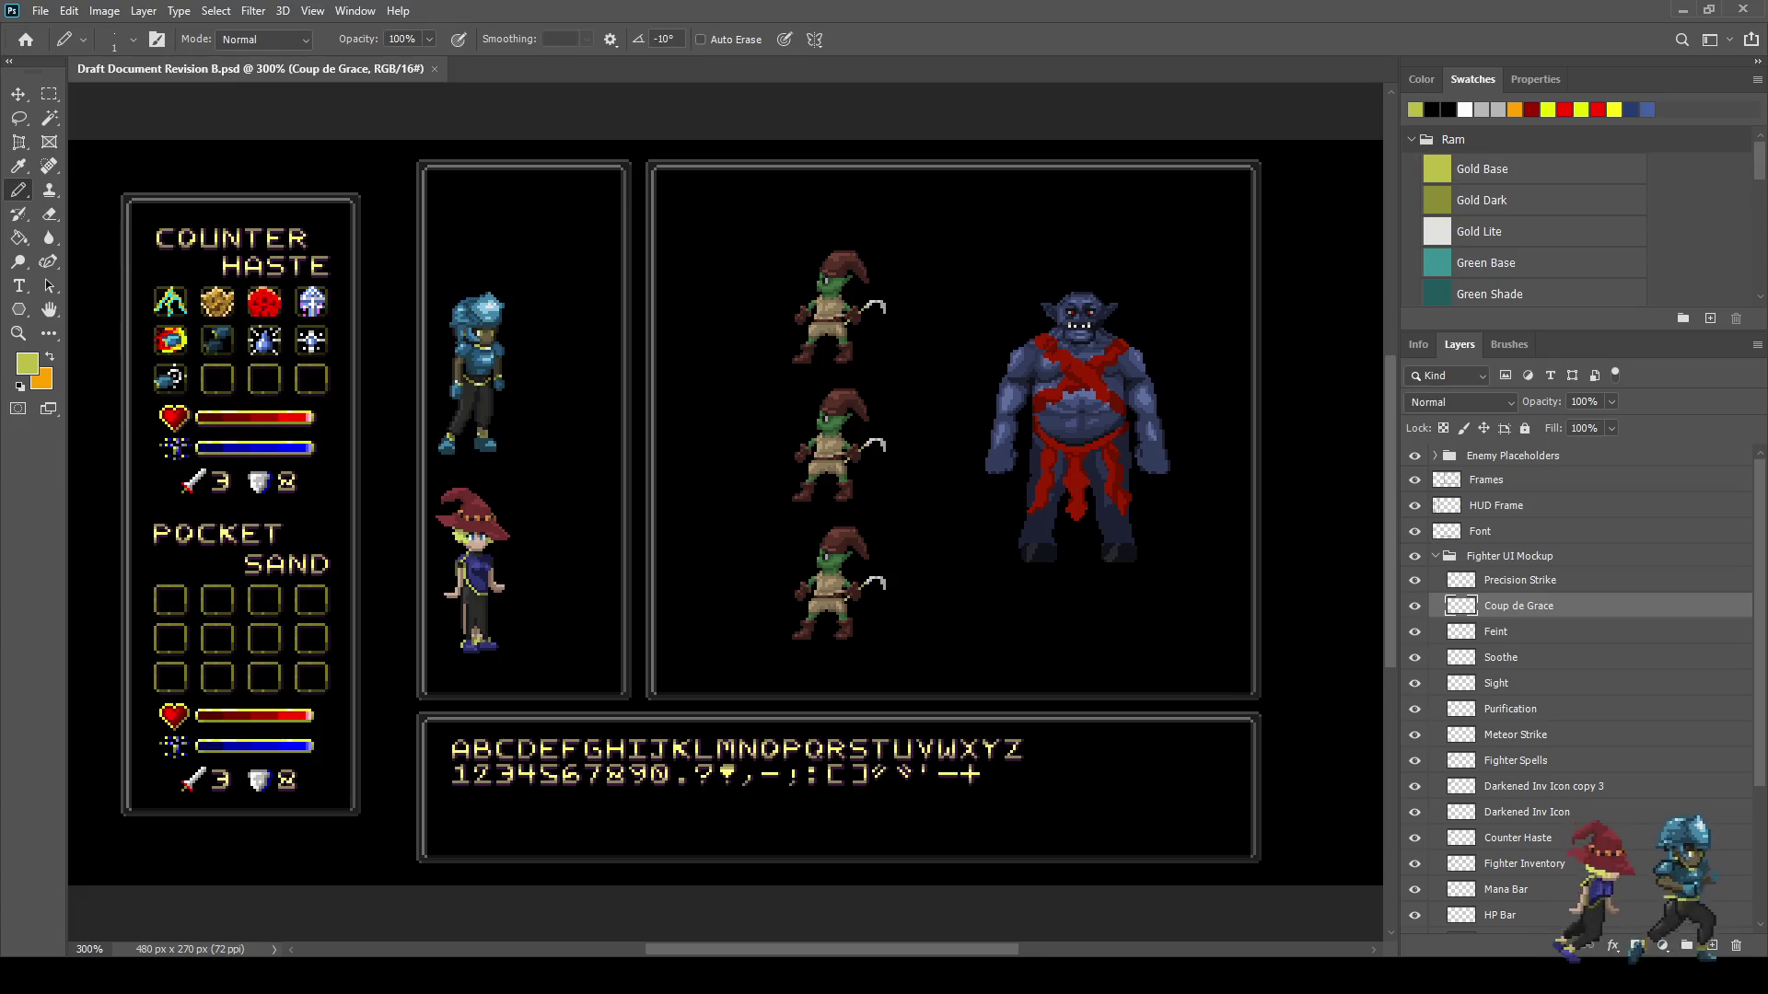
{"action": "scroll", "coordinate": [239, 277], "scroll_direction": "up", "scroll_amount": 5}
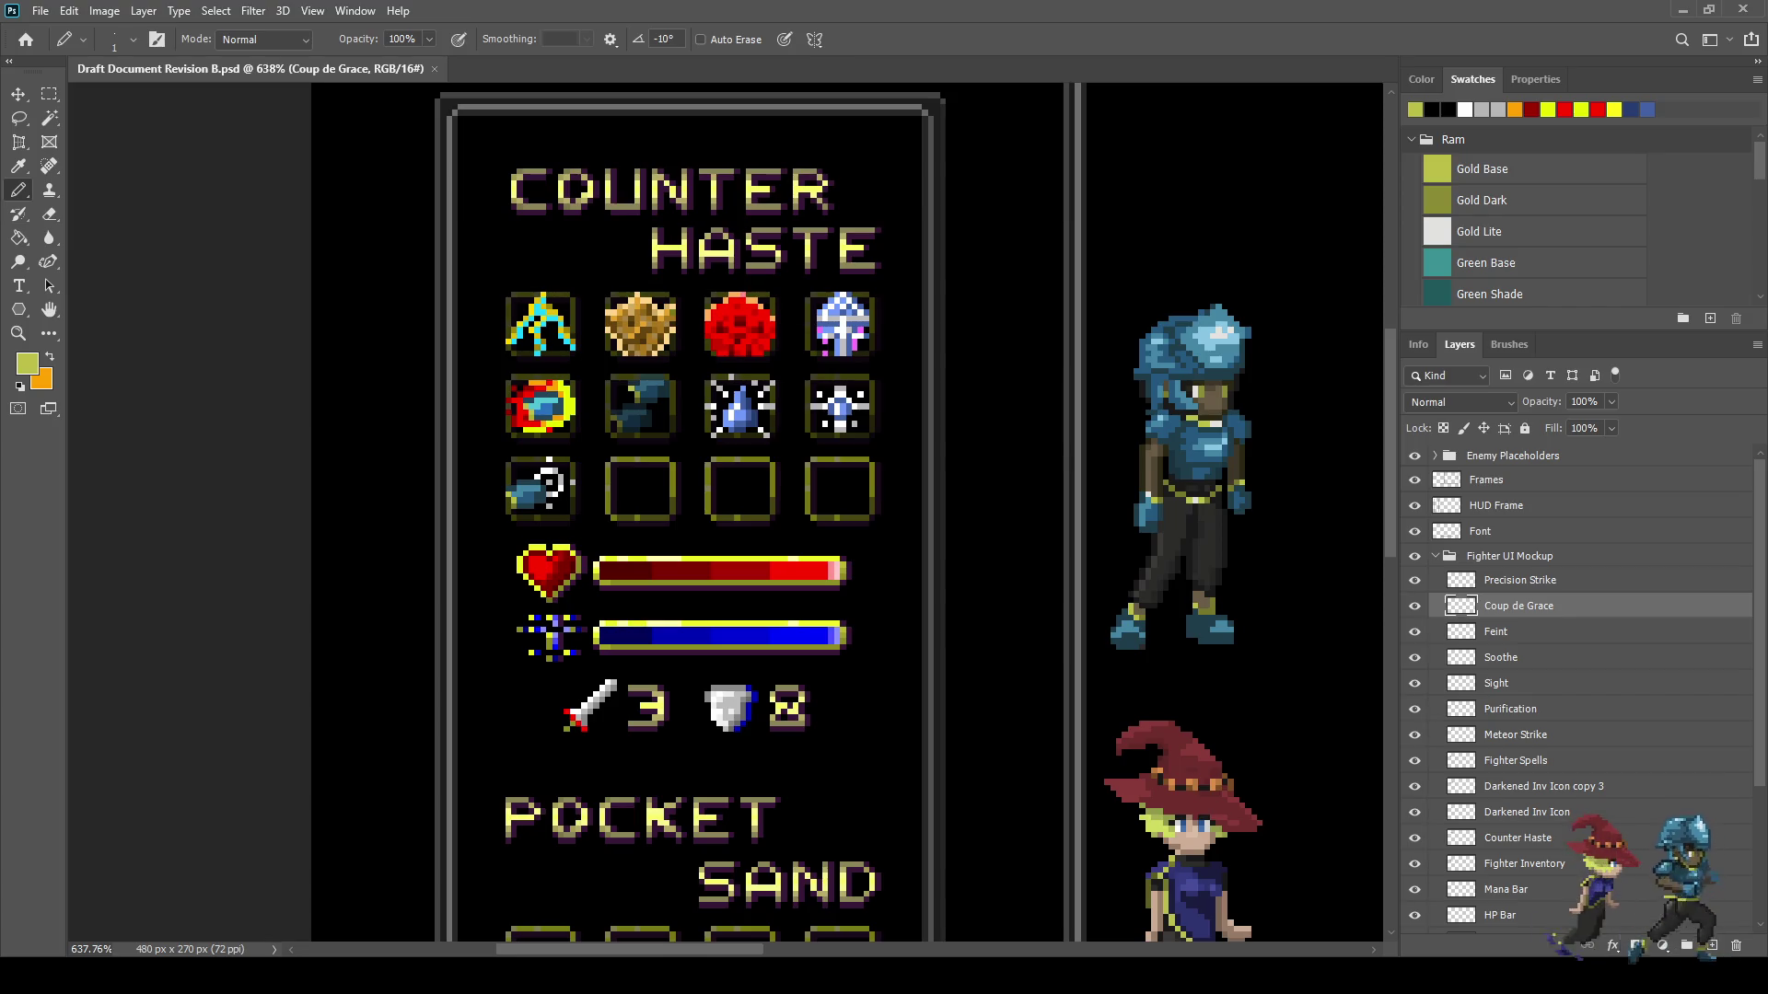
{"action": "scroll", "coordinate": [688, 397], "scroll_direction": "down", "scroll_amount": 2}
{"action": "scroll", "coordinate": [669, 468], "scroll_direction": "up", "scroll_amount": 3}
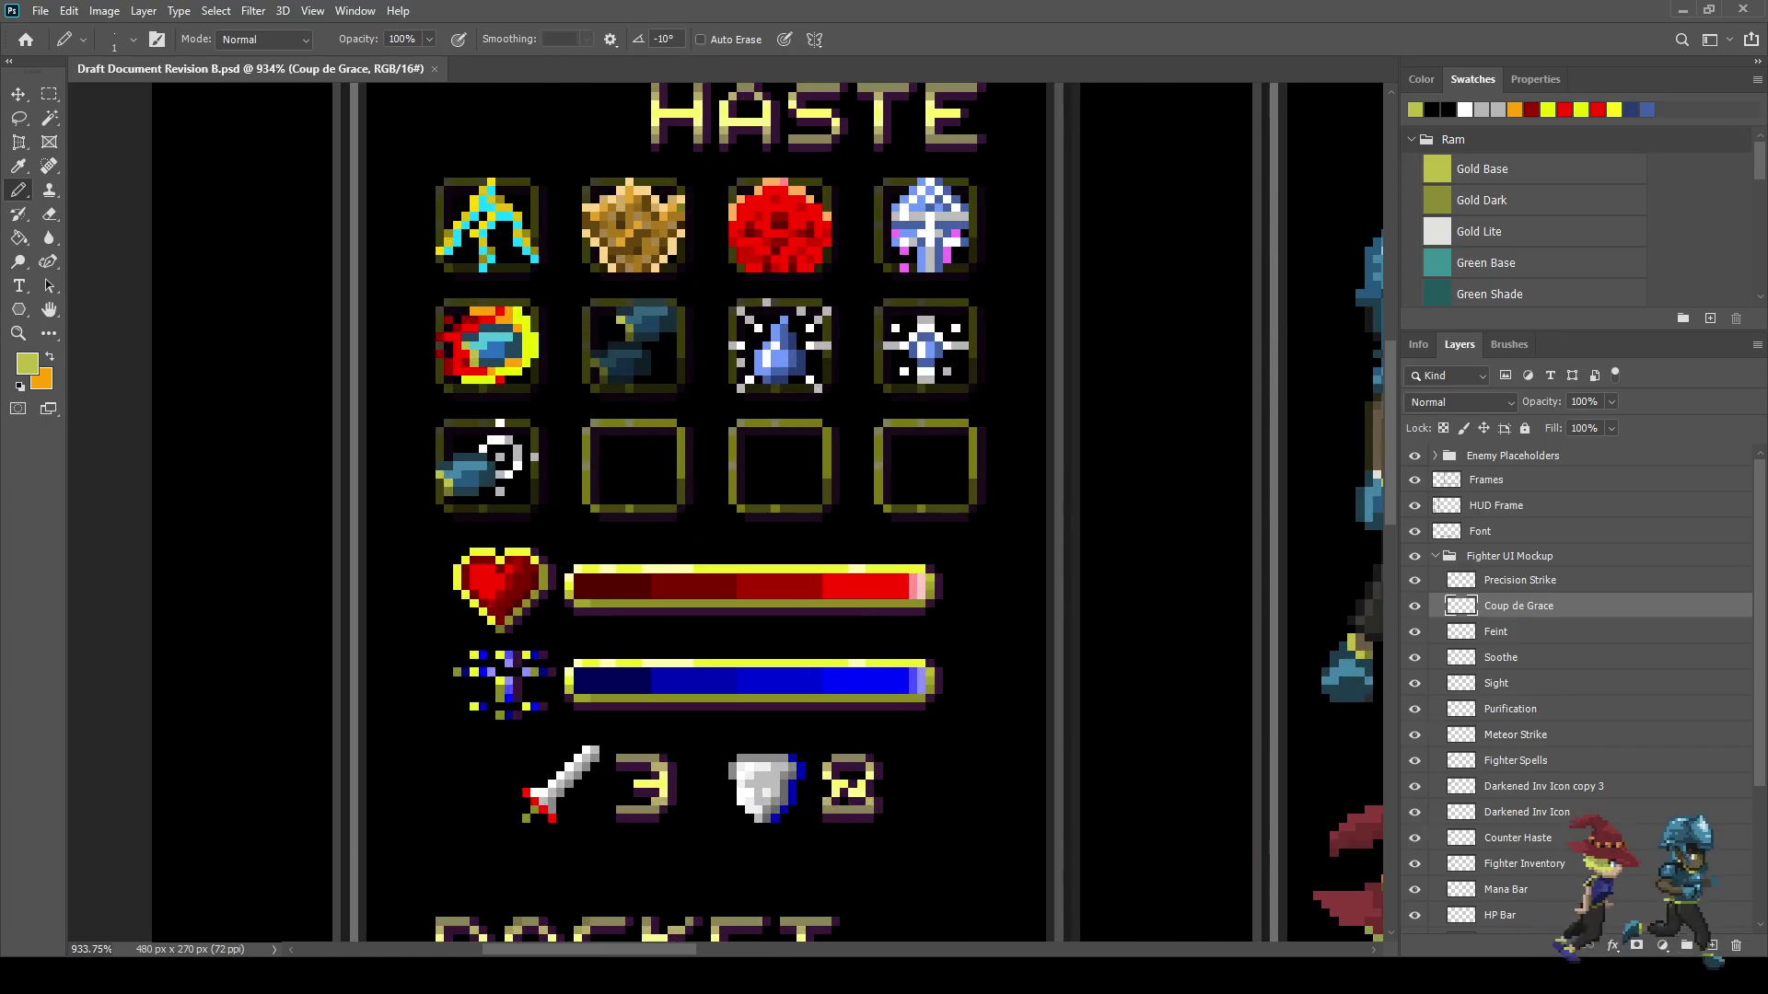
{"action": "key", "text": "ctrl+z"}
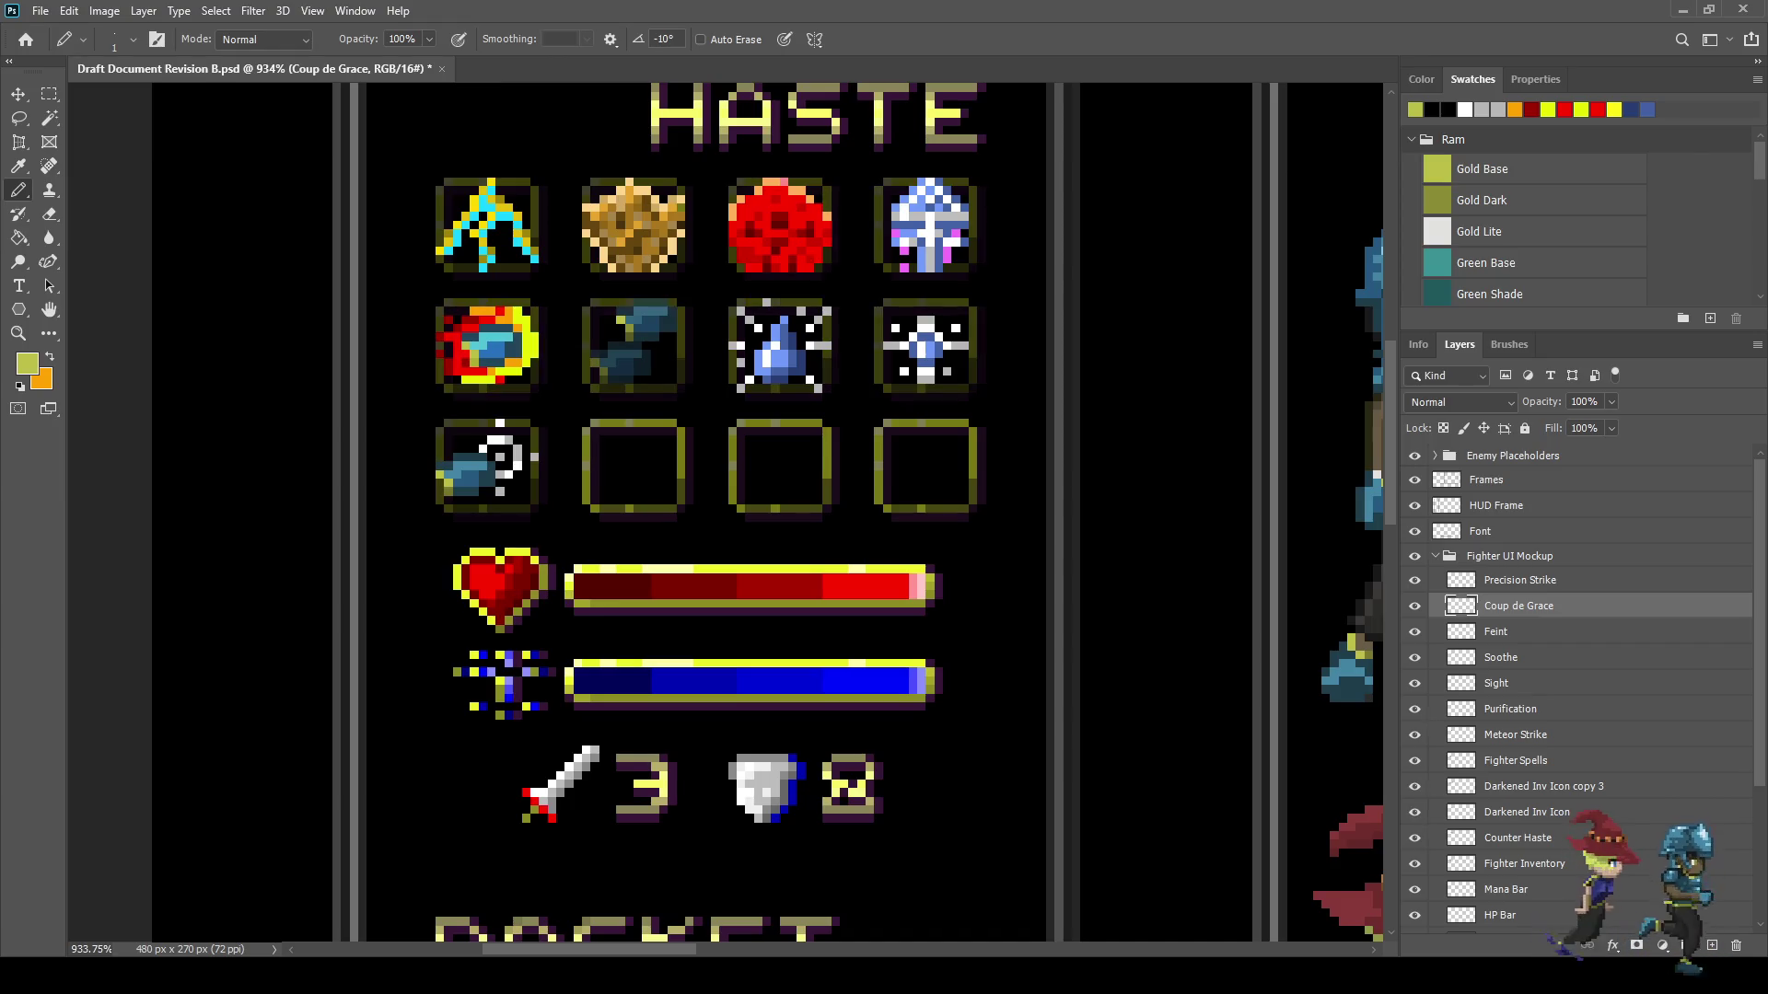
- Duplicate the Darkened Inv Icon layer and nudge the copy into the third row's second slot
{"action": "left_click", "coordinate": [1527, 812]}
{"action": "key", "text": "ctrl+j"}
{"action": "key", "text": "ctrl+t"}
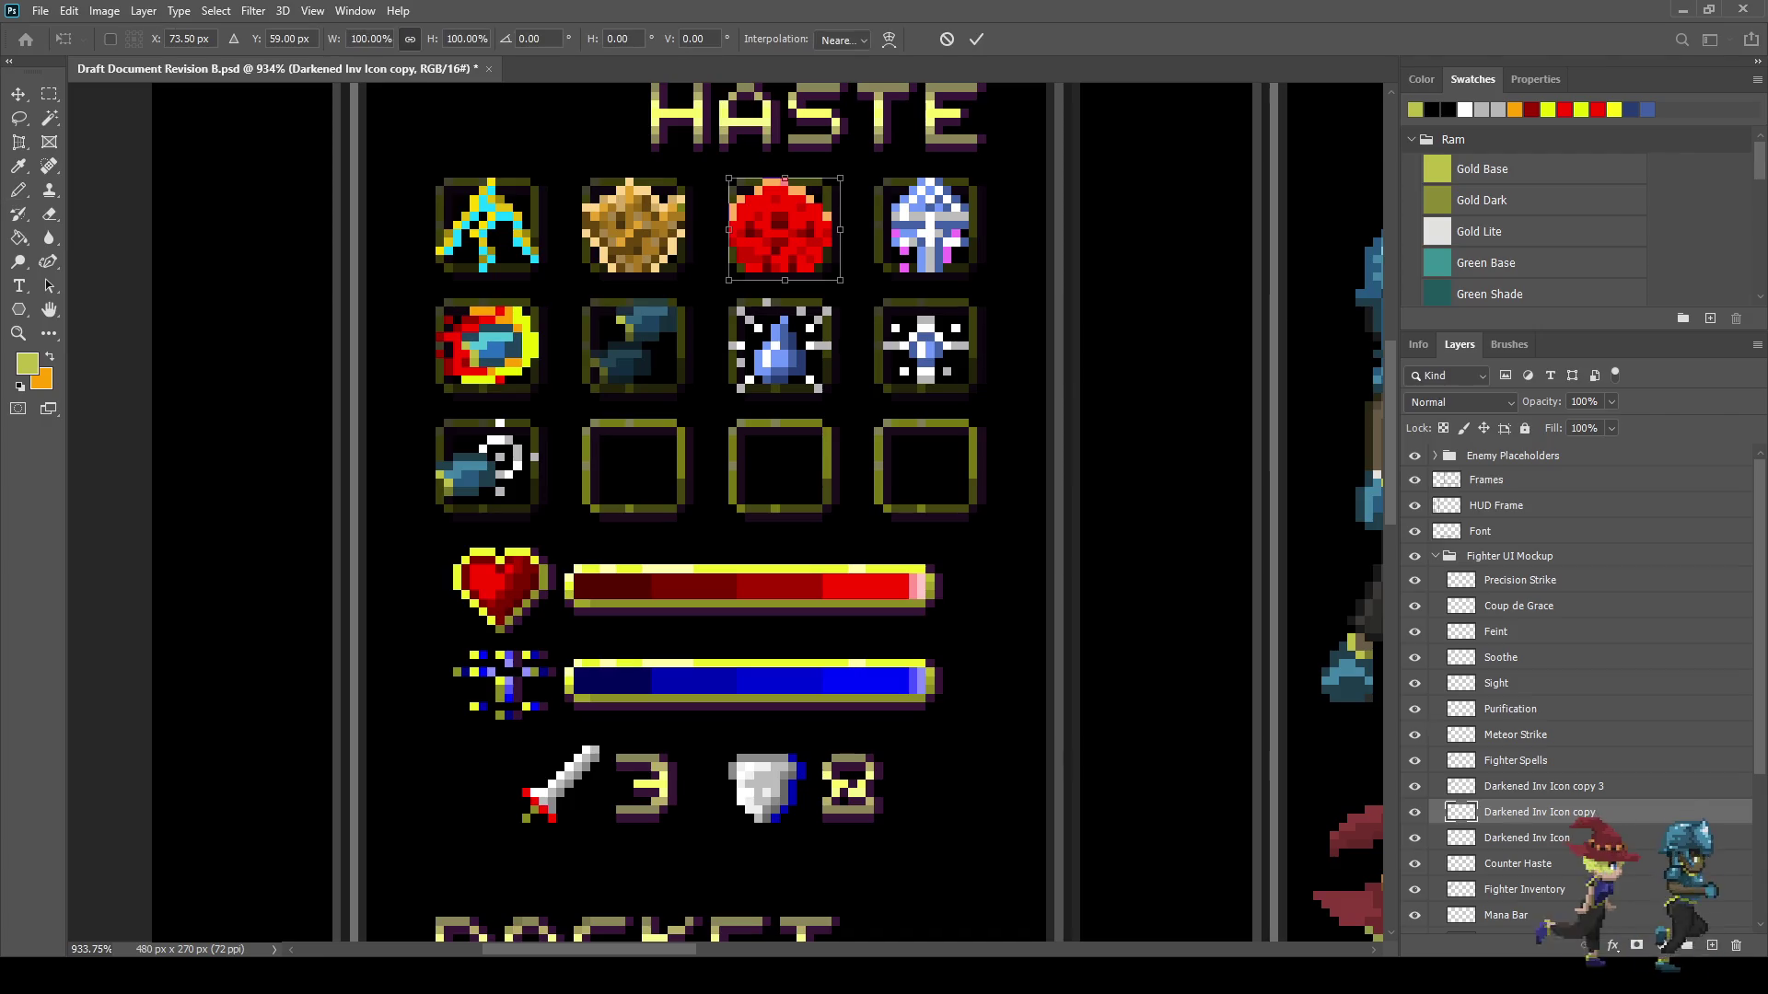
{"action": "key", "text": "shift+Down"}
{"action": "key", "text": "shift+Down"}
{"action": "key", "text": "shift+Down"}
{"action": "key", "text": "Up"}
{"action": "key", "text": "Up"}
{"action": "key", "text": "shift+Left"}
{"action": "key", "text": "Left"}
{"action": "key", "text": "Left"}
{"action": "key", "text": "Left"}
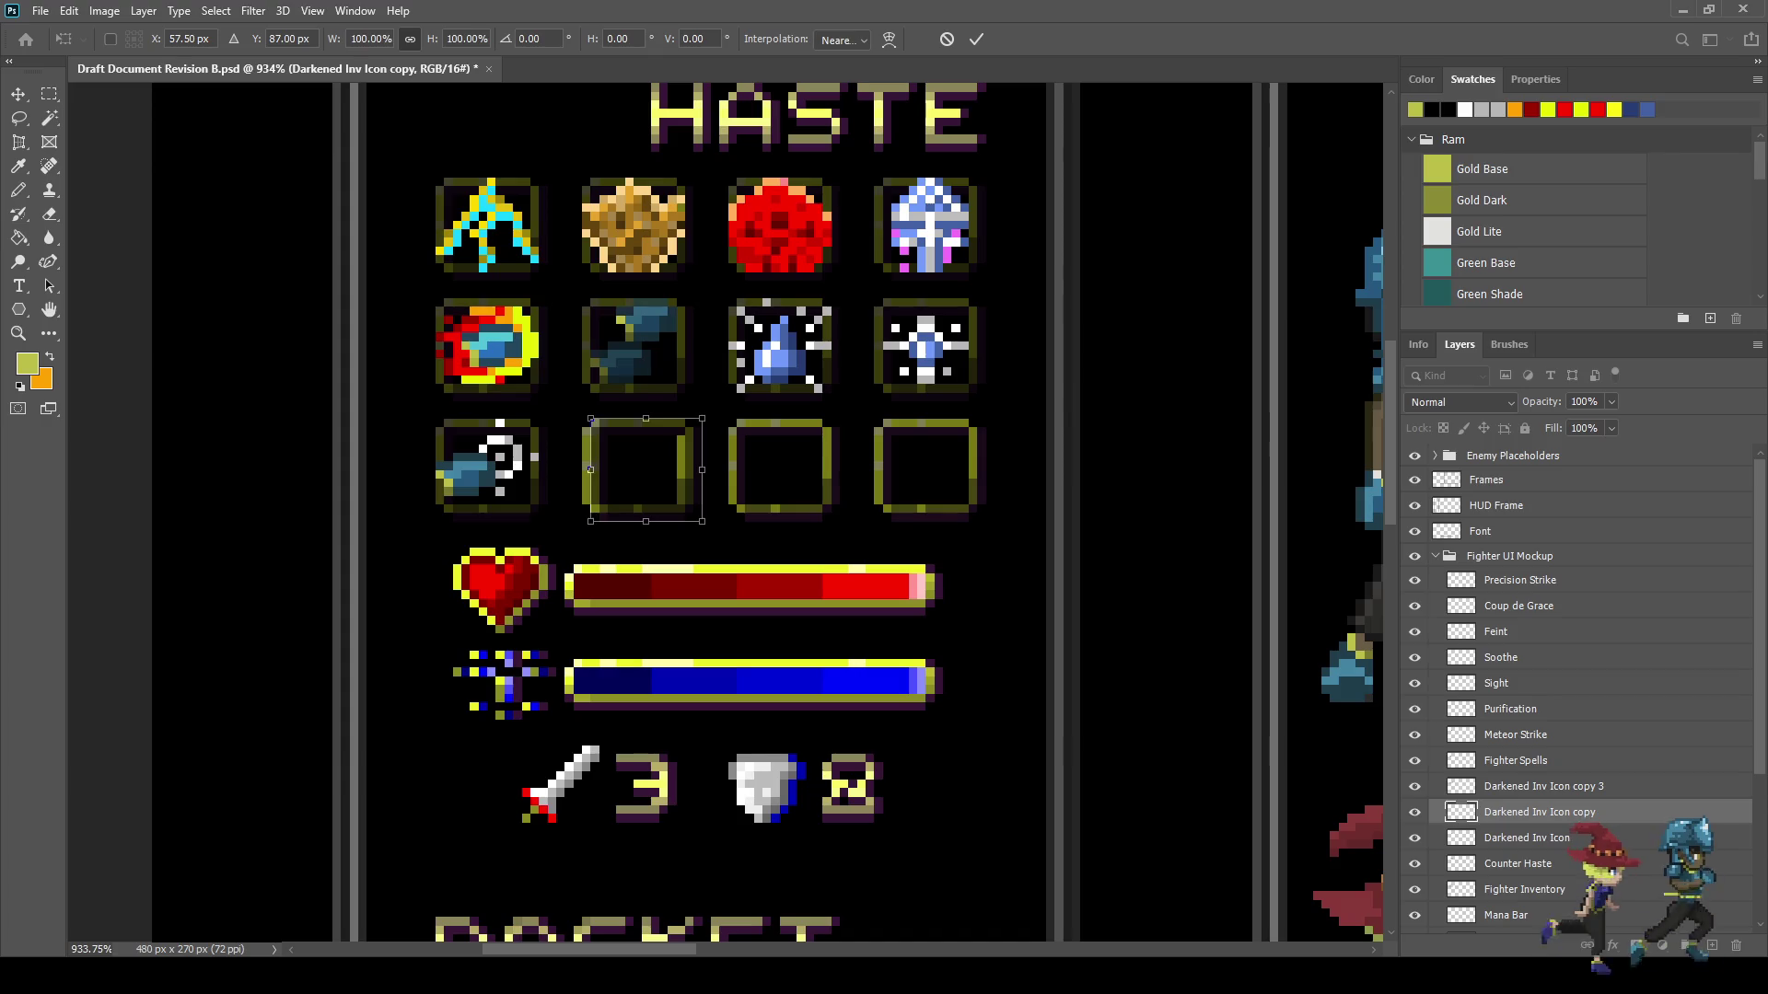
{"action": "key", "text": "Return"}
- Save the mockup and fit the whole canvas in the window
{"action": "key", "text": "b"}
{"action": "key", "text": "ctrl+s"}
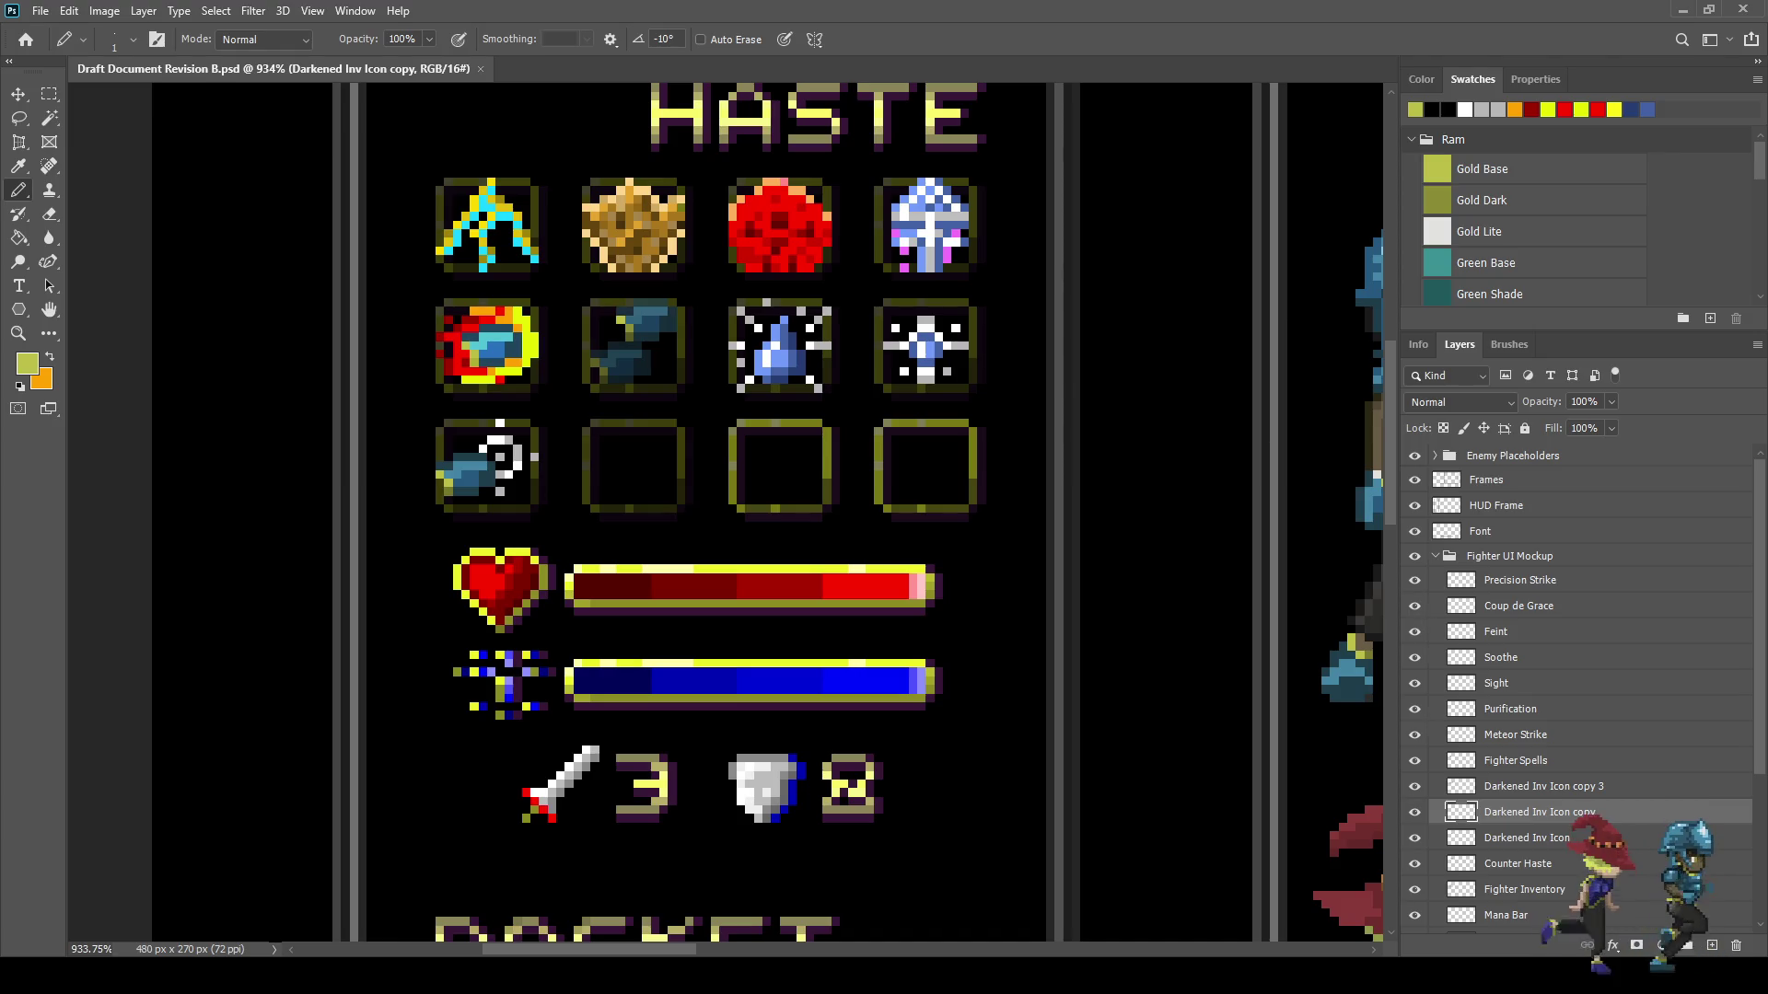
{"action": "key", "text": "ctrl+1"}
{"action": "key", "text": "ctrl+0"}
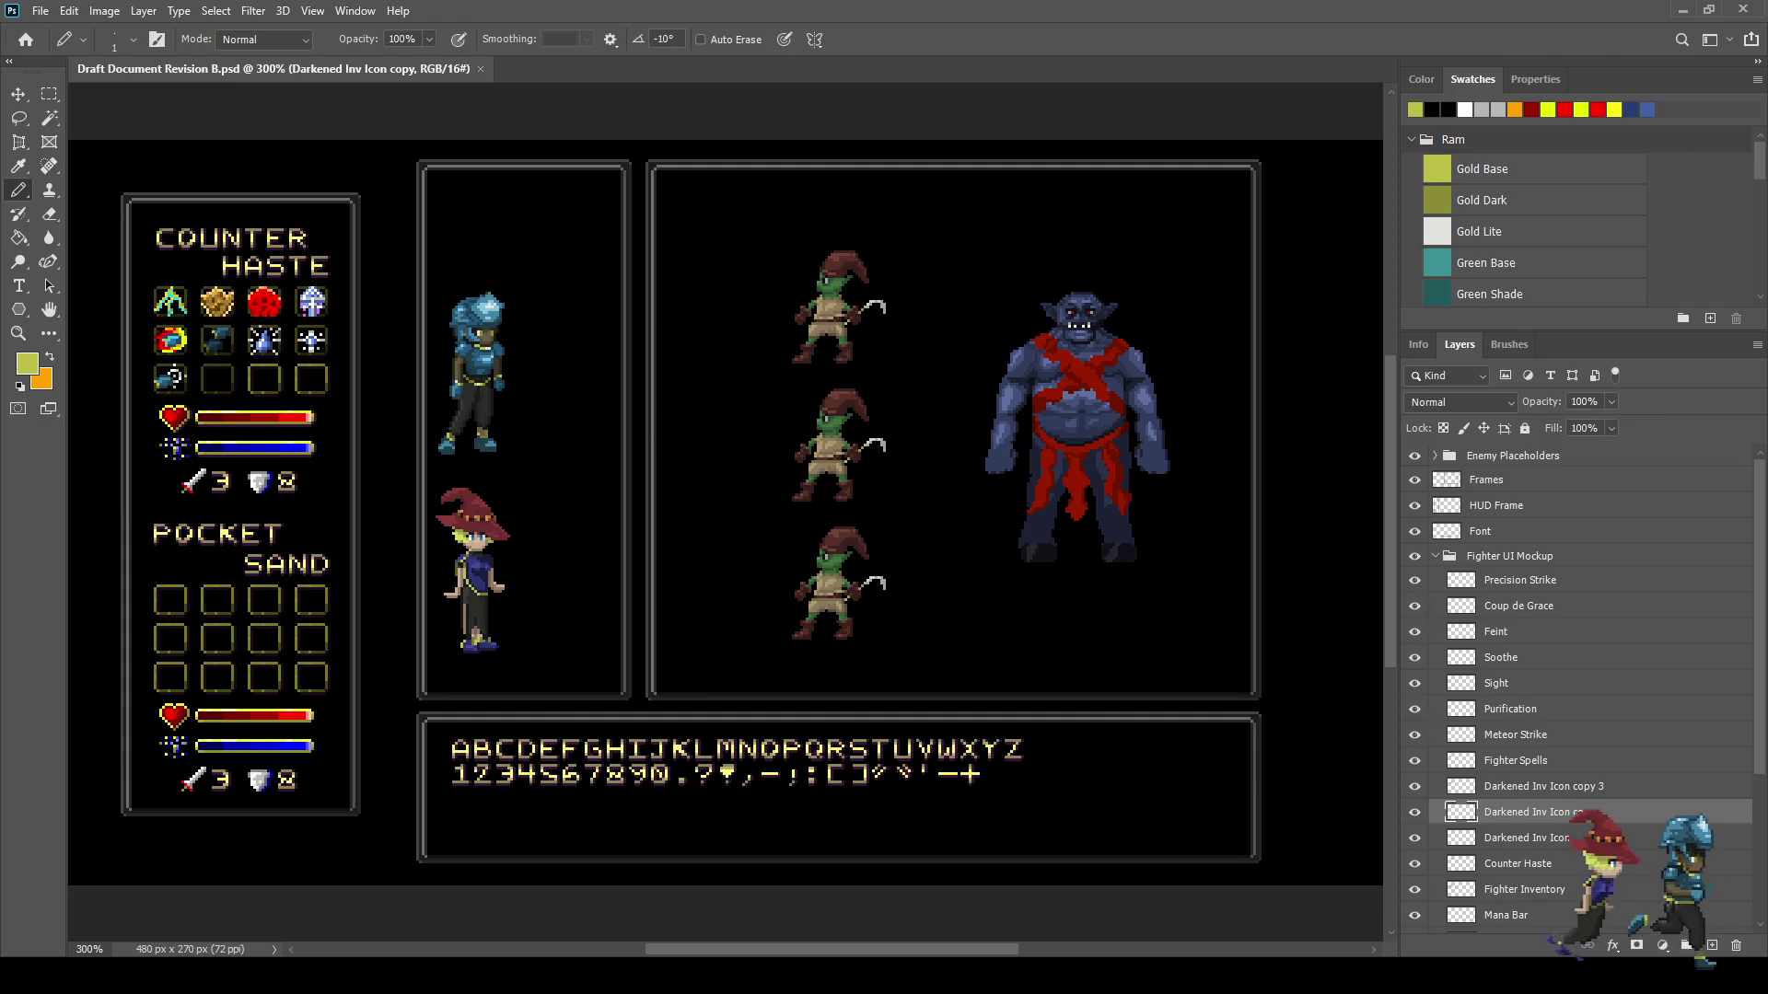
- Compare the slot with the darkened copy hidden, undo the copy away, and view the whole mockup
{"action": "scroll", "coordinate": [184, 368], "scroll_direction": "up", "scroll_amount": 8}
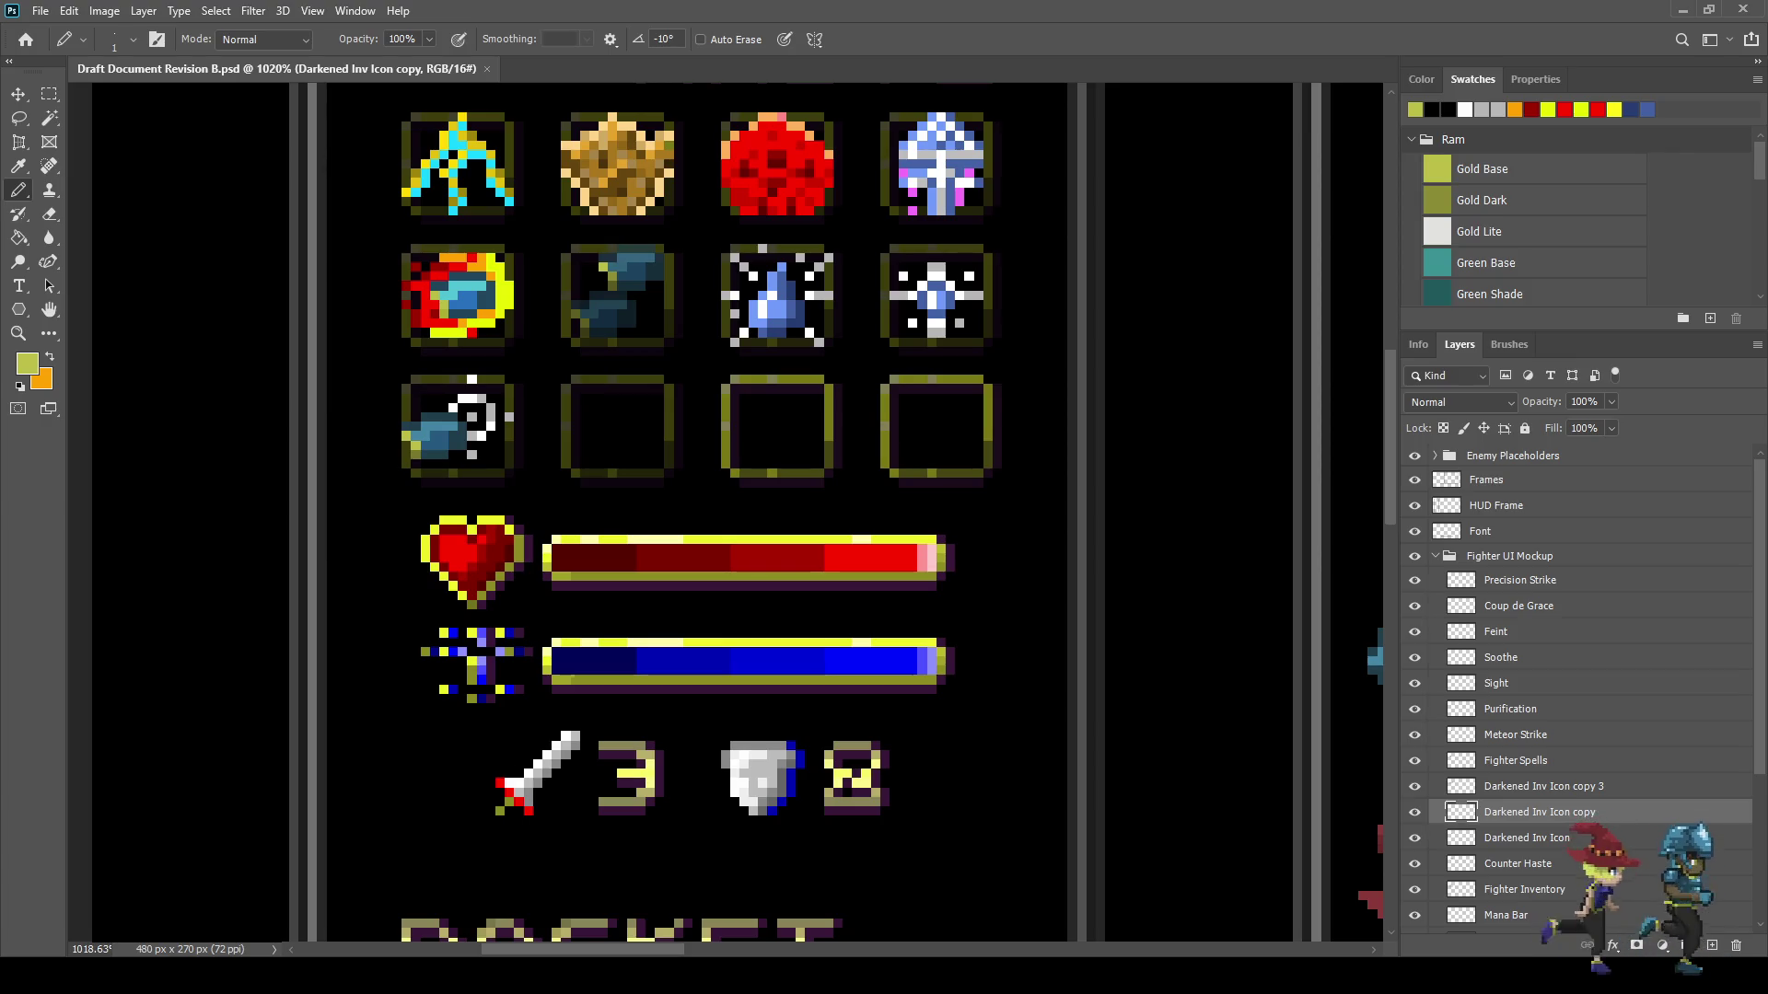
{"action": "scroll", "coordinate": [727, 511], "scroll_direction": "down", "scroll_amount": 10}
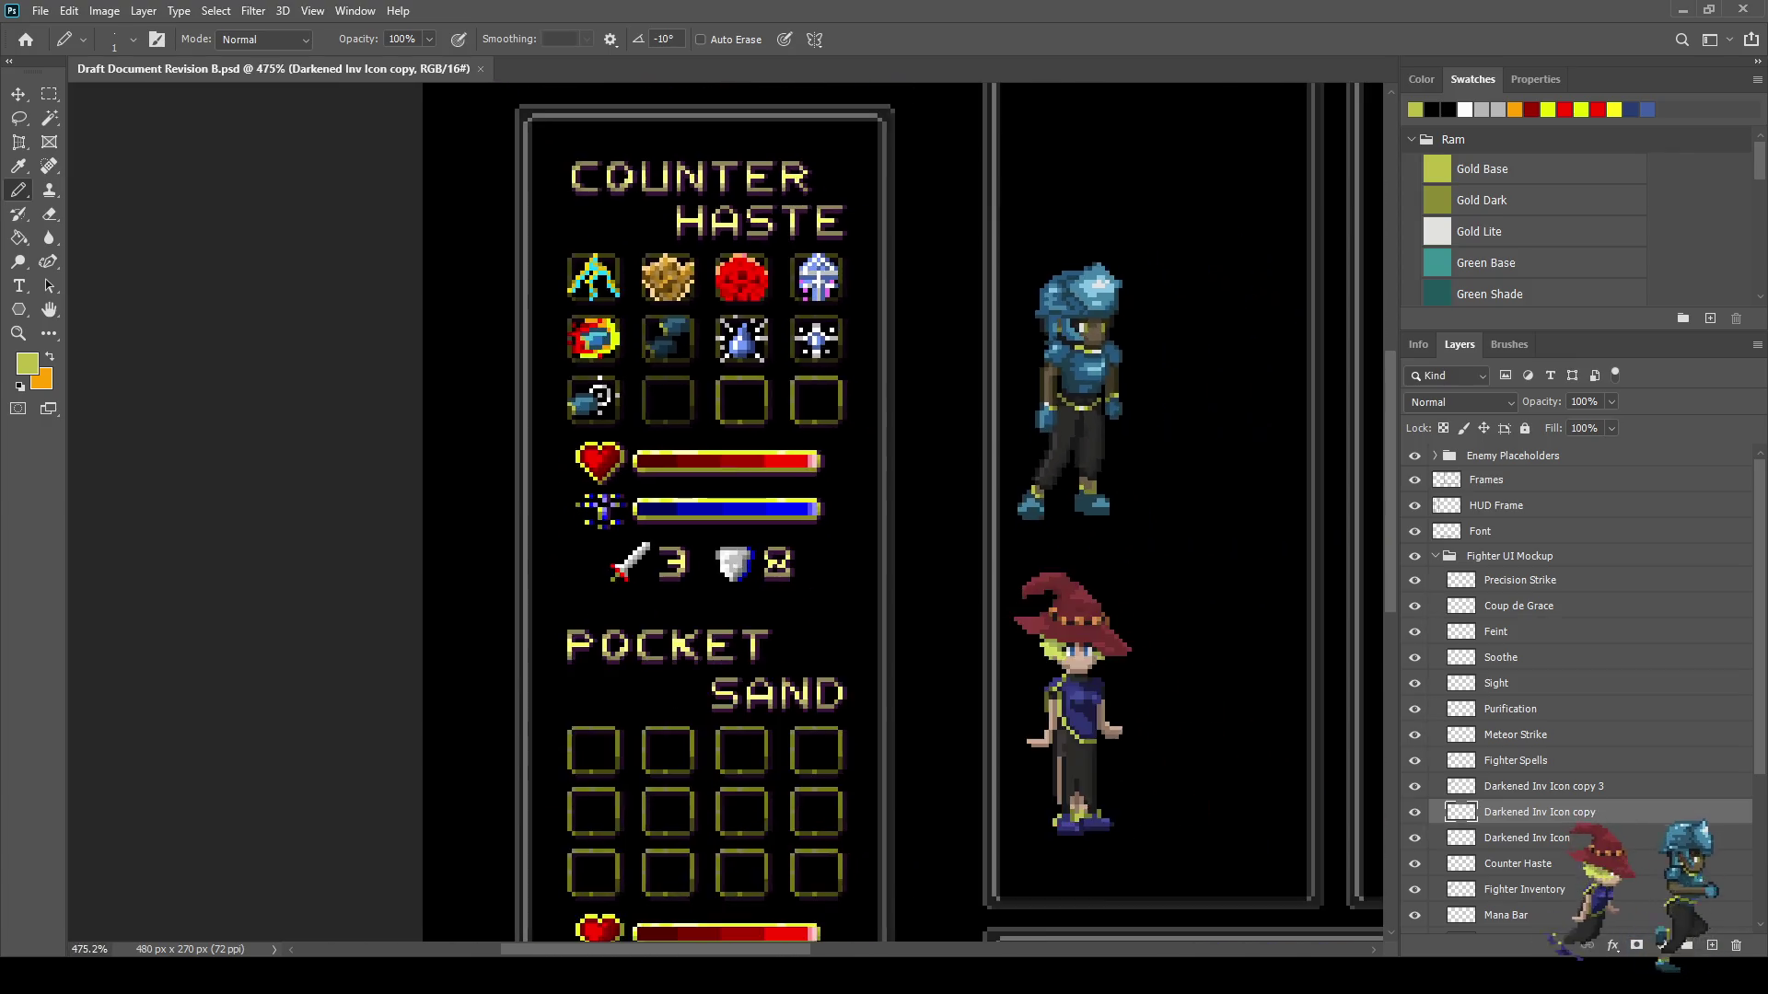
{"action": "scroll", "coordinate": [354, 401], "scroll_direction": "up", "scroll_amount": 5}
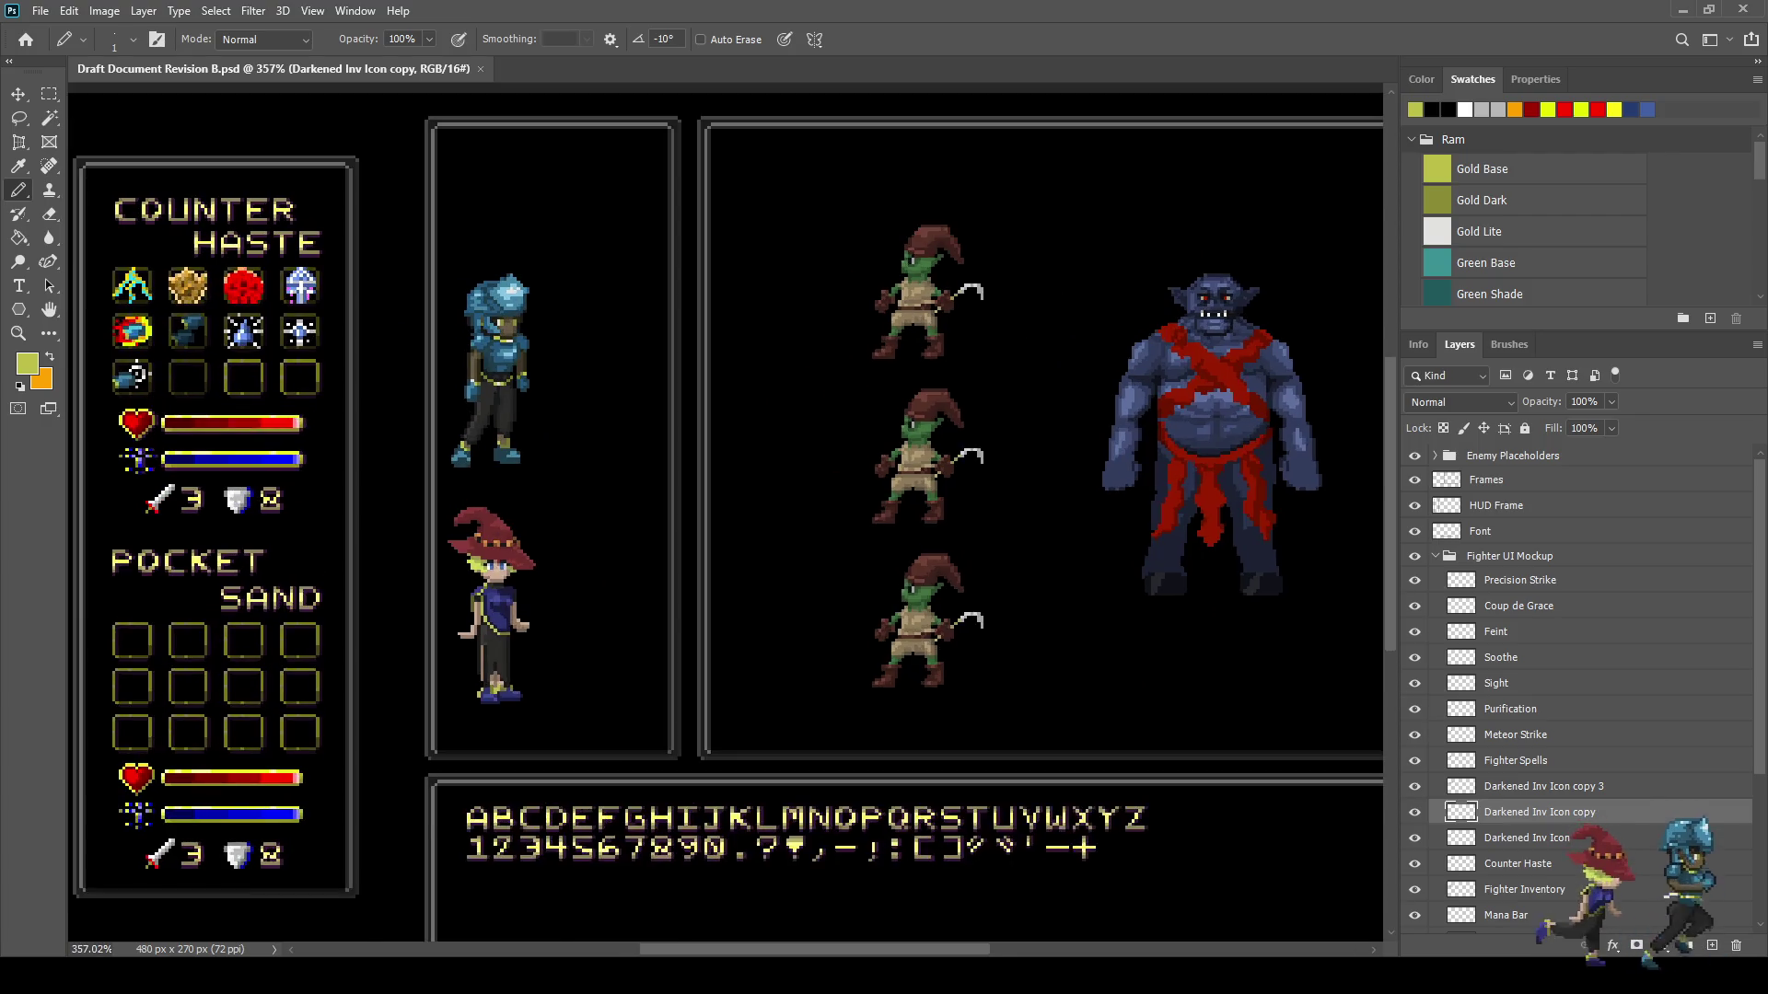
{"action": "scroll", "coordinate": [728, 511], "scroll_direction": "left", "scroll_amount": 5}
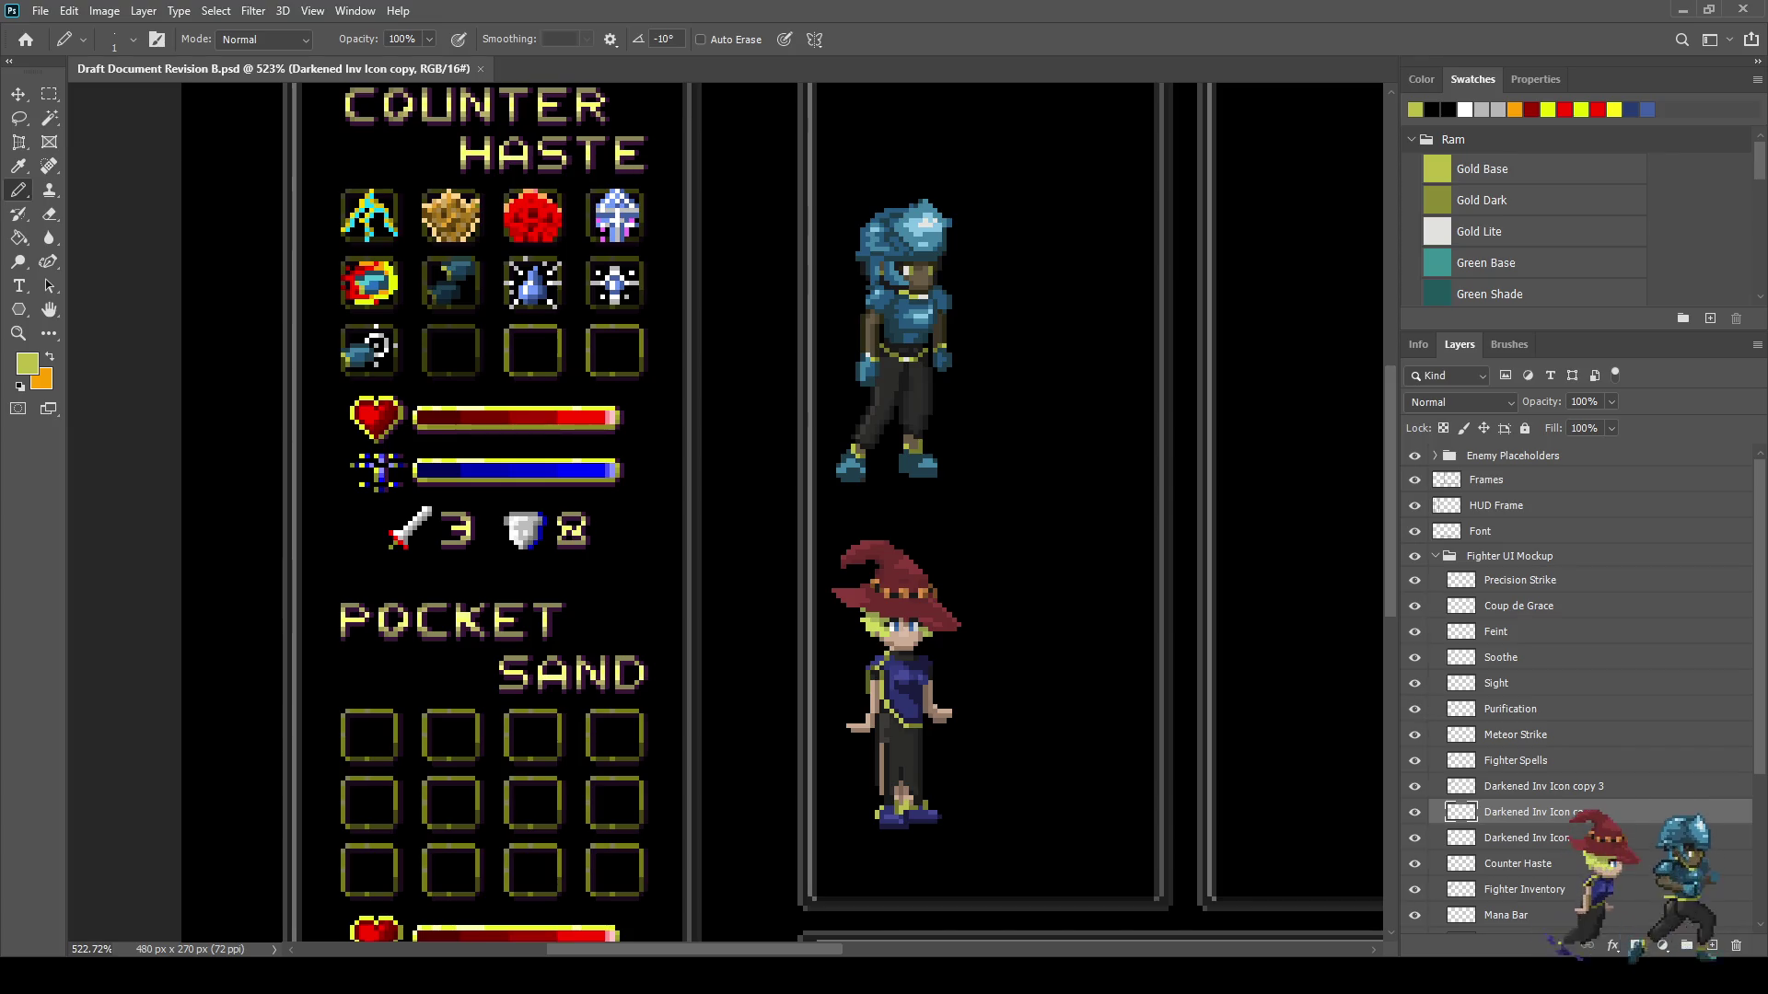
{"action": "scroll", "coordinate": [405, 343], "scroll_direction": "up", "scroll_amount": 4}
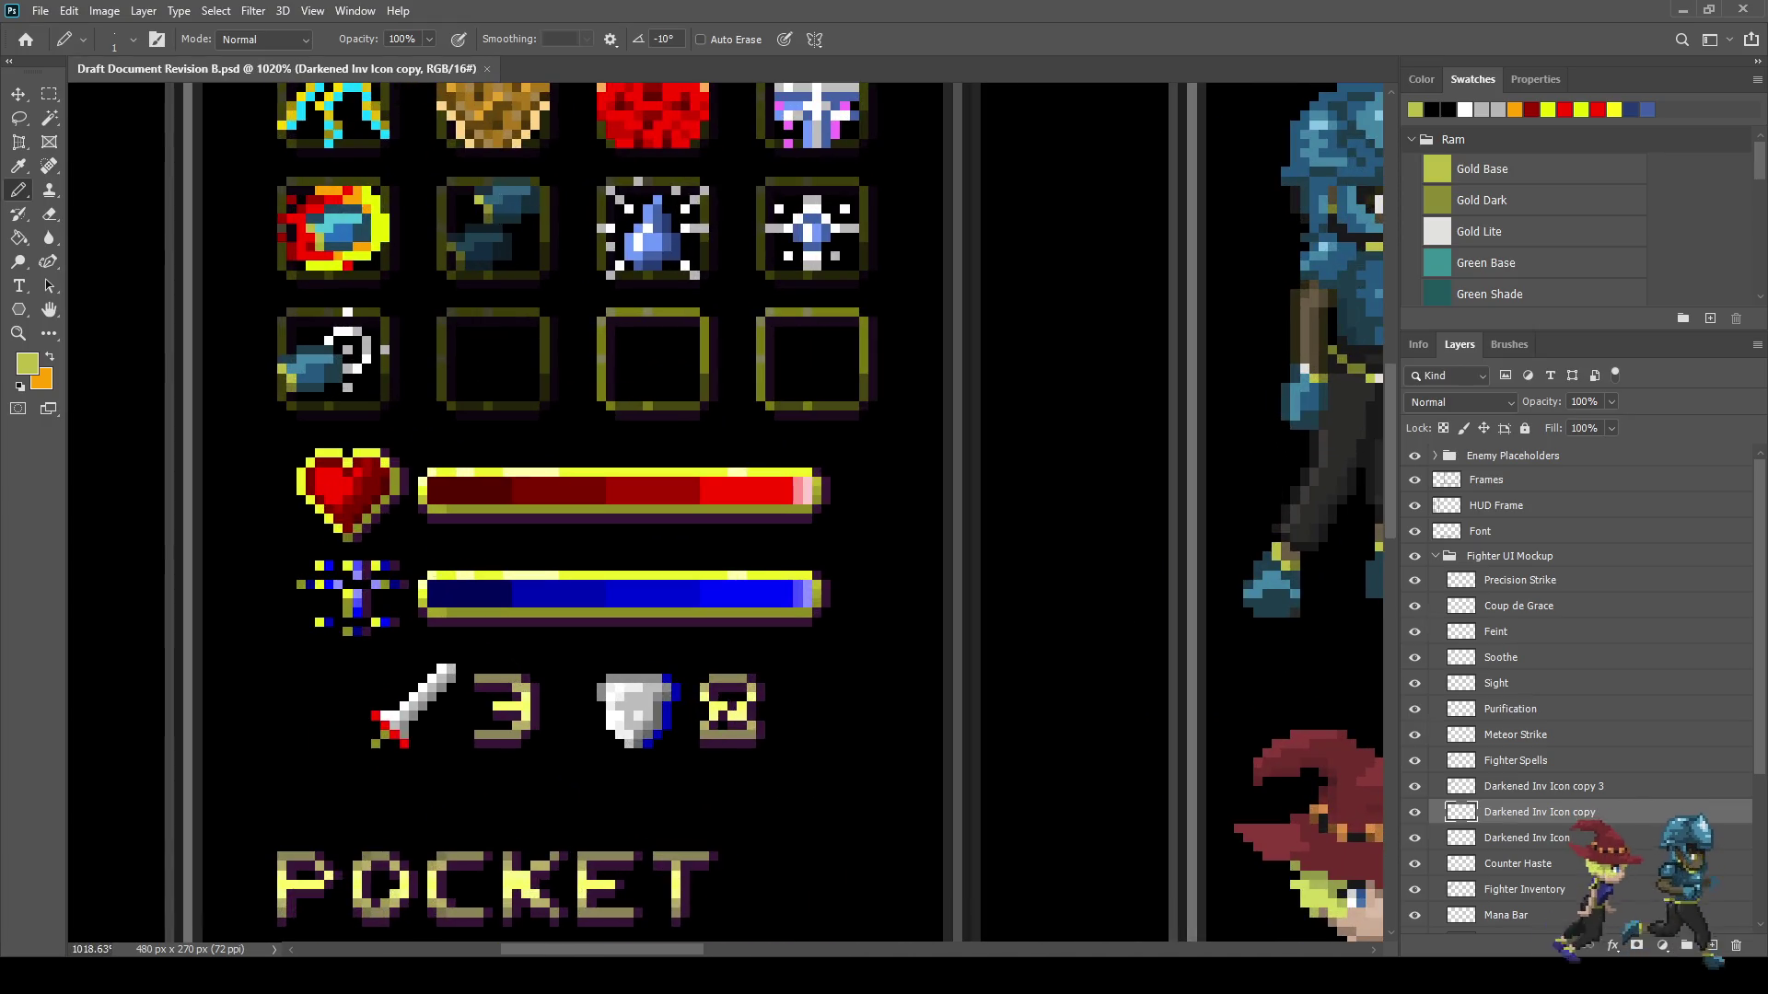
{"action": "key", "text": "ctrl+comma"}
{"action": "key", "text": "ctrl+comma"}
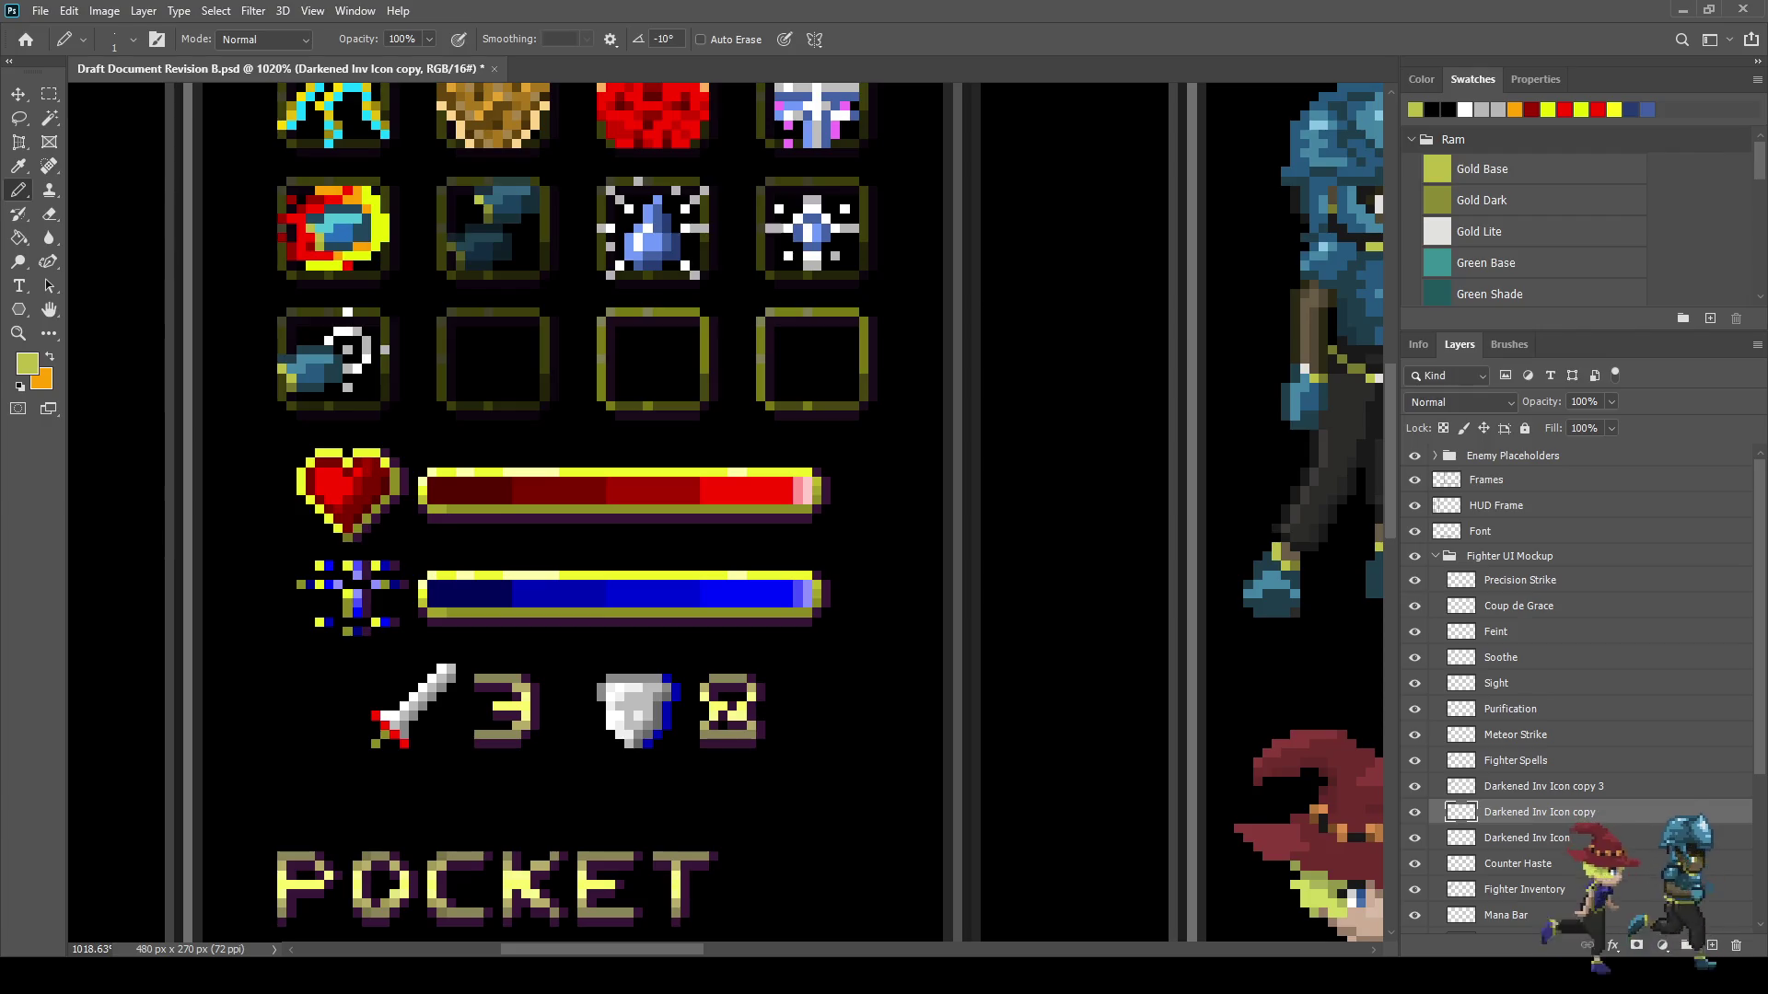
{"action": "key", "text": "ctrl+z"}
{"action": "key", "text": "ctrl+z"}
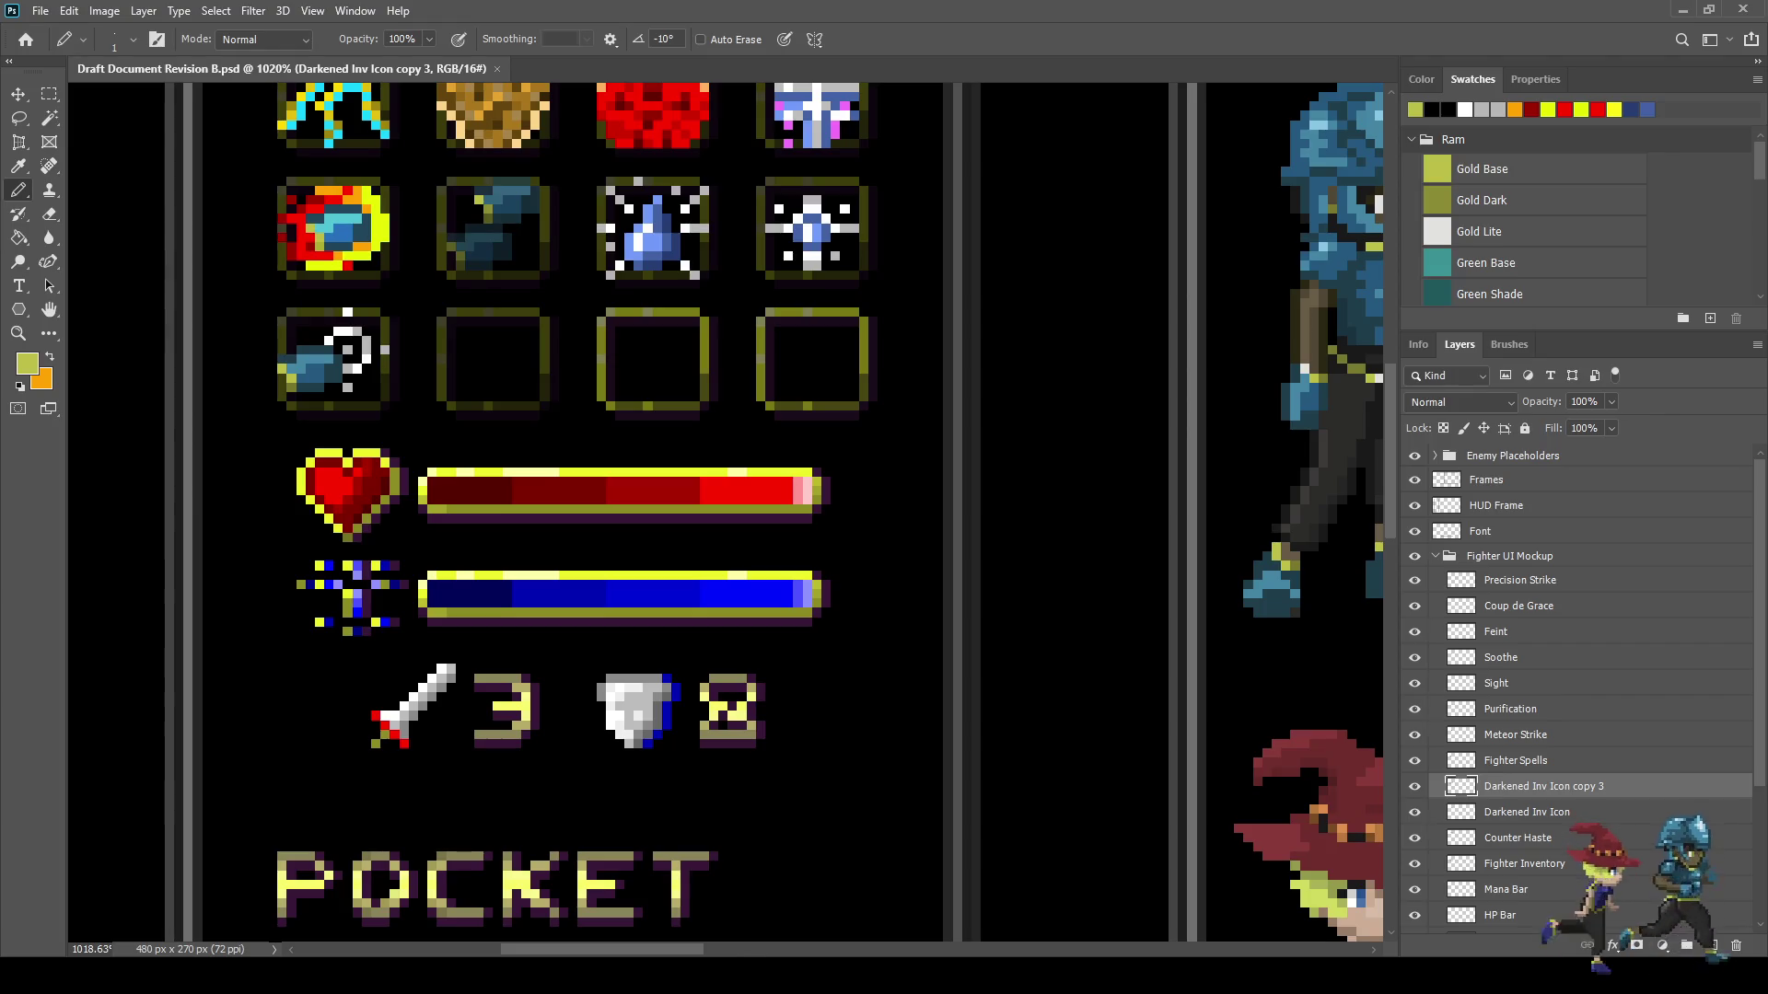
{"action": "key", "text": "ctrl+1"}
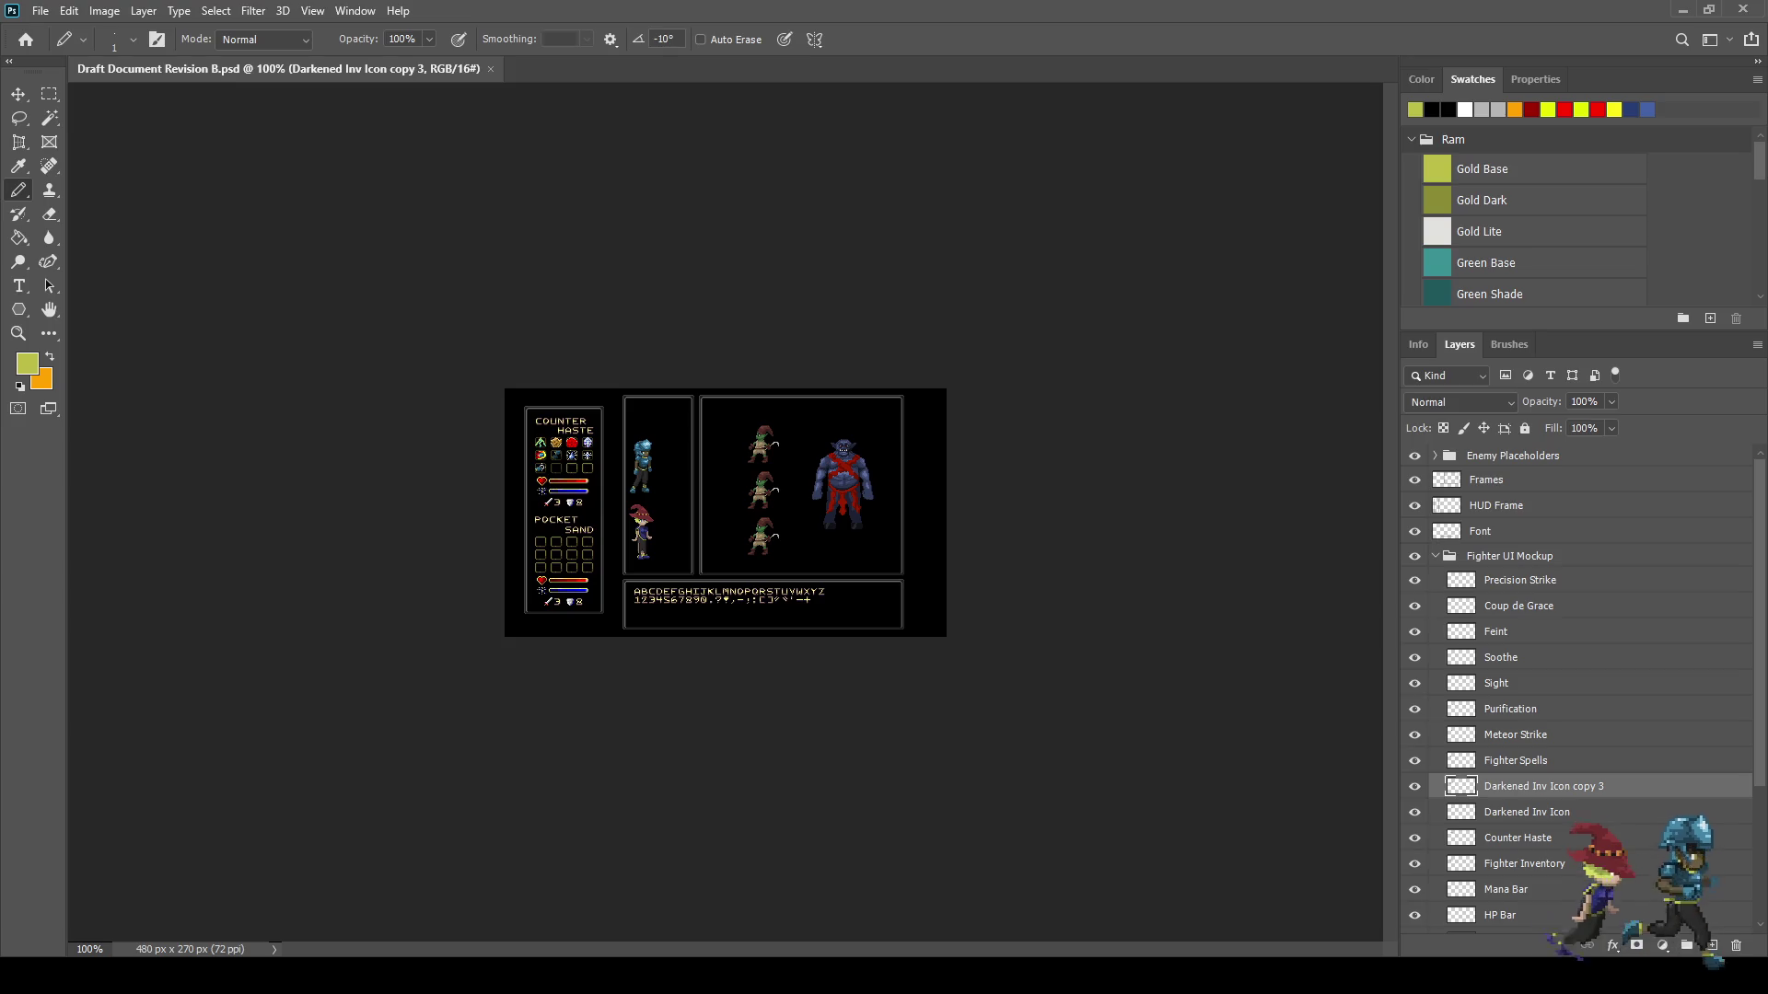
{"action": "key", "text": "ctrl+plus"}
{"action": "key", "text": "ctrl+plus"}
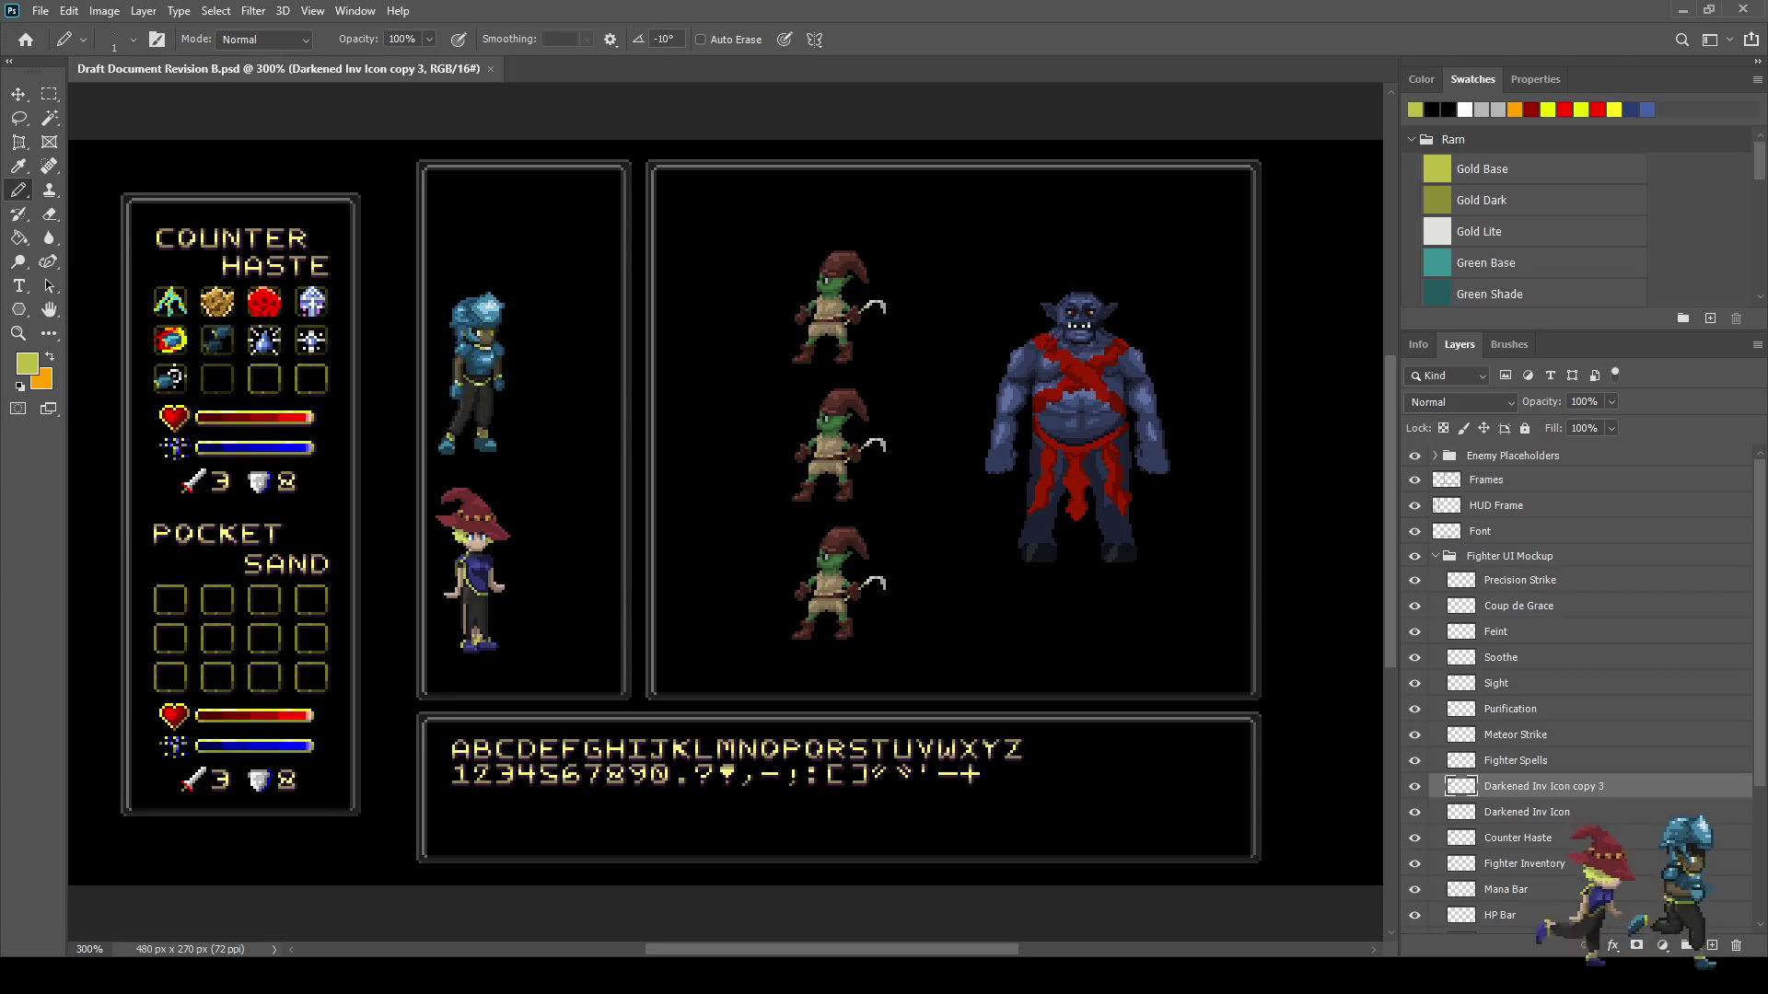
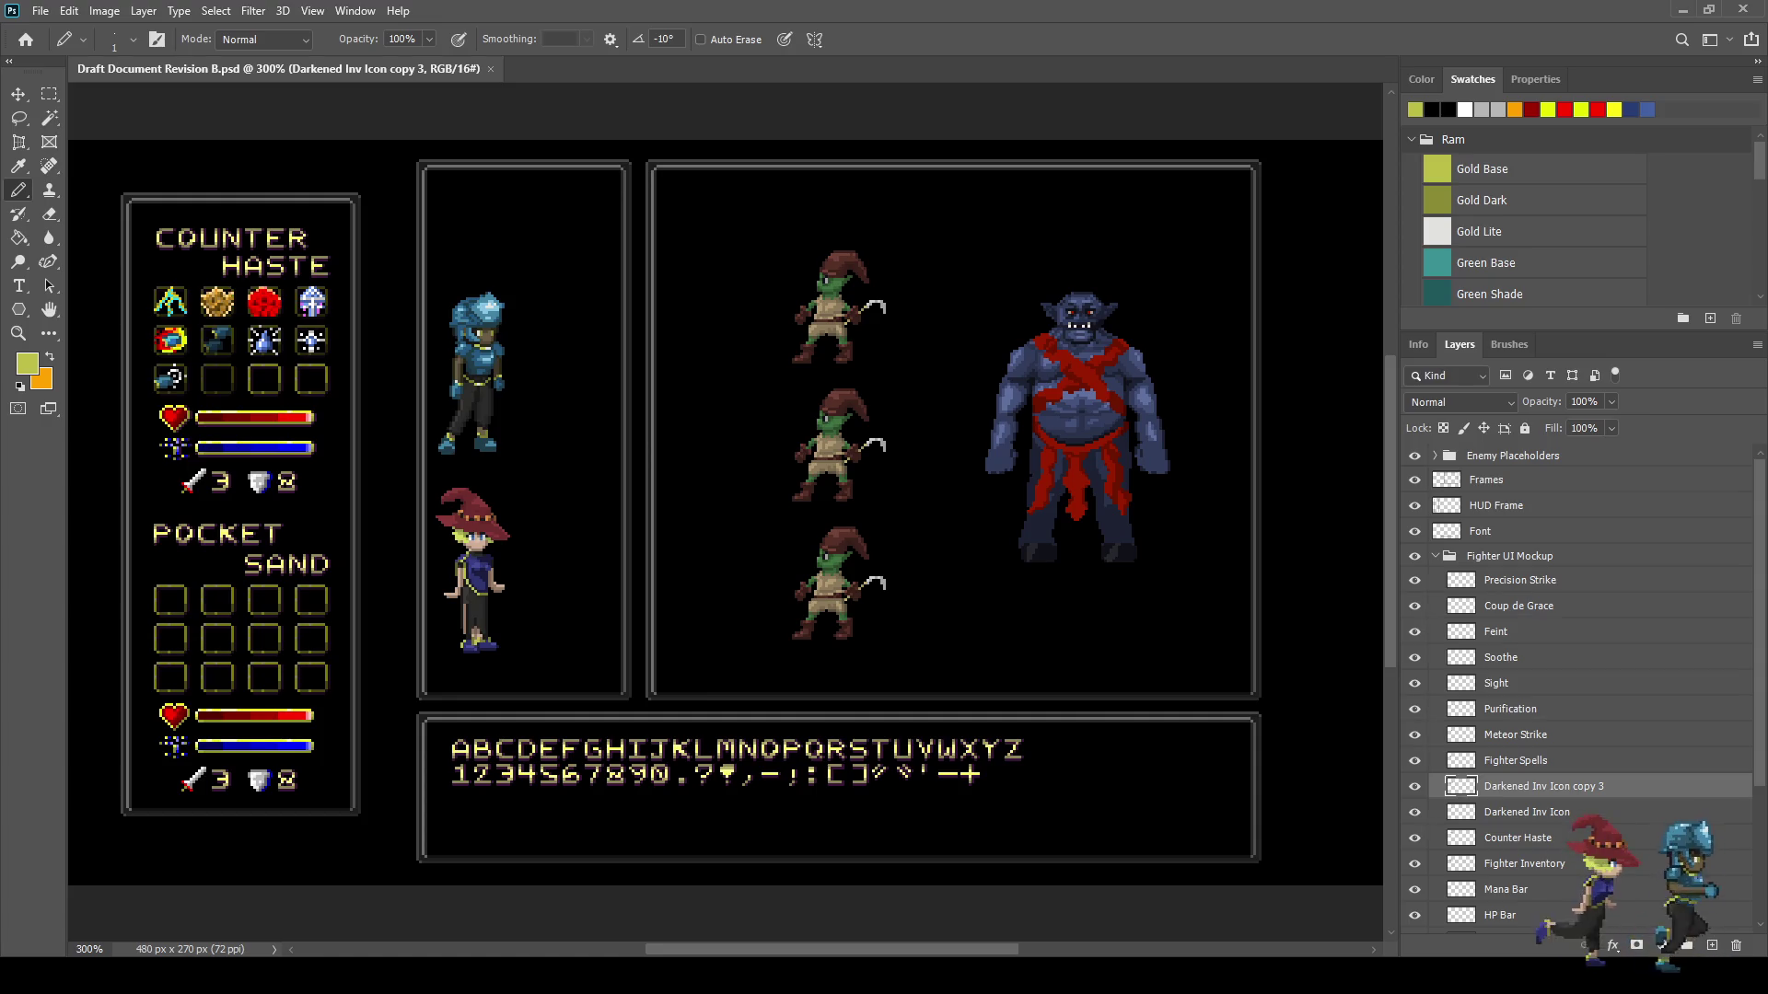
- Zoom in to about 1030% on the Counter Haste icon grid and select the Precision Strike layer
{"action": "scroll", "coordinate": [132, 344], "scroll_direction": "up", "scroll_amount": 5}
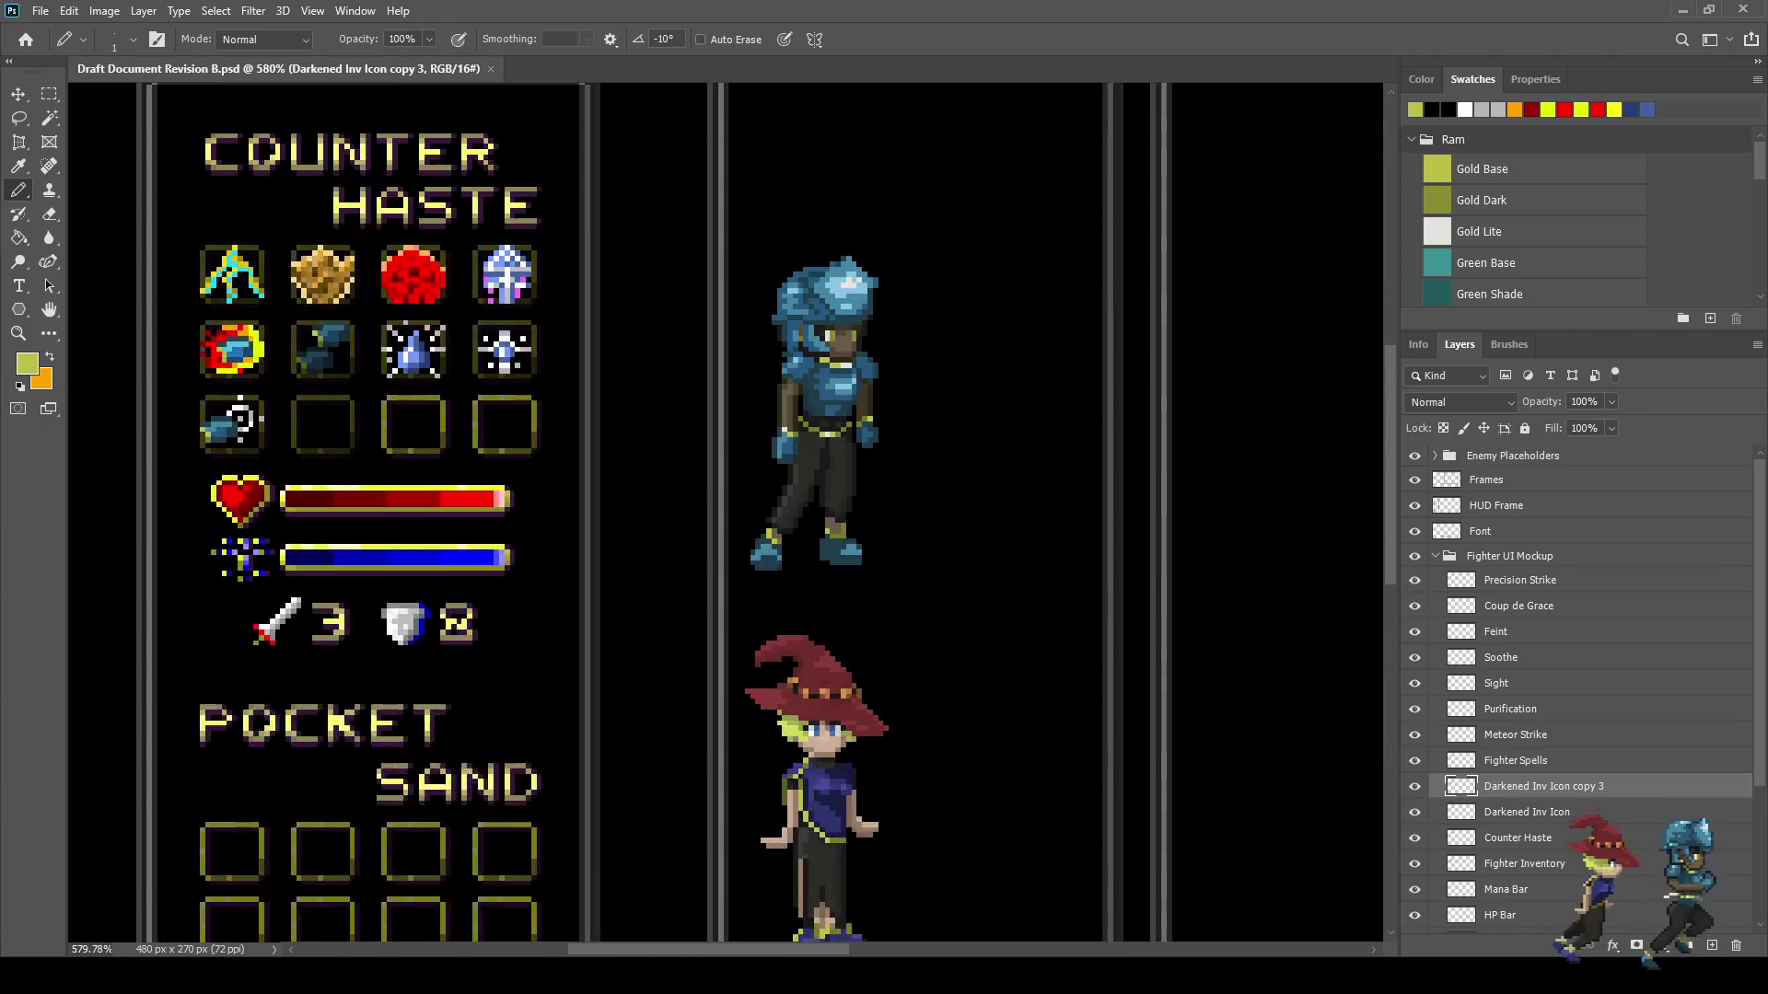
{"action": "scroll", "coordinate": [728, 512], "scroll_direction": "up", "scroll_amount": 2}
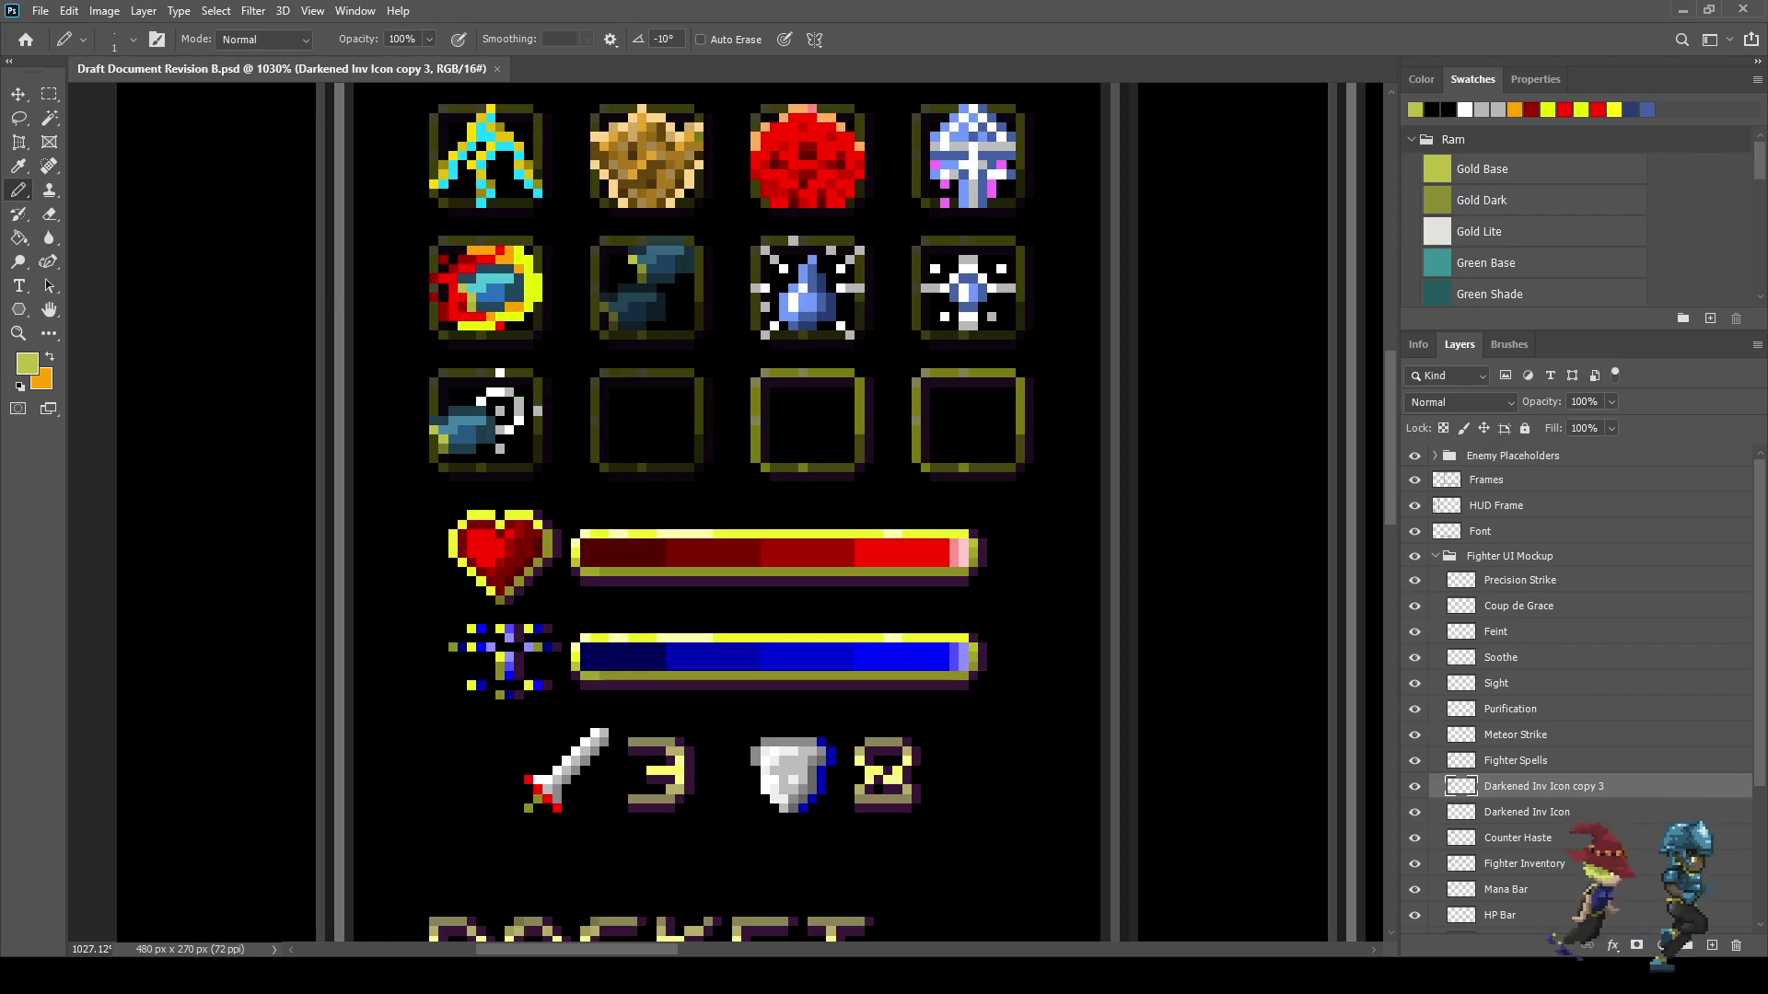
{"action": "left_click", "coordinate": [1519, 580]}
- Make Precision Strike the active layer and save the document
{"action": "left_click", "coordinate": [1415, 580]}
{"action": "left_click", "coordinate": [1414, 580]}
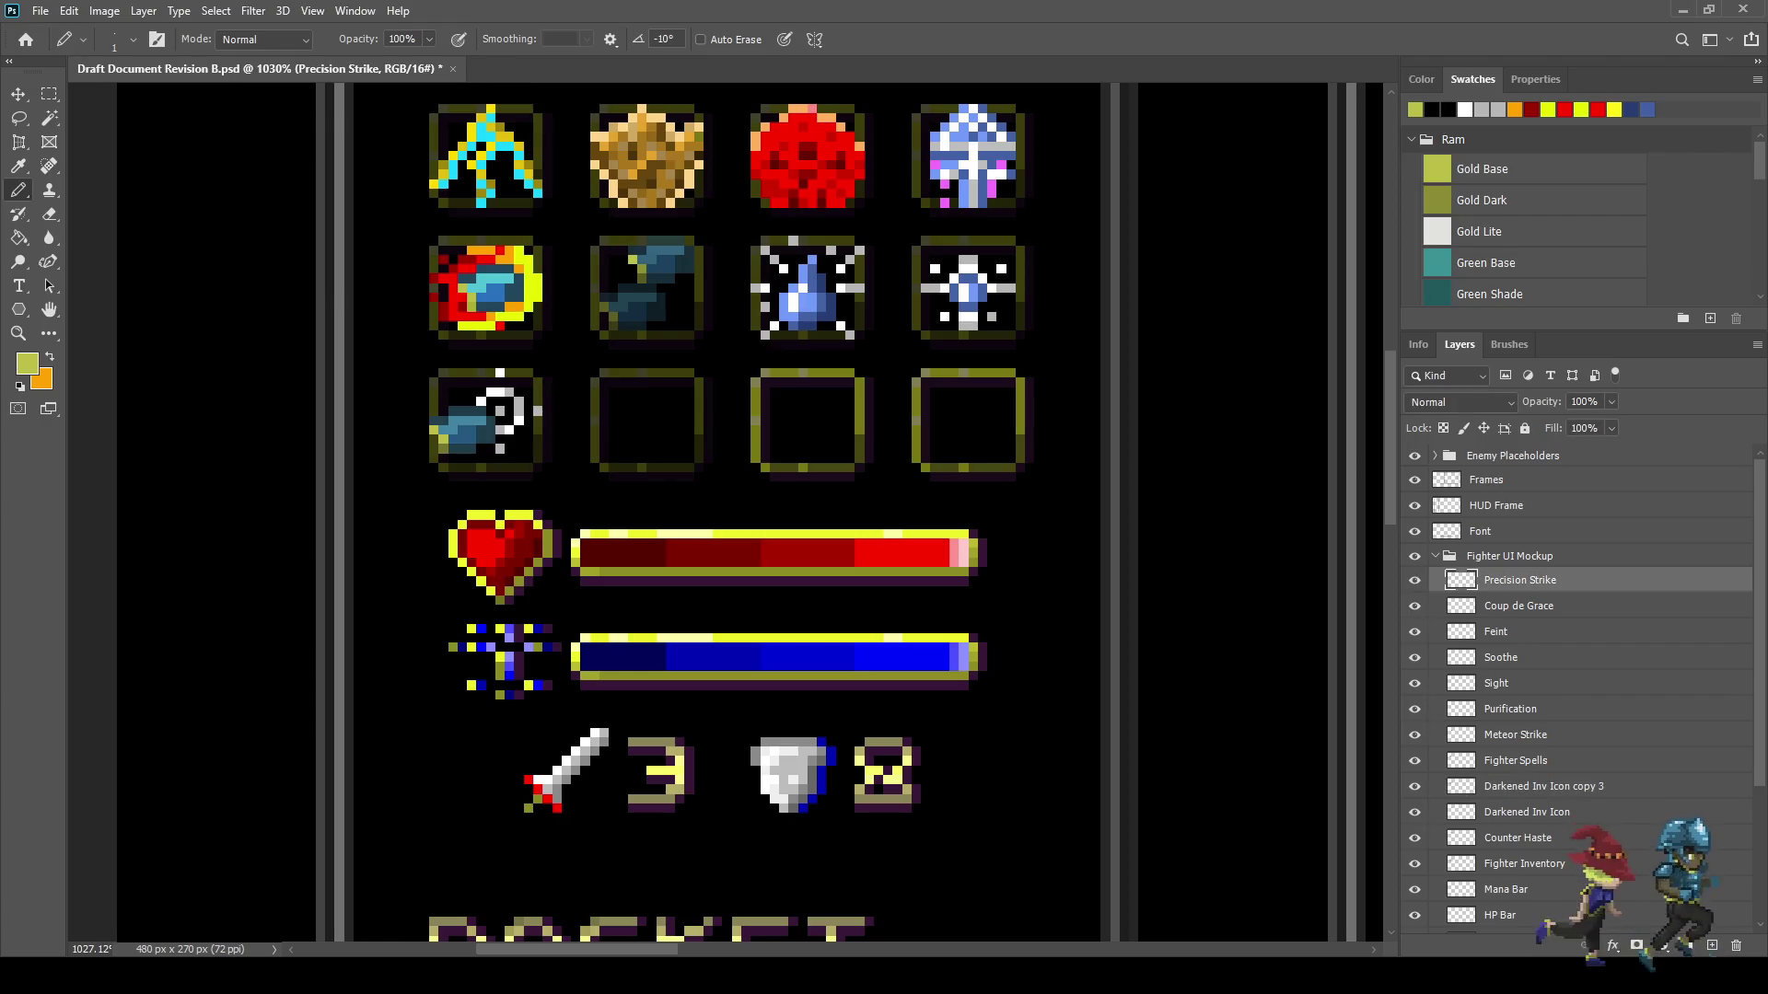
{"action": "key", "text": "ctrl+s"}
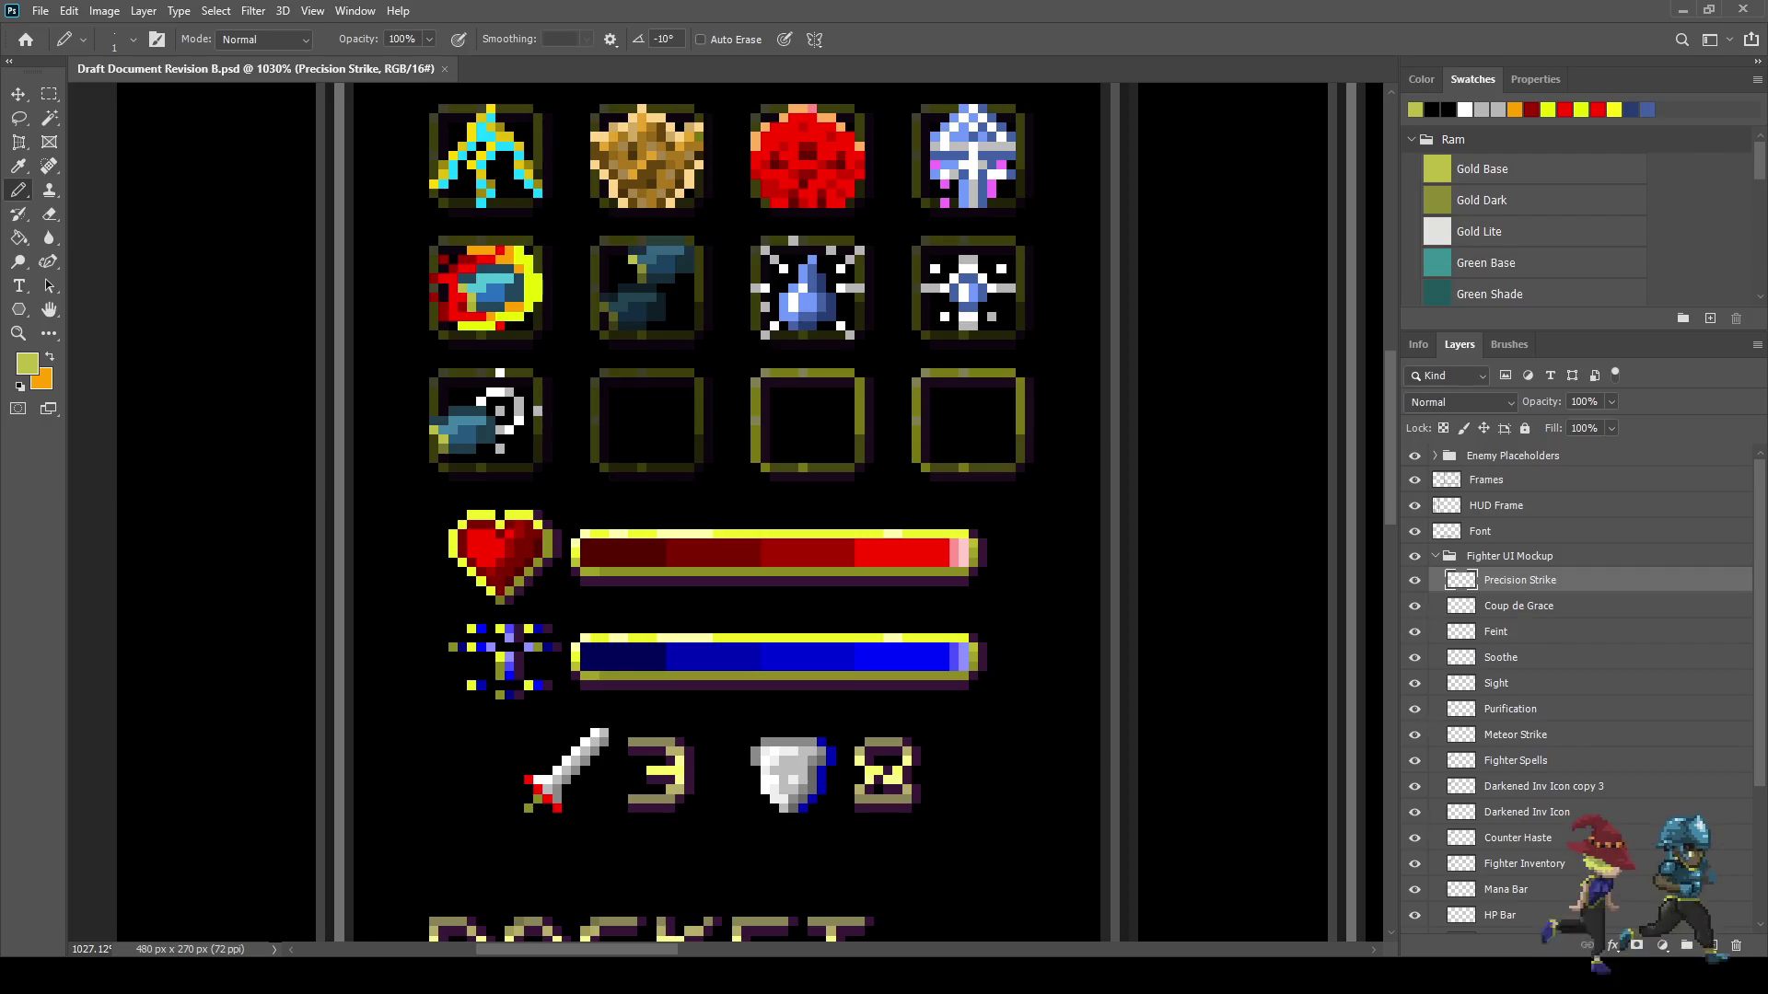
- Sample light grey and repaint the white pixel above the frame and a white hook pixel
{"action": "scroll", "coordinate": [474, 393], "scroll_direction": "up", "scroll_amount": 5}
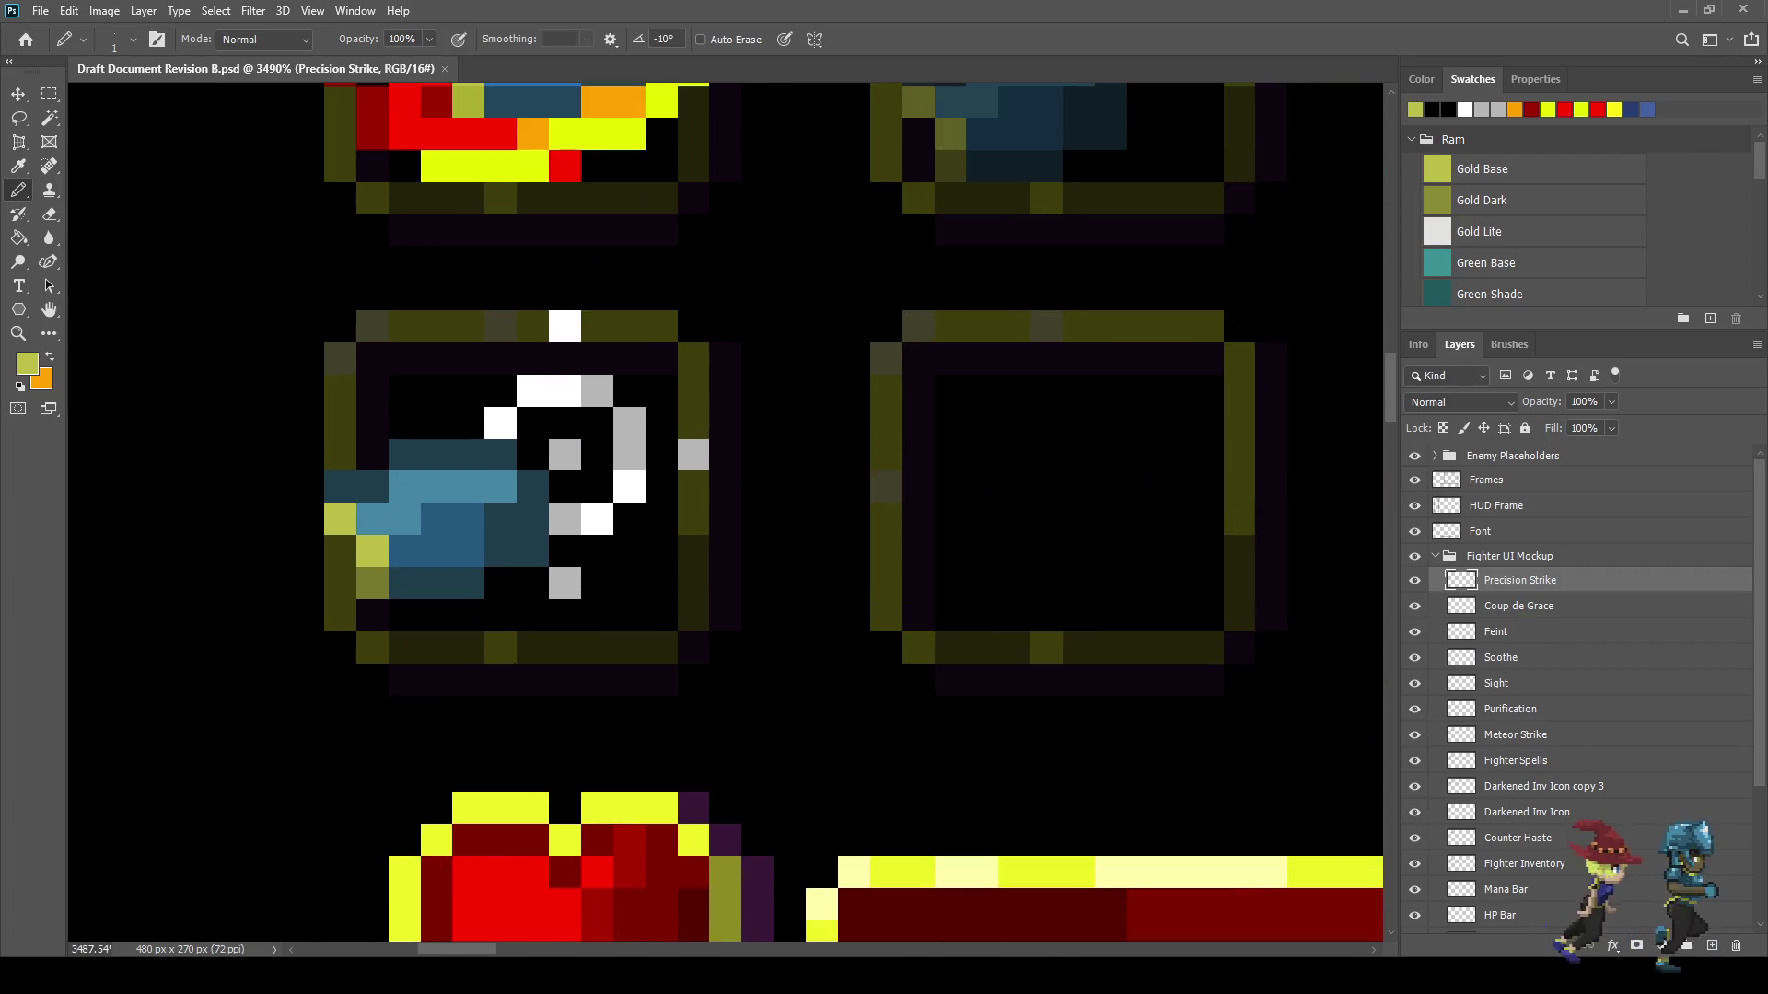
{"action": "key", "text": "i"}
{"action": "left_click", "coordinate": [597, 391]}
{"action": "key", "text": "b"}
{"action": "left_click", "coordinate": [565, 326]}
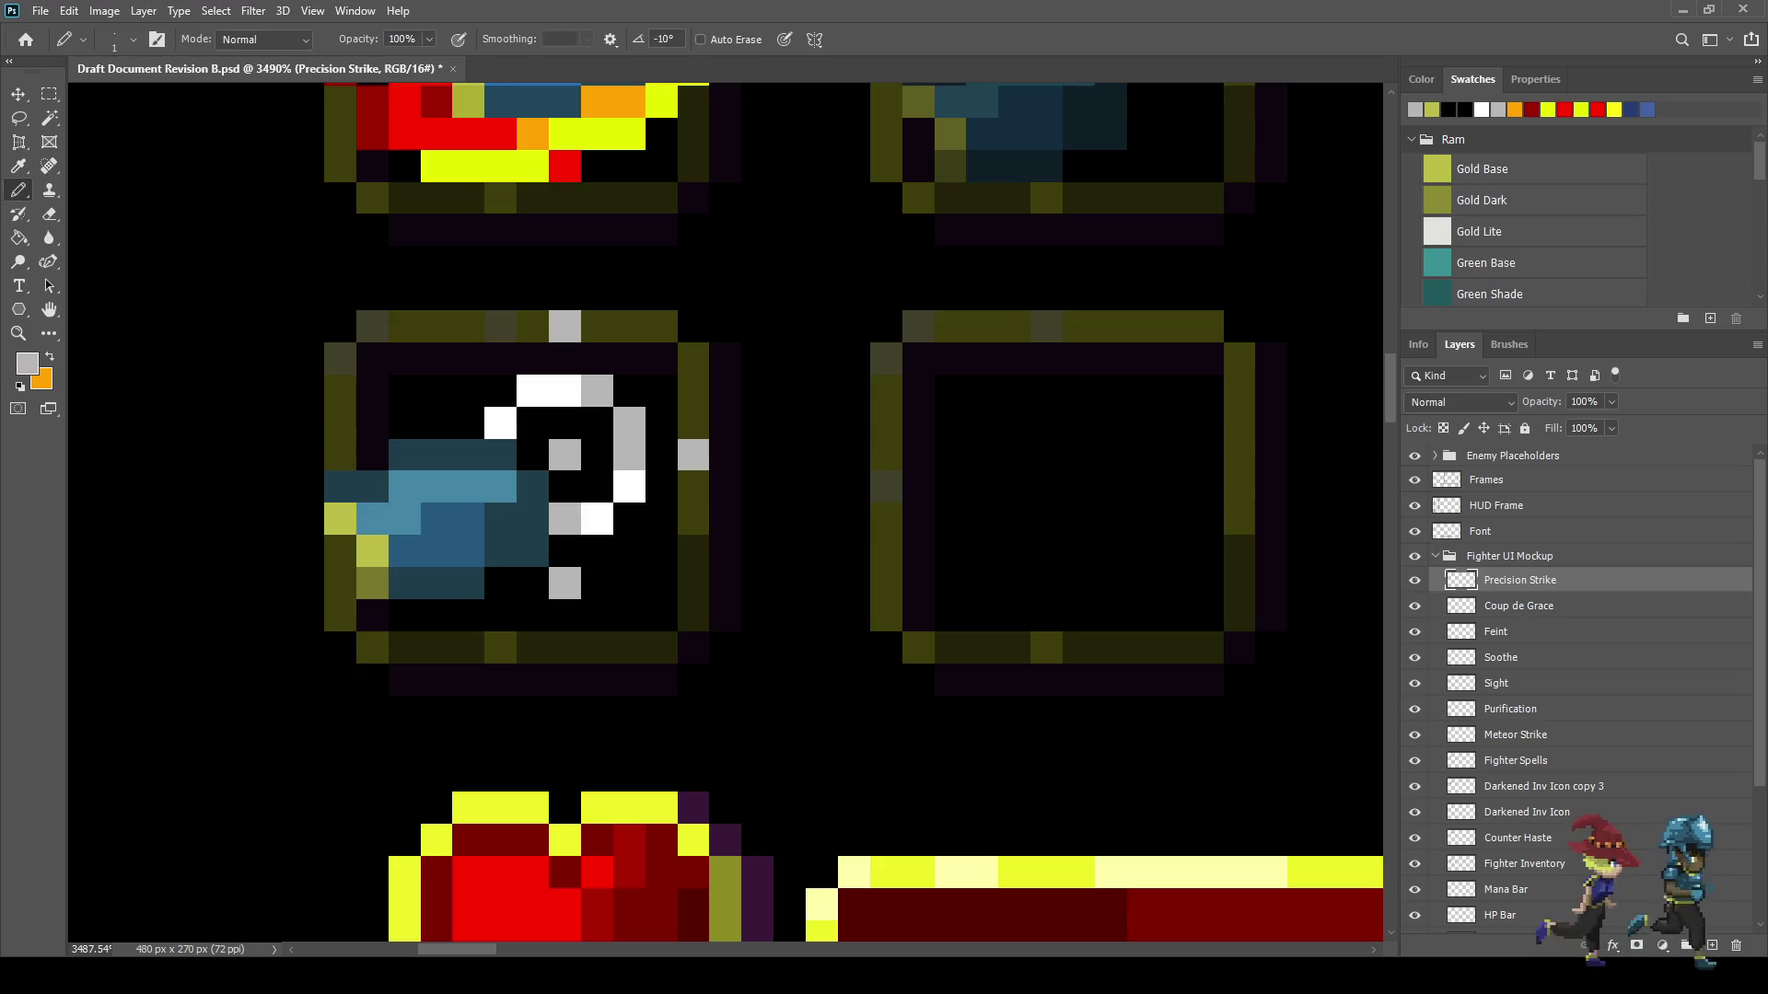
{"action": "scroll", "coordinate": [461, 396], "scroll_direction": "down", "scroll_amount": 10}
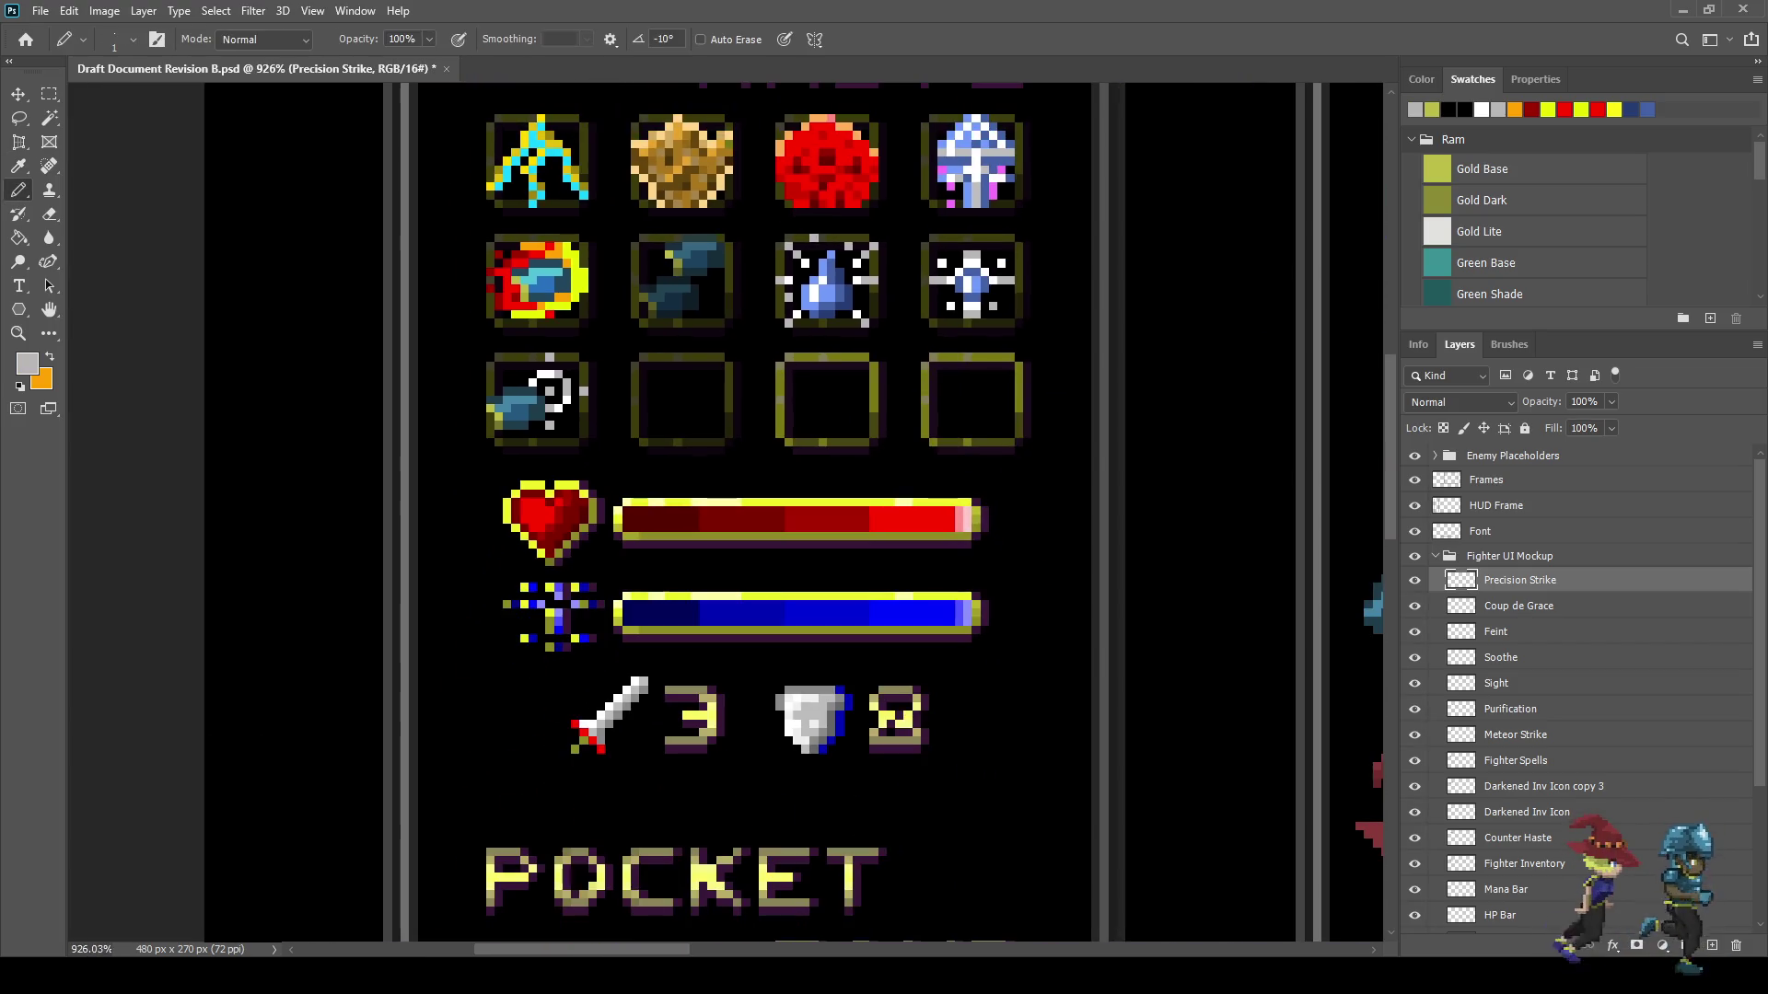
{"action": "scroll", "coordinate": [552, 369], "scroll_direction": "up", "scroll_amount": 4}
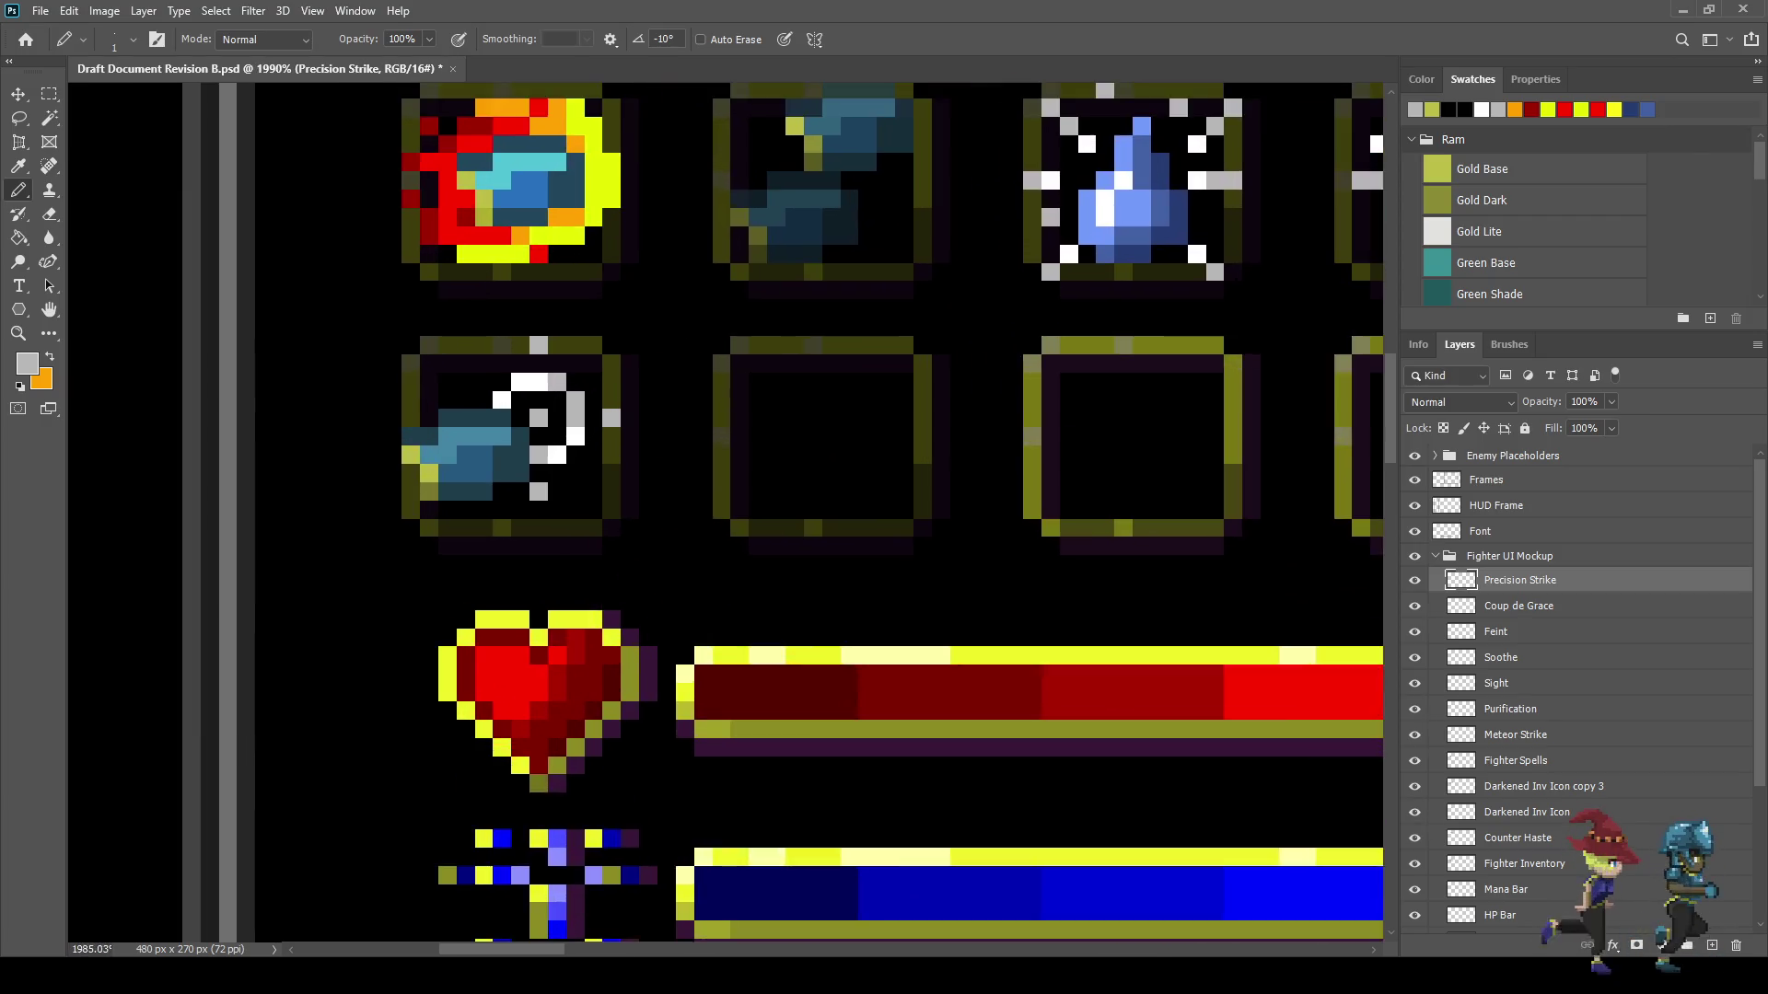
{"action": "scroll", "coordinate": [566, 350], "scroll_direction": "up", "scroll_amount": 2}
{"action": "key", "text": "i"}
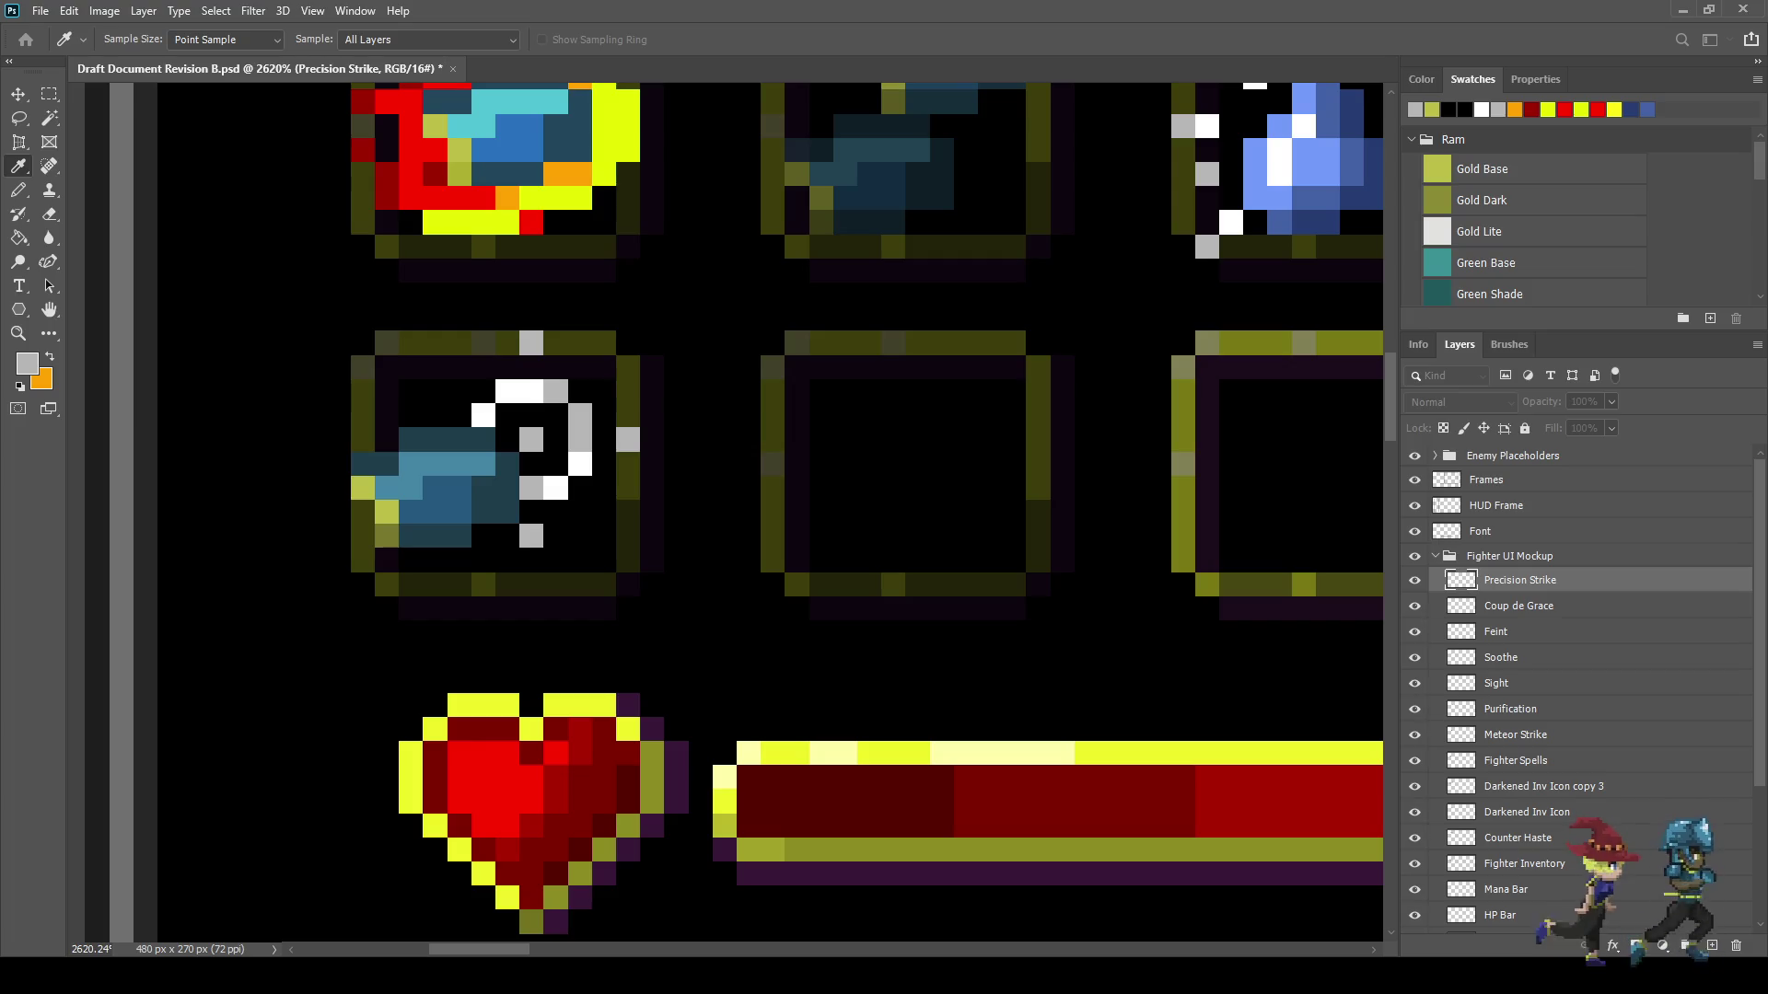
{"action": "key", "text": "b"}
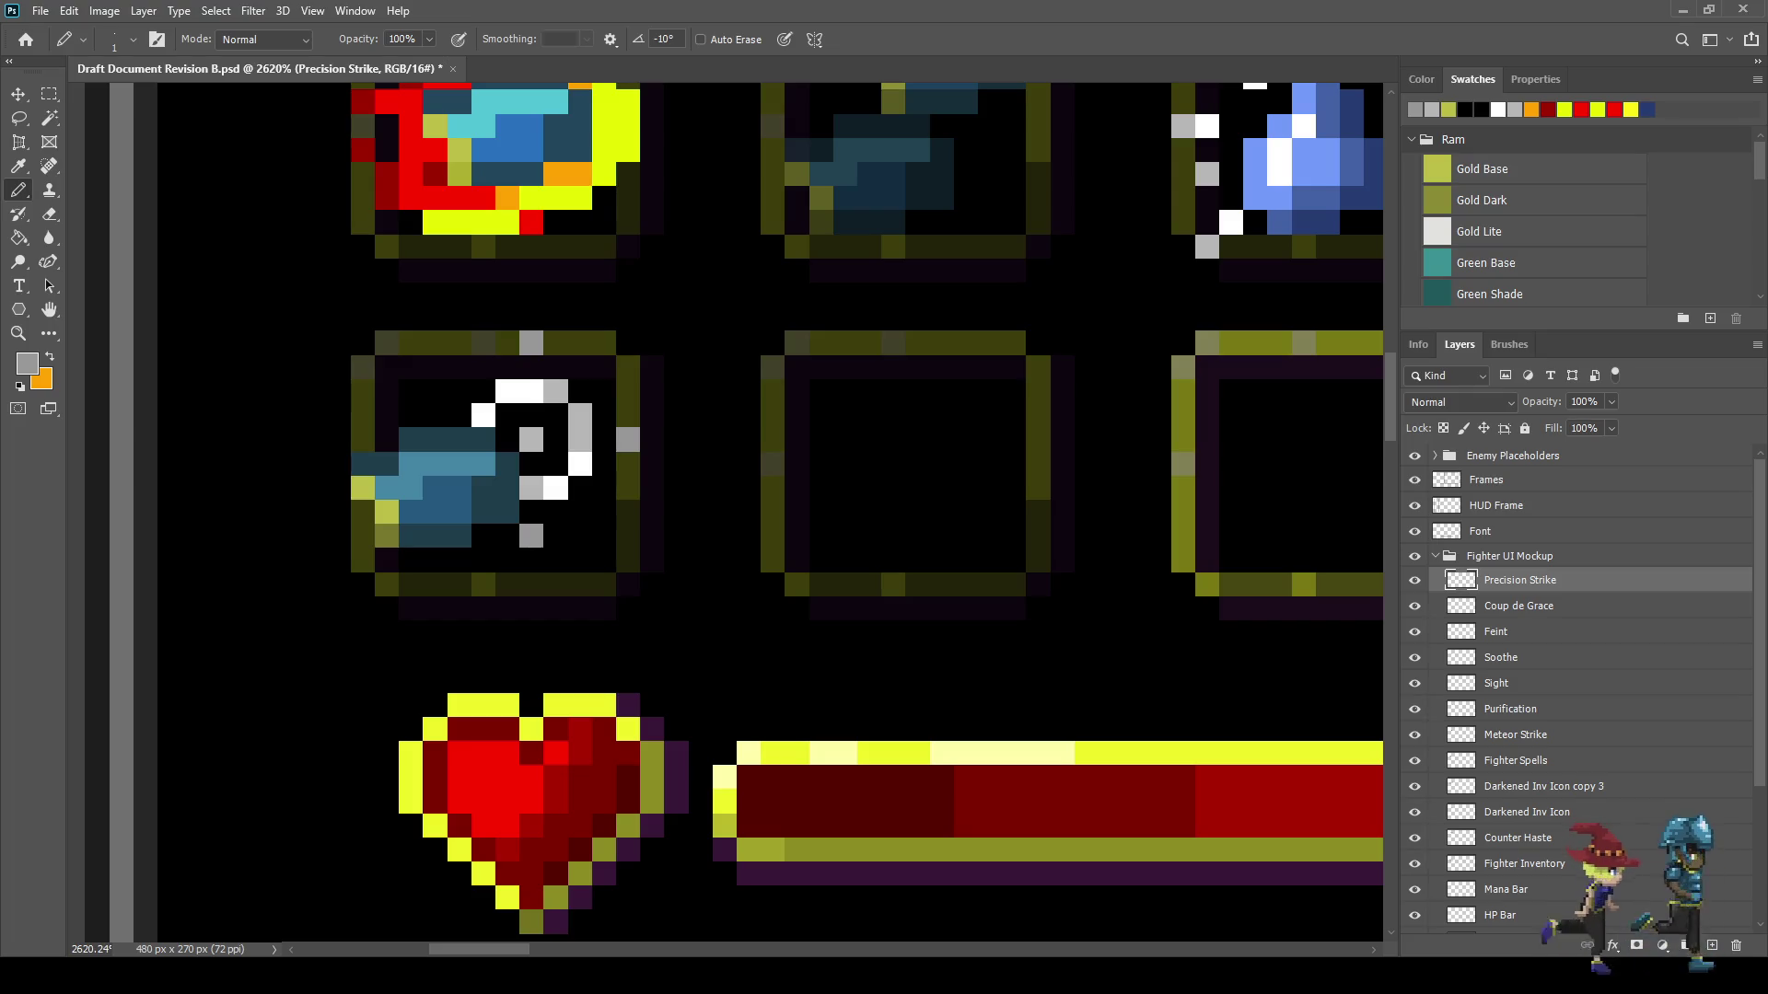
{"action": "scroll", "coordinate": [545, 511], "scroll_direction": "up", "scroll_amount": 2}
{"action": "scroll", "coordinate": [544, 490], "scroll_direction": "up", "scroll_amount": 1}
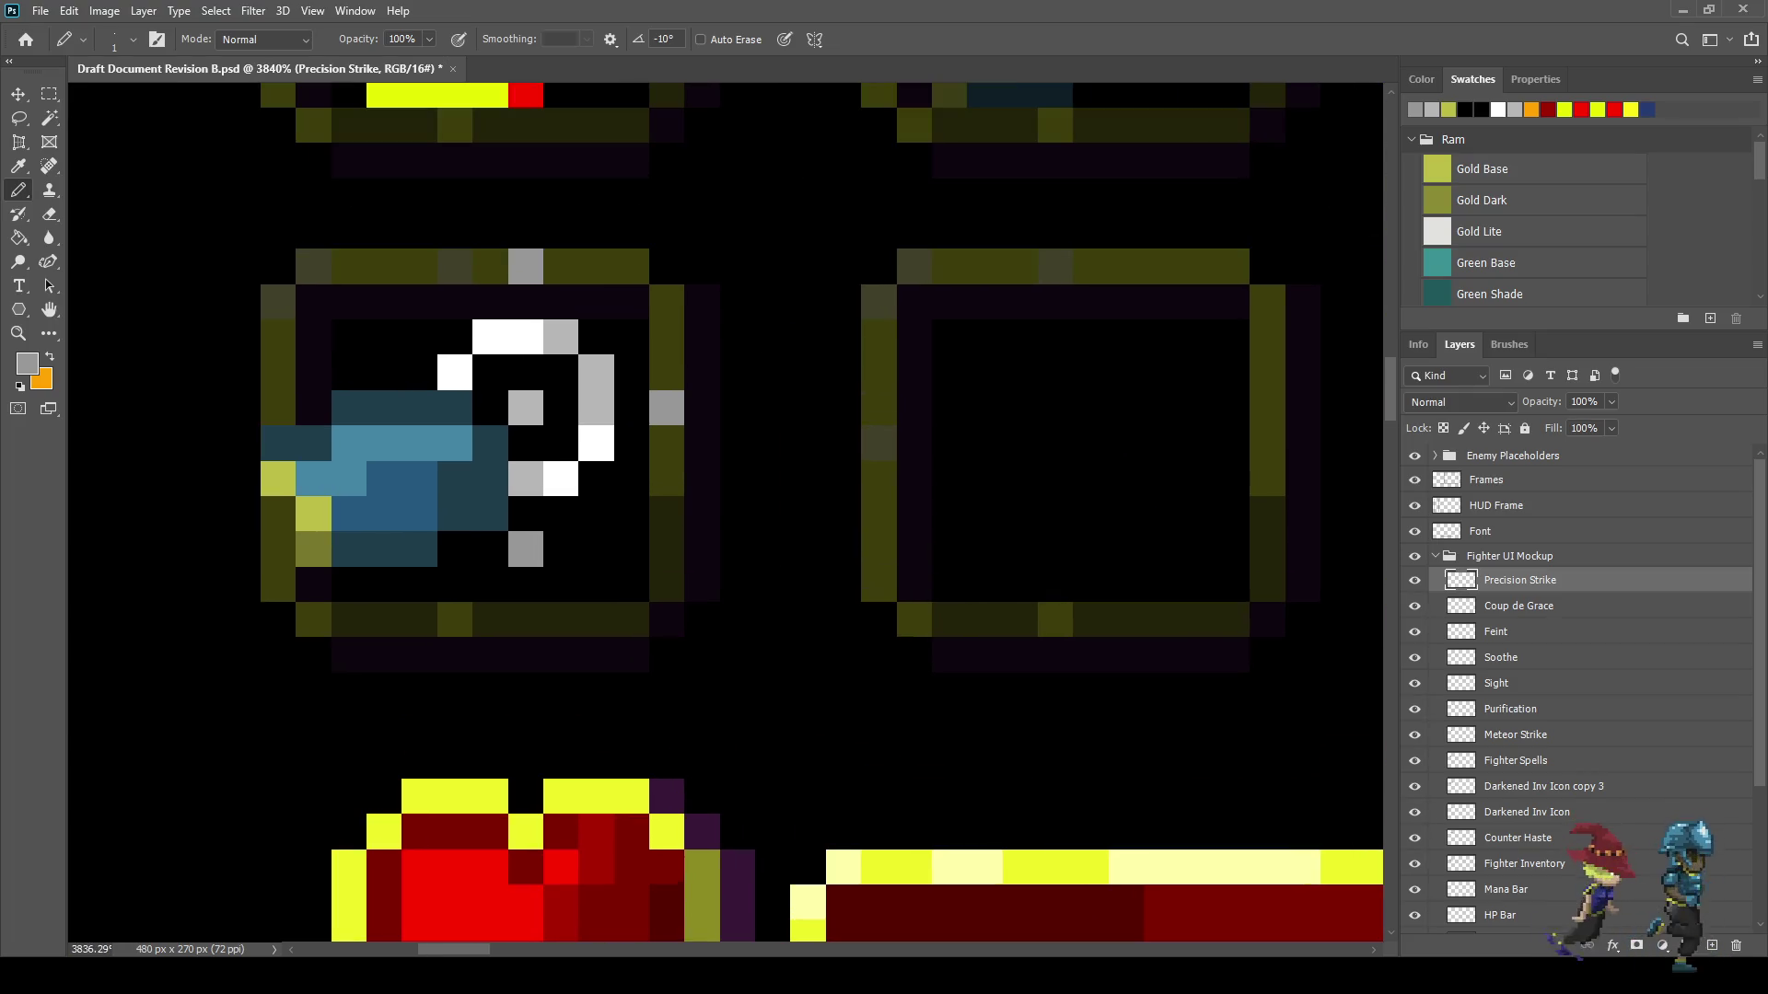
{"action": "key", "text": "i"}
{"action": "key", "text": "b"}
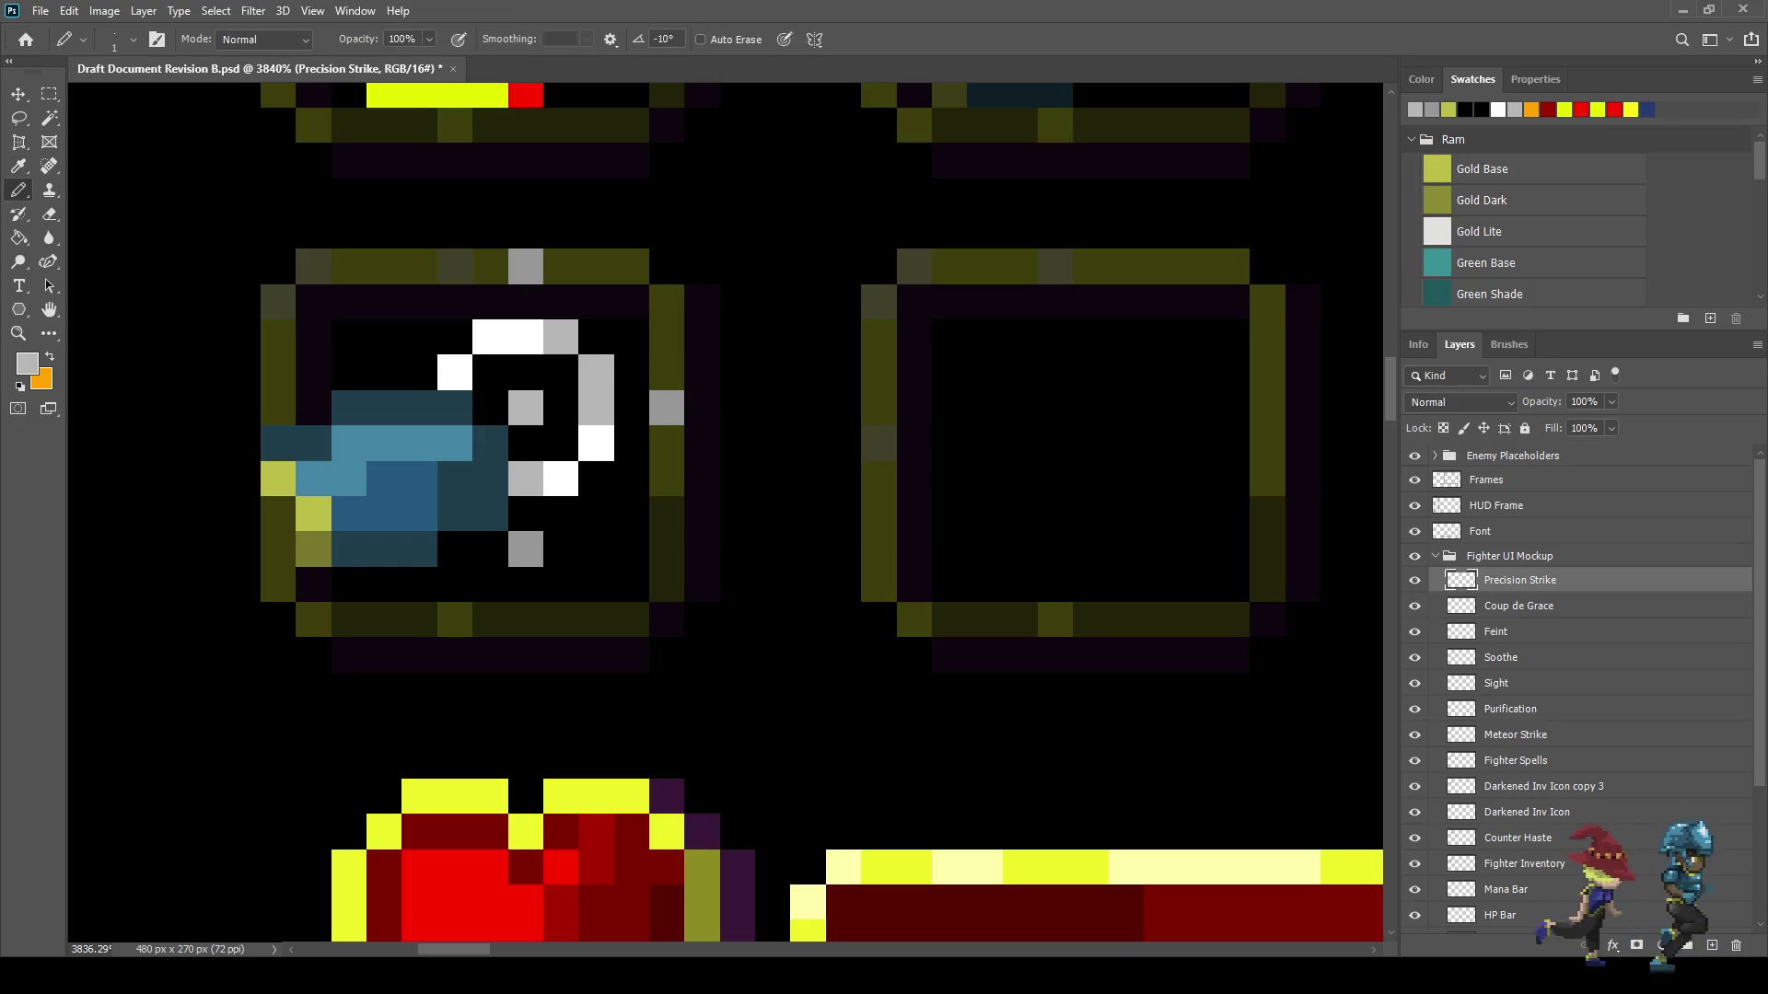
{"action": "left_click", "coordinate": [454, 373]}
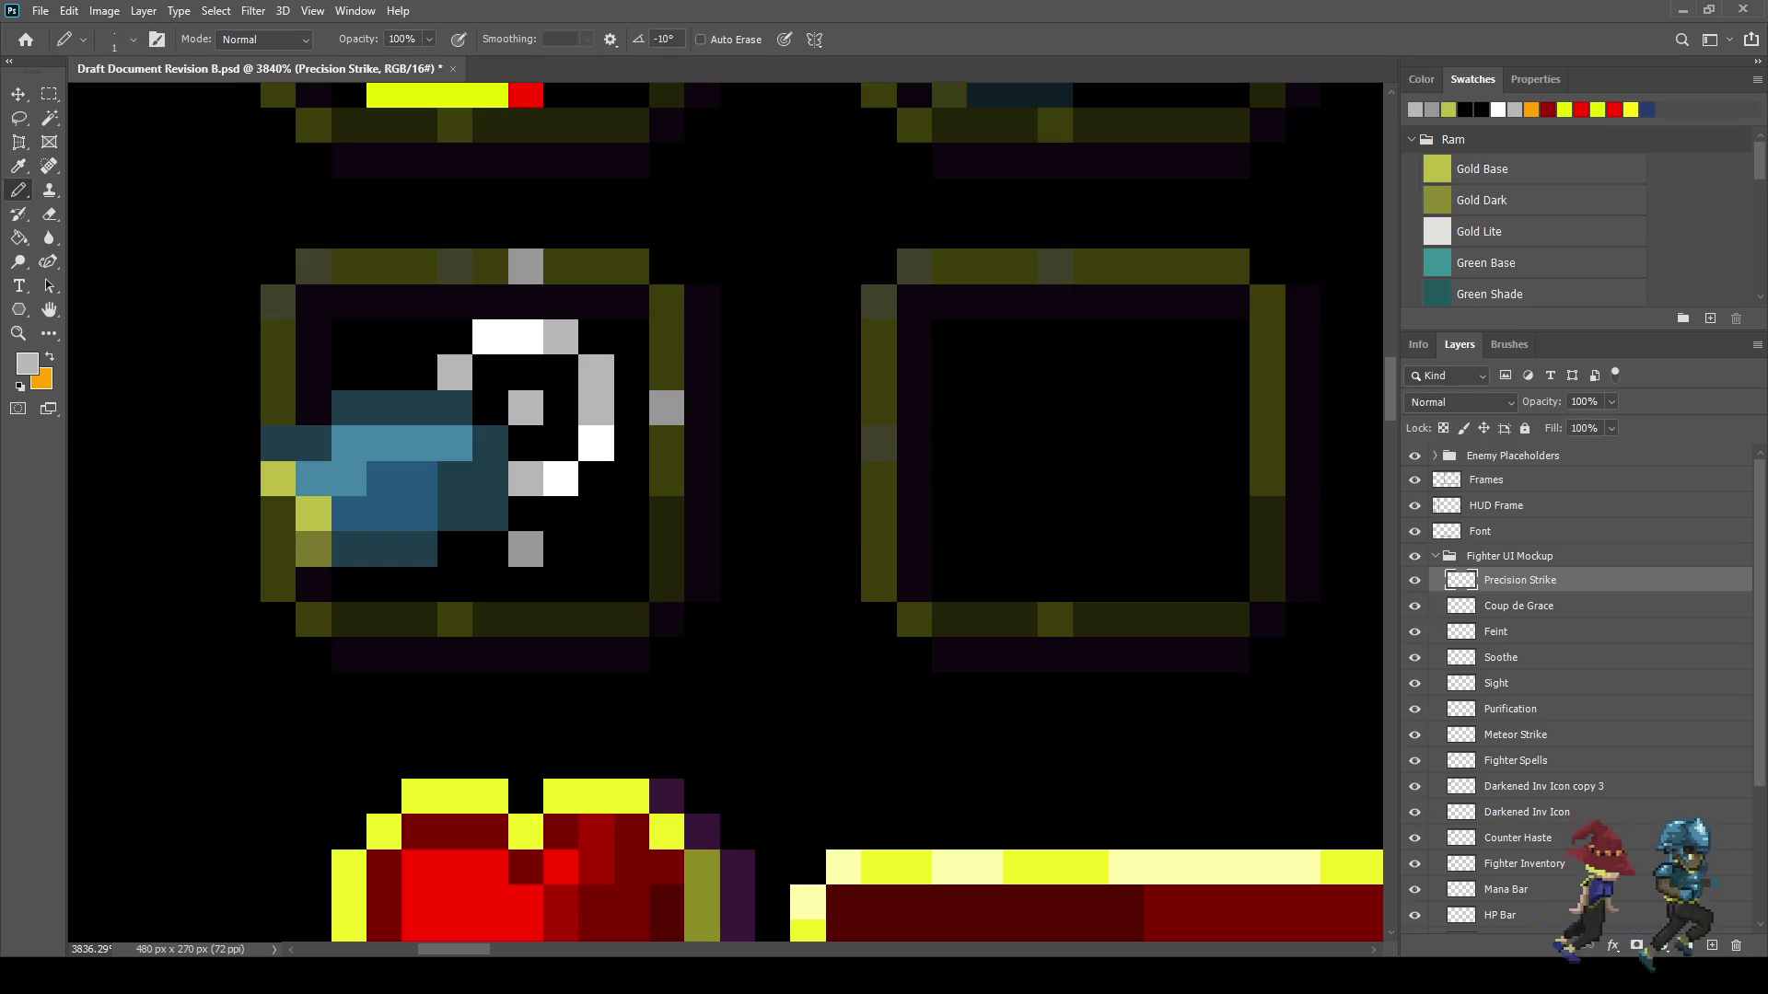
- Sample a darker grey and repaint three of the hook's pixels with it
{"action": "scroll", "coordinate": [578, 485], "scroll_direction": "down", "scroll_amount": 3}
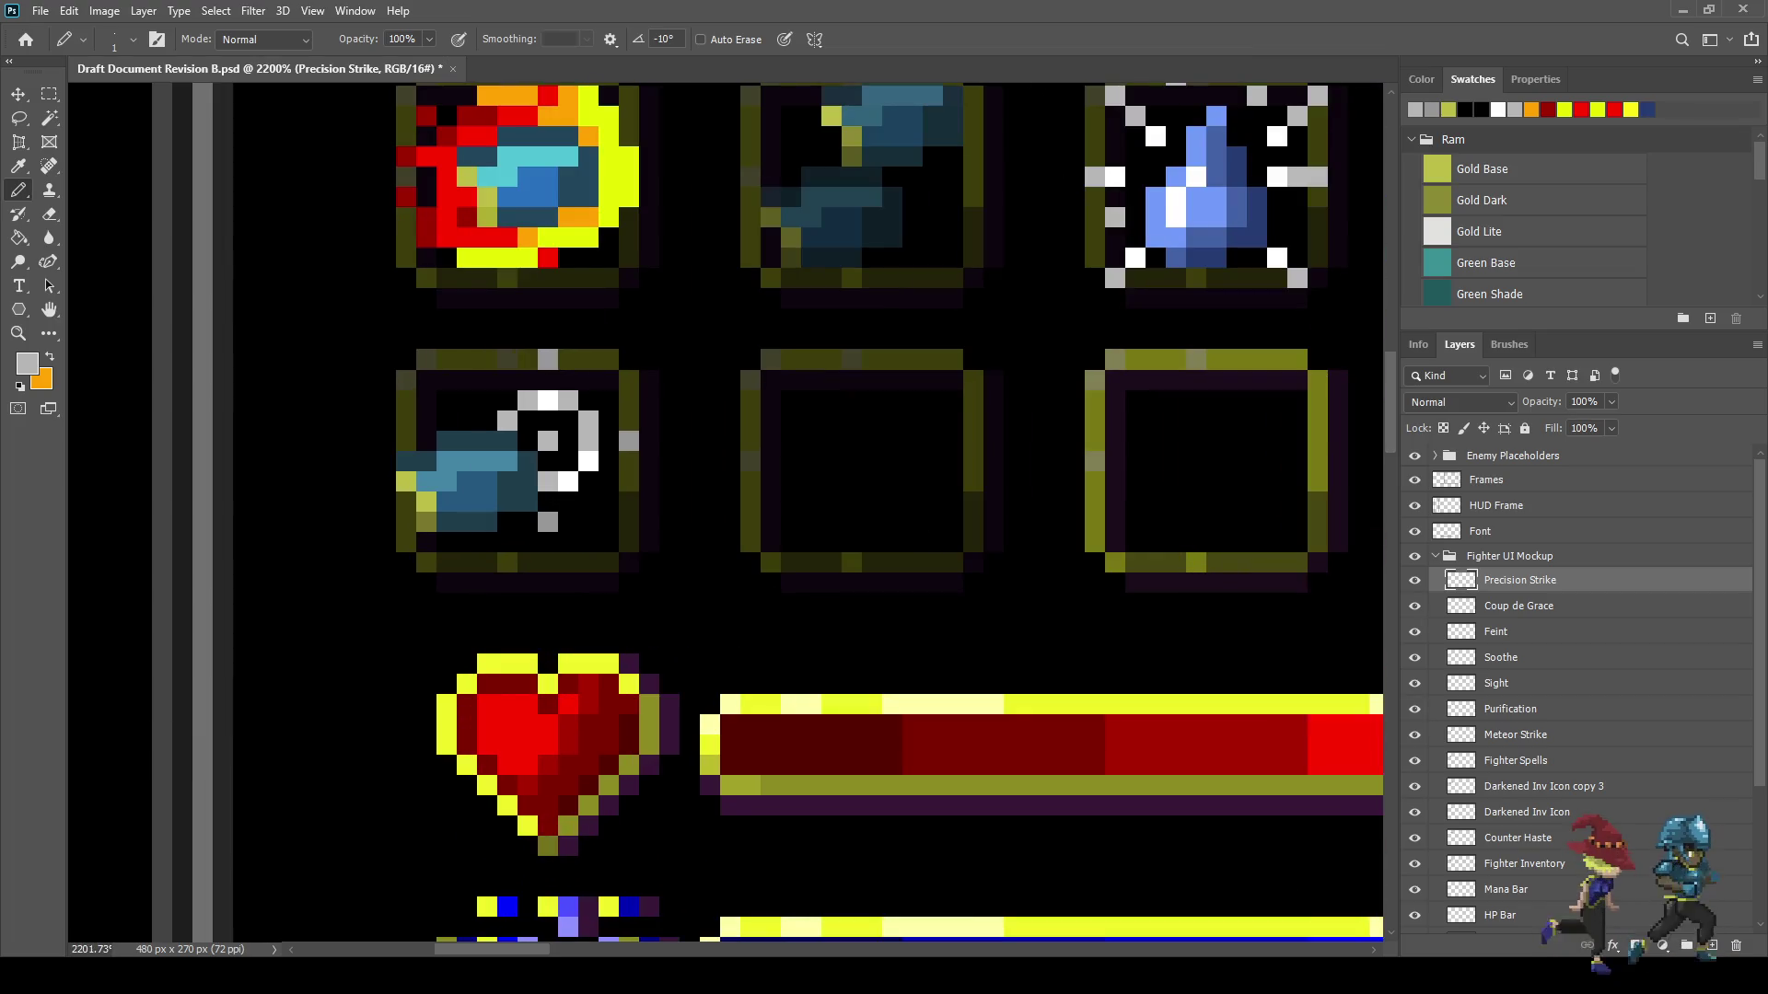
{"action": "scroll", "coordinate": [552, 479], "scroll_direction": "down", "scroll_amount": 5}
{"action": "scroll", "coordinate": [553, 479], "scroll_direction": "up", "scroll_amount": 6}
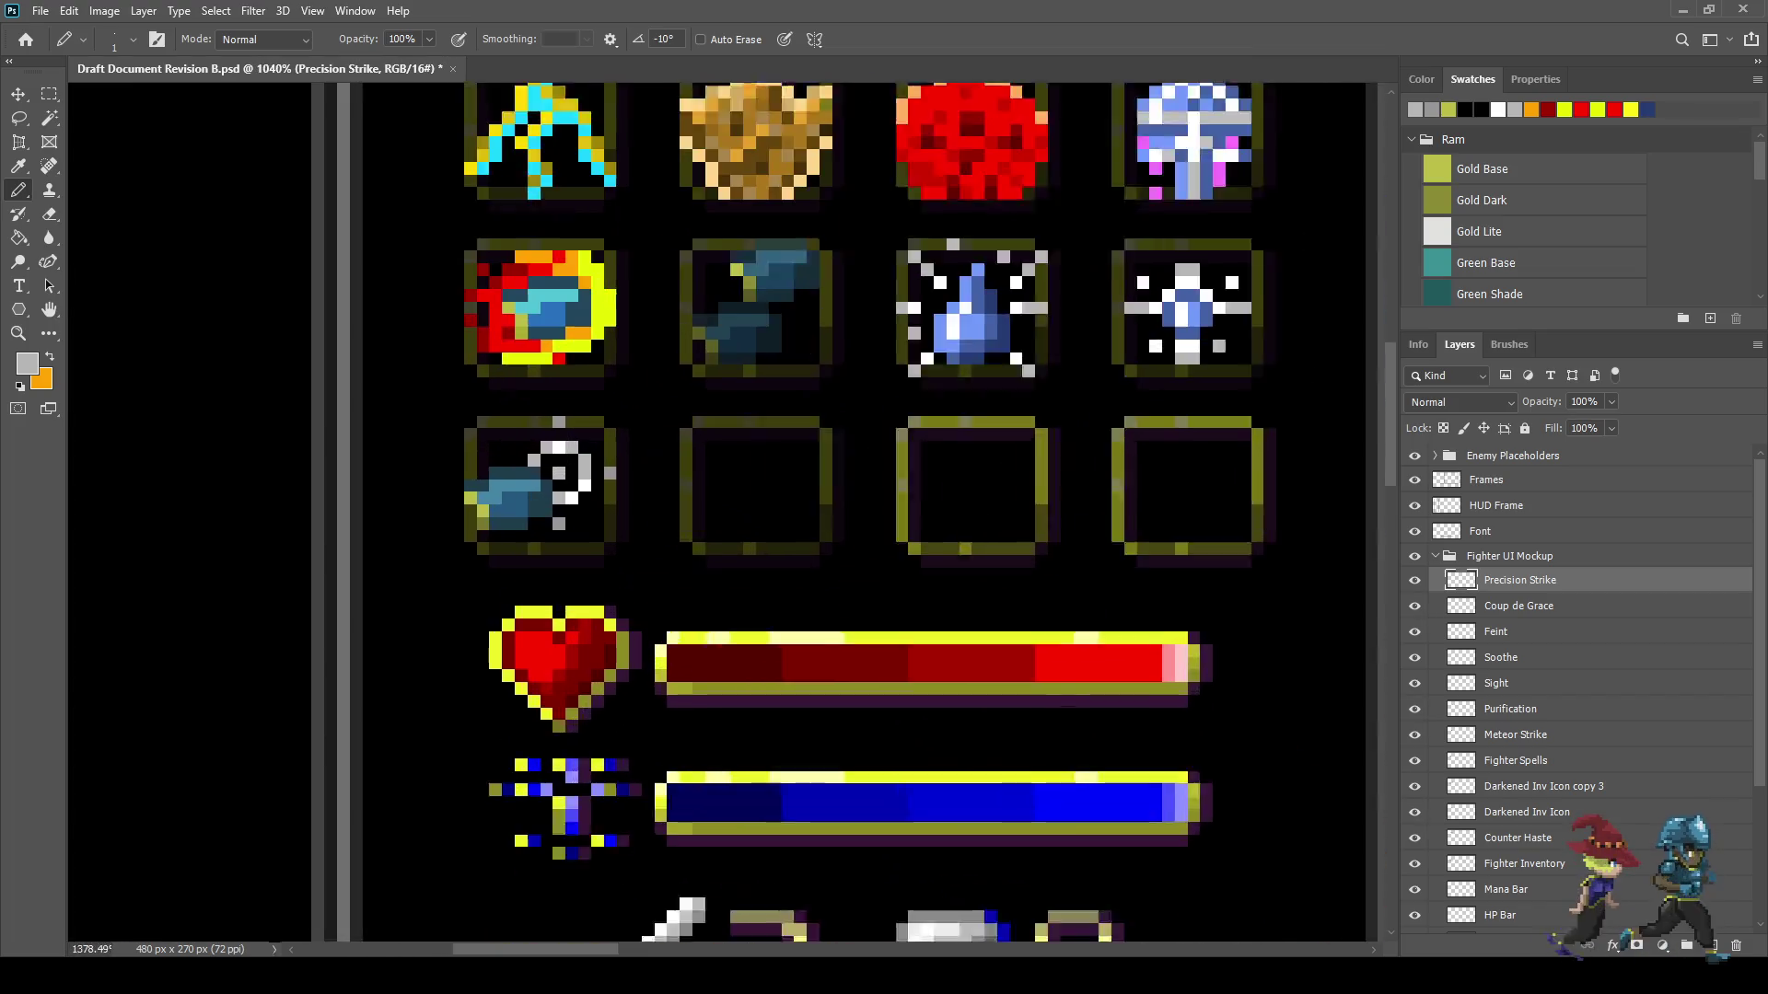
{"action": "scroll", "coordinate": [568, 498], "scroll_direction": "up", "scroll_amount": 3}
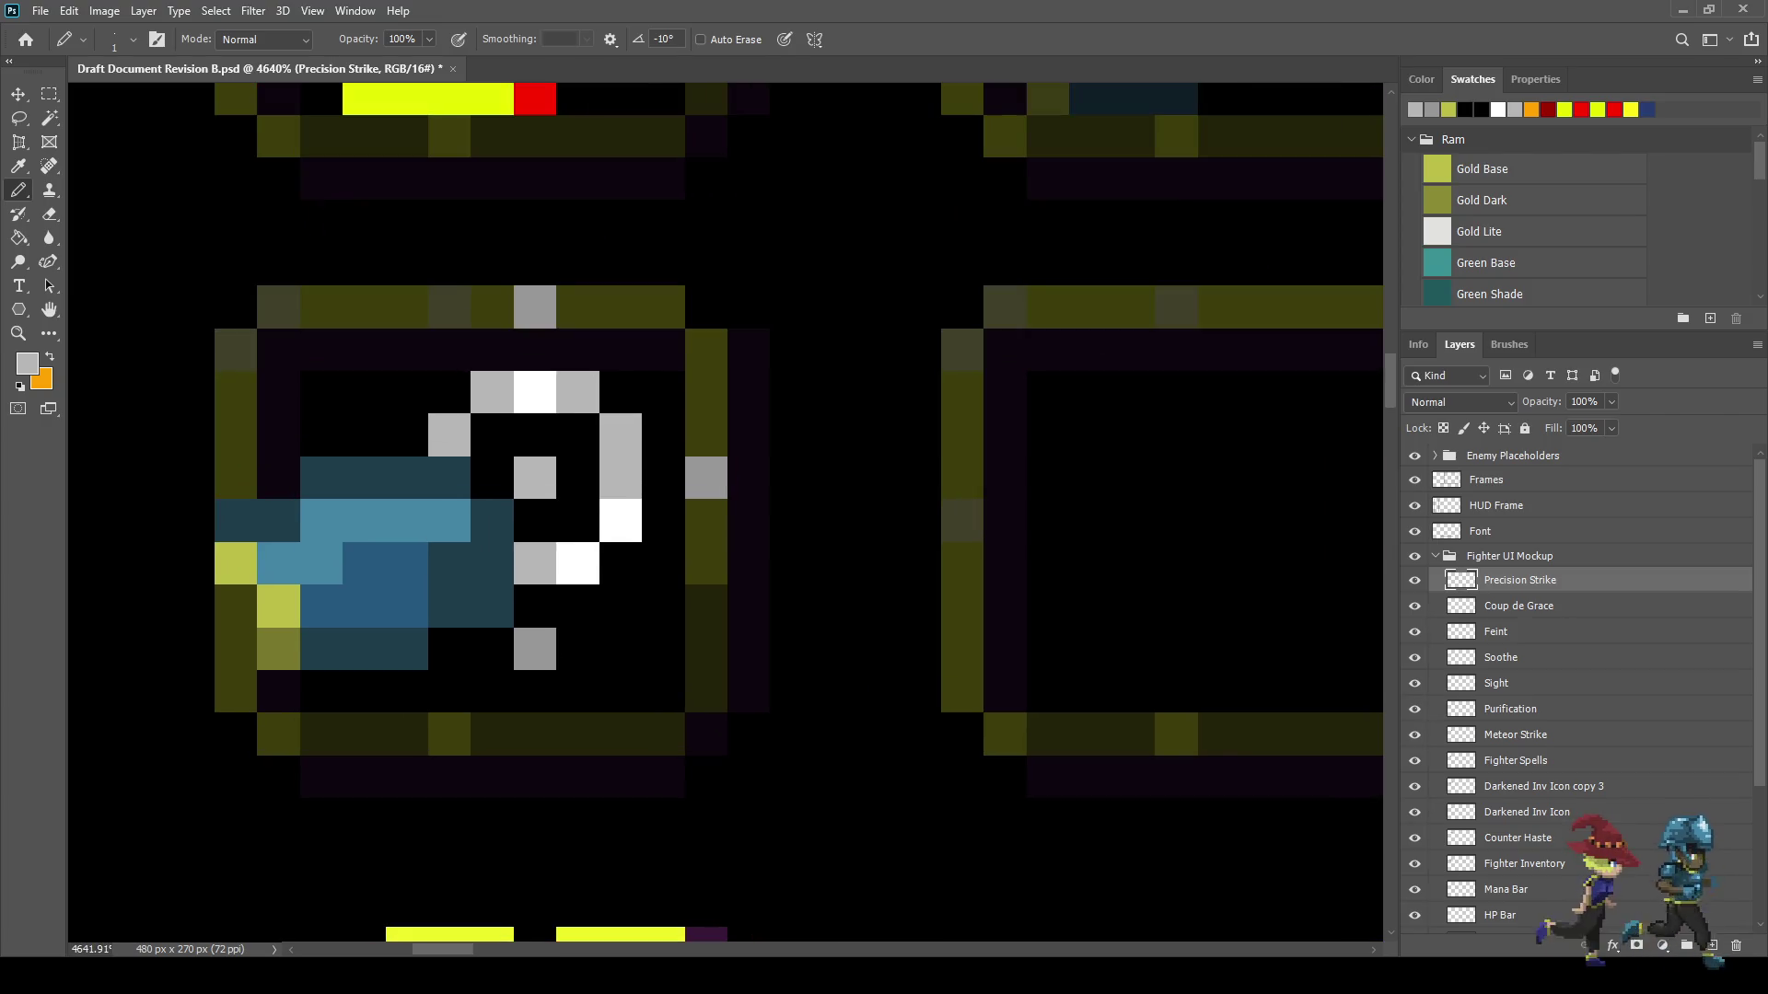
{"action": "key", "text": "i"}
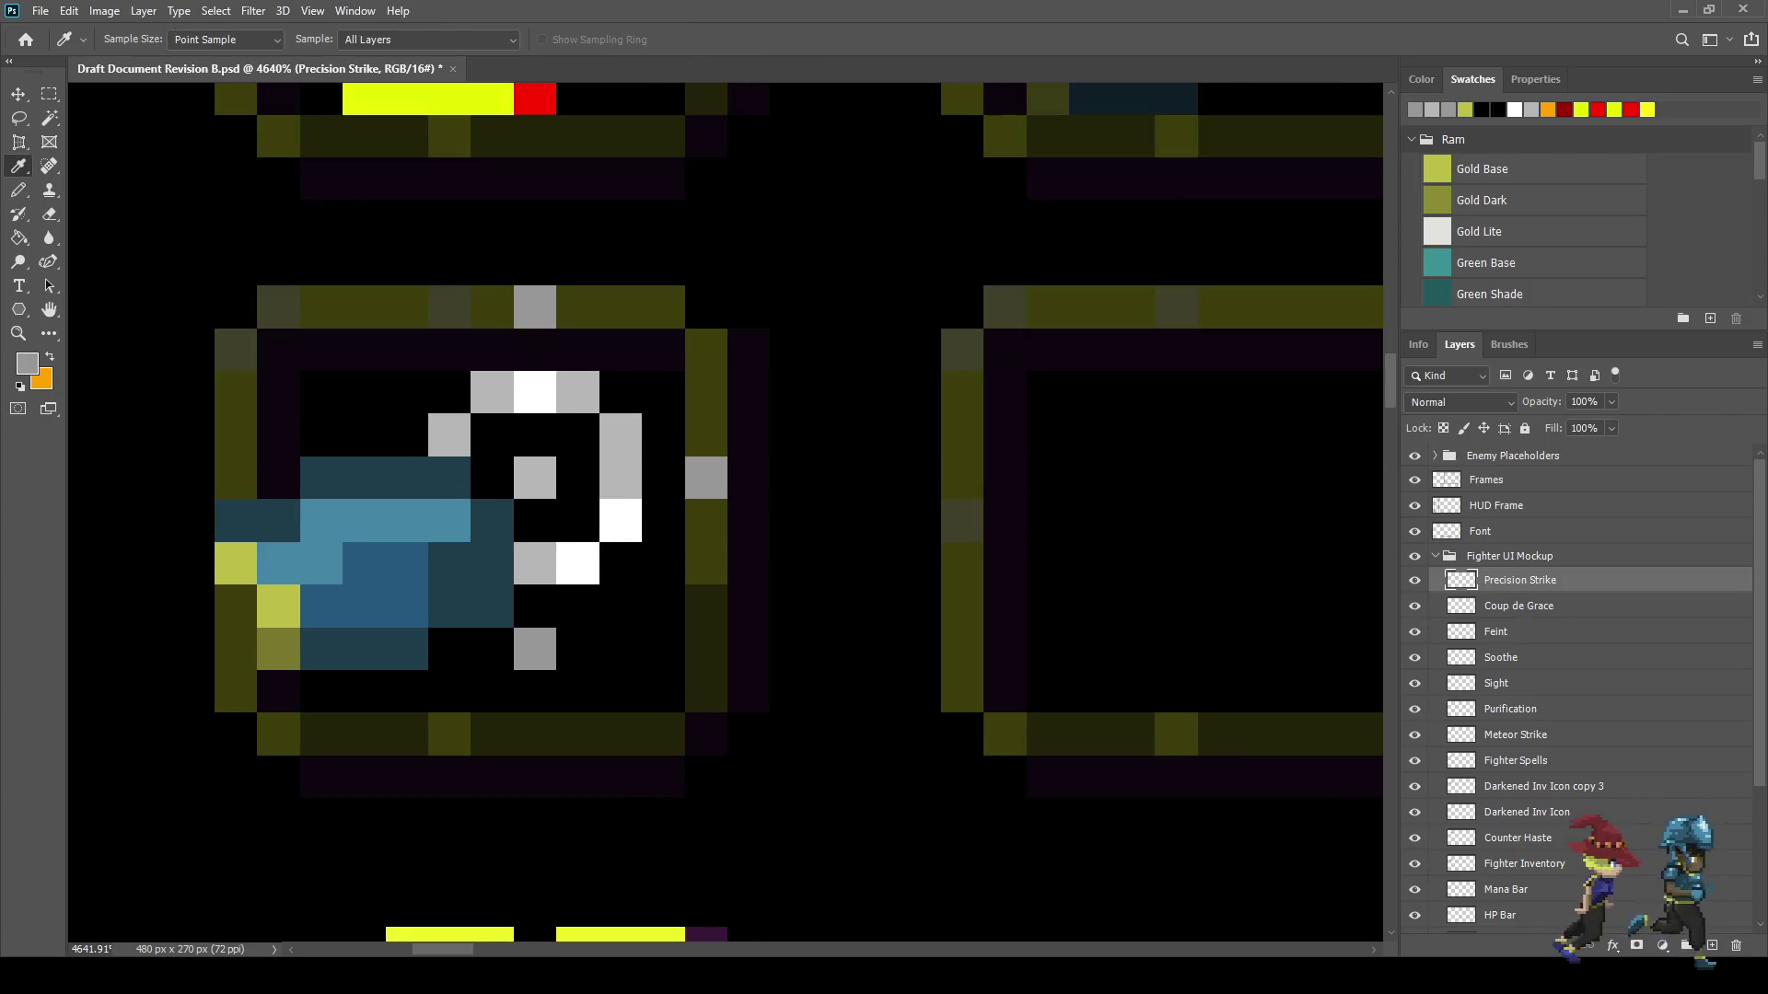
{"action": "key", "text": "b"}
{"action": "key", "text": "i"}
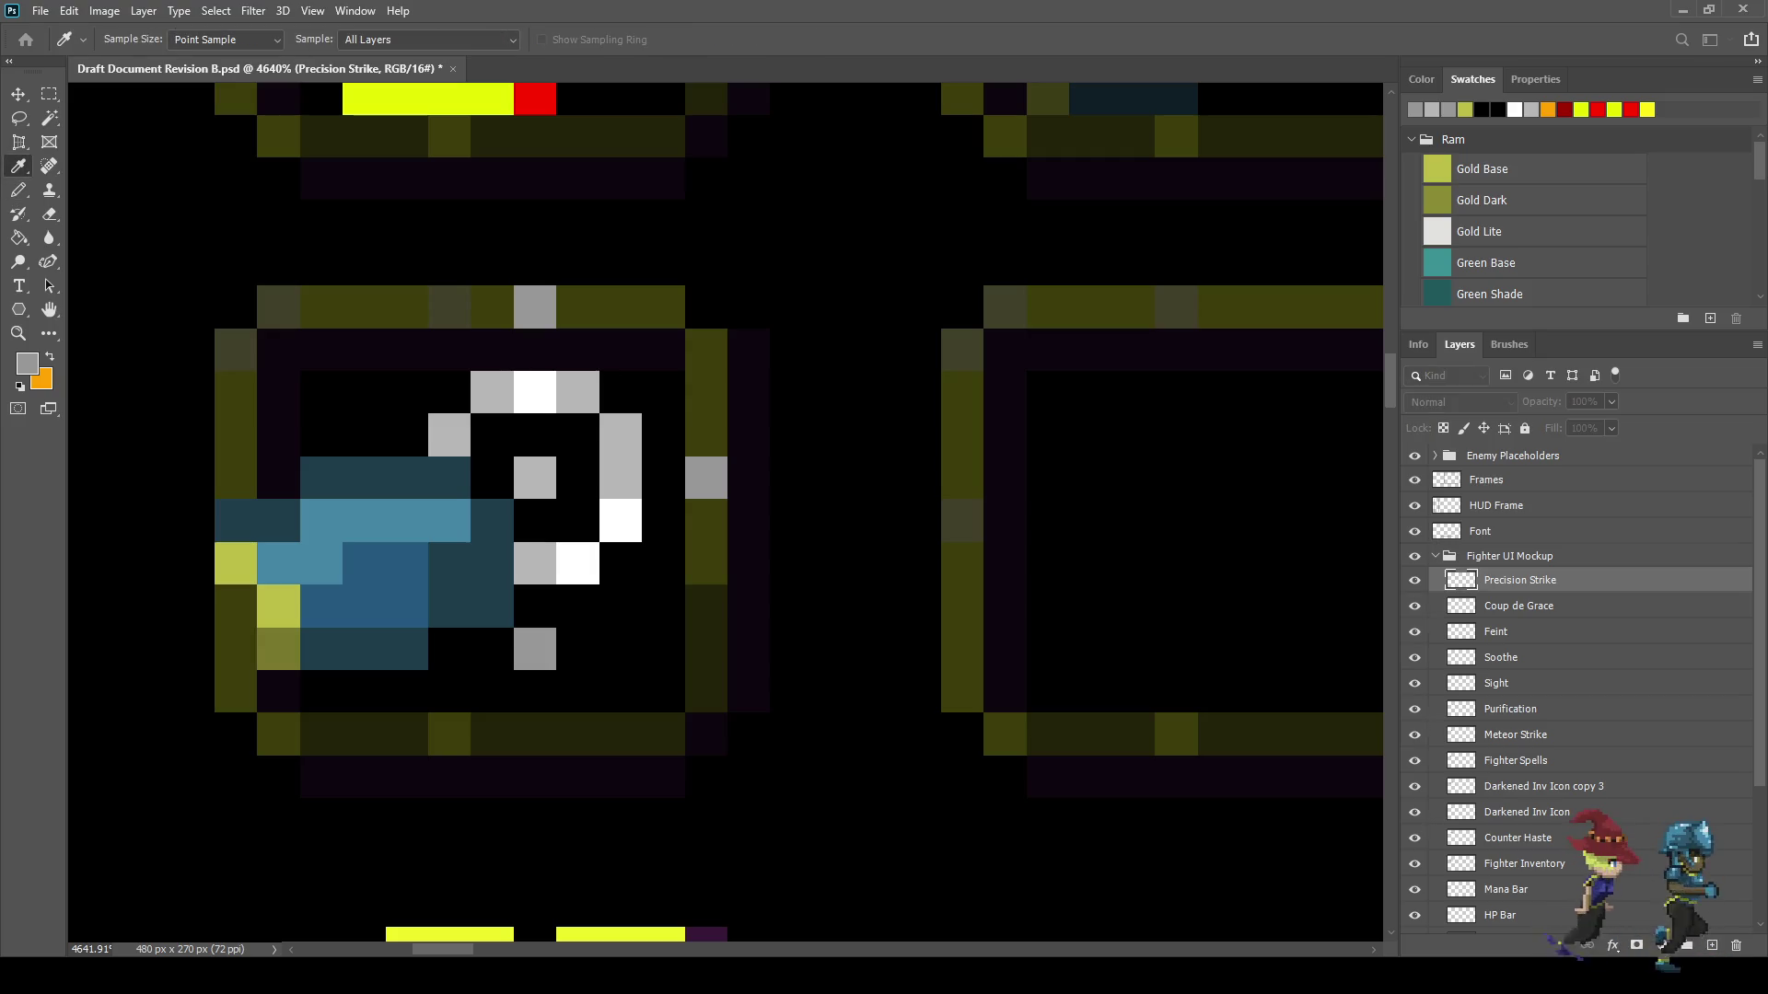
{"action": "key", "text": "b"}
{"action": "left_click", "coordinate": [535, 650]}
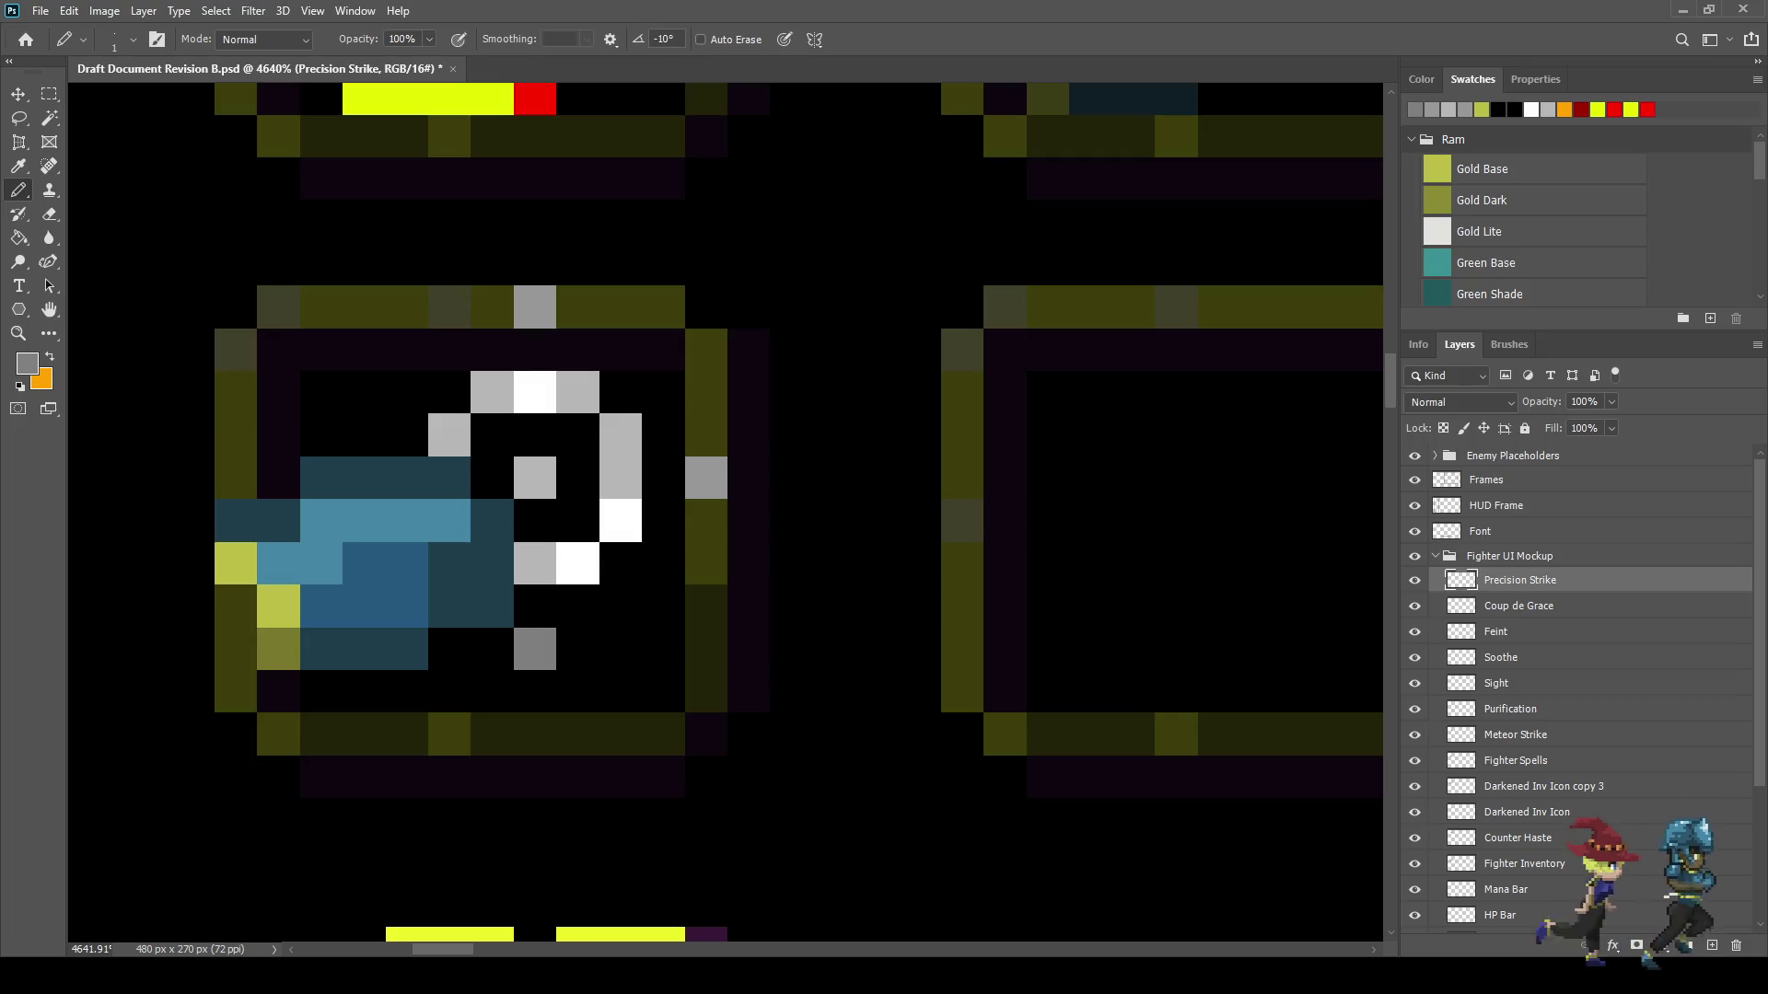
{"action": "left_click", "coordinate": [706, 478]}
{"action": "left_click", "coordinate": [450, 435]}
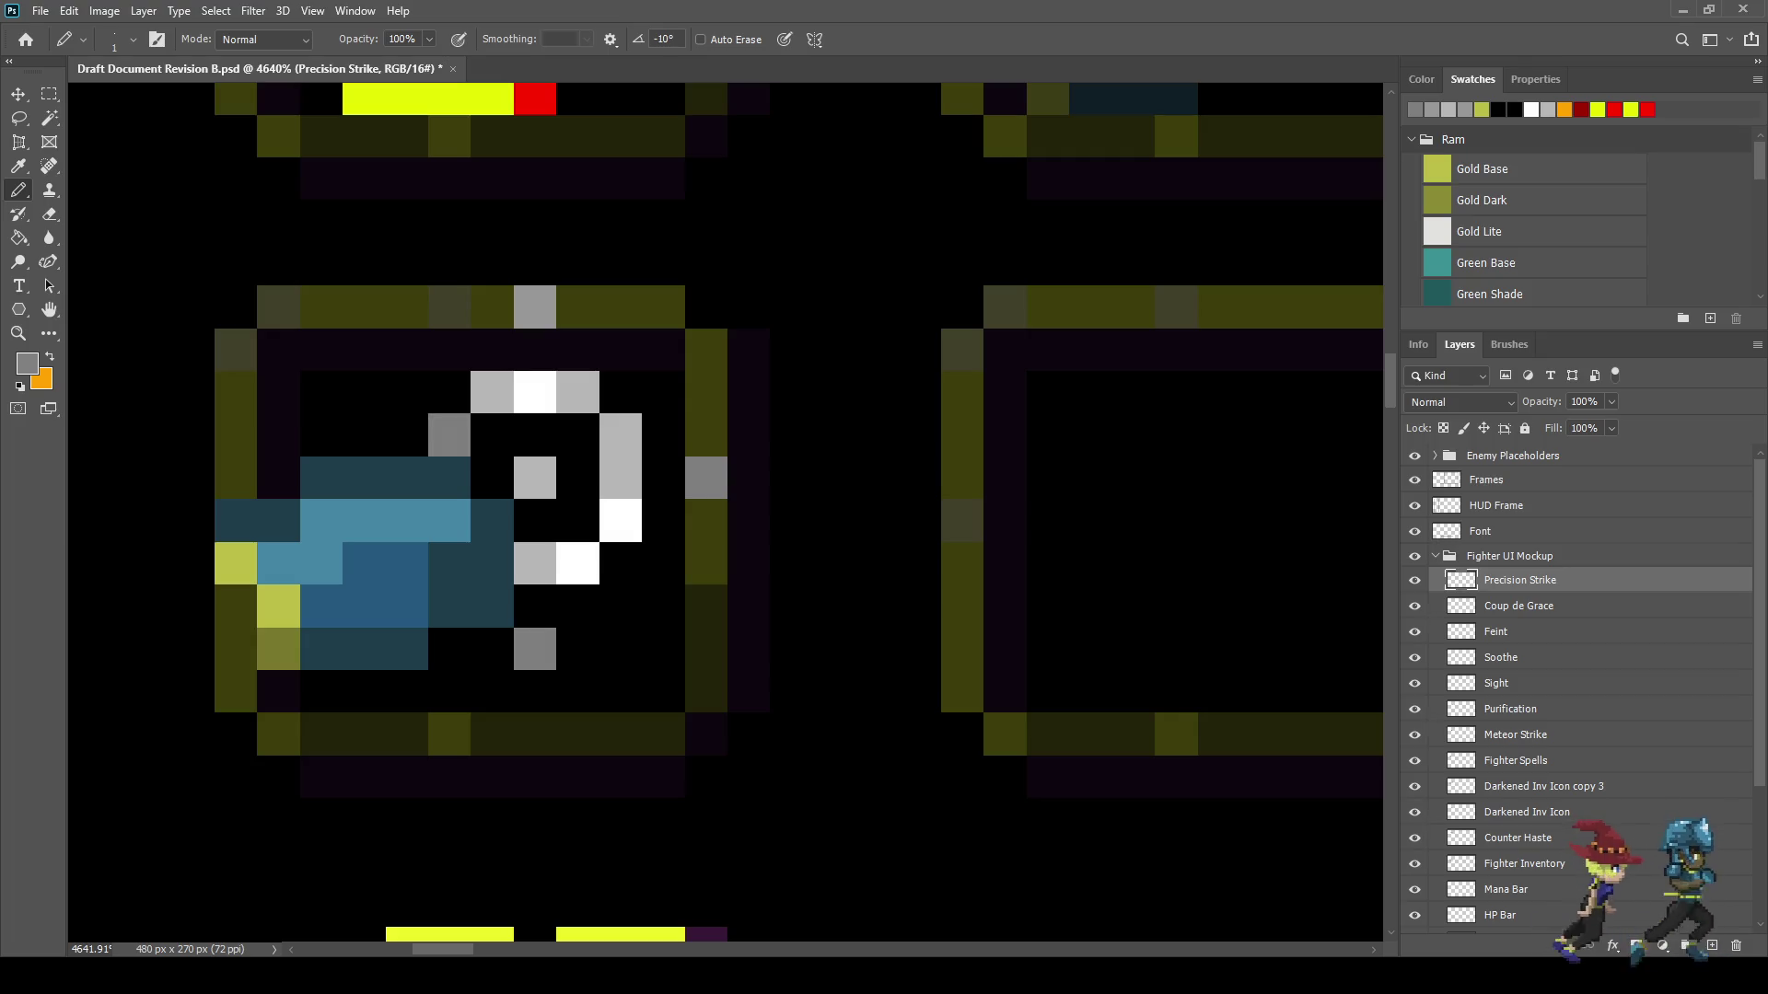
{"action": "scroll", "coordinate": [605, 592], "scroll_direction": "down", "scroll_amount": 10}
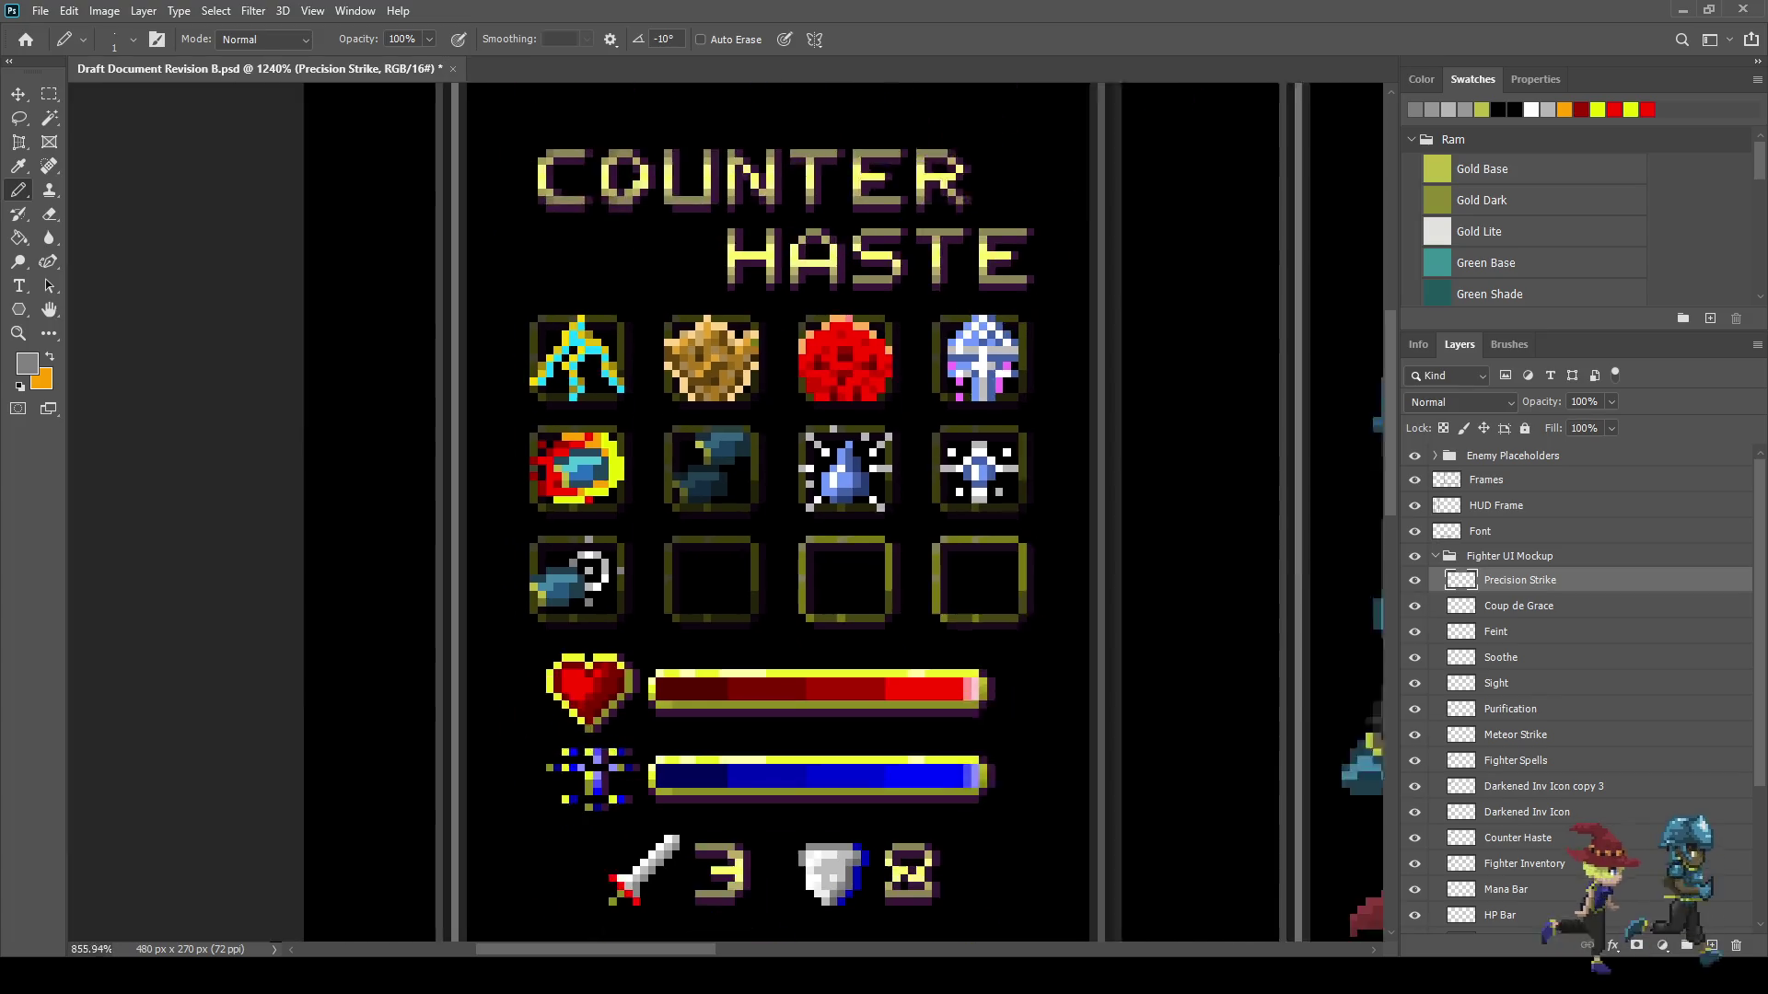
{"action": "scroll", "coordinate": [626, 588], "scroll_direction": "down", "scroll_amount": 2}
{"action": "scroll", "coordinate": [633, 587], "scroll_direction": "up", "scroll_amount": 4}
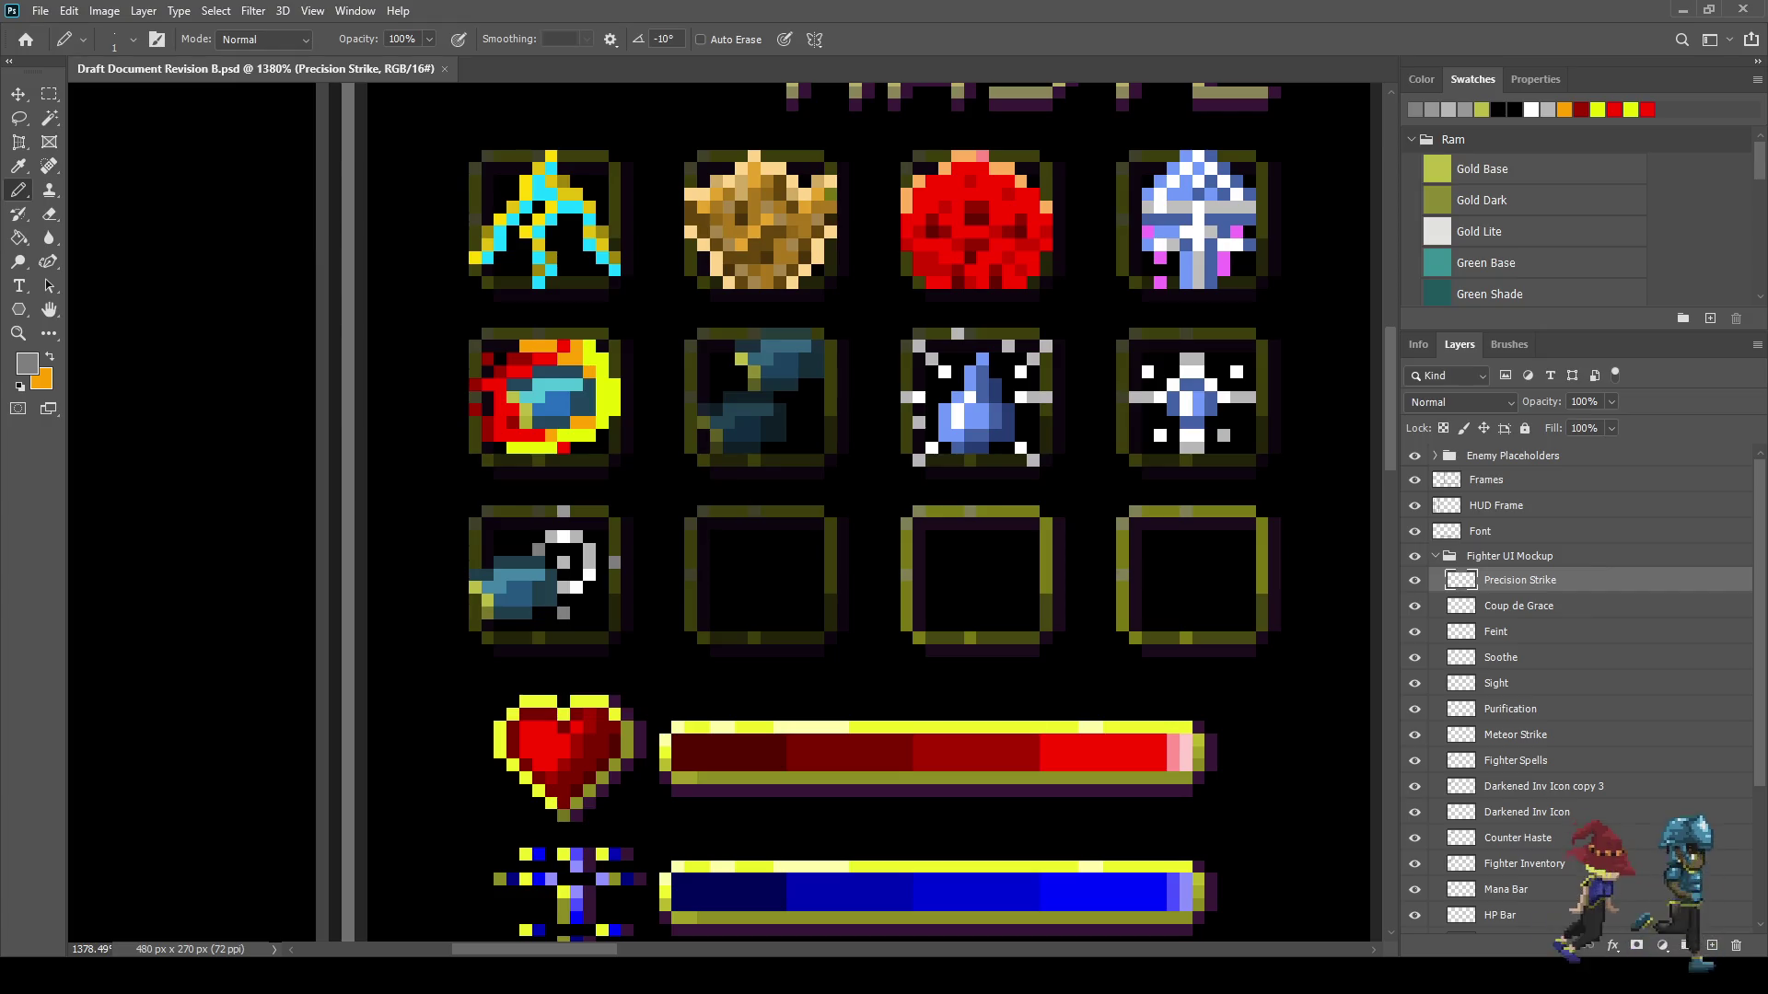
{"action": "scroll", "coordinate": [828, 476], "scroll_direction": "down", "scroll_amount": 5}
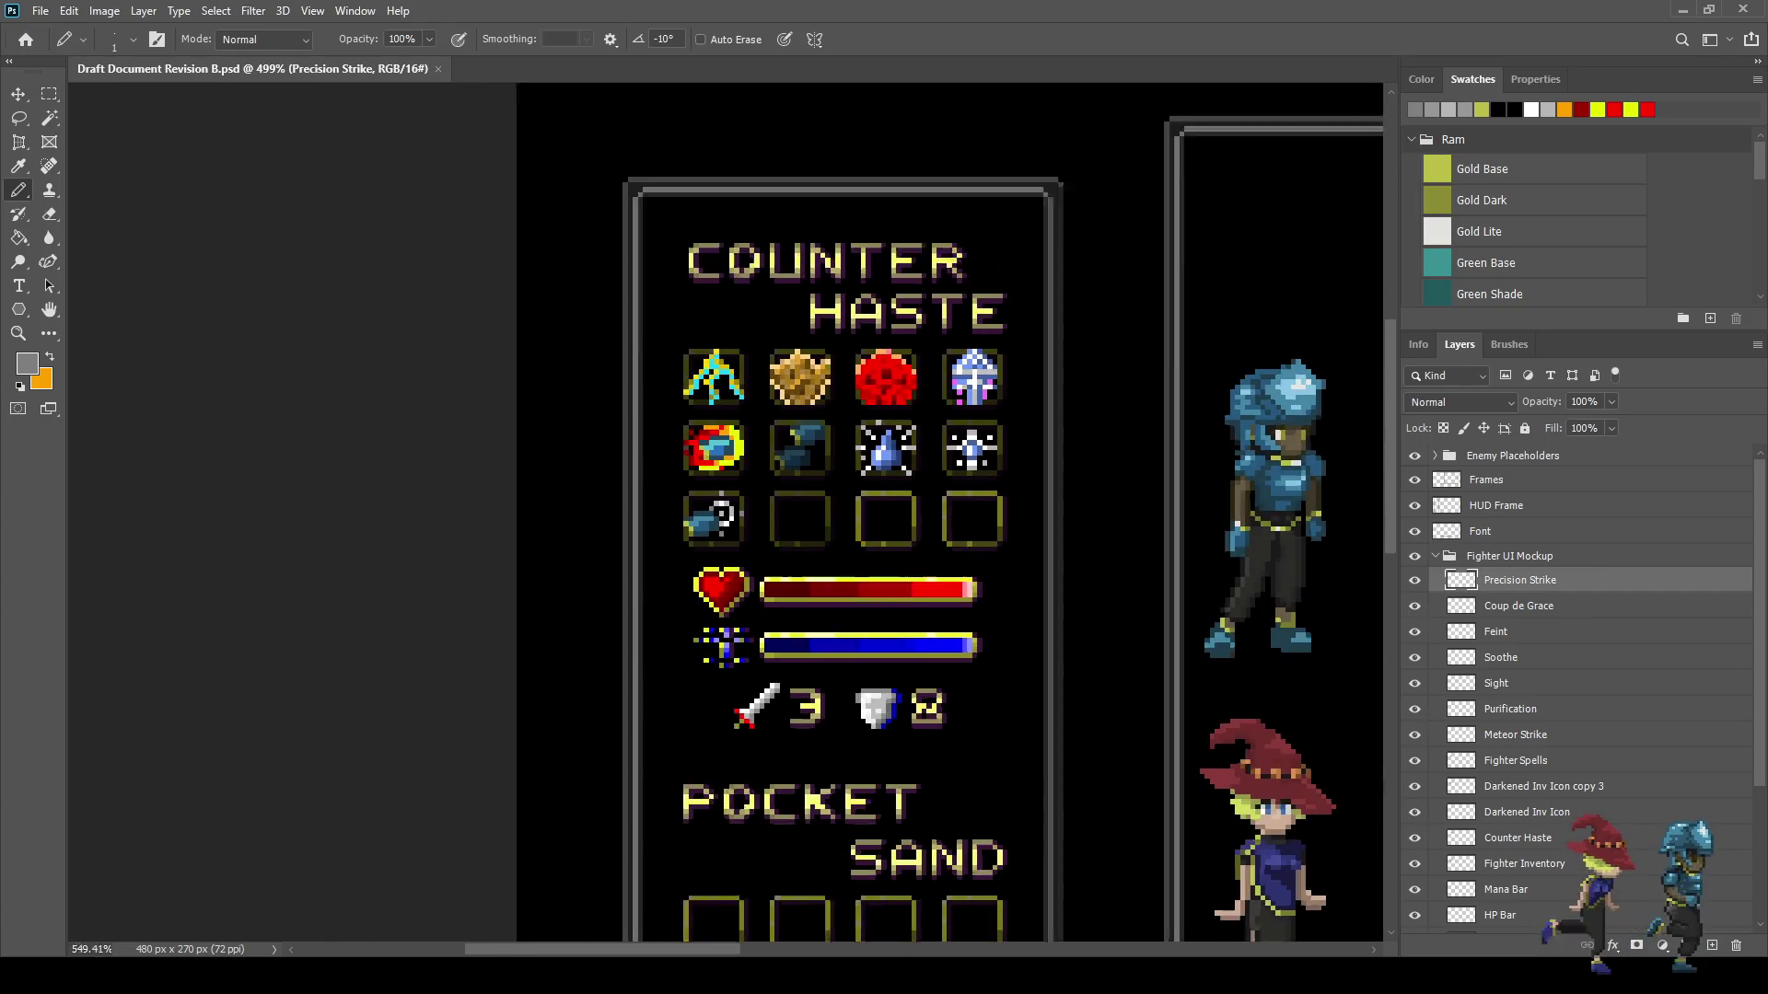
- On the Fighter layer, draw a Lasso selection around the fighter character's face
{"action": "scroll", "coordinate": [842, 513], "scroll_direction": "down", "scroll_amount": 2}
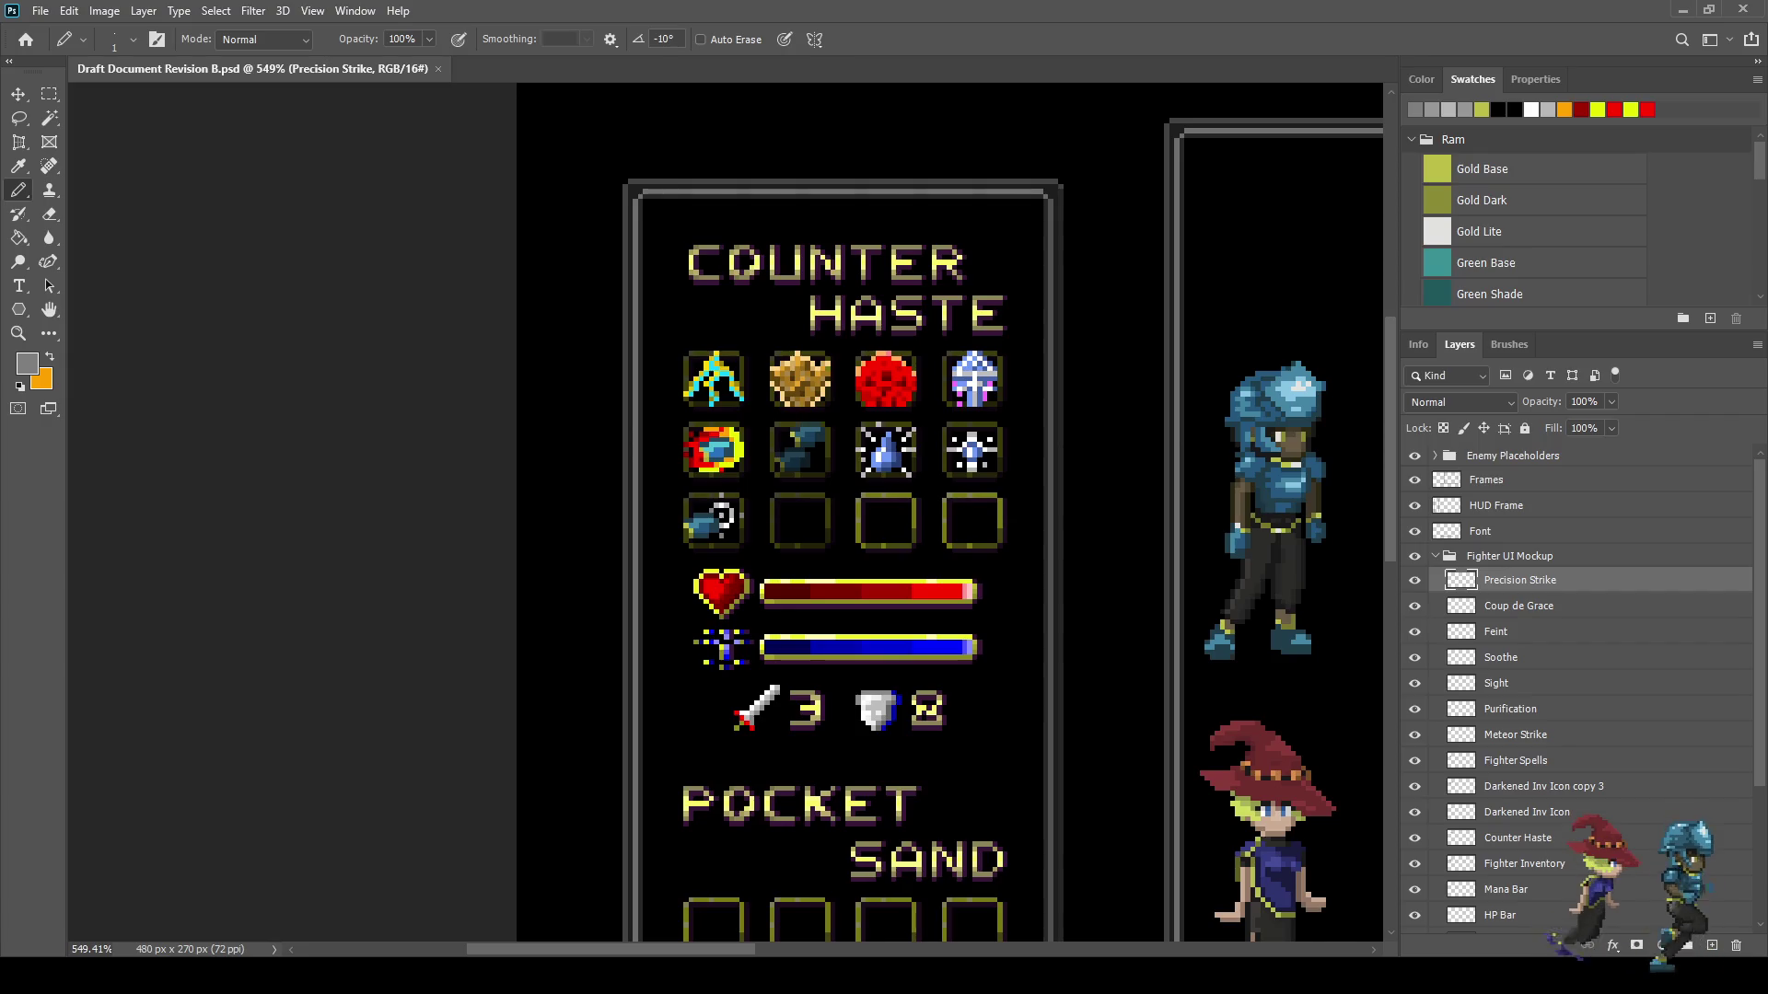
{"action": "scroll", "coordinate": [1580, 691], "scroll_direction": "down", "scroll_amount": 3}
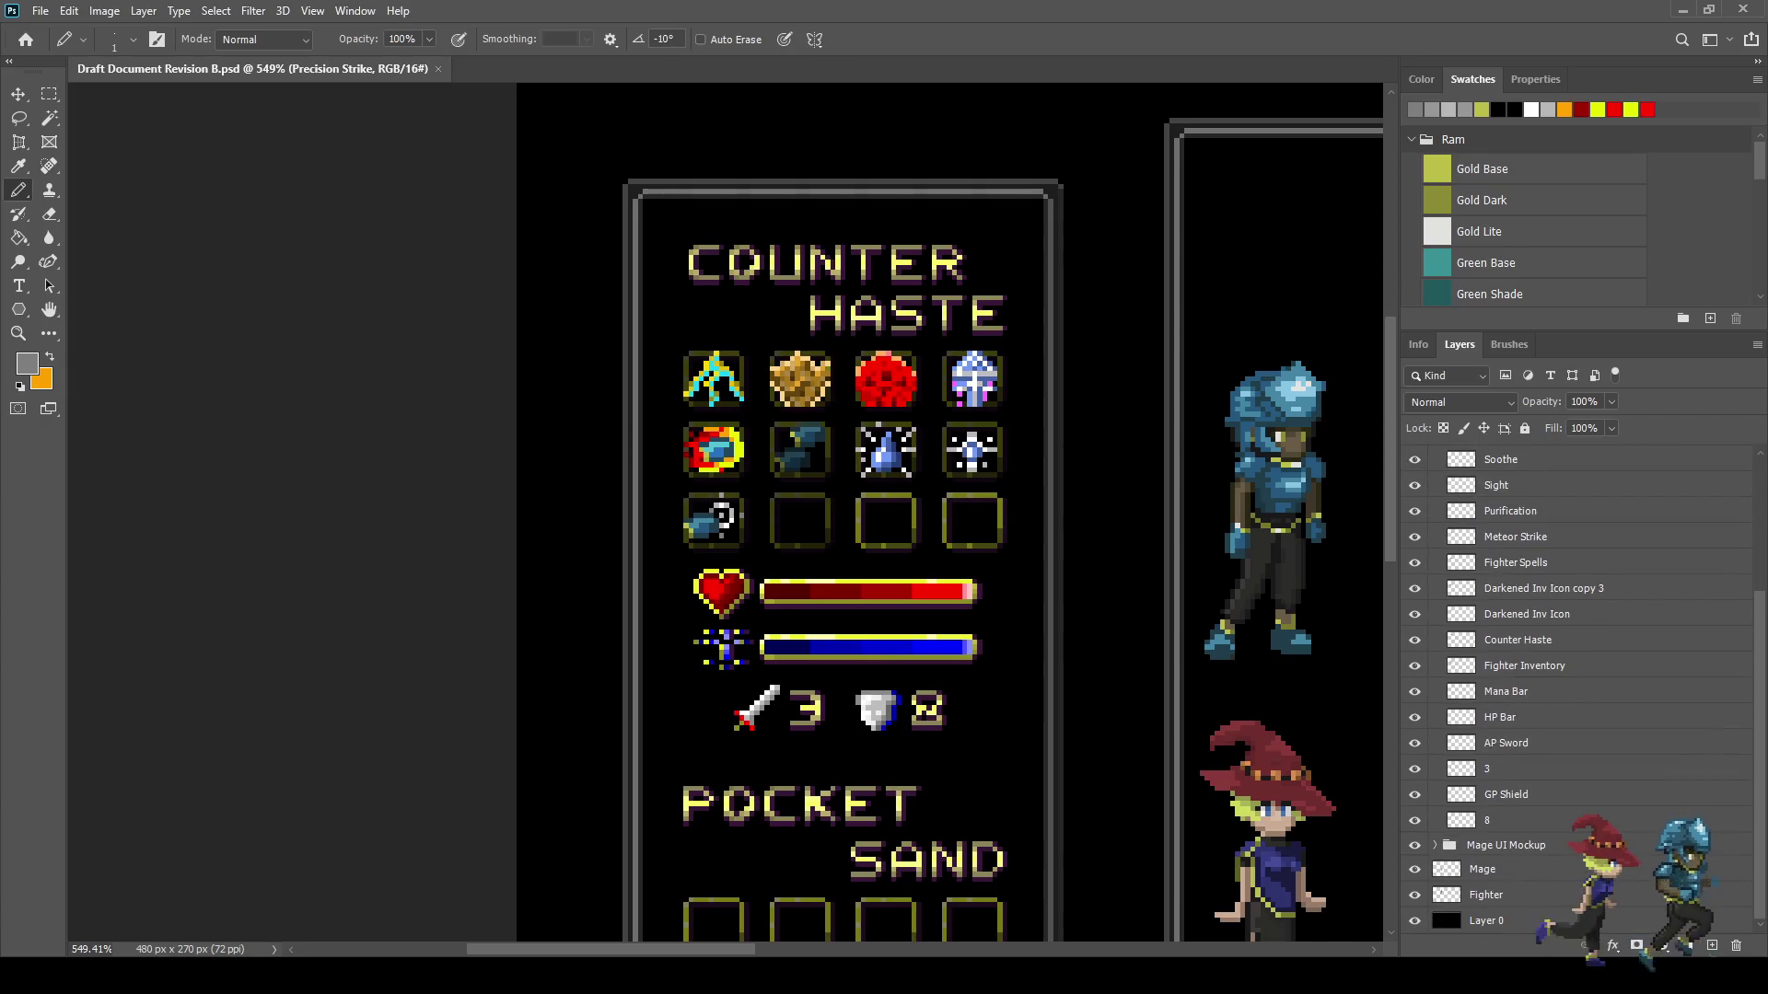
{"action": "left_click", "coordinate": [1486, 895]}
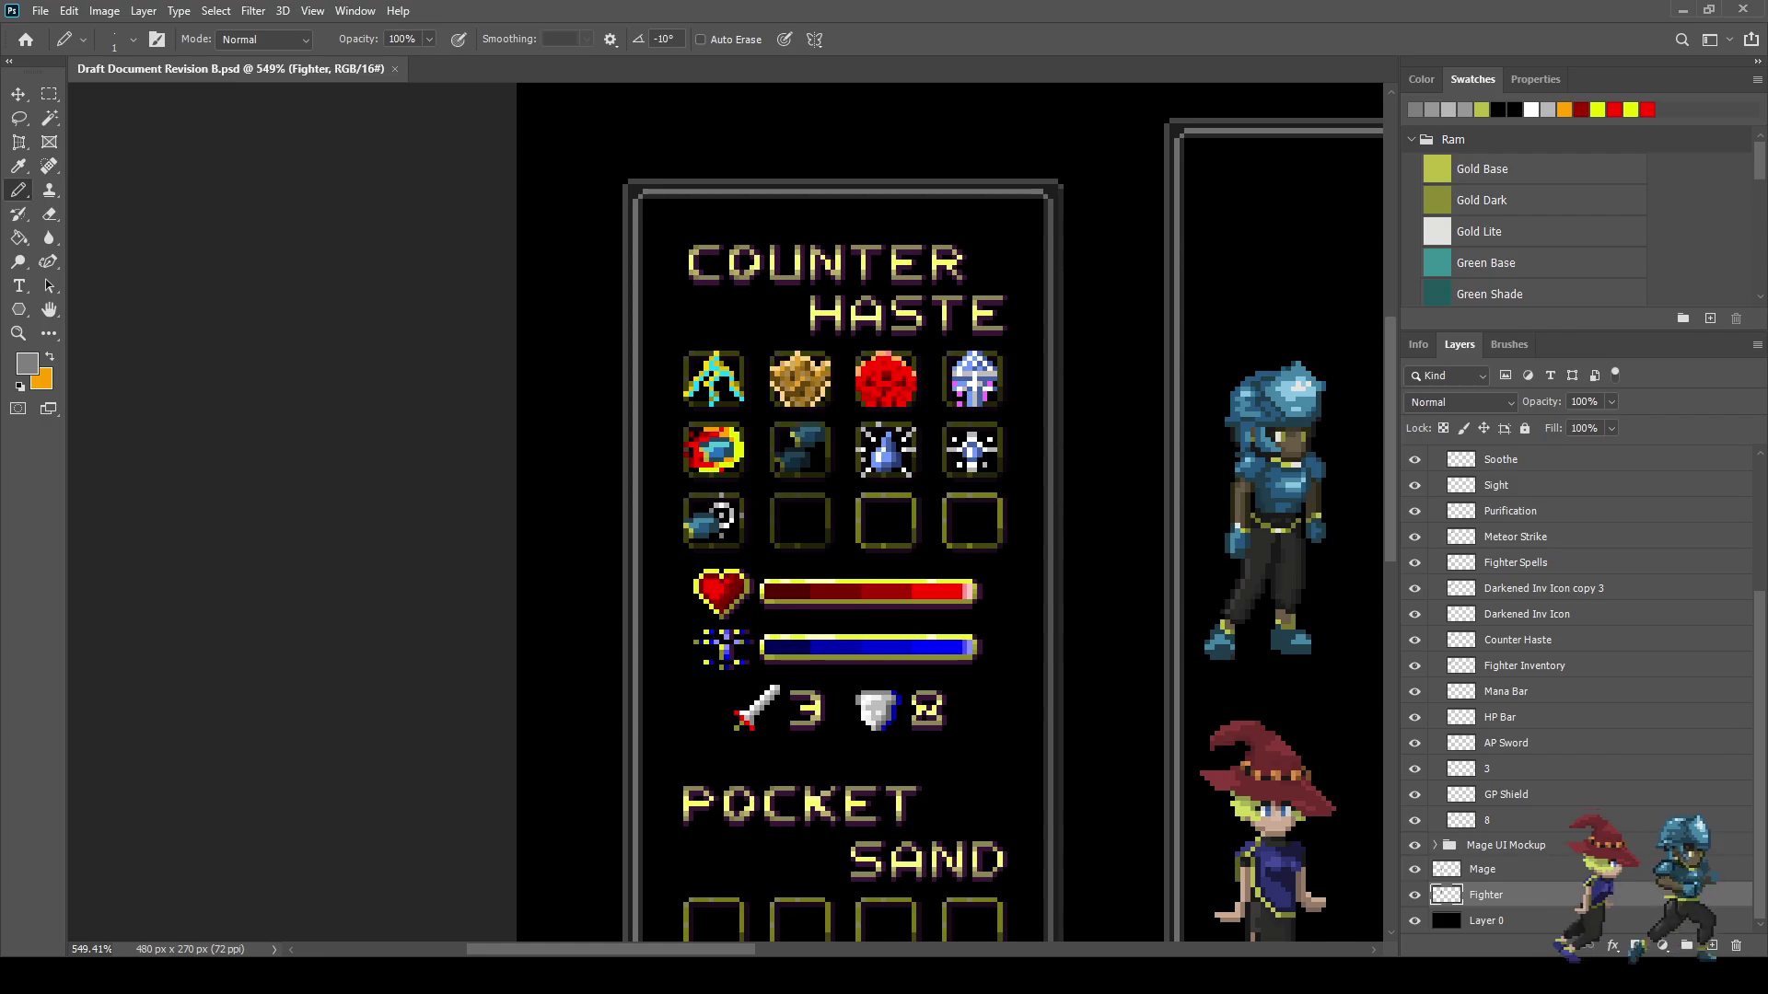
{"action": "key", "text": "l"}
{"action": "scroll", "coordinate": [1343, 406], "scroll_direction": "down", "scroll_amount": 2}
{"action": "scroll", "coordinate": [1343, 406], "scroll_direction": "up", "scroll_amount": 8}
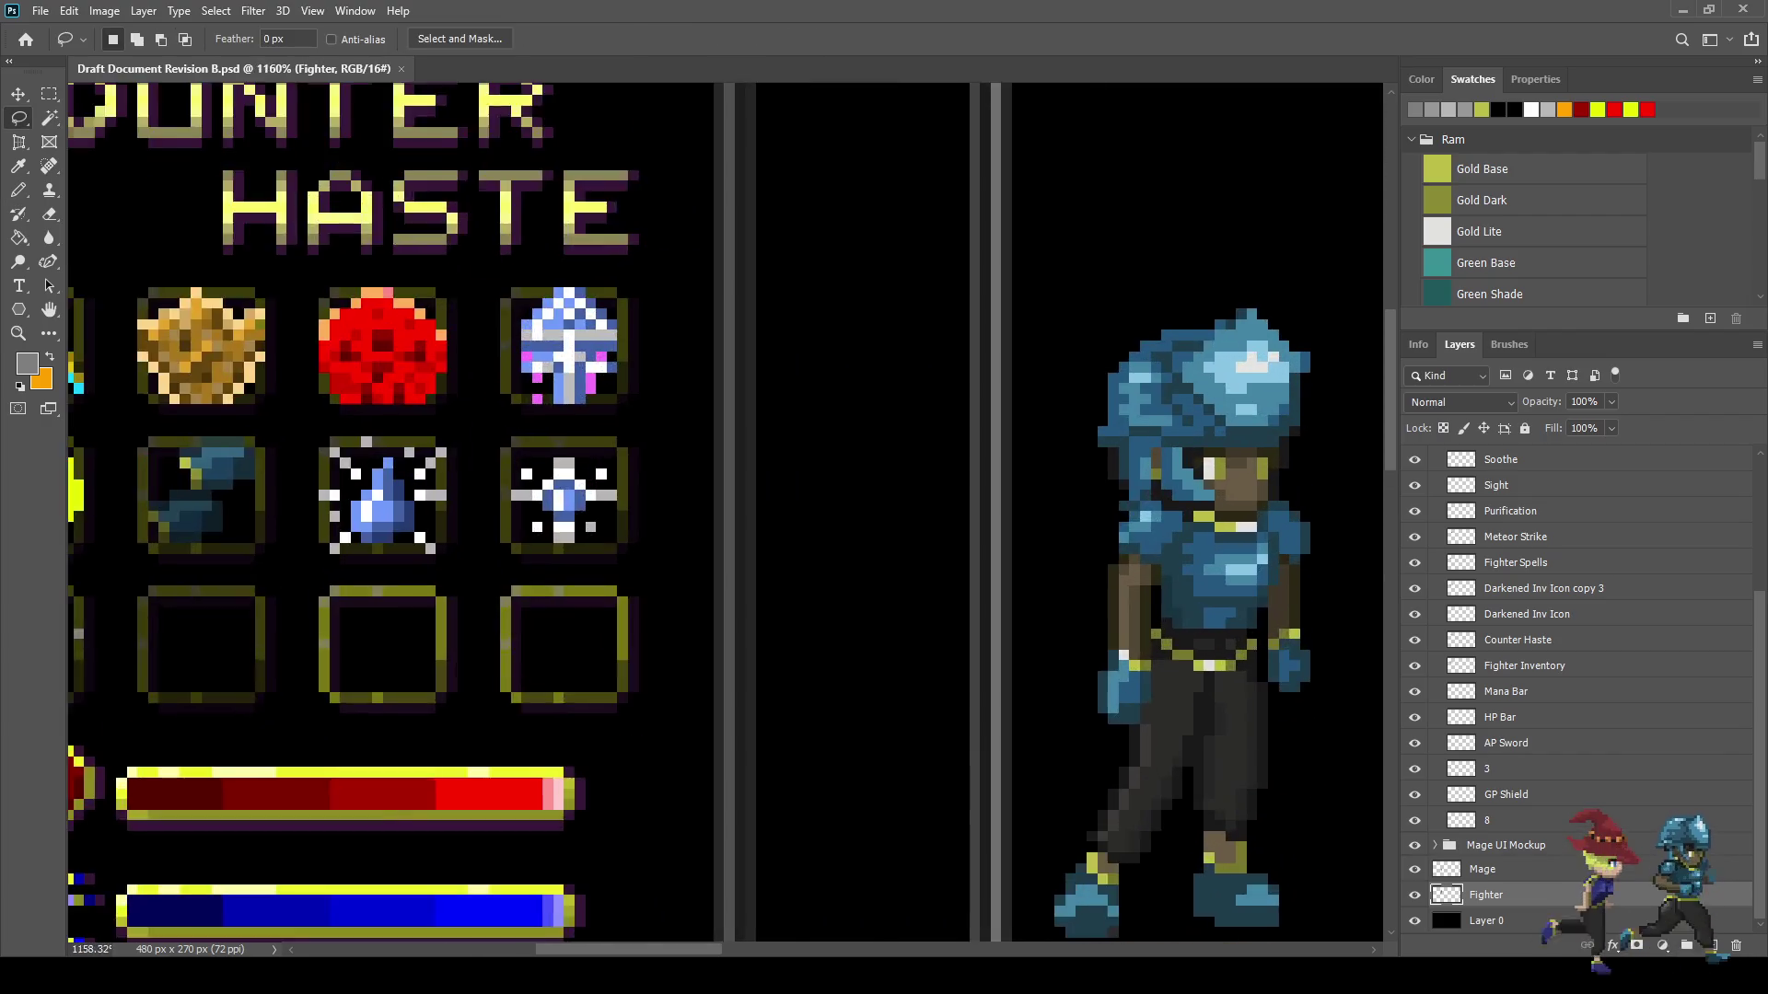
{"action": "scroll", "coordinate": [1308, 453], "scroll_direction": "up", "scroll_amount": 4}
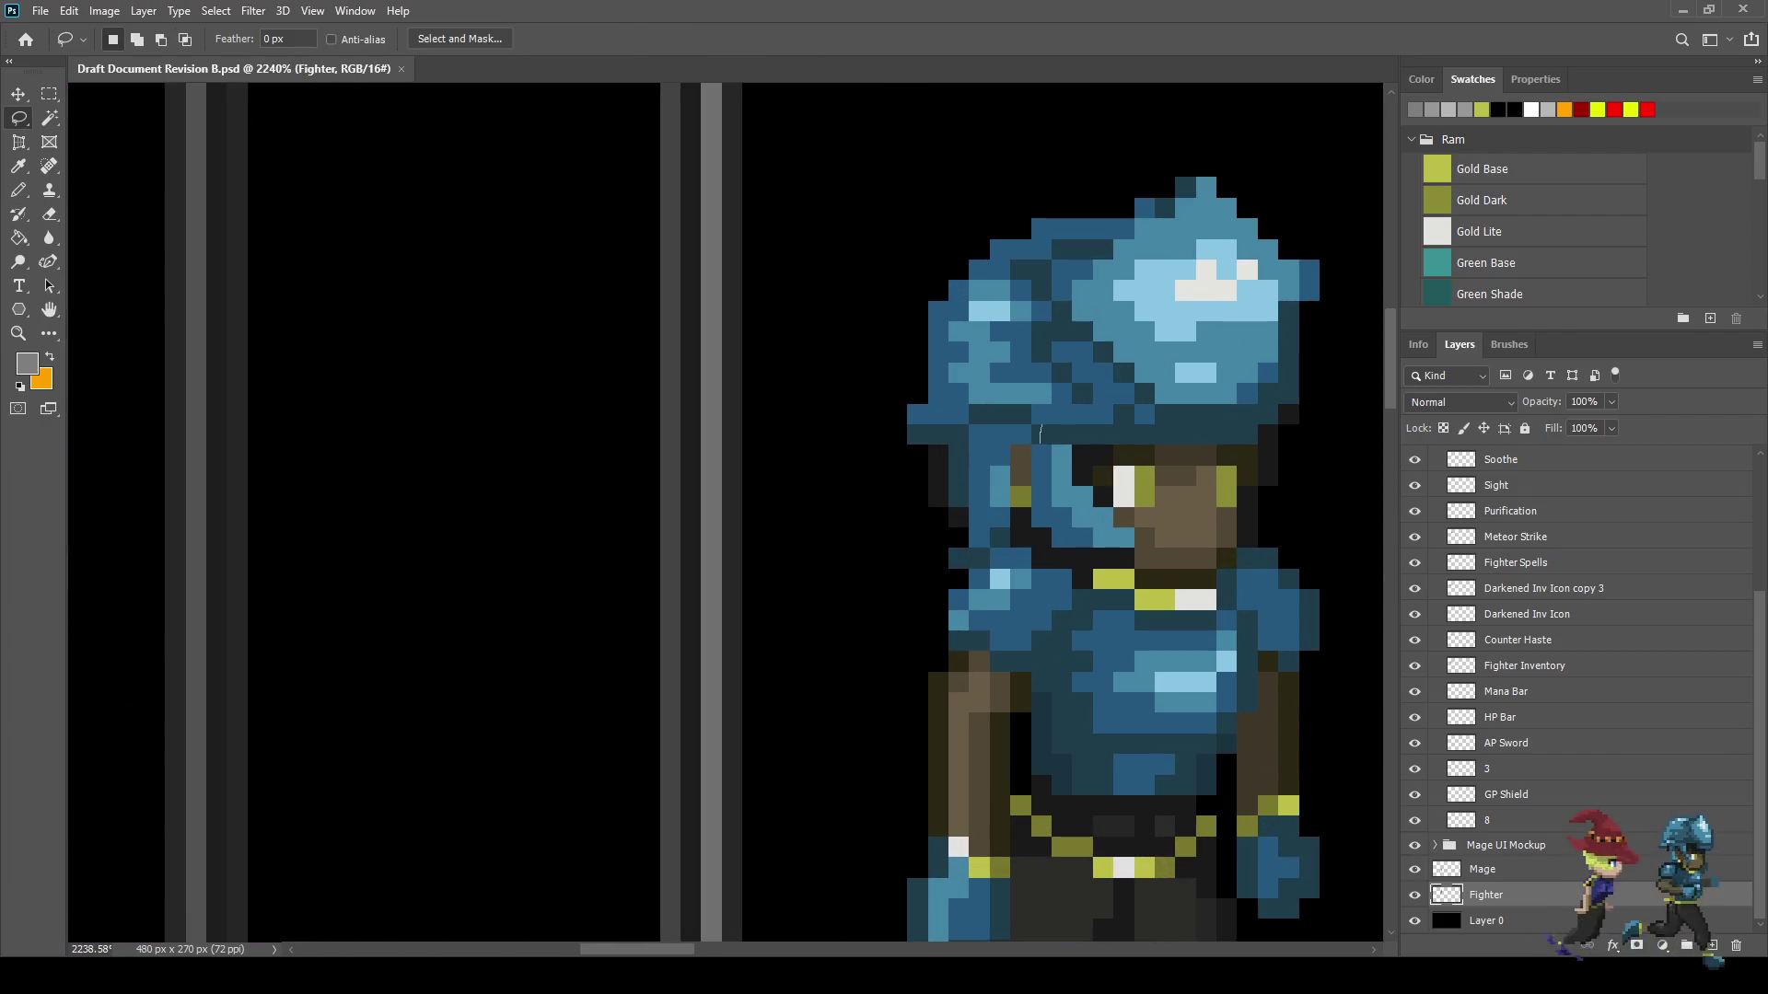
{"action": "mouse_move", "coordinate": [1041, 544]}
{"action": "left_mouse_down"}
{"action": "mouse_move", "coordinate": [1158, 582]}
{"action": "mouse_move", "coordinate": [1234, 557]}
{"action": "mouse_move", "coordinate": [1288, 465]}
{"action": "mouse_move", "coordinate": [1196, 420]}
{"action": "mouse_move", "coordinate": [1041, 426]}
{"action": "left_mouse_up"}
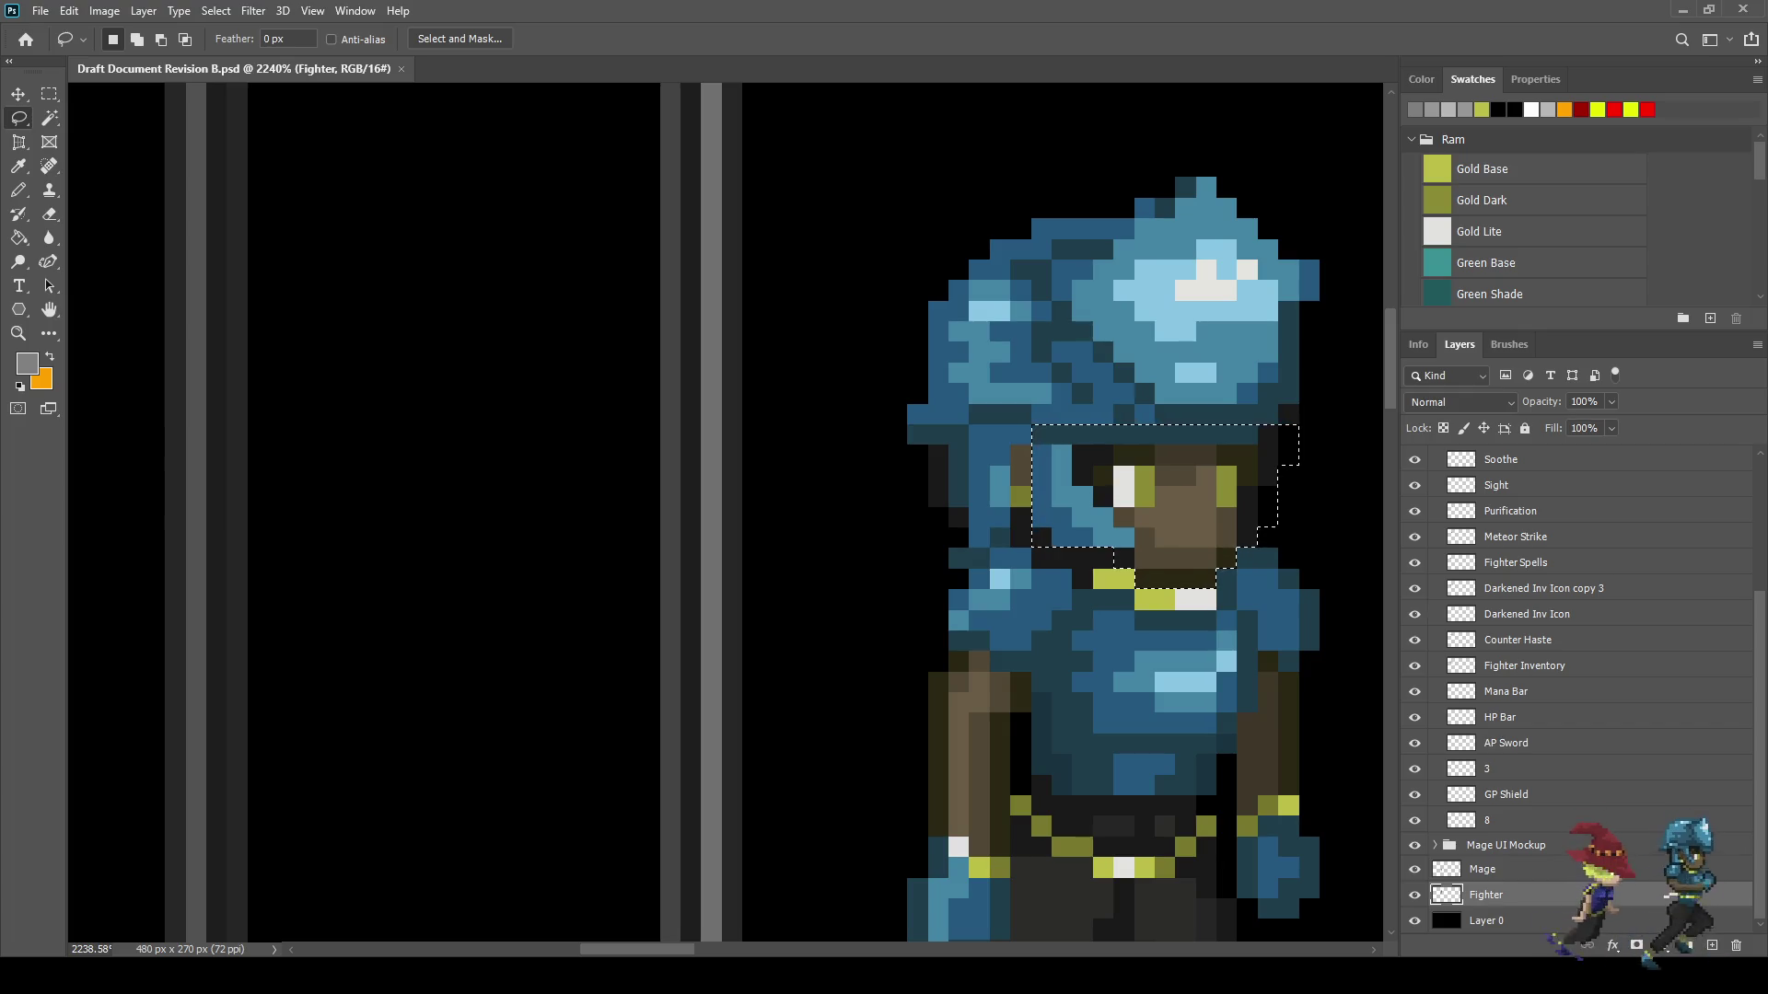
{"action": "scroll", "coordinate": [1039, 419], "scroll_direction": "down", "scroll_amount": 1}
{"action": "scroll", "coordinate": [1038, 419], "scroll_direction": "down", "scroll_amount": 5}
{"action": "scroll", "coordinate": [395, 525], "scroll_direction": "up", "scroll_amount": 5}
{"action": "scroll", "coordinate": [1579, 691], "scroll_direction": "up", "scroll_amount": 3}
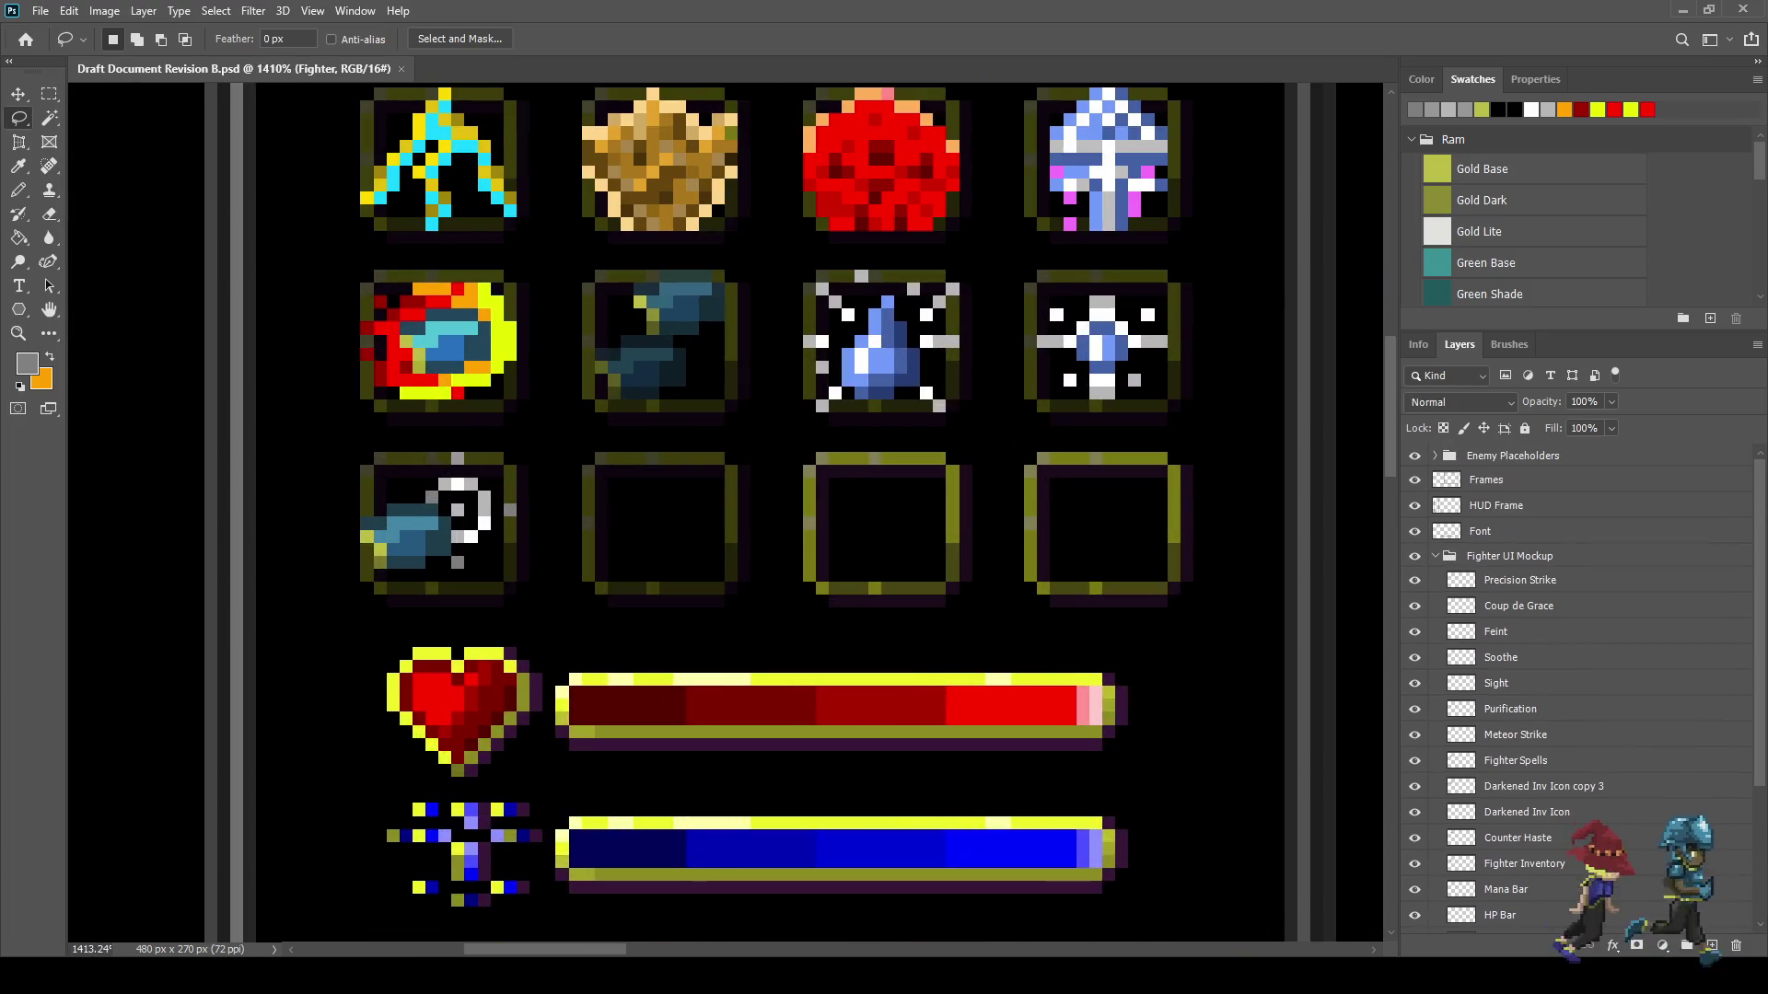
- Paste the copied pixels onto new Layer 3 and move them over the blue fish icon
{"action": "left_click", "coordinate": [1519, 581]}
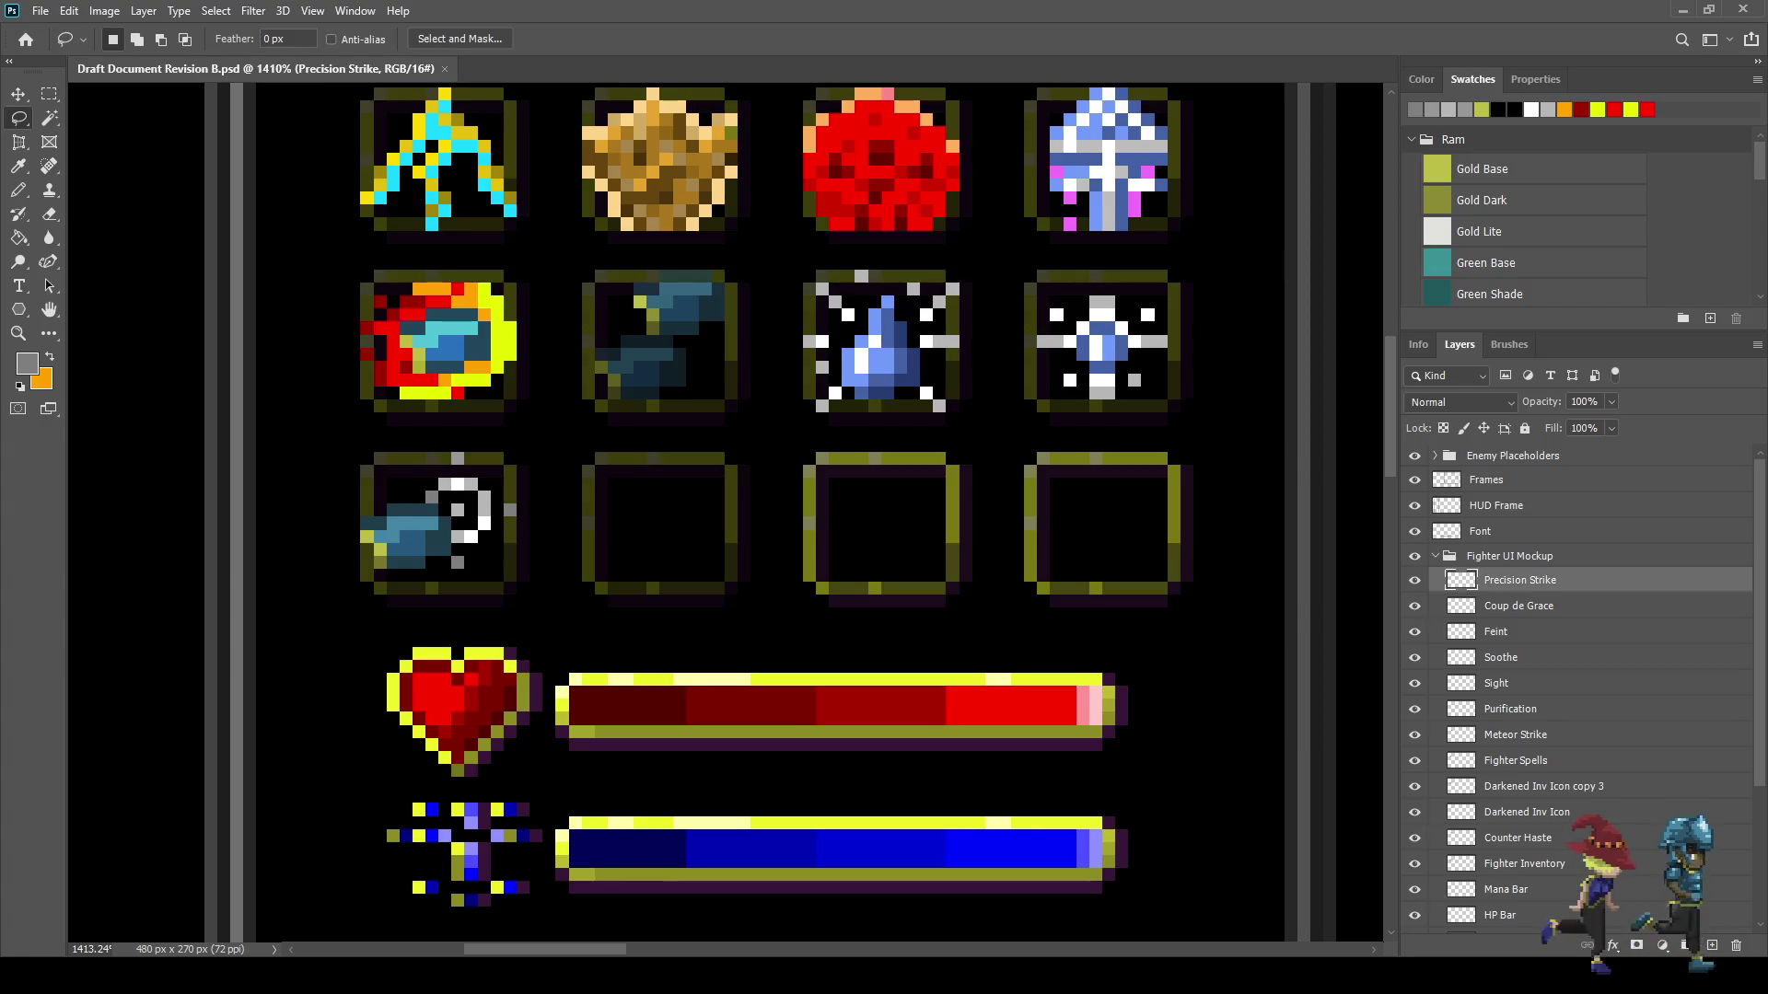
{"action": "key", "text": "ctrl+v"}
{"action": "key", "text": "ctrl+t"}
{"action": "mouse_move", "coordinate": [1128, 321]}
{"action": "left_mouse_down"}
{"action": "mouse_move", "coordinate": [728, 327]}
{"action": "mouse_move", "coordinate": [737, 514]}
{"action": "mouse_move", "coordinate": [659, 528]}
{"action": "left_mouse_up"}
{"action": "key", "text": "Return"}
{"action": "key", "text": "l"}
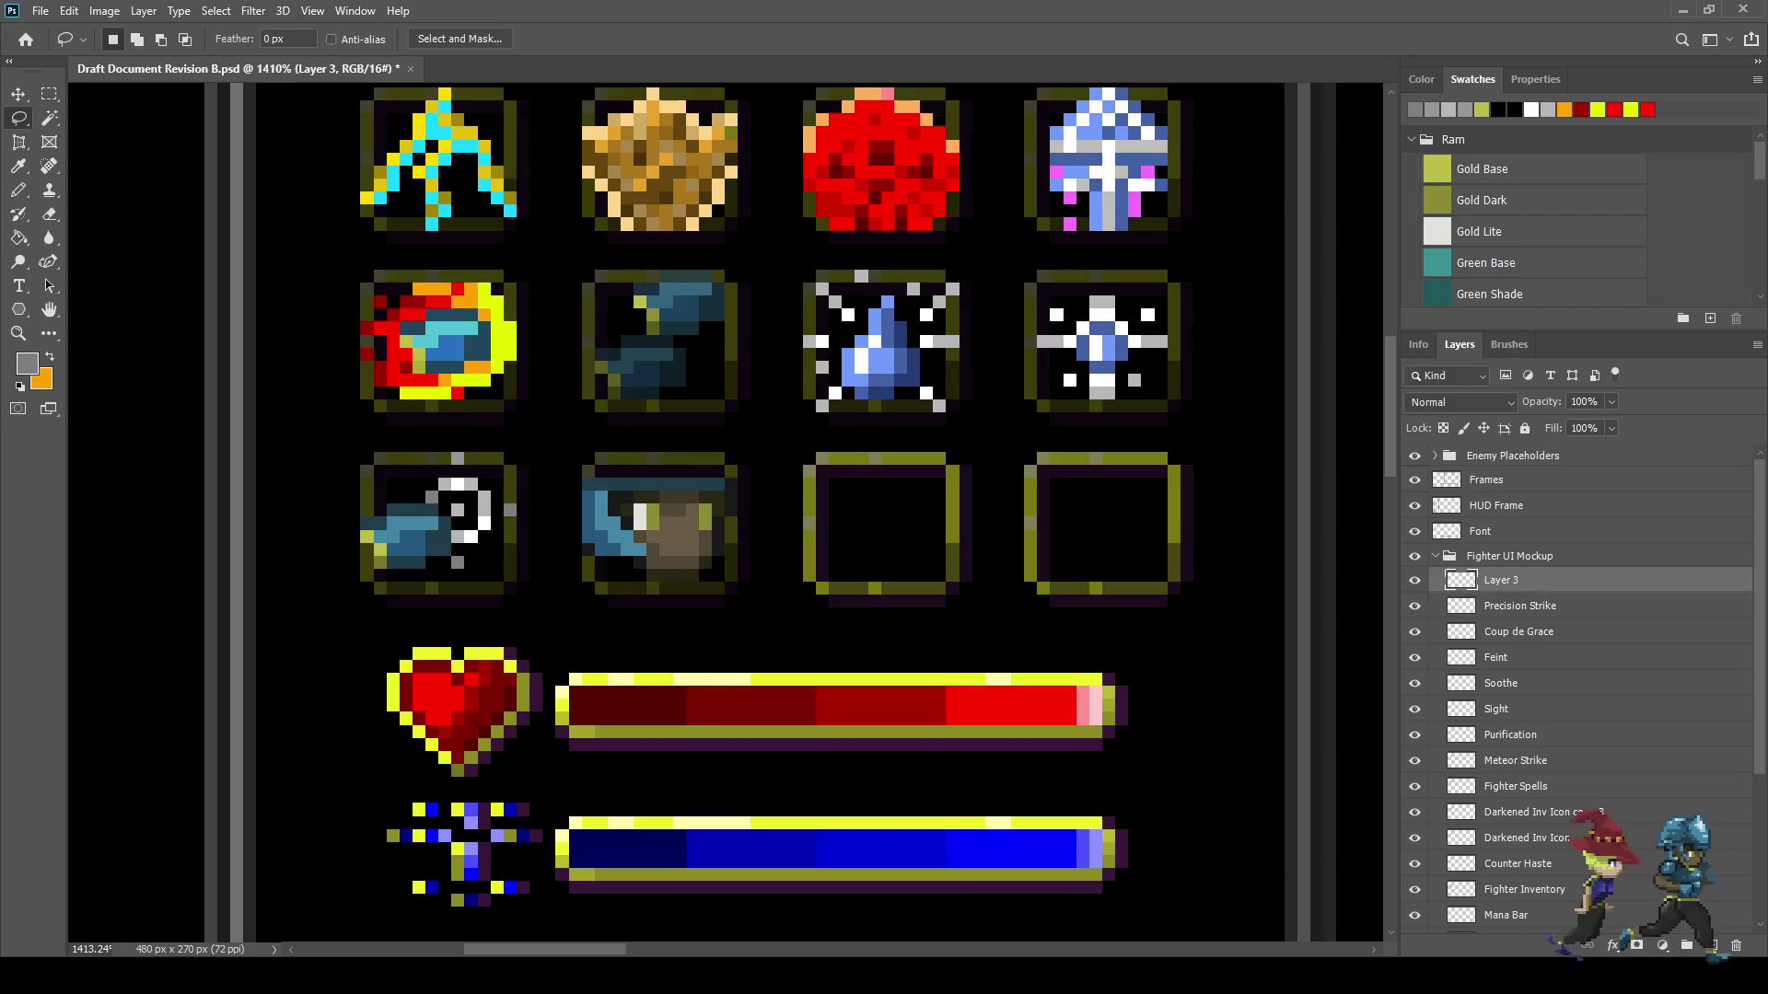
- Pencil a row of light grey highlight pixels onto the upper part of the brown icon
{"action": "scroll", "coordinate": [545, 529], "scroll_direction": "up", "scroll_amount": 5}
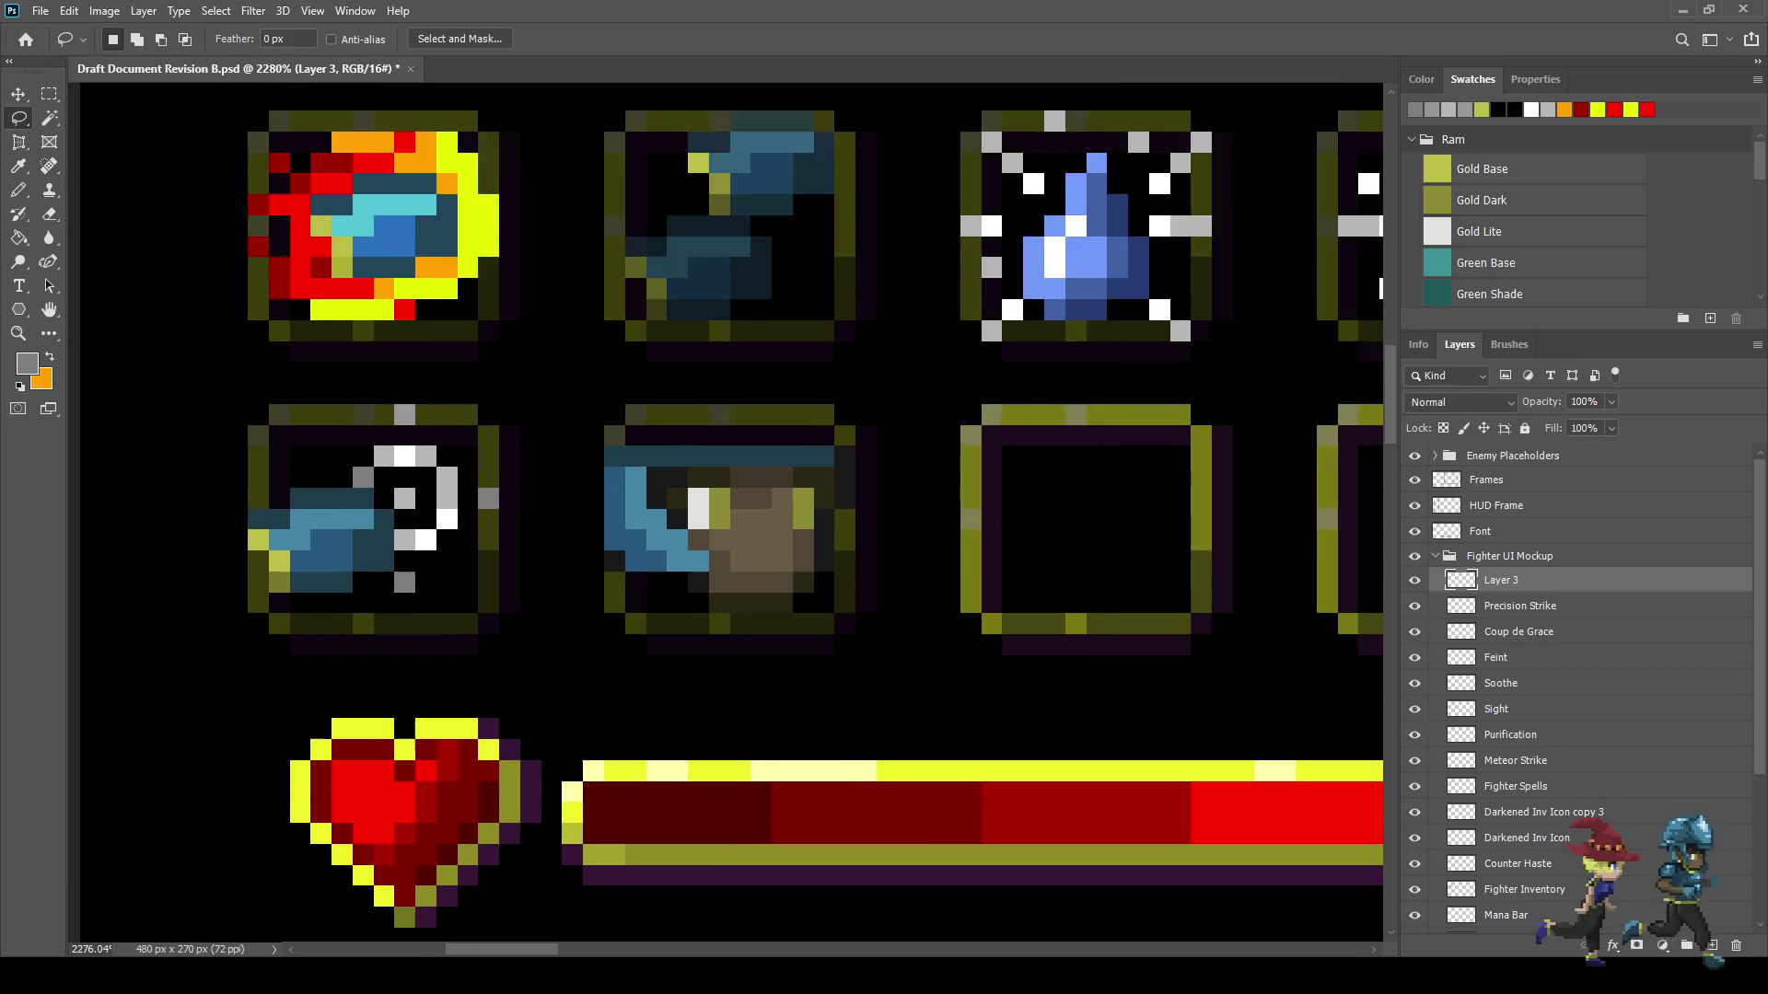
{"action": "key", "text": "i"}
{"action": "key", "text": "b"}
{"action": "scroll", "coordinate": [741, 608], "scroll_direction": "up", "scroll_amount": 2}
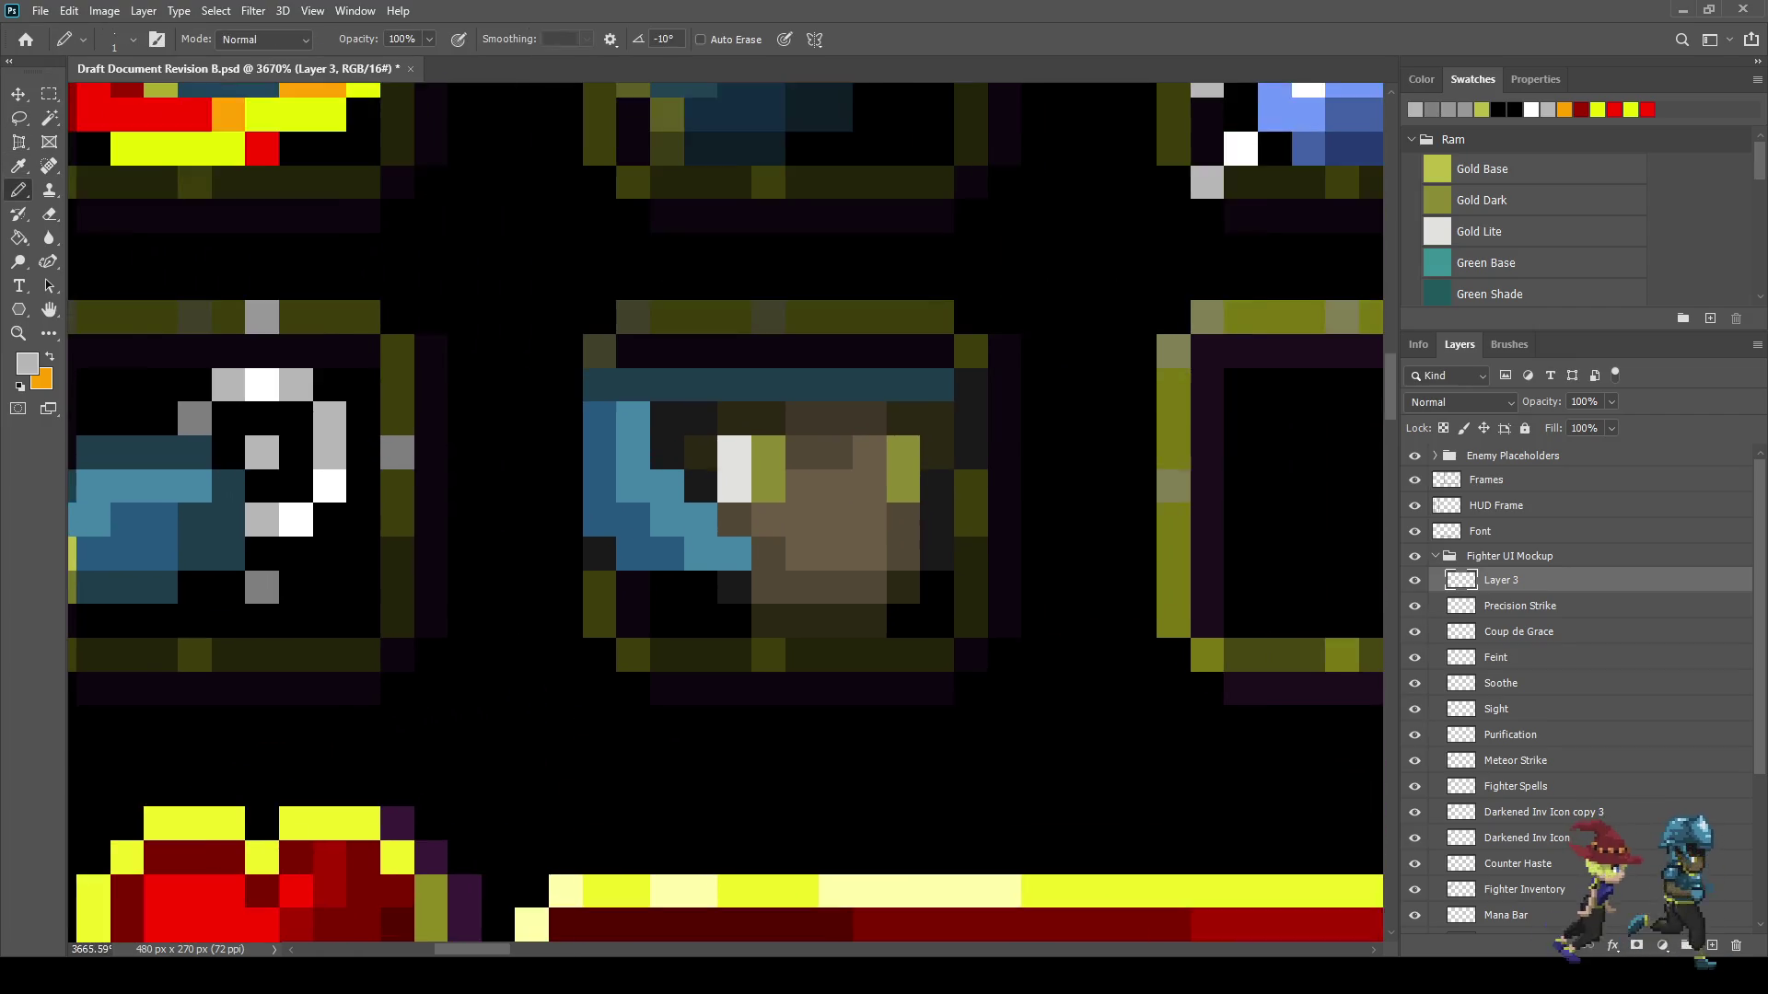
{"action": "left_click", "coordinate": [838, 587]}
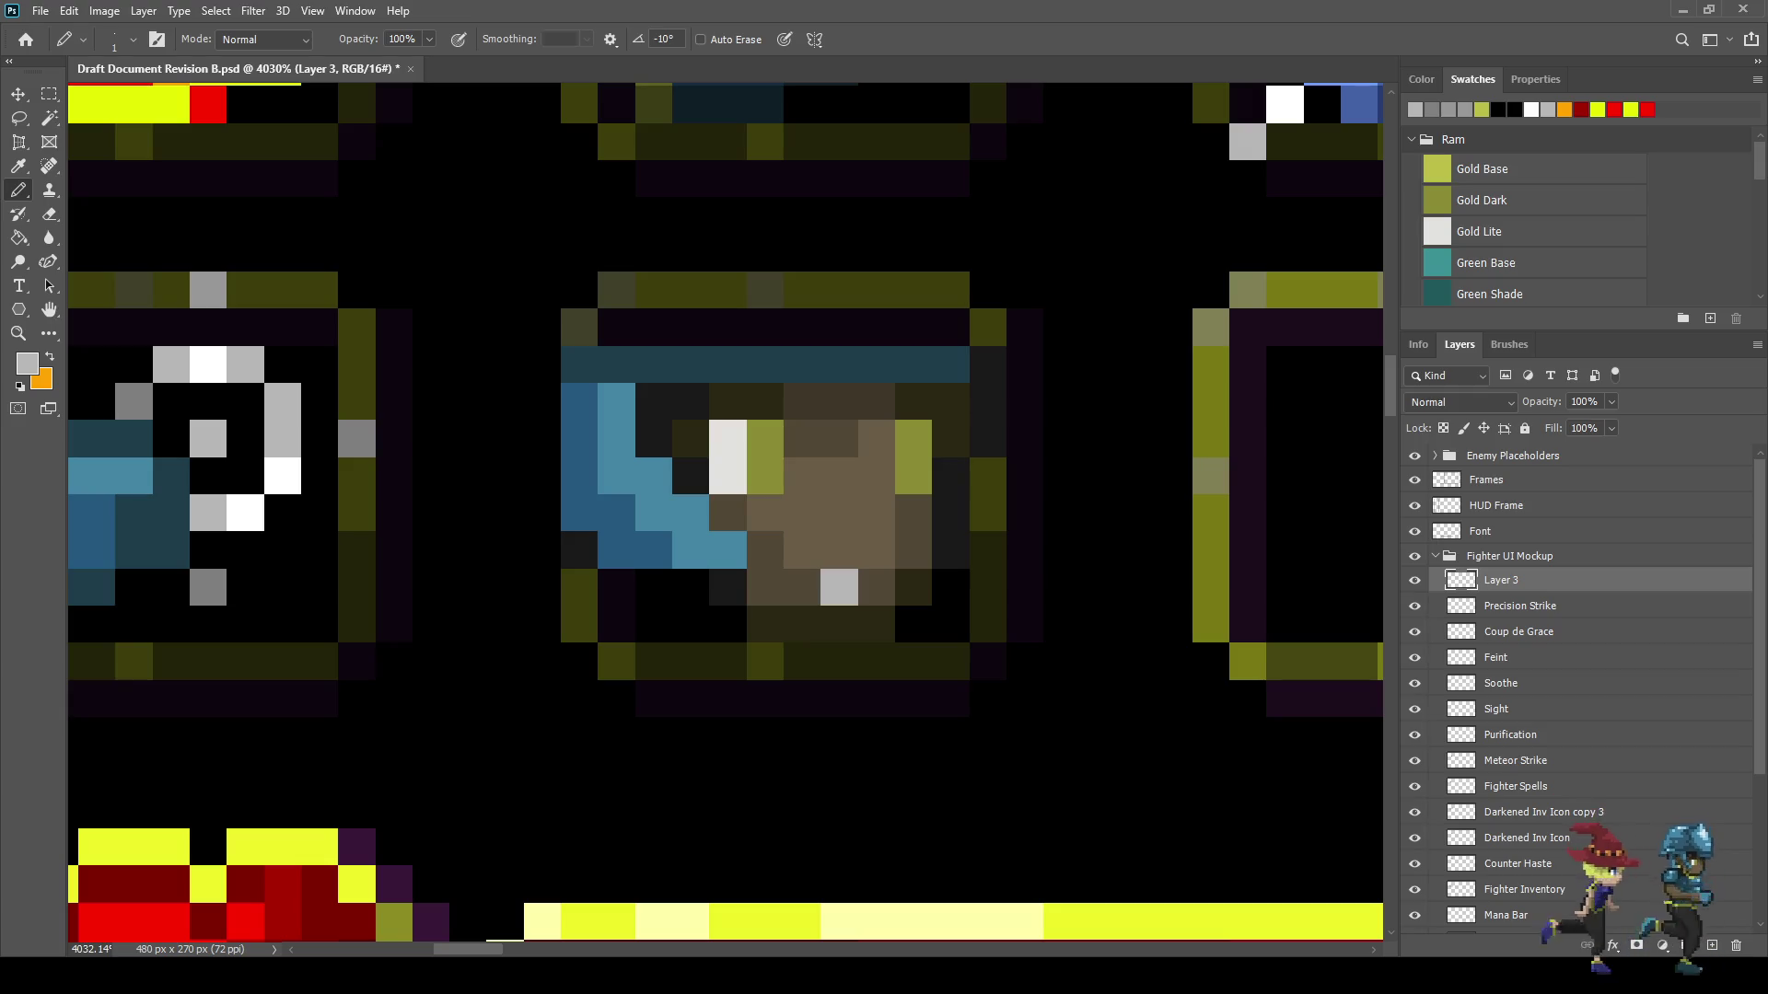
{"action": "left_click", "coordinate": [876, 587]}
{"action": "left_click", "coordinate": [801, 588]}
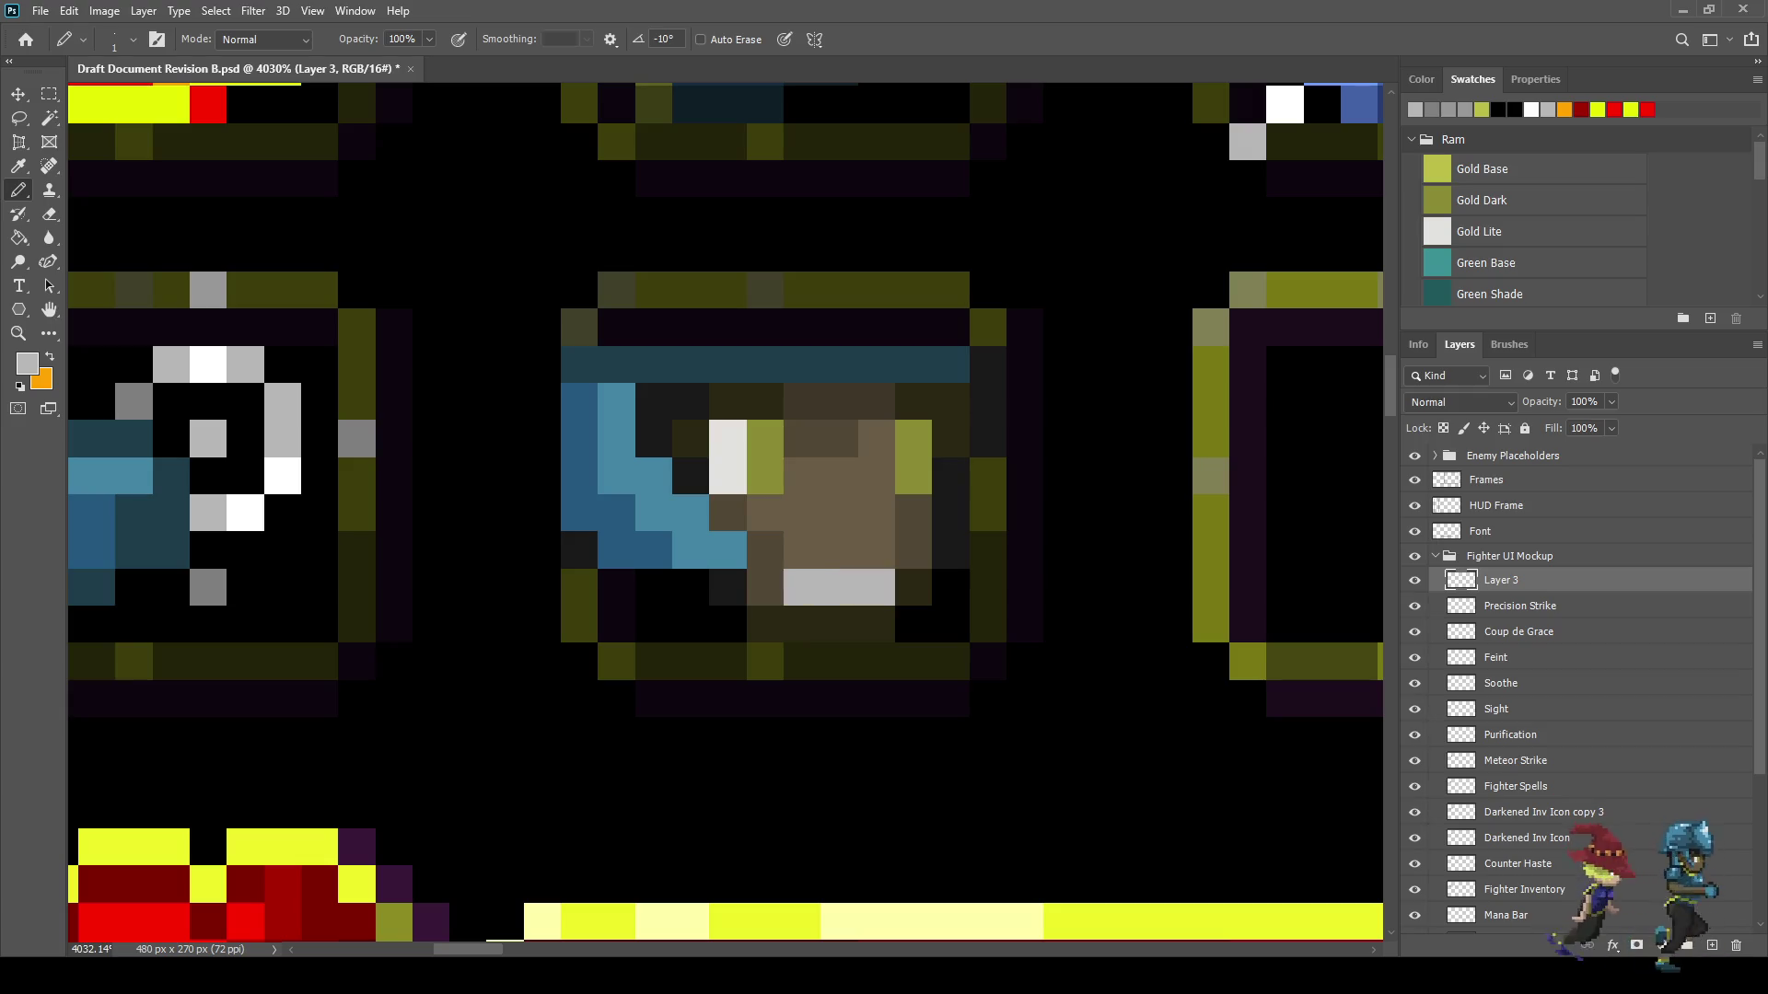
{"action": "key", "text": "ctrl+z"}
{"action": "scroll", "coordinate": [698, 643], "scroll_direction": "down", "scroll_amount": 2}
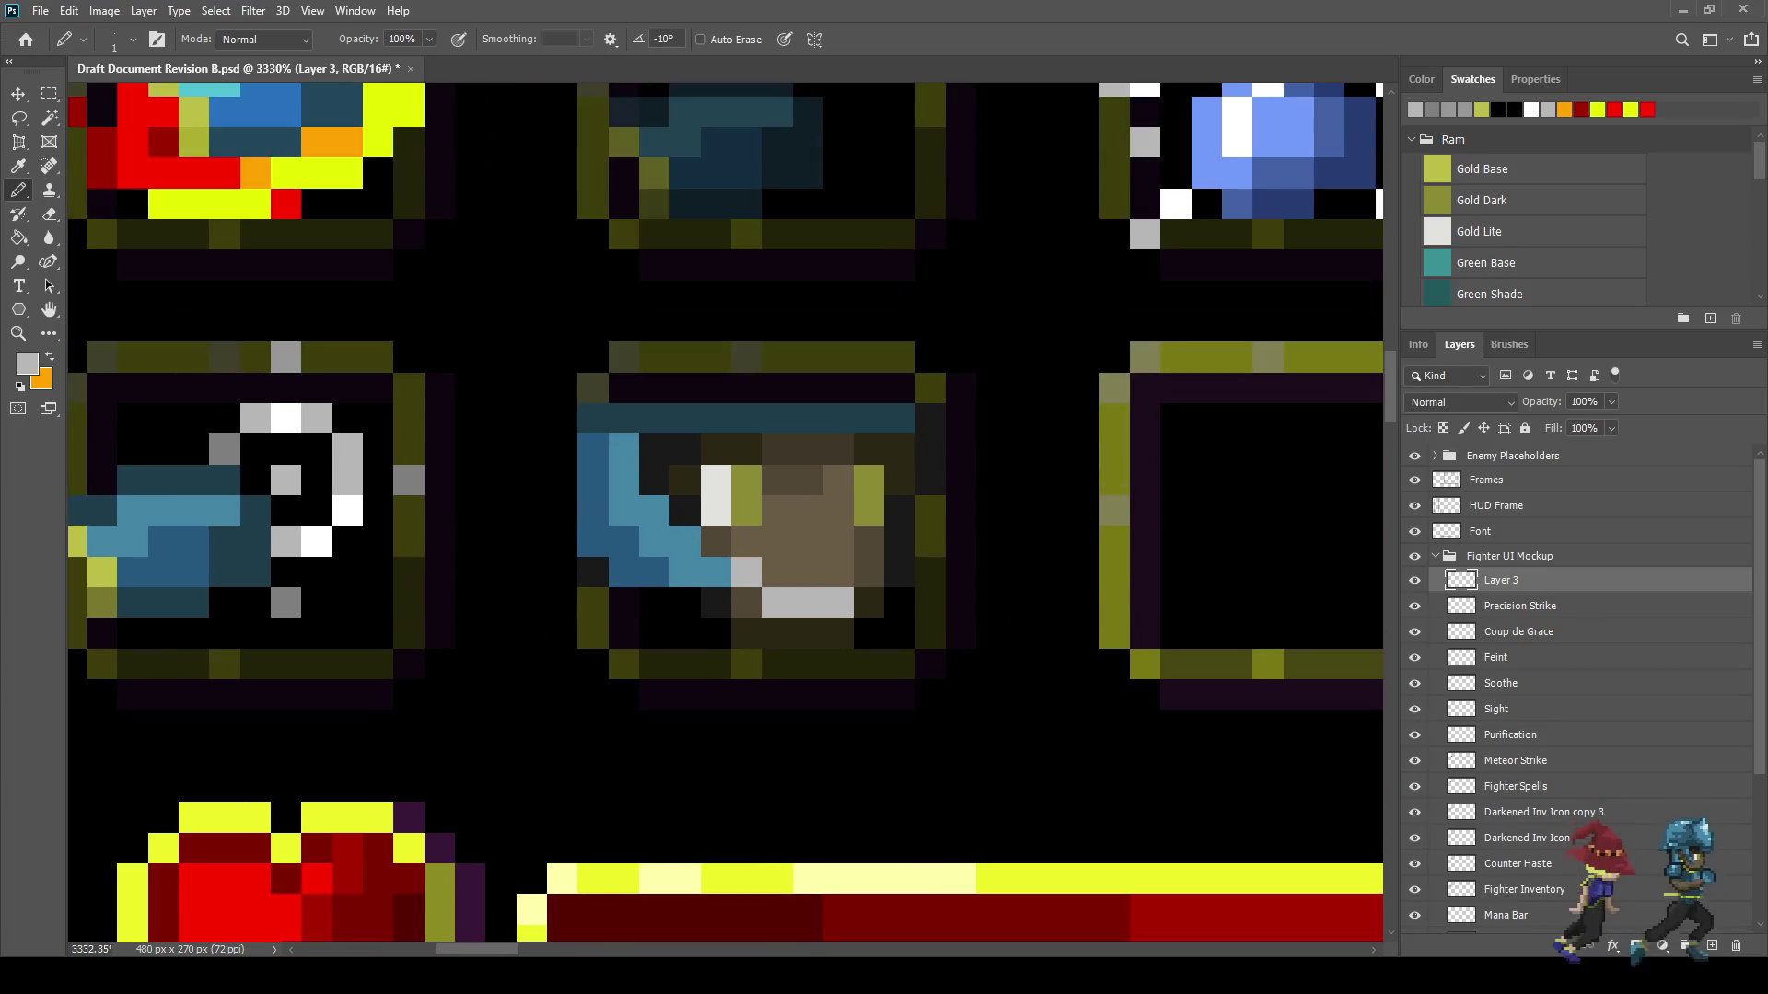
{"action": "scroll", "coordinate": [840, 615], "scroll_direction": "down", "scroll_amount": 3}
{"action": "scroll", "coordinate": [871, 608], "scroll_direction": "up", "scroll_amount": 3}
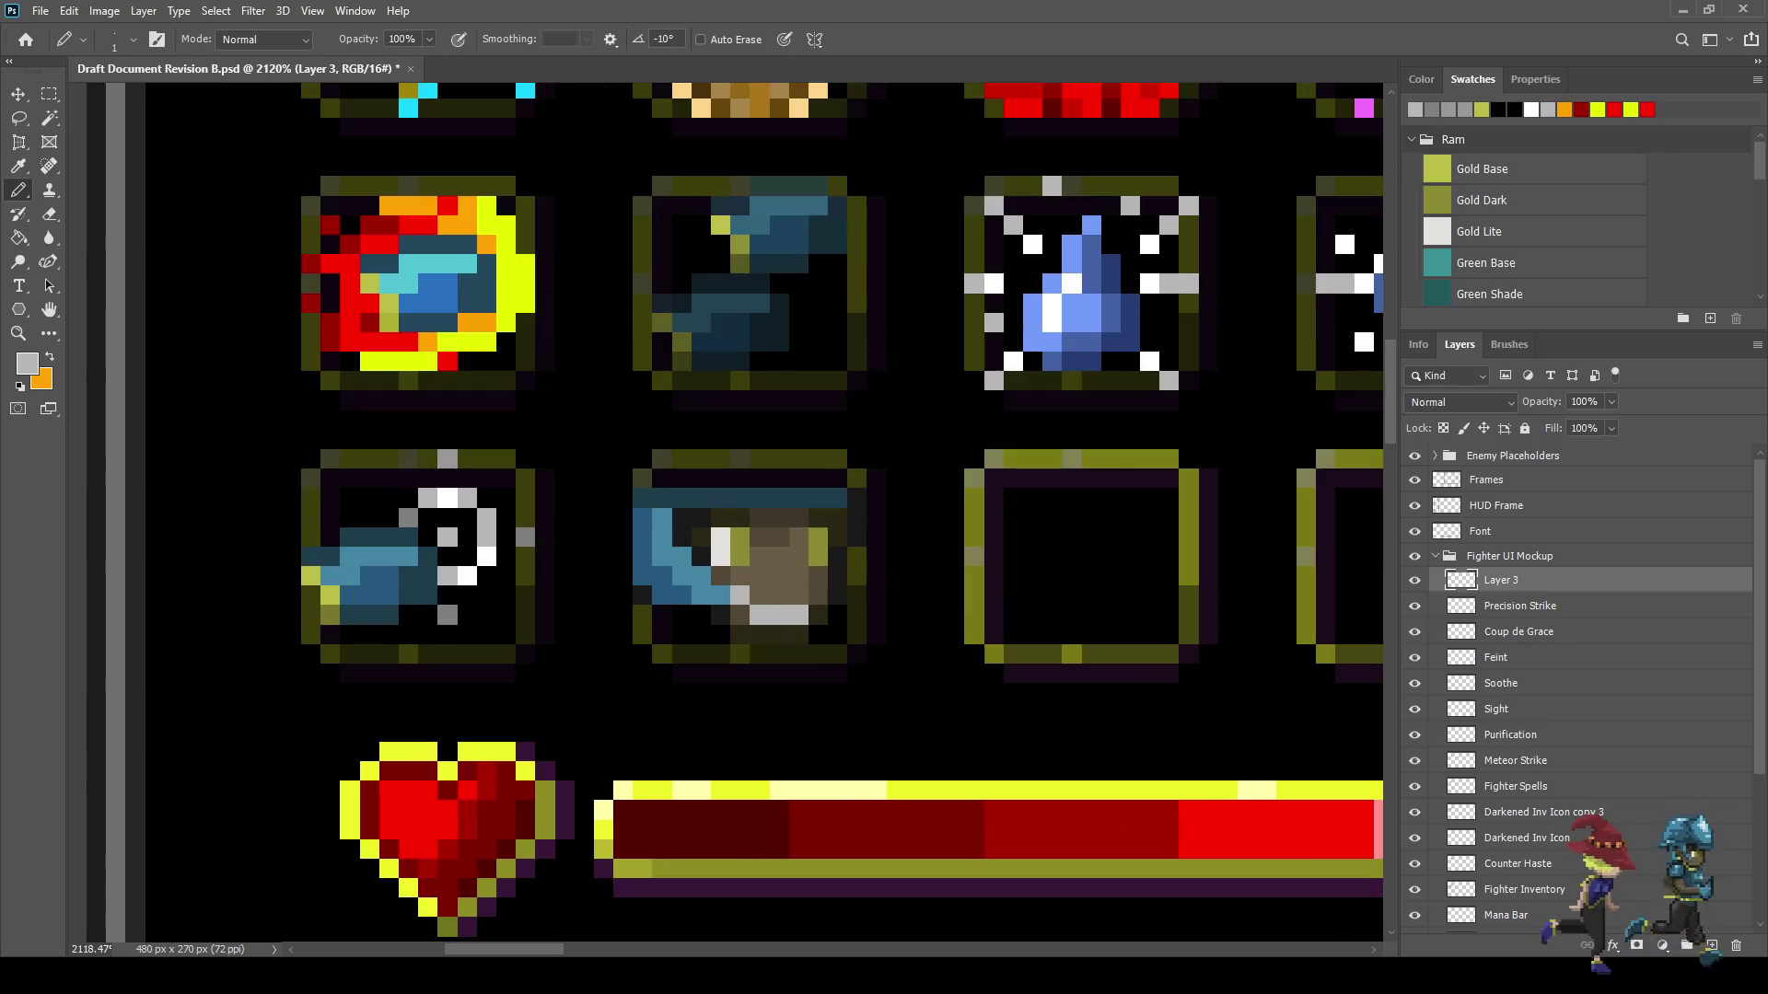
{"action": "scroll", "coordinate": [779, 614], "scroll_direction": "up", "scroll_amount": 3}
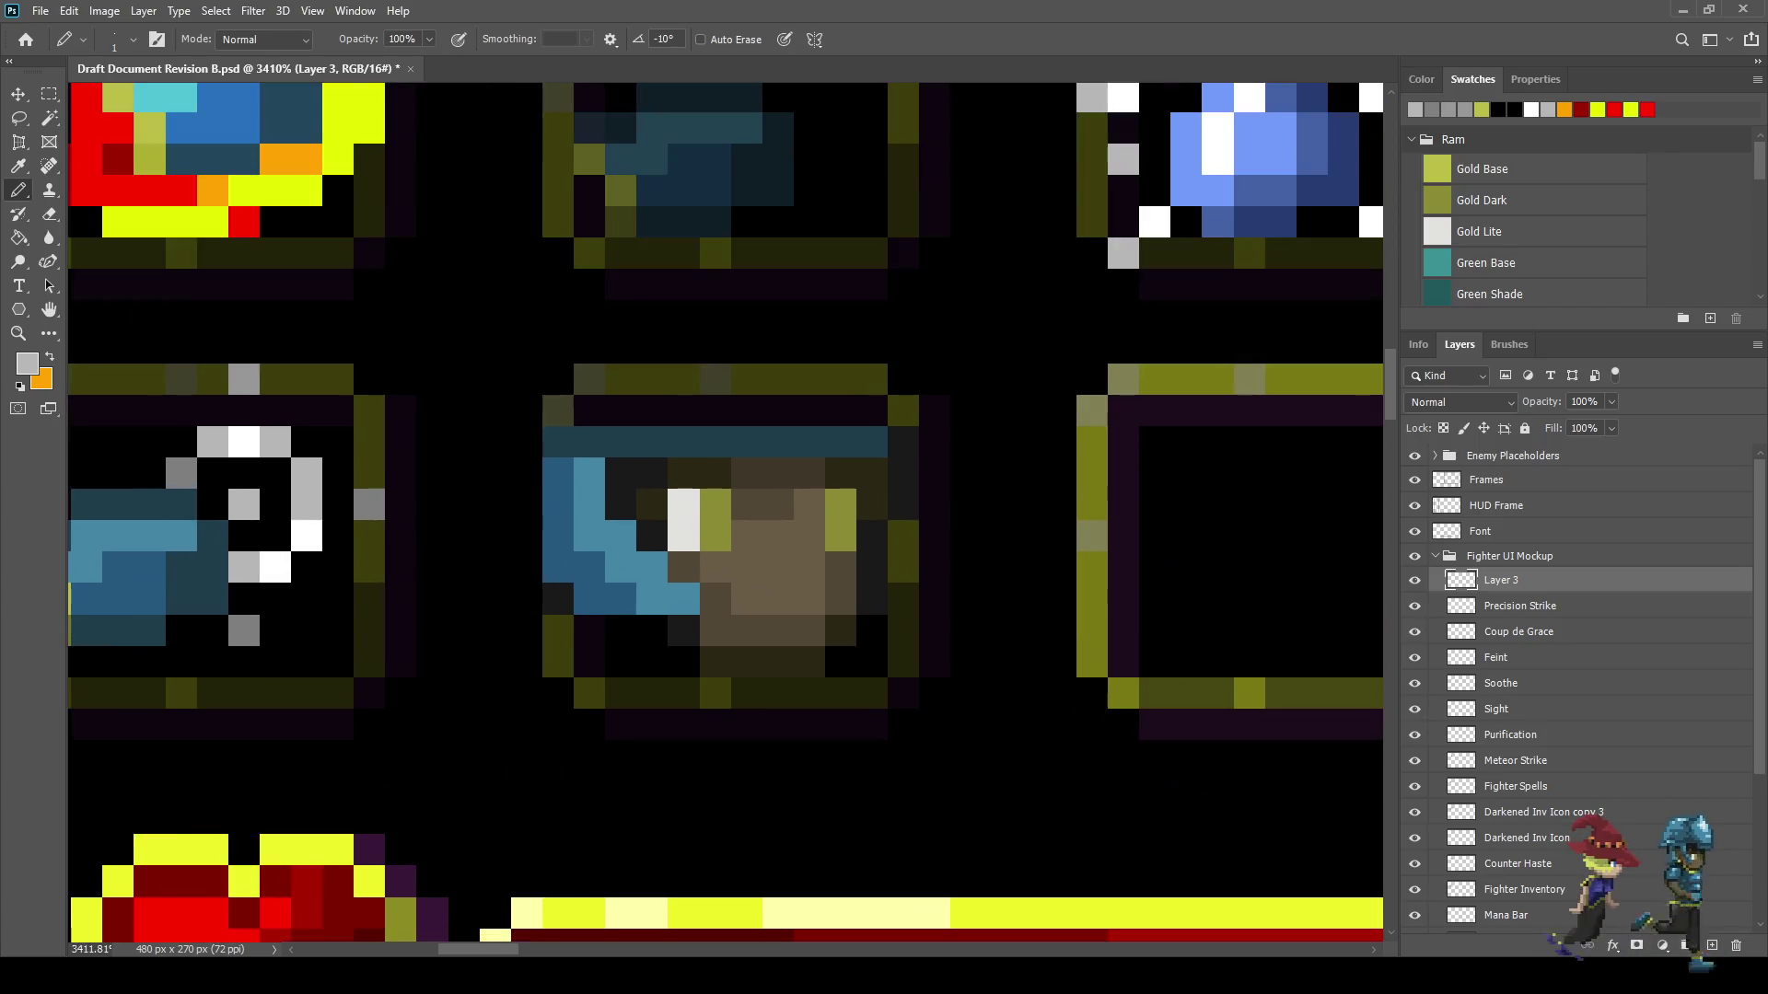
{"action": "left_click", "coordinate": [809, 629]}
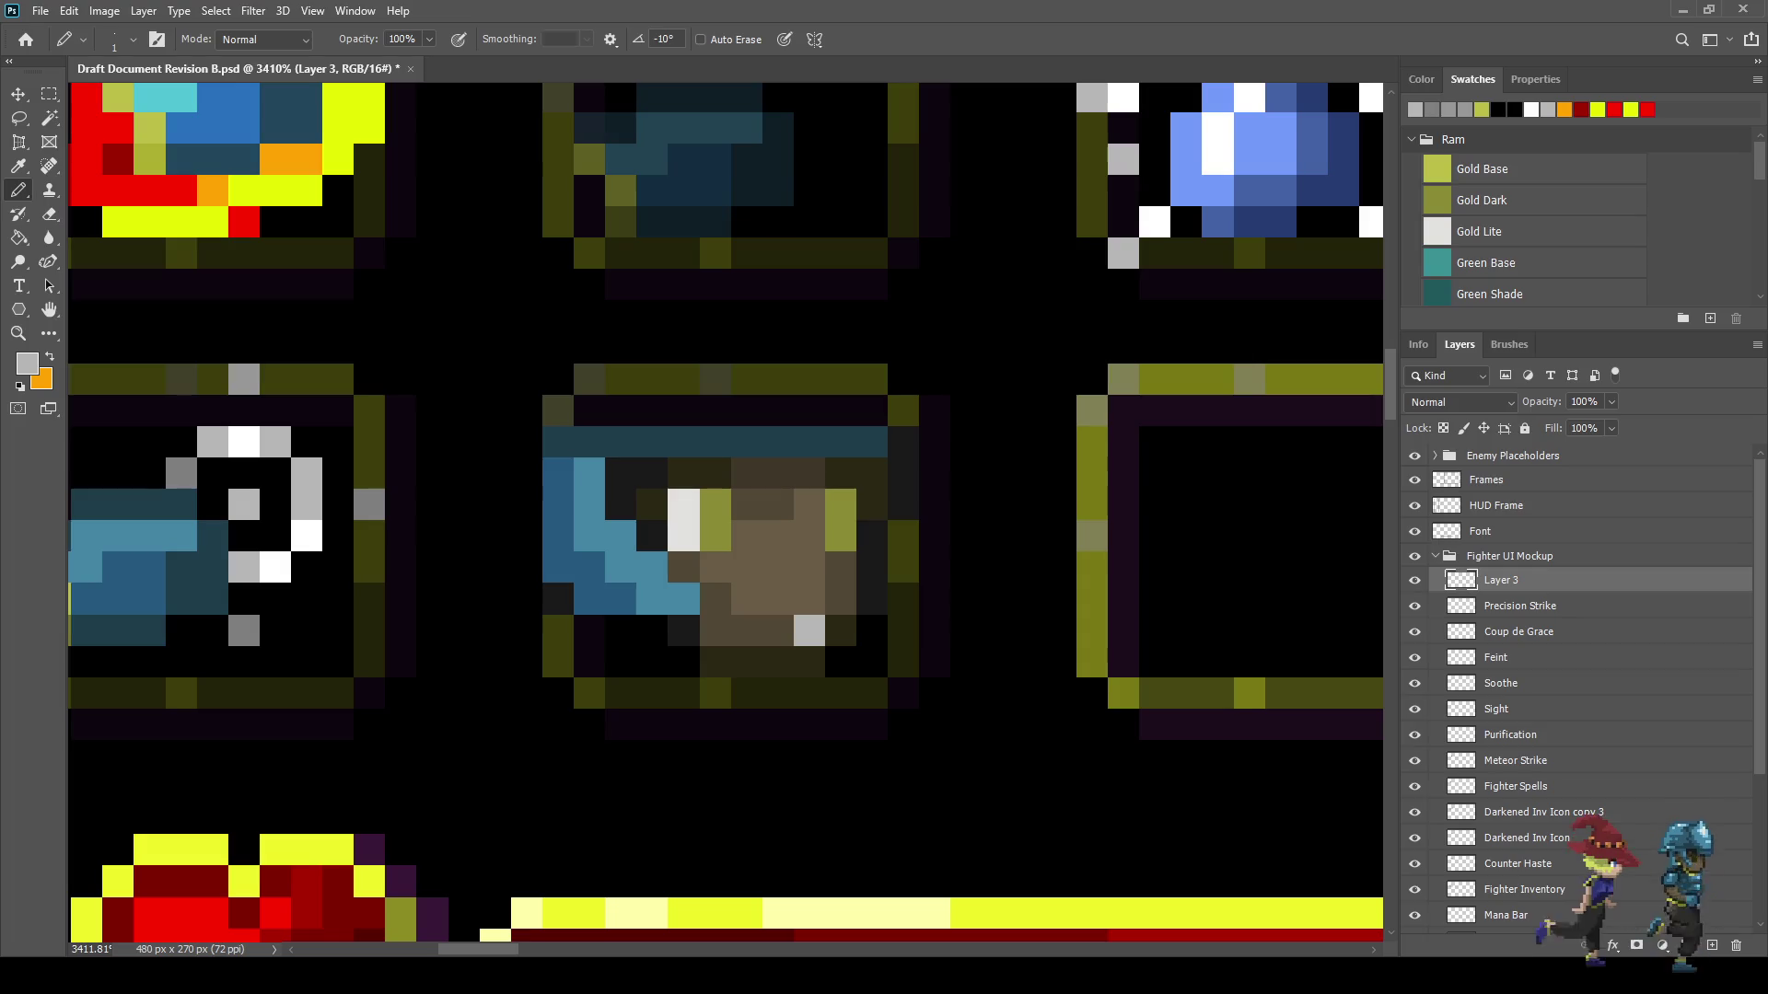
{"action": "left_click", "coordinate": [779, 630]}
{"action": "left_click", "coordinate": [746, 599]}
{"action": "scroll", "coordinate": [741, 661], "scroll_direction": "down", "scroll_amount": 4}
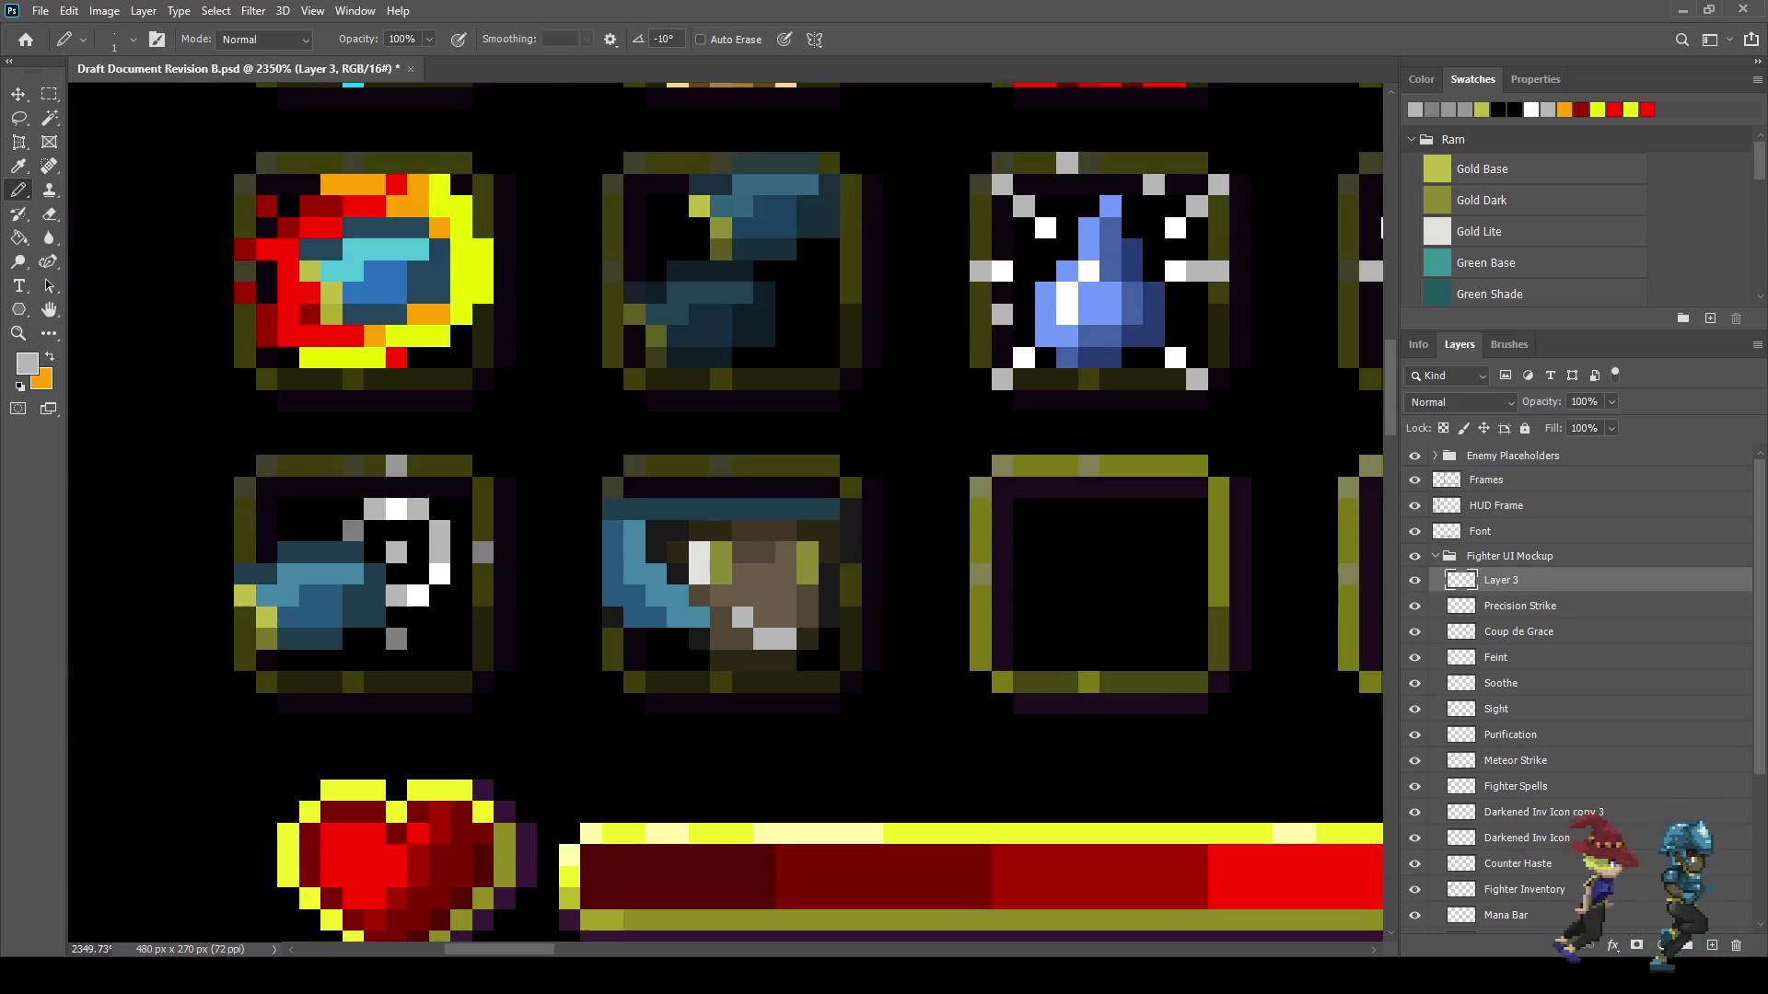
{"action": "scroll", "coordinate": [911, 669], "scroll_direction": "down", "scroll_amount": 4}
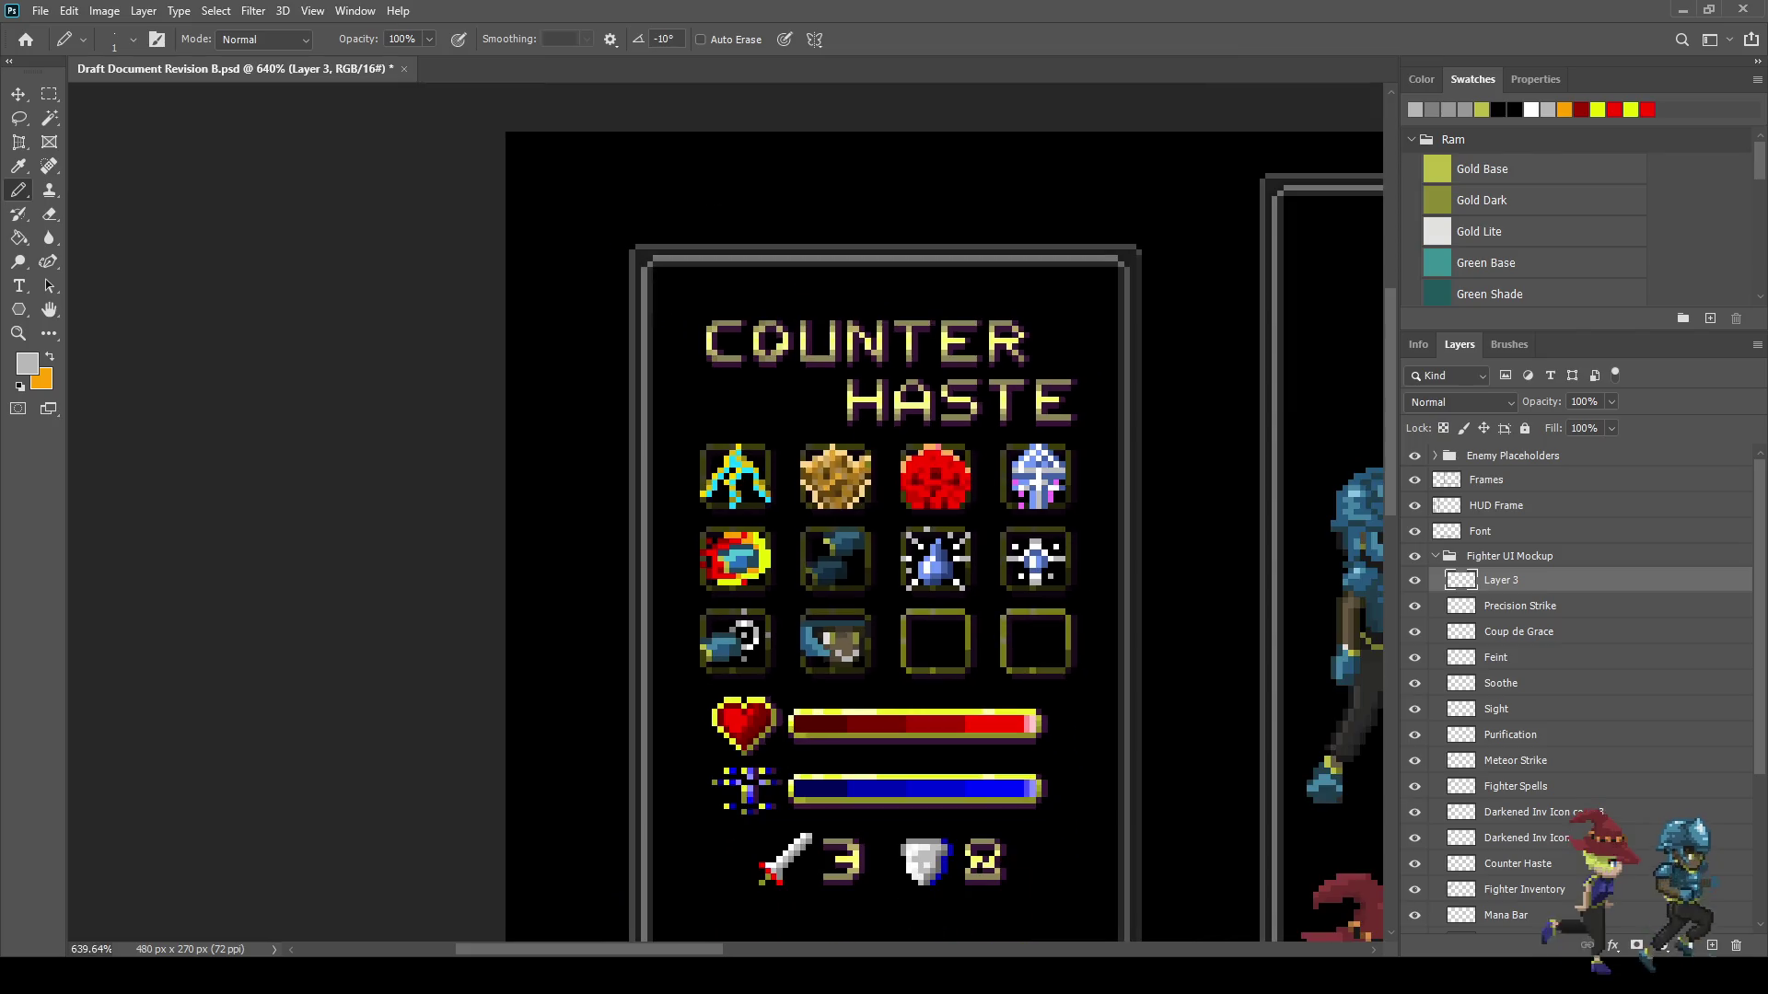
{"action": "scroll", "coordinate": [838, 655], "scroll_direction": "up", "scroll_amount": 8}
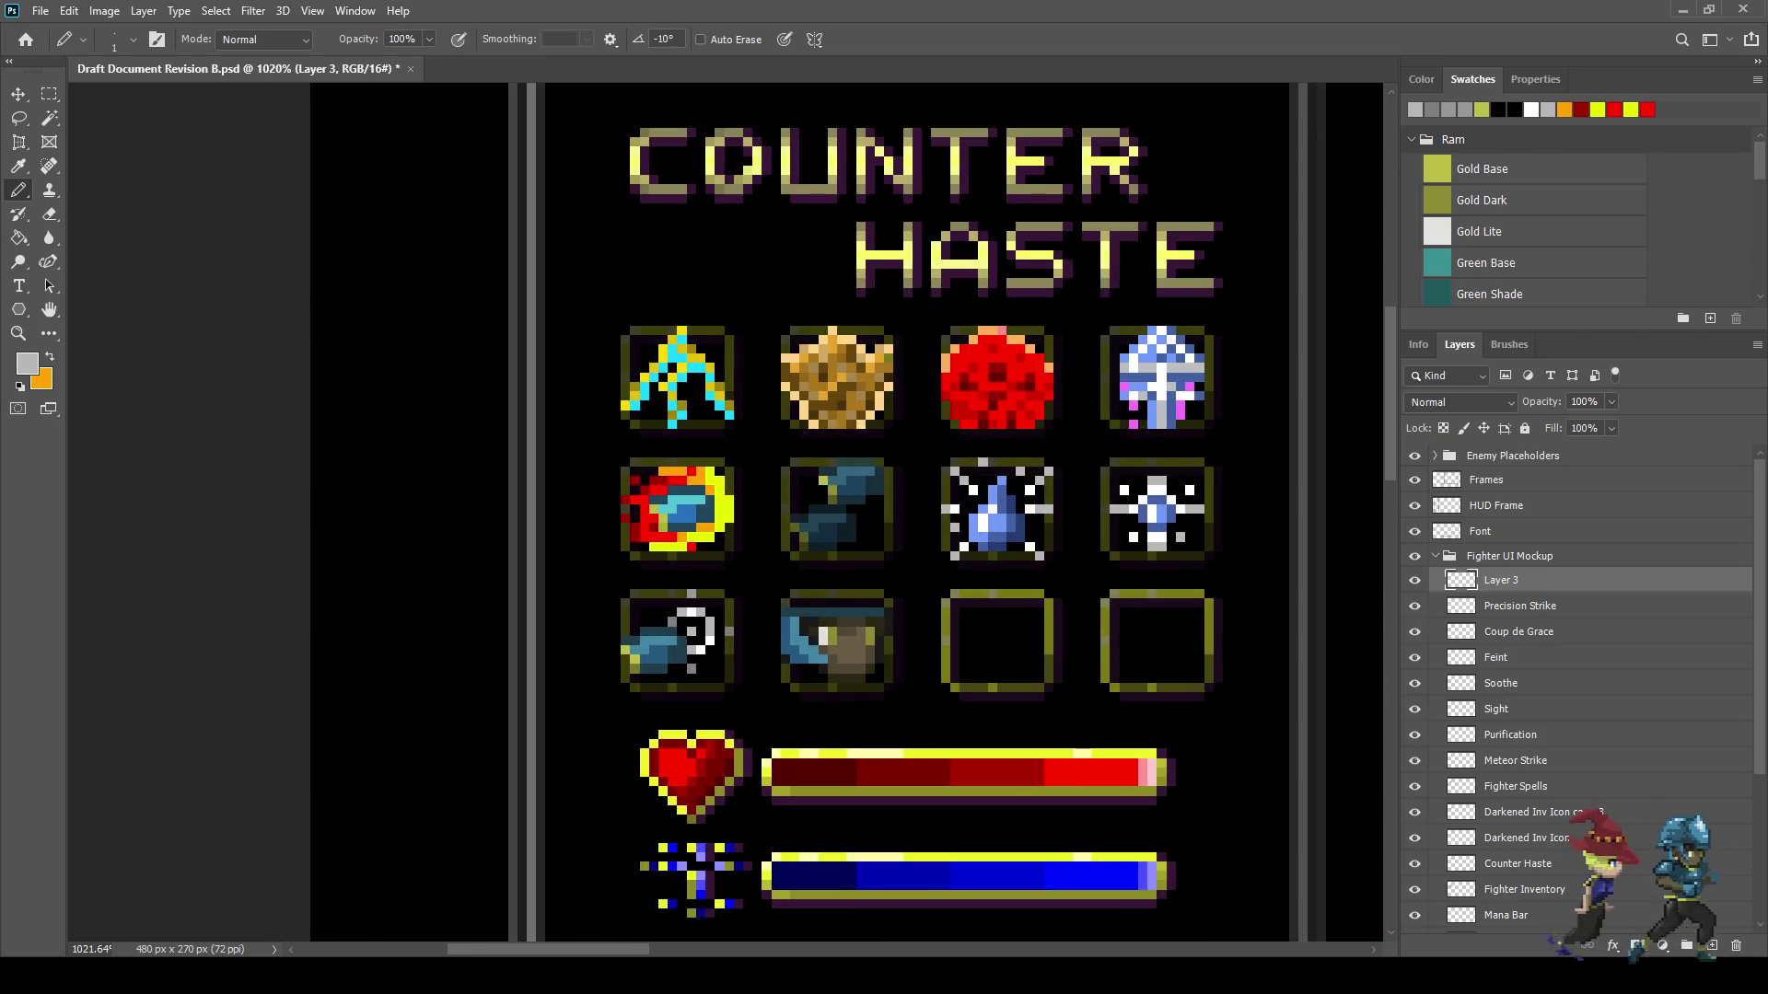
{"action": "scroll", "coordinate": [782, 716], "scroll_direction": "up", "scroll_amount": 1}
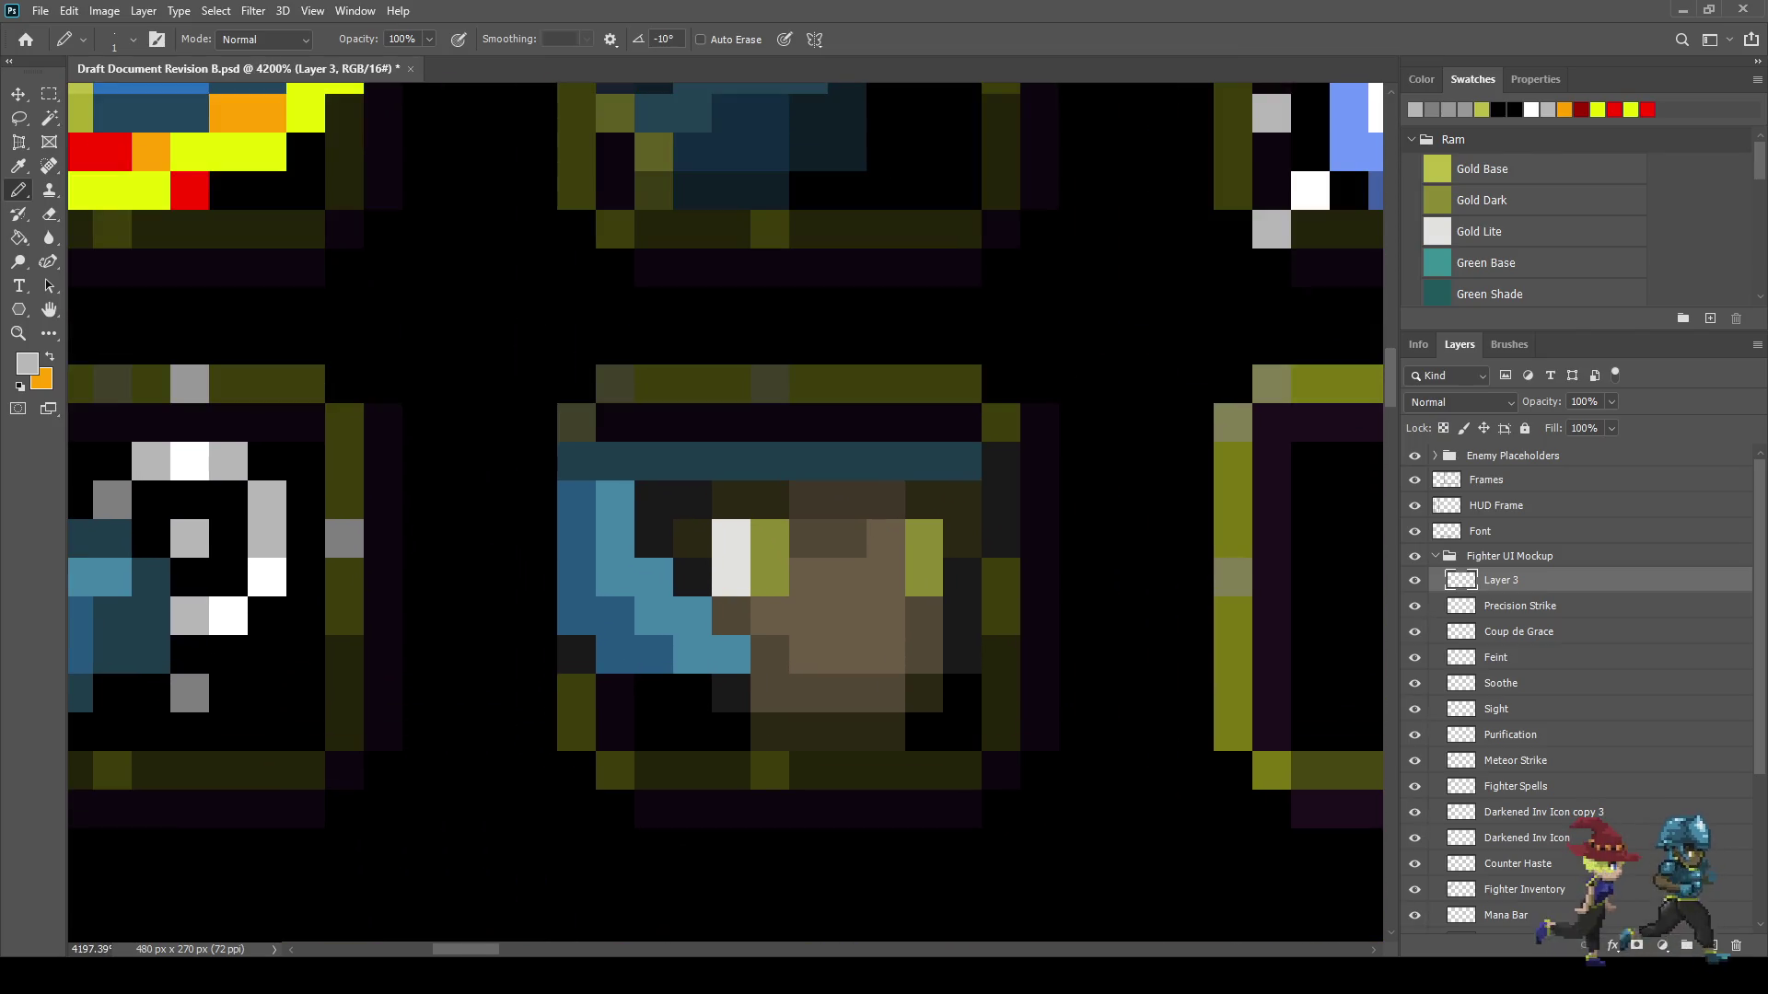
- Add more light grey highlight pixels along the brown icon's lower area
{"action": "left_click", "coordinate": [846, 694]}
{"action": "left_click", "coordinate": [884, 693]}
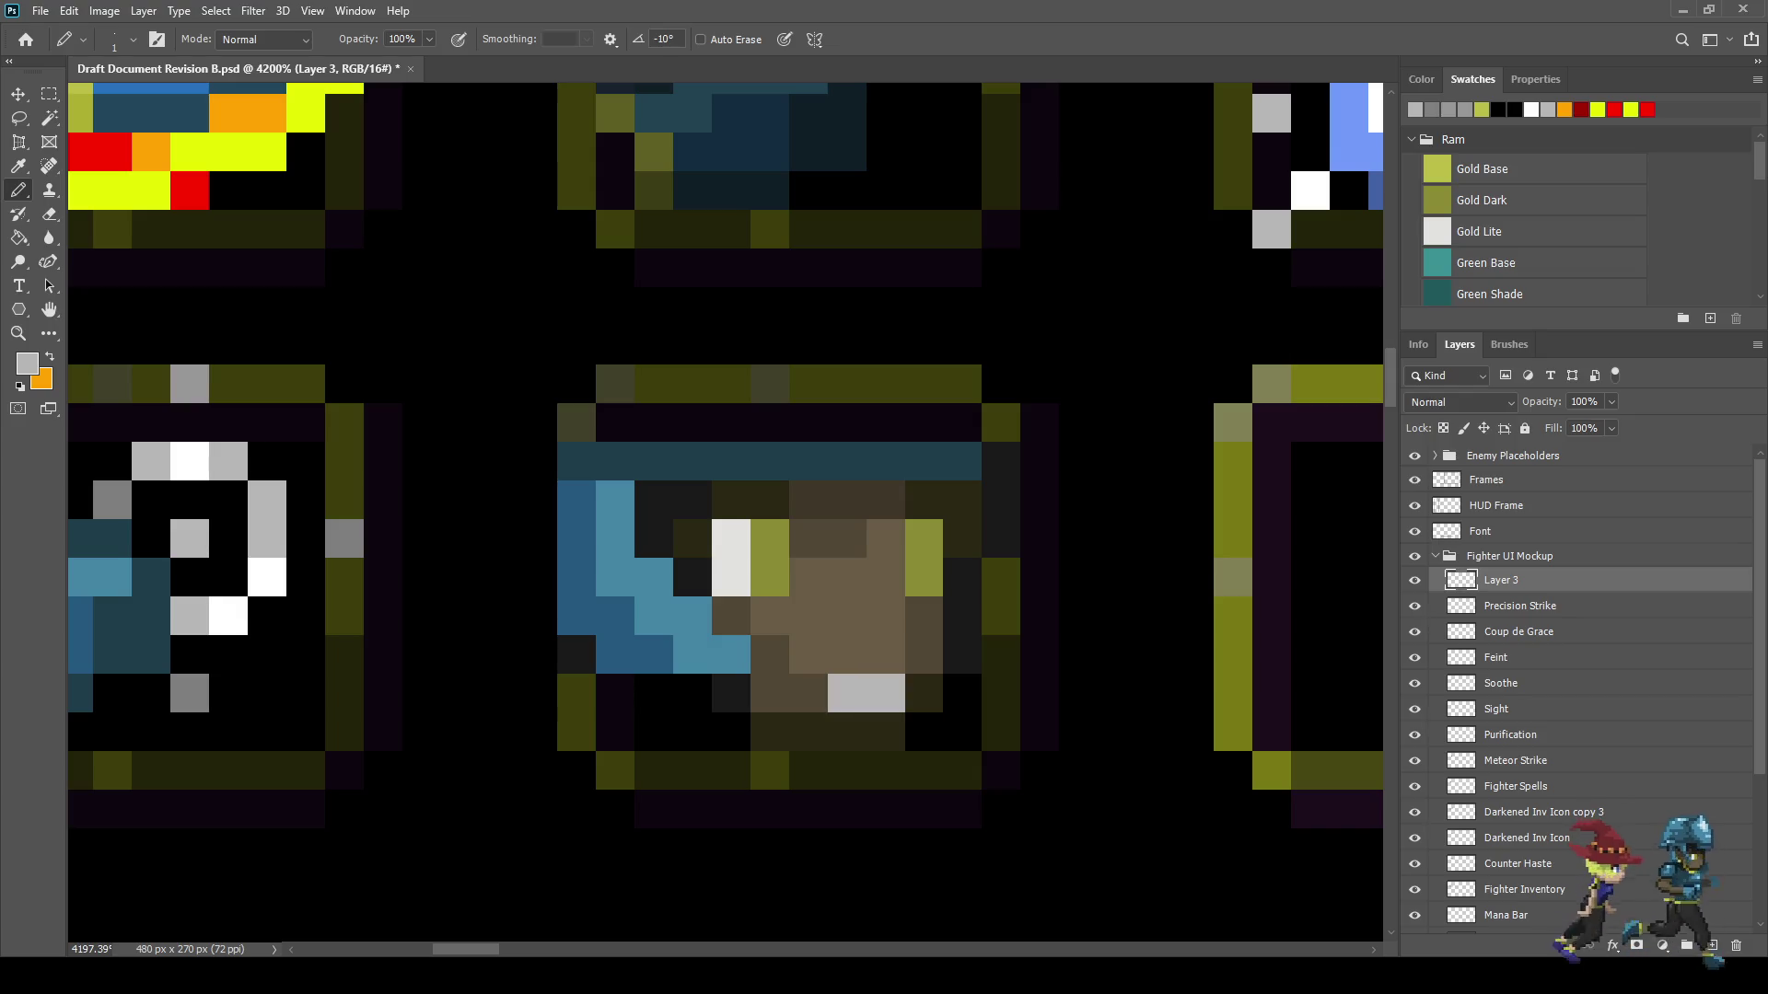
{"action": "scroll", "coordinate": [812, 686], "scroll_direction": "down", "scroll_amount": 2}
{"action": "key", "text": "ctrl+z"}
{"action": "key", "text": "ctrl+z"}
{"action": "left_click", "coordinate": [858, 665]}
{"action": "scroll", "coordinate": [815, 686], "scroll_direction": "down", "scroll_amount": 2}
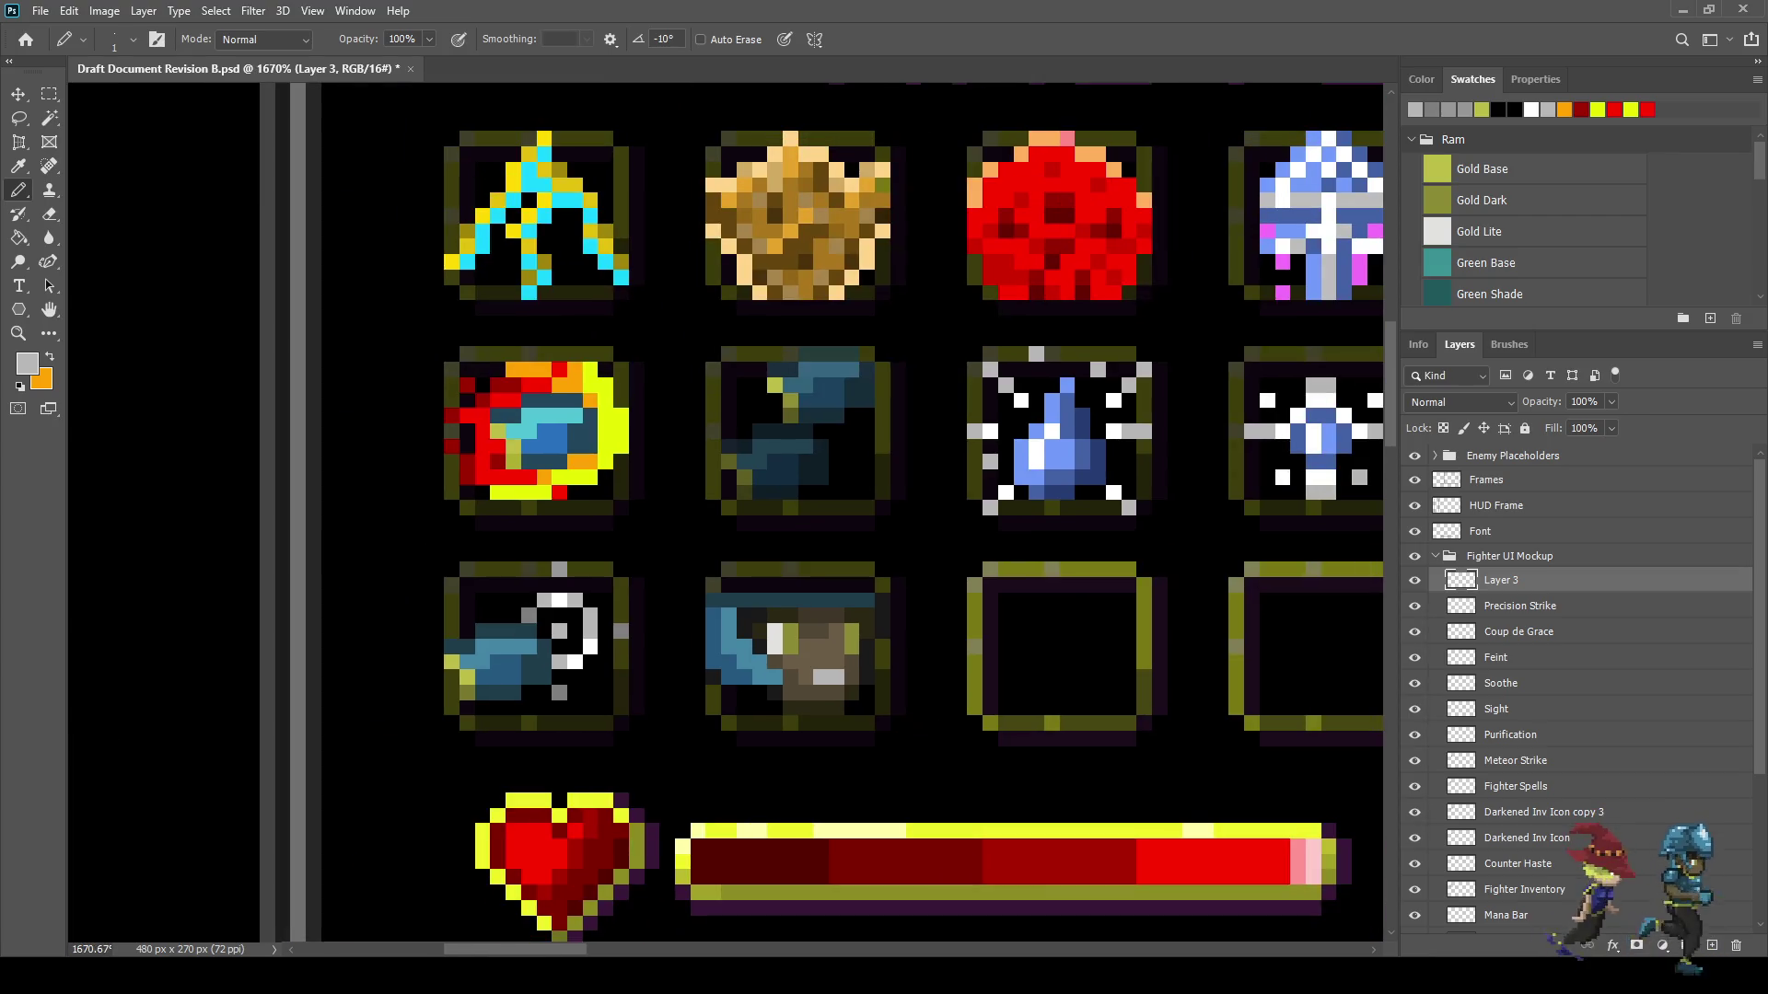
{"action": "left_click", "coordinate": [820, 676]}
{"action": "left_click", "coordinate": [807, 677]}
{"action": "scroll", "coordinate": [824, 692], "scroll_direction": "down", "scroll_amount": 3}
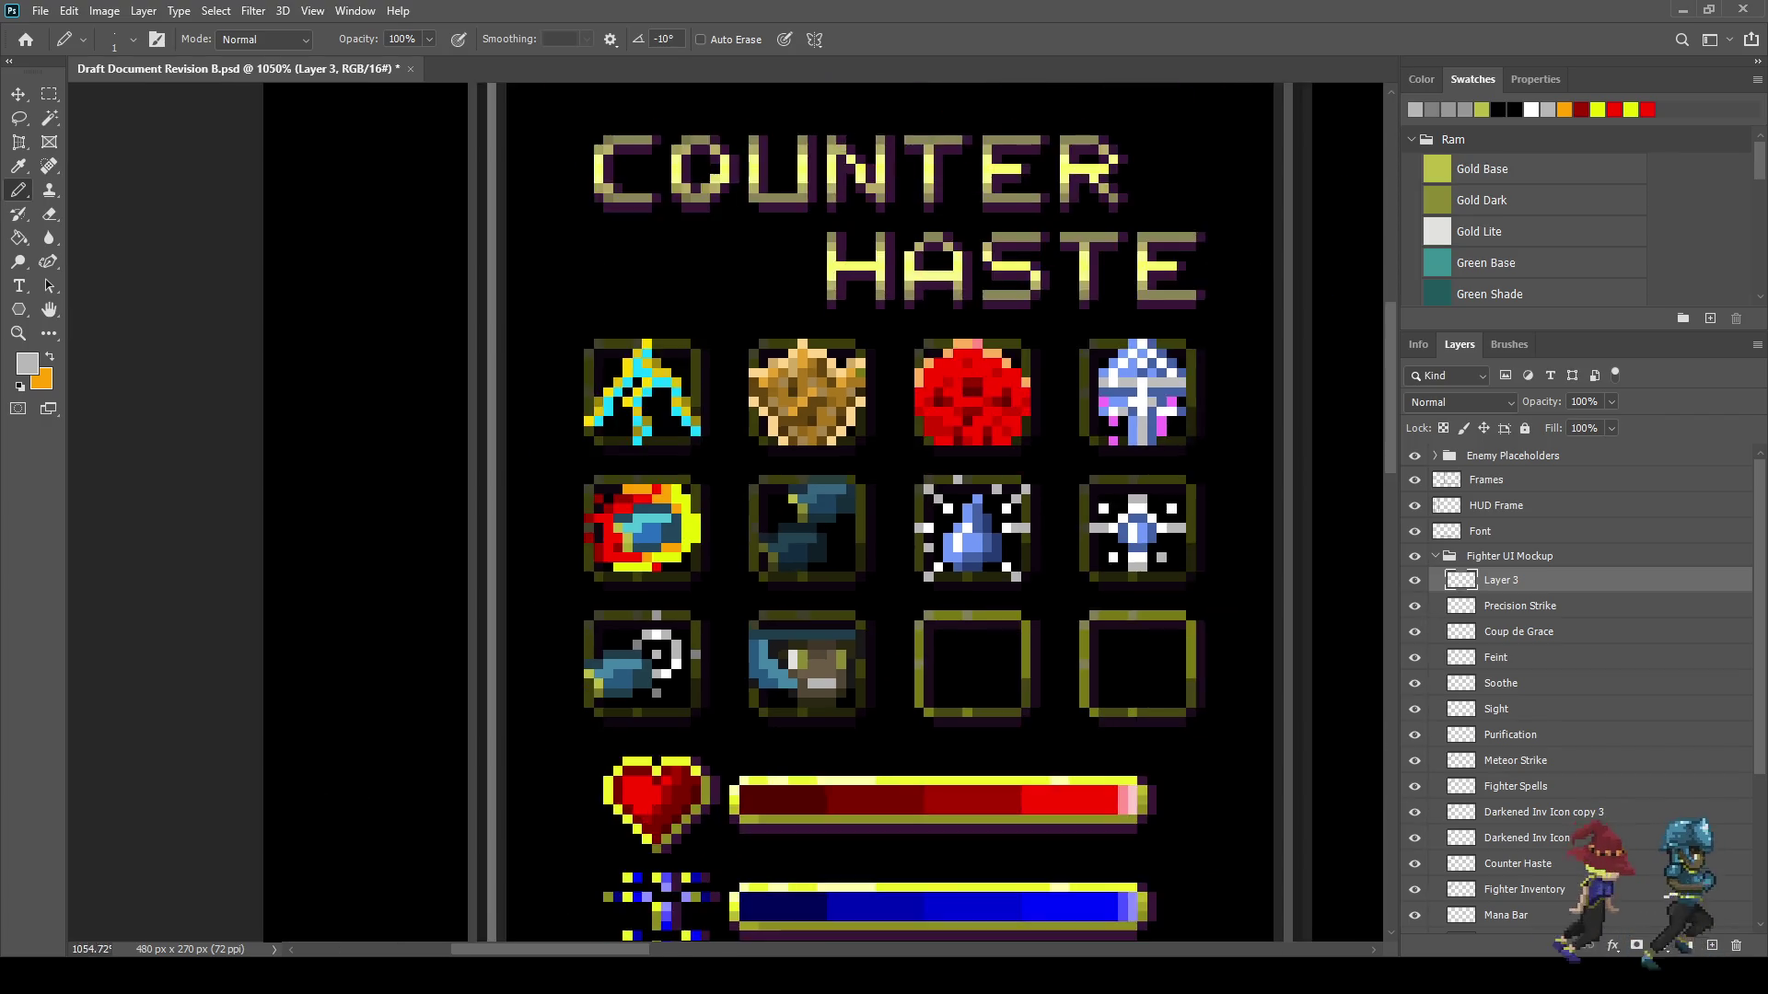
{"action": "scroll", "coordinate": [824, 692], "scroll_direction": "up", "scroll_amount": 1}
{"action": "scroll", "coordinate": [827, 690], "scroll_direction": "up", "scroll_amount": 5}
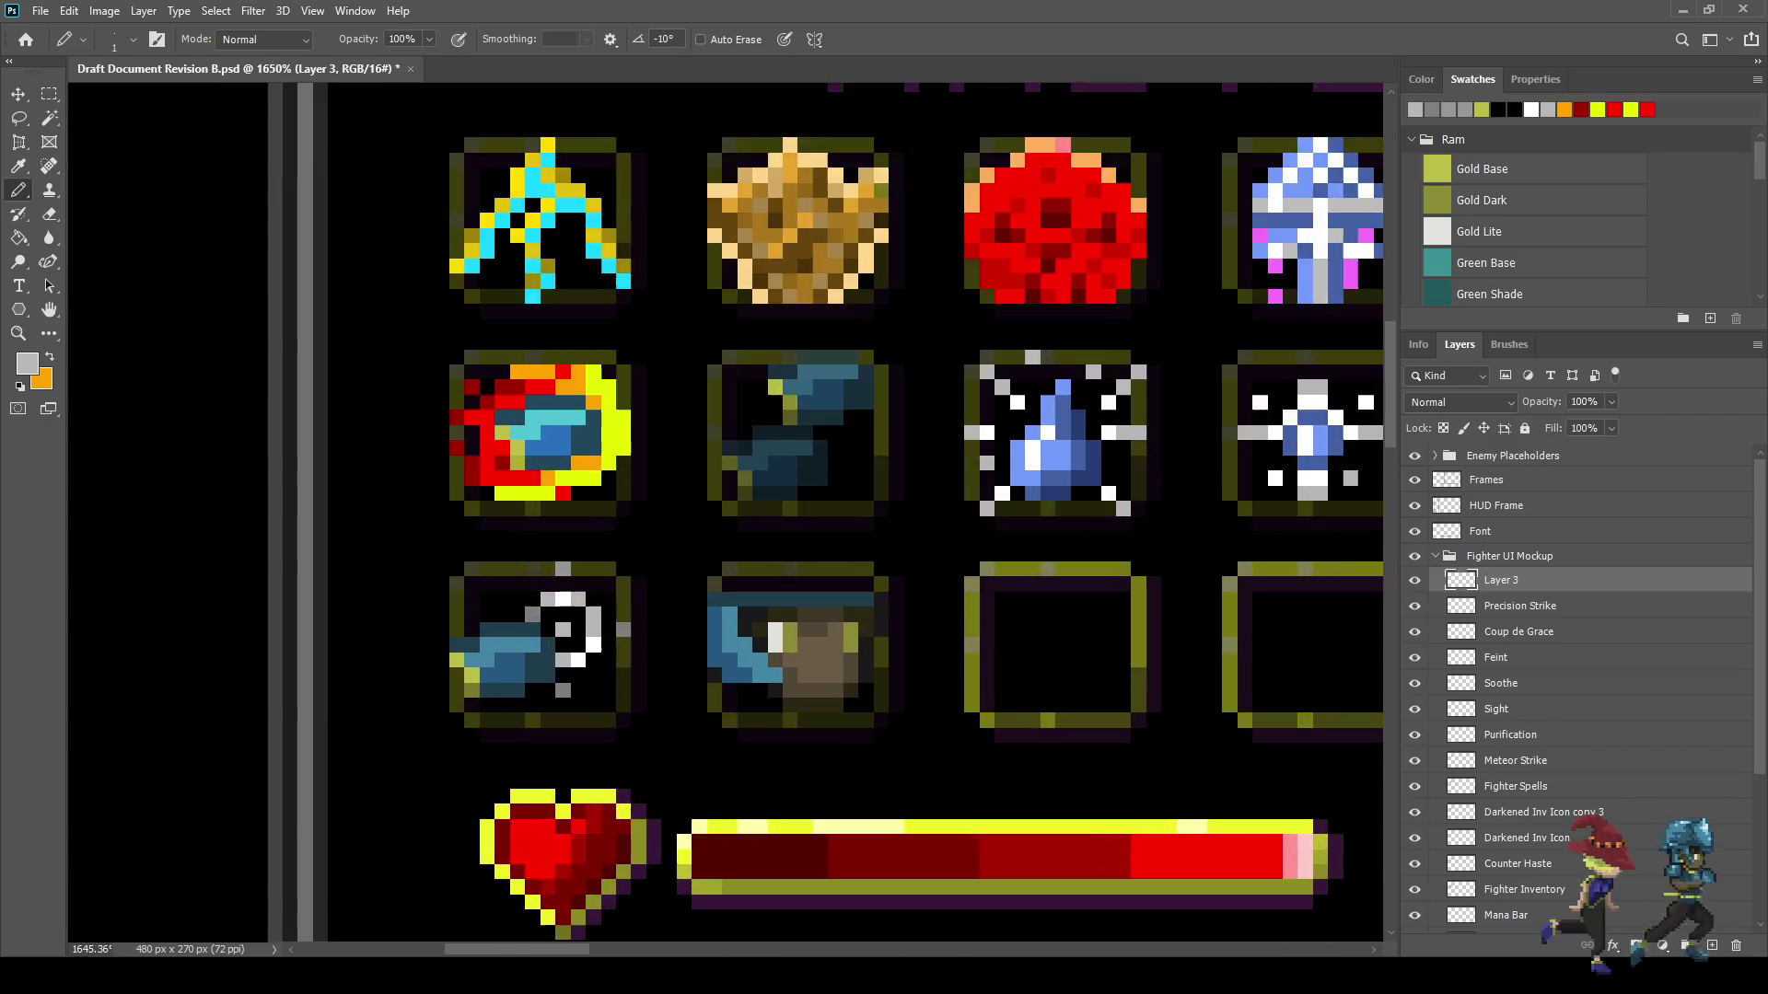
{"action": "left_click", "coordinate": [817, 690]}
{"action": "left_click", "coordinate": [790, 664]}
{"action": "scroll", "coordinate": [885, 705], "scroll_direction": "down", "scroll_amount": 10}
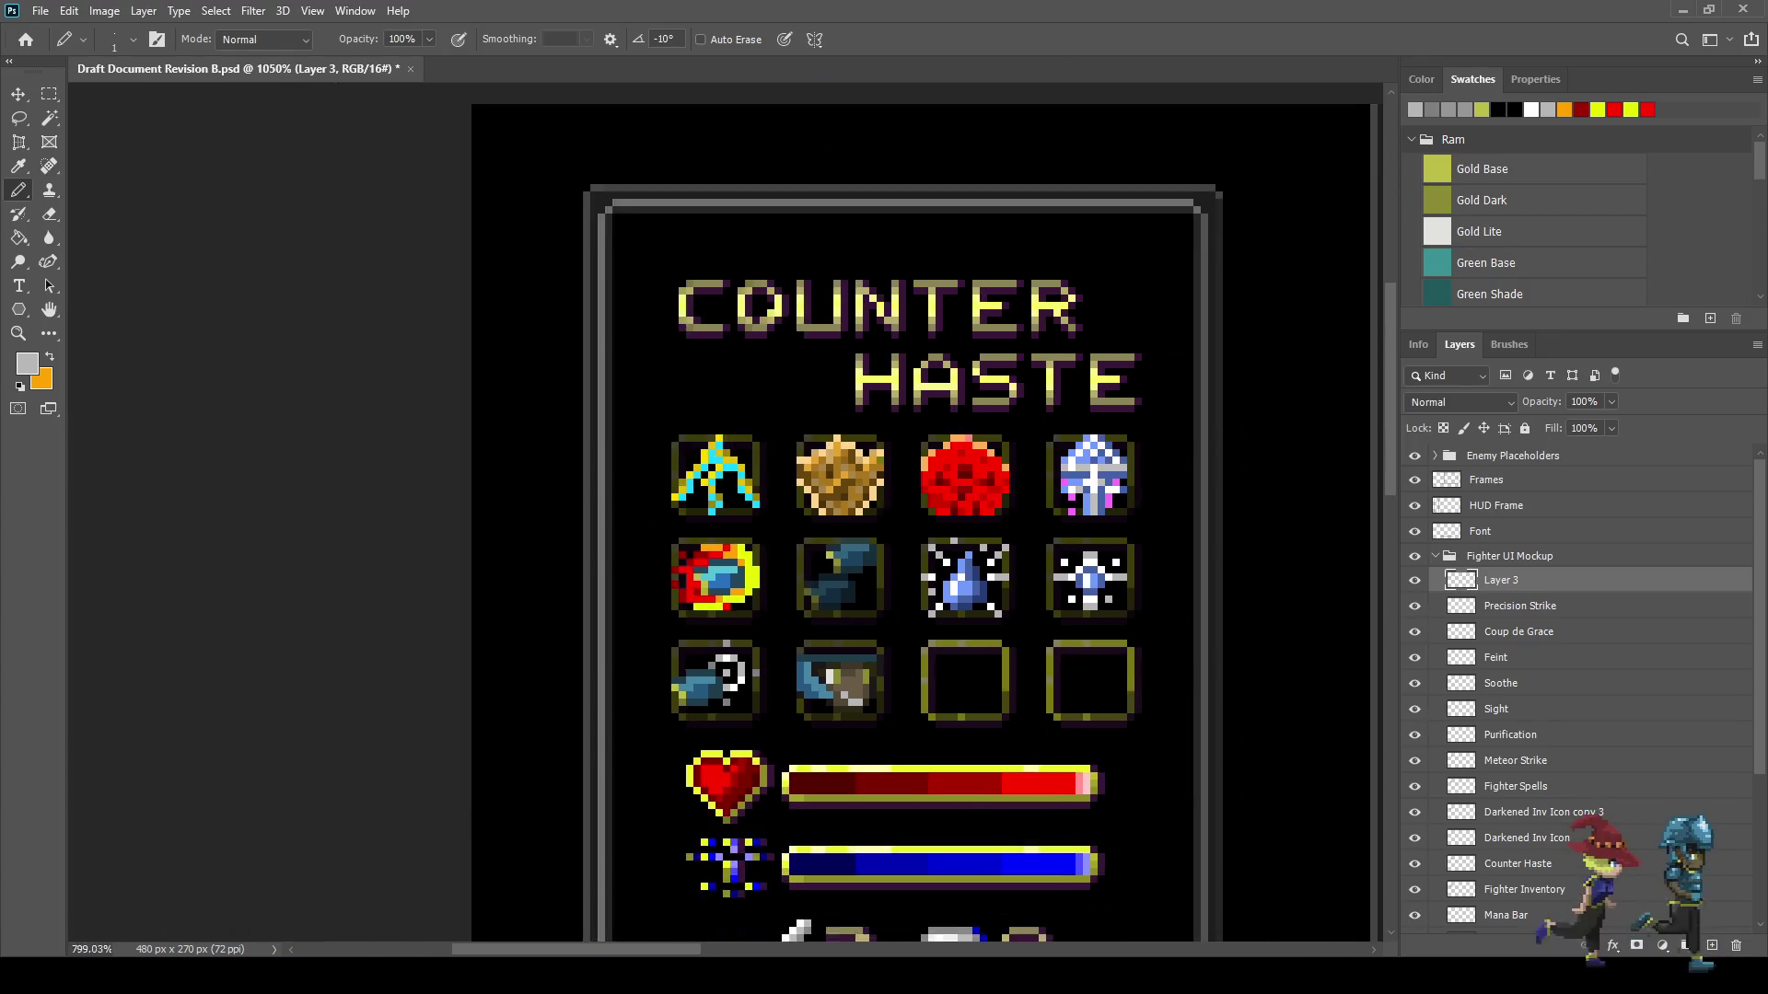
{"action": "scroll", "coordinate": [875, 692], "scroll_direction": "up", "scroll_amount": 10}
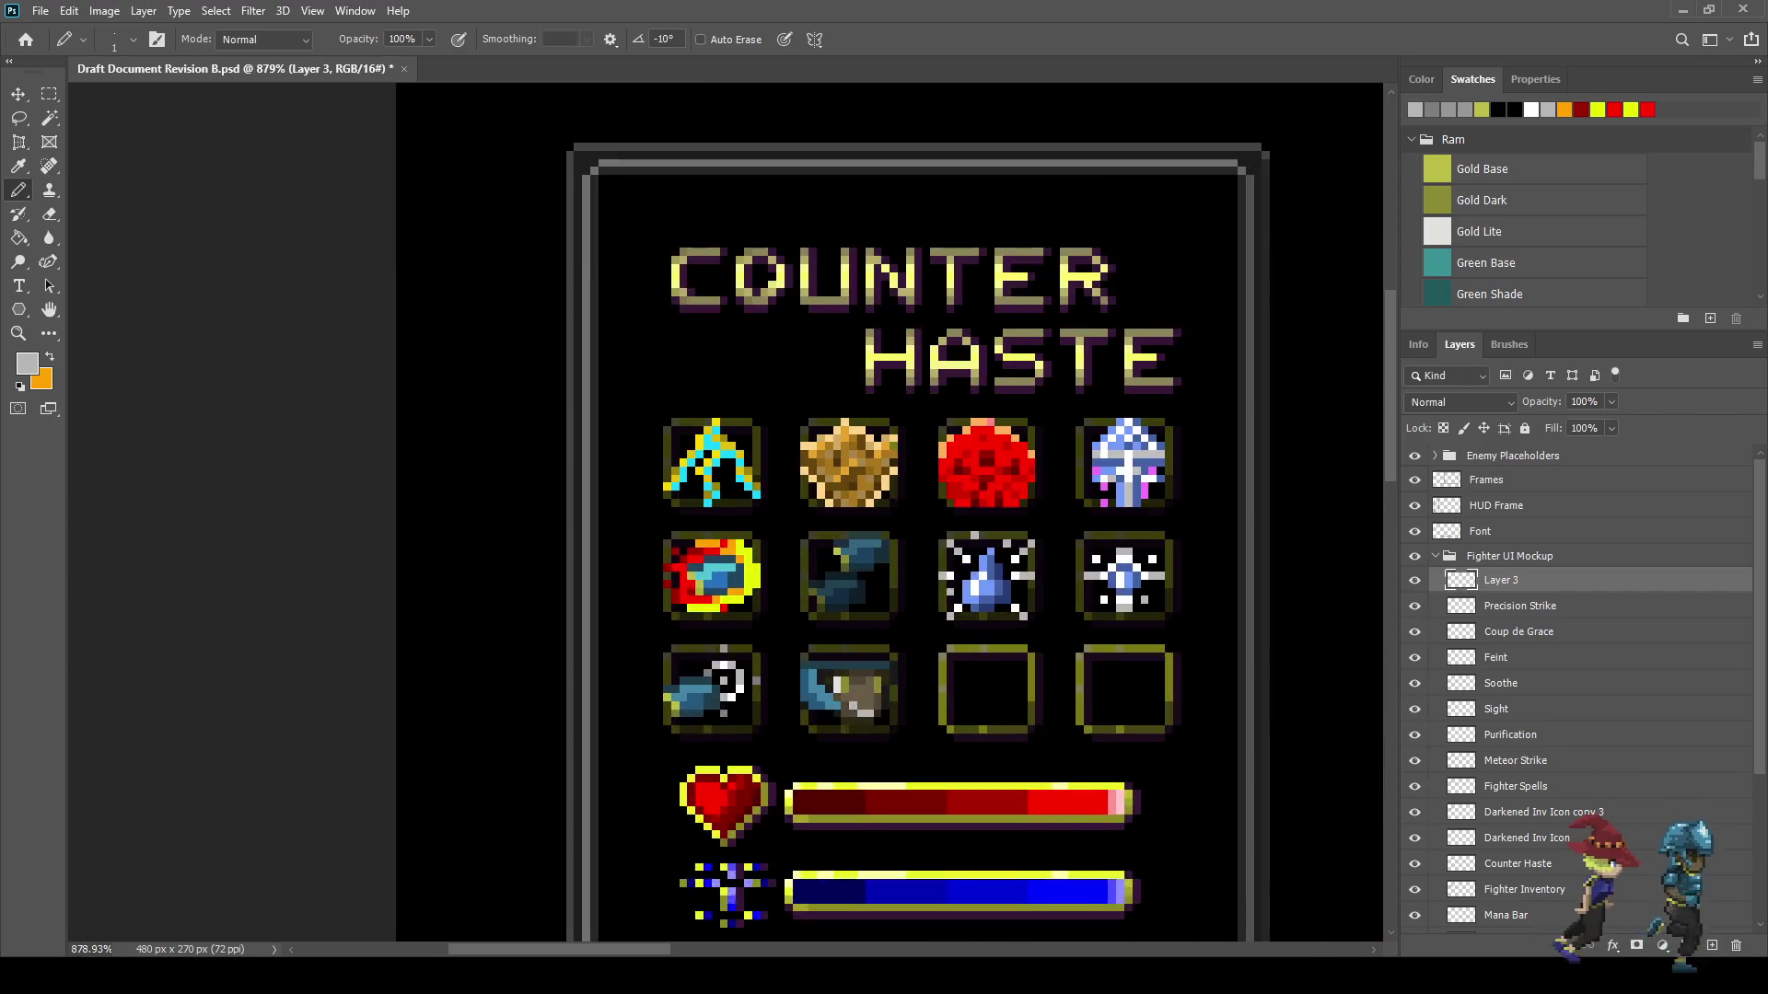
{"action": "scroll", "coordinate": [856, 682], "scroll_direction": "up", "scroll_amount": 5}
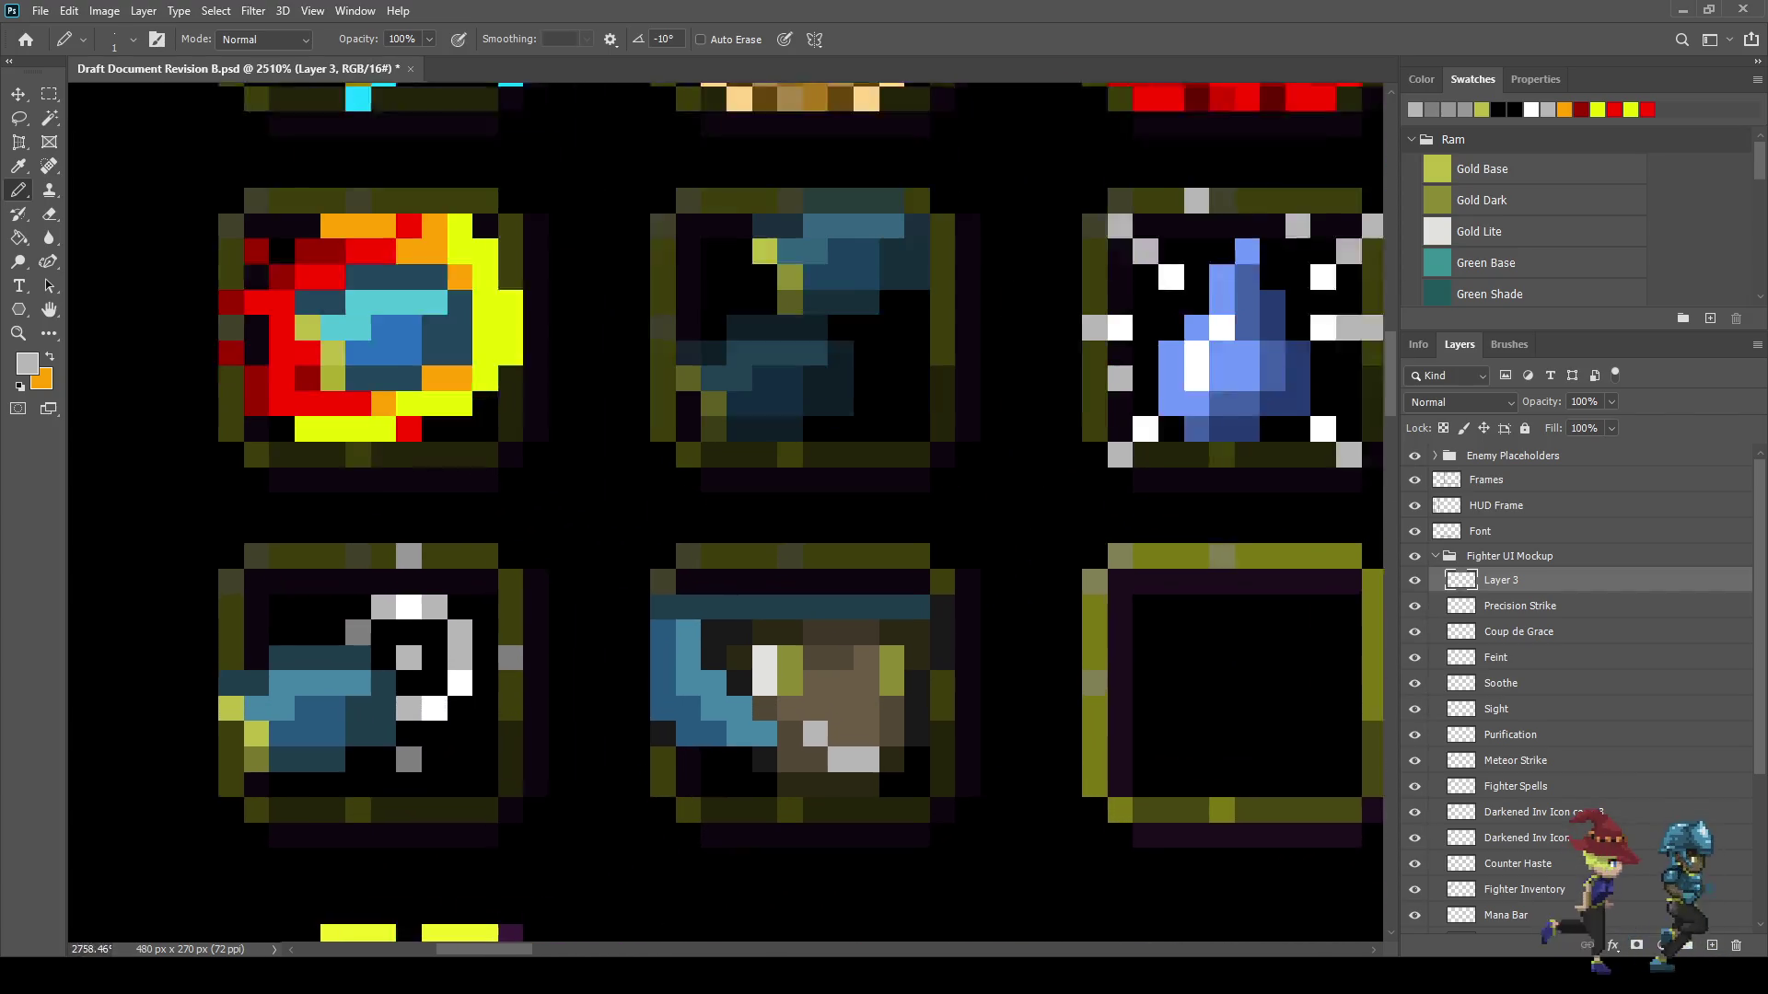
- Sample the near-black background and paint over stray olive, white and grey pixels on the icon
{"action": "key", "text": "i"}
{"action": "left_click", "coordinate": [691, 650]}
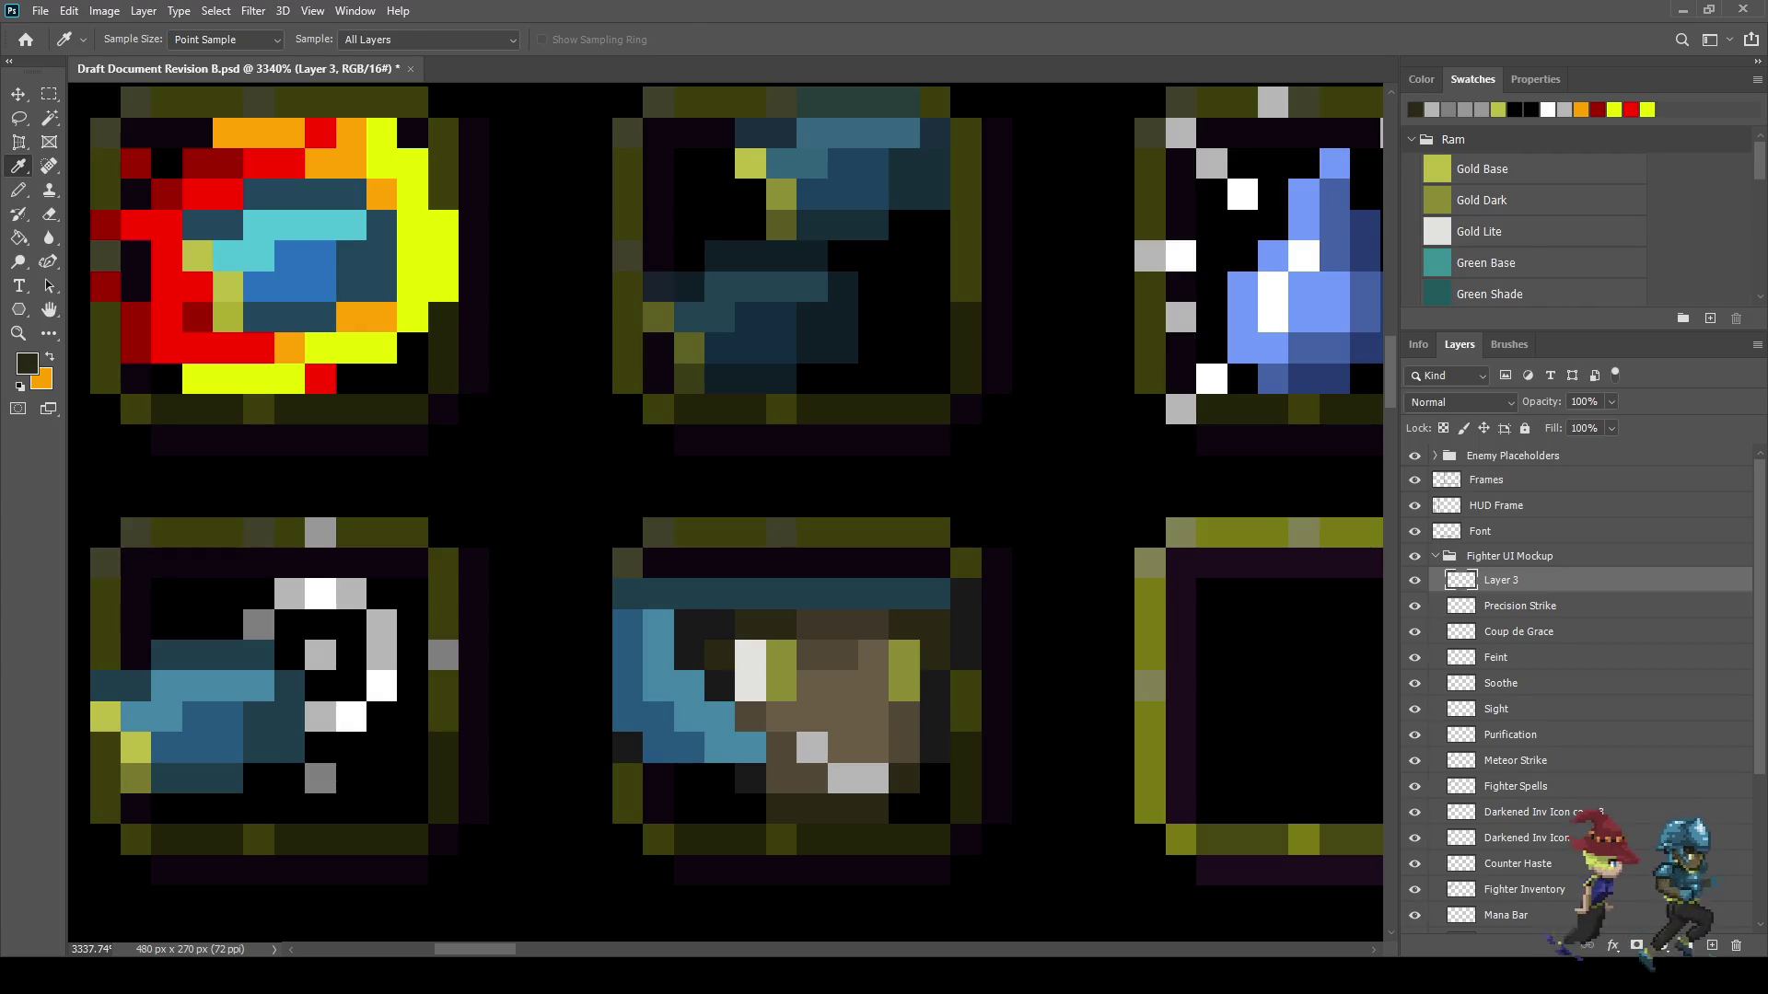
{"action": "key", "text": "b"}
{"action": "left_click", "coordinate": [782, 654]}
{"action": "left_click", "coordinate": [752, 654]}
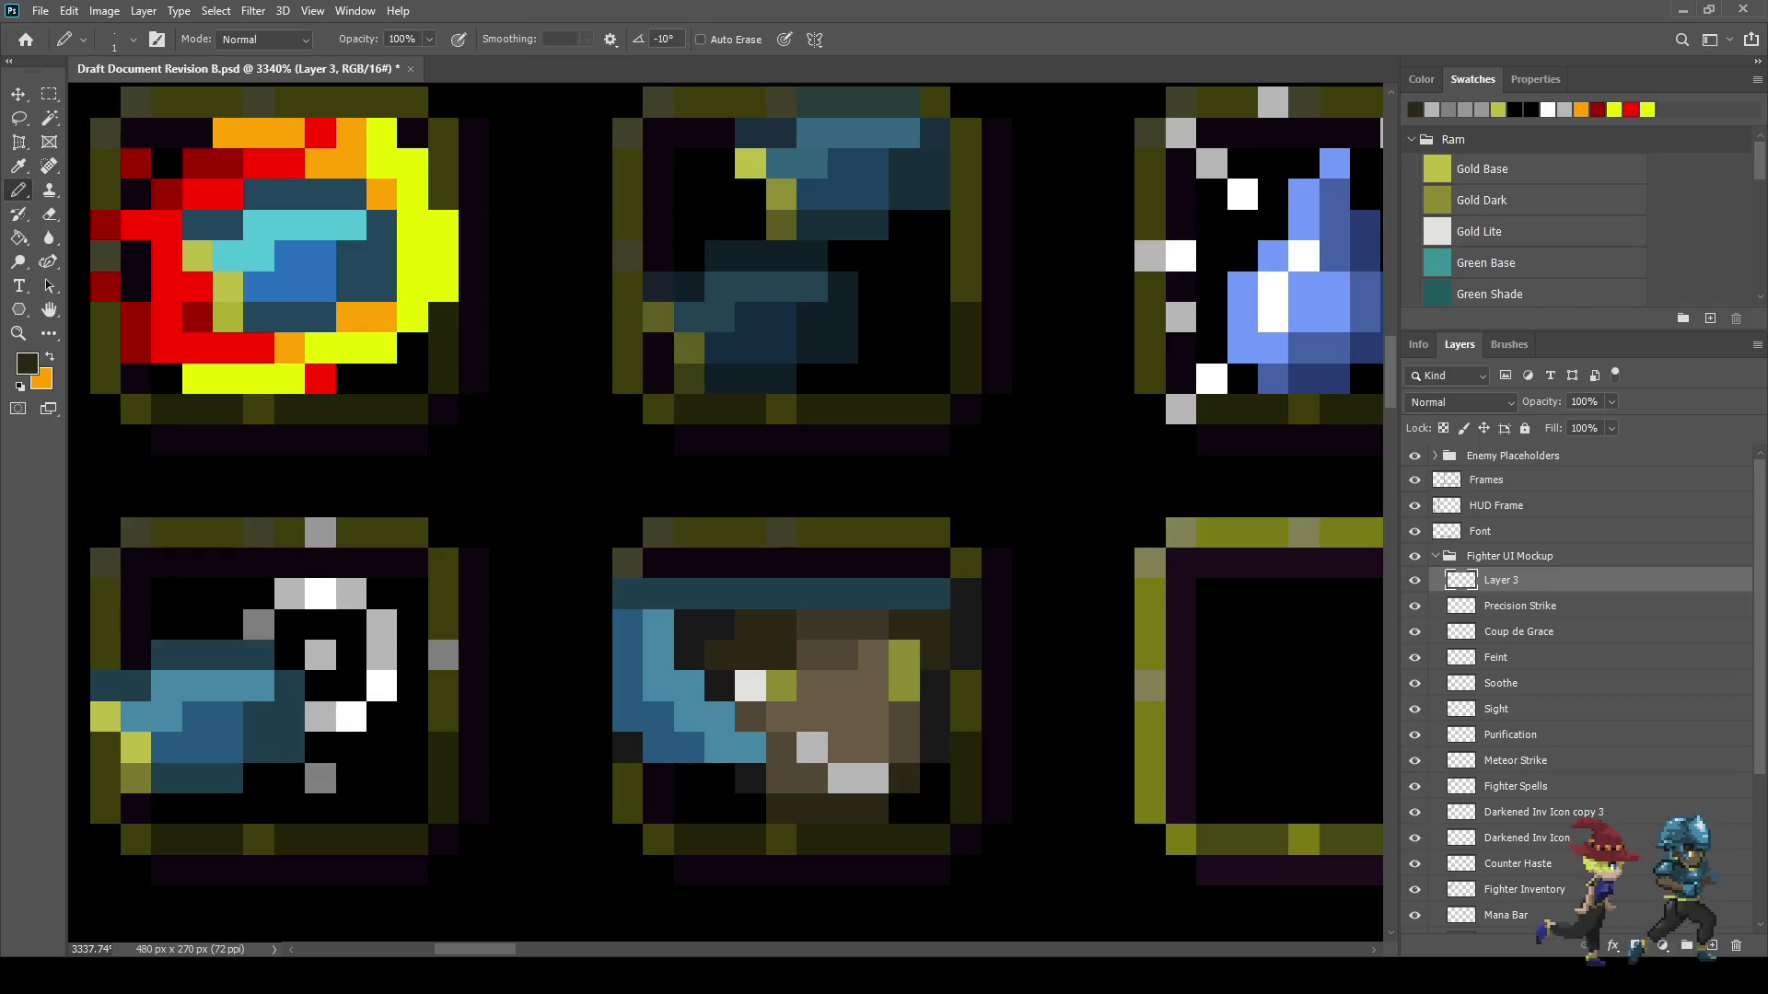
{"action": "scroll", "coordinate": [974, 656], "scroll_direction": "down", "scroll_amount": 5}
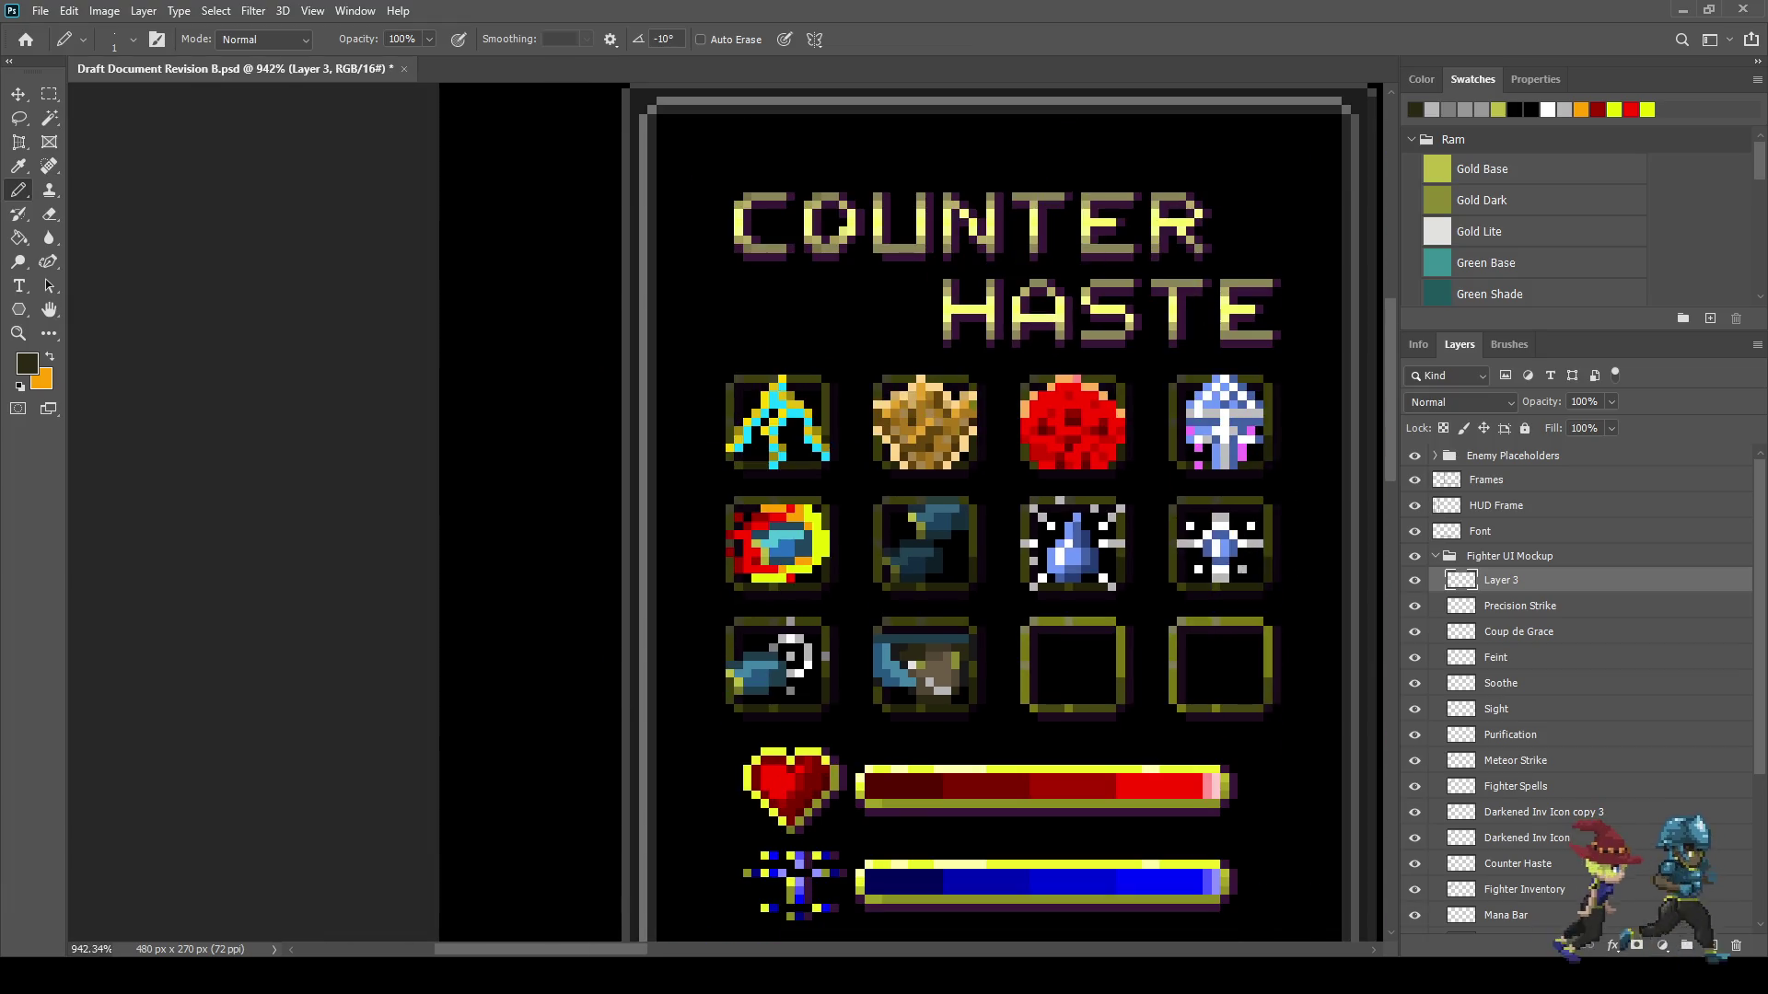
{"action": "scroll", "coordinate": [958, 645], "scroll_direction": "up", "scroll_amount": 4}
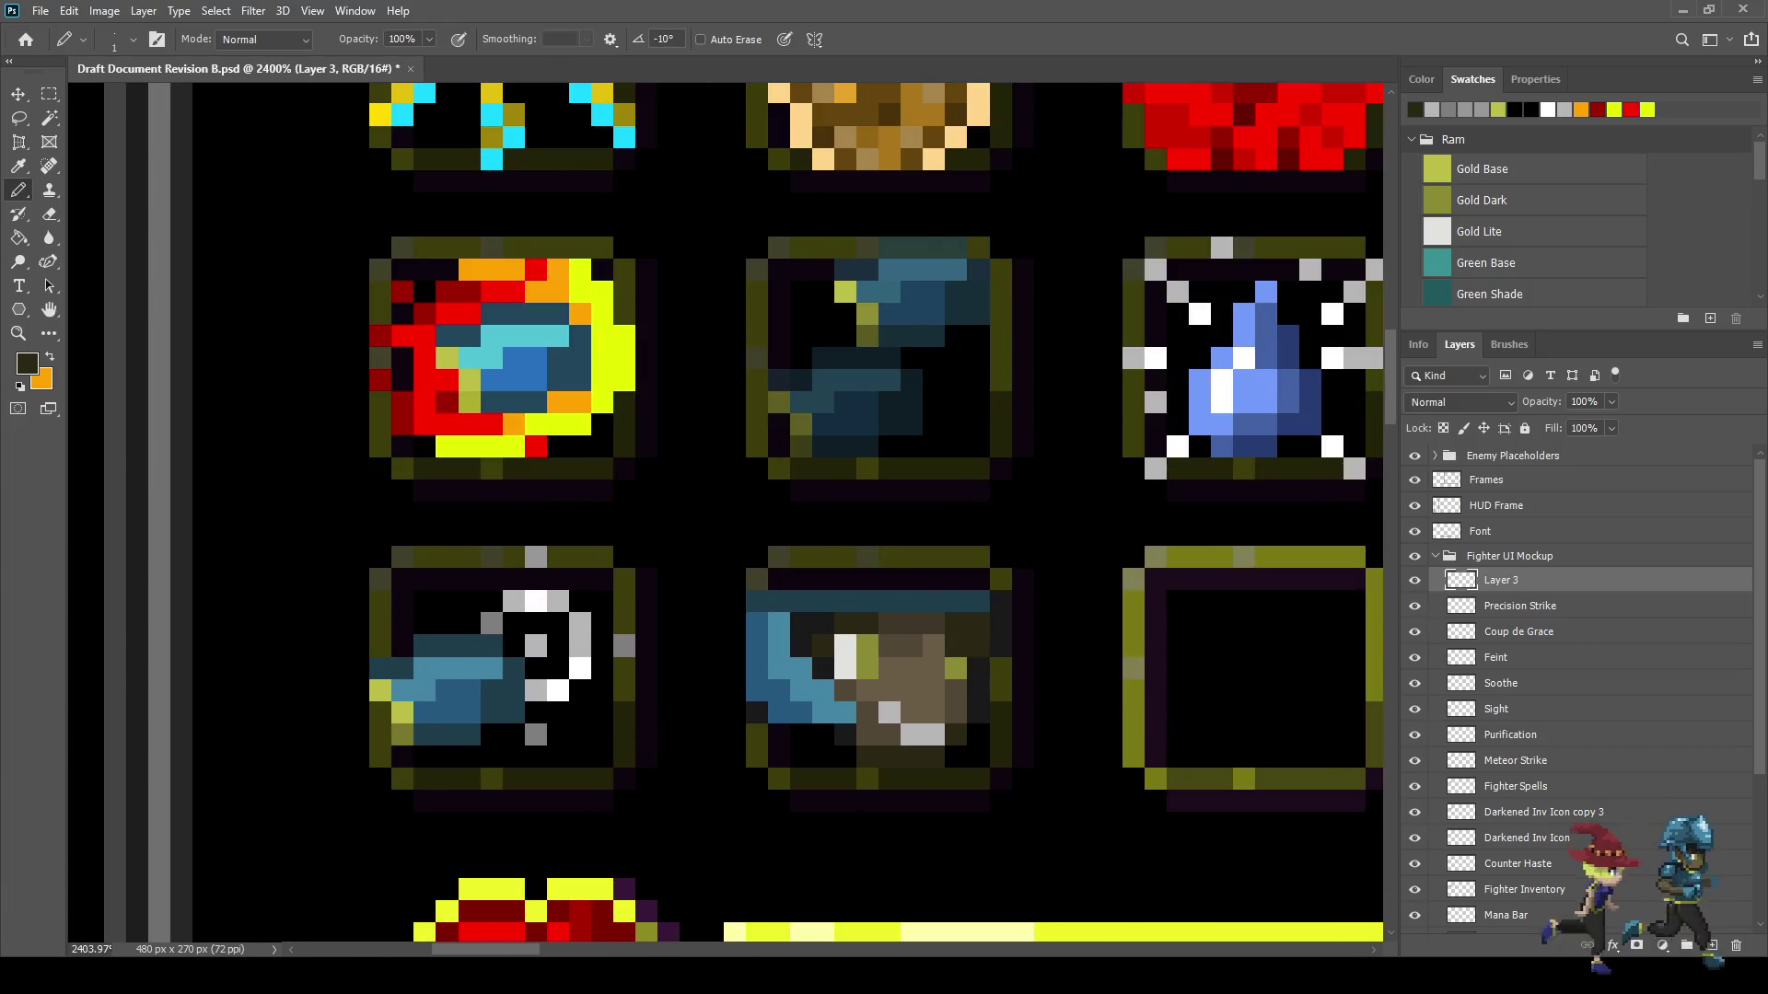
{"action": "scroll", "coordinate": [982, 622], "scroll_direction": "down", "scroll_amount": 3}
{"action": "scroll", "coordinate": [982, 623], "scroll_direction": "up", "scroll_amount": 4}
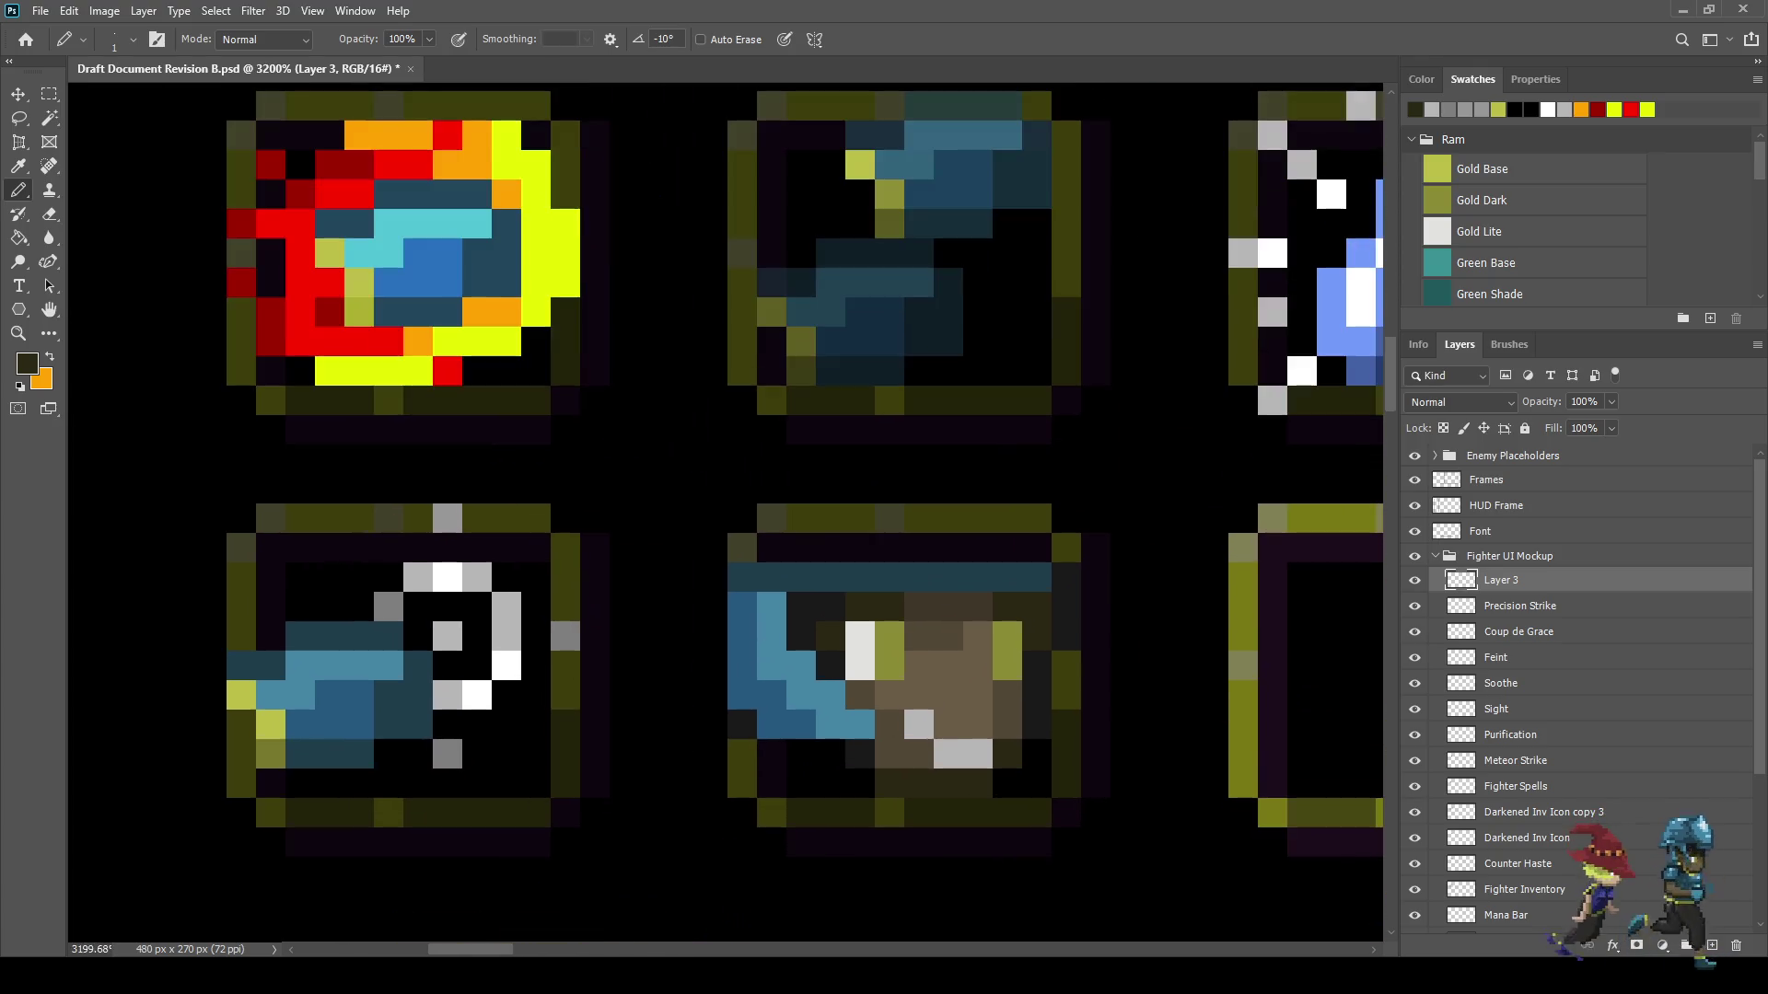
{"action": "scroll", "coordinate": [981, 622], "scroll_direction": "down", "scroll_amount": 4}
{"action": "scroll", "coordinate": [982, 622], "scroll_direction": "up", "scroll_amount": 2}
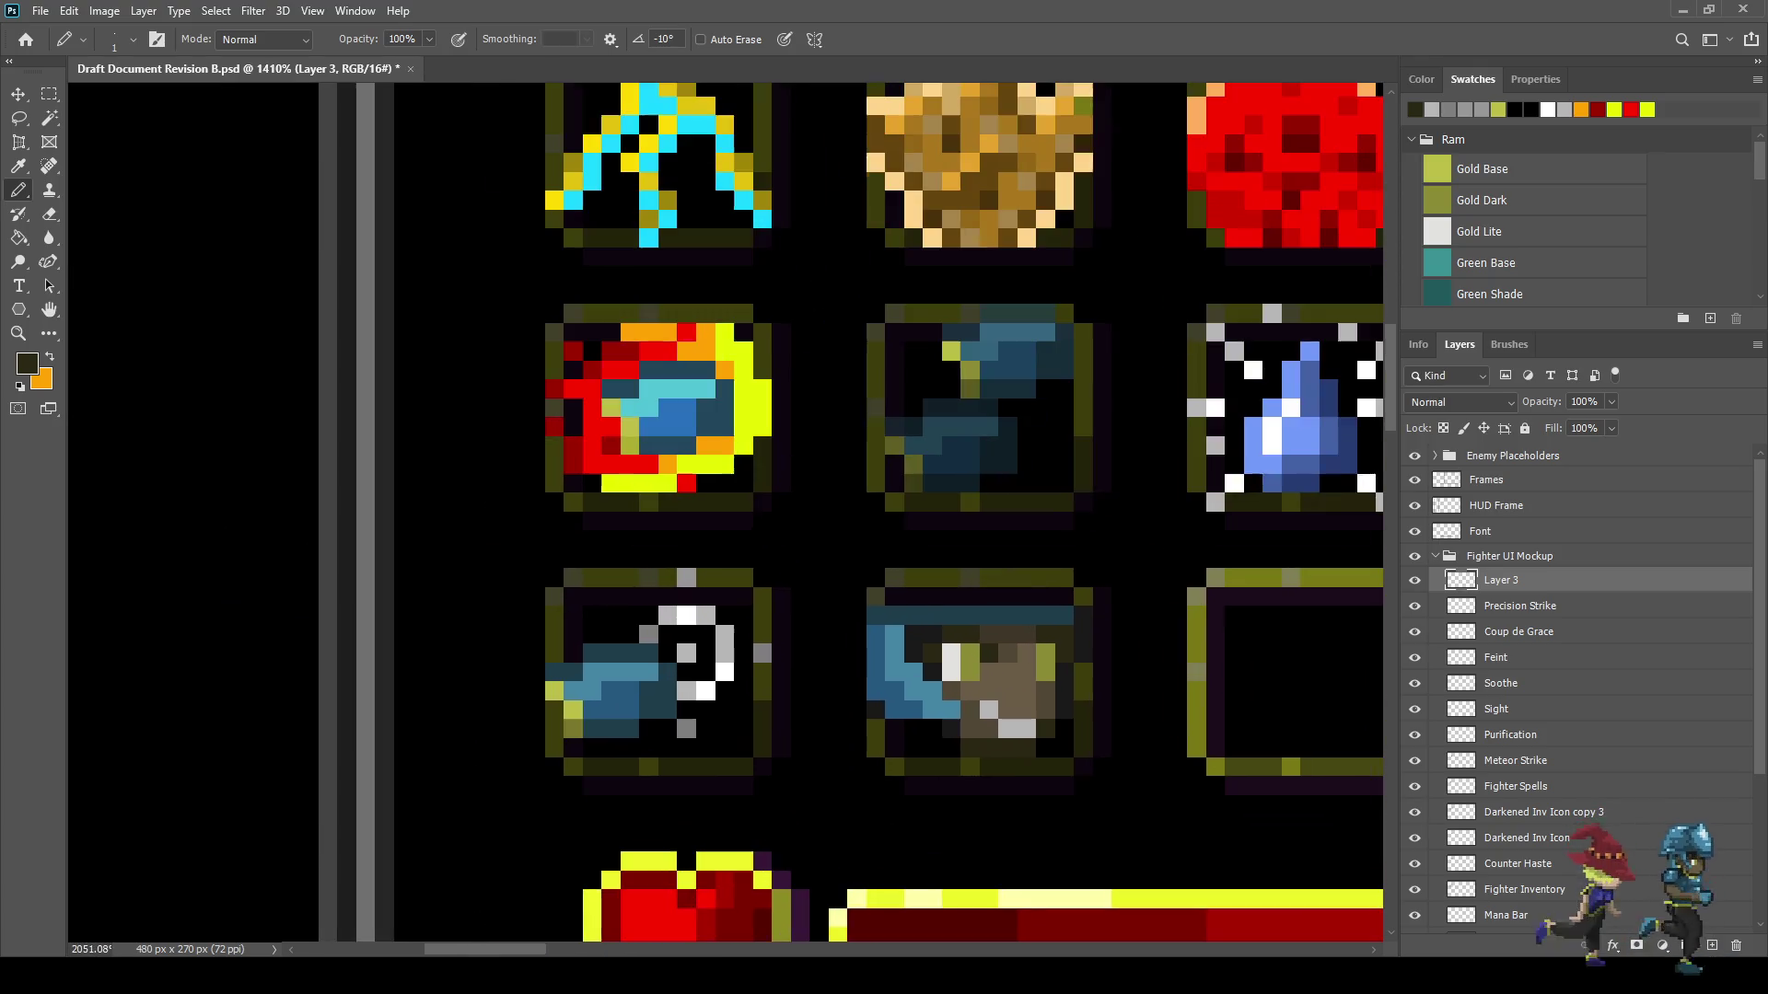
{"action": "scroll", "coordinate": [1013, 644], "scroll_direction": "up", "scroll_amount": 3}
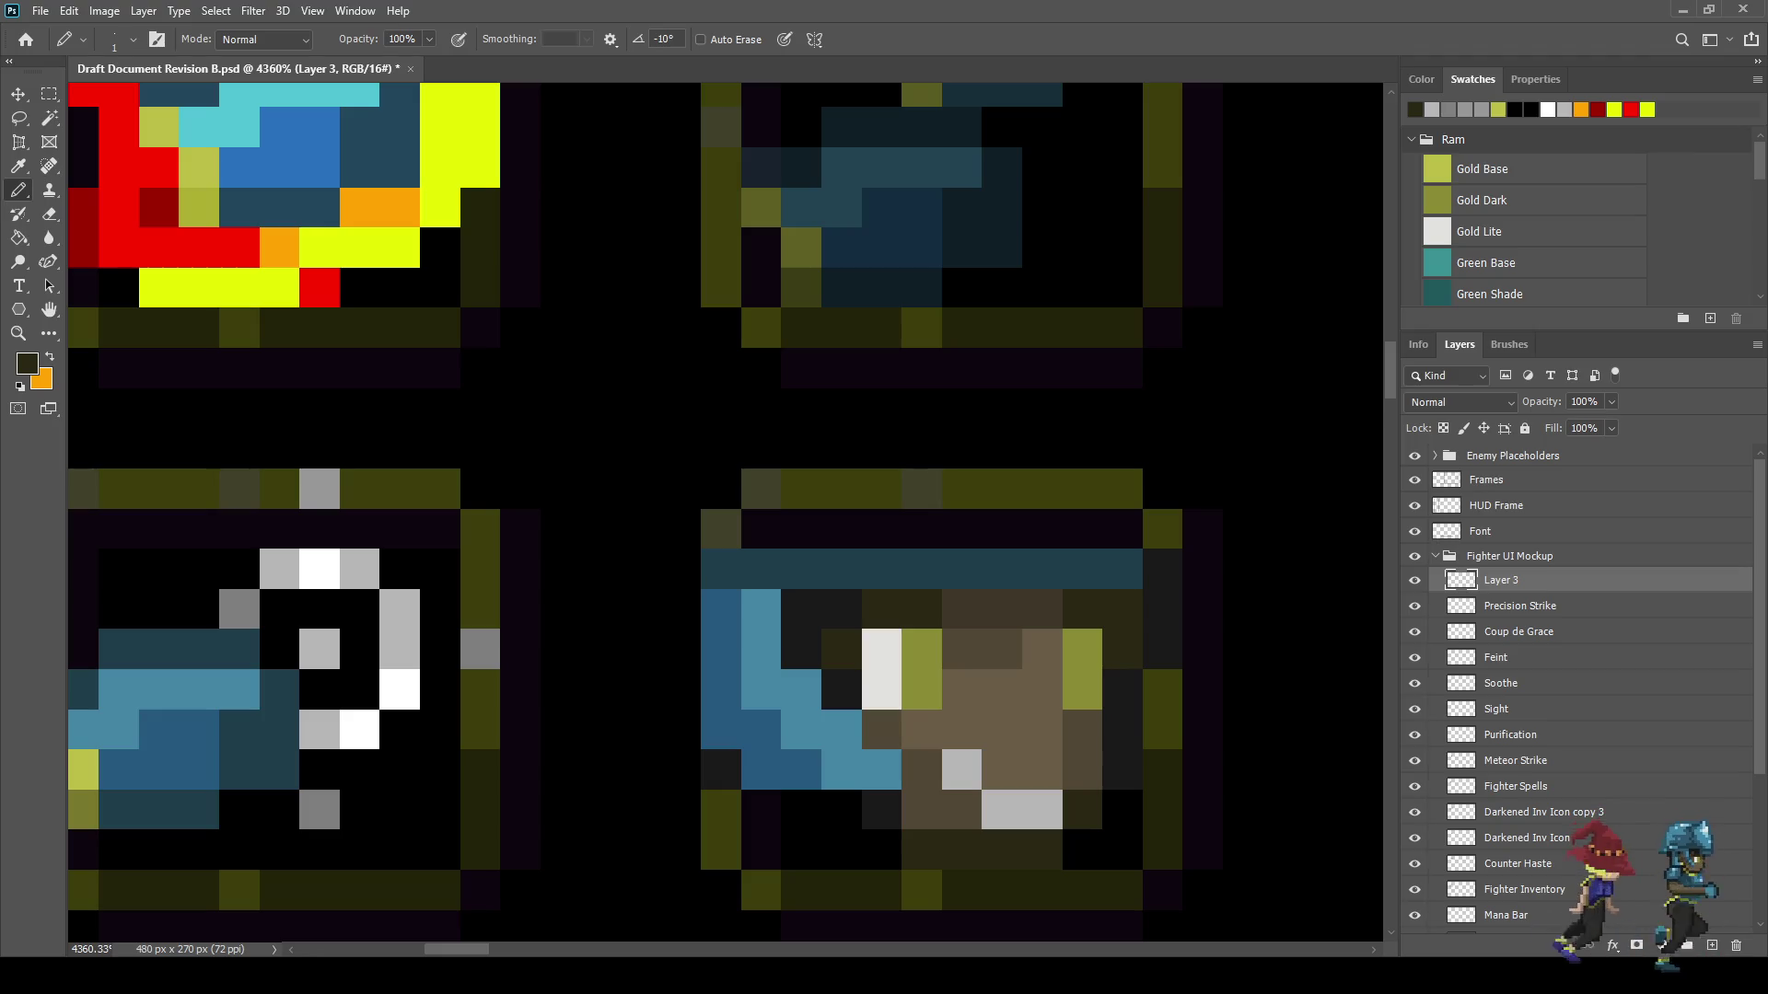
{"action": "left_click_drag", "start_coordinate": [962, 769], "coordinate": [1001, 810]}
{"action": "left_click", "coordinate": [1043, 810]}
- Darken the remaining stray pixels in the icon grid with a dark colour sampled from the artwork
{"action": "scroll", "coordinate": [972, 699], "scroll_direction": "down", "scroll_amount": 1}
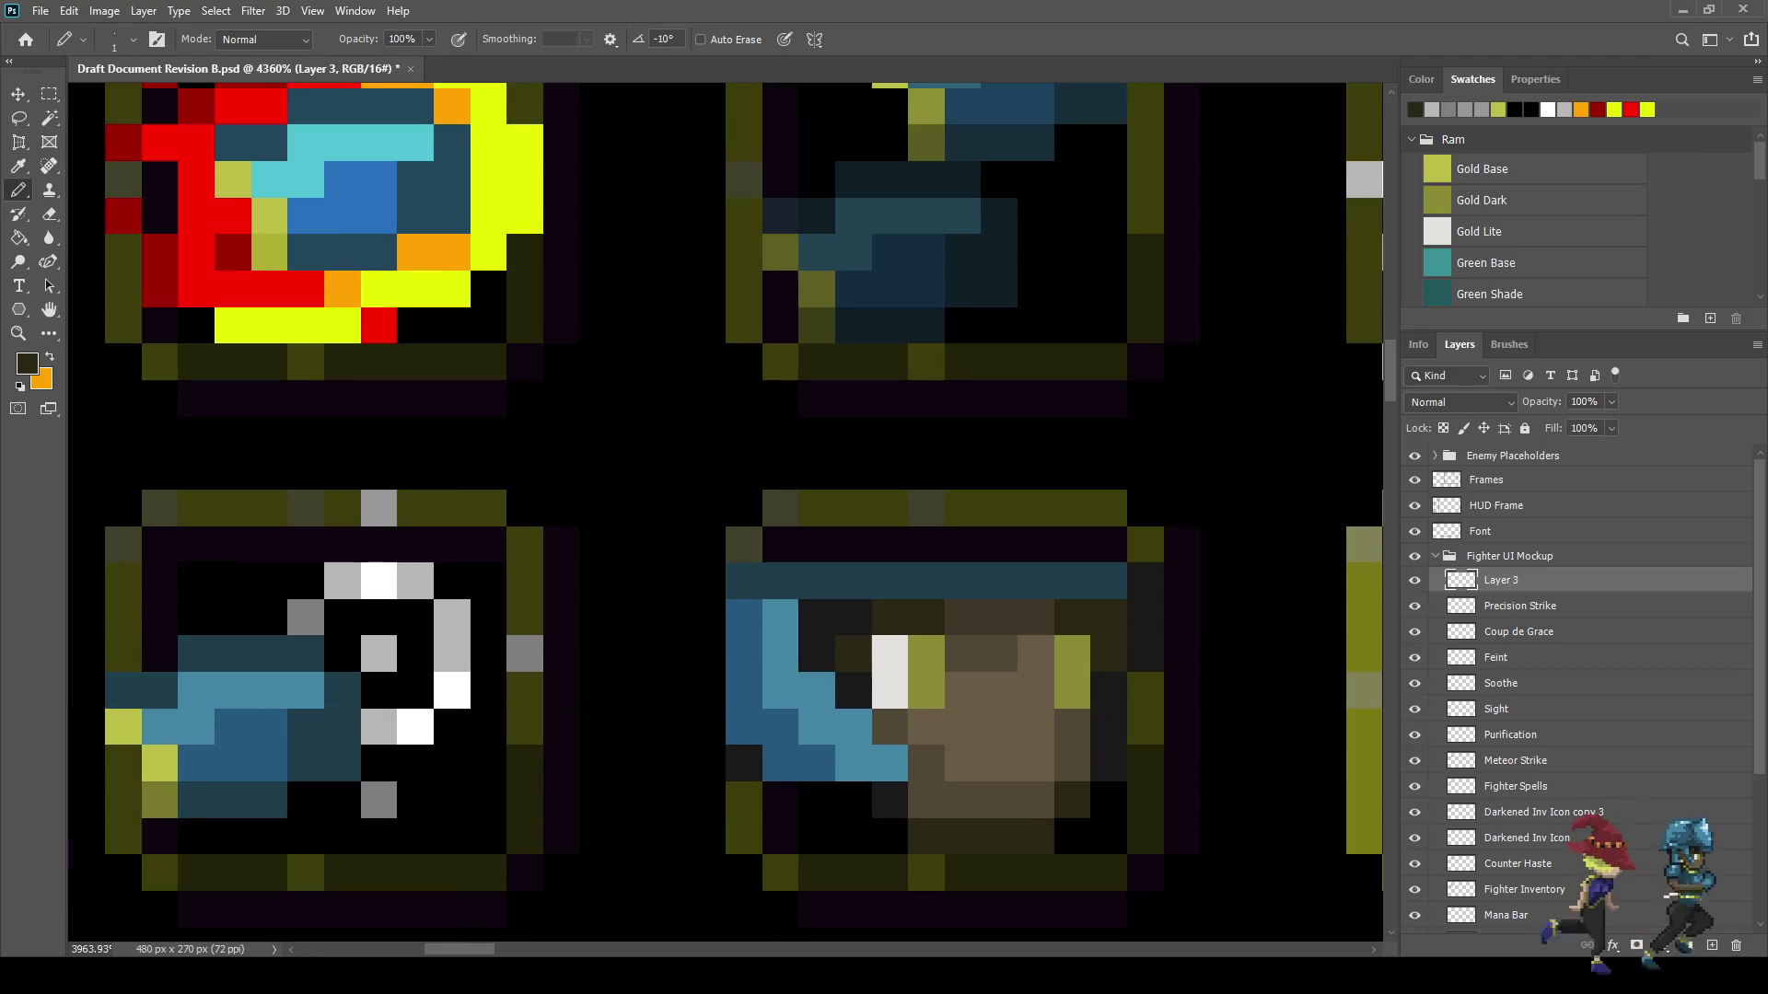
{"action": "key", "text": "i"}
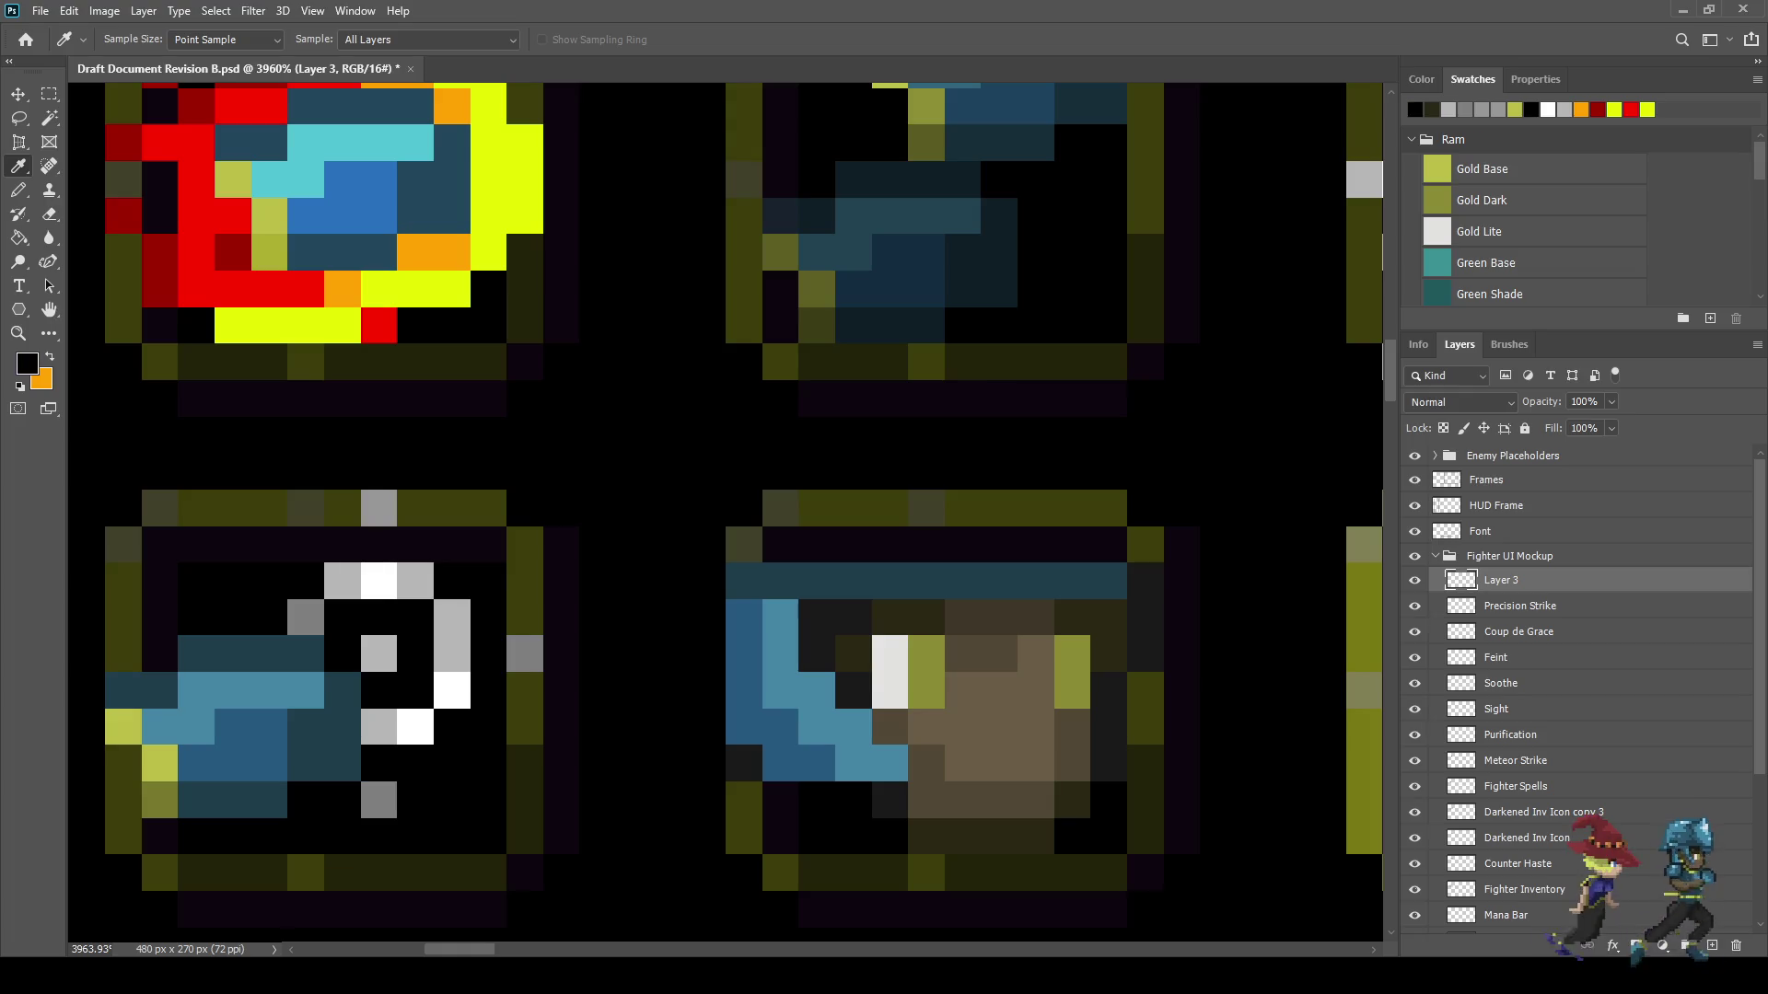
{"action": "key", "text": "b"}
{"action": "left_click", "coordinate": [999, 763]}
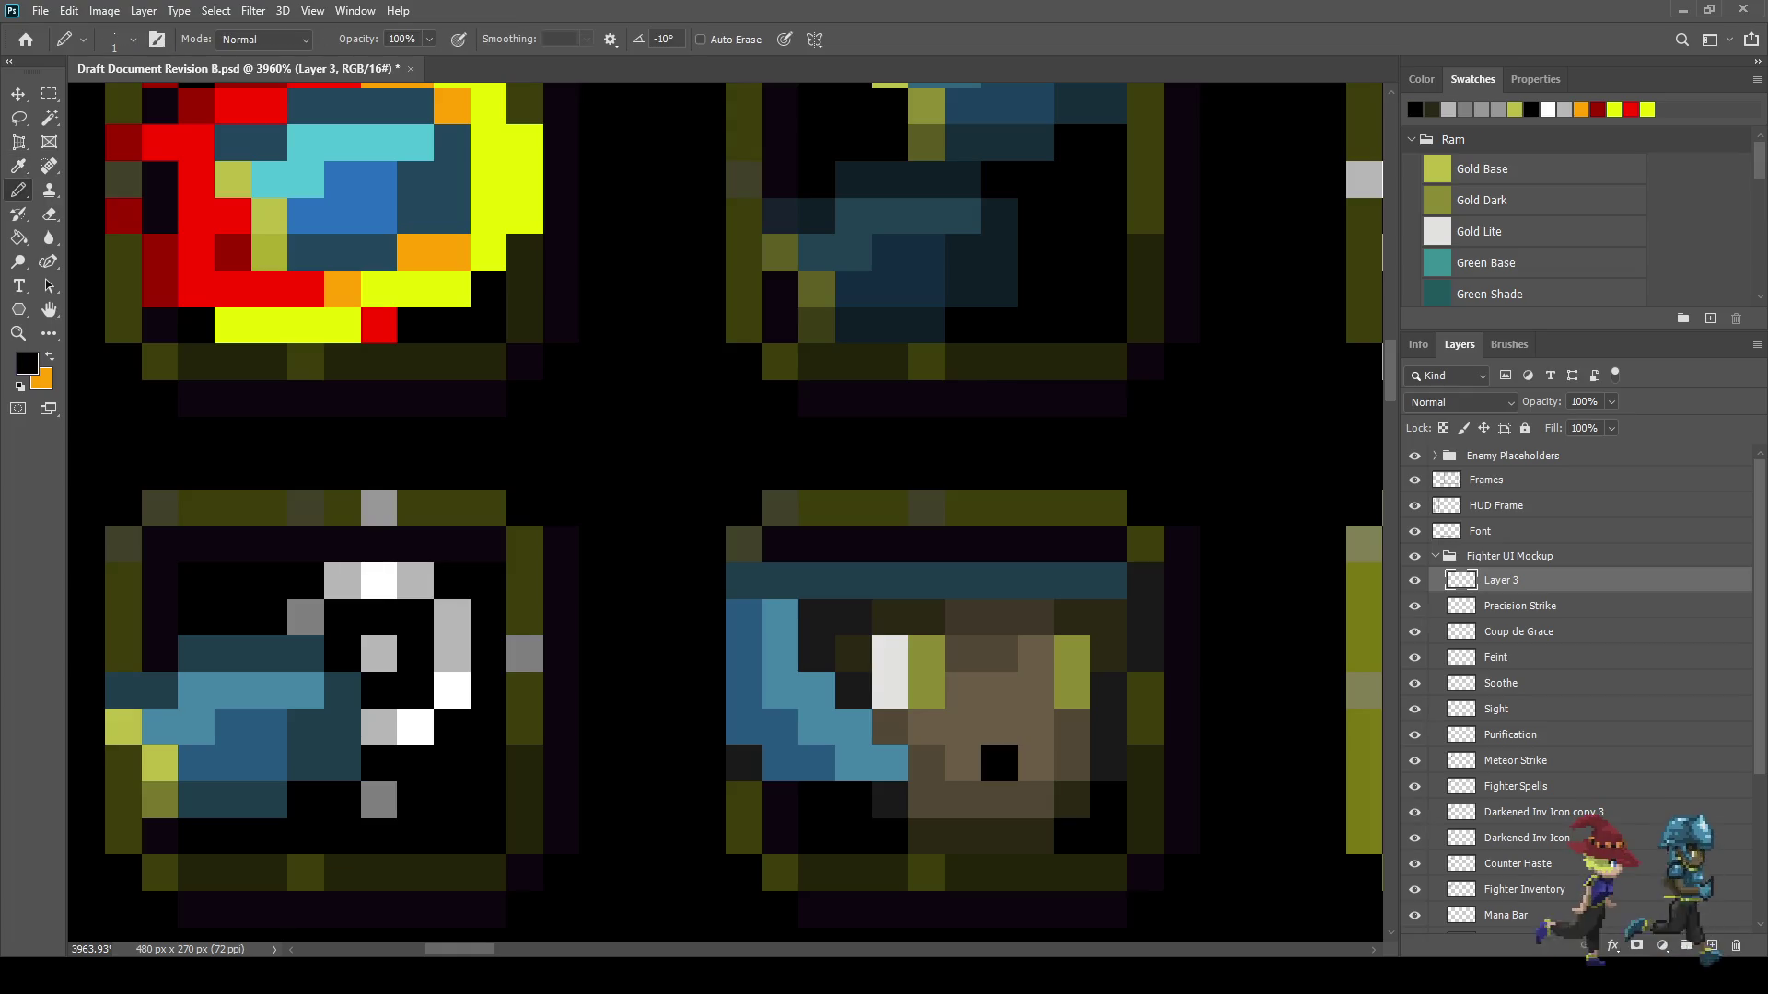
{"action": "scroll", "coordinate": [1000, 797], "scroll_direction": "down", "scroll_amount": 2}
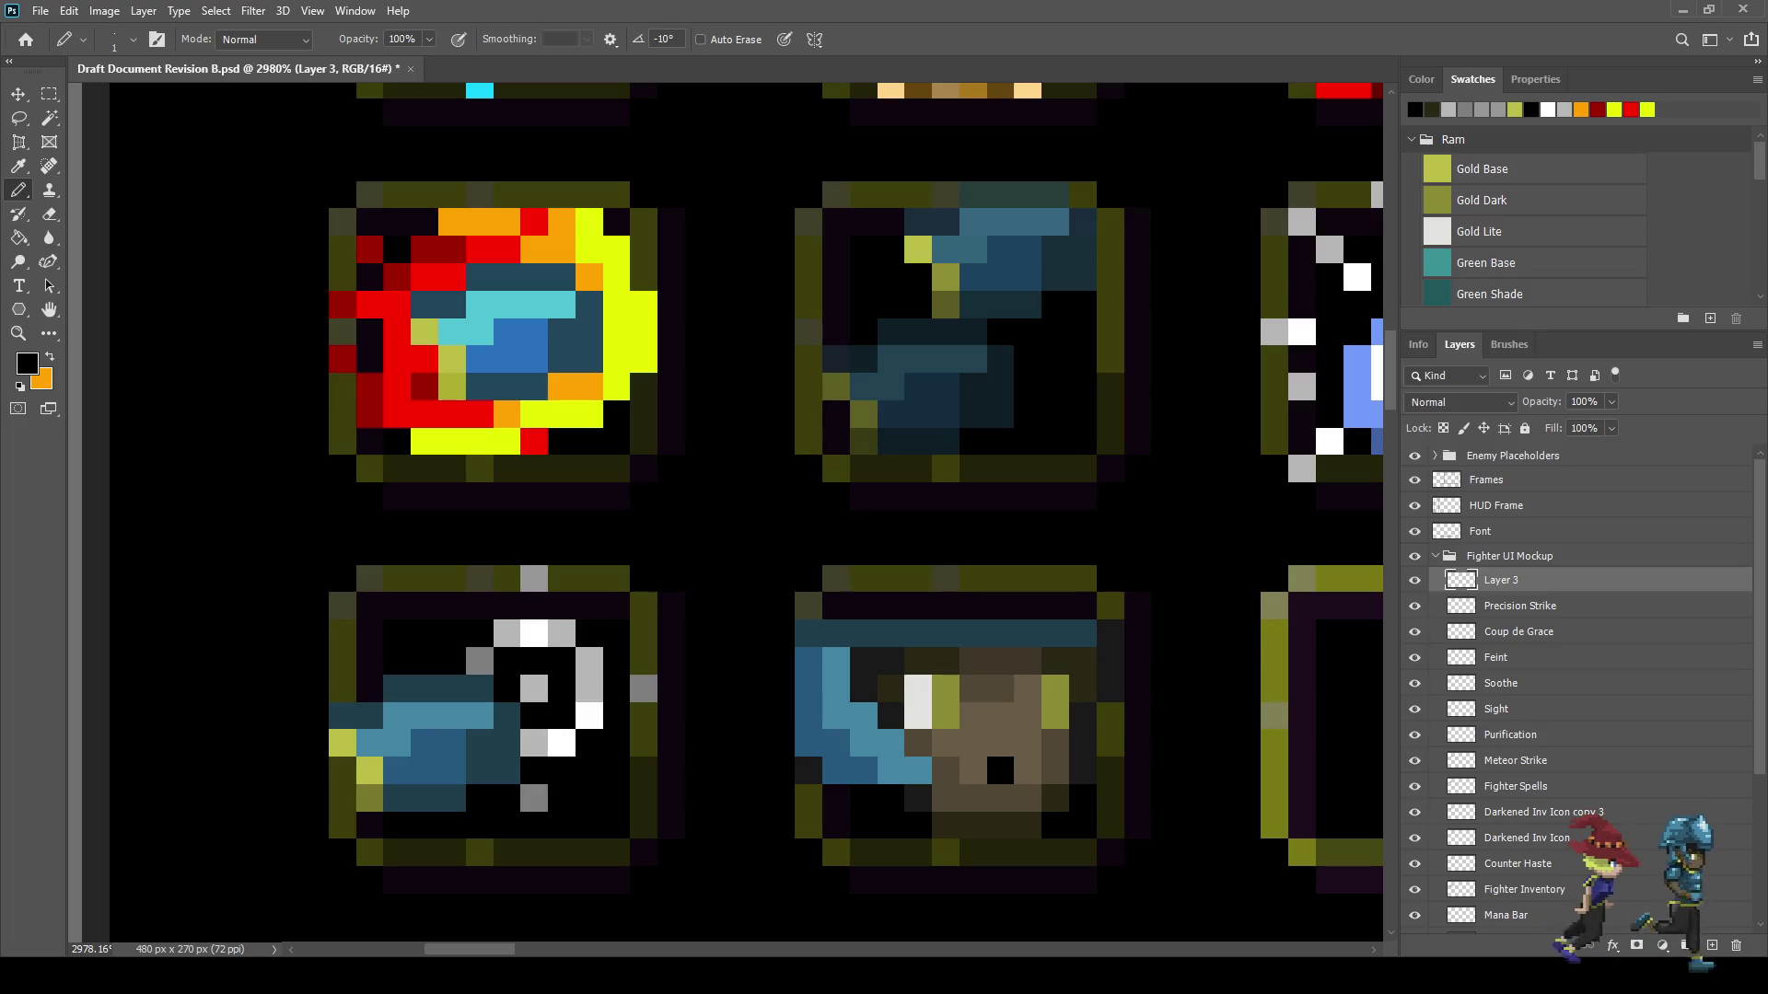
{"action": "scroll", "coordinate": [988, 681], "scroll_direction": "down", "scroll_amount": 5}
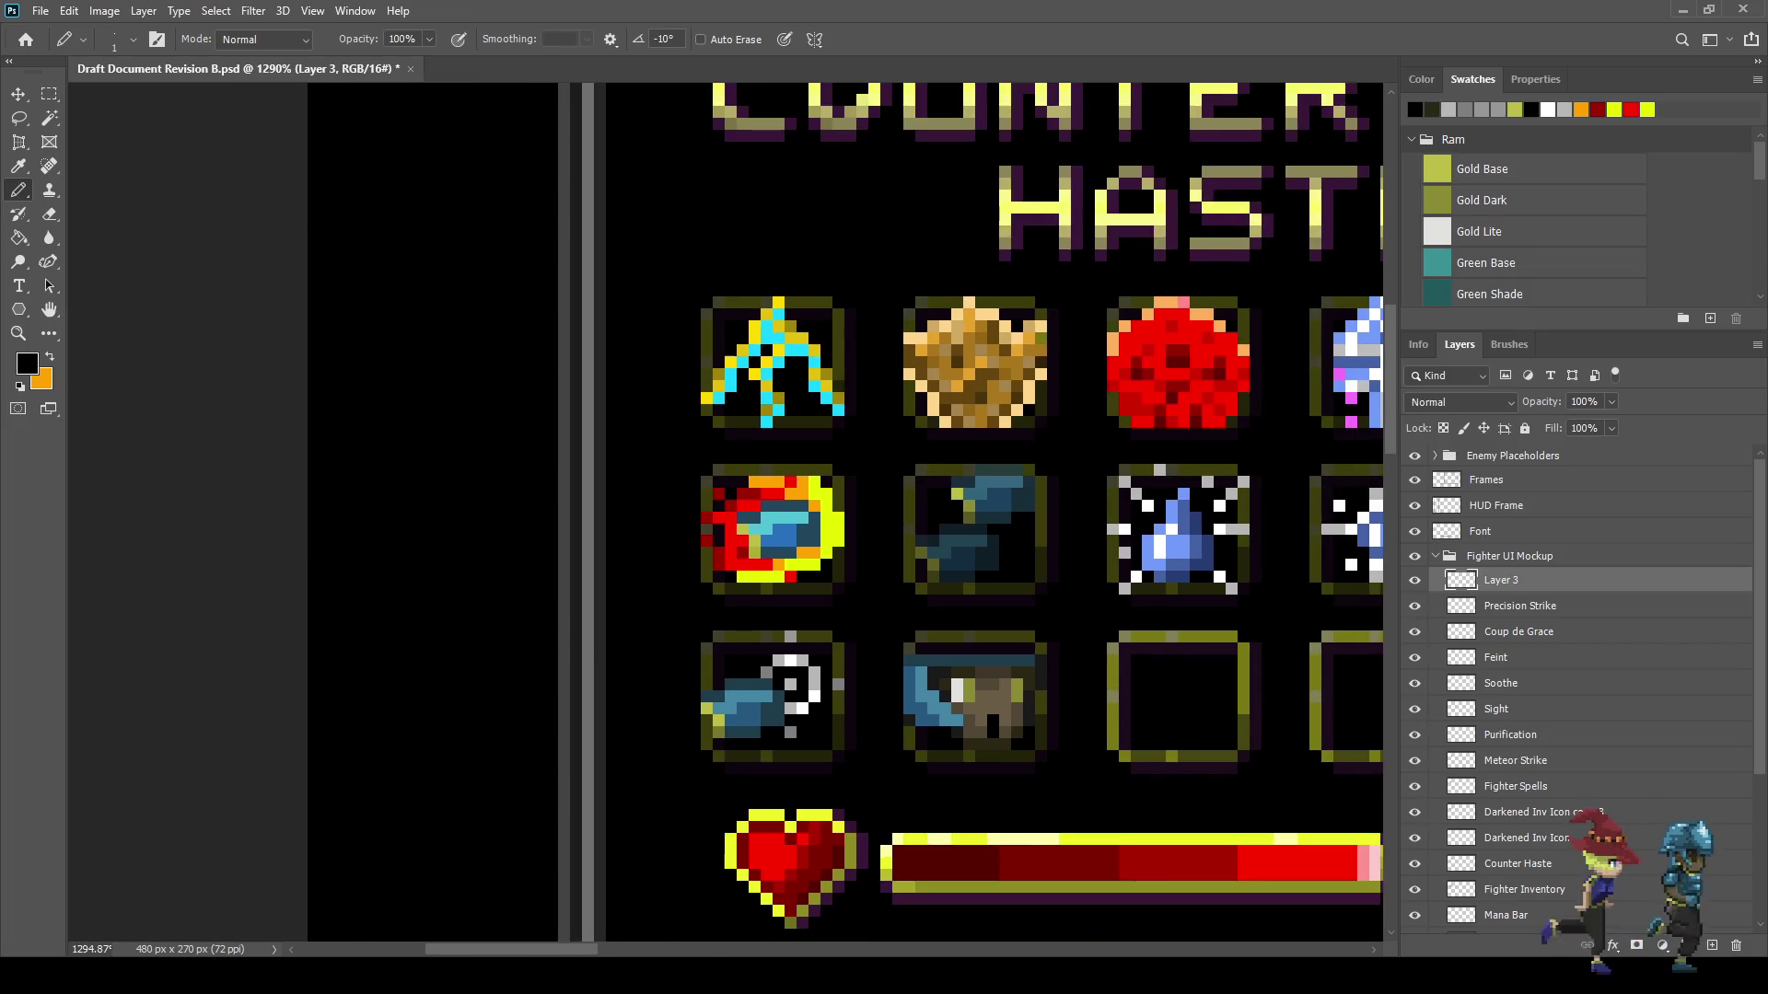
{"action": "scroll", "coordinate": [1017, 706], "scroll_direction": "up", "scroll_amount": 3}
{"action": "left_click", "coordinate": [948, 730]}
{"action": "left_click", "coordinate": [948, 755]}
{"action": "scroll", "coordinate": [1087, 750], "scroll_direction": "down", "scroll_amount": 4}
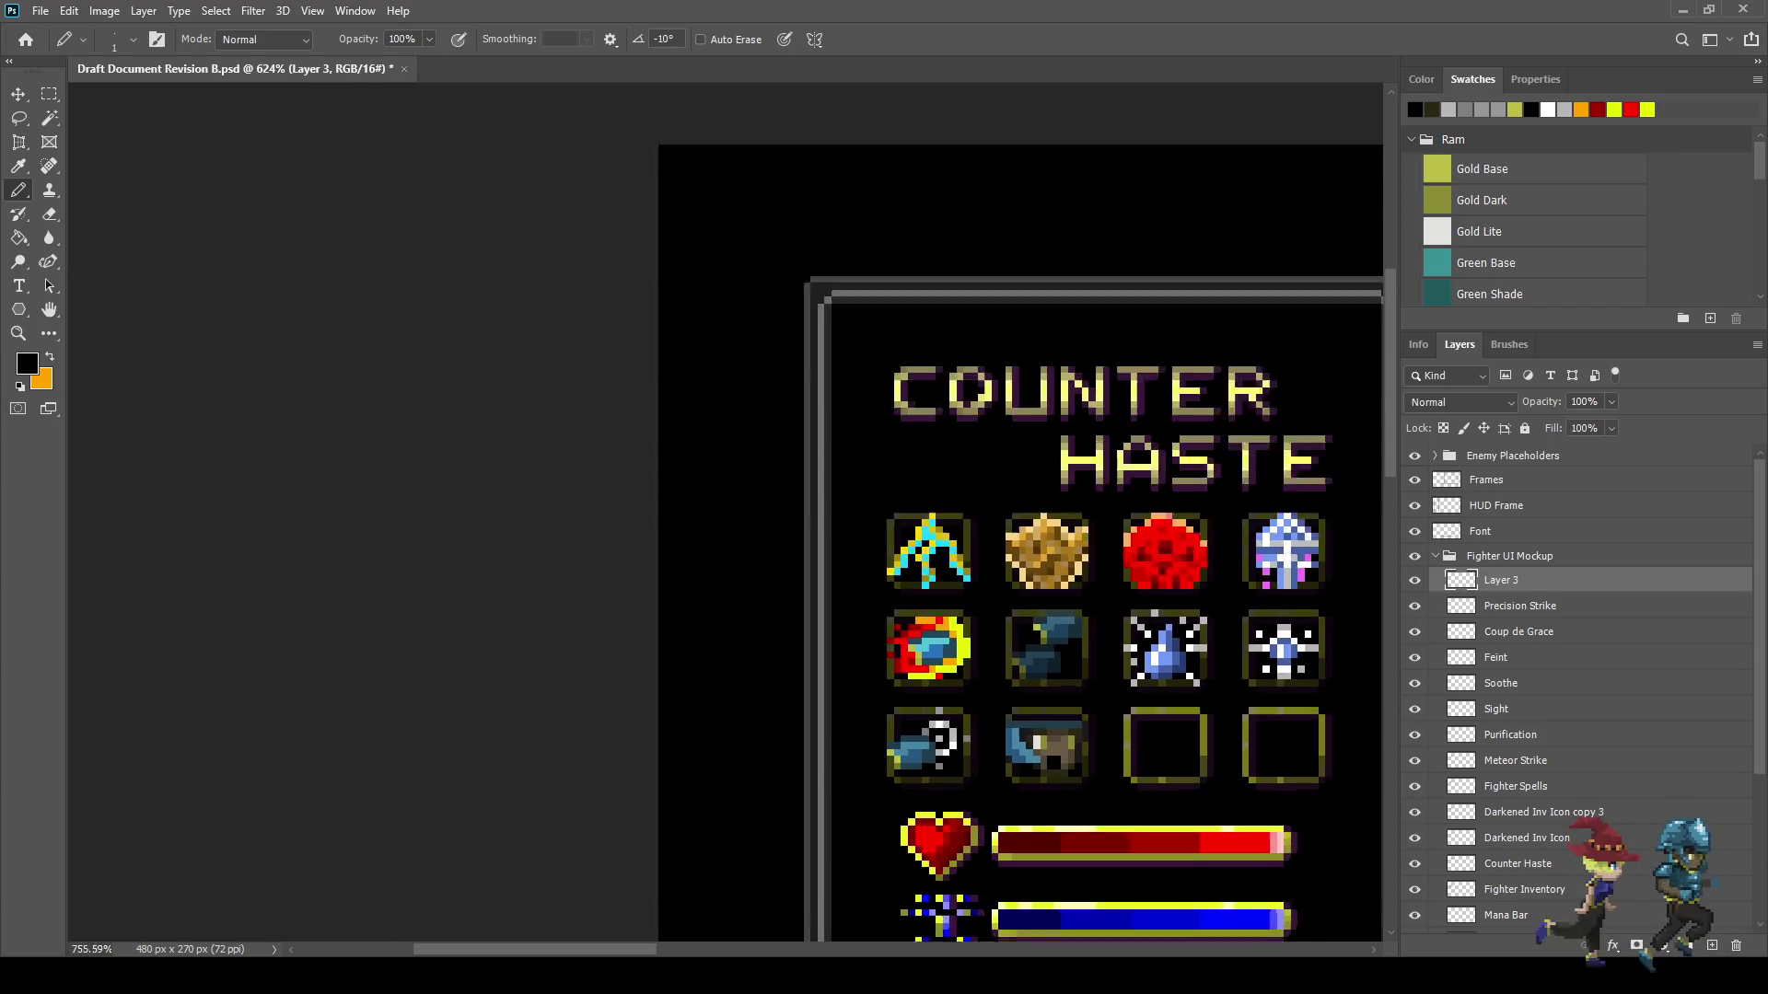
{"action": "scroll", "coordinate": [1087, 762], "scroll_direction": "up", "scroll_amount": 5}
{"action": "scroll", "coordinate": [976, 709], "scroll_direction": "up", "scroll_amount": 1}
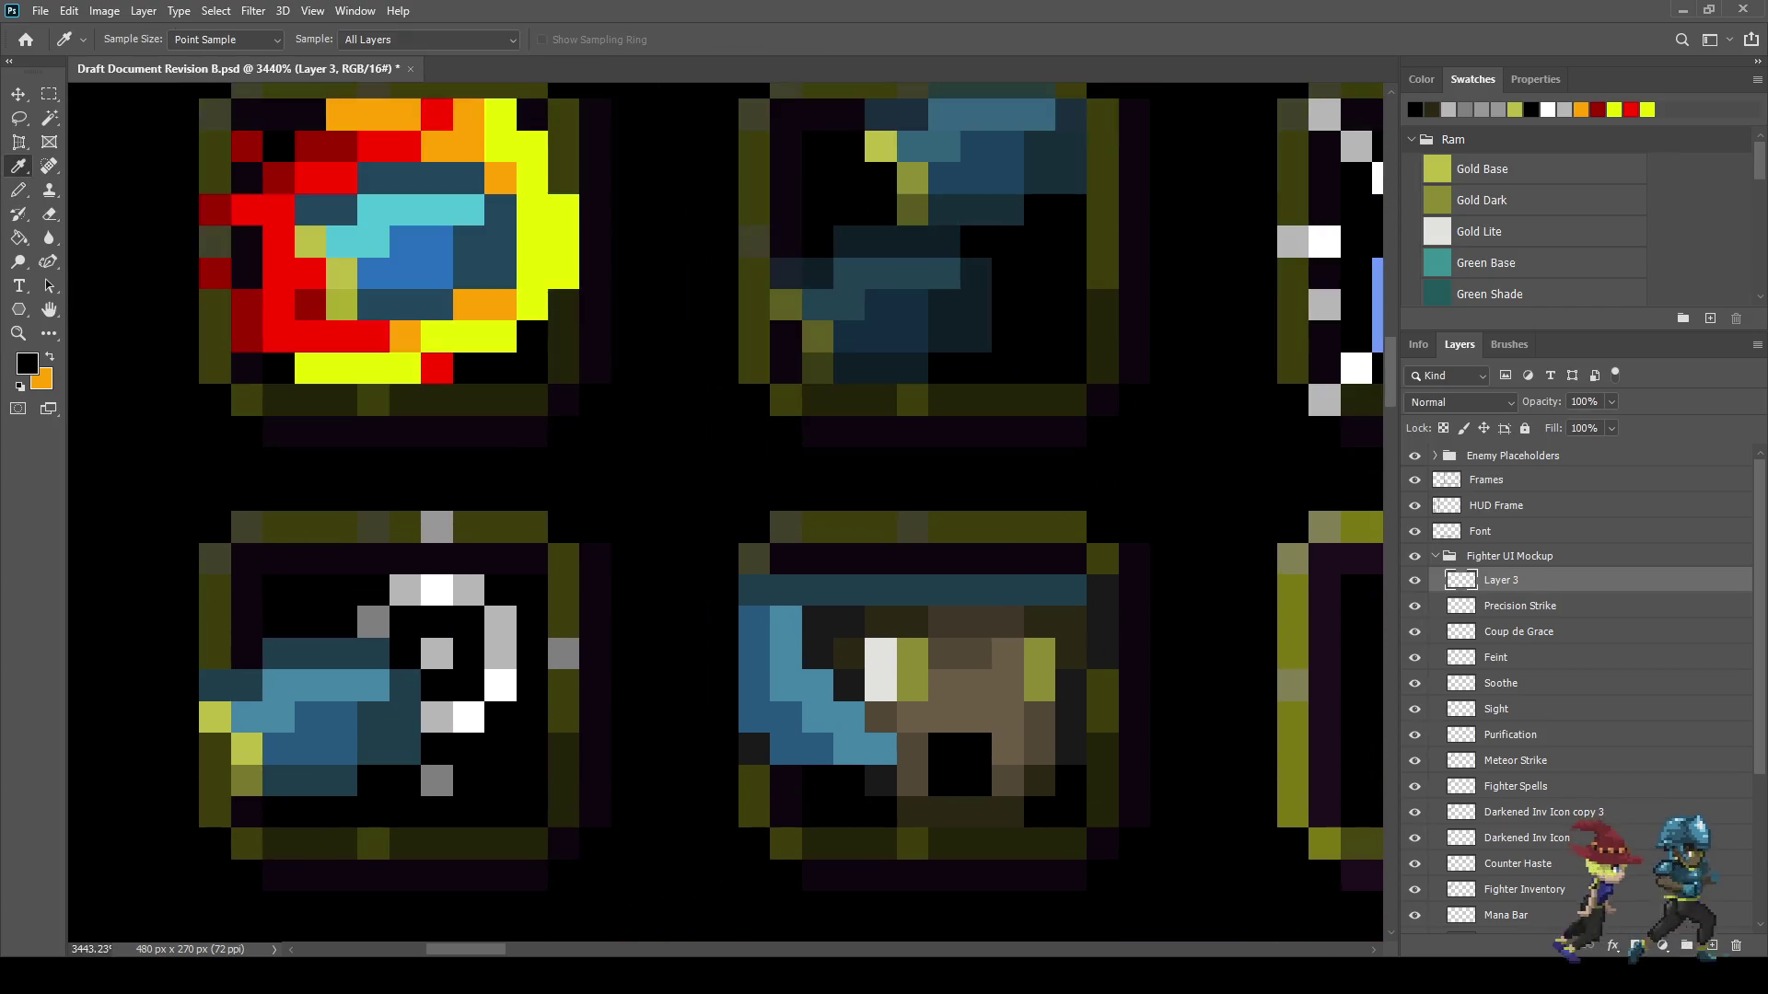
{"action": "left_click", "coordinate": [848, 654], "text": "alt"}
{"action": "left_click", "coordinate": [912, 653]}
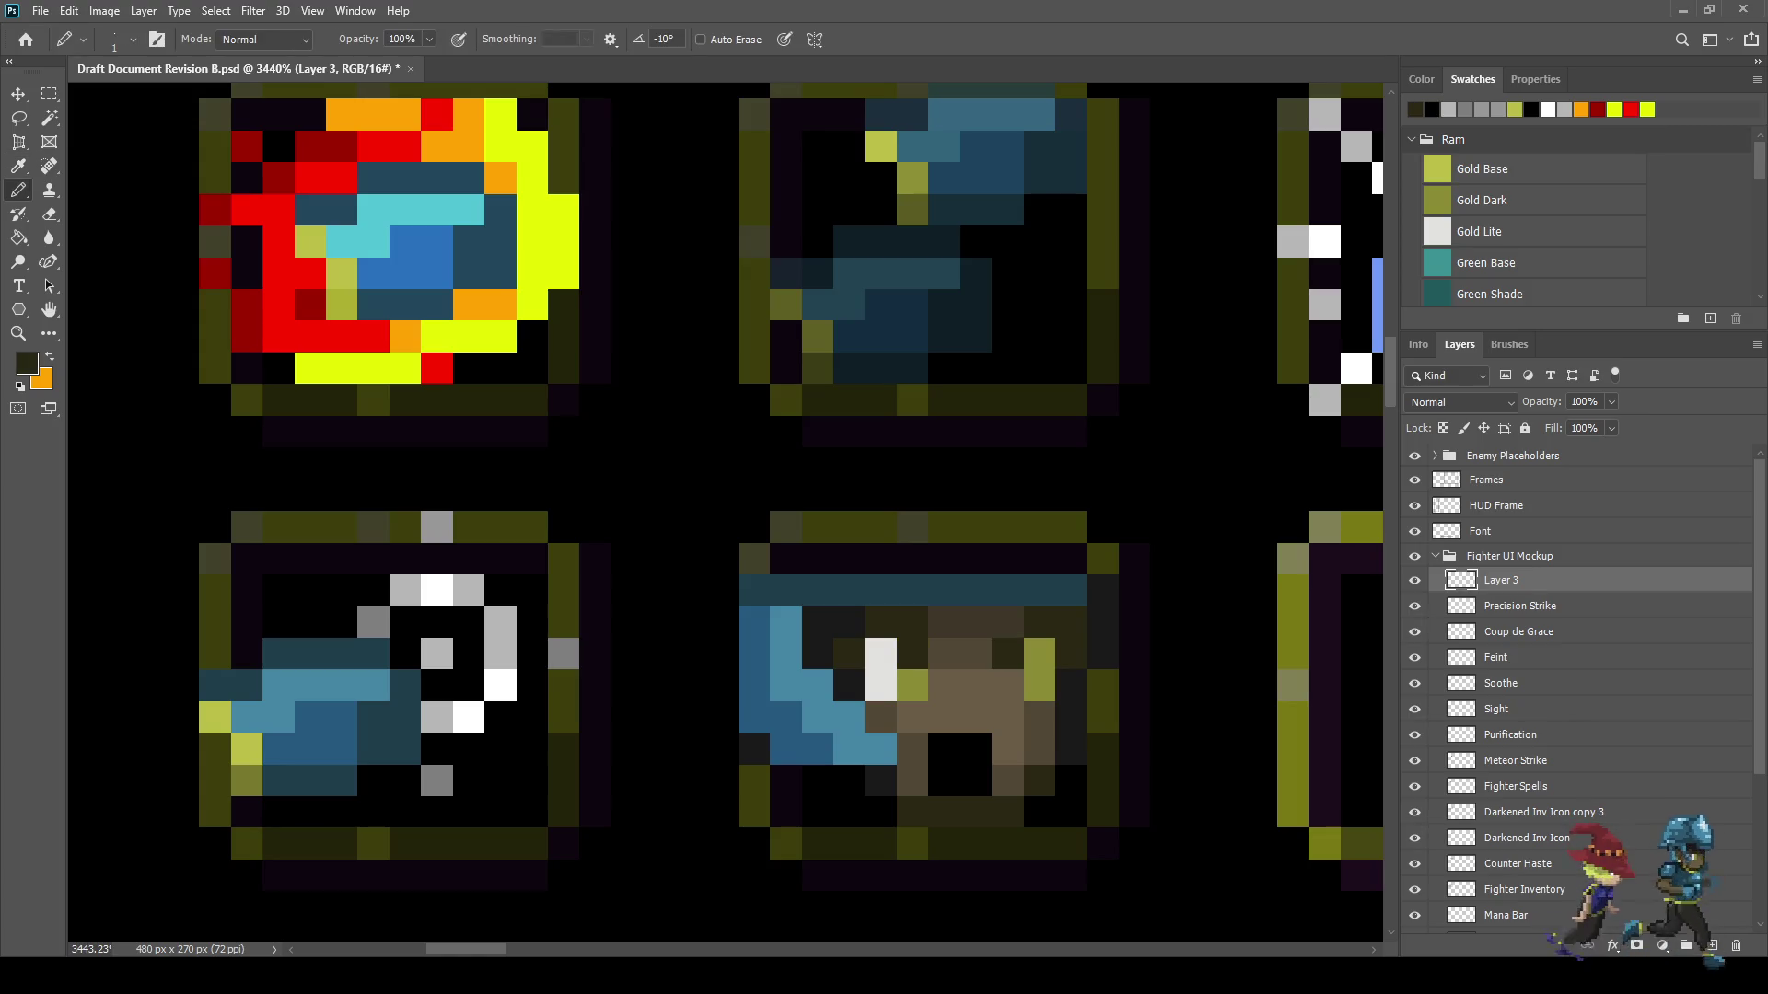
{"action": "scroll", "coordinate": [1008, 655], "scroll_direction": "down", "scroll_amount": 6}
{"action": "scroll", "coordinate": [1018, 709], "scroll_direction": "up", "scroll_amount": 5}
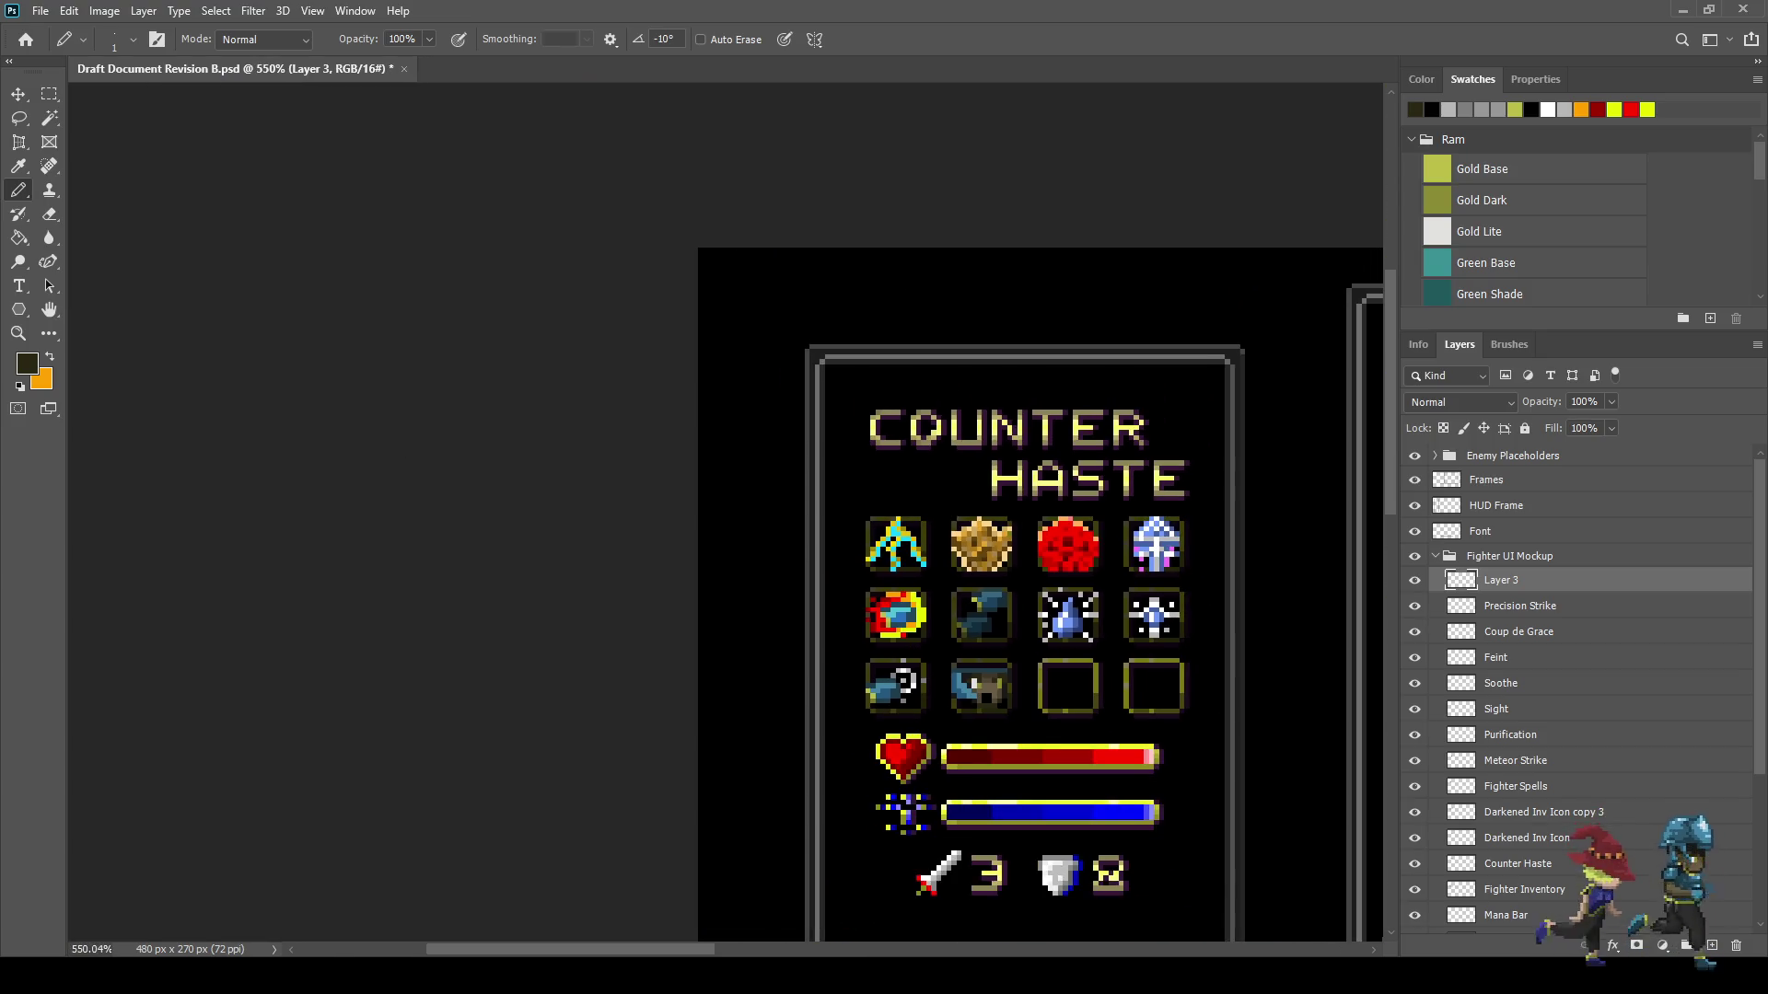
{"action": "scroll", "coordinate": [1018, 690], "scroll_direction": "up", "scroll_amount": 2}
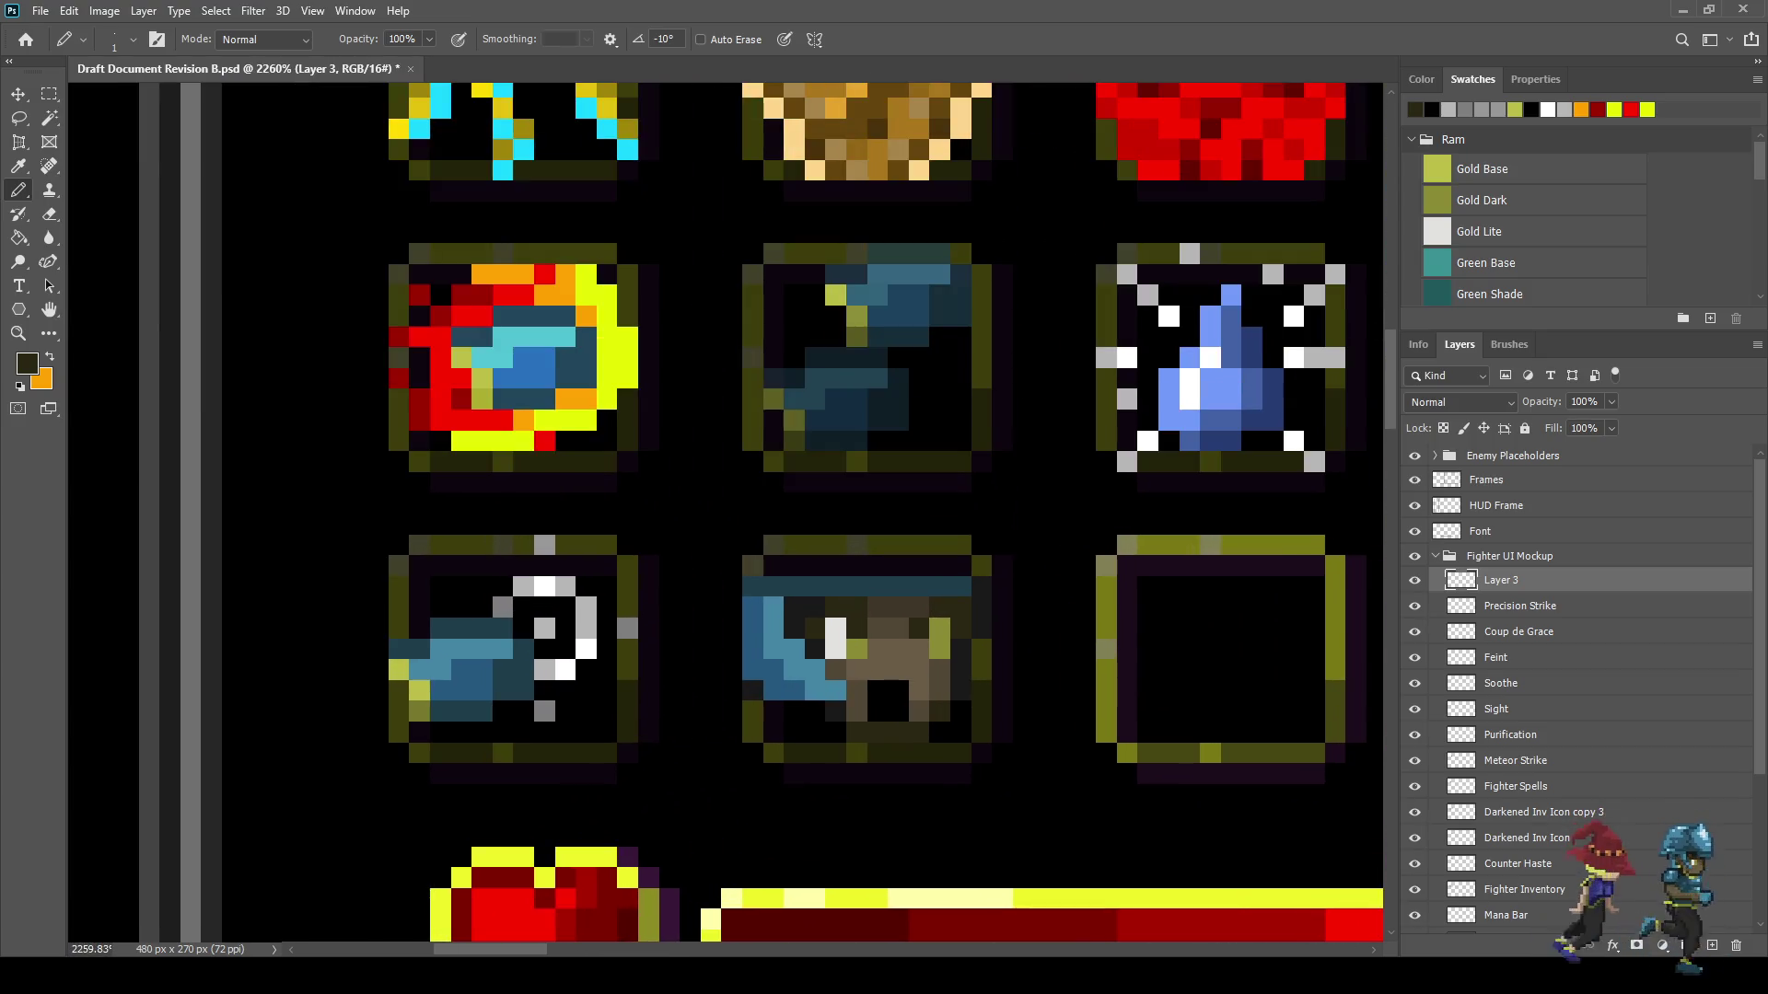
{"action": "scroll", "coordinate": [1013, 689], "scroll_direction": "down", "scroll_amount": 10}
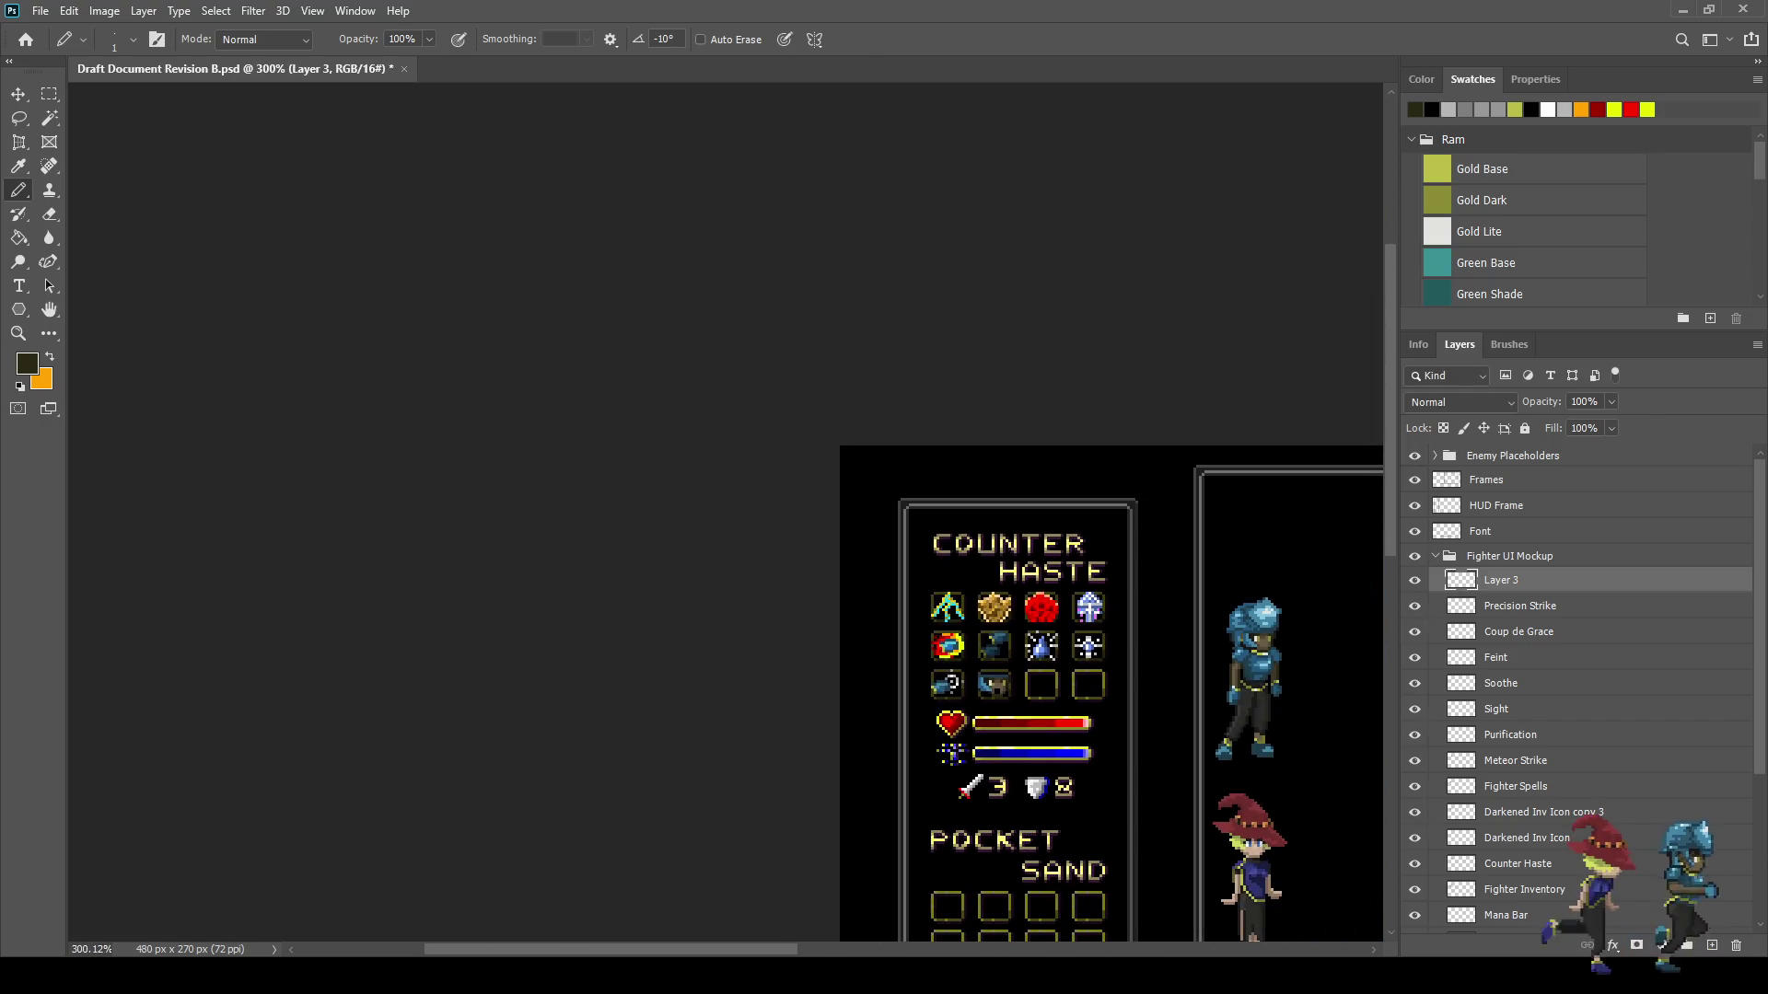
{"action": "scroll", "coordinate": [991, 683], "scroll_direction": "up", "scroll_amount": 10}
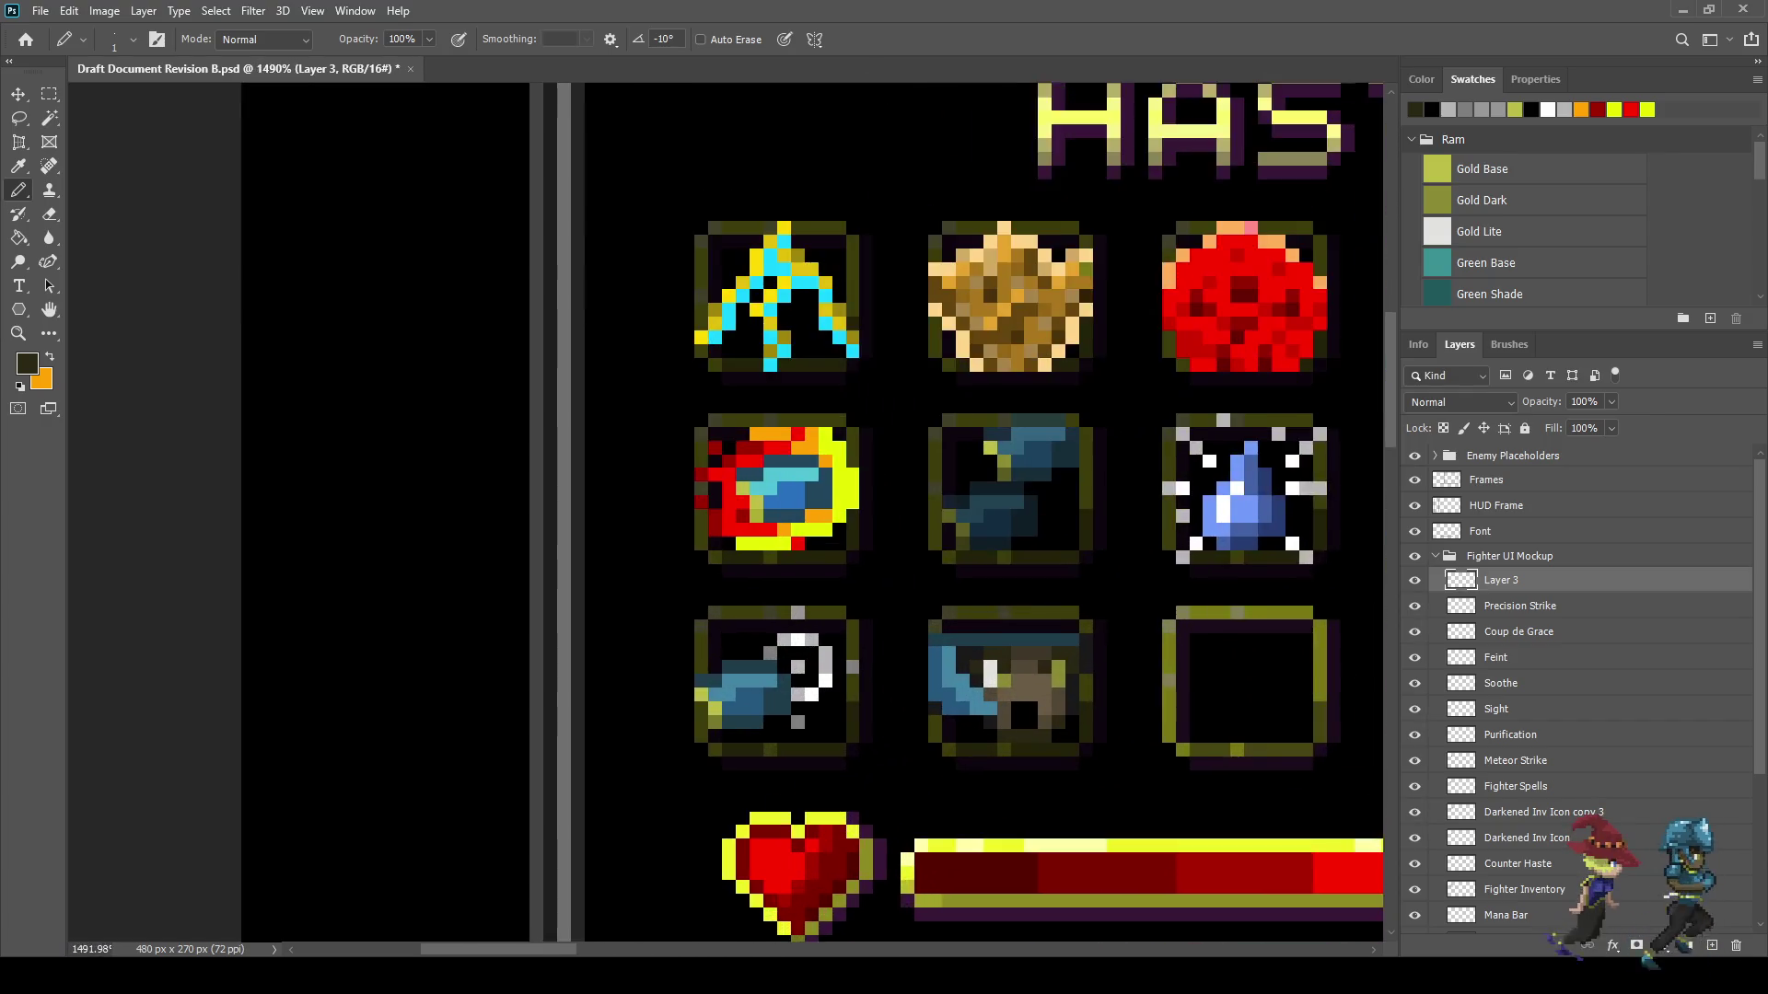
{"action": "scroll", "coordinate": [1000, 667], "scroll_direction": "up", "scroll_amount": 2}
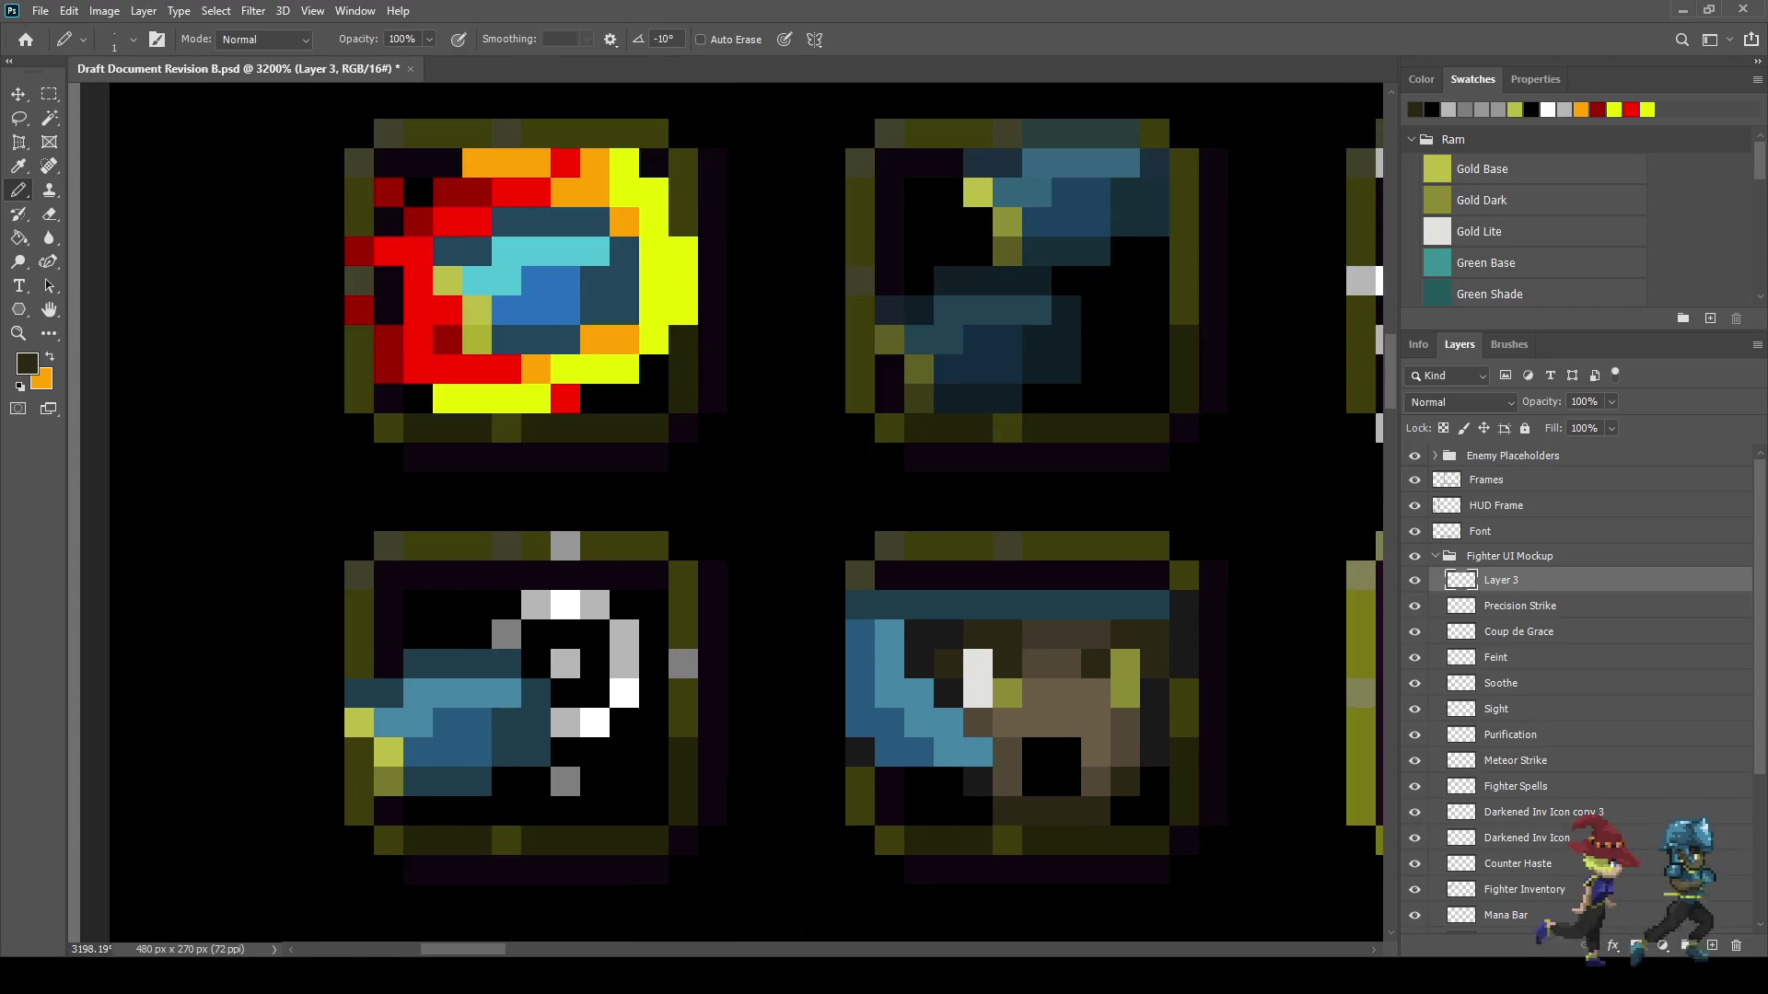
- Sample the fire icon's bright yellow and draw a yellow line along the icon's top edge
{"action": "key", "text": "i"}
{"action": "left_click", "coordinate": [668, 276]}
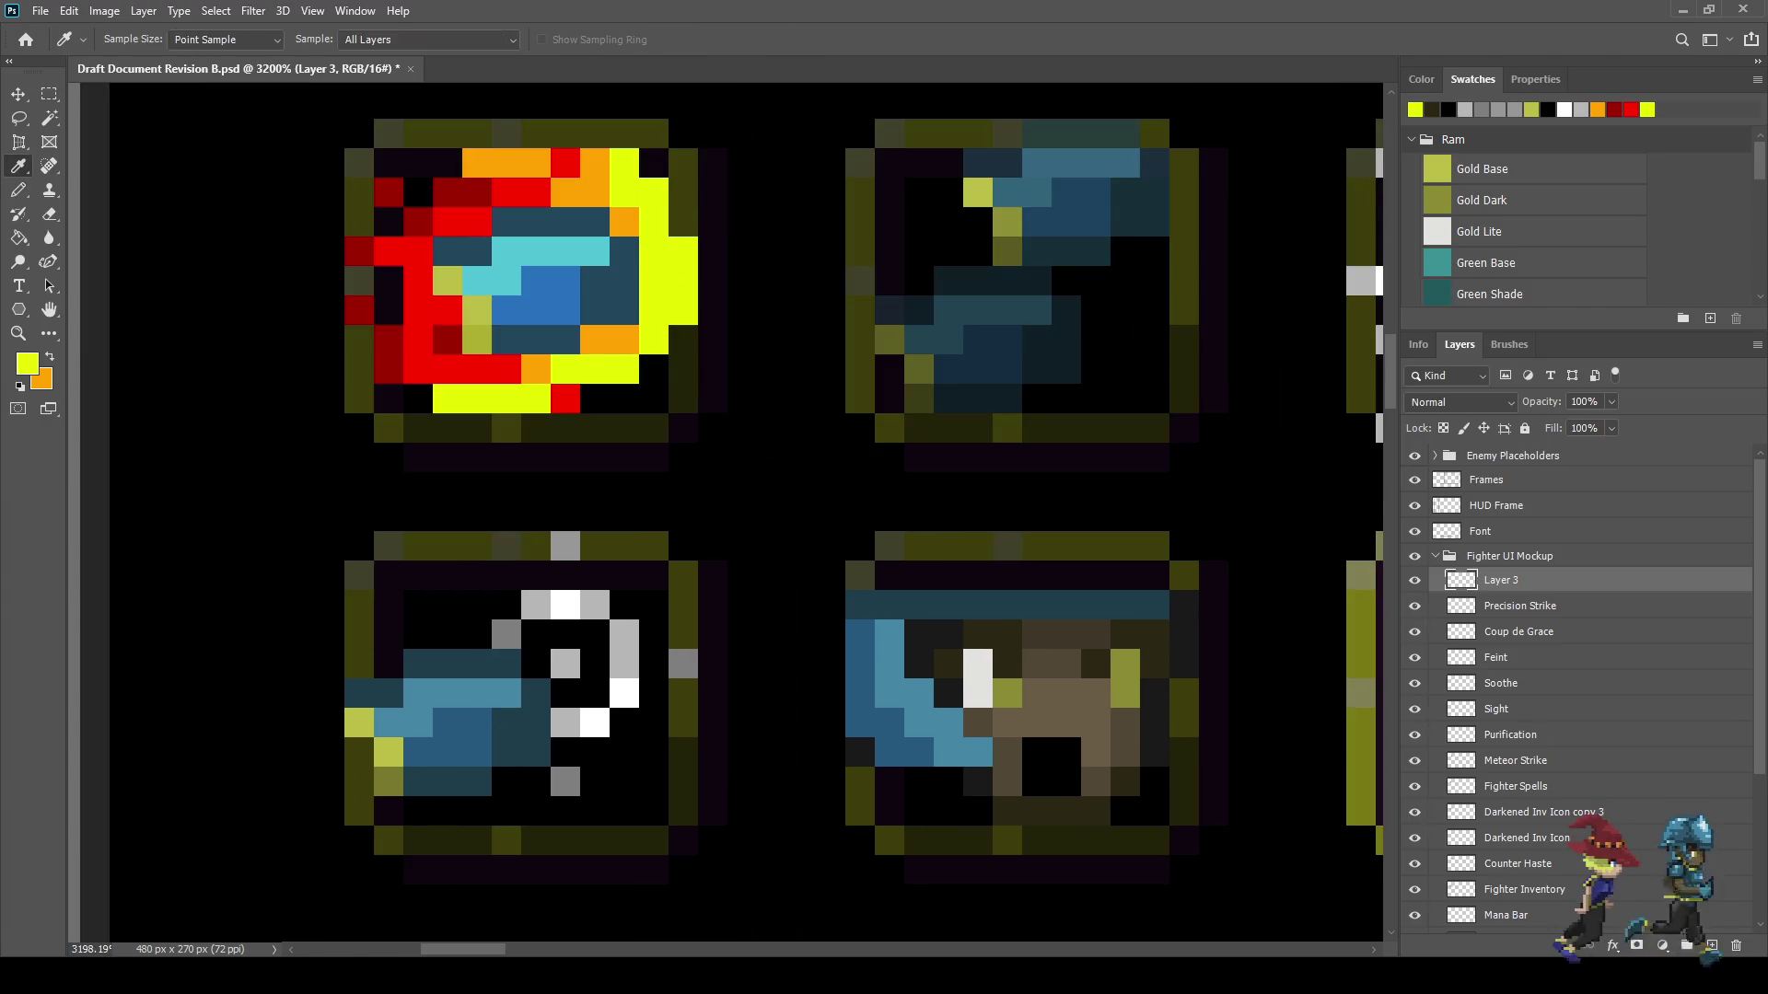
{"action": "key", "text": "b"}
{"action": "left_click_drag", "start_coordinate": [1156, 576], "coordinate": [884, 576]}
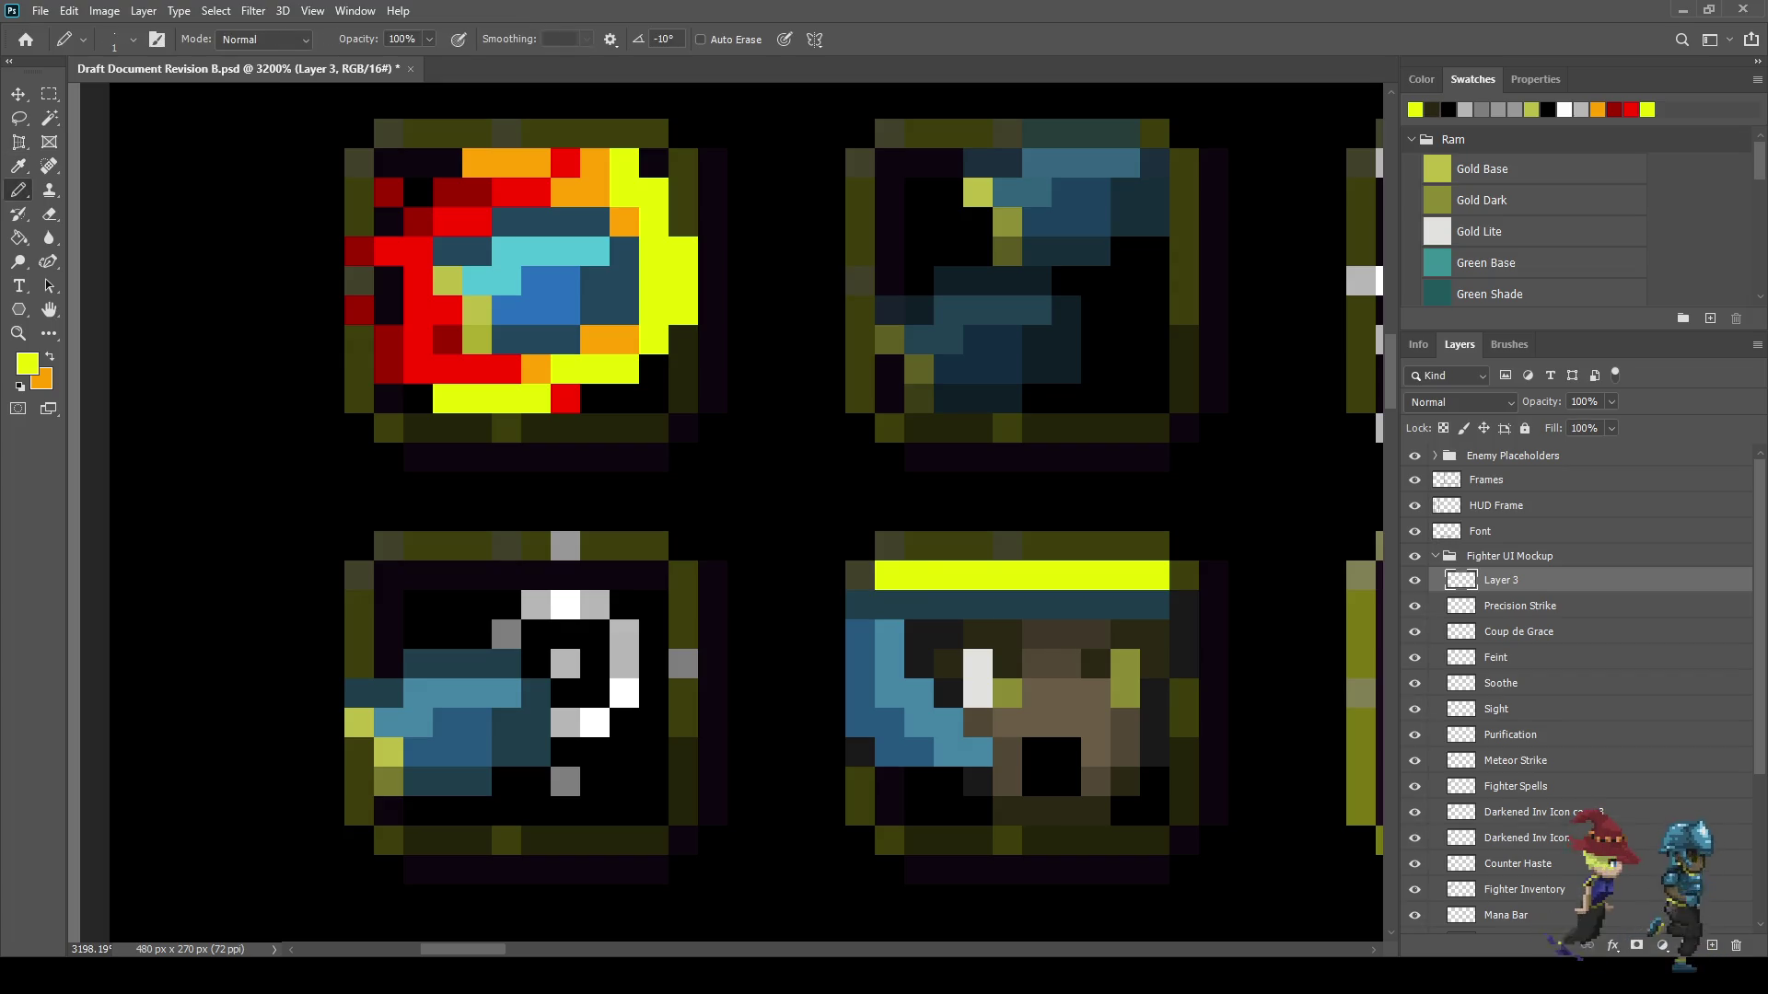
- Add yellow pixels at the lower corners and up the right edge, undoing the last stroke
{"action": "mouse_move", "coordinate": [918, 781]}
{"action": "left_mouse_down"}
{"action": "mouse_move", "coordinate": [918, 811]}
{"action": "mouse_move", "coordinate": [948, 811]}
{"action": "left_mouse_up"}
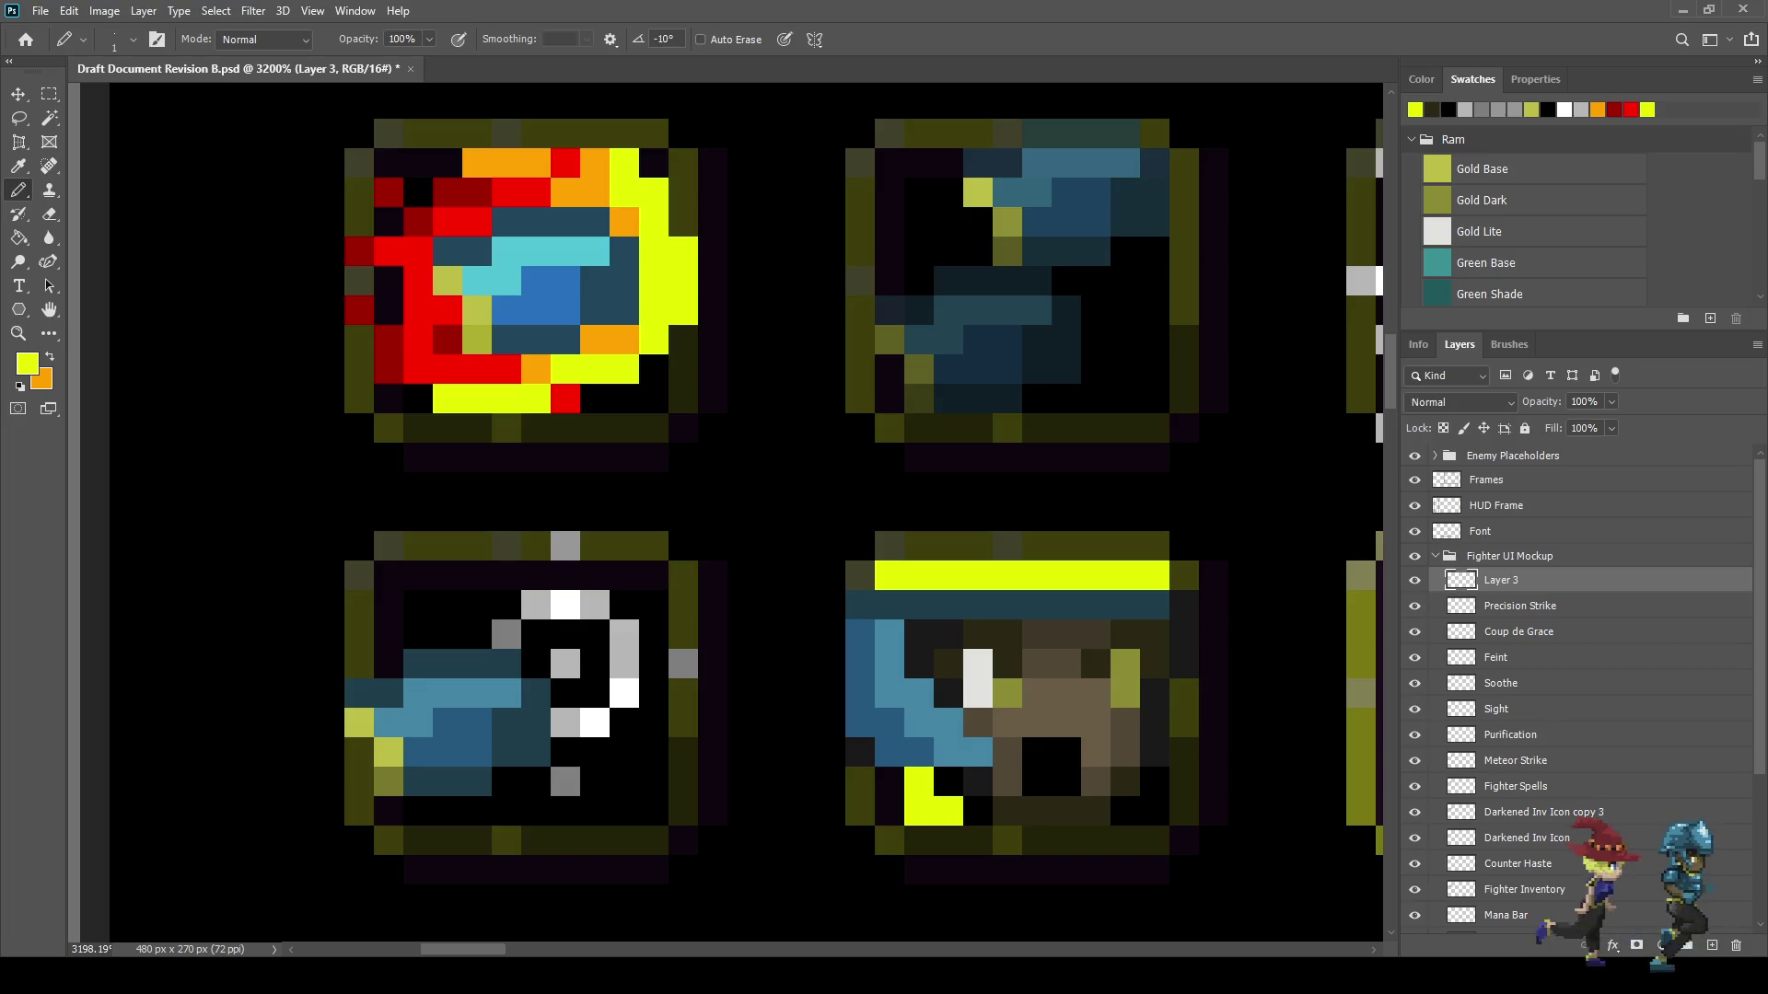
{"action": "left_click", "coordinate": [1155, 811]}
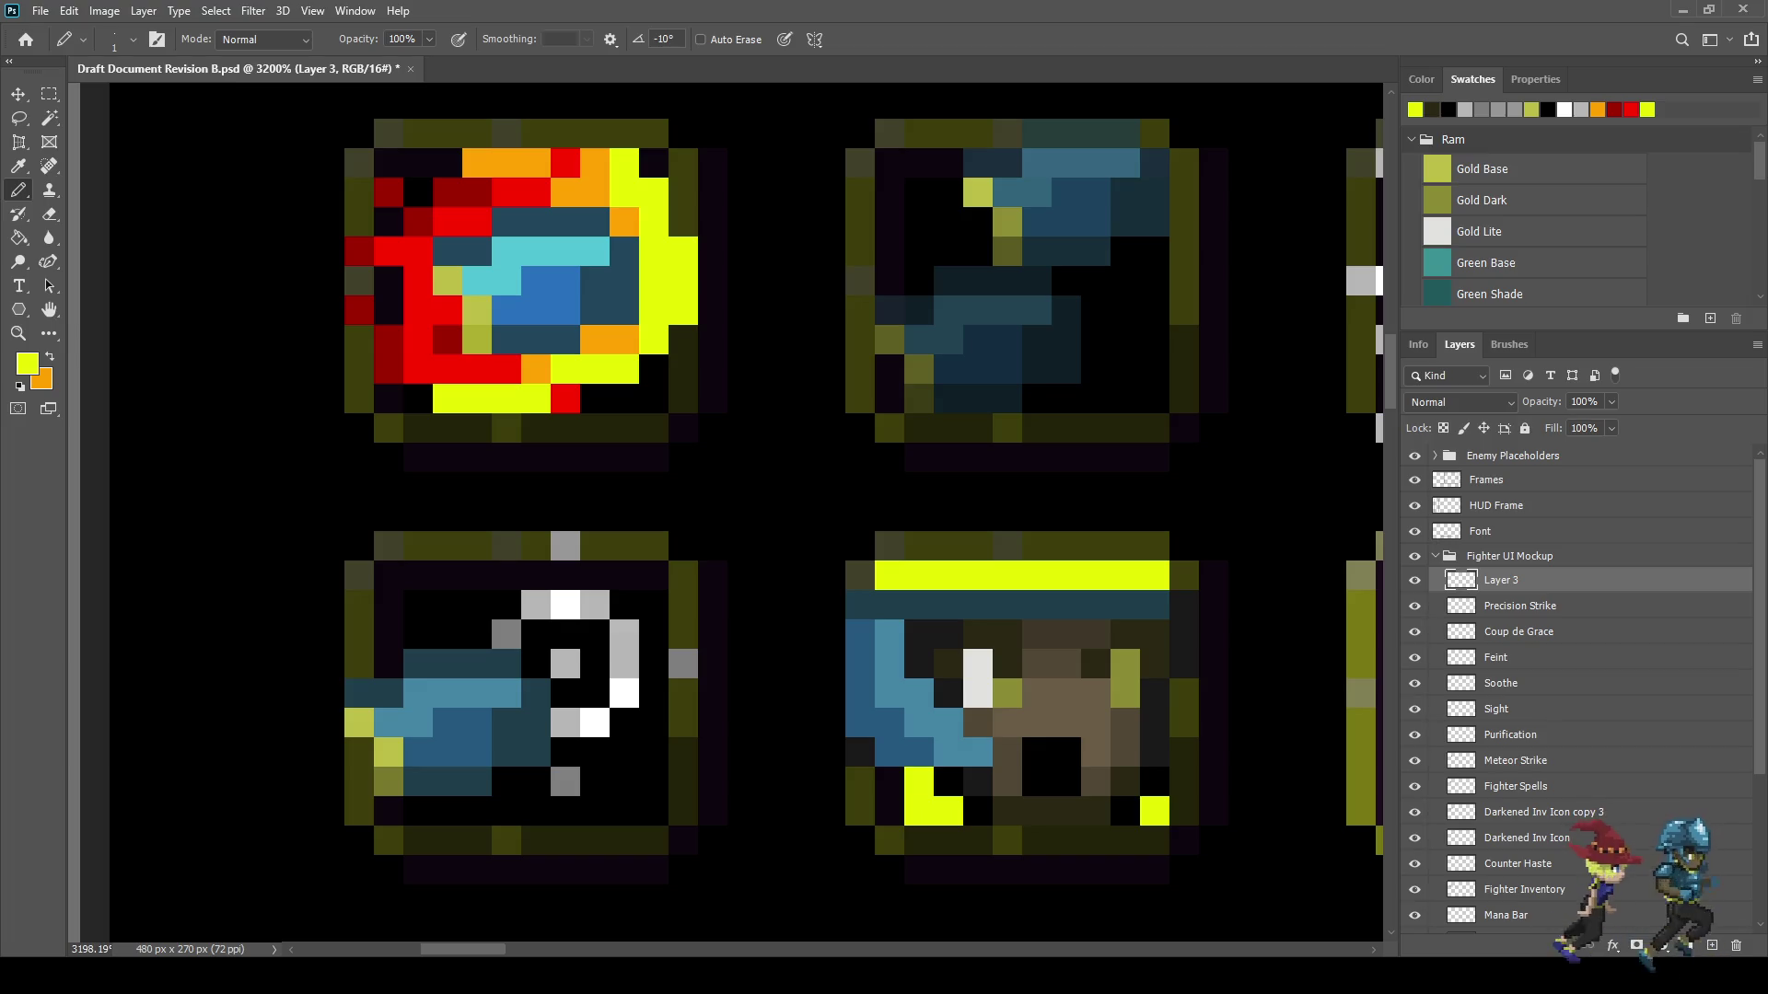
{"action": "left_click", "coordinate": [1155, 782]}
{"action": "left_click", "coordinate": [1125, 810]}
{"action": "scroll", "coordinate": [1033, 806], "scroll_direction": "down", "scroll_amount": 5}
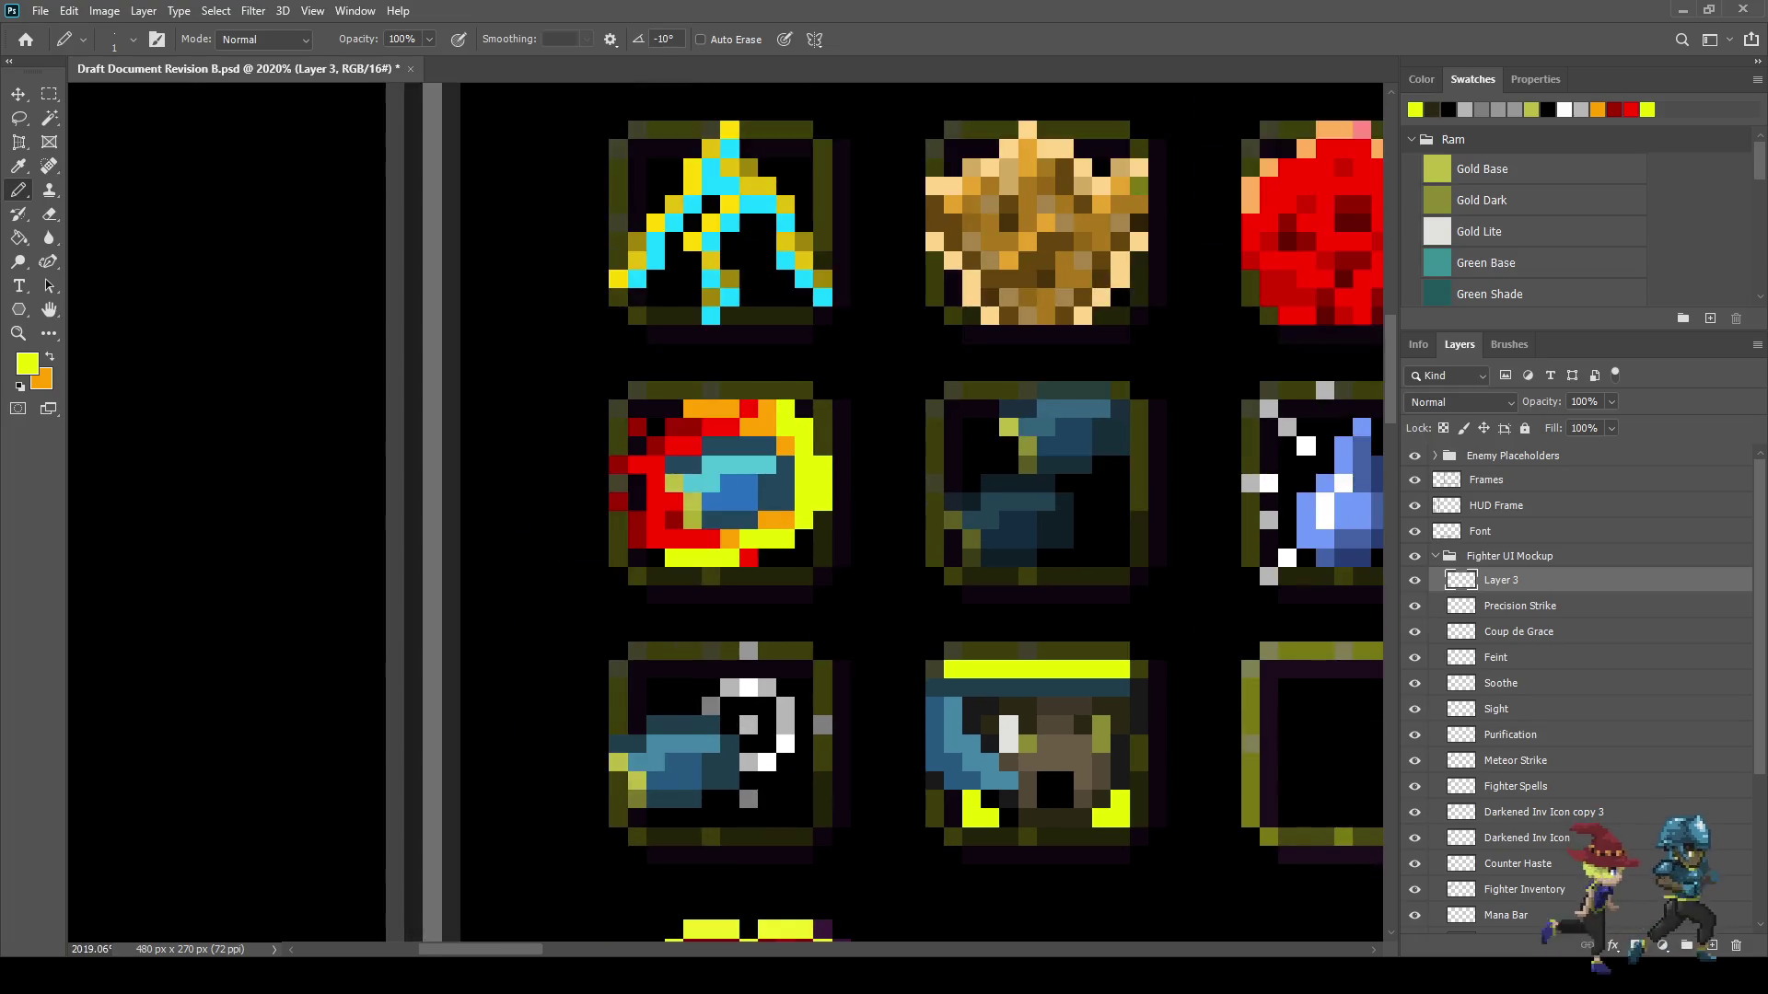
{"action": "scroll", "coordinate": [1001, 801], "scroll_direction": "up", "scroll_amount": 5}
{"action": "left_click", "coordinate": [995, 796]}
{"action": "left_click", "coordinate": [967, 768]}
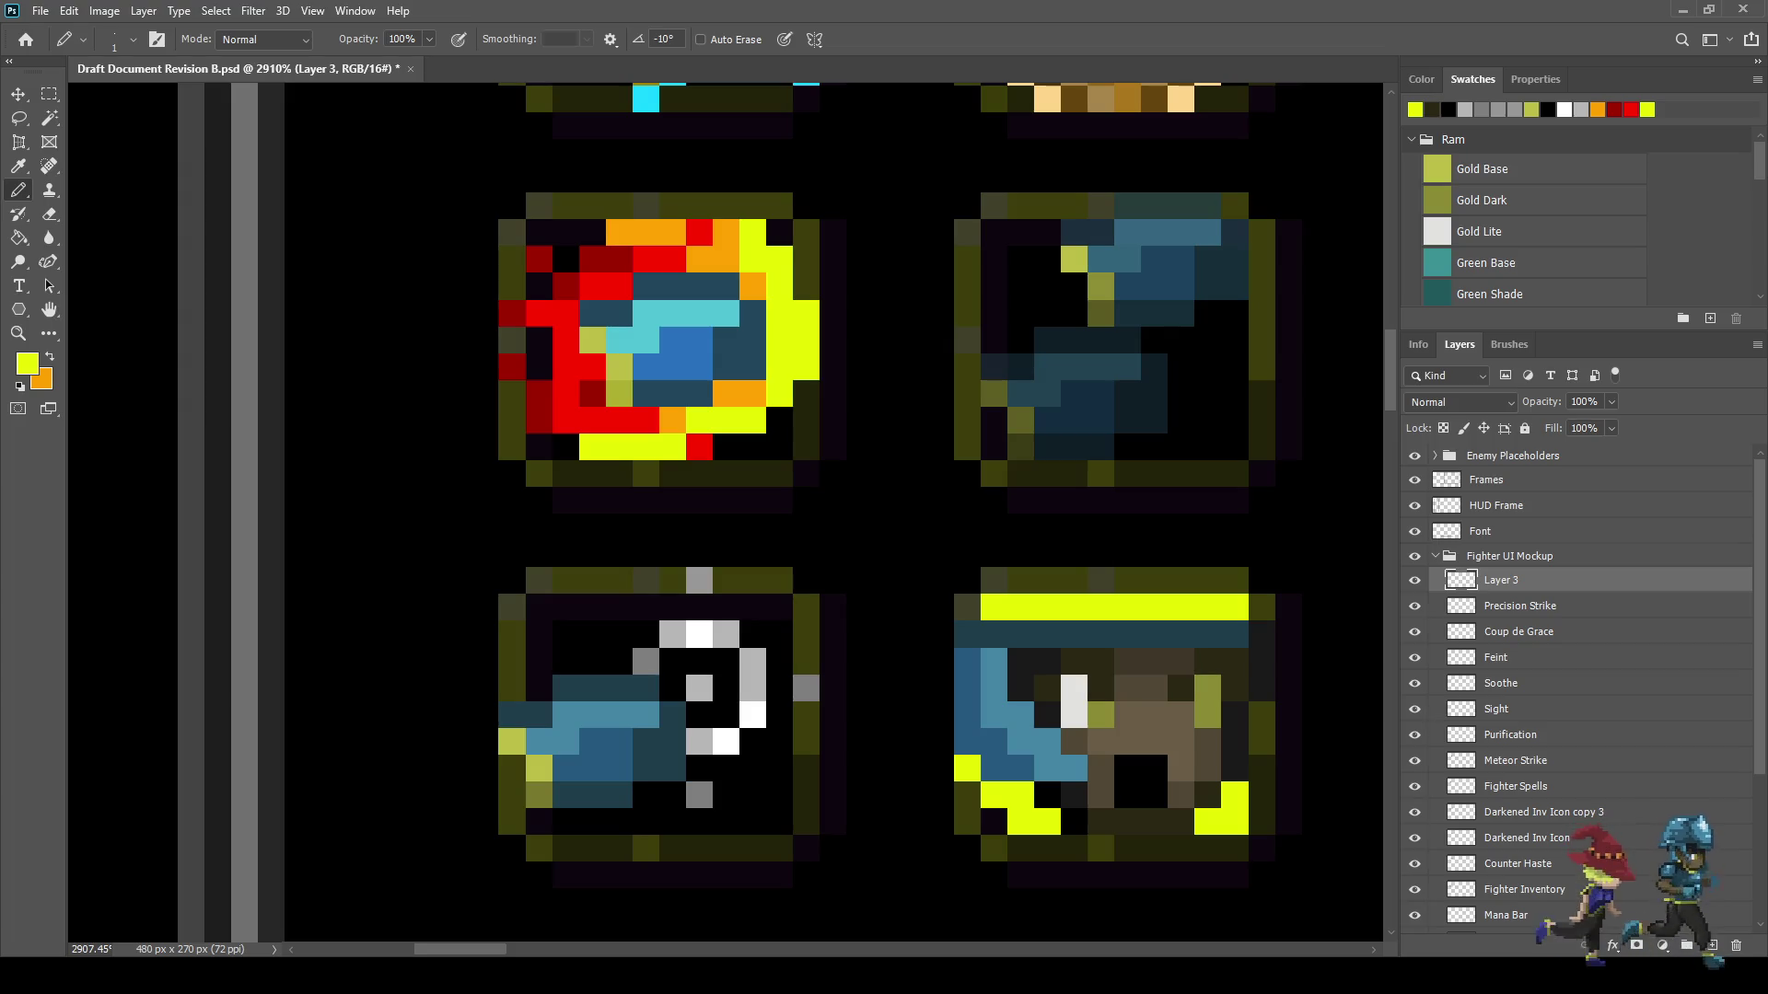
{"action": "left_click_drag", "start_coordinate": [1262, 769], "coordinate": [1262, 716]}
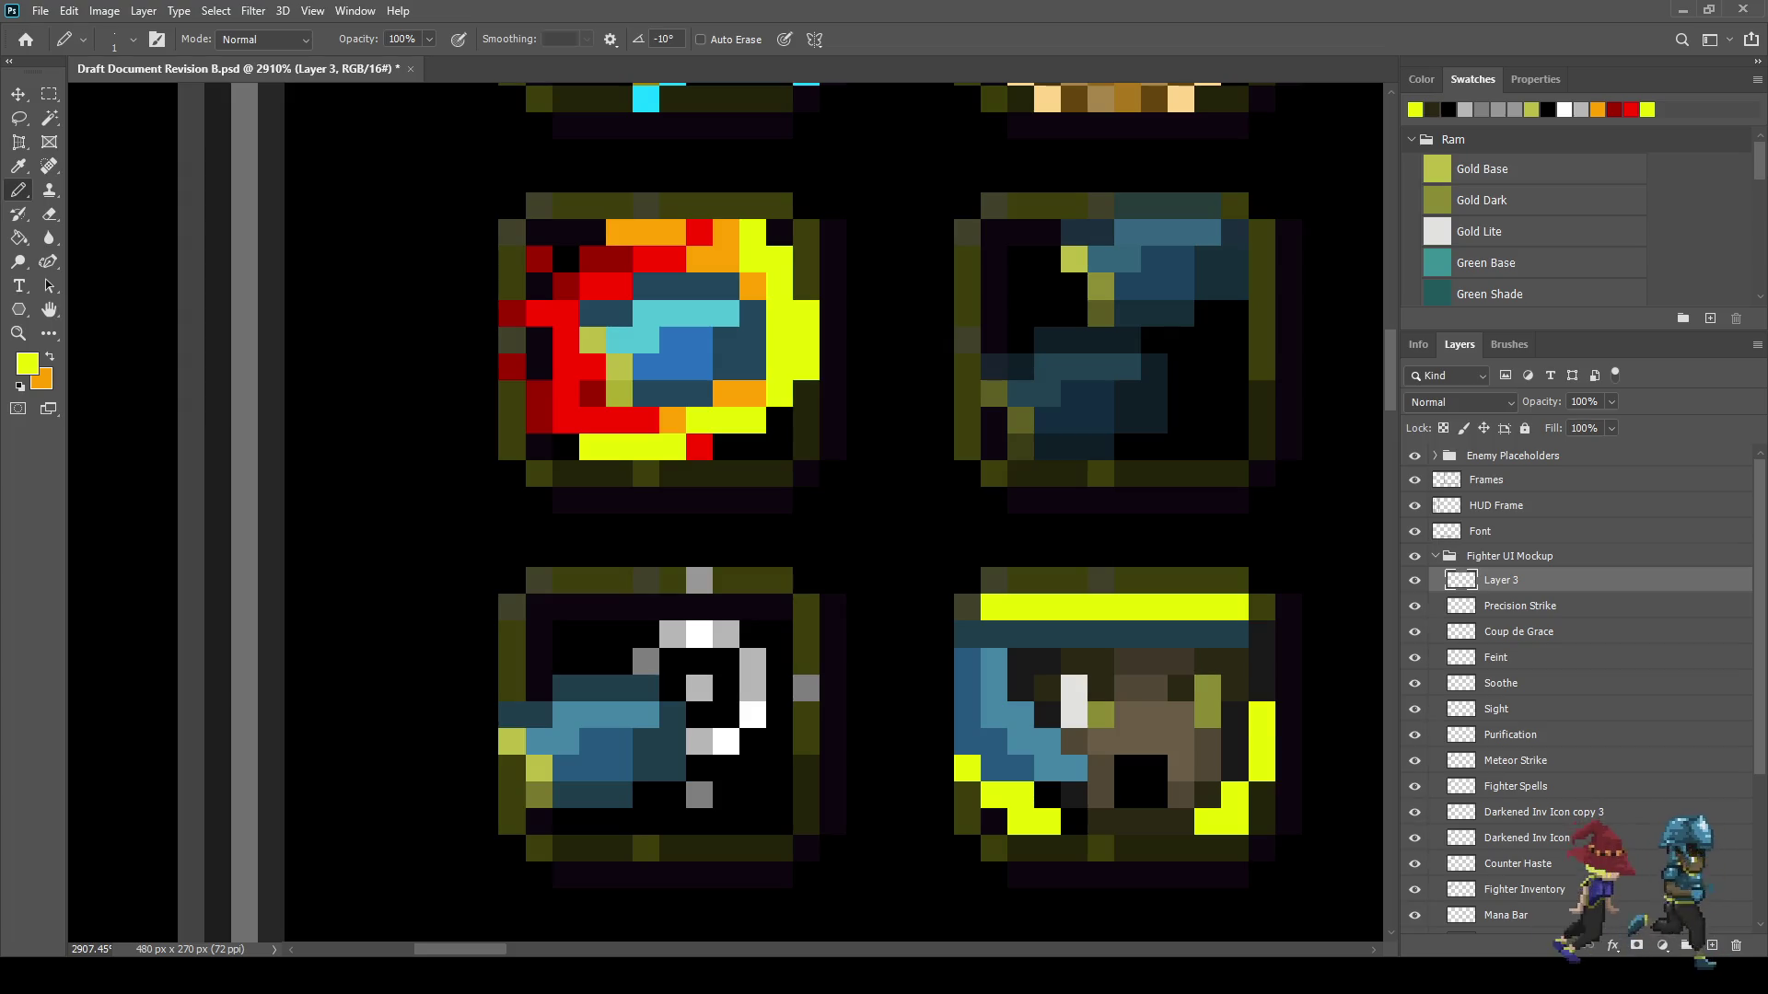
{"action": "scroll", "coordinate": [1013, 645], "scroll_direction": "down", "scroll_amount": 10}
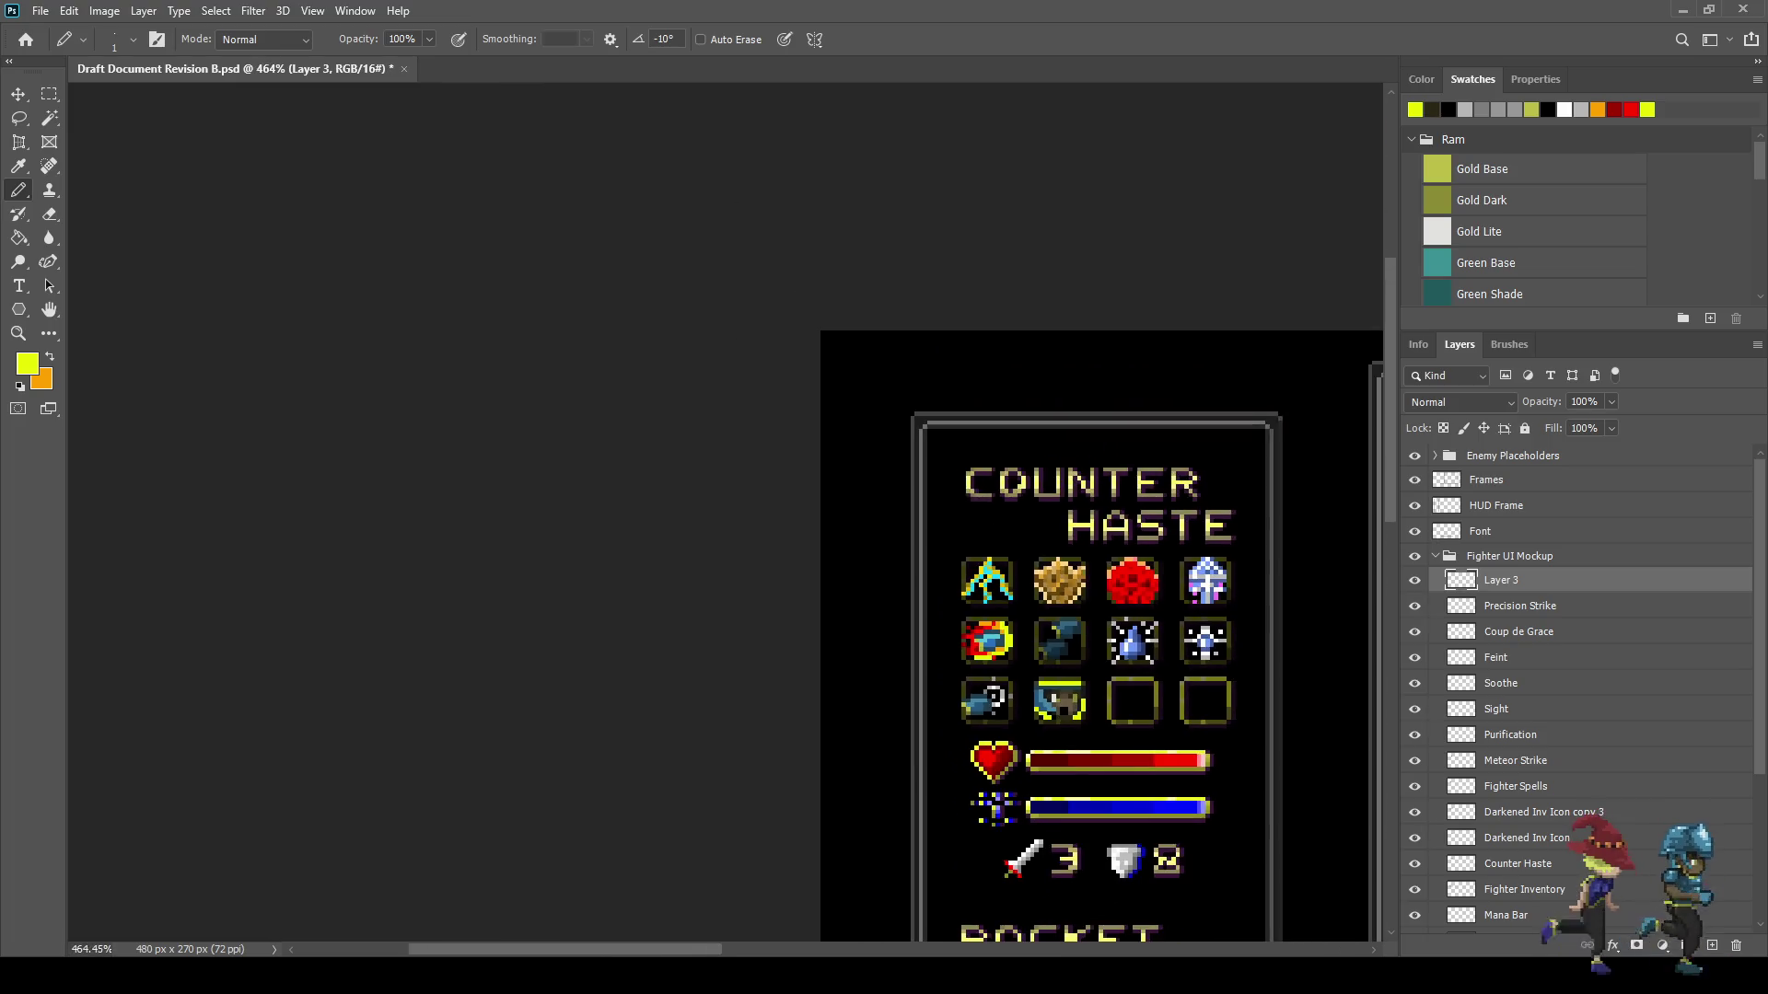
{"action": "scroll", "coordinate": [186, 349], "scroll_direction": "up", "scroll_amount": 8}
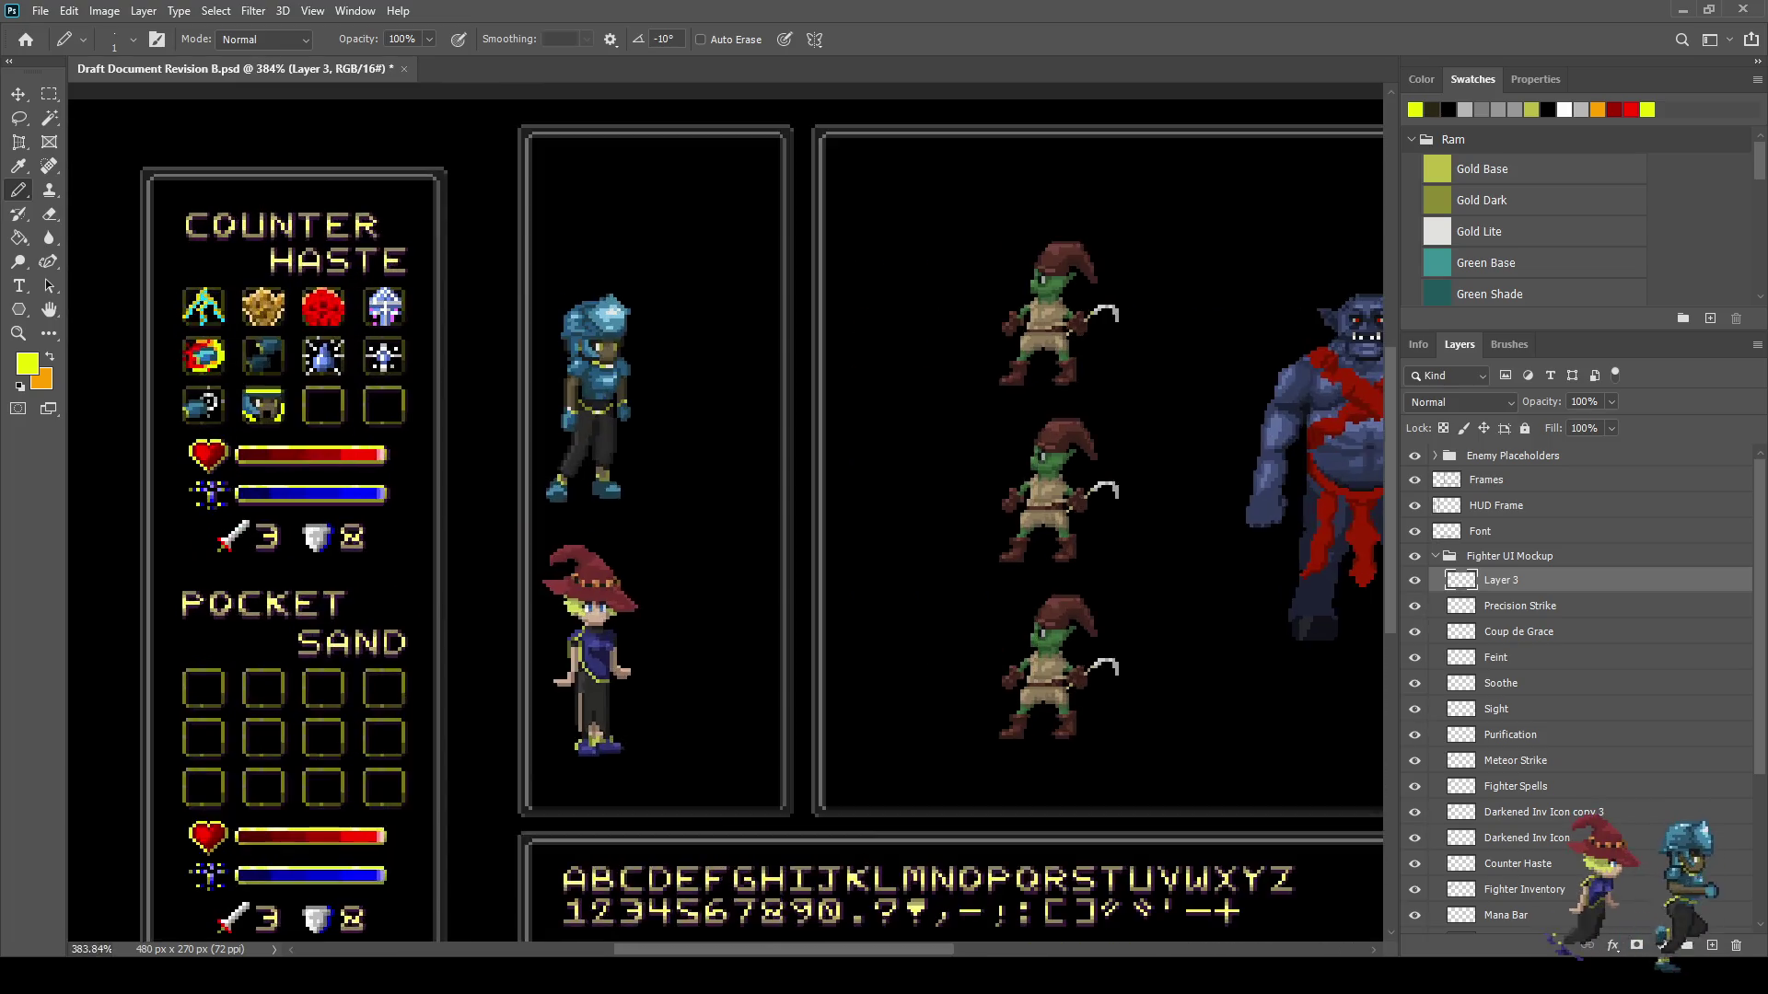
{"action": "key", "text": "ctrl+z"}
{"action": "key", "text": "ctrl+z"}
{"action": "key", "text": "ctrl+z"}
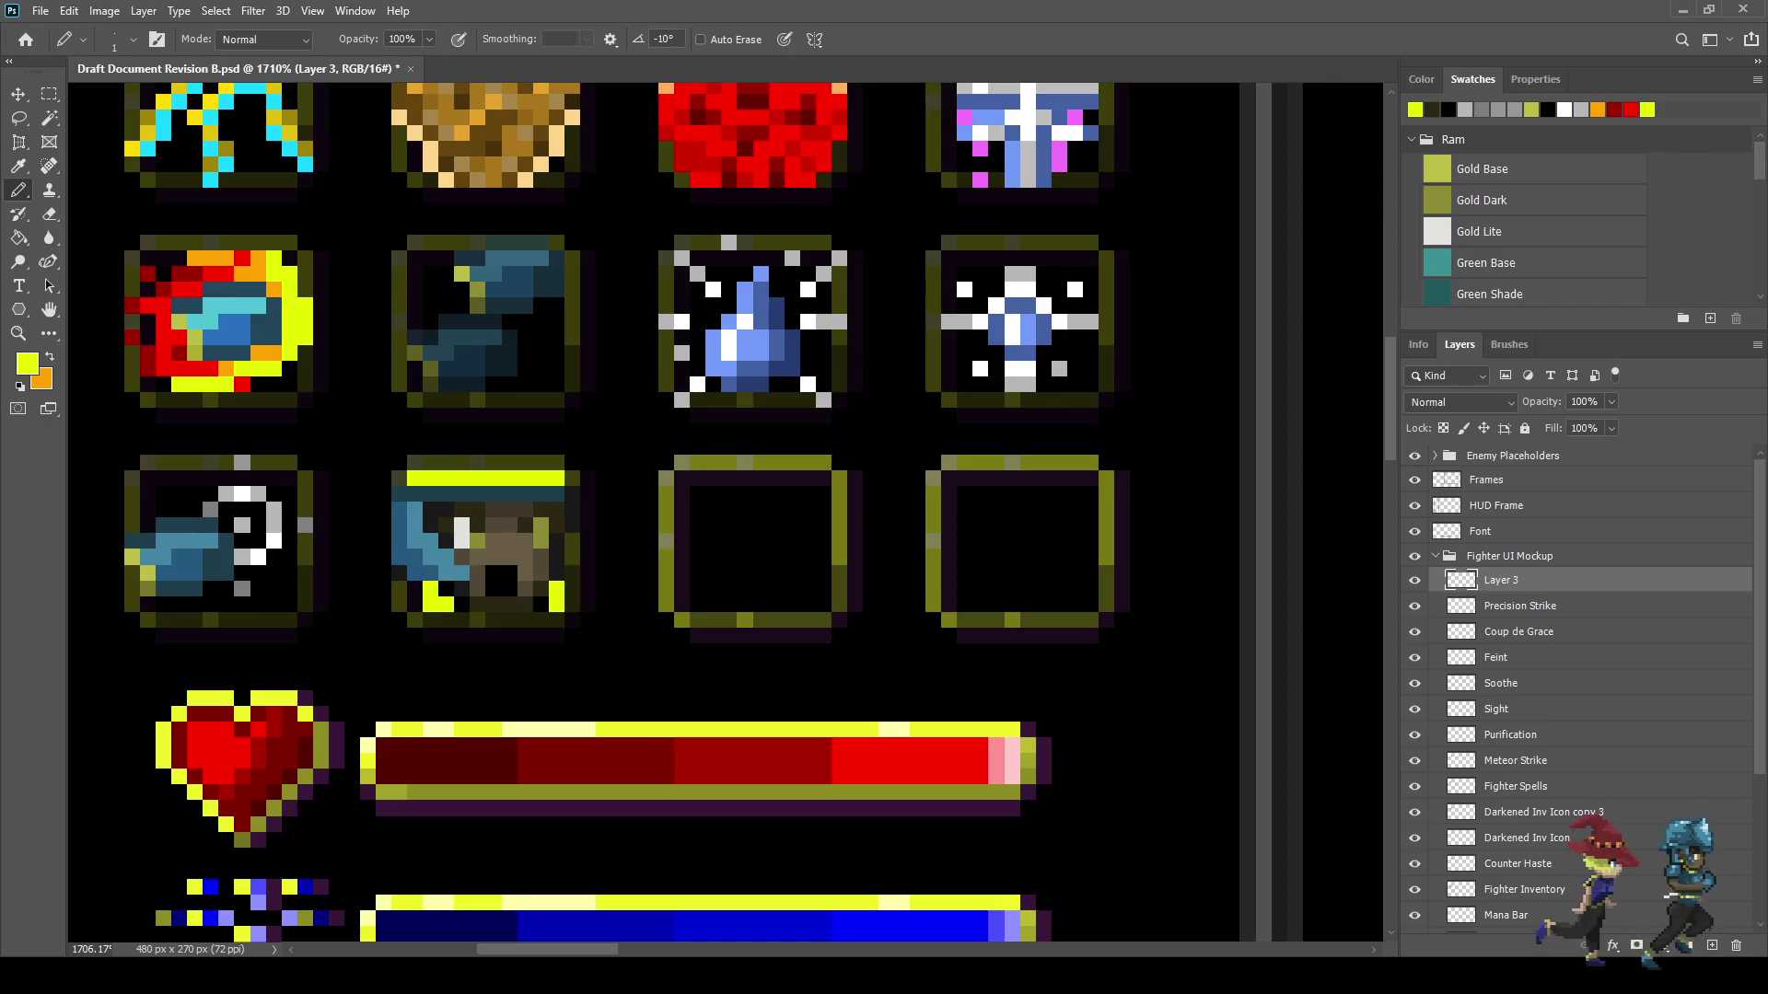
- Sample dark teal from the helmet icon and paint it over the icon's top row and lower-left pixels
{"action": "scroll", "coordinate": [990, 504], "scroll_direction": "up", "scroll_amount": 3}
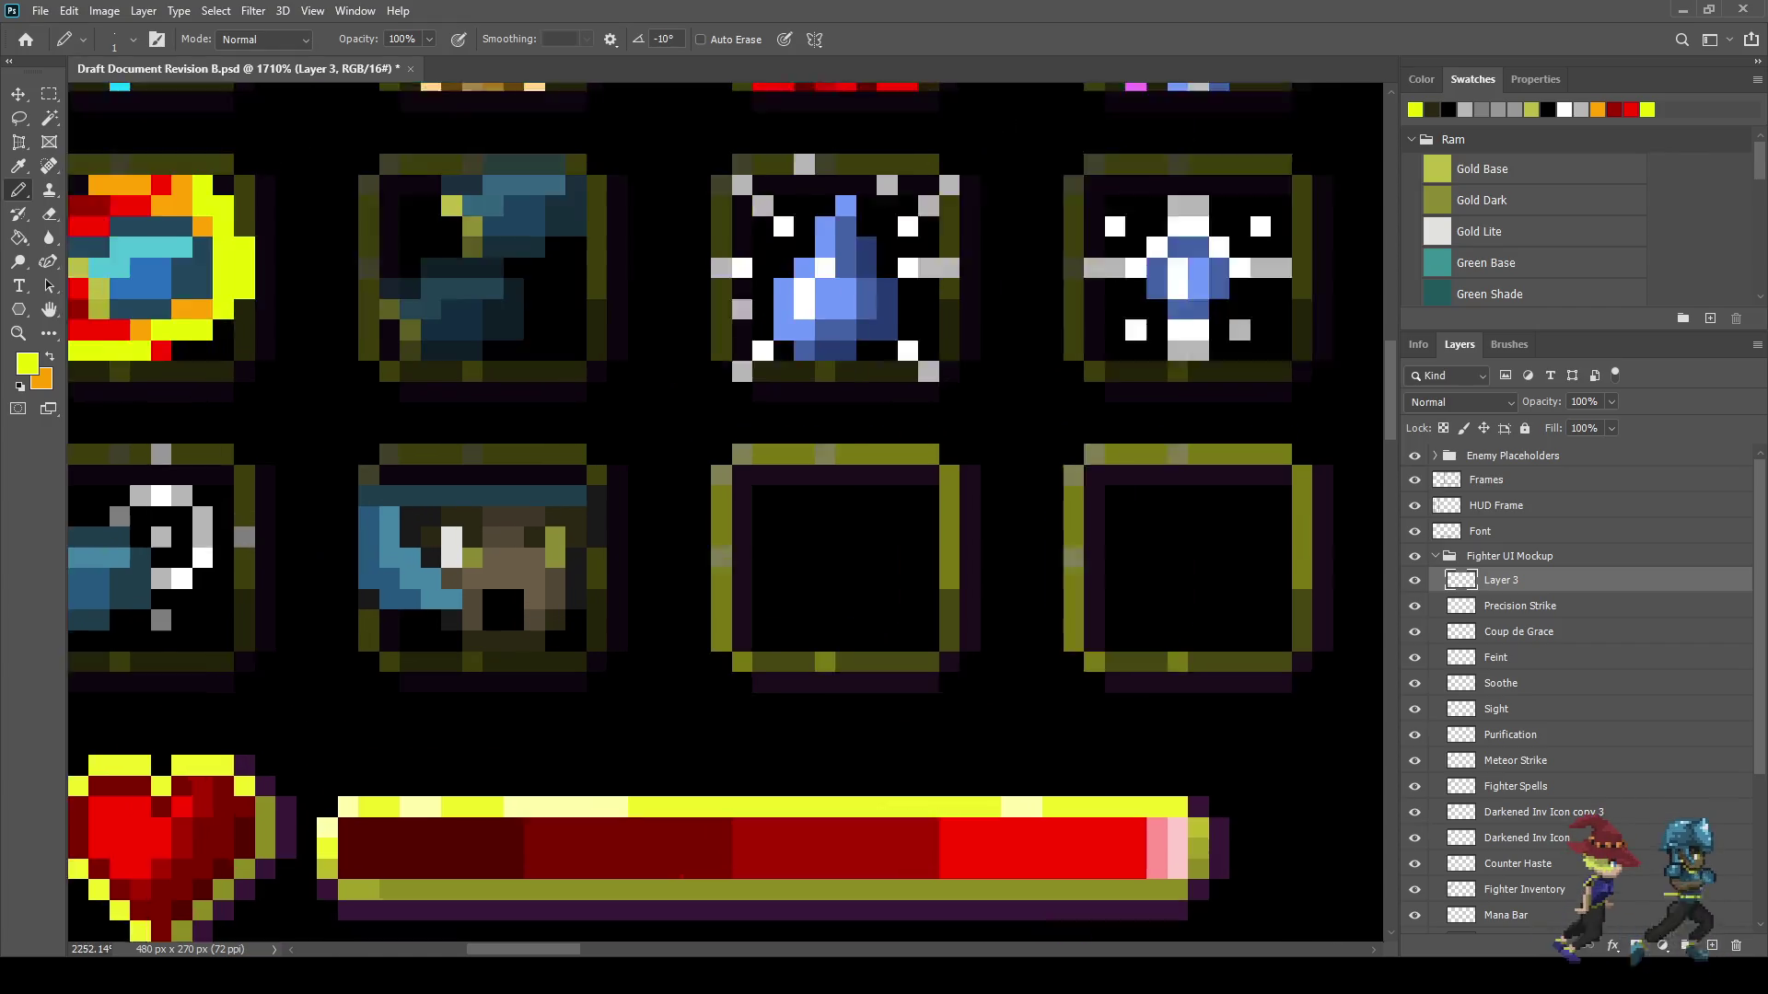
{"action": "key", "text": "i"}
{"action": "left_click", "coordinate": [473, 505]}
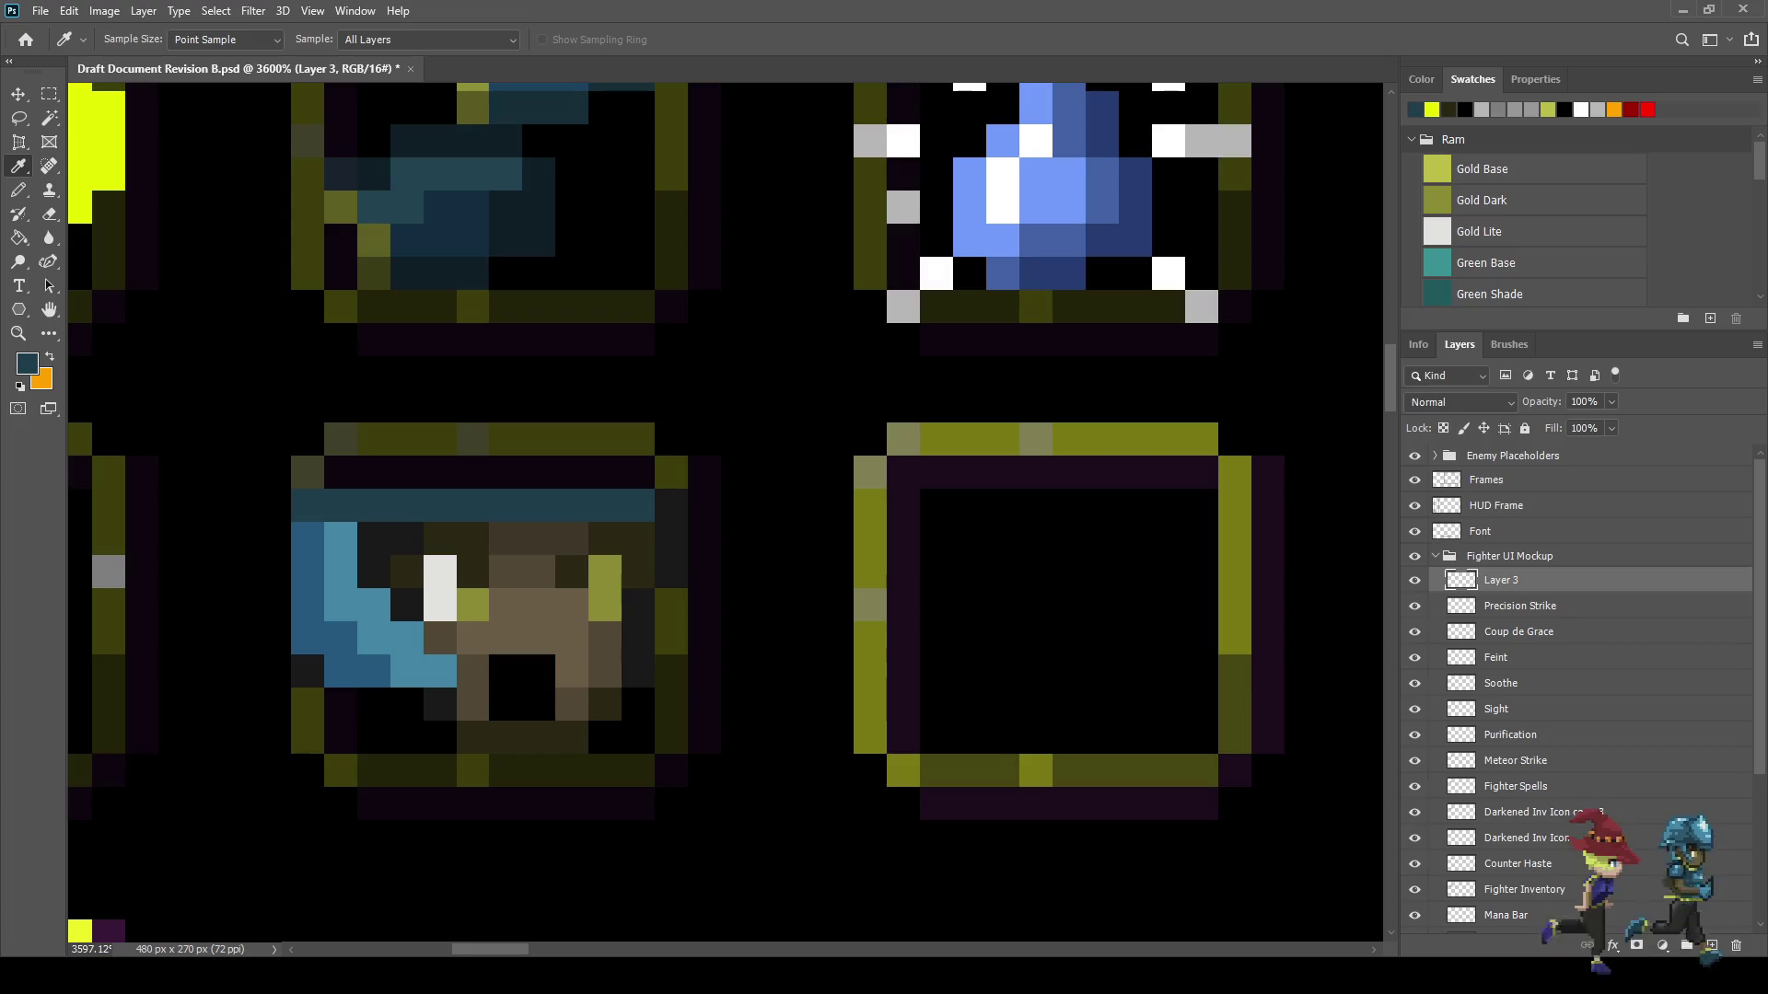
{"action": "scroll", "coordinate": [686, 590], "scroll_direction": "down", "scroll_amount": 8}
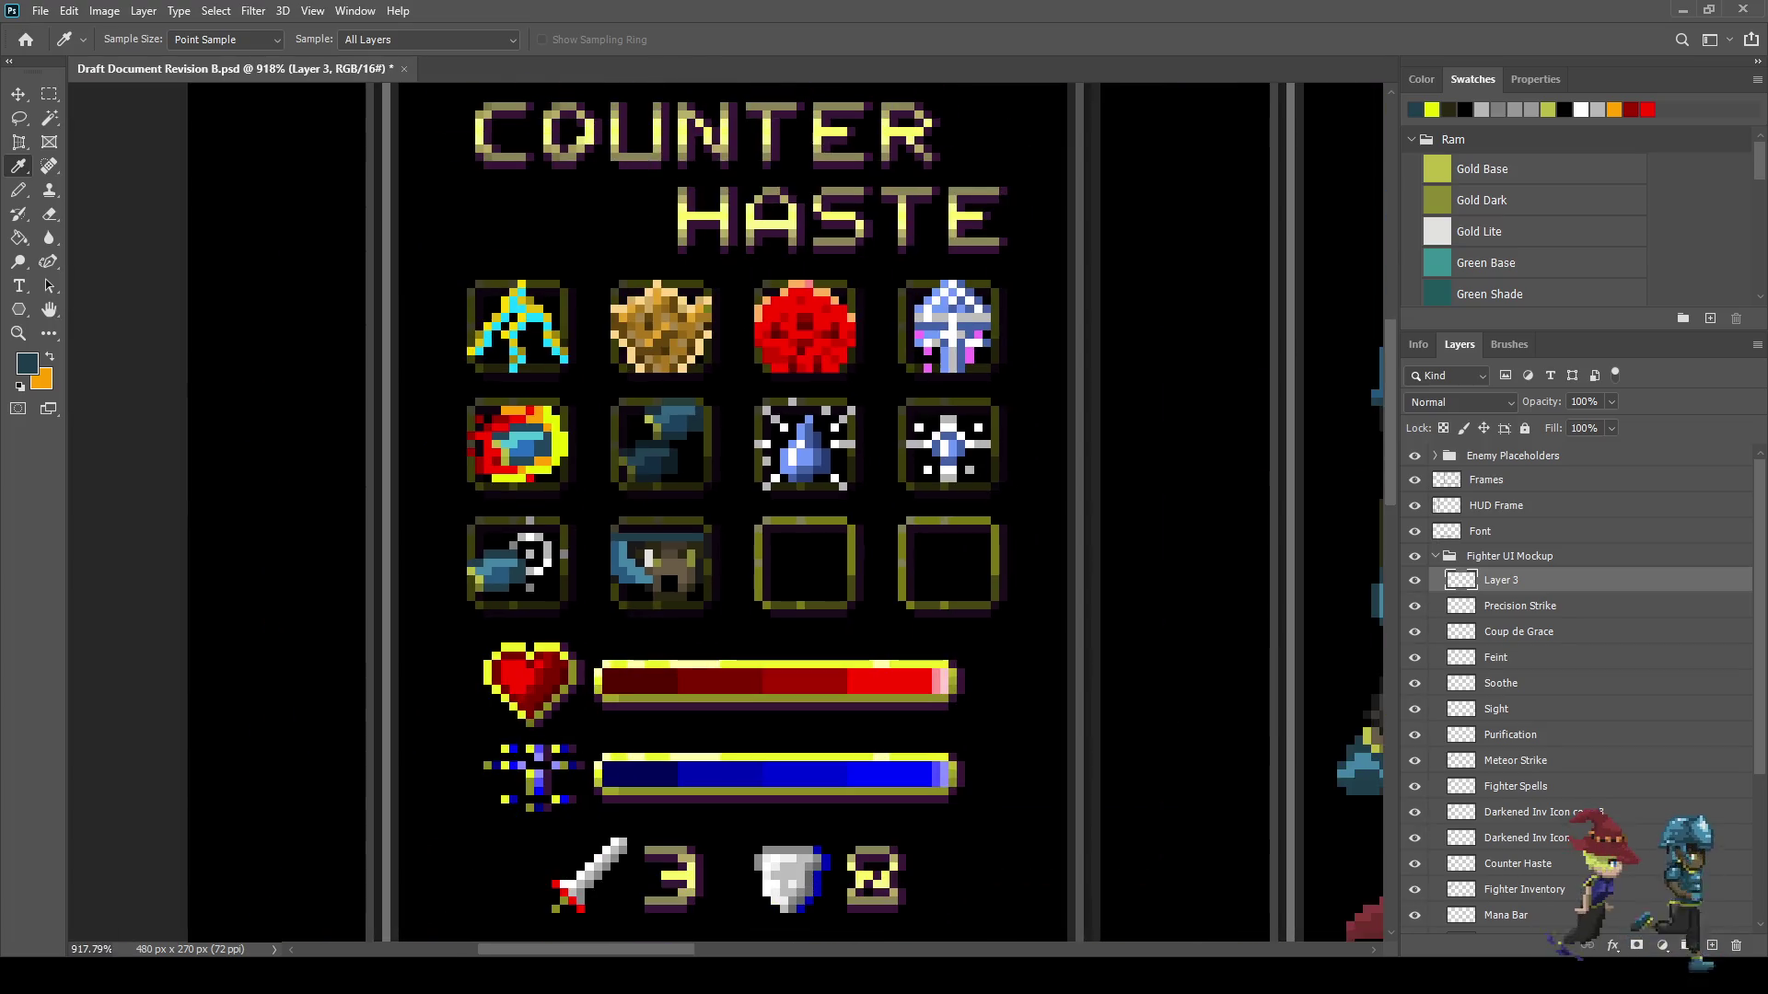
{"action": "scroll", "coordinate": [1197, 553], "scroll_direction": "up", "scroll_amount": 5}
{"action": "scroll", "coordinate": [994, 553], "scroll_direction": "down", "scroll_amount": 2}
{"action": "scroll", "coordinate": [579, 567], "scroll_direction": "down", "scroll_amount": 1}
{"action": "key", "text": "b"}
{"action": "scroll", "coordinate": [304, 608], "scroll_direction": "up", "scroll_amount": 5}
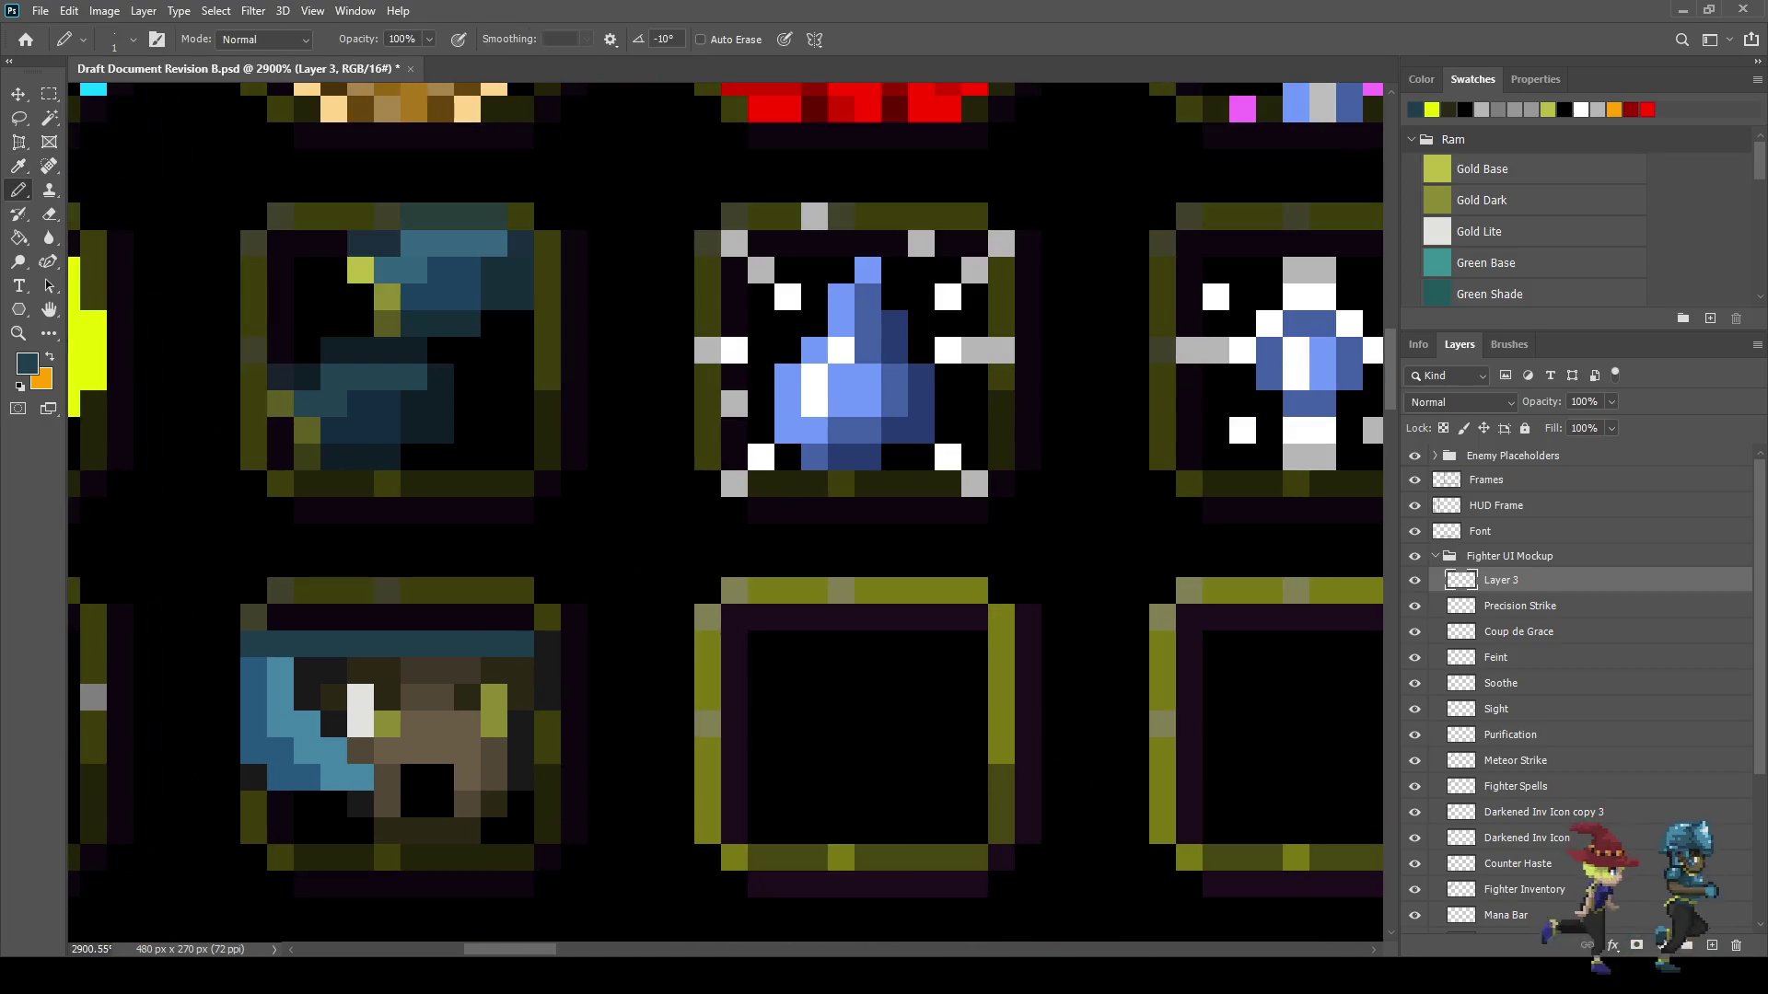
{"action": "left_click_drag", "start_coordinate": [281, 617], "coordinate": [520, 617]}
{"action": "mouse_move", "coordinate": [281, 804]}
{"action": "left_mouse_down"}
{"action": "mouse_move", "coordinate": [281, 831]}
{"action": "mouse_move", "coordinate": [307, 804]}
{"action": "mouse_move", "coordinate": [334, 831]}
{"action": "left_mouse_up"}
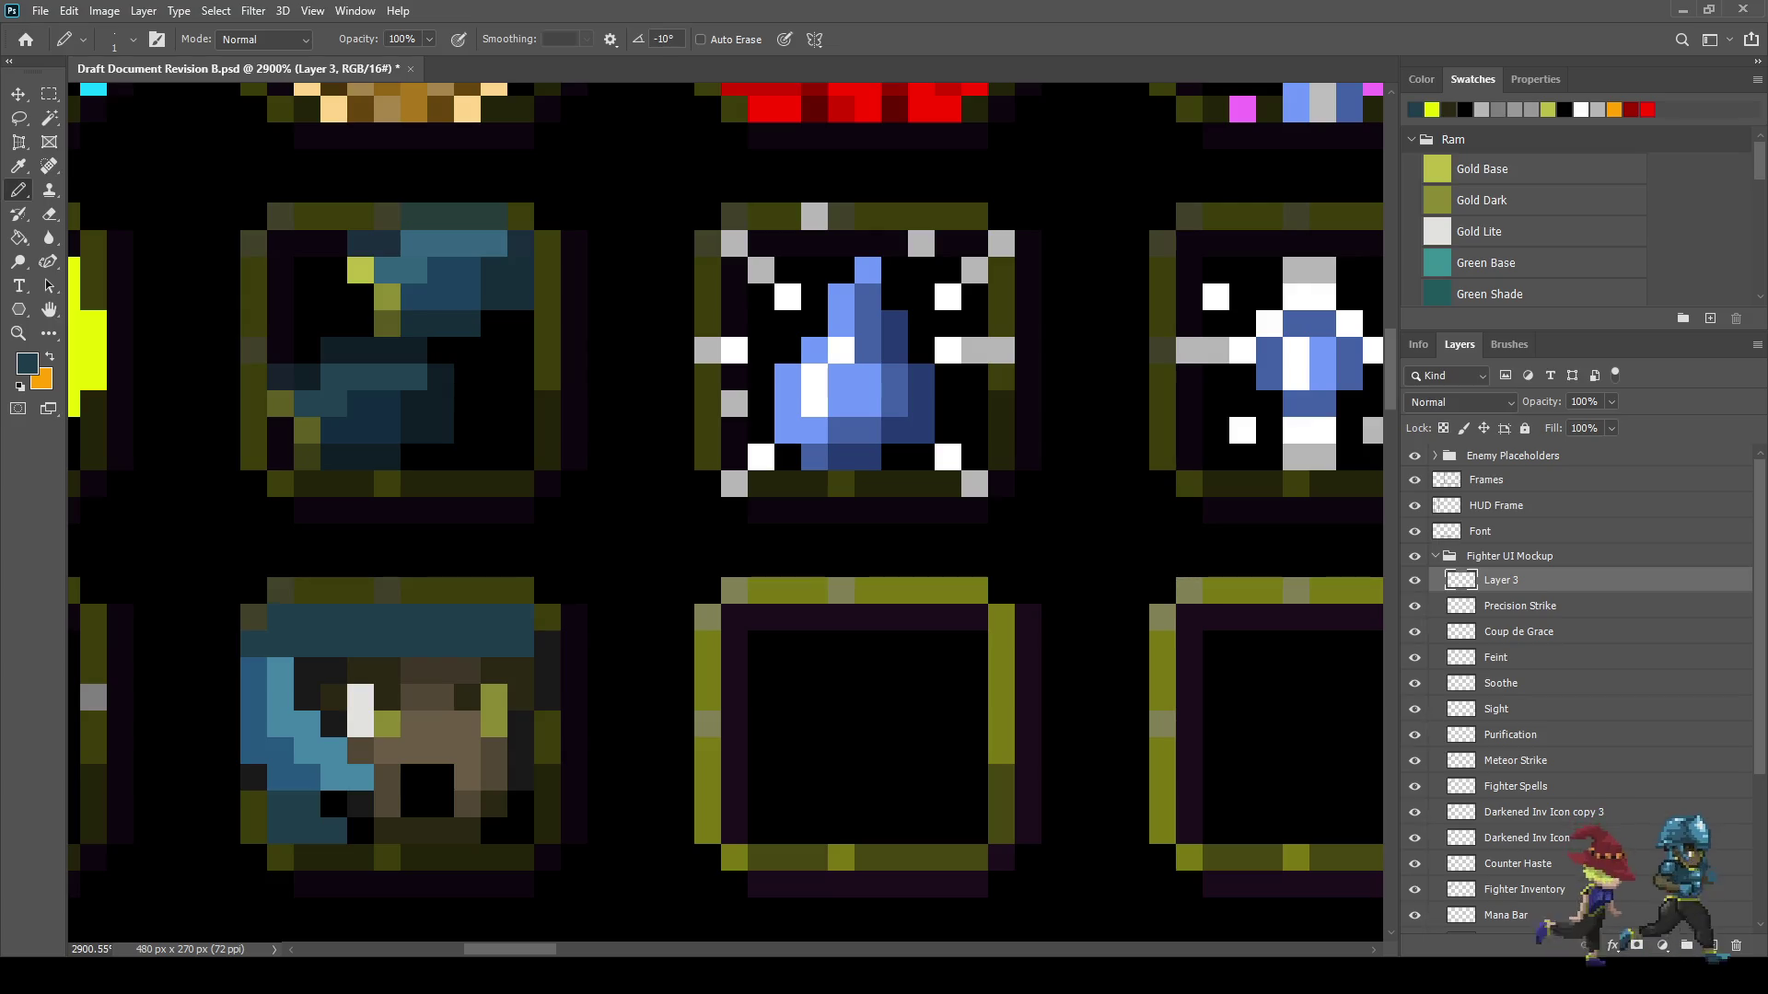
{"action": "left_click", "coordinate": [520, 831]}
- Save the mockup with Ctrl+S
{"action": "scroll", "coordinate": [1363, 636], "scroll_direction": "down", "scroll_amount": 5}
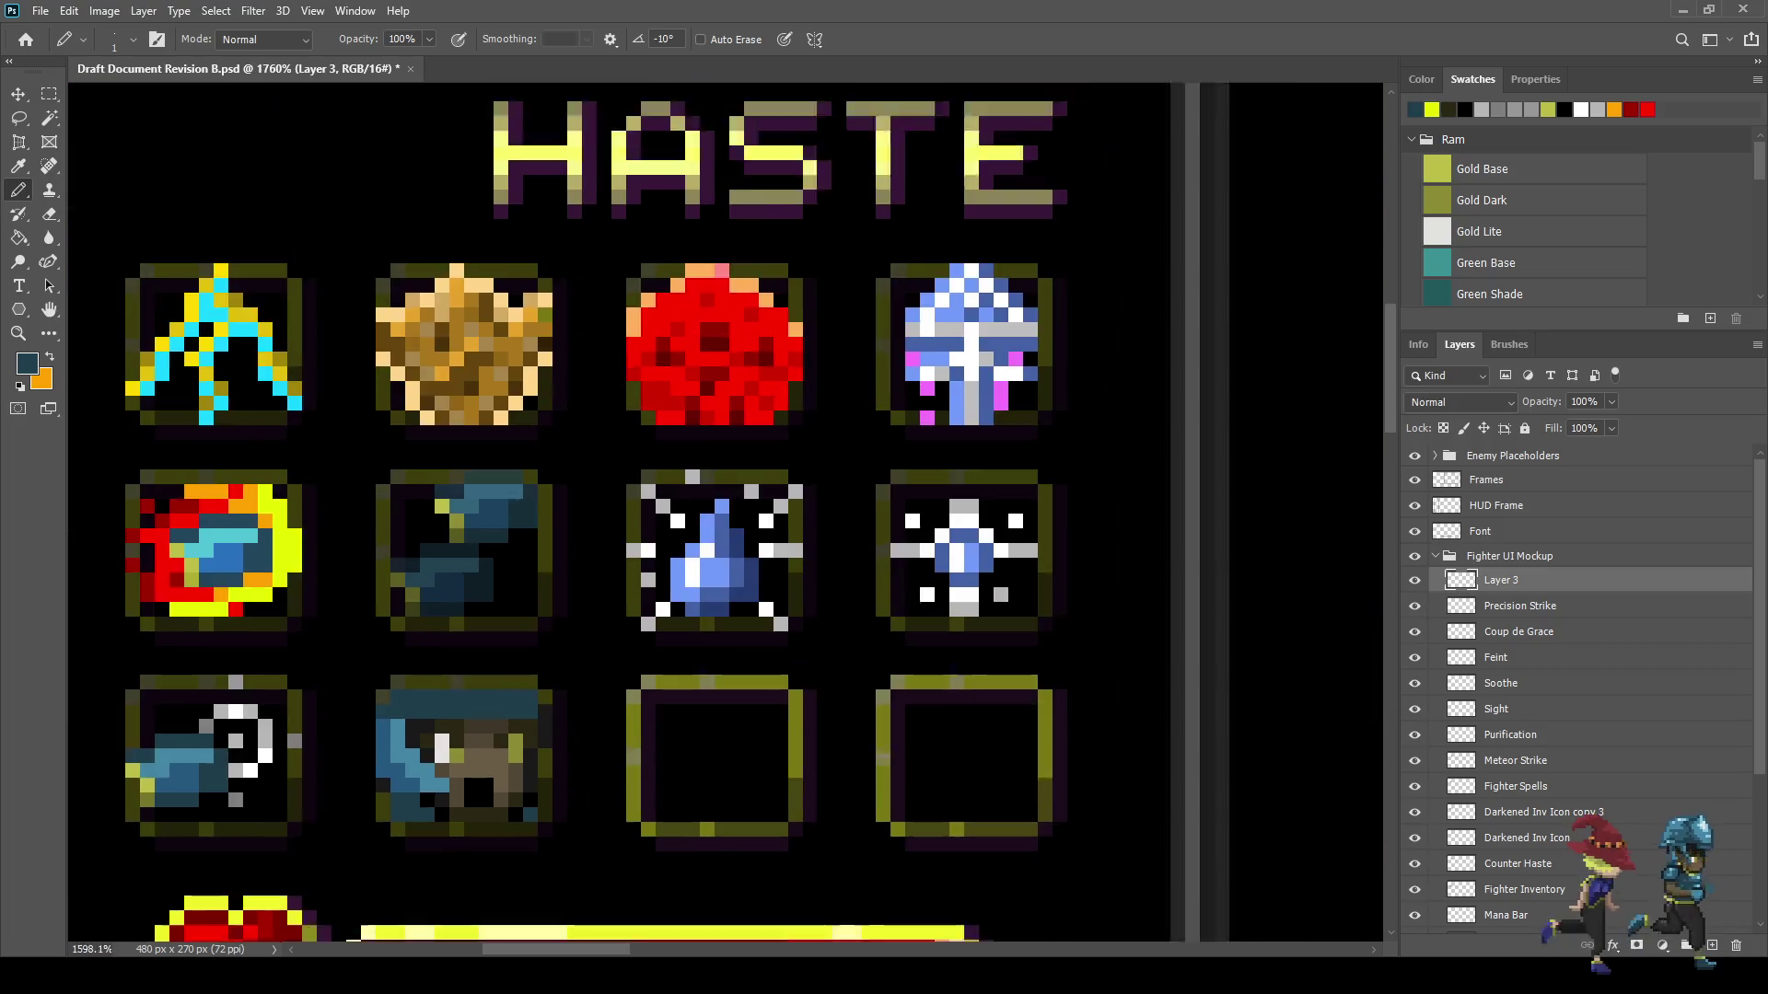
{"action": "scroll", "coordinate": [1363, 636], "scroll_direction": "up", "scroll_amount": 5}
{"action": "scroll", "coordinate": [548, 796], "scroll_direction": "up", "scroll_amount": 1}
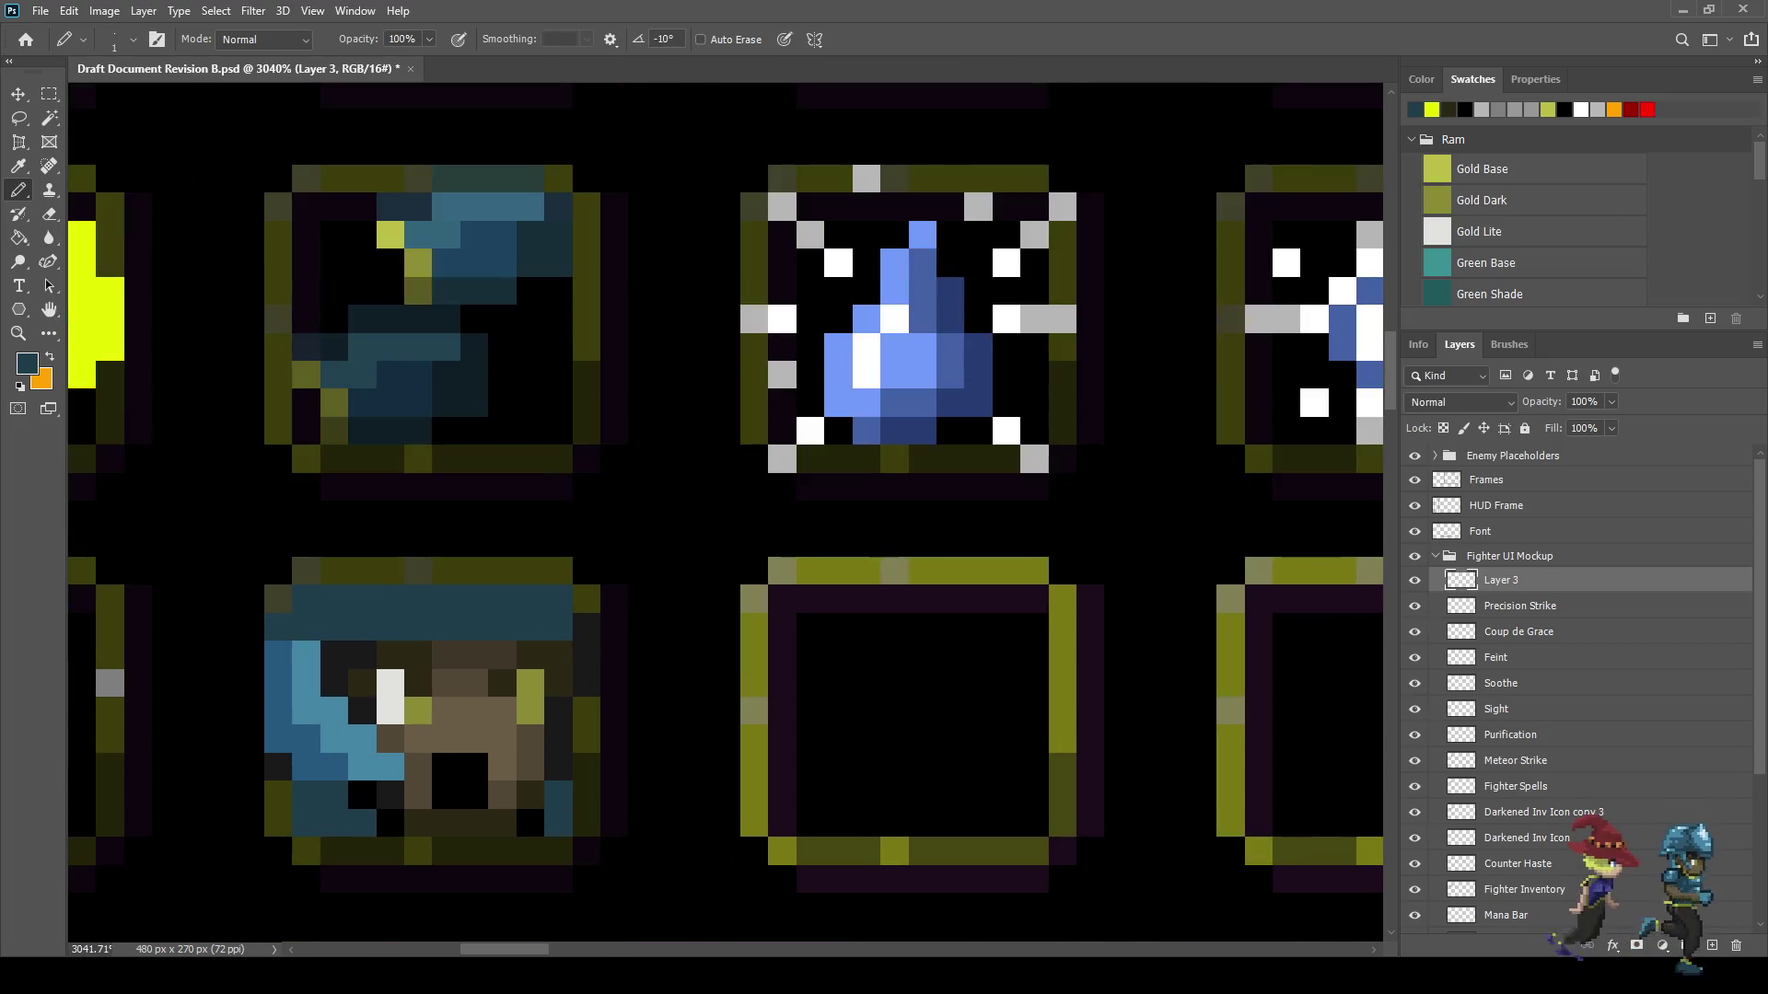
{"action": "scroll", "coordinate": [364, 794], "scroll_direction": "down", "scroll_amount": 5}
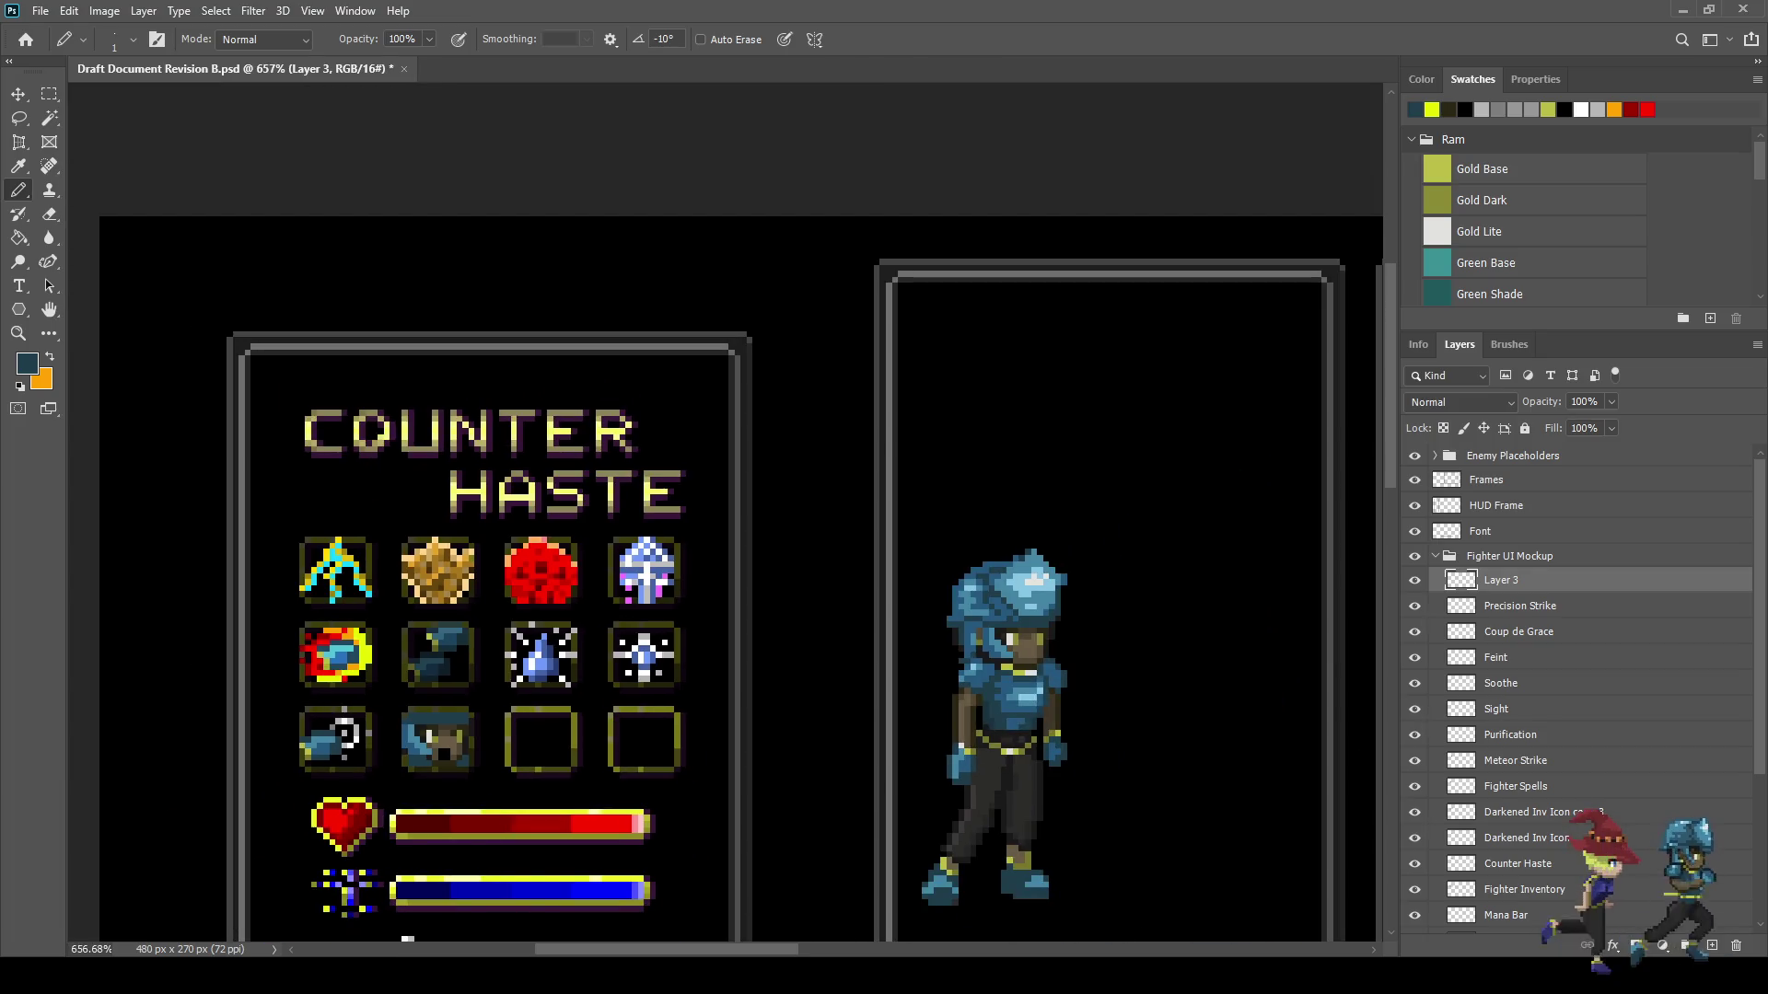
{"action": "scroll", "coordinate": [547, 709], "scroll_direction": "down", "scroll_amount": 2}
{"action": "scroll", "coordinate": [461, 736], "scroll_direction": "up", "scroll_amount": 3}
{"action": "key", "text": "ctrl+s"}
- Reset the view to 100%, then zoom in to 400% around the inventory icon
{"action": "scroll", "coordinate": [542, 723], "scroll_direction": "up", "scroll_amount": 3}
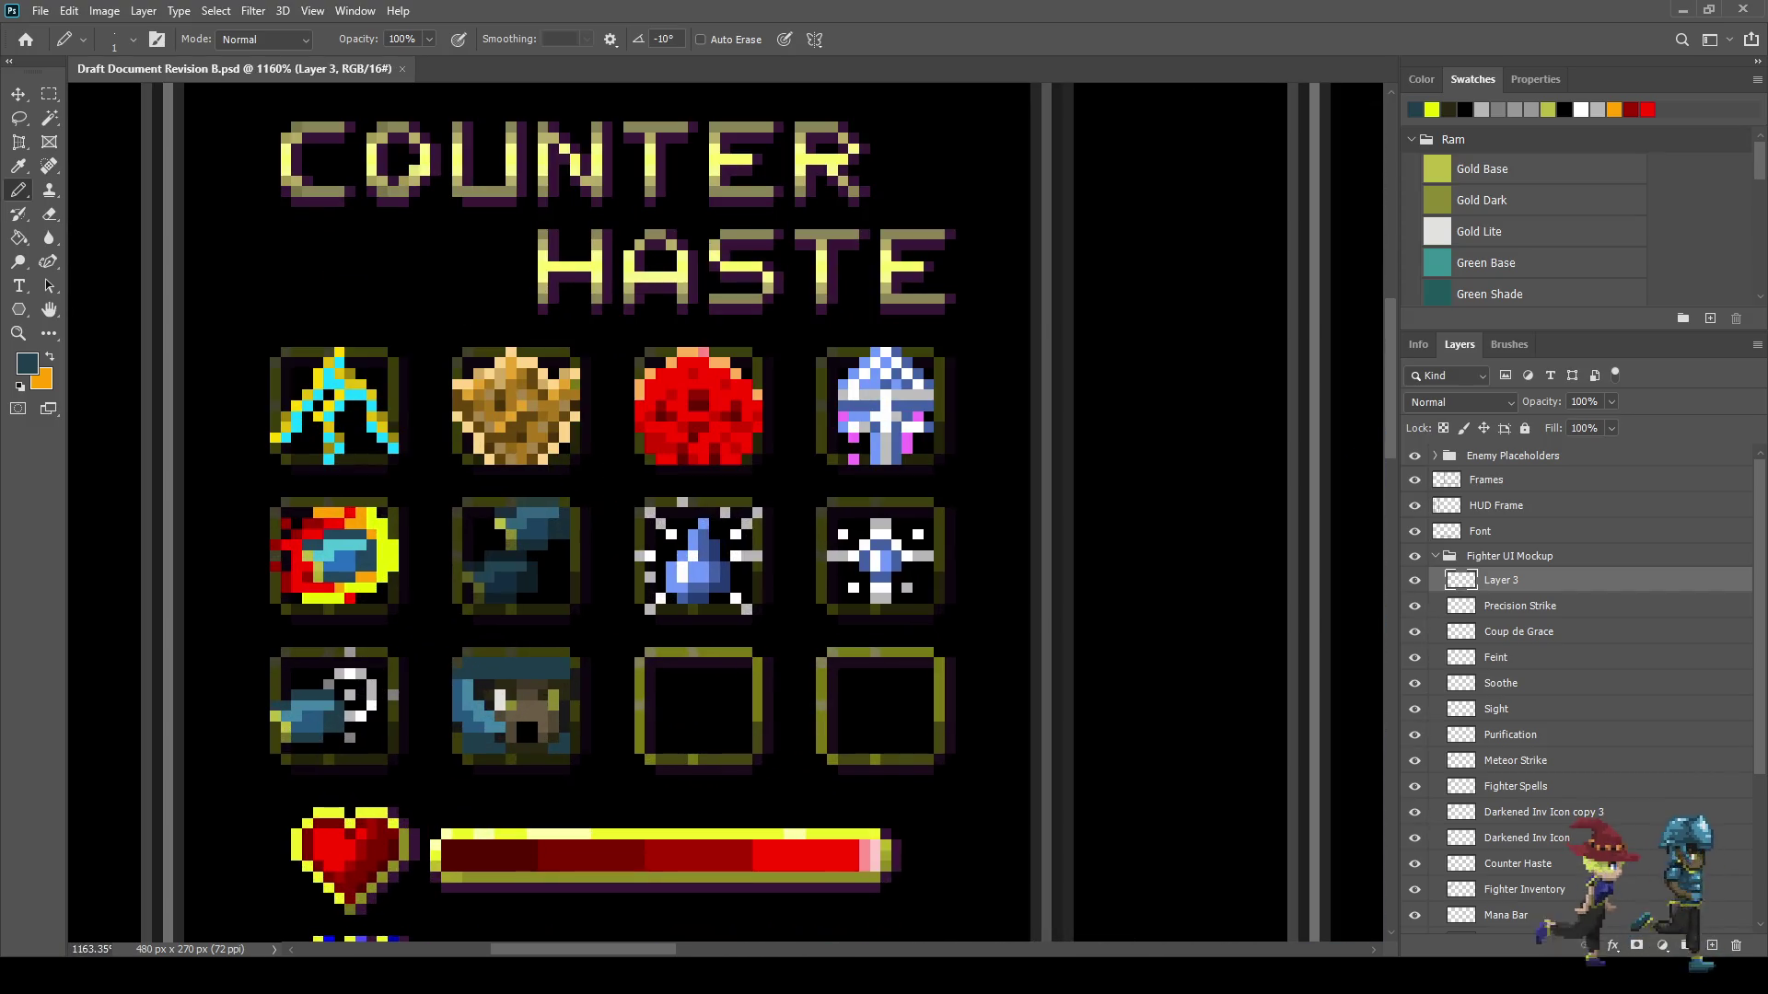
{"action": "key", "text": "ctrl+1"}
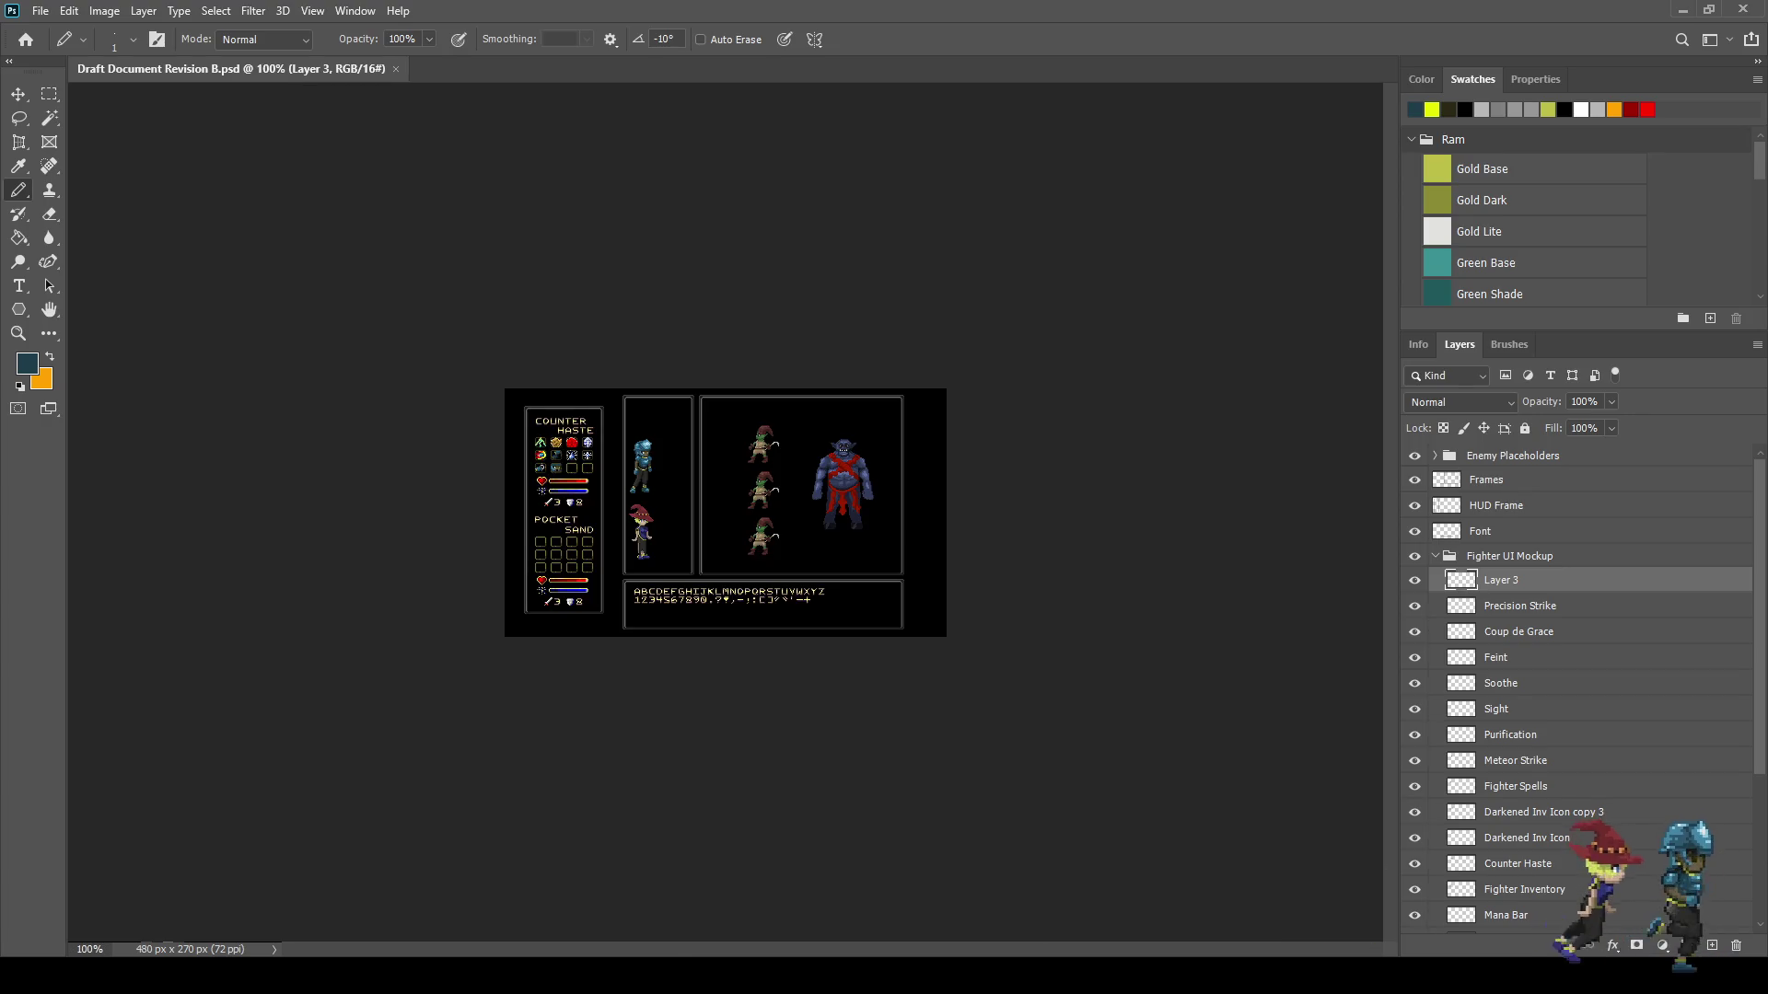
{"action": "key", "text": "ctrl+plus"}
{"action": "key", "text": "ctrl+plus"}
{"action": "key", "text": "ctrl+plus"}
{"action": "scroll", "coordinate": [726, 512], "scroll_direction": "left", "scroll_amount": 5}
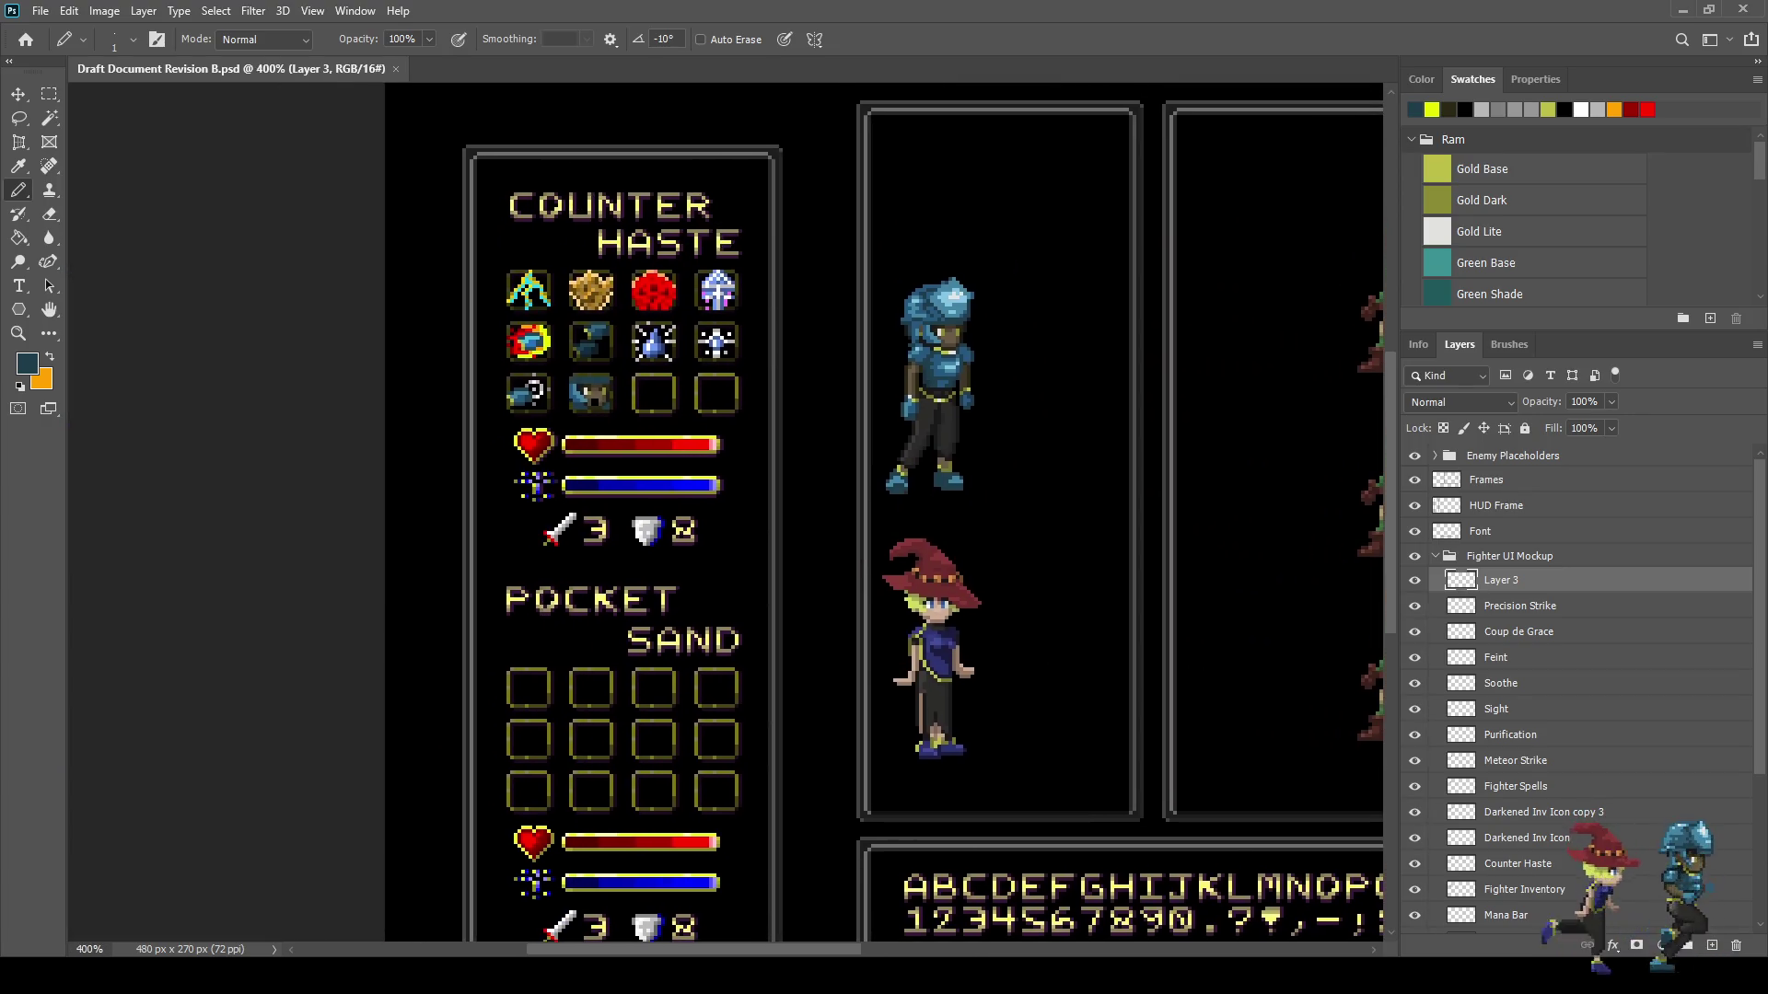
{"action": "scroll", "coordinate": [610, 378], "scroll_direction": "up", "scroll_amount": 8}
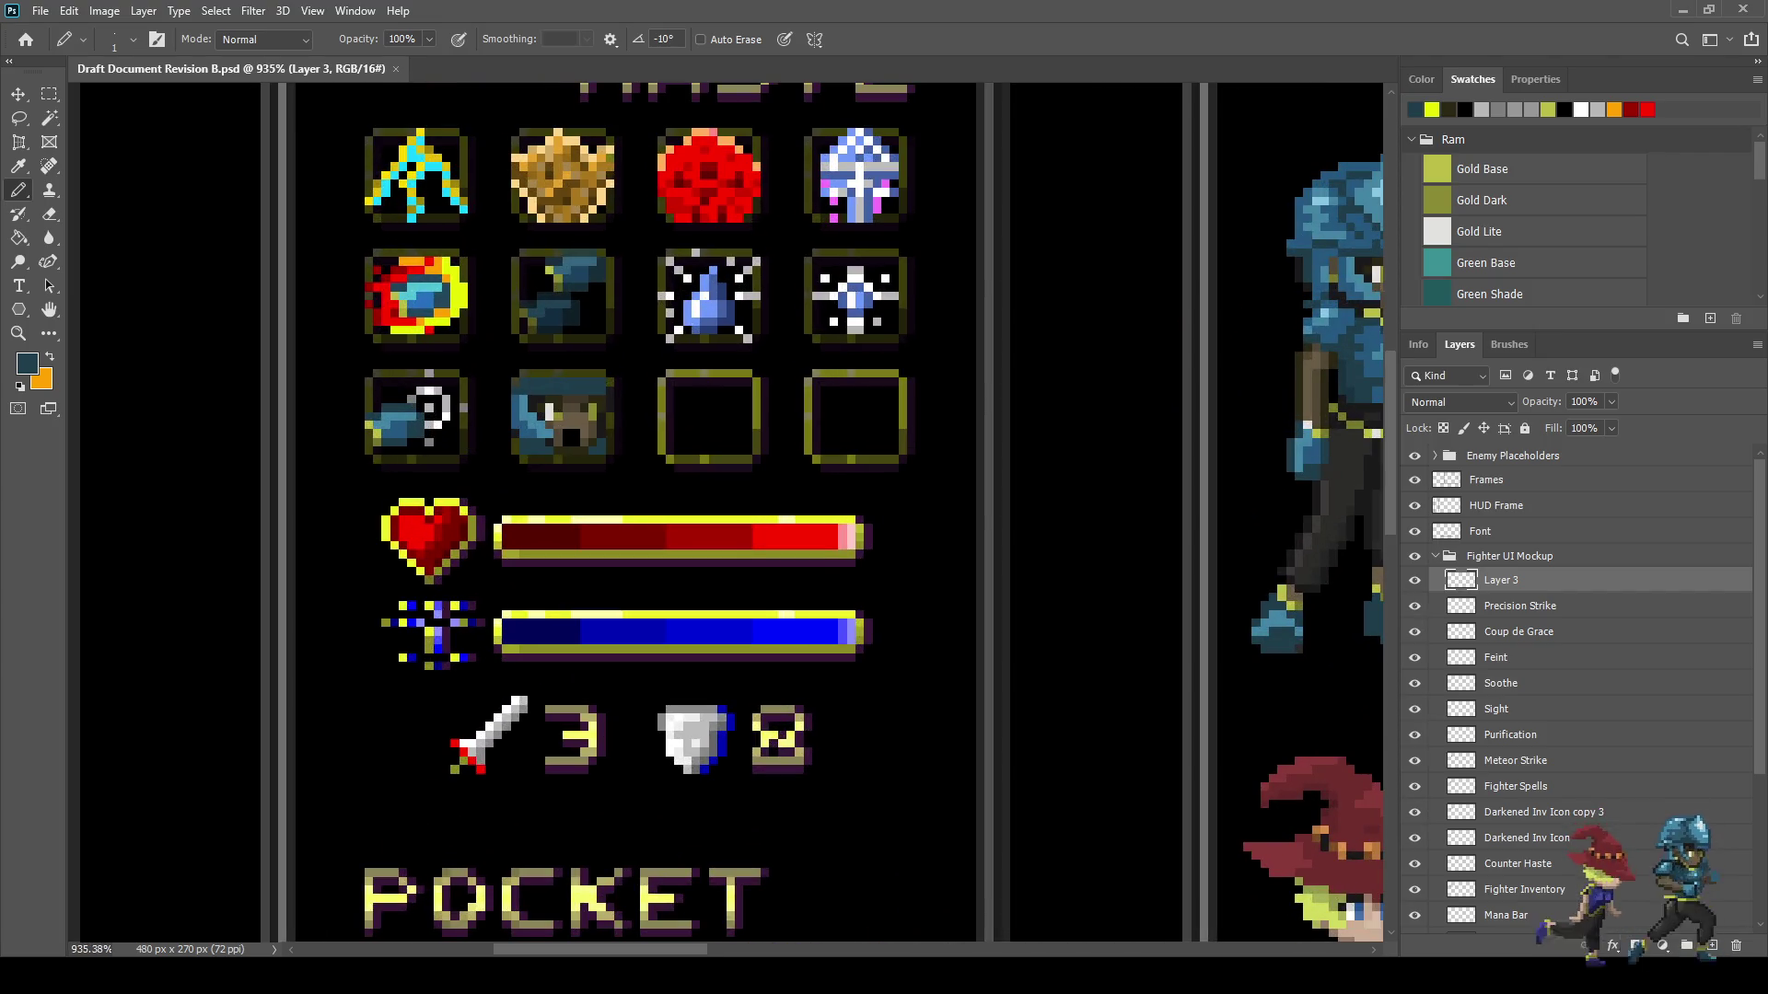
{"action": "scroll", "coordinate": [554, 451], "scroll_direction": "up", "scroll_amount": 15}
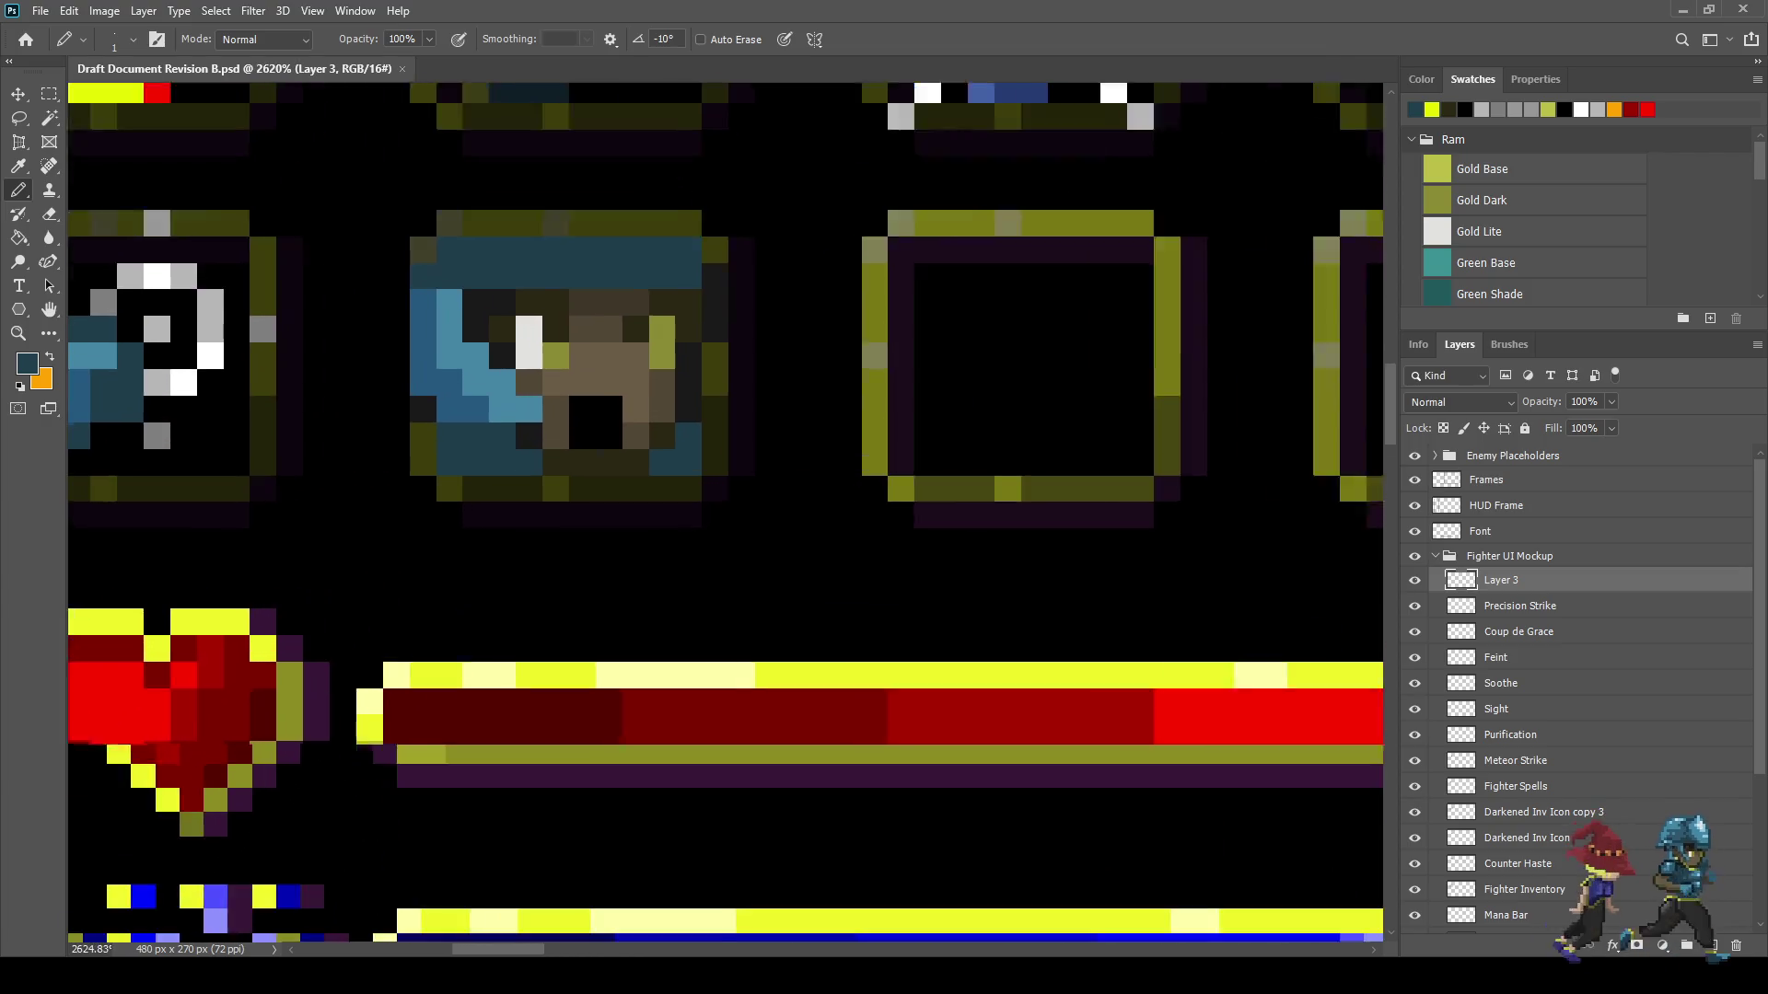
{"action": "scroll", "coordinate": [509, 451], "scroll_direction": "up", "scroll_amount": 2}
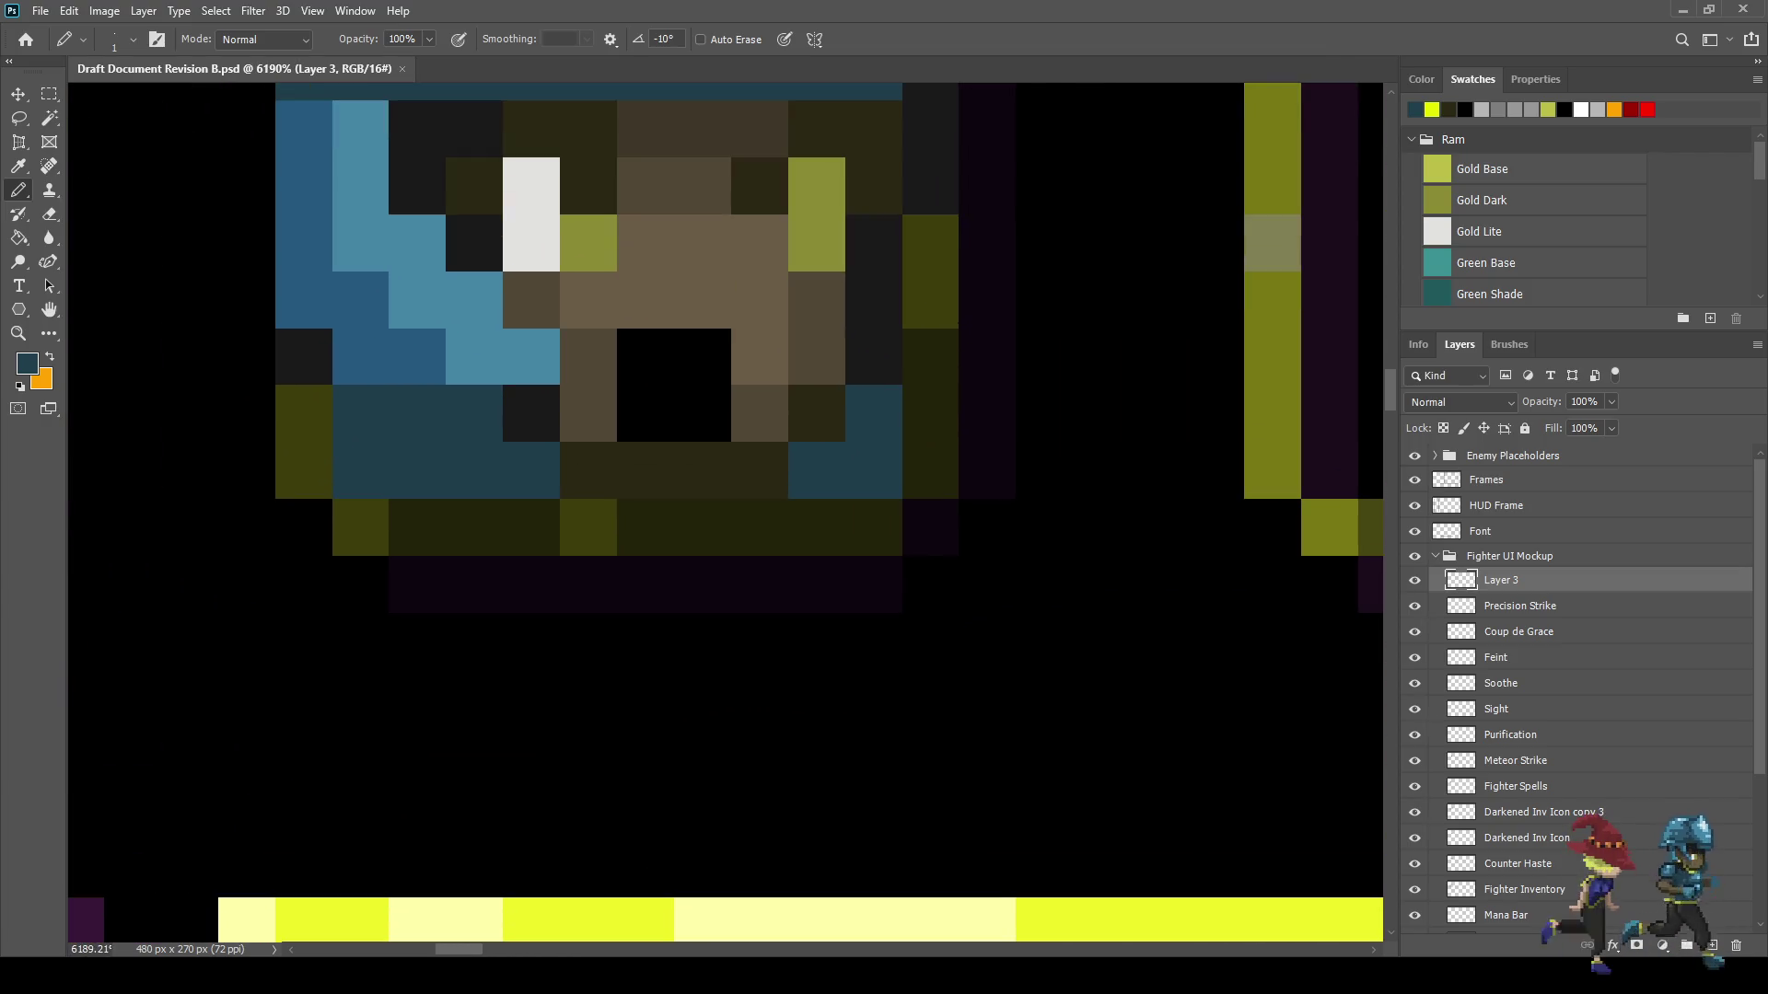
- Sample black and paint eight black pixels along the helmet icon's upper edge and pouch
{"action": "scroll", "coordinate": [468, 438], "scroll_direction": "down", "scroll_amount": 3}
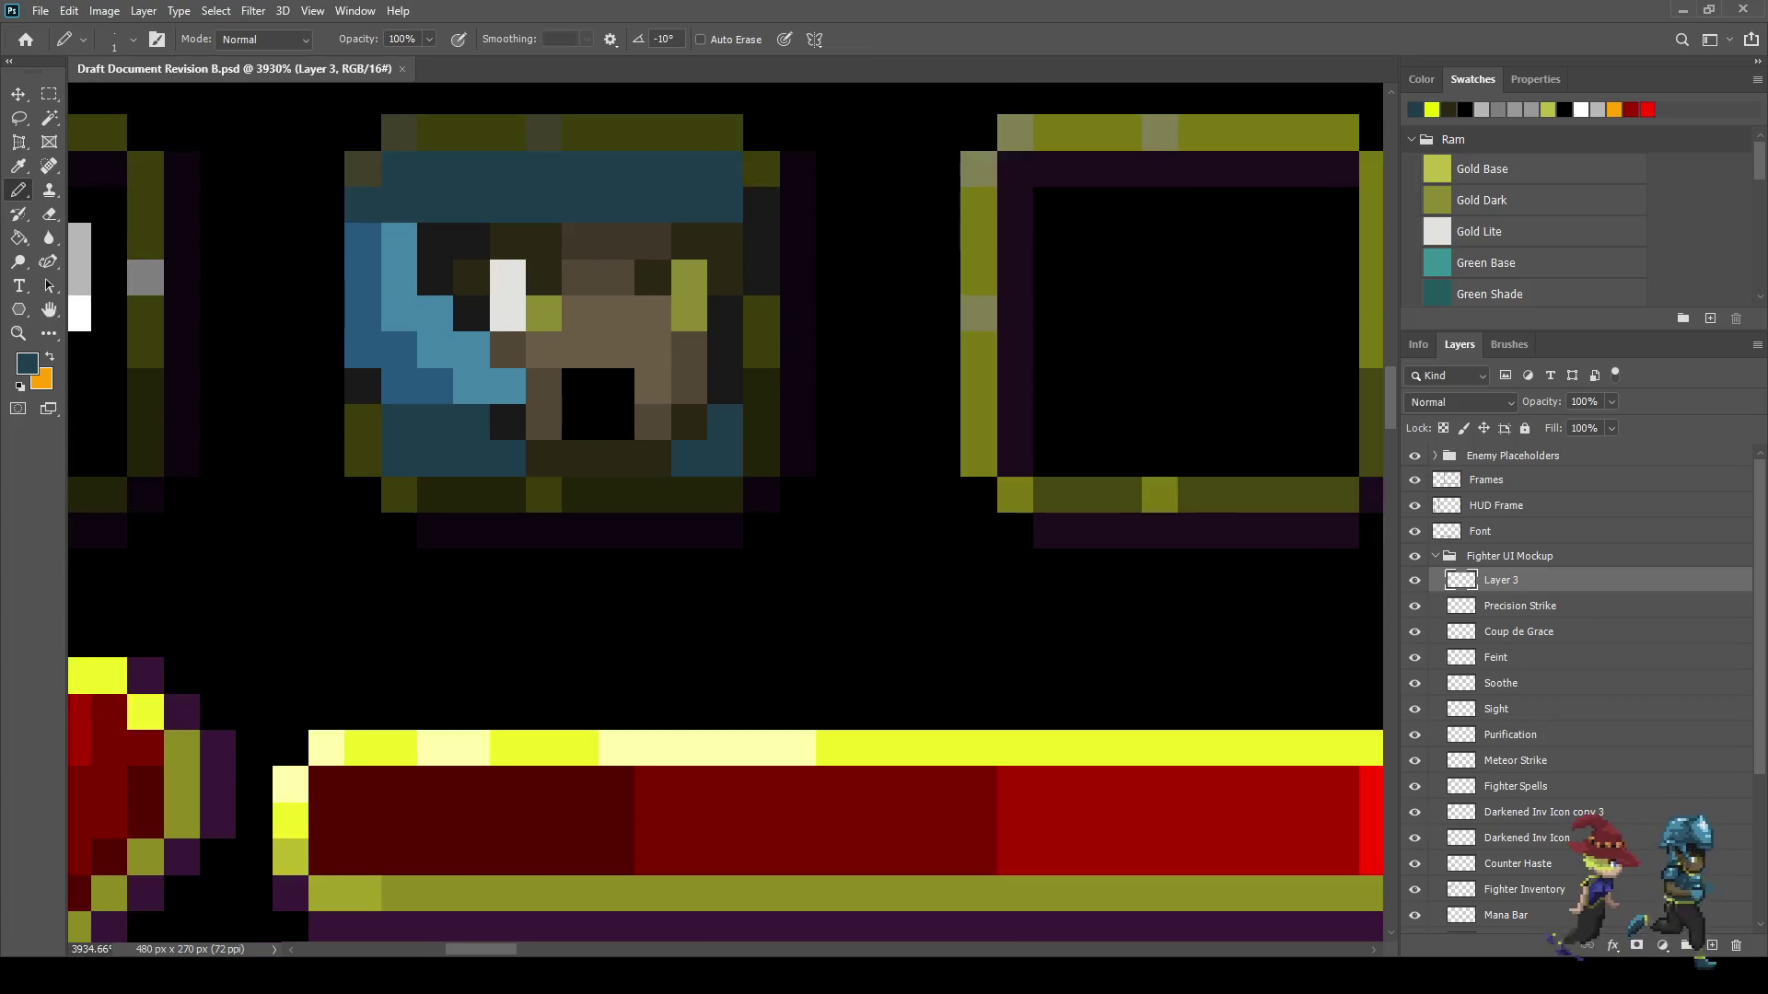
{"action": "key", "text": "i"}
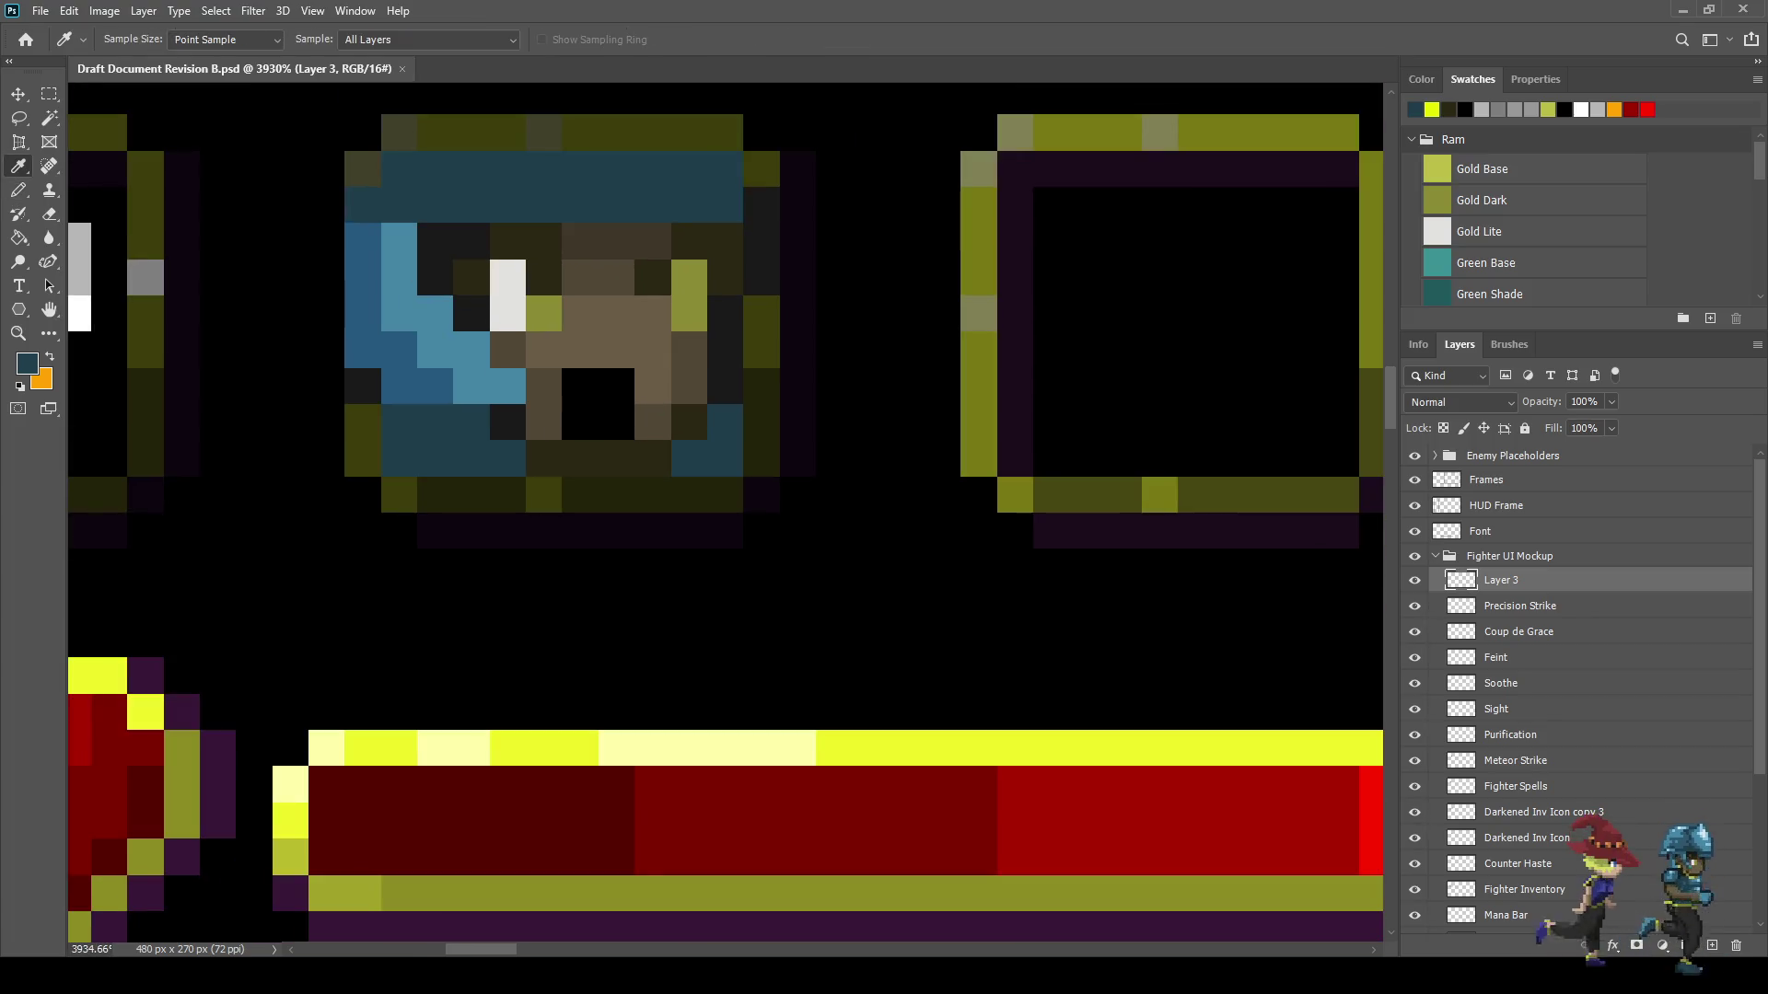
{"action": "left_click", "coordinate": [598, 405]}
{"action": "key", "text": "b"}
{"action": "left_click", "coordinate": [508, 241]}
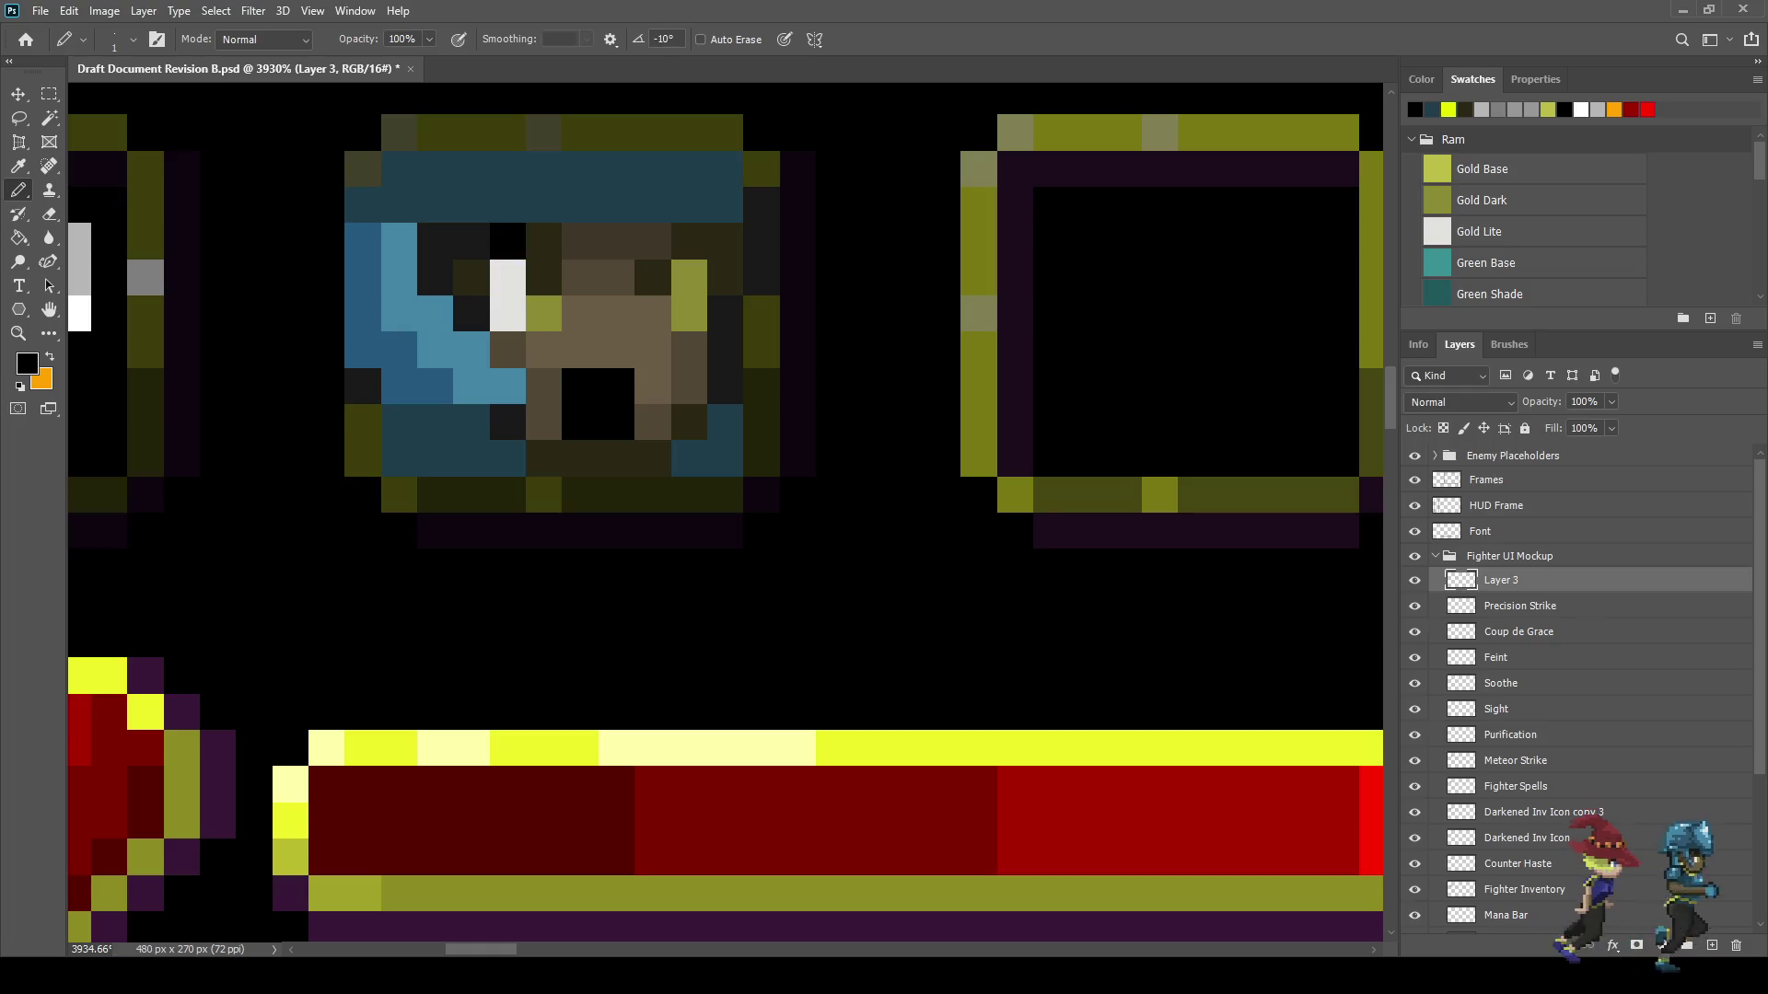
{"action": "left_click", "coordinate": [544, 241]}
{"action": "left_click", "coordinate": [545, 277]}
{"action": "left_click", "coordinate": [652, 277]}
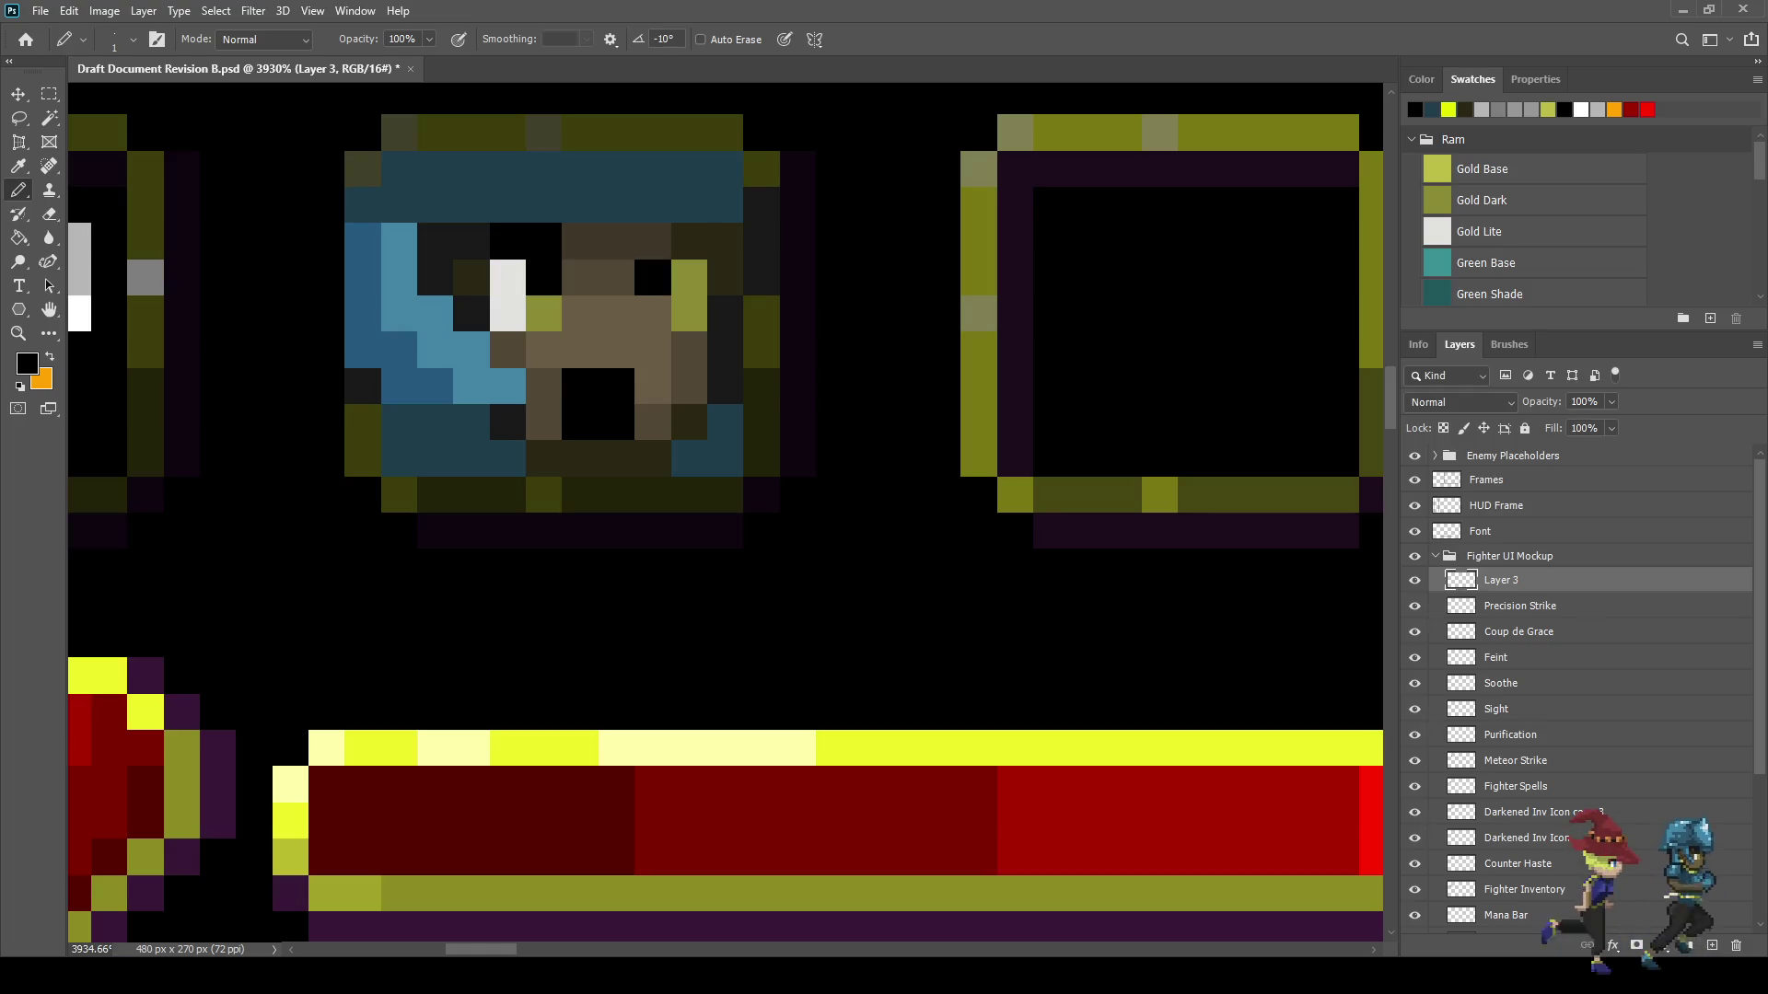
{"action": "left_click", "coordinate": [689, 240]}
{"action": "left_click", "coordinate": [725, 240]}
{"action": "left_click", "coordinate": [471, 240]}
{"action": "left_click", "coordinate": [434, 241]}
{"action": "scroll", "coordinate": [653, 444], "scroll_direction": "down", "scroll_amount": 5}
{"action": "scroll", "coordinate": [691, 460], "scroll_direction": "down", "scroll_amount": 2}
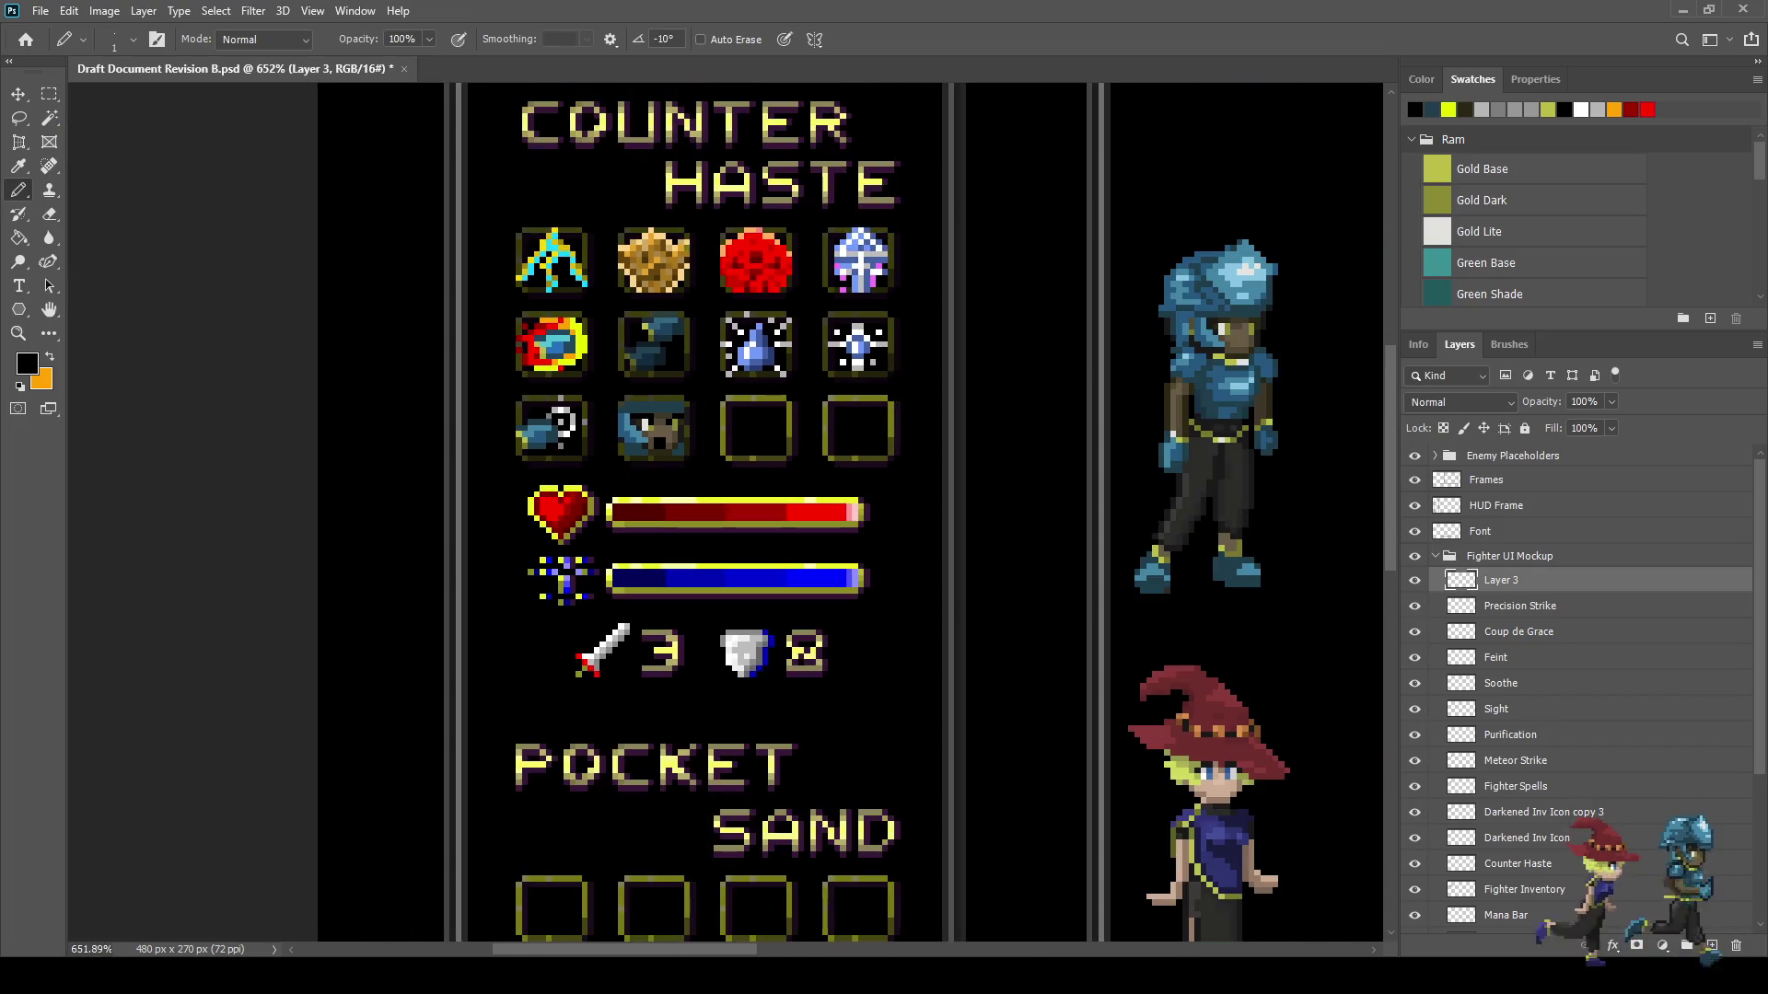
- Save the mockup, then preview it full screen at 100% and zoom in to 400%
{"action": "key", "text": "ctrl+s"}
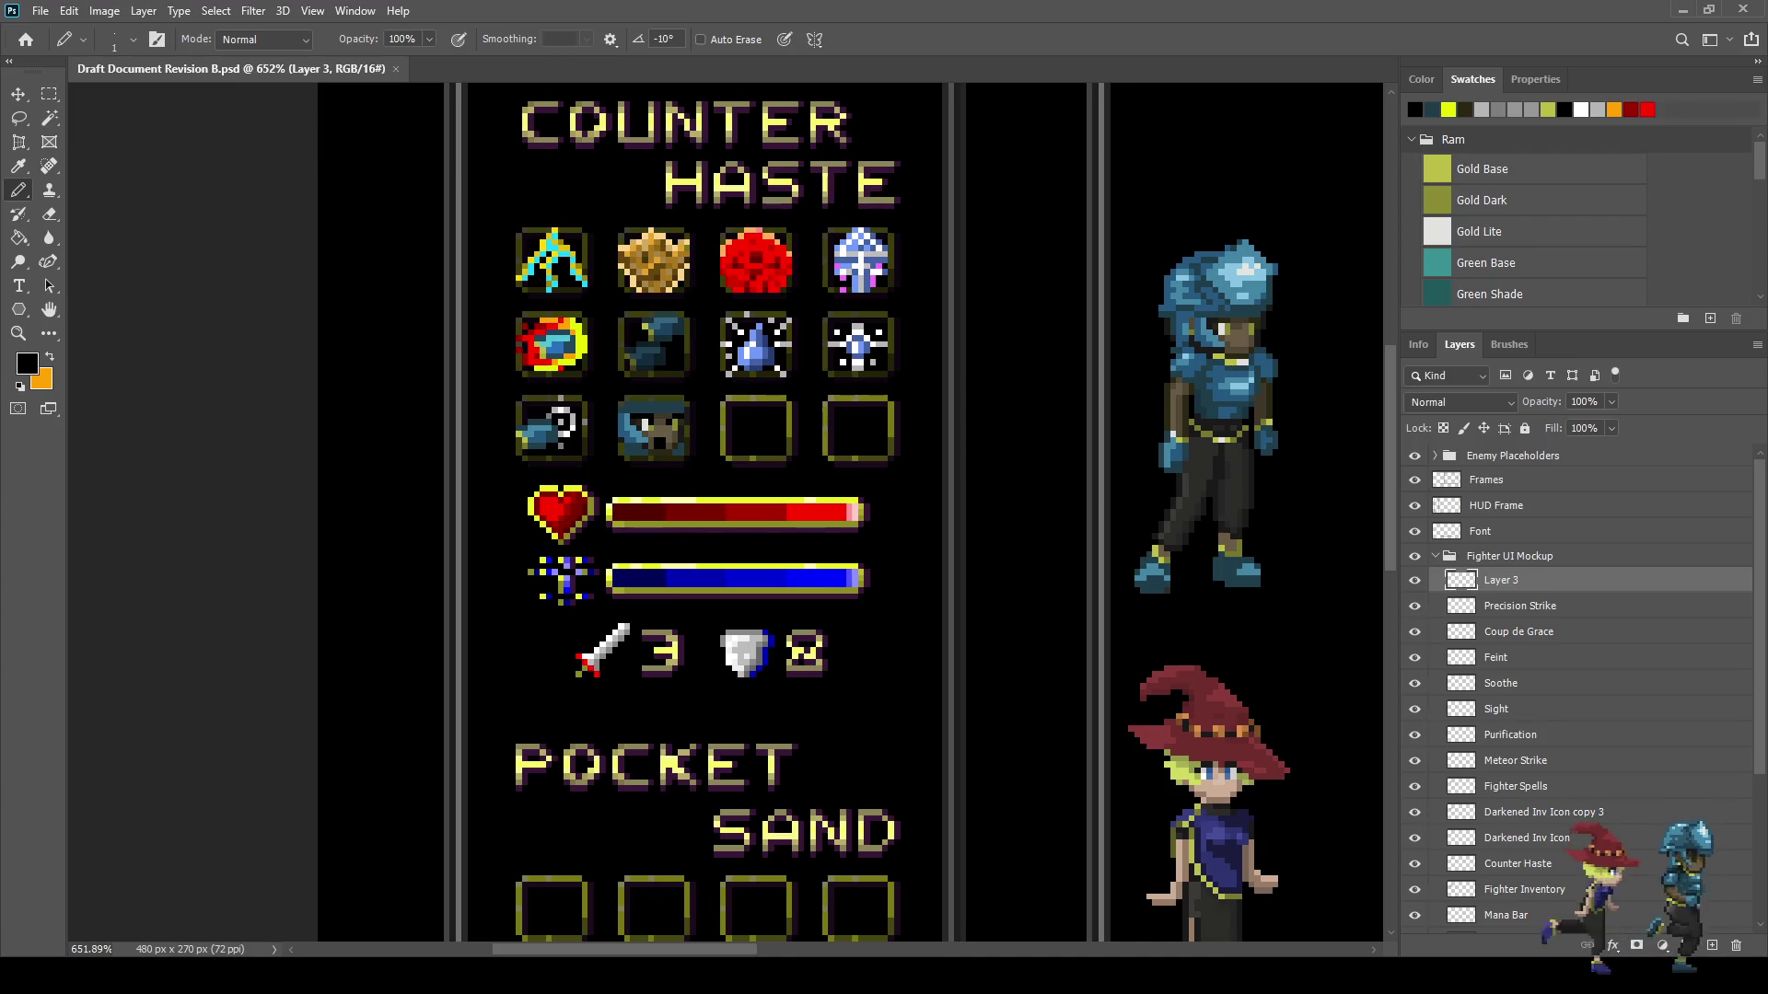
{"action": "key", "text": "ctrl+1"}
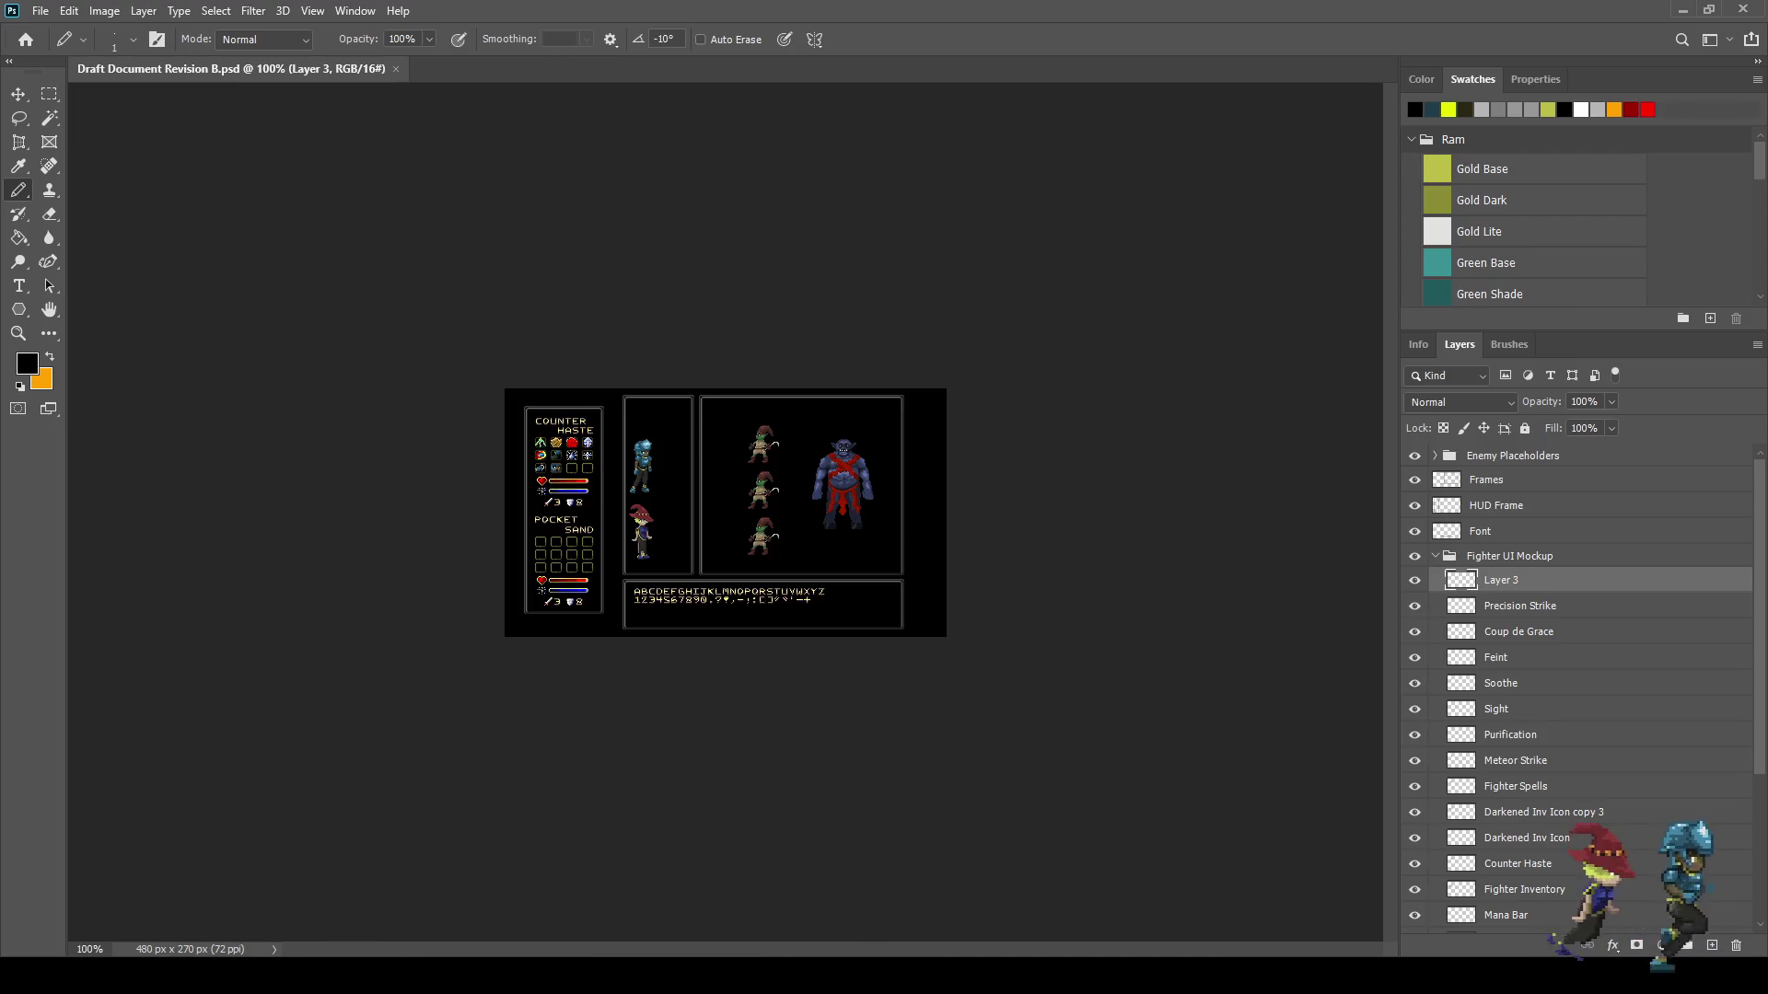
{"action": "key", "text": "f"}
{"action": "key", "text": "f"}
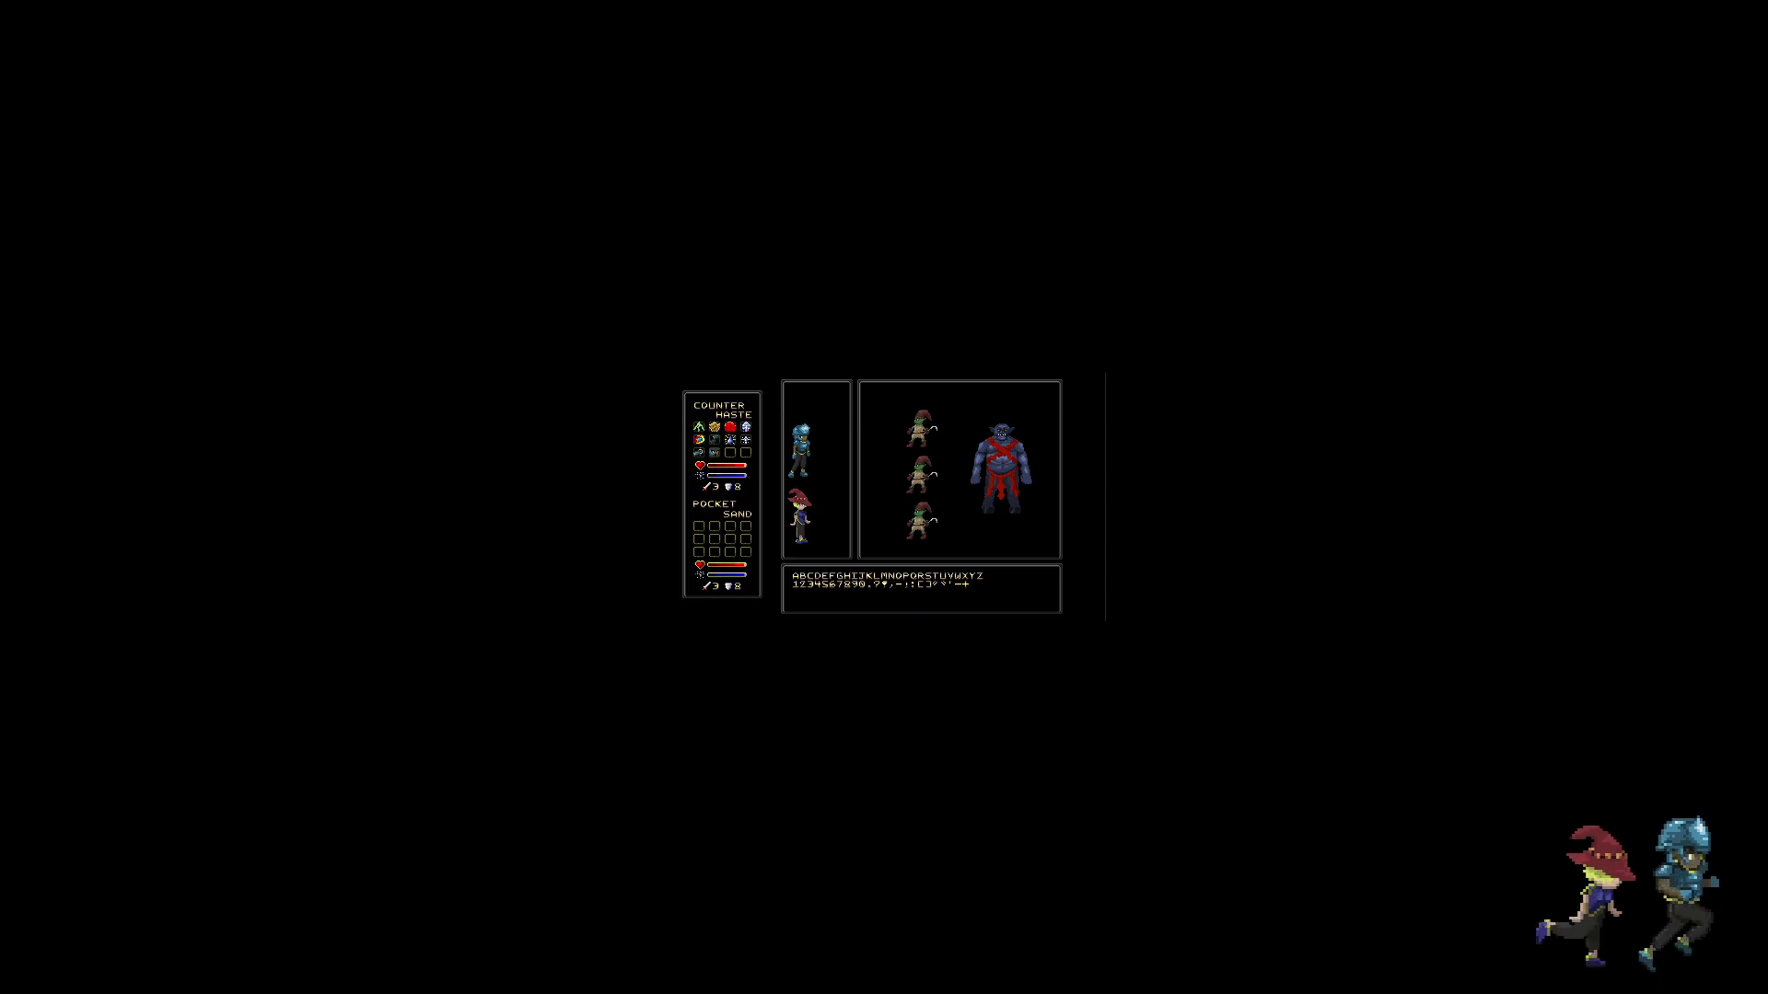
{"action": "key", "text": "ctrl+plus"}
{"action": "key", "text": "ctrl+plus"}
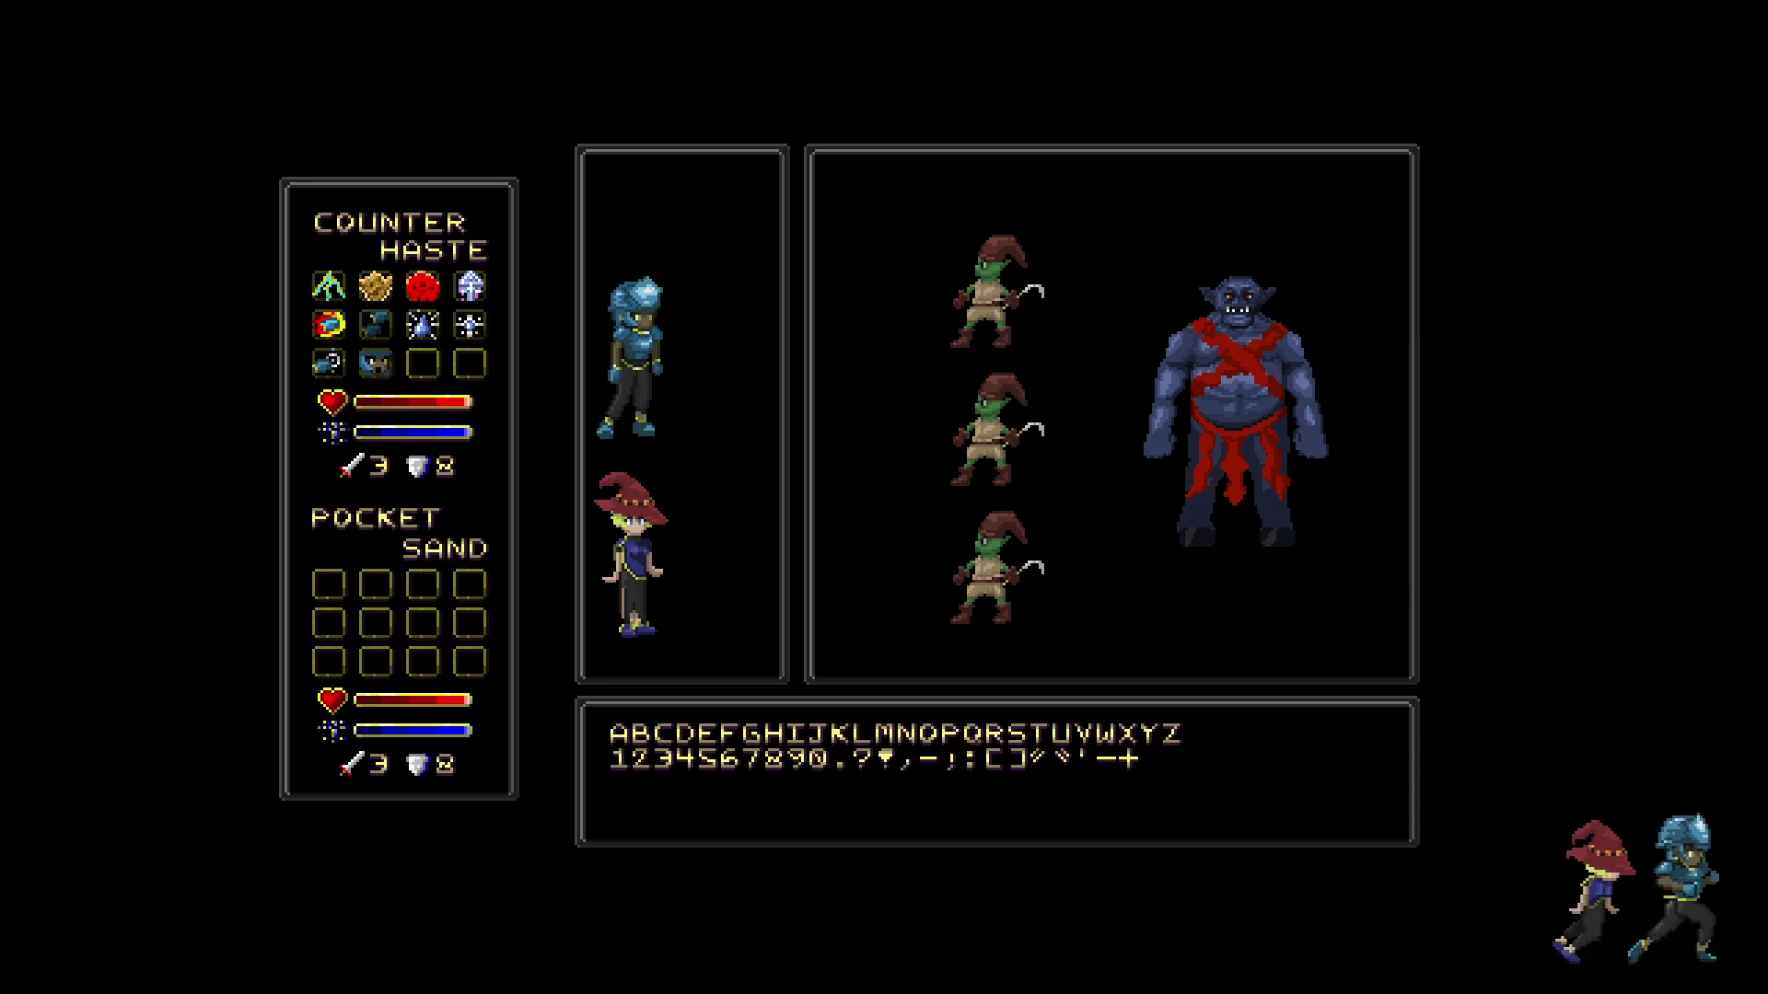
- Zoom the full-screen preview further in, to about 400%
{"action": "key", "text": "ctrl+plus"}
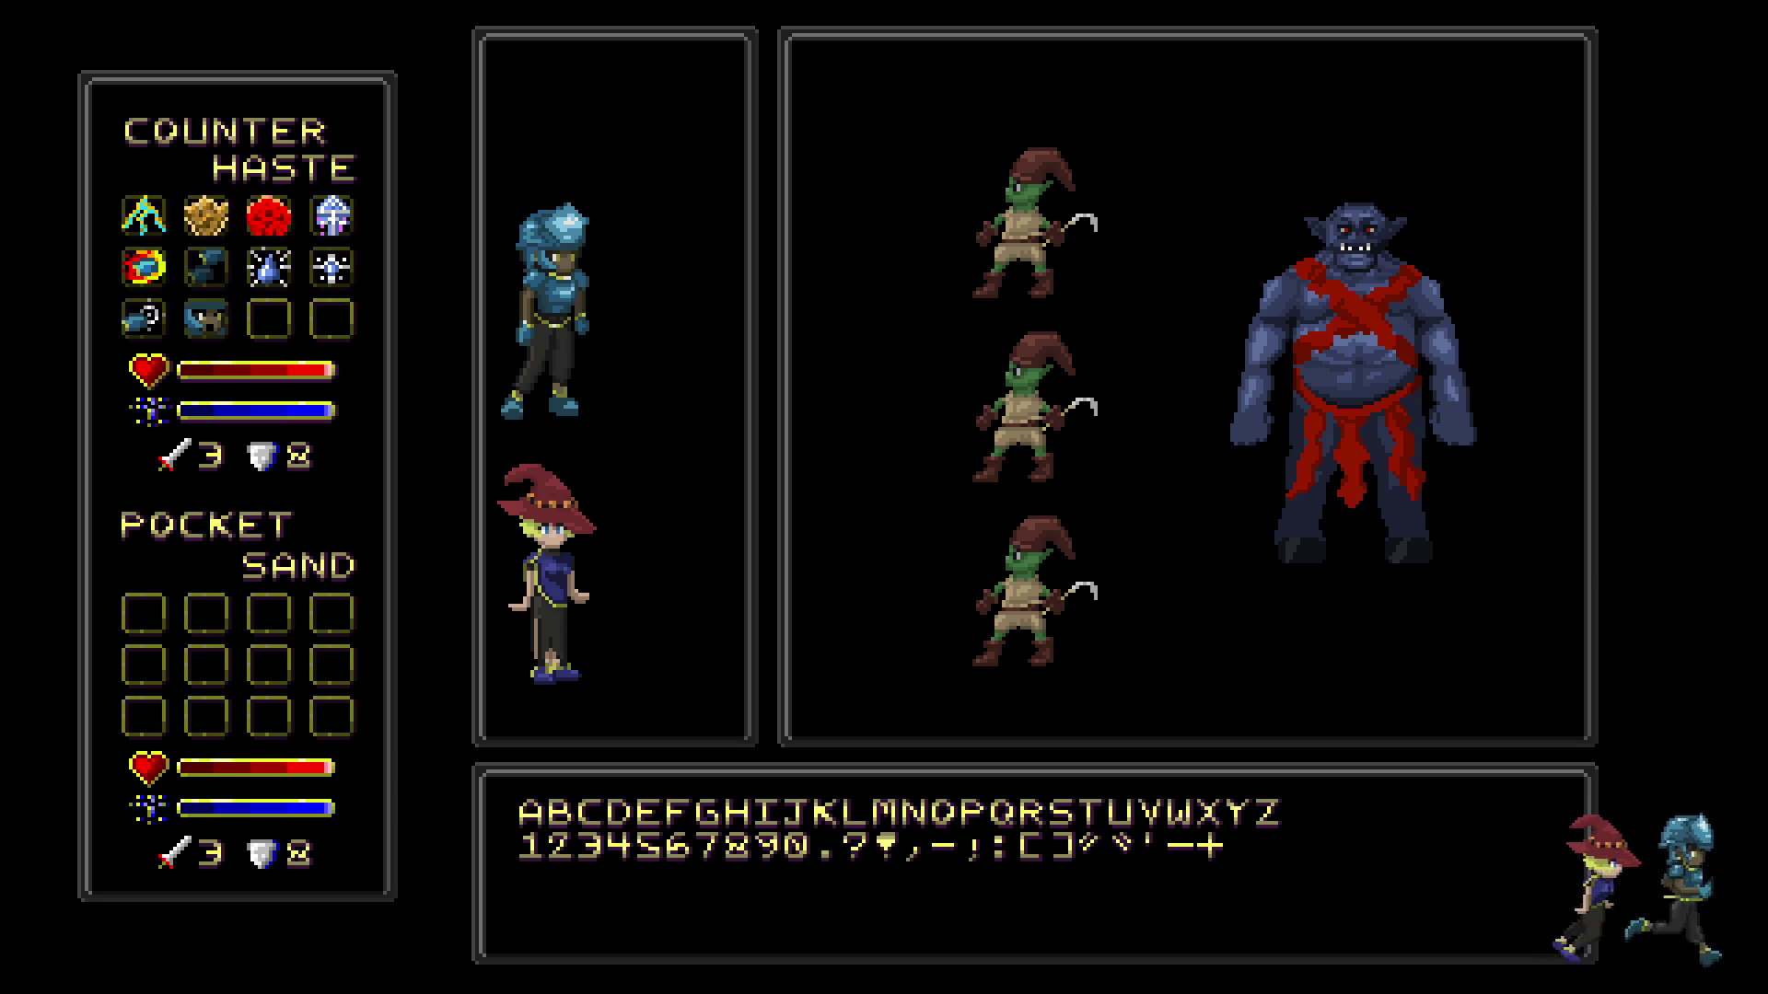
- Return to the normal workspace and view the document at 100%, then 300%
{"action": "key", "text": "f"}
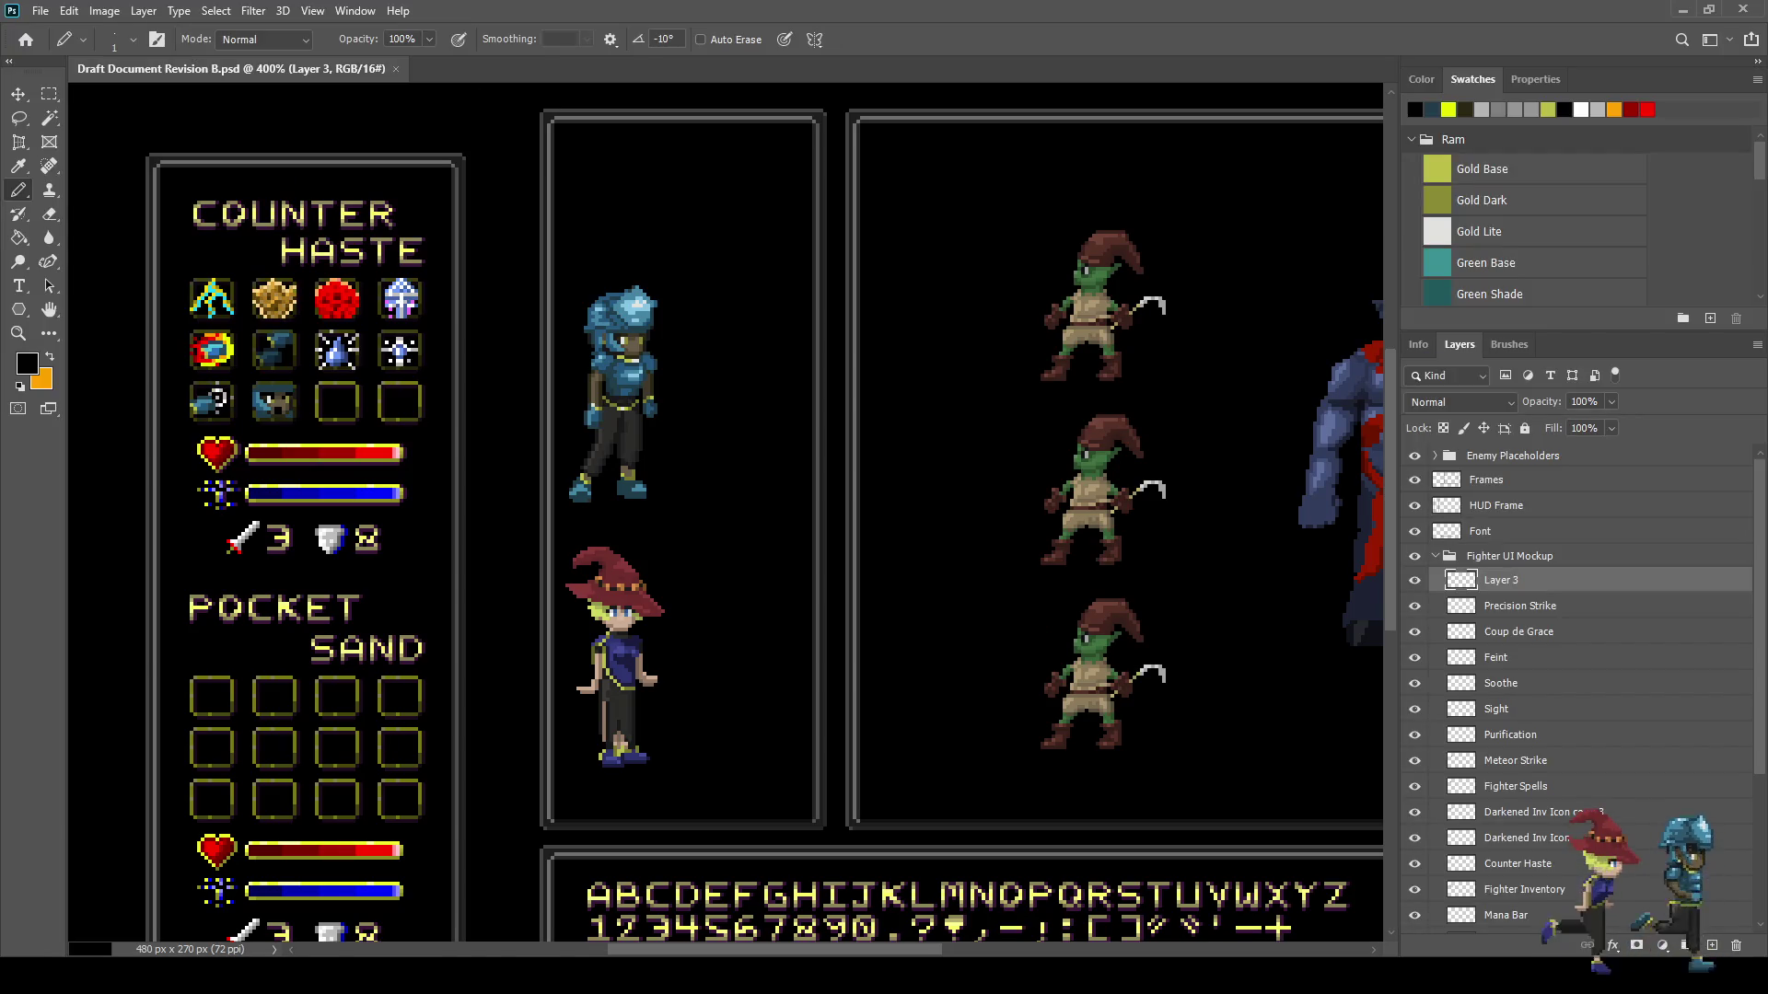
{"action": "key", "text": "ctrl+1"}
{"action": "key", "text": "ctrl+plus"}
{"action": "key", "text": "ctrl+plus"}
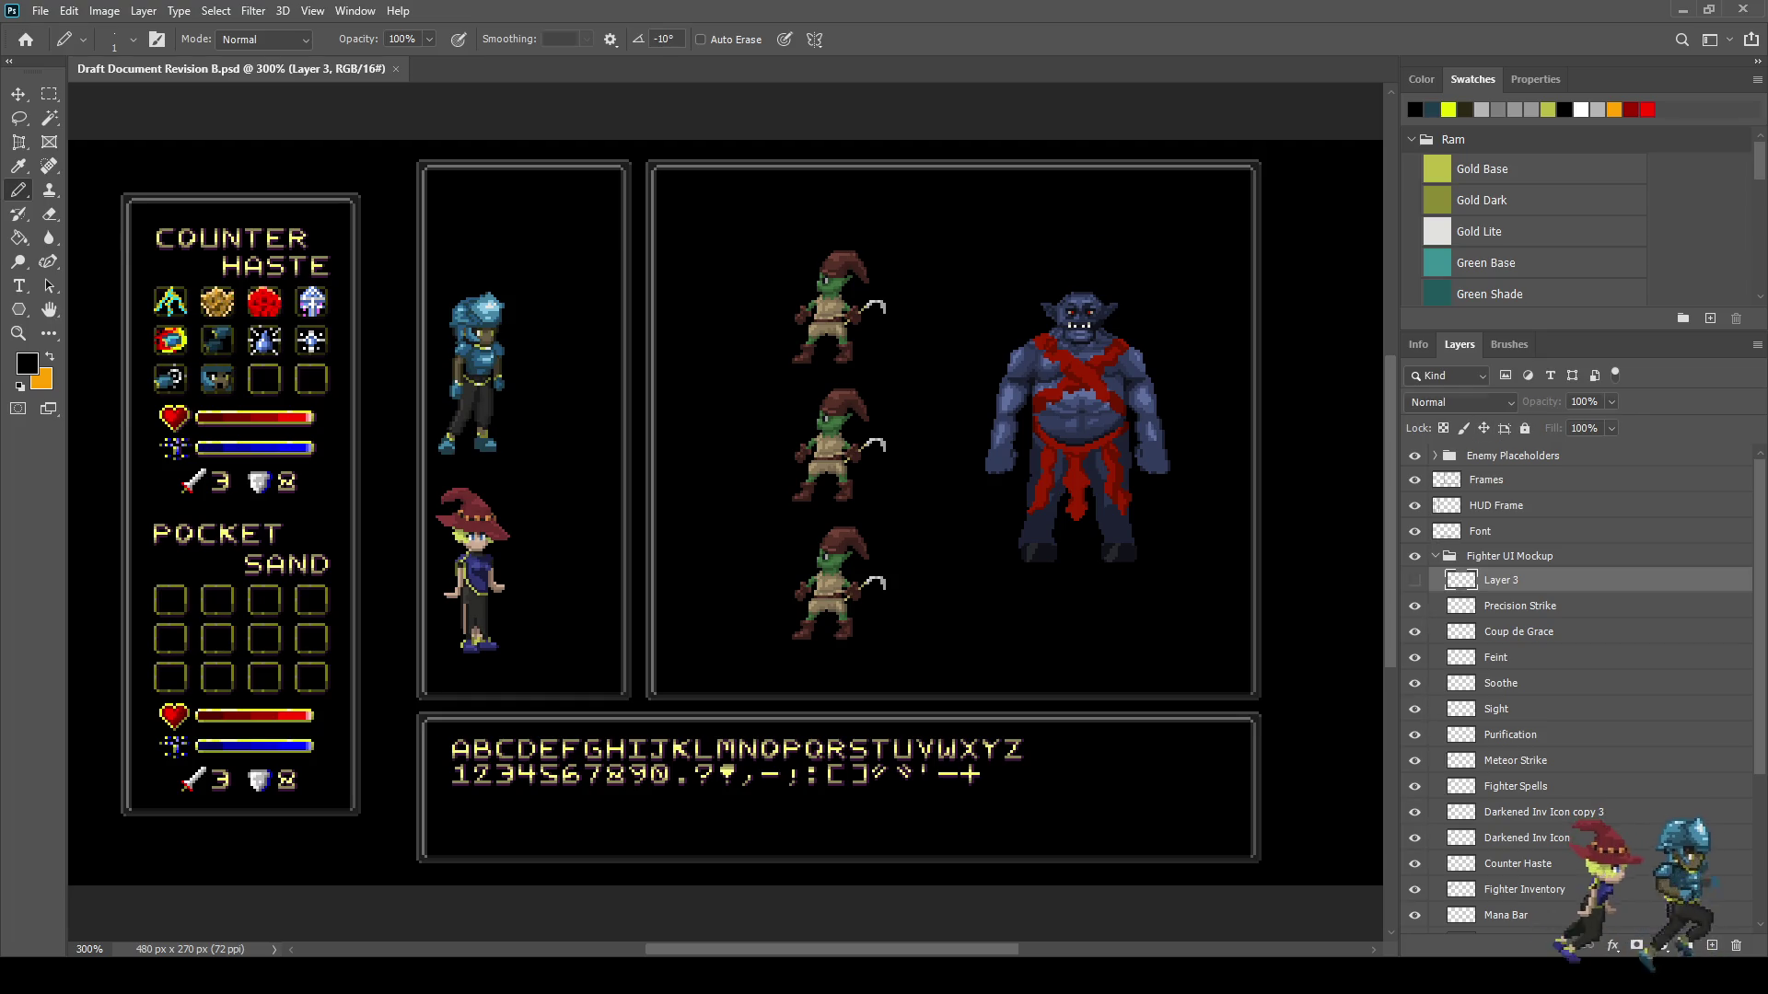
- Rename Layer 3 to 'Standout', save, and select the Darkened Inv Icon layer
{"action": "double_click", "coordinate": [1501, 580]}
{"action": "type", "text": "Standout"}
{"action": "key", "text": "Return"}
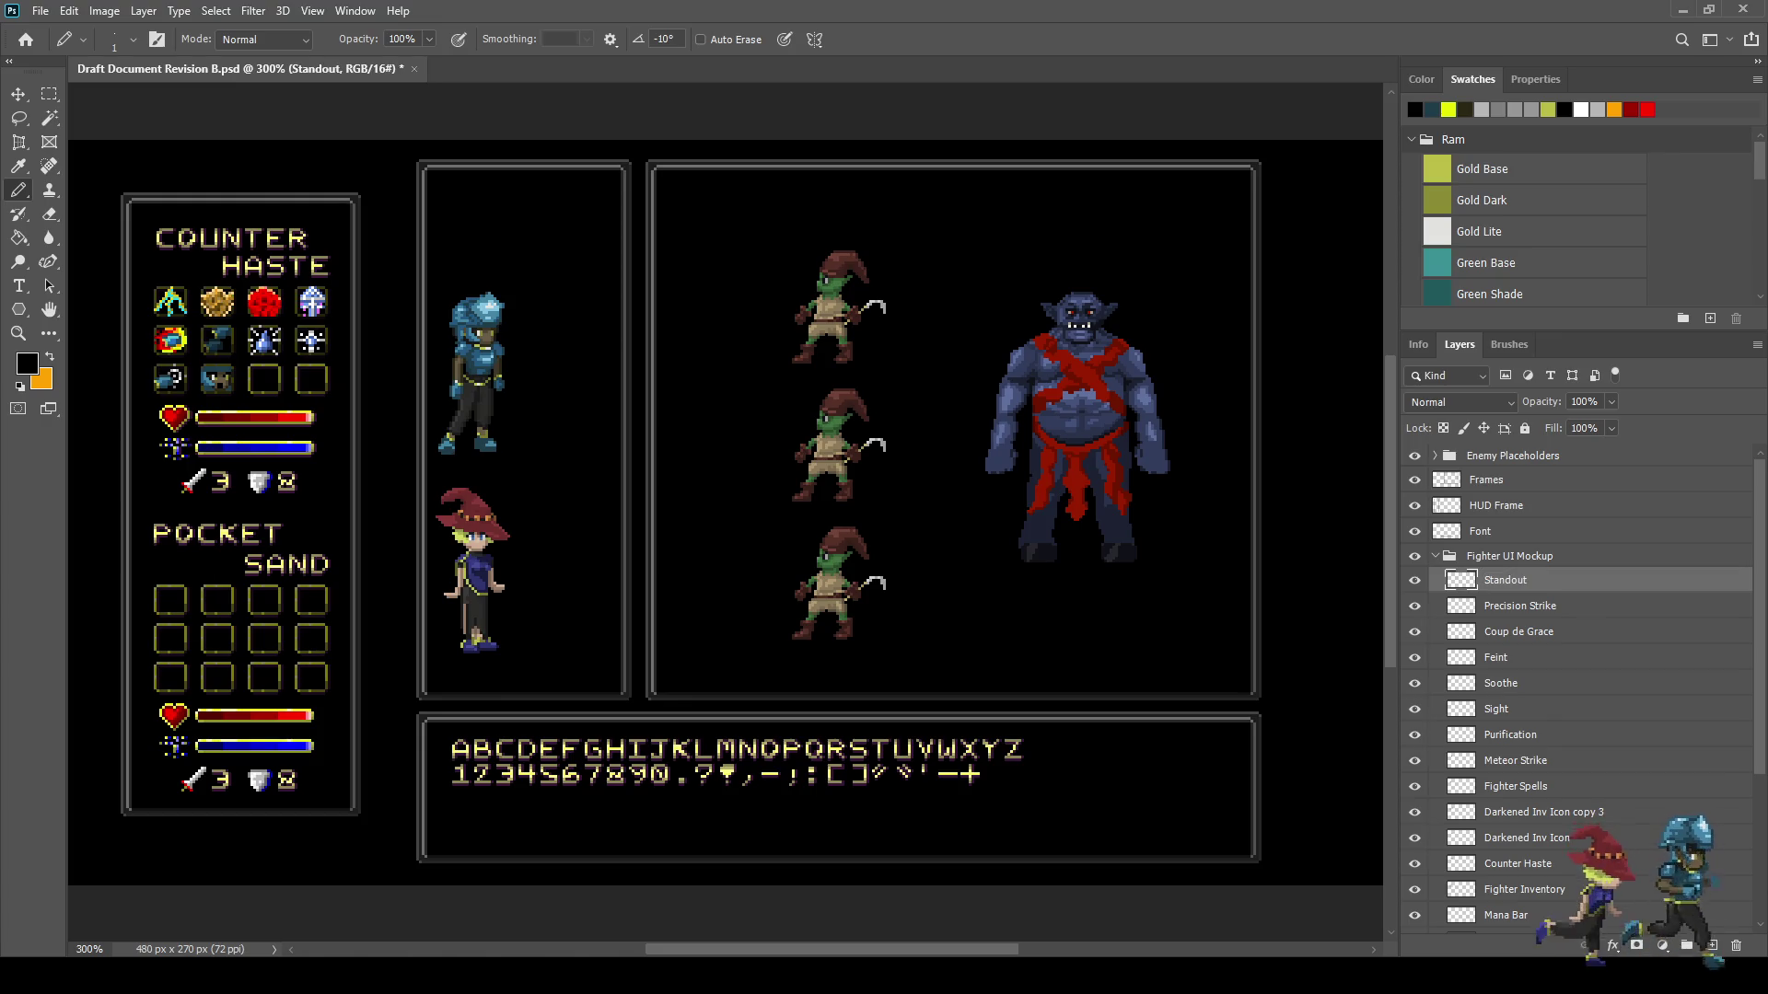
{"action": "key", "text": "ctrl+s"}
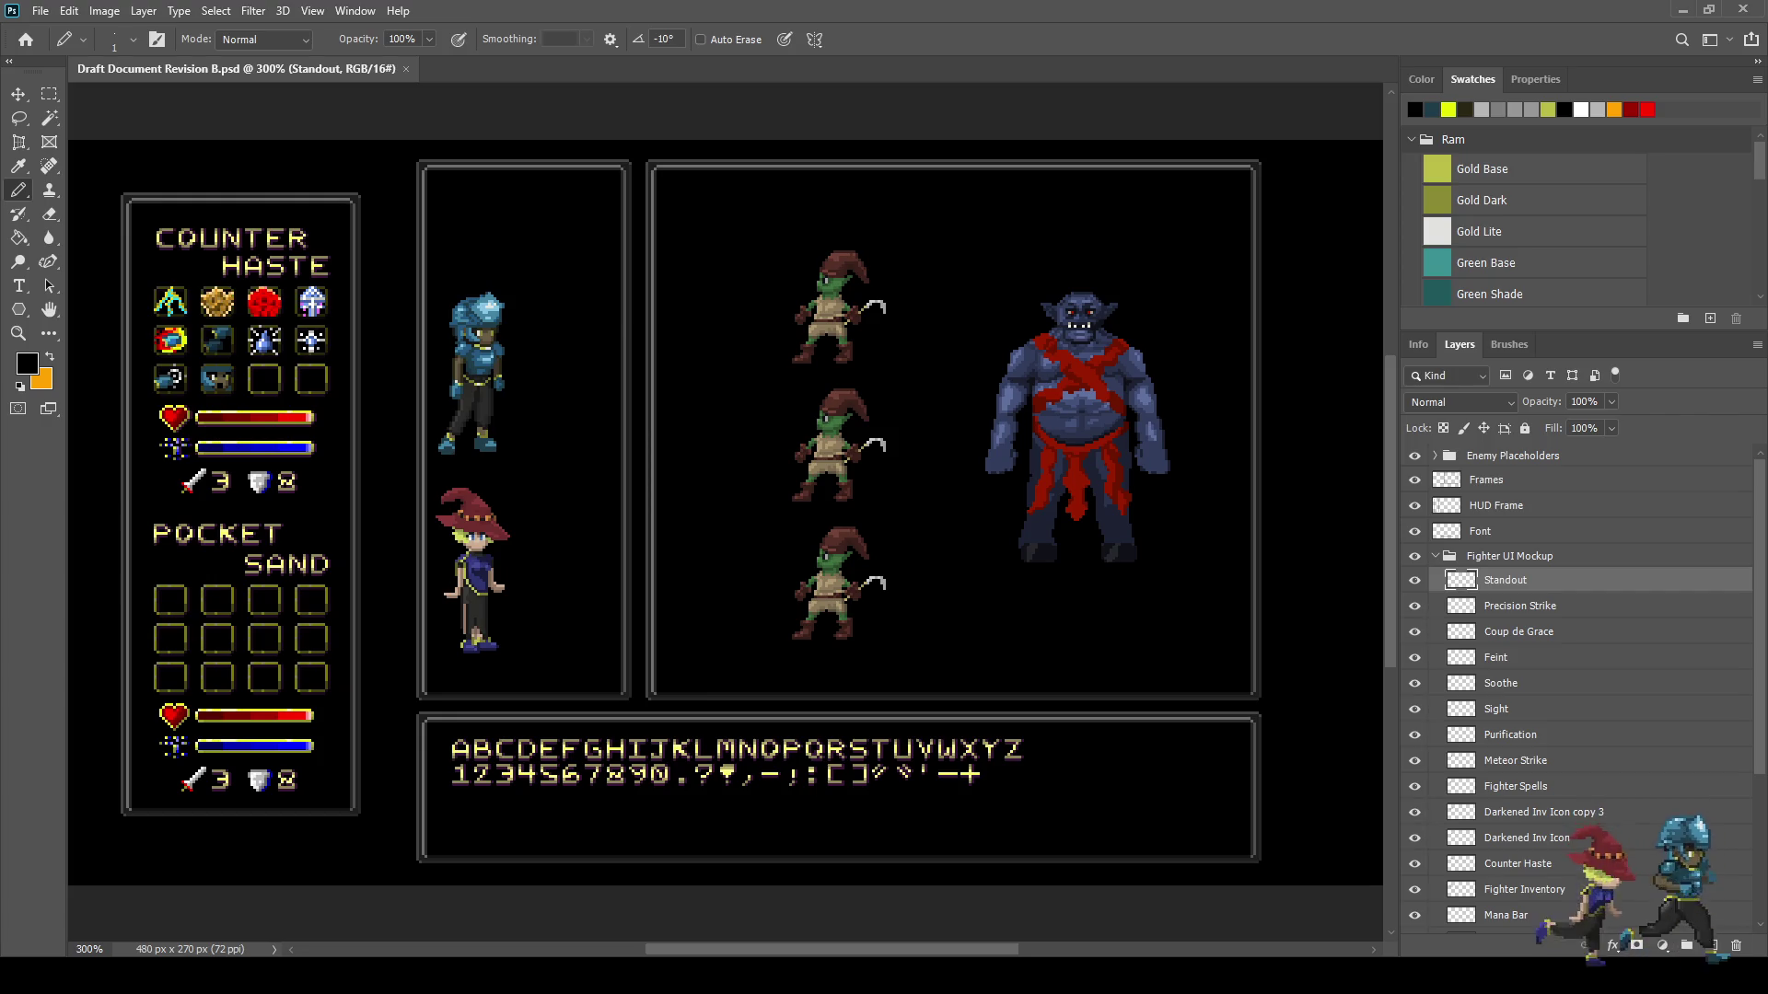
{"action": "left_click", "coordinate": [1519, 838]}
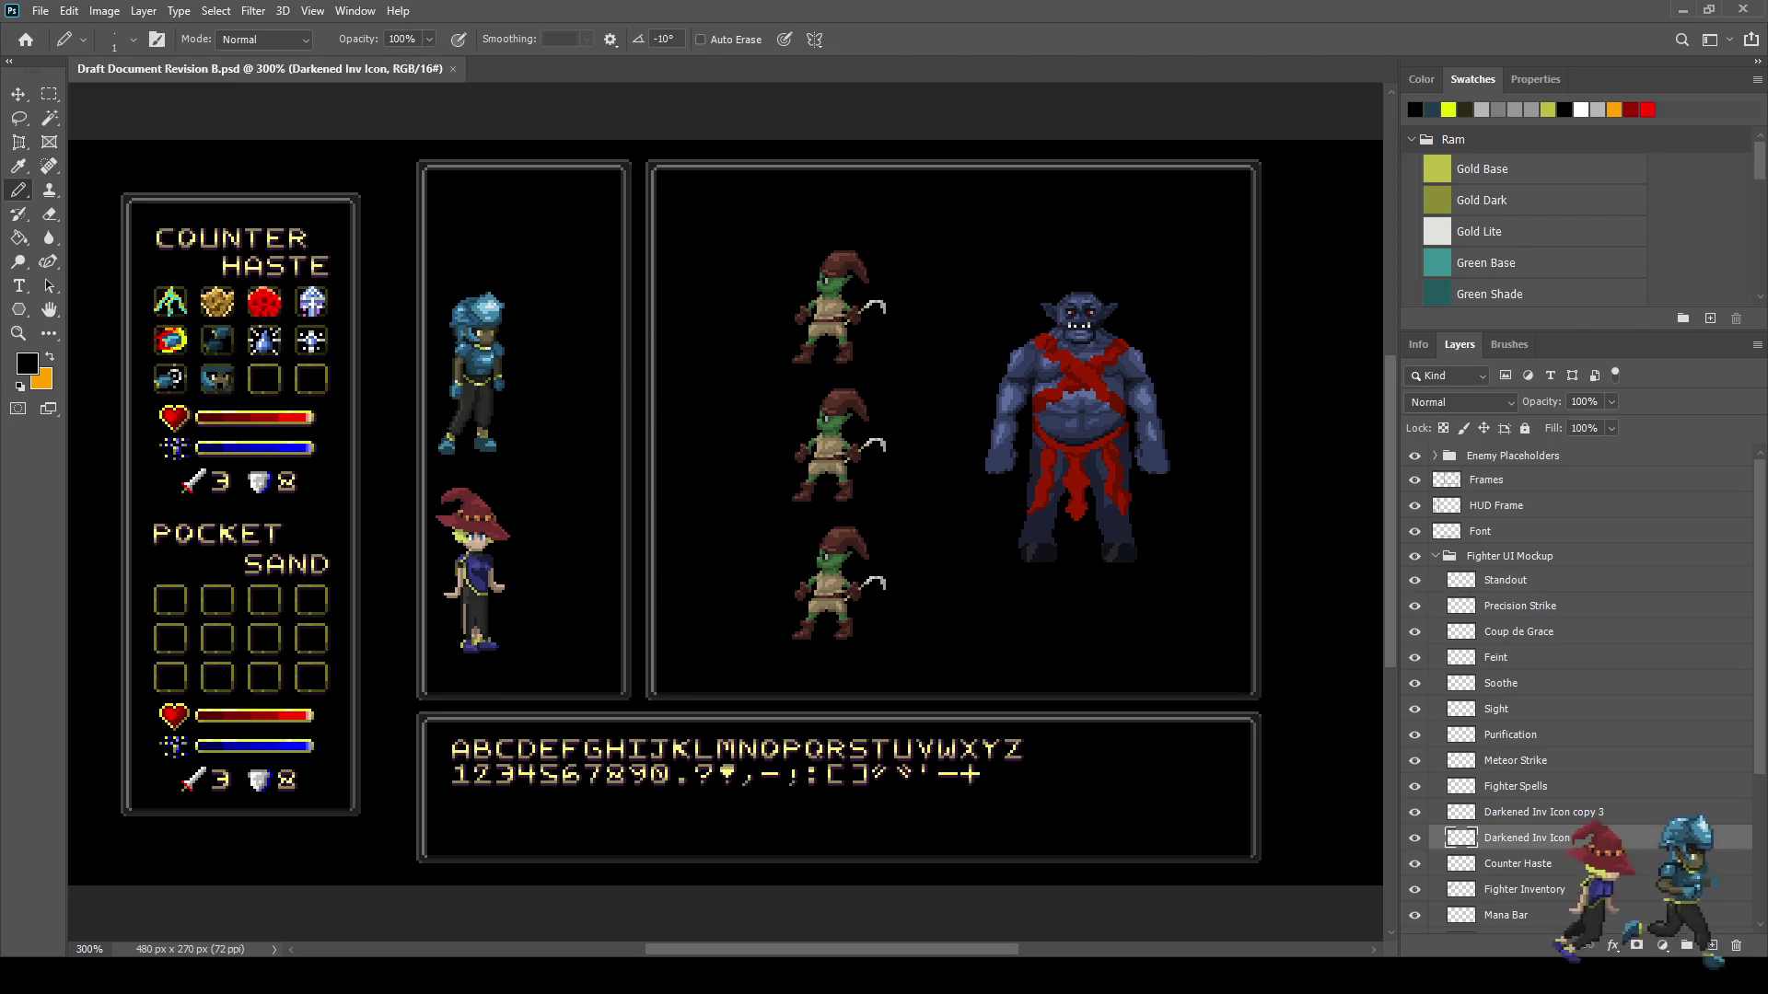
- Duplicate the Darkened Inv Icon layer and nudge the copy onto the first POCKET SAND slot
{"action": "key", "text": "ctrl+j"}
{"action": "key", "text": "ctrl+t"}
{"action": "key", "text": "shift+Down"}
{"action": "key", "text": "shift+Down"}
{"action": "key", "text": "shift+Down"}
{"action": "key", "text": "shift+Down"}
{"action": "key", "text": "shift+Down"}
{"action": "key", "text": "shift+Down"}
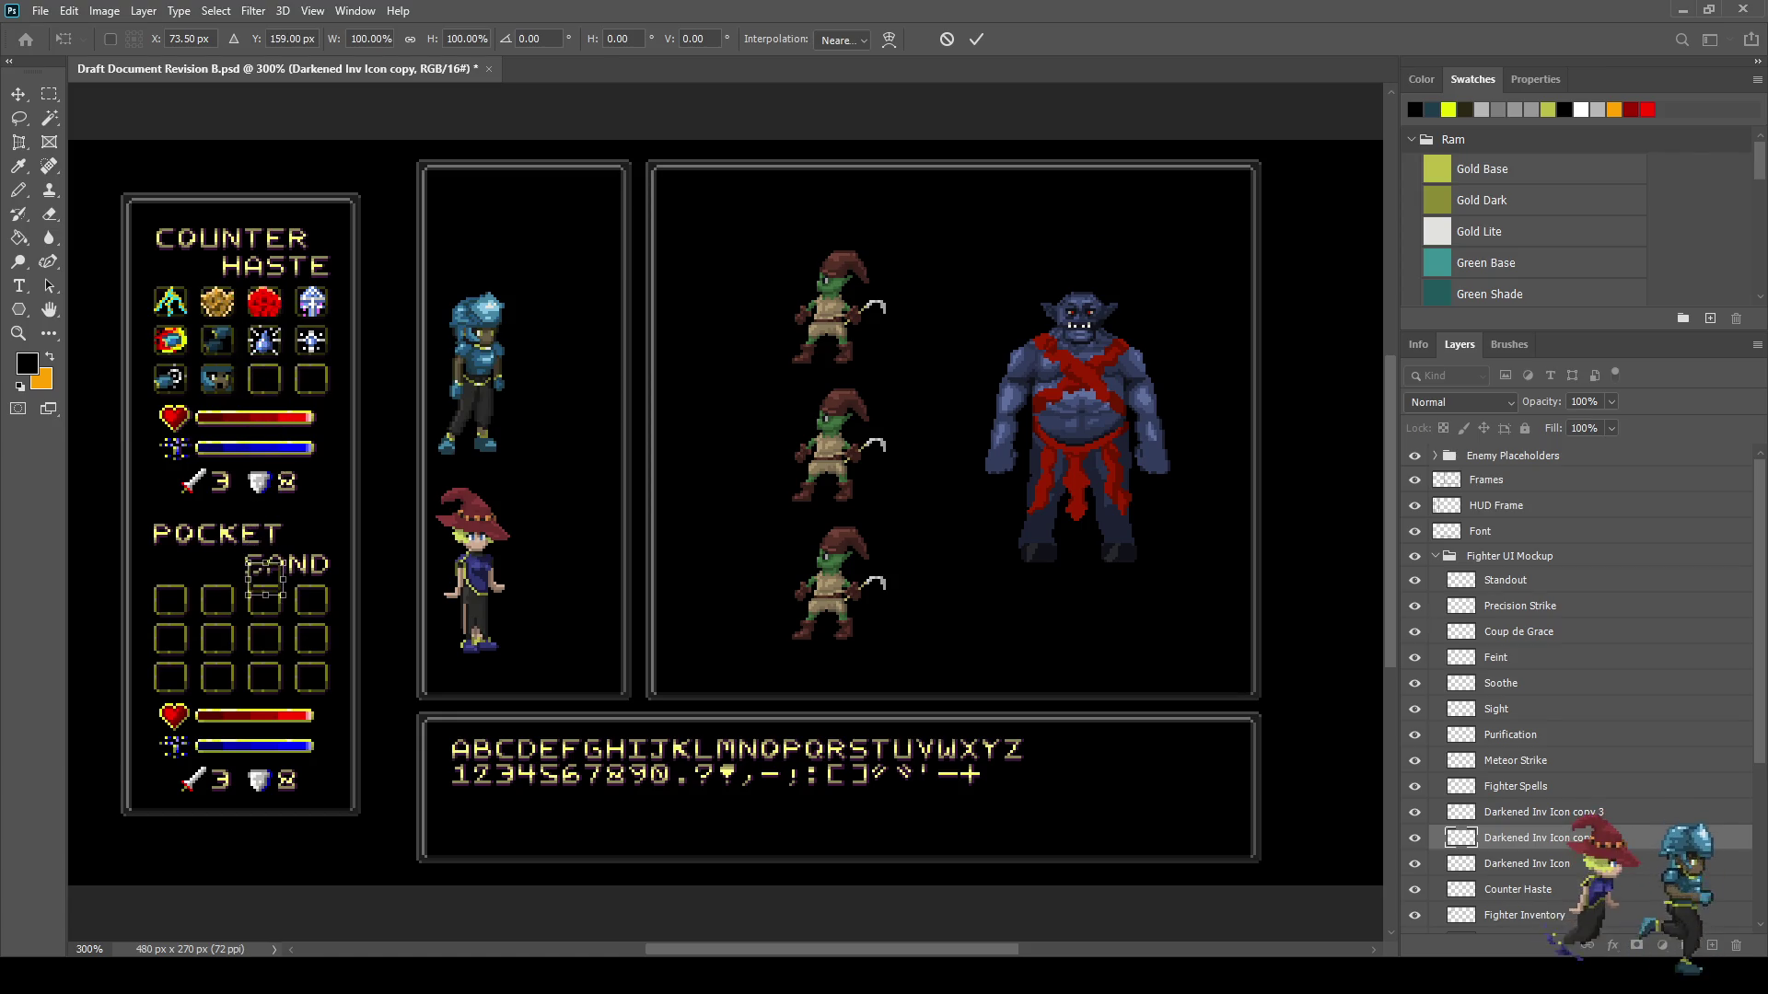
{"action": "key", "text": "shift+Left"}
{"action": "key", "text": "shift+Left"}
{"action": "key", "text": "shift+Left"}
{"action": "key", "text": "Left"}
{"action": "key", "text": "Left"}
{"action": "key", "text": "Left"}
{"action": "key", "text": "Down"}
{"action": "key", "text": "Down"}
{"action": "key", "text": "Down"}
{"action": "key", "text": "Down"}
{"action": "key", "text": "Down"}
{"action": "key", "text": "Down"}
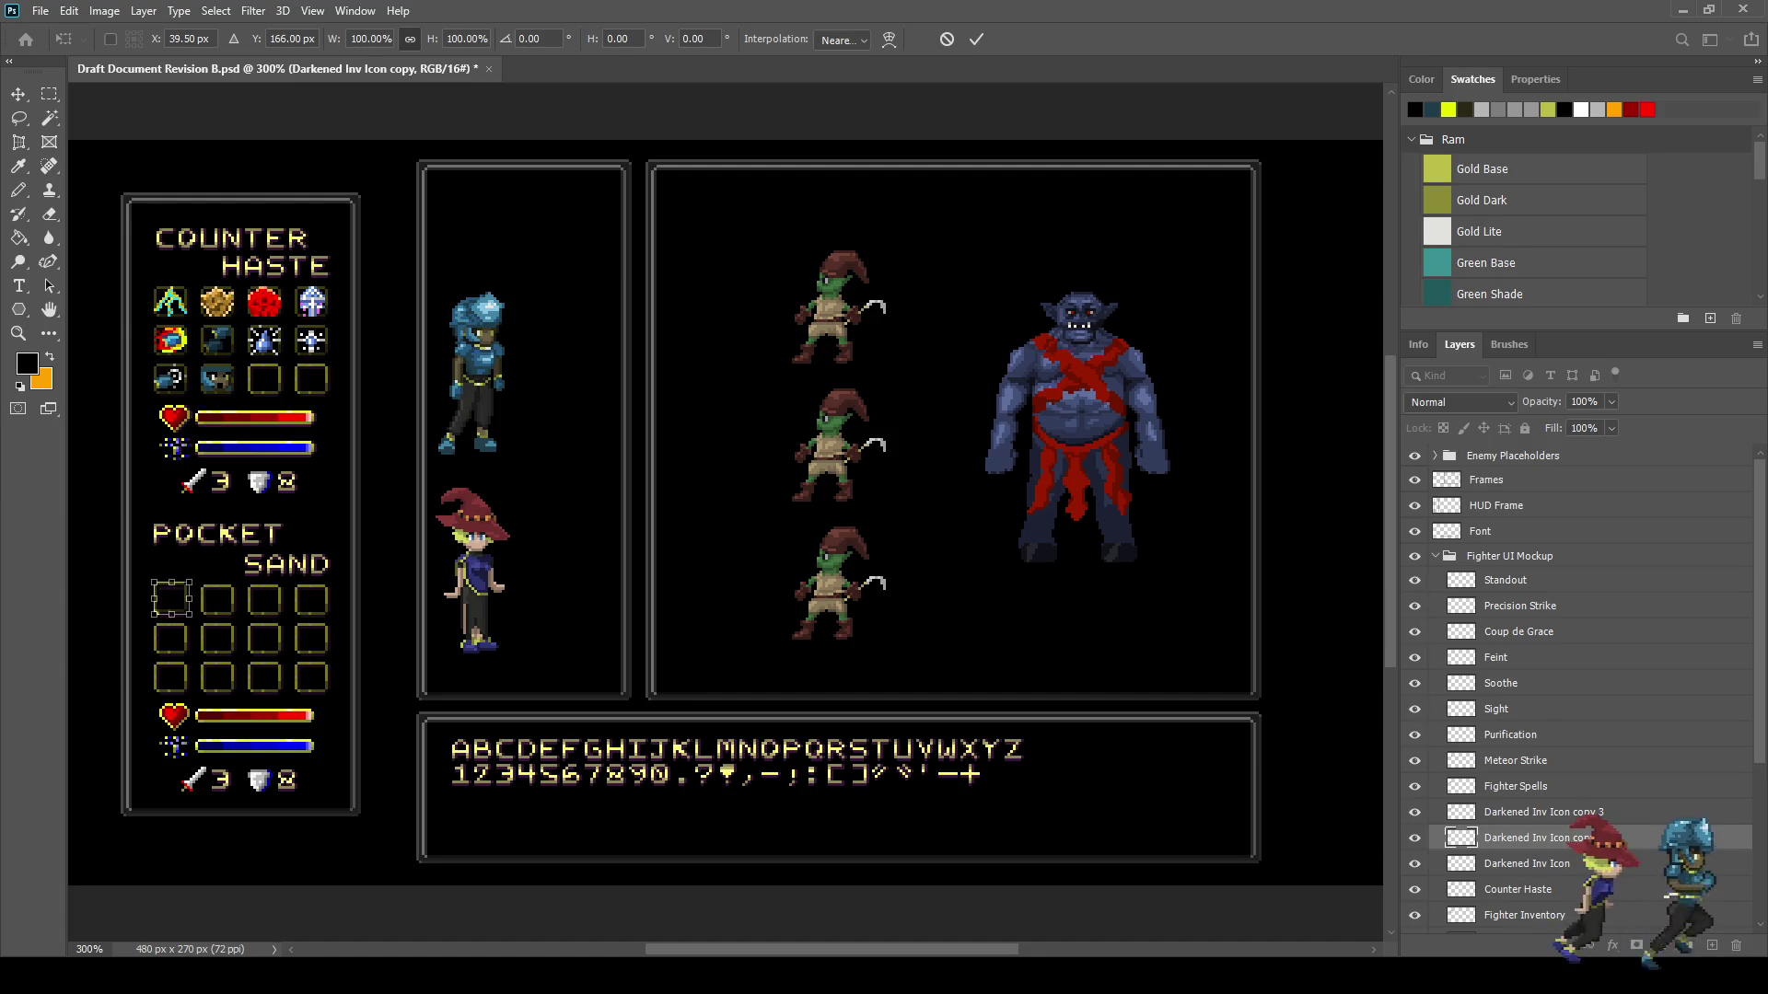
{"action": "key", "text": "ctrl+plus"}
{"action": "key", "text": "ctrl+plus"}
{"action": "key", "text": "ctrl+plus"}
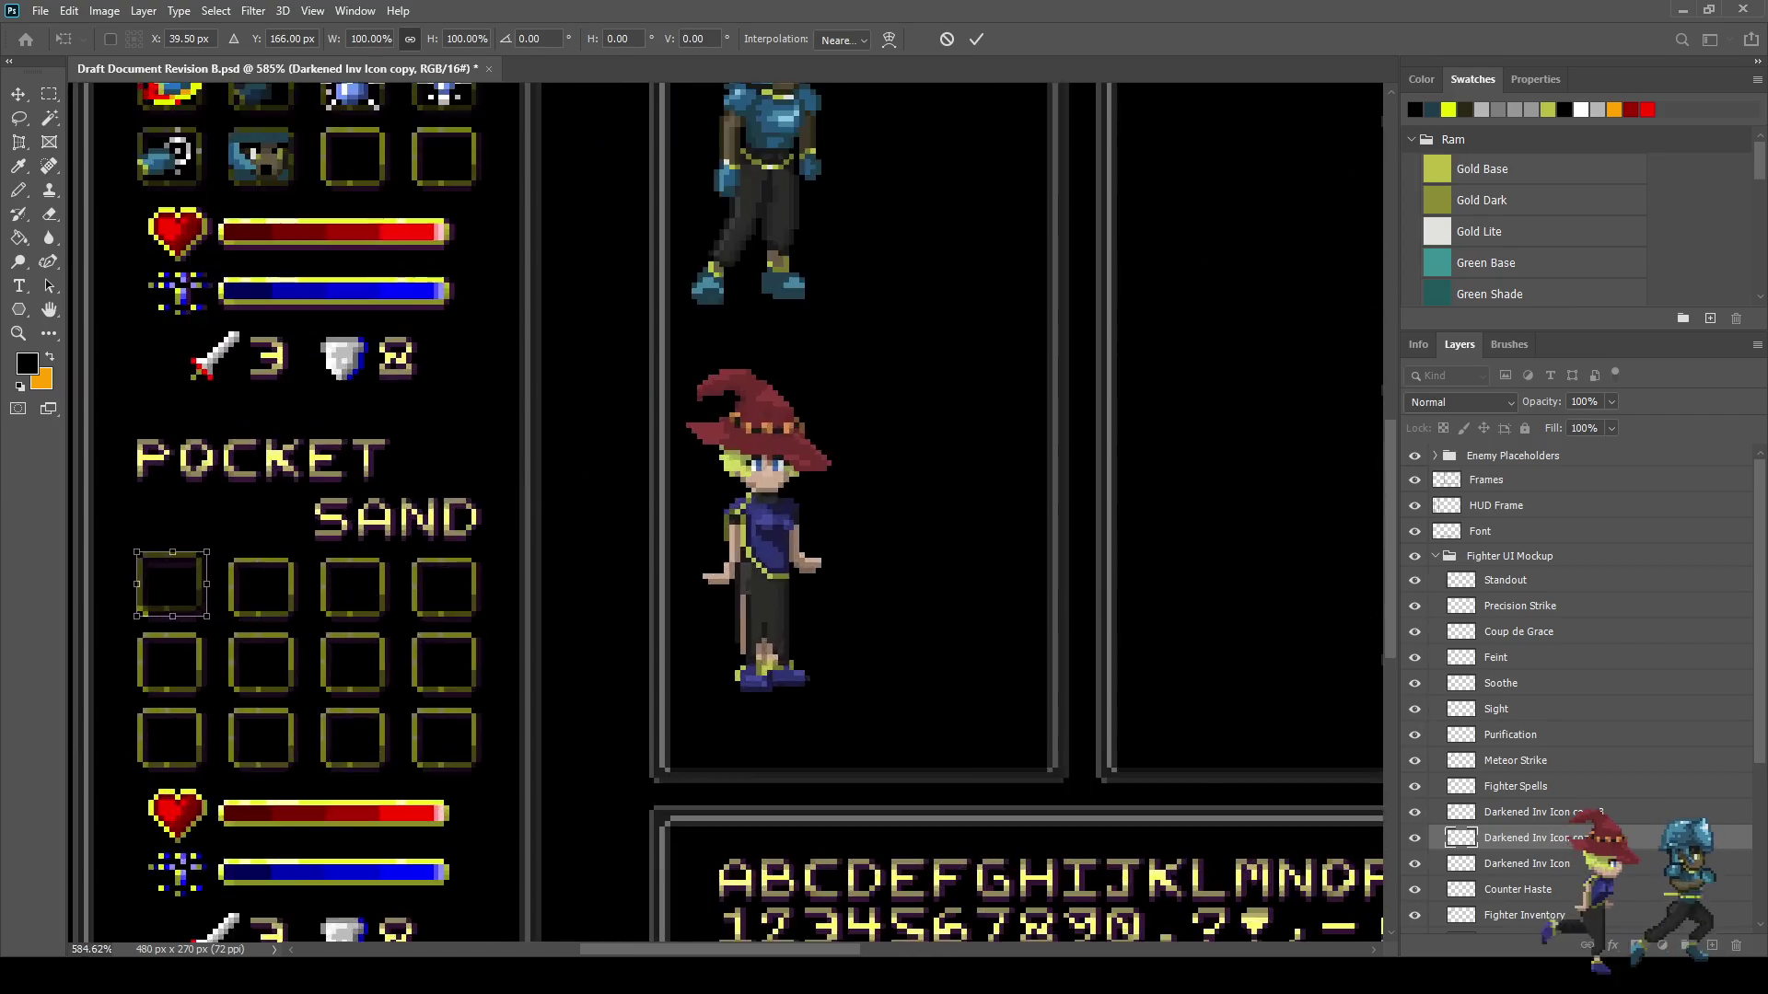
{"action": "key", "text": "Down"}
{"action": "key", "text": "Down"}
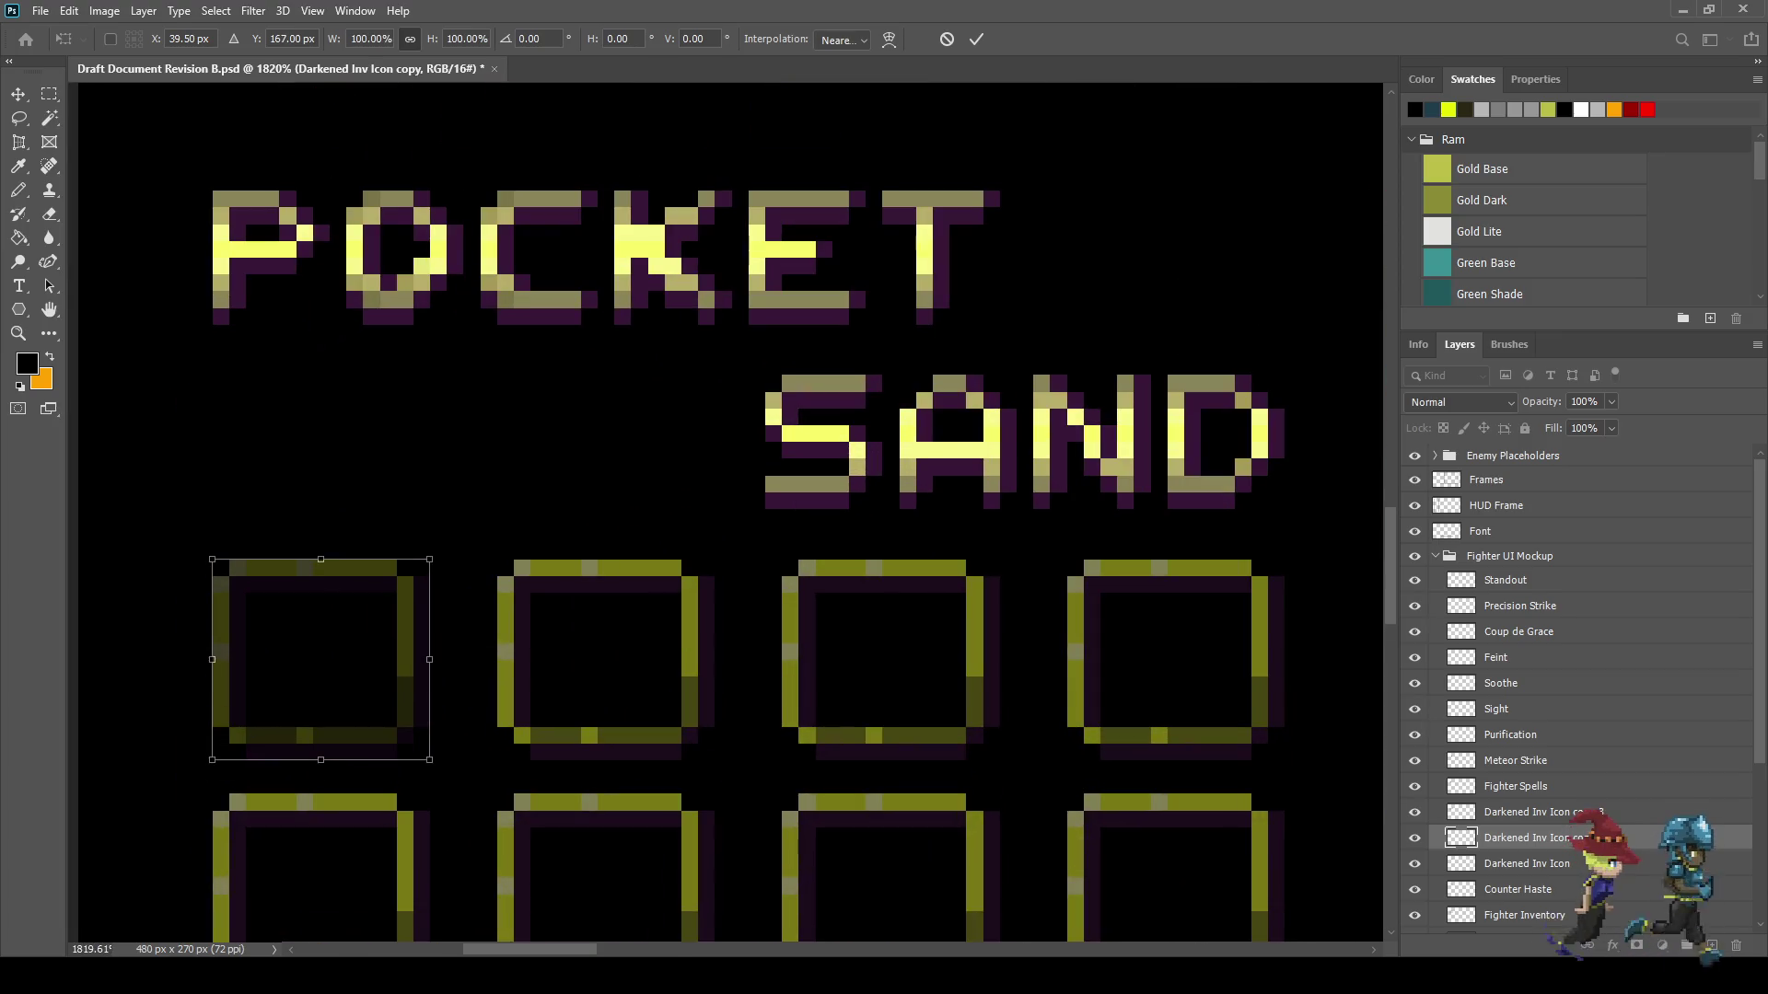
{"action": "key", "text": "Up"}
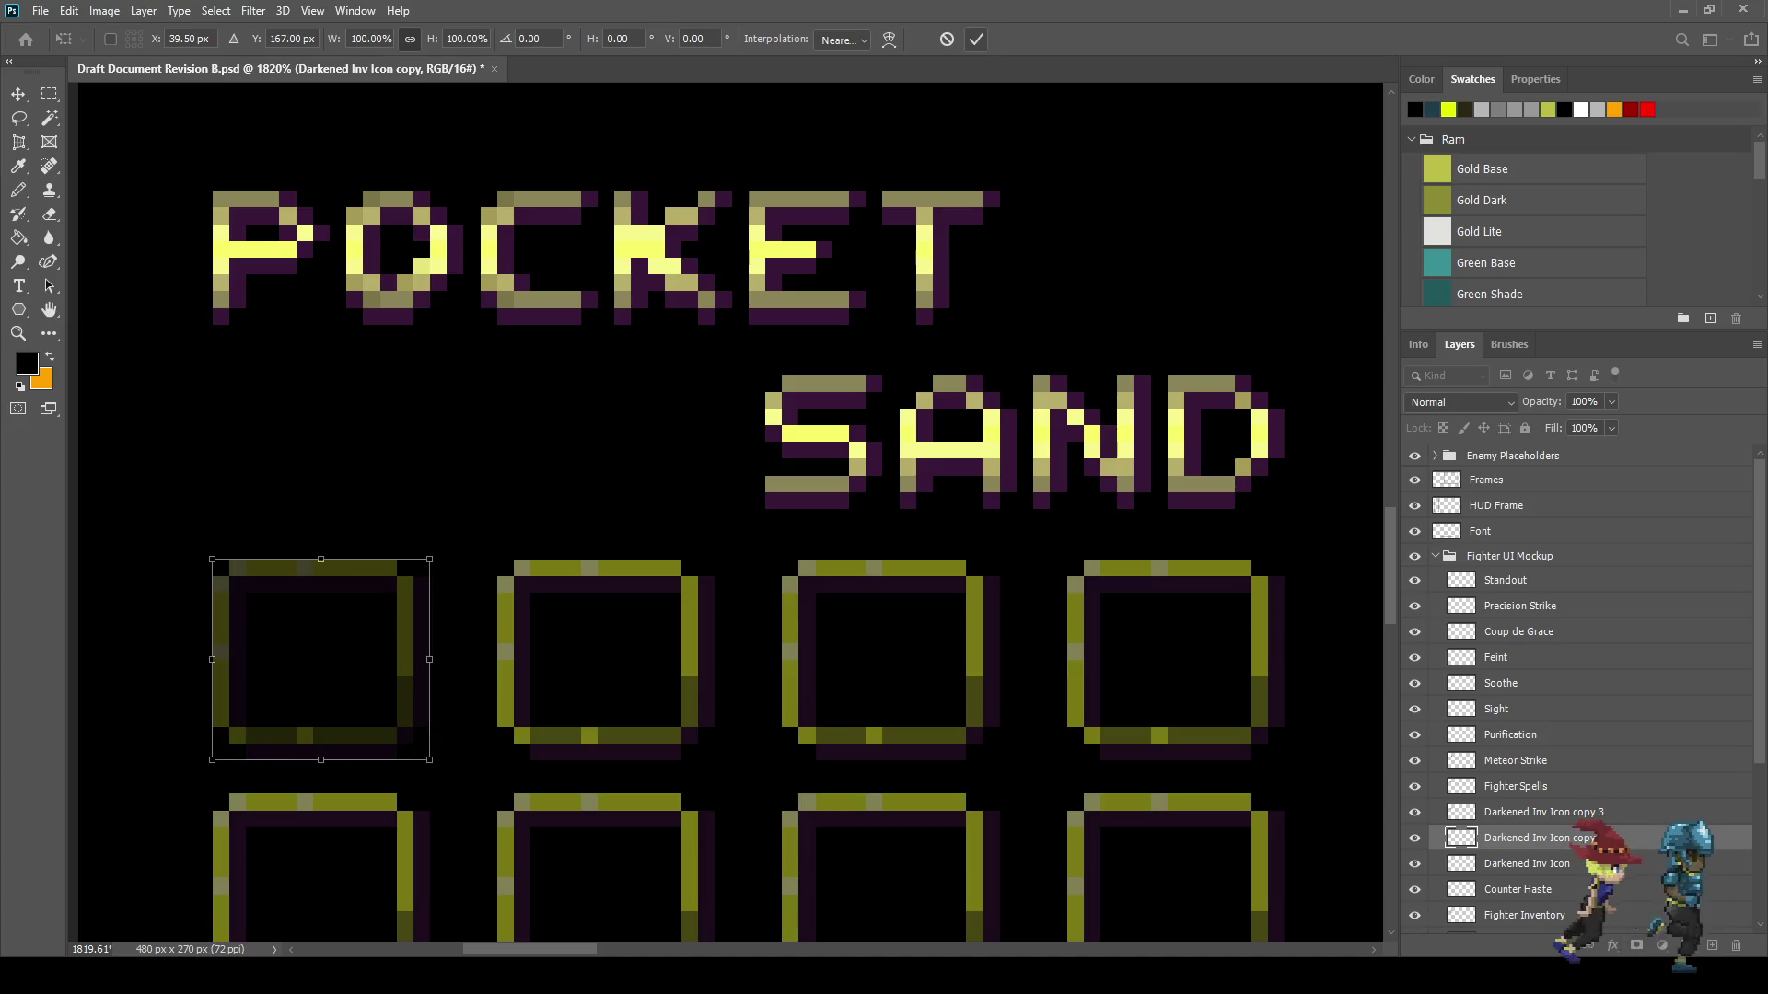
{"action": "key", "text": "Return"}
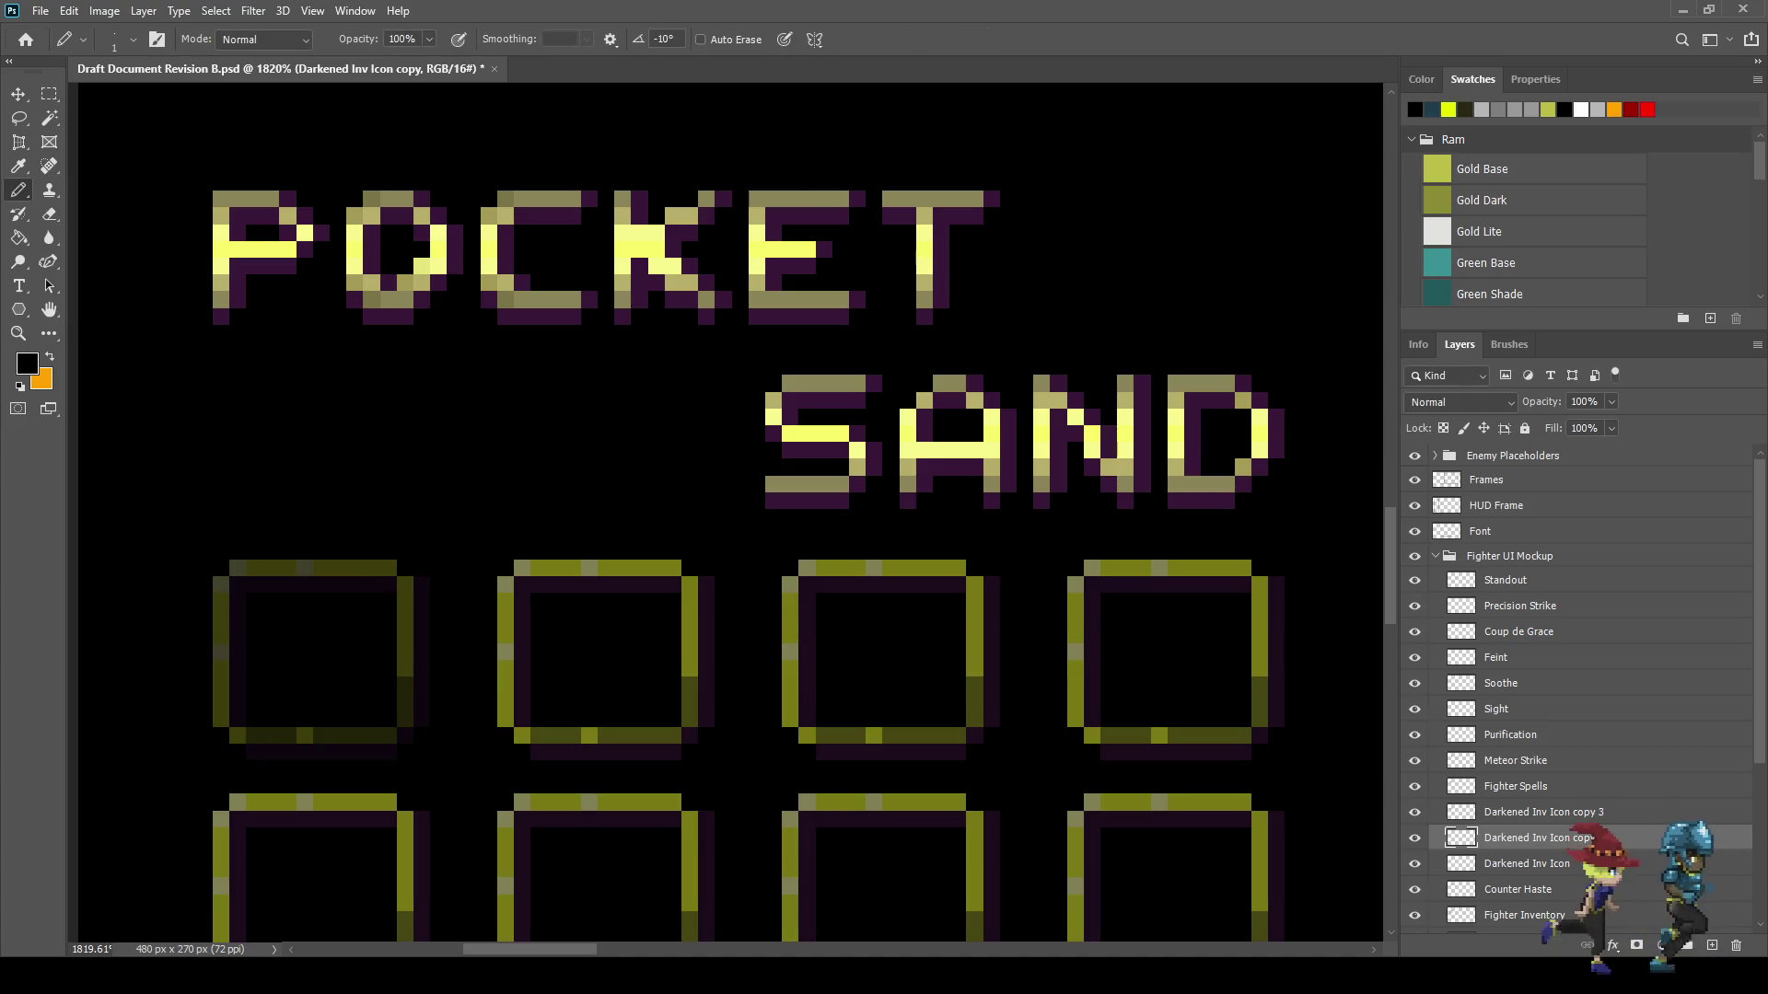
{"action": "scroll", "coordinate": [1579, 690], "scroll_direction": "down", "scroll_amount": 3}
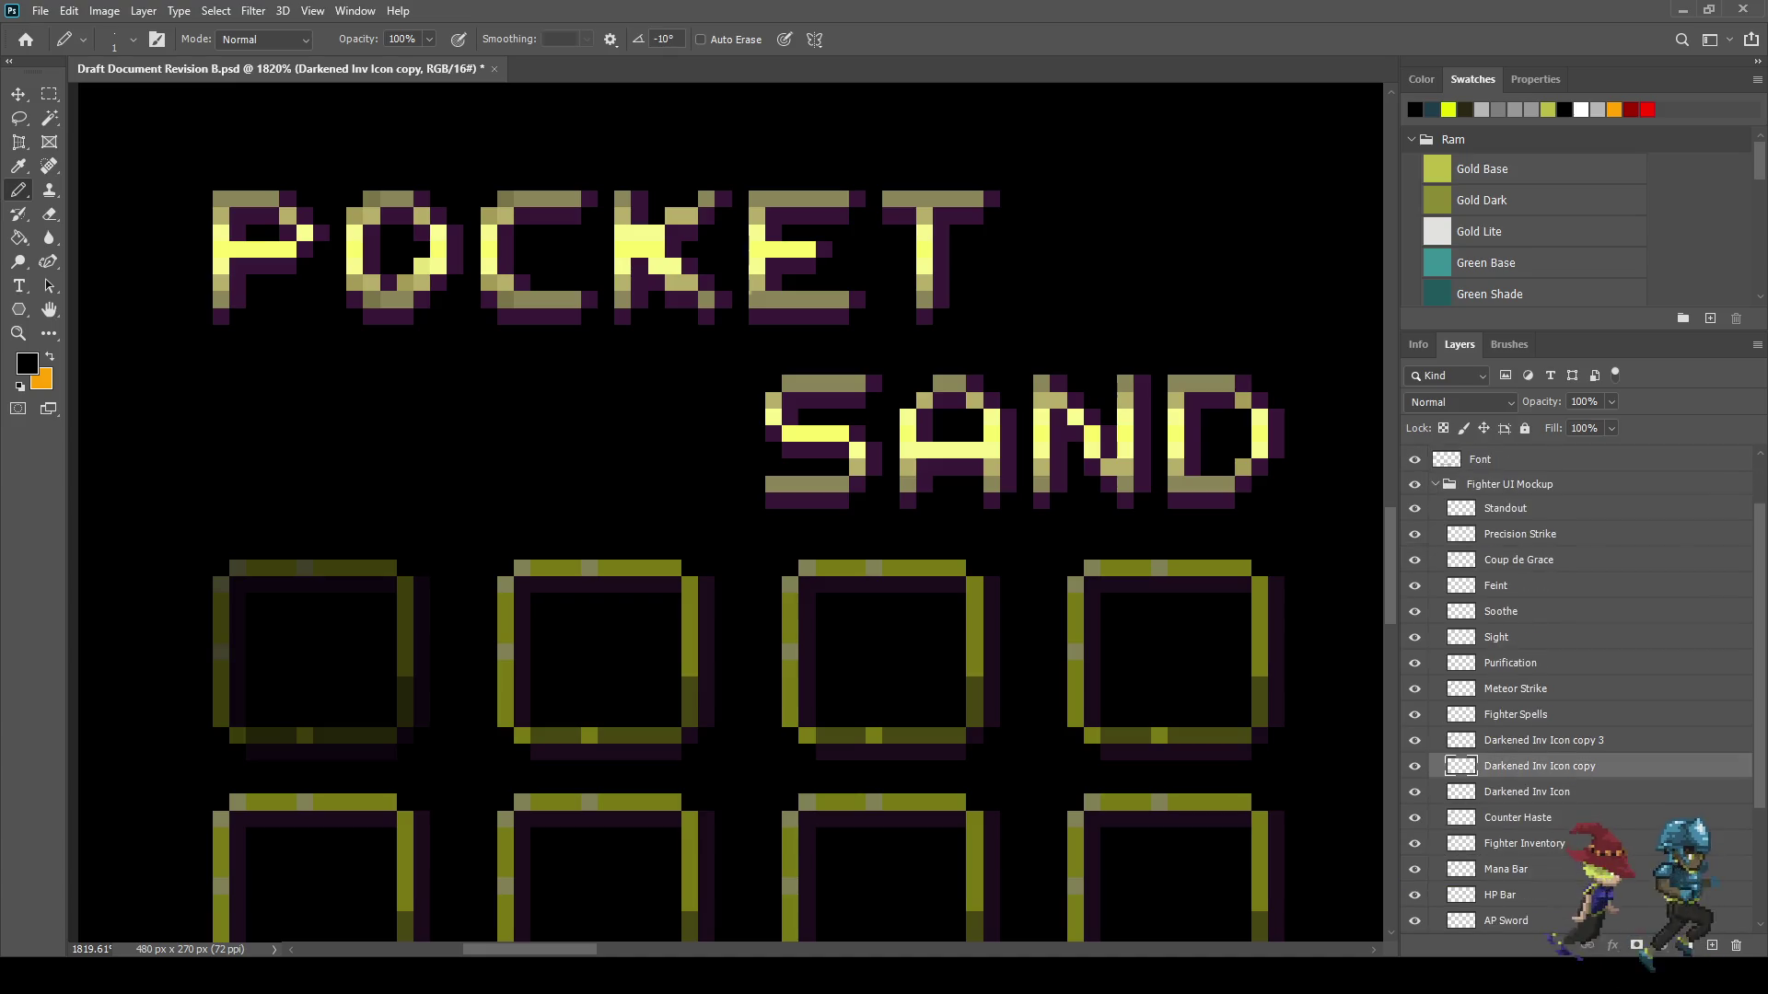
{"action": "scroll", "coordinate": [1579, 691], "scroll_direction": "down", "scroll_amount": 5}
- Drop the Darkened Inv Icon copy into Mage UI Mockup, collapse Fighter UI Mockup, and reselect the copy
{"action": "left_click_drag", "start_coordinate": [1510, 858], "coordinate": [1510, 845]}
{"action": "left_click", "coordinate": [1434, 846]}
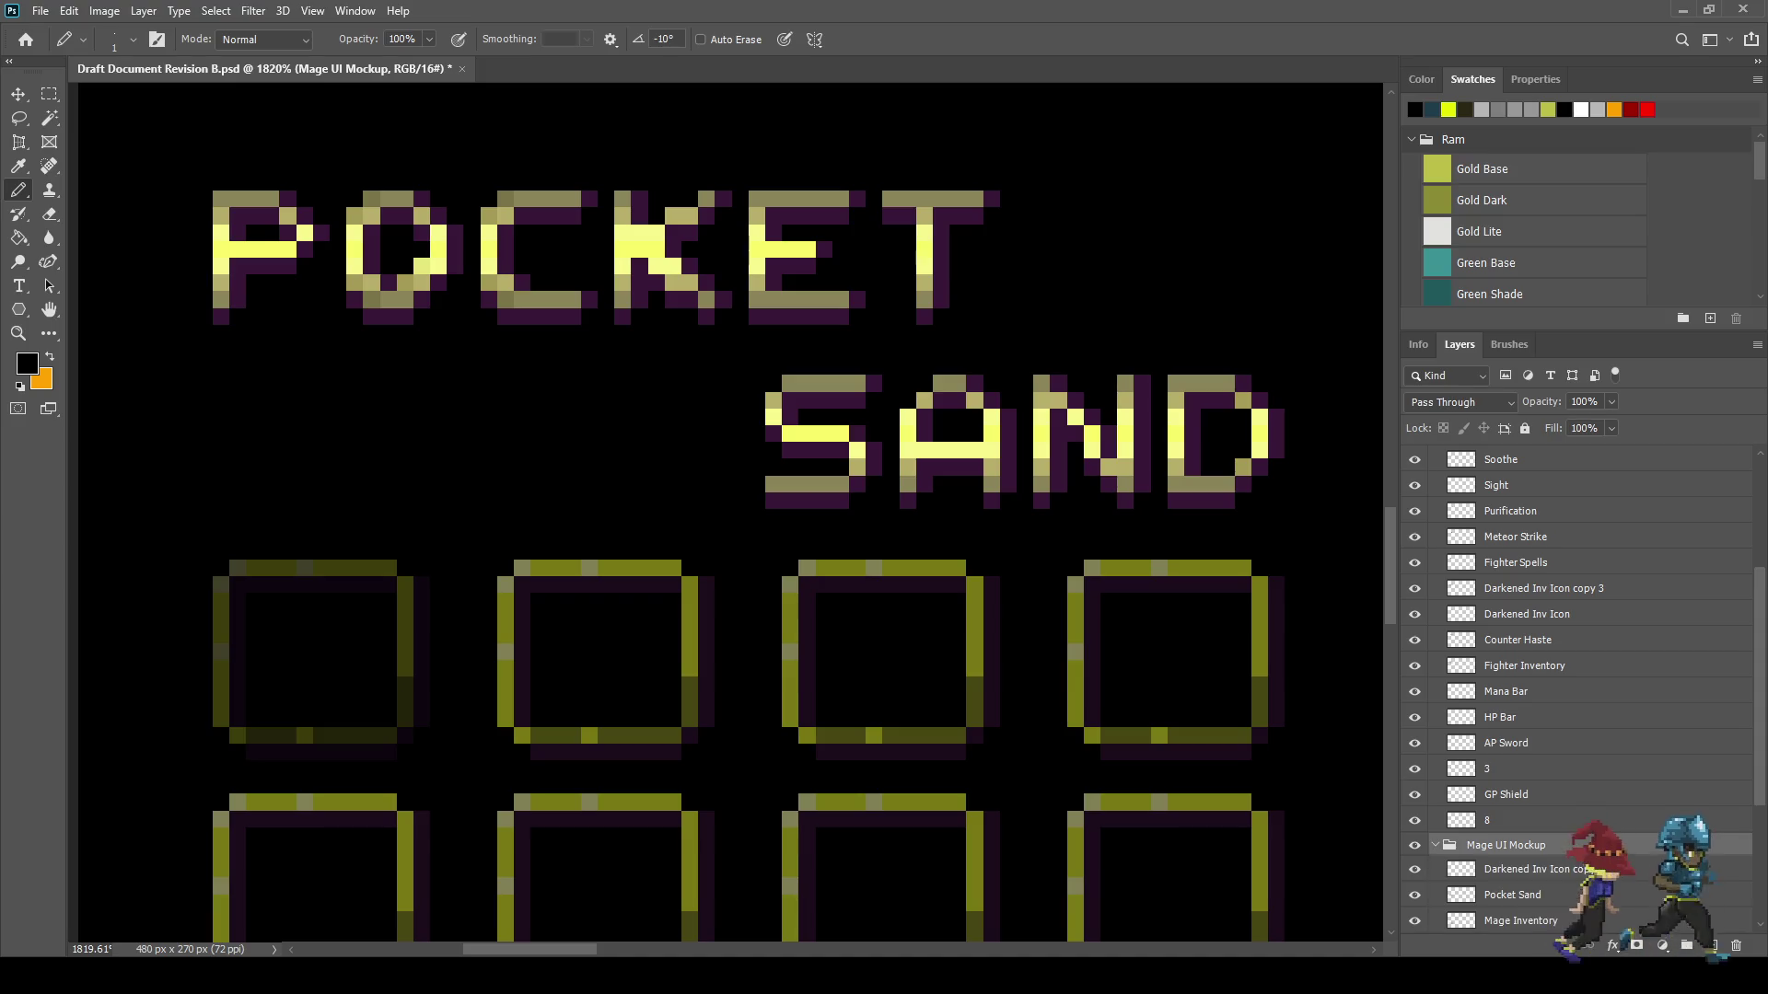
{"action": "scroll", "coordinate": [1579, 690], "scroll_direction": "up", "scroll_amount": 3}
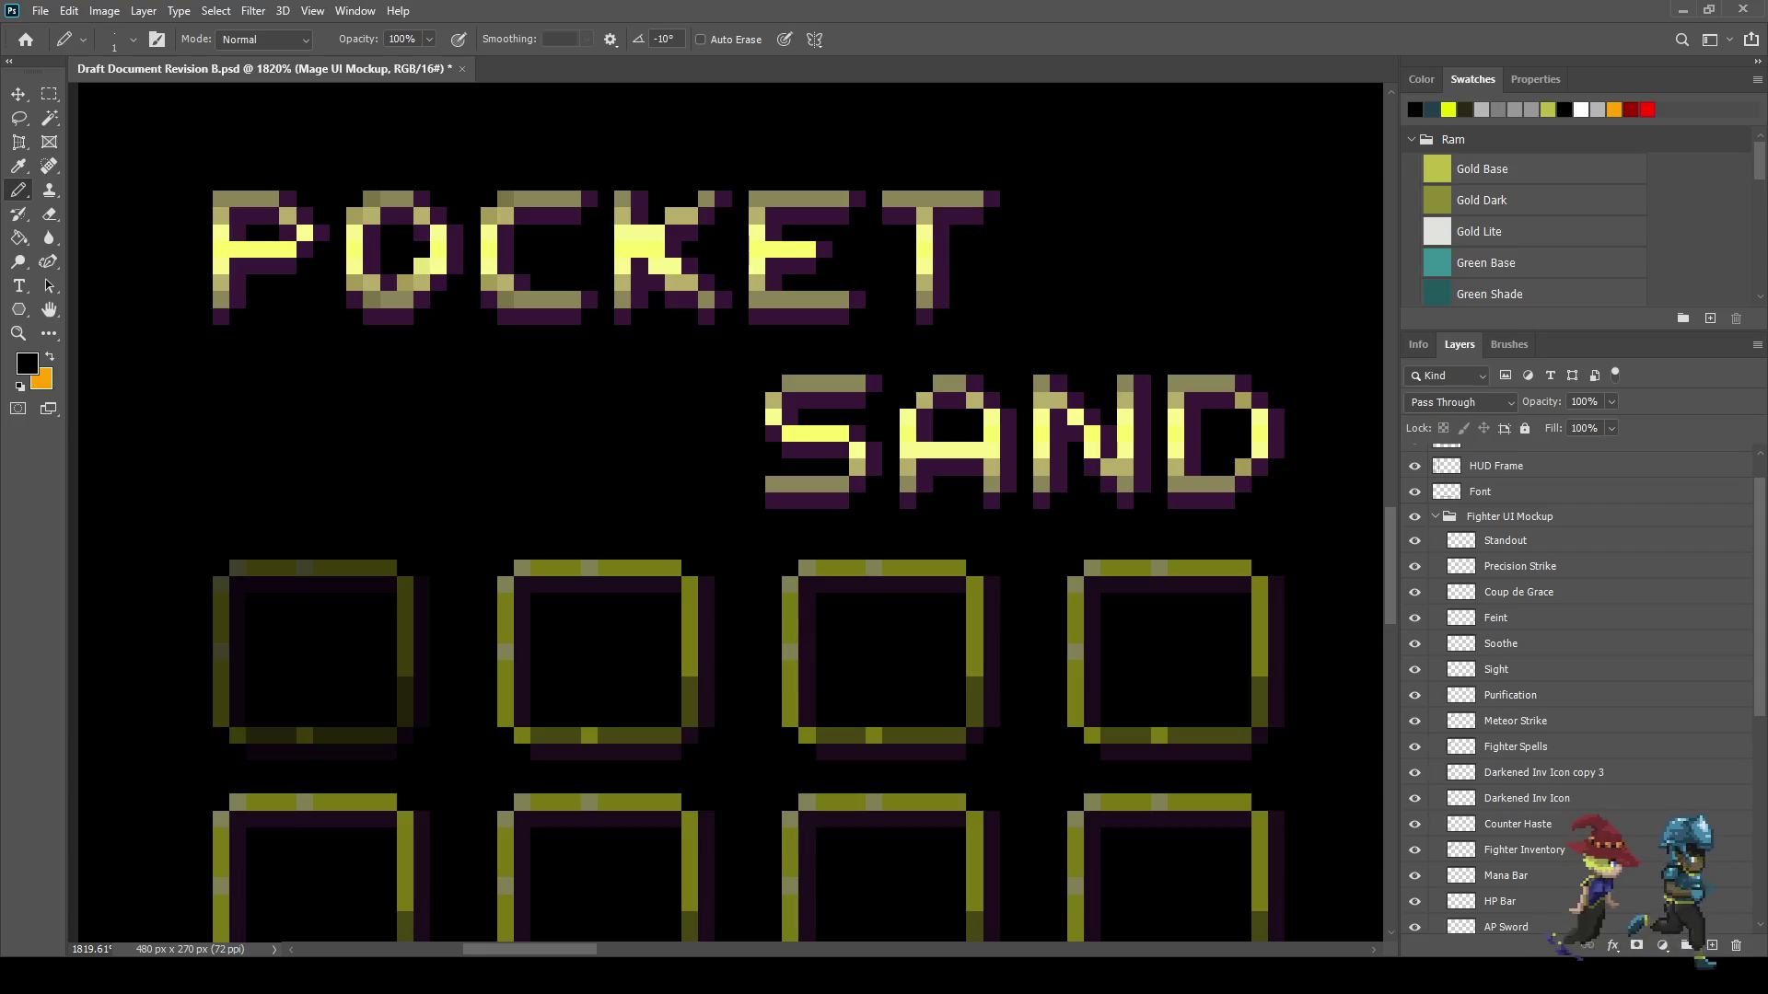
{"action": "left_click", "coordinate": [1435, 516]}
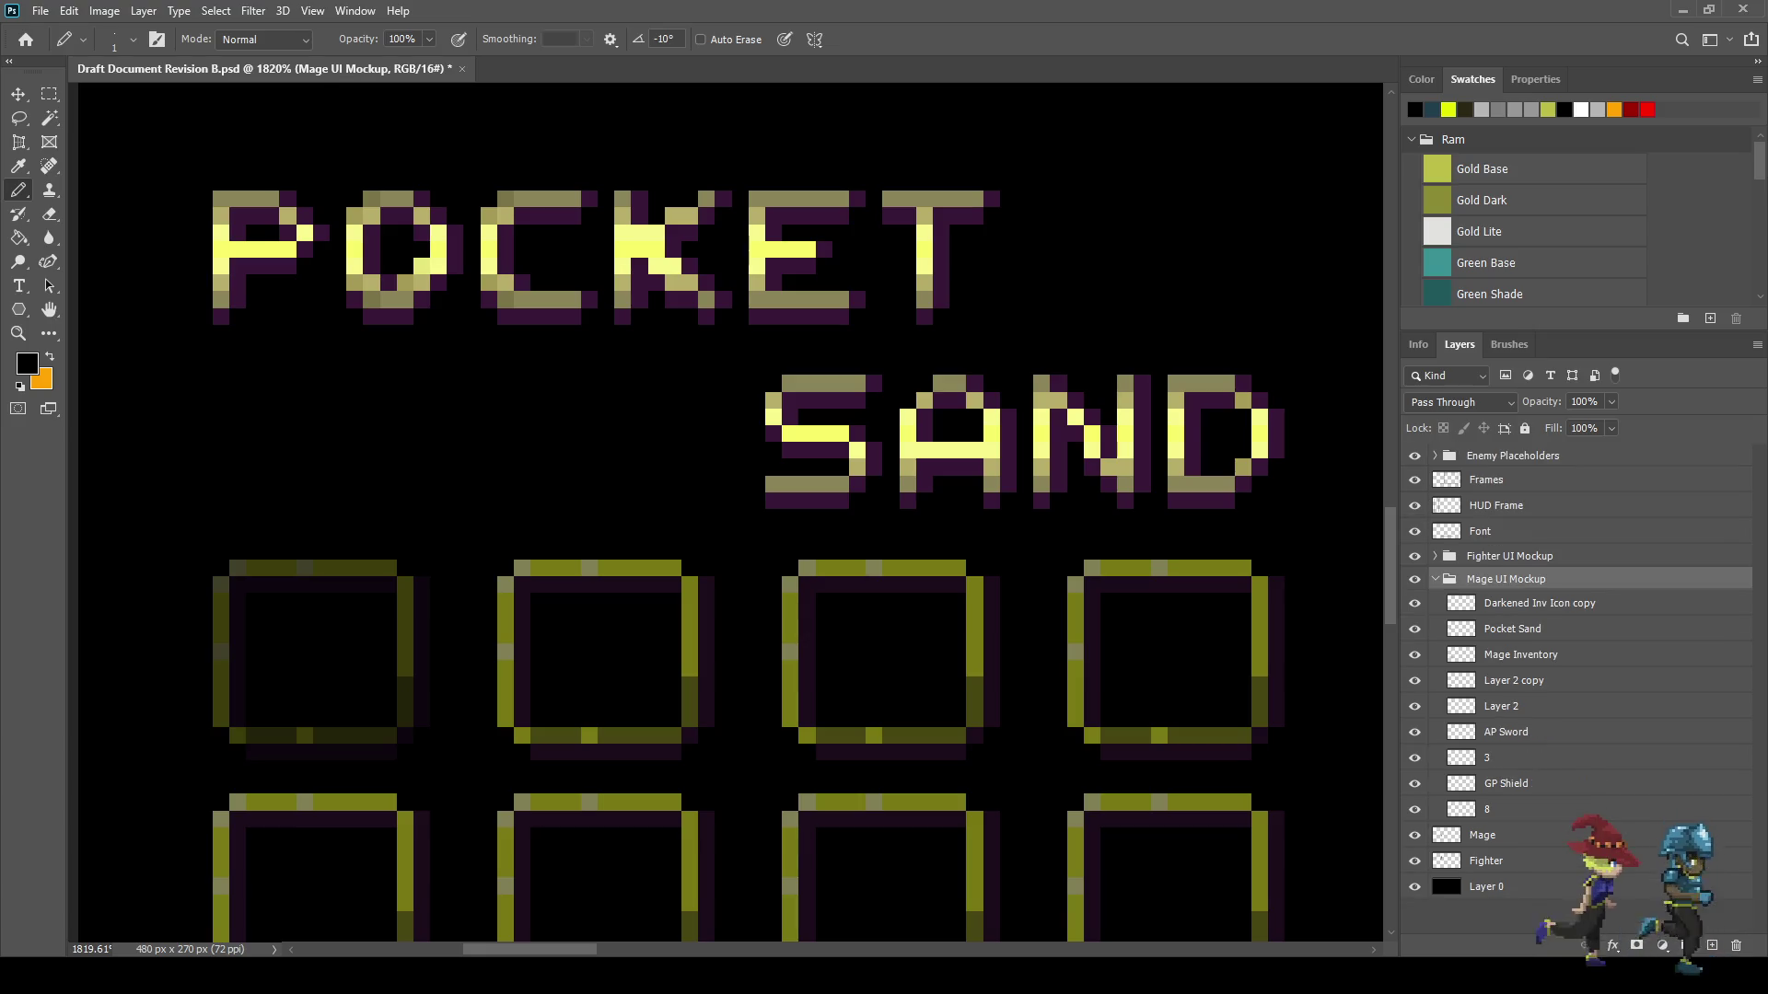
{"action": "left_click", "coordinate": [1511, 556]}
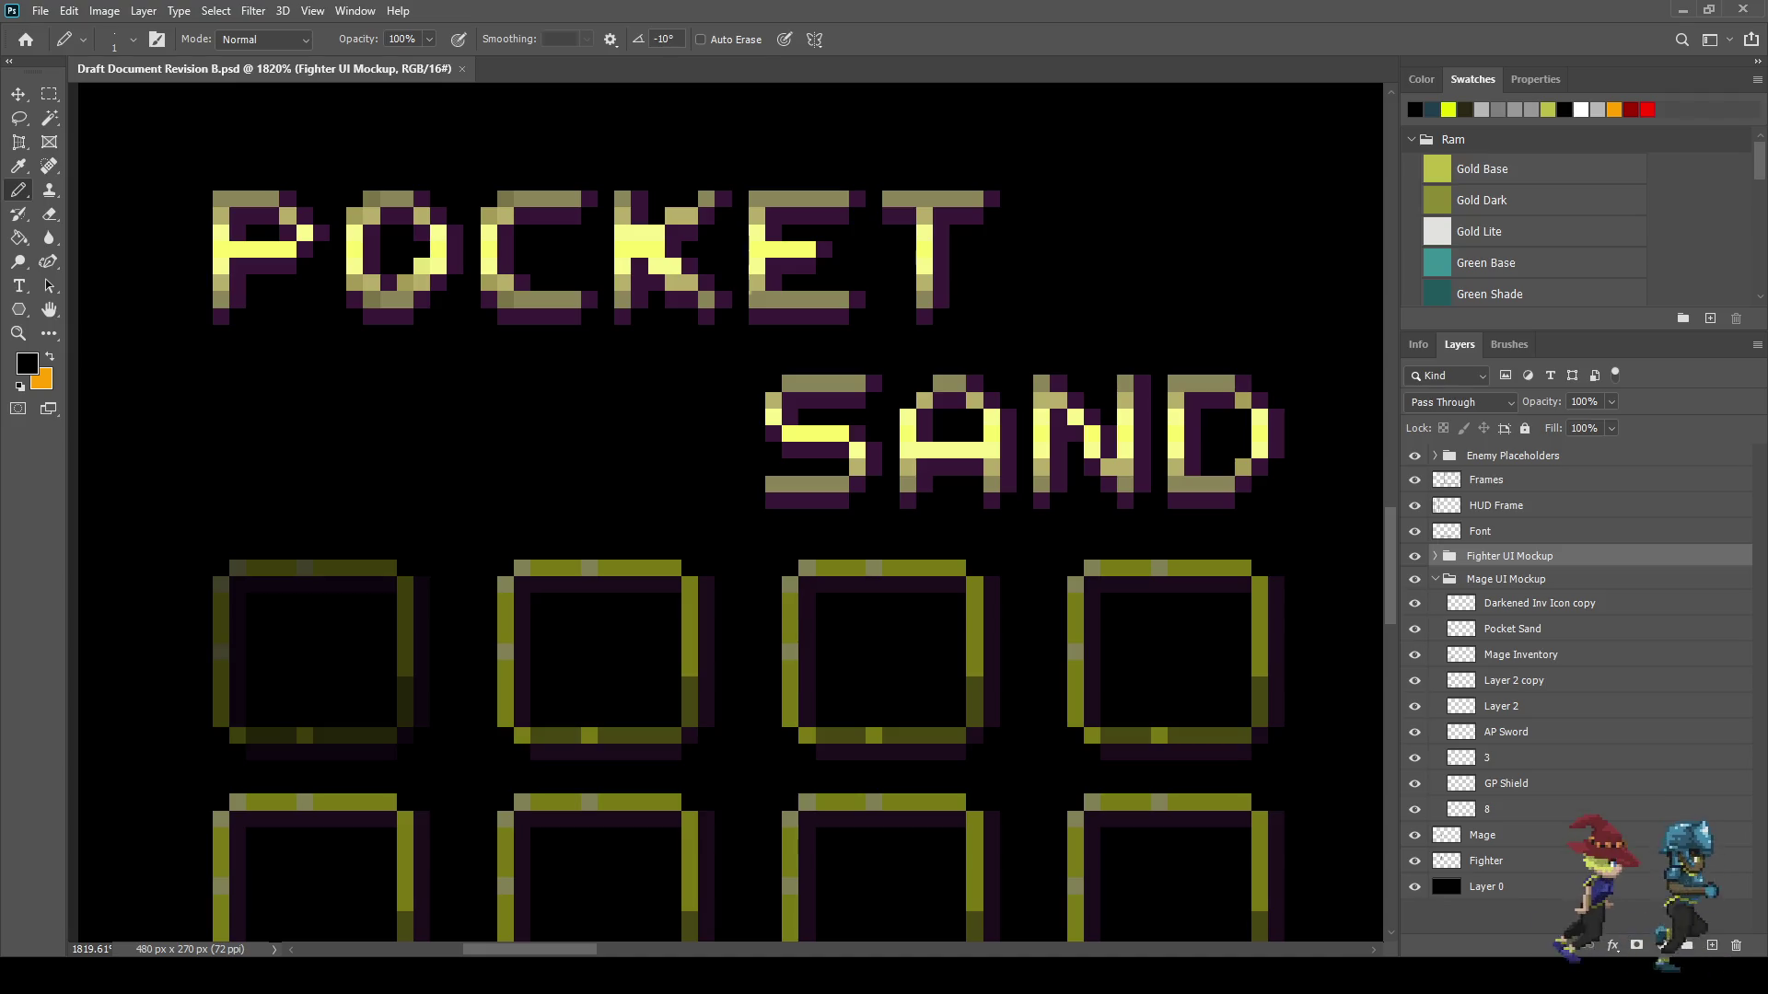
{"action": "left_click", "coordinate": [1539, 603]}
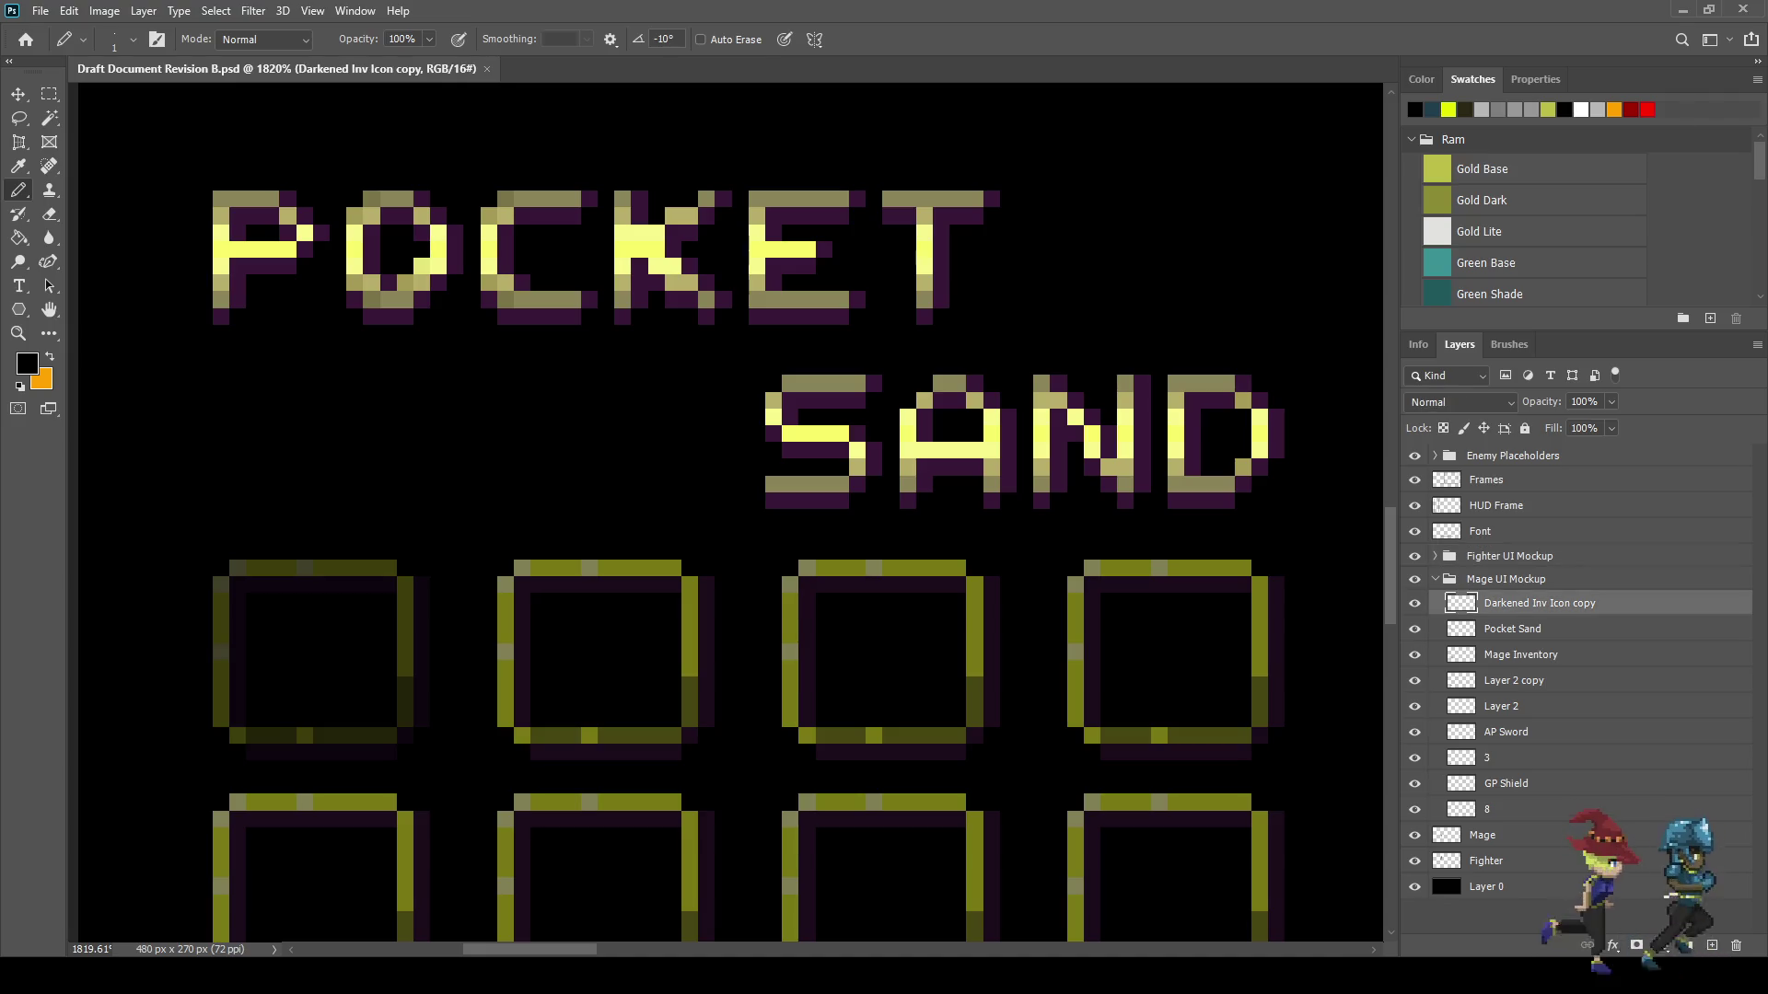
{"action": "key", "text": "ctrl+1"}
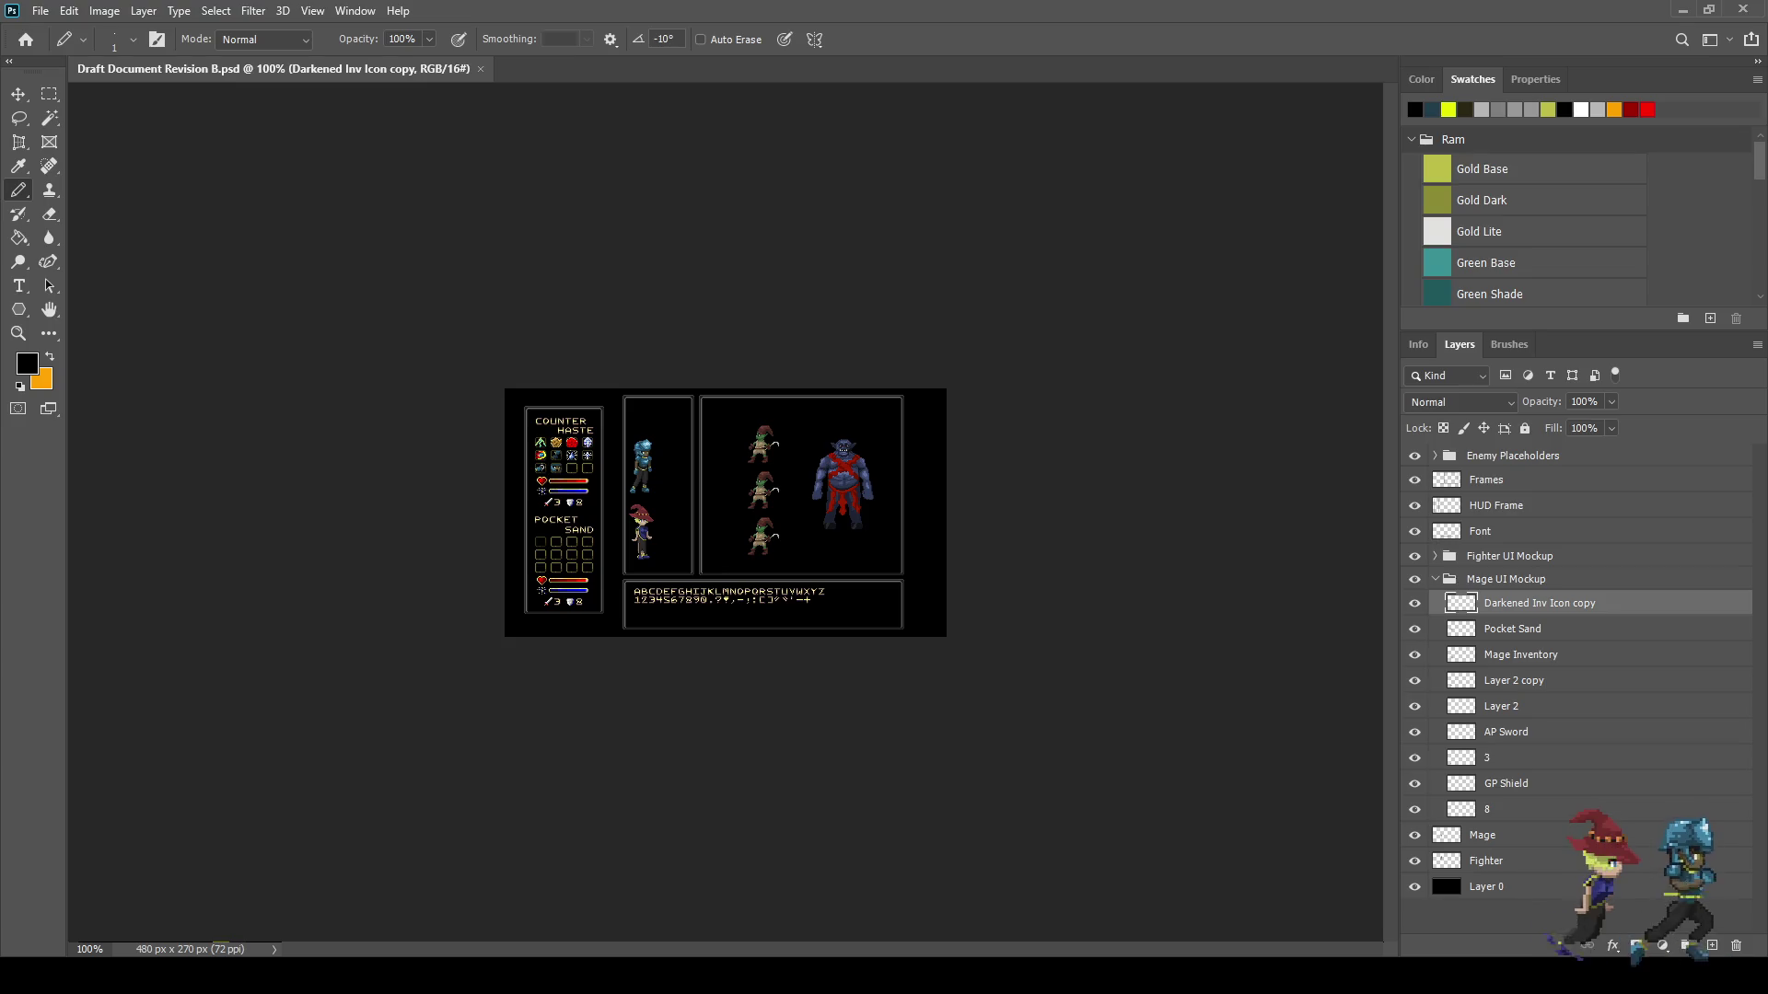
- Zoom to 200%, switch to full-screen preview, and zoom further into the mockup
{"action": "key", "text": "ctrl+plus"}
{"action": "key", "text": "f"}
{"action": "key", "text": "f"}
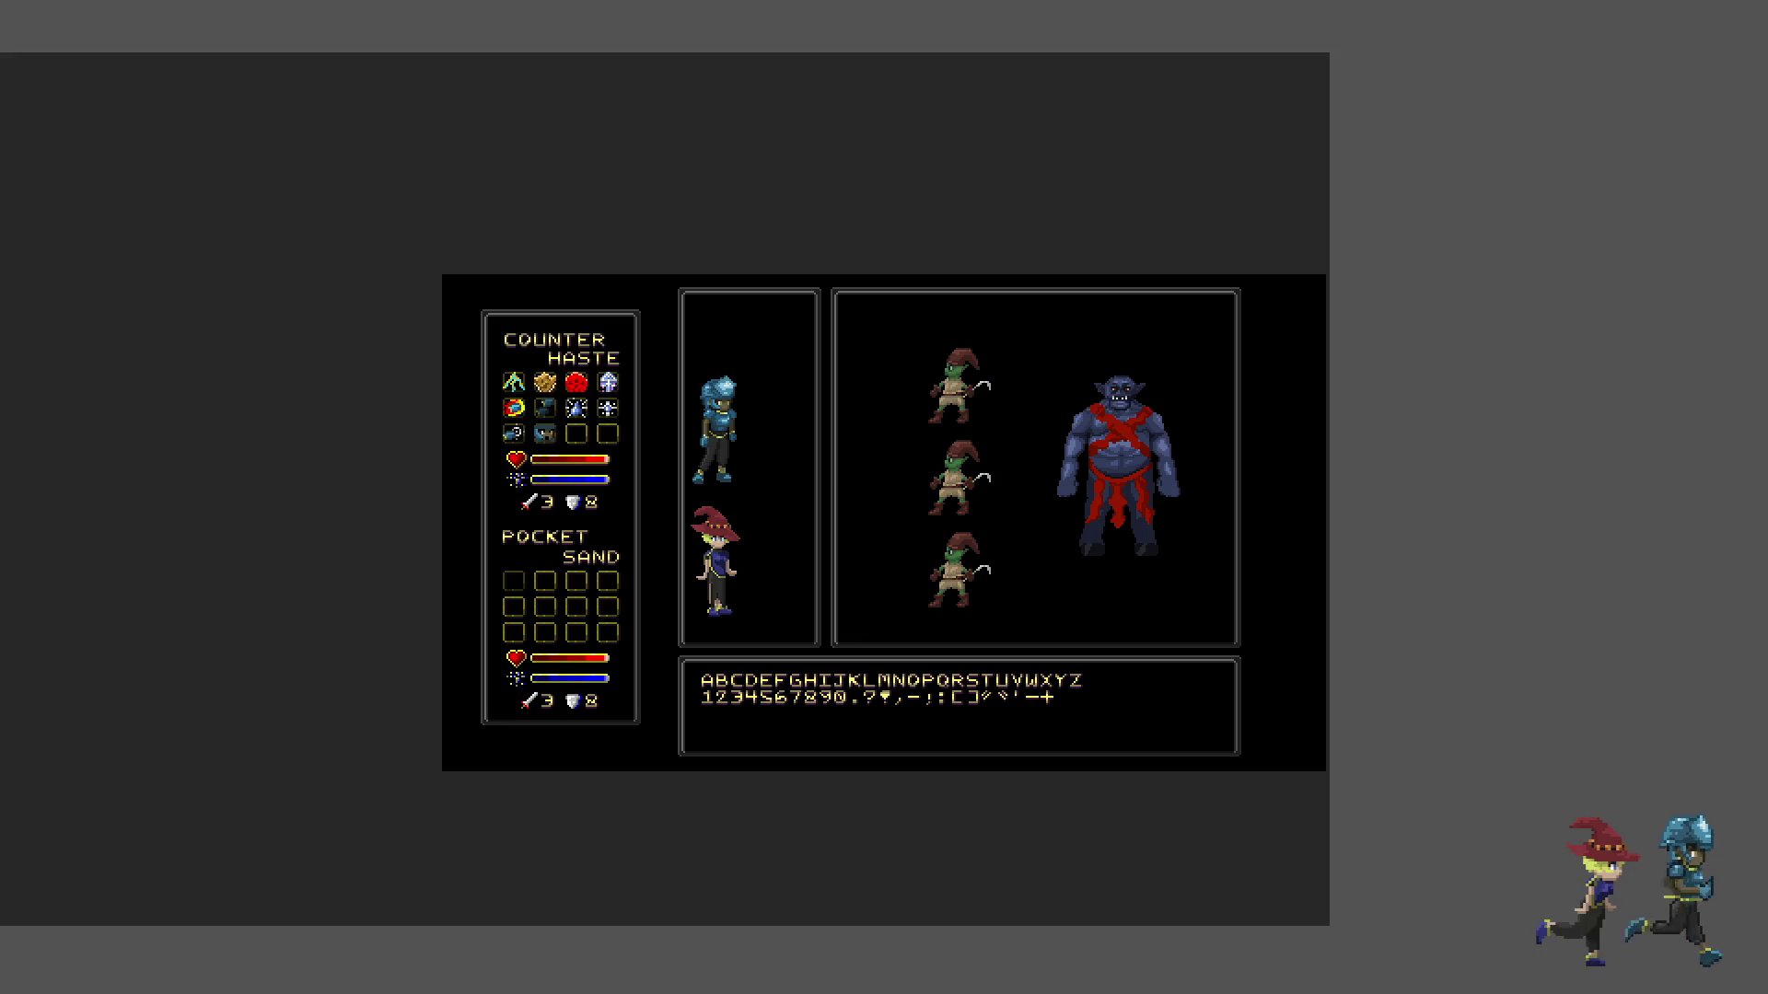
{"action": "key", "text": "ctrl+plus"}
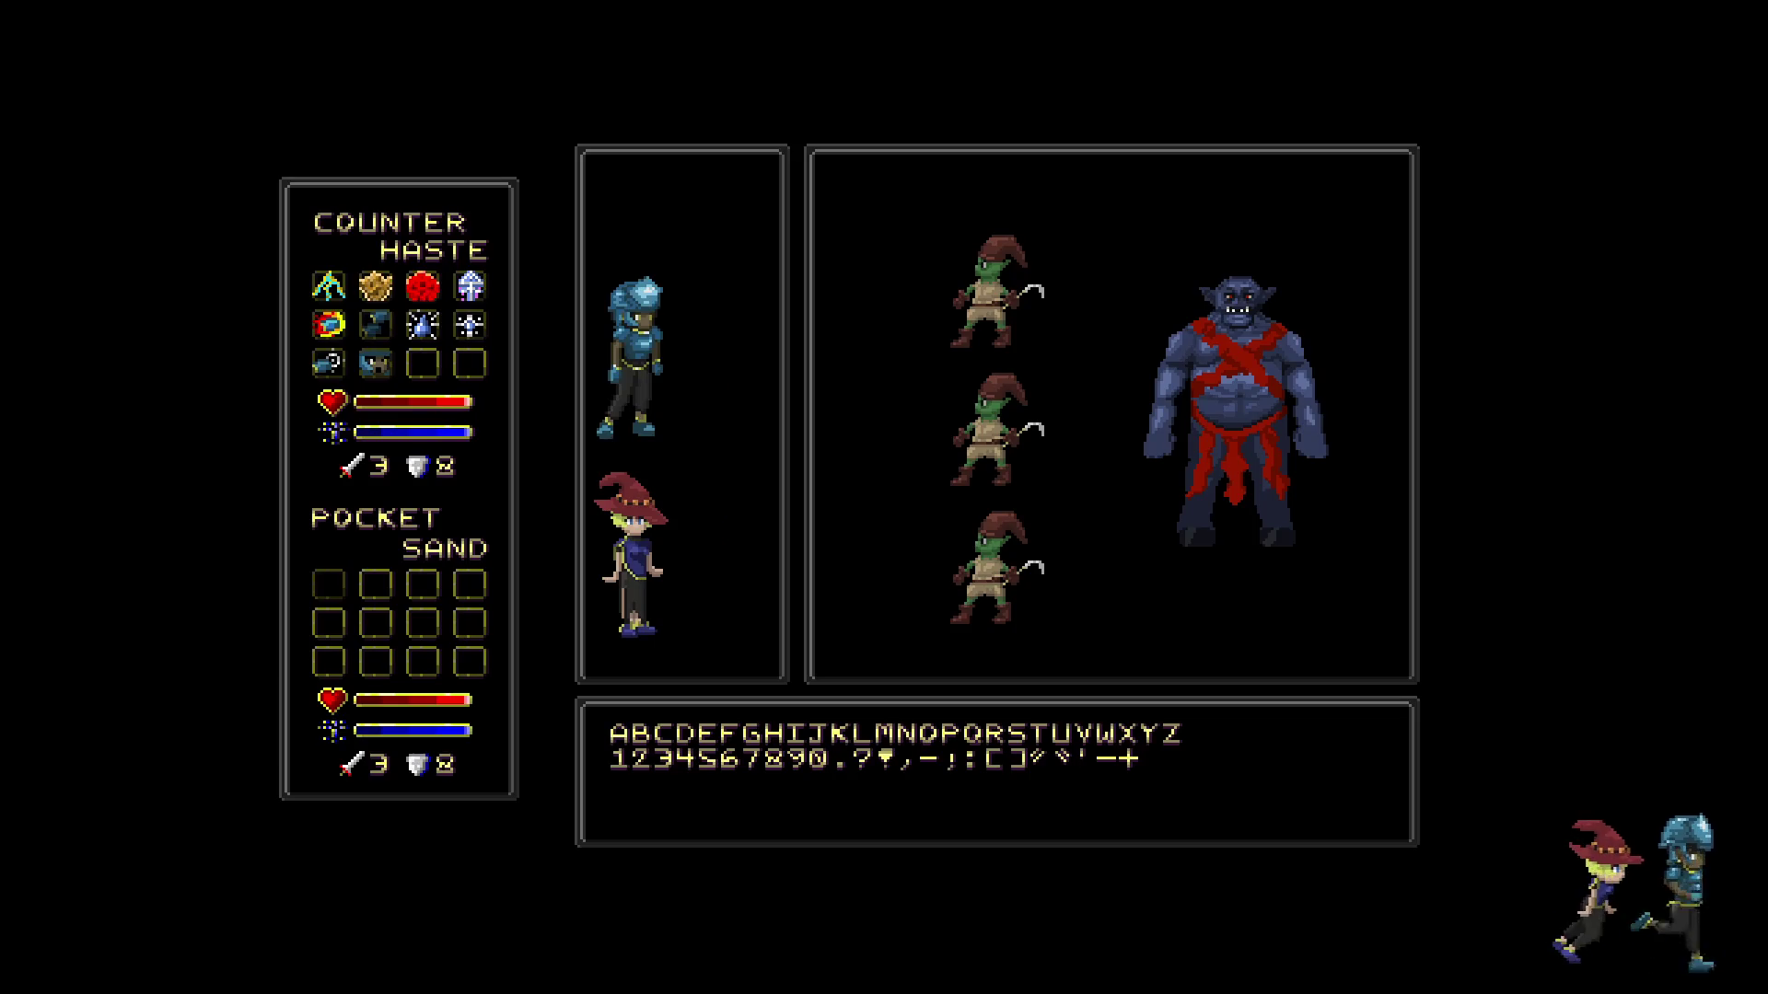
{"action": "key", "text": "ctrl+plus"}
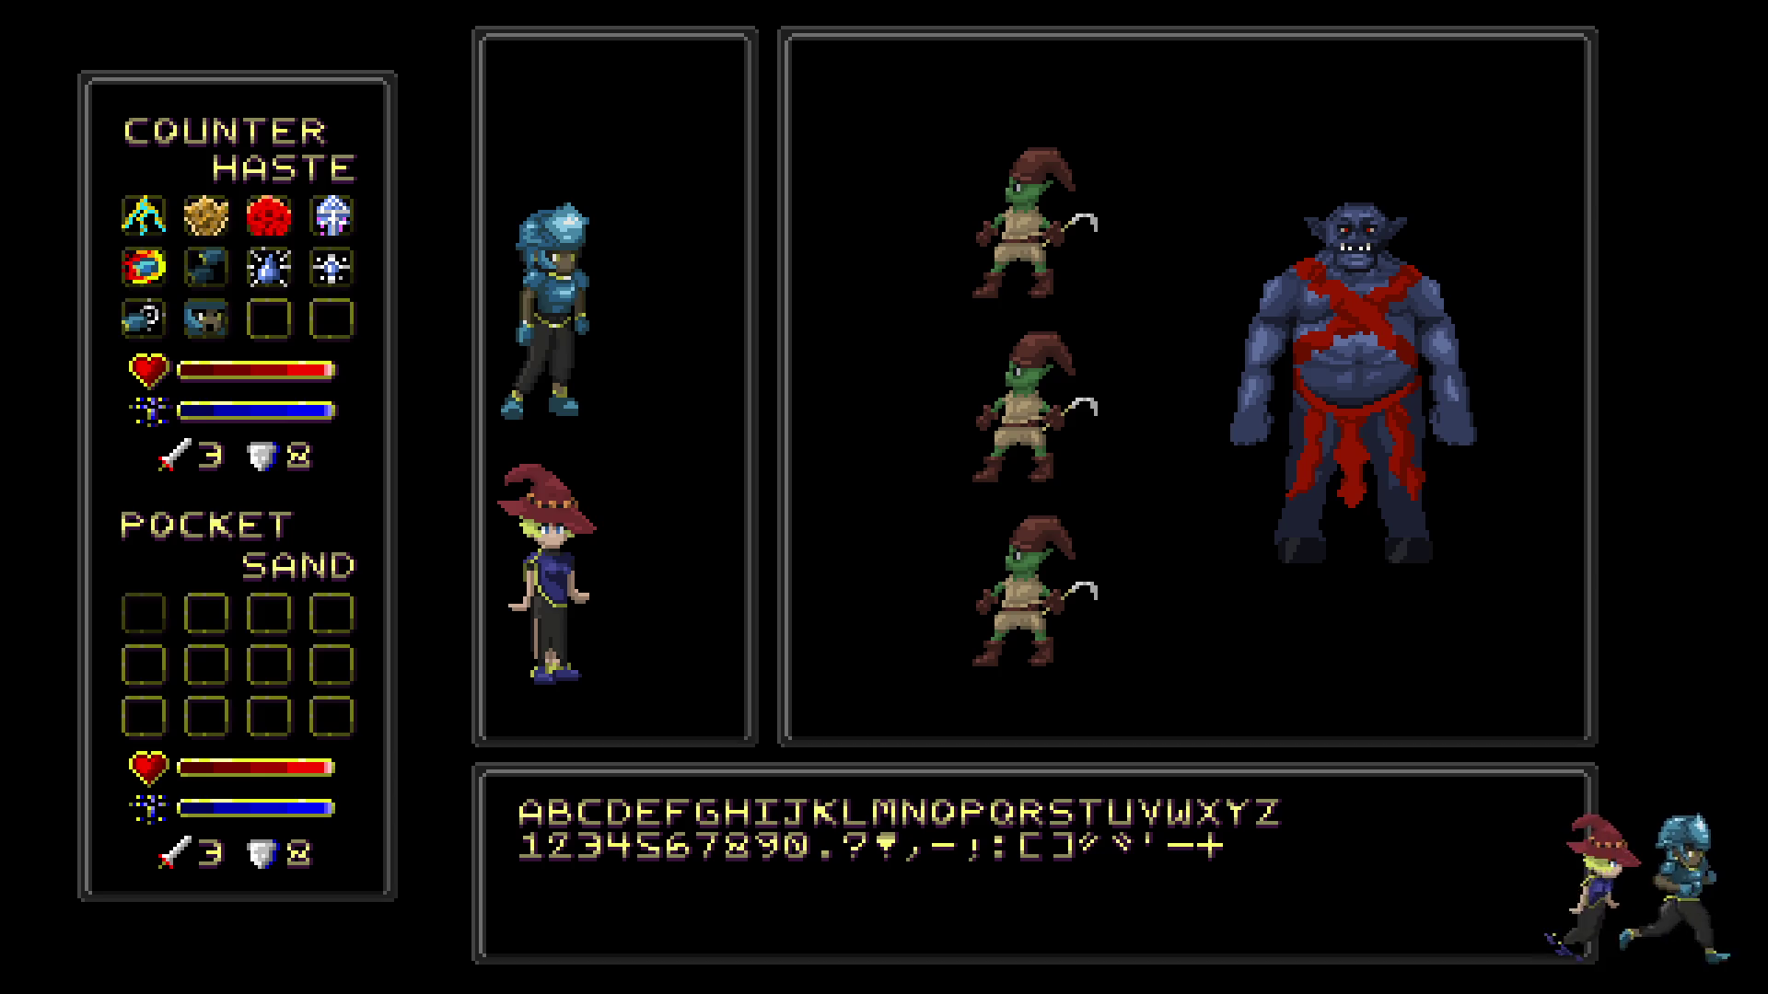
- Exit full screen, expand Fighter UI Mockup, and add a new layer above Standout
{"action": "key", "text": "f"}
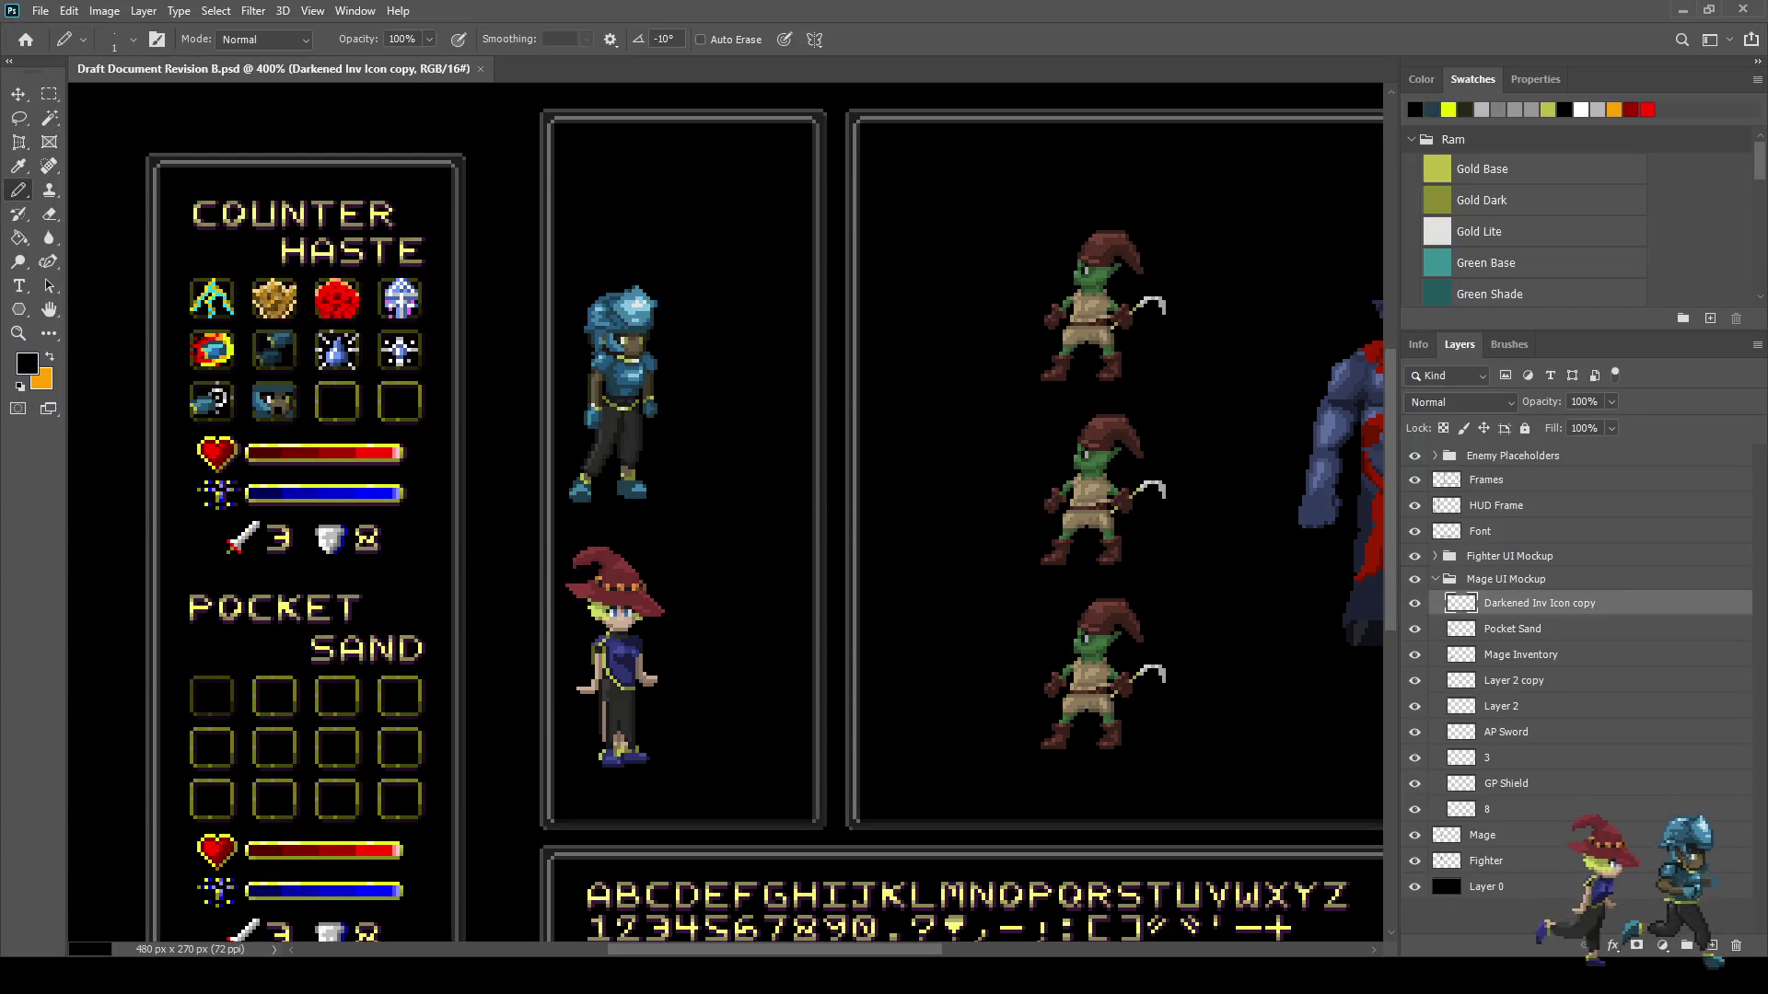
{"action": "key", "text": "ctrl+0"}
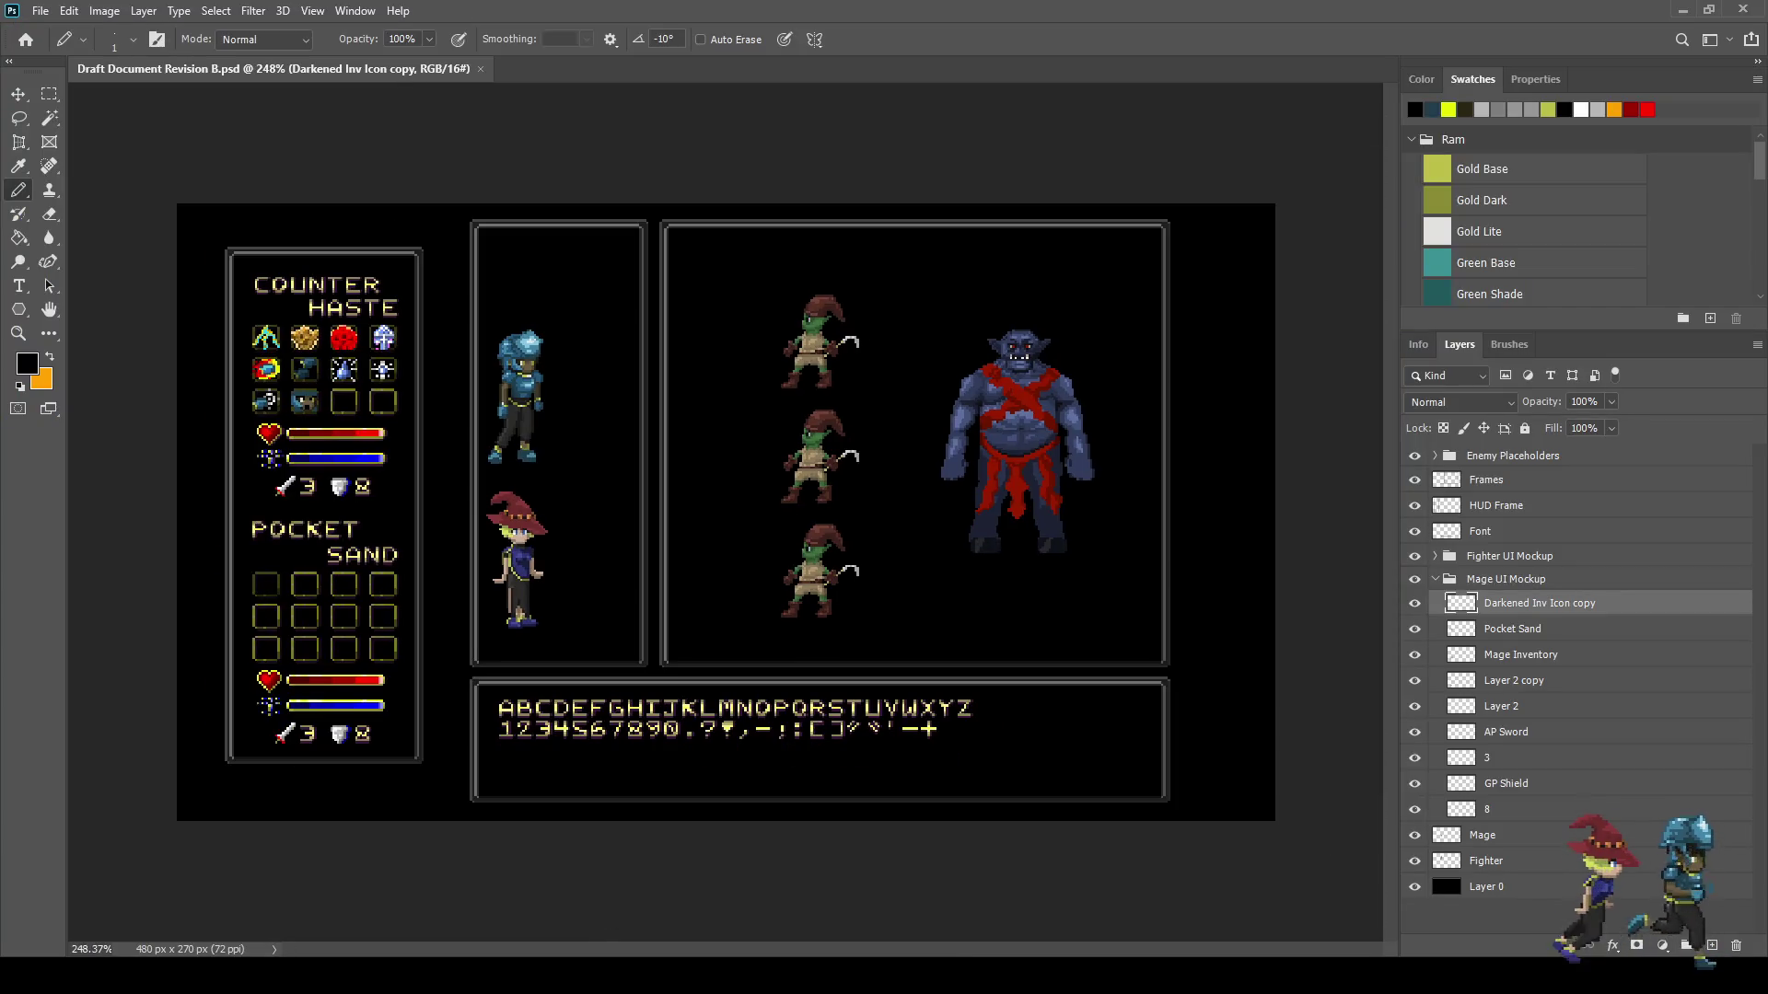
{"action": "scroll", "coordinate": [267, 329], "scroll_direction": "up", "scroll_amount": 8}
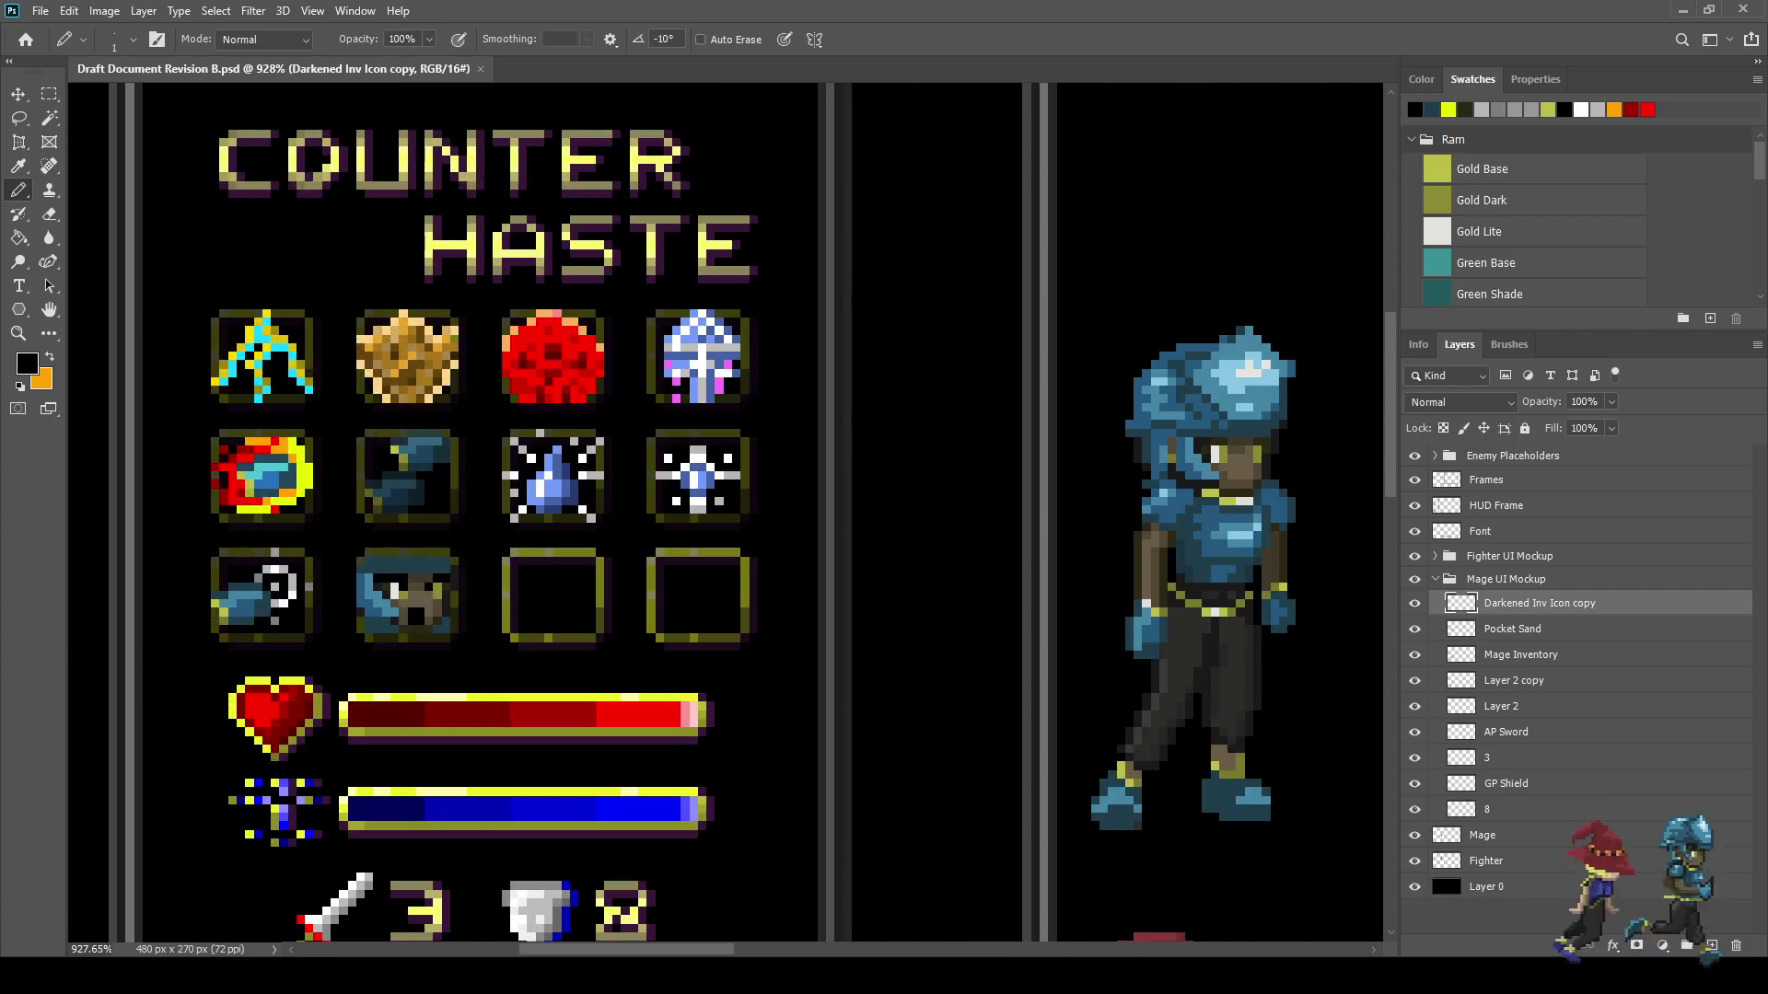
{"action": "left_click", "coordinate": [1434, 557]}
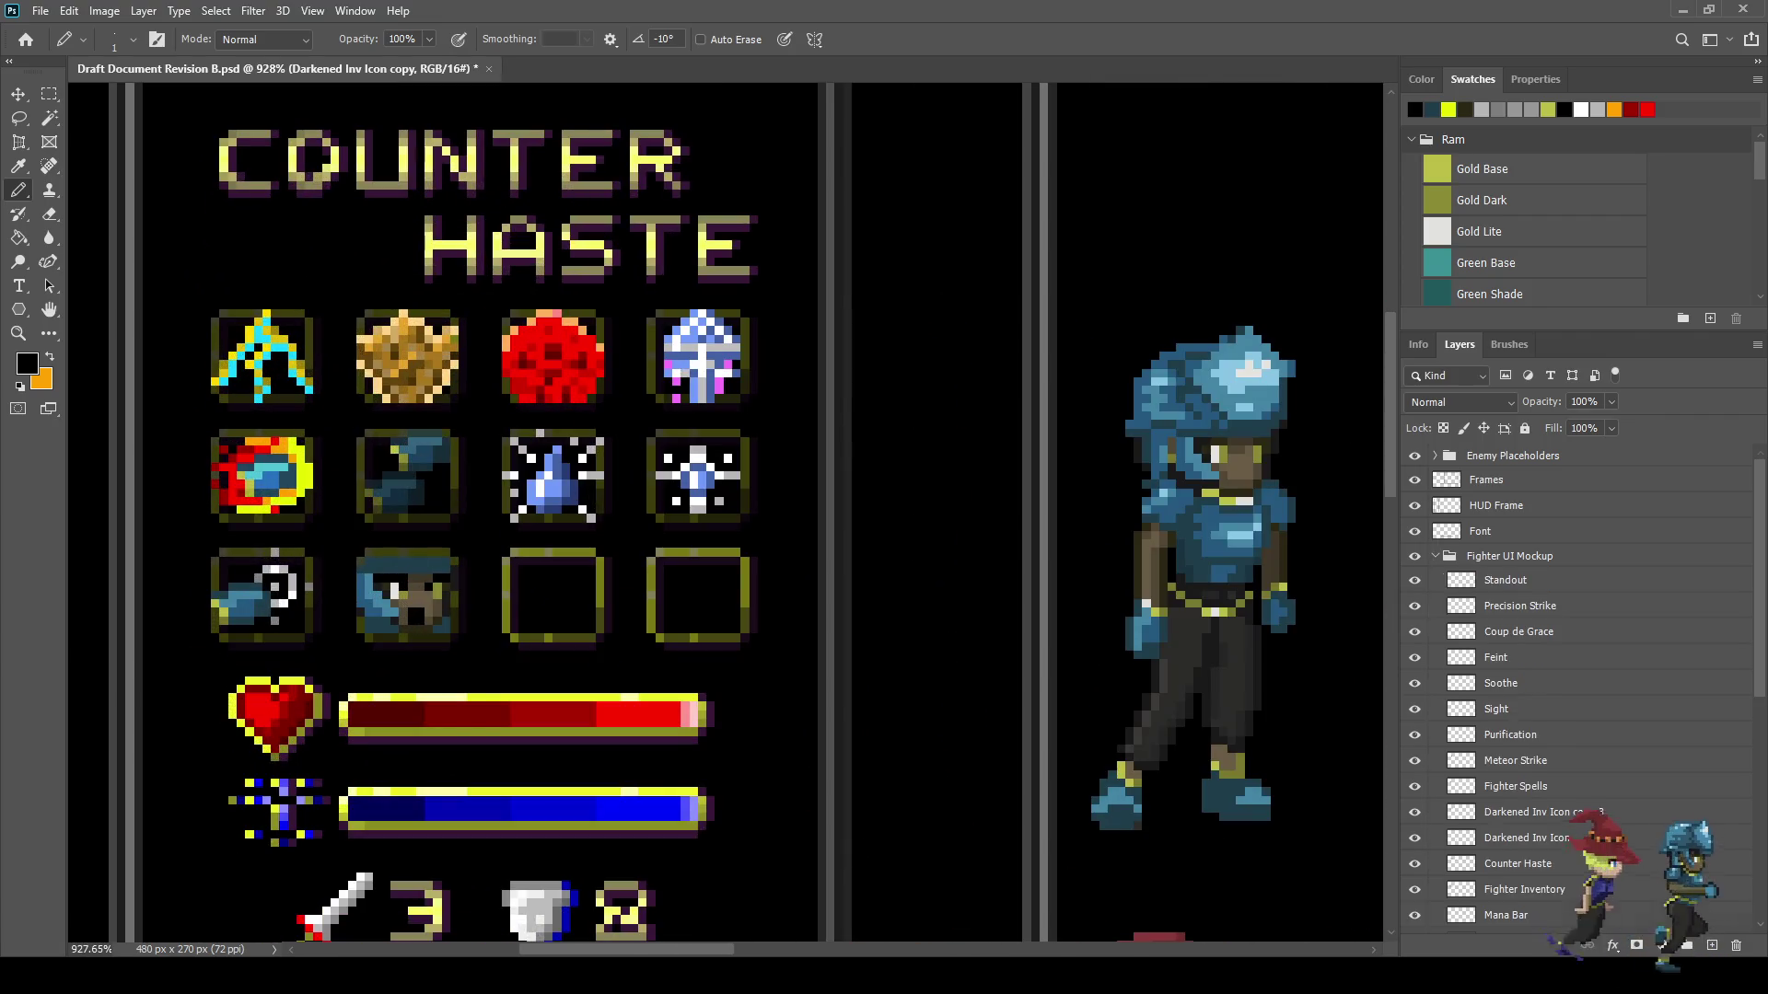
{"action": "left_click", "coordinate": [1529, 580]}
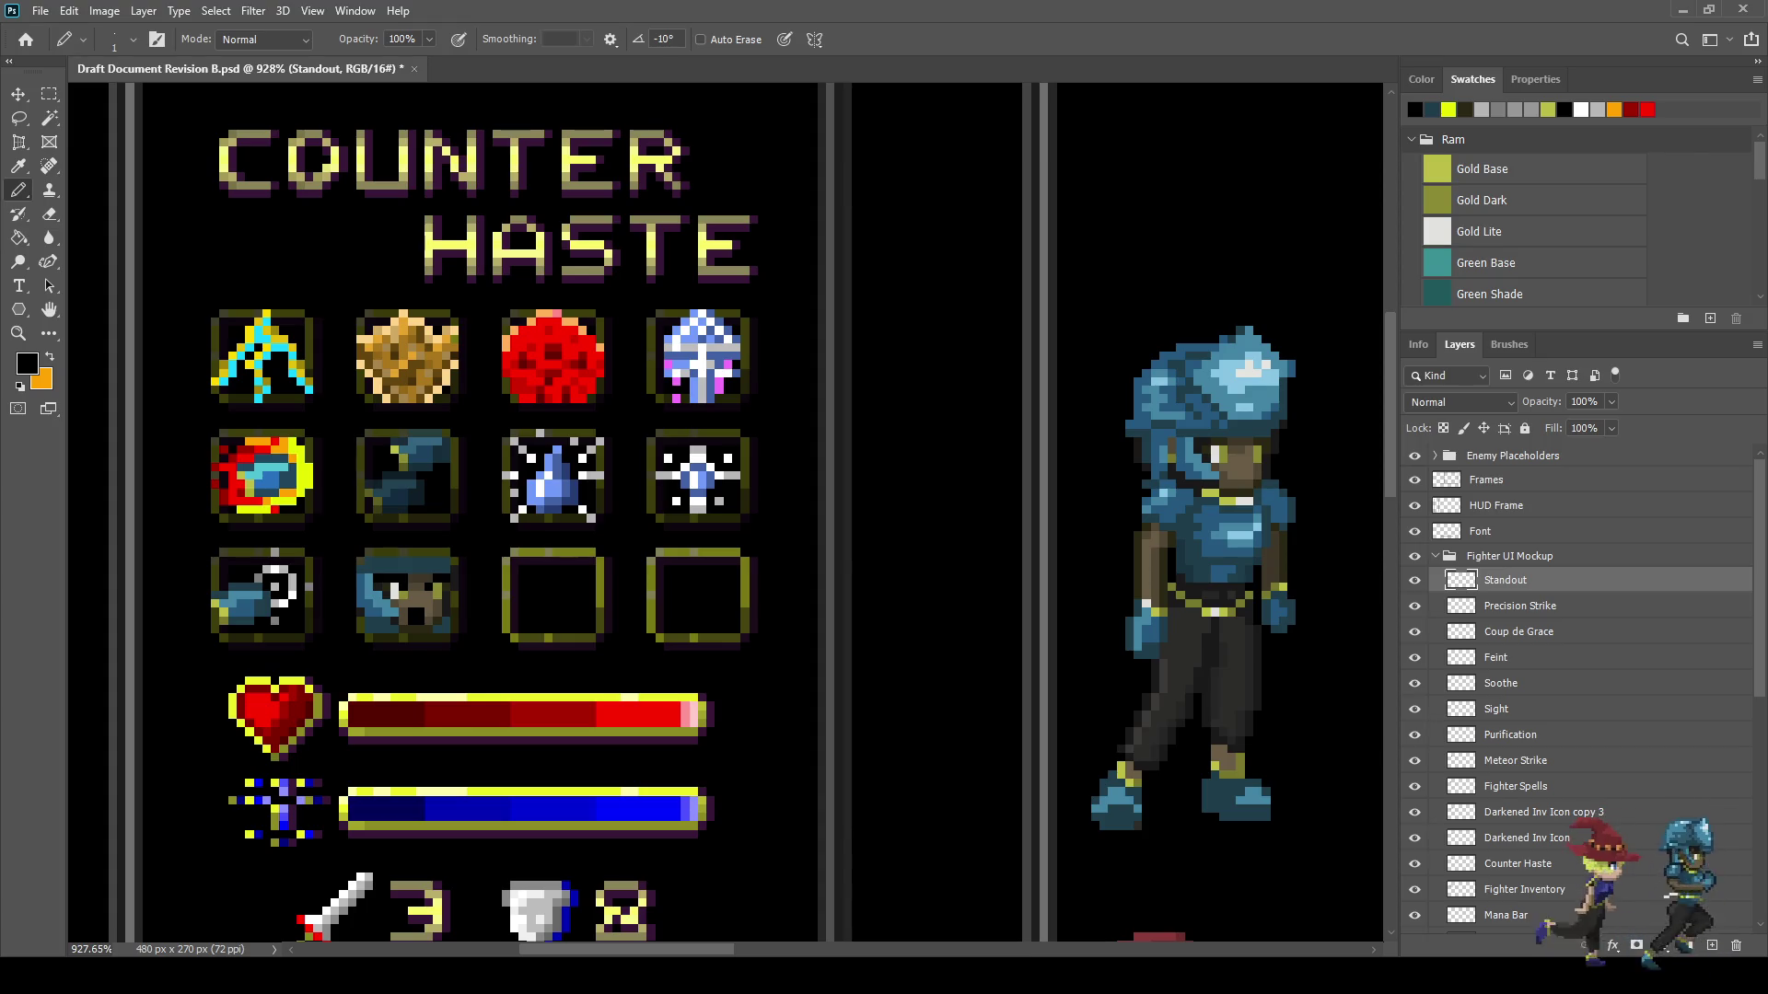
{"action": "left_click", "coordinate": [1711, 946]}
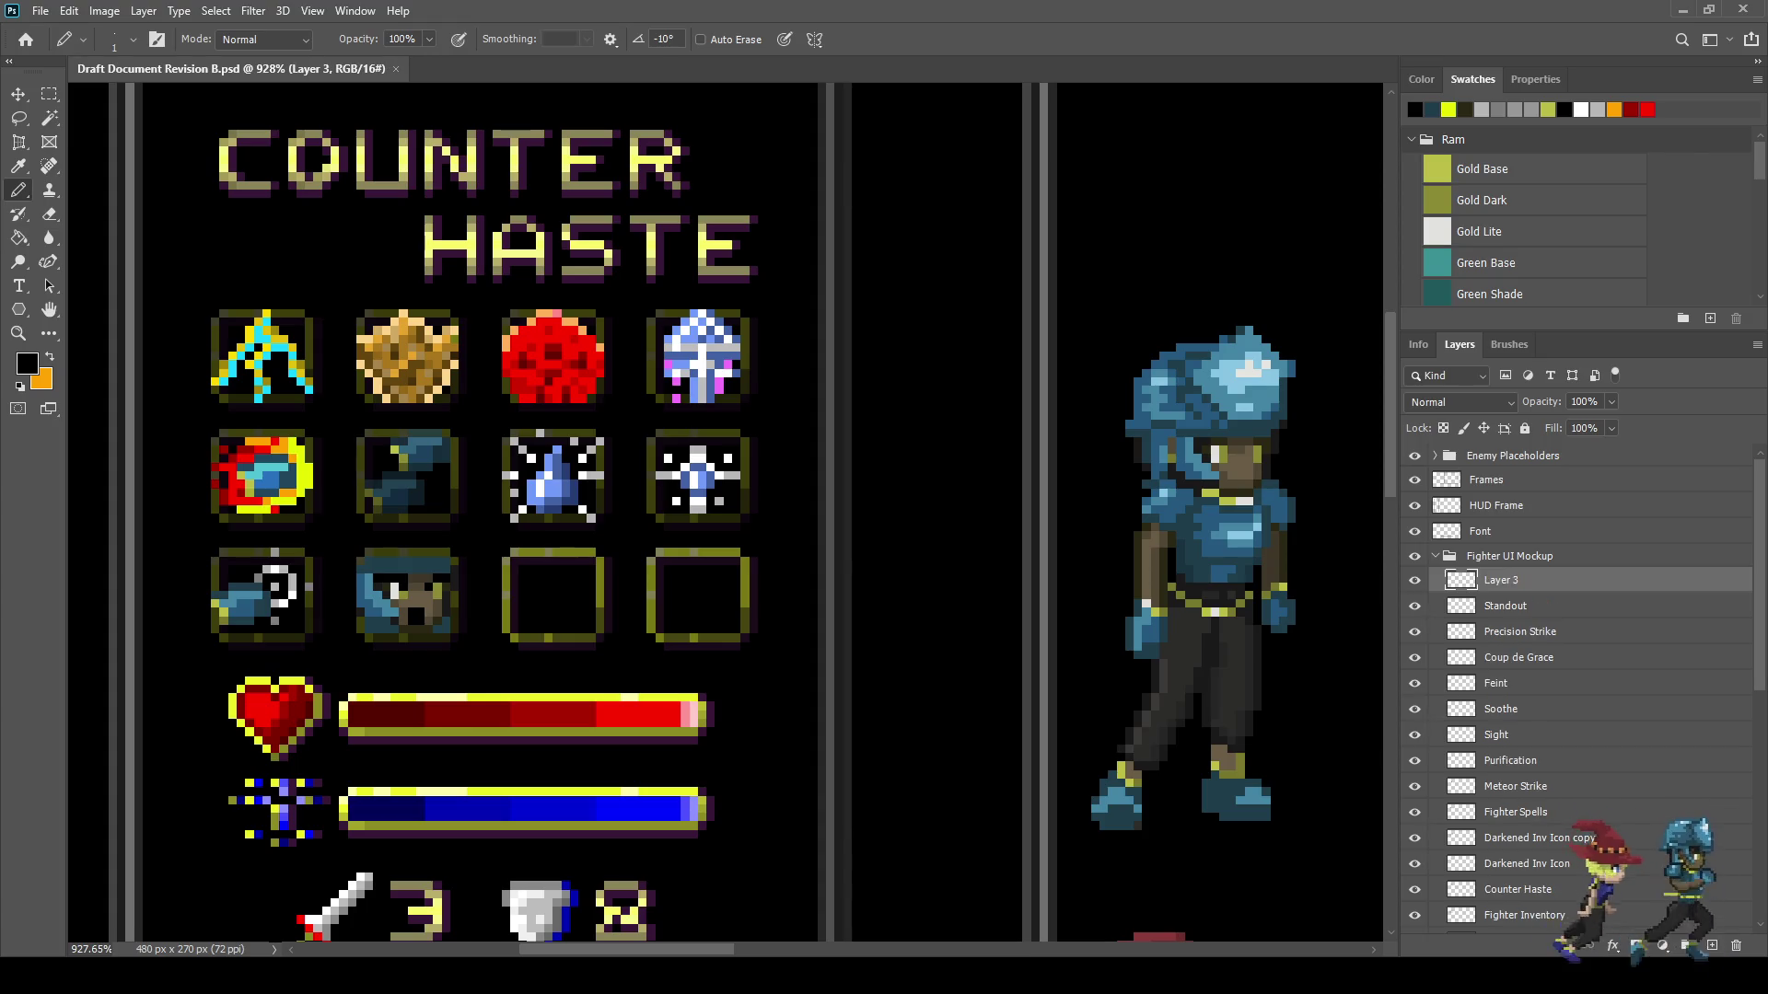
{"action": "scroll", "coordinate": [156, 291], "scroll_direction": "up", "scroll_amount": 7}
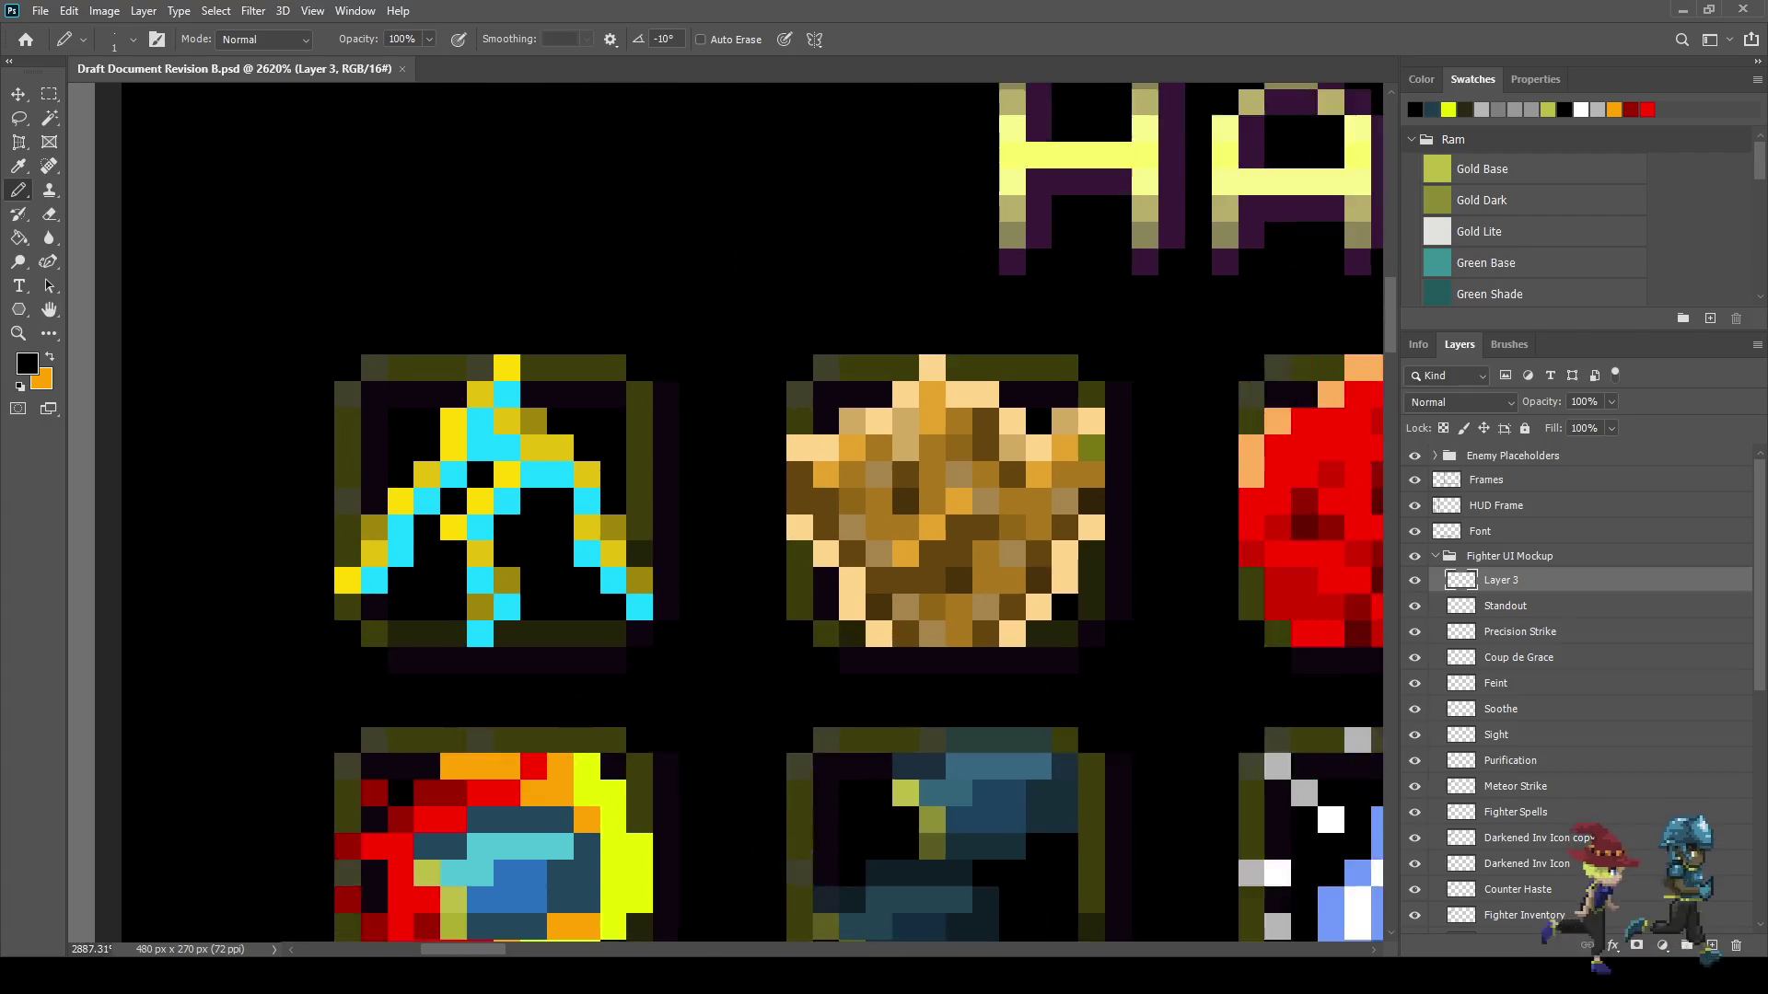
- Draw a white pixel letter A beside the first skill icon with the Pencil
{"action": "key", "text": "i"}
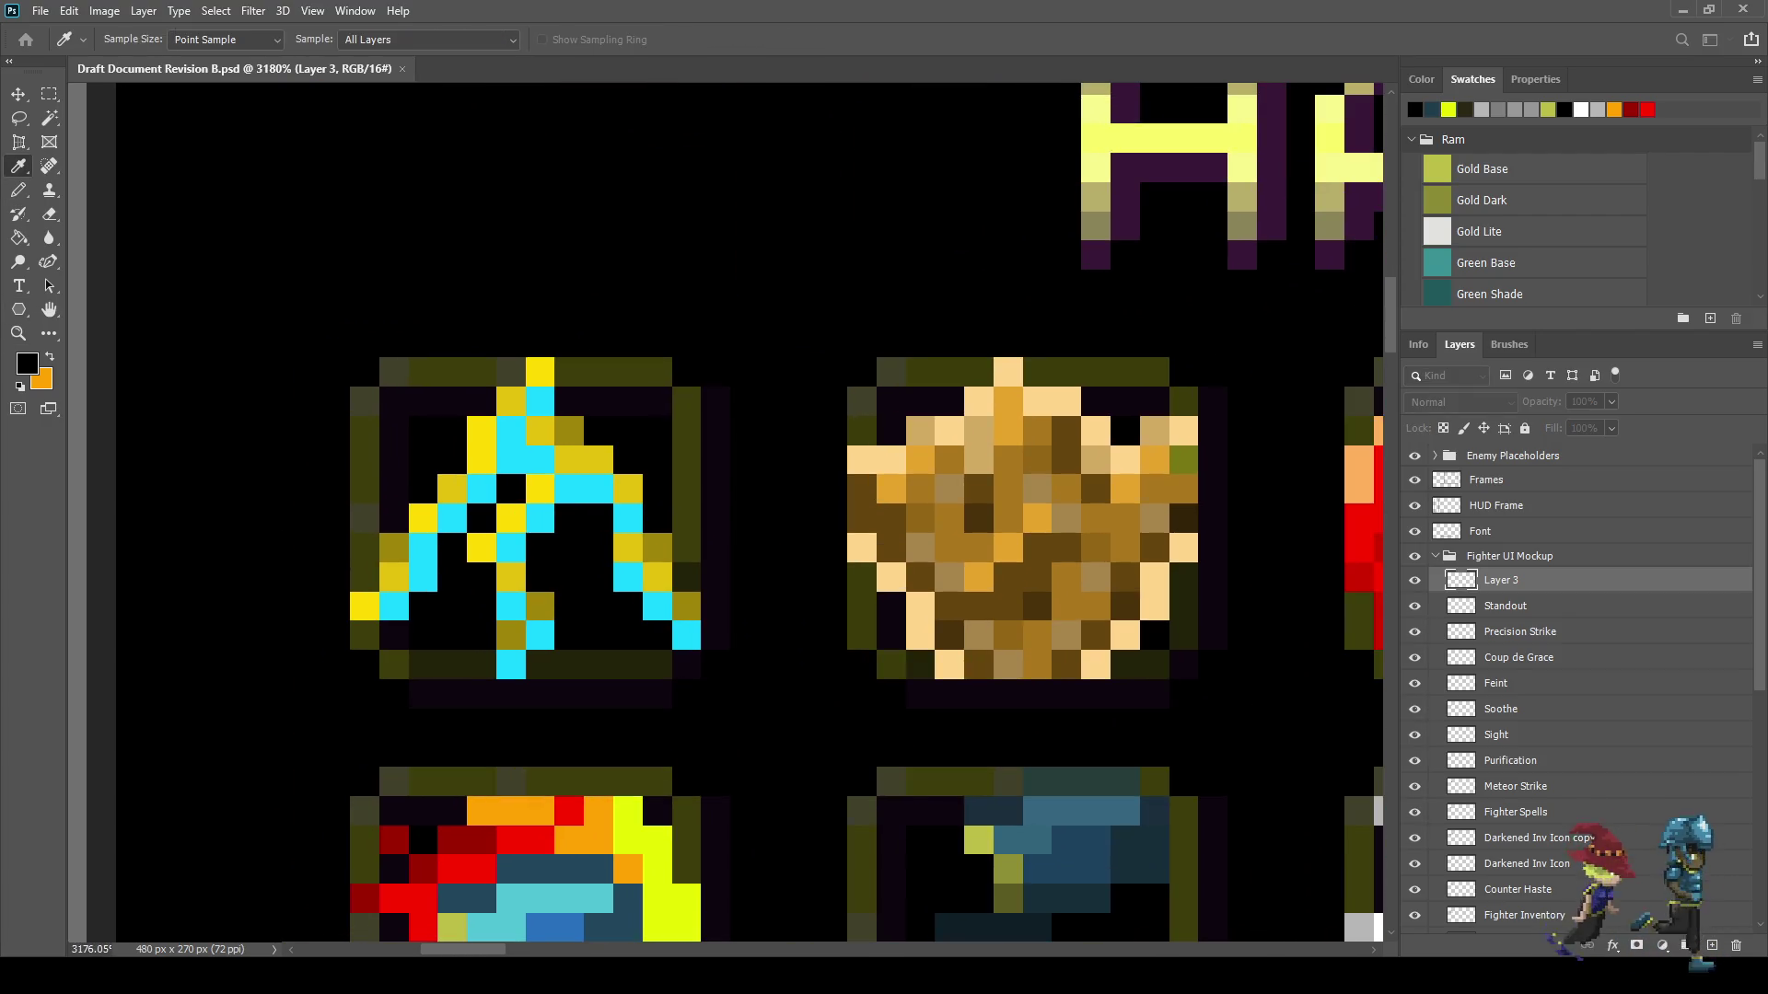
{"action": "key", "text": "b"}
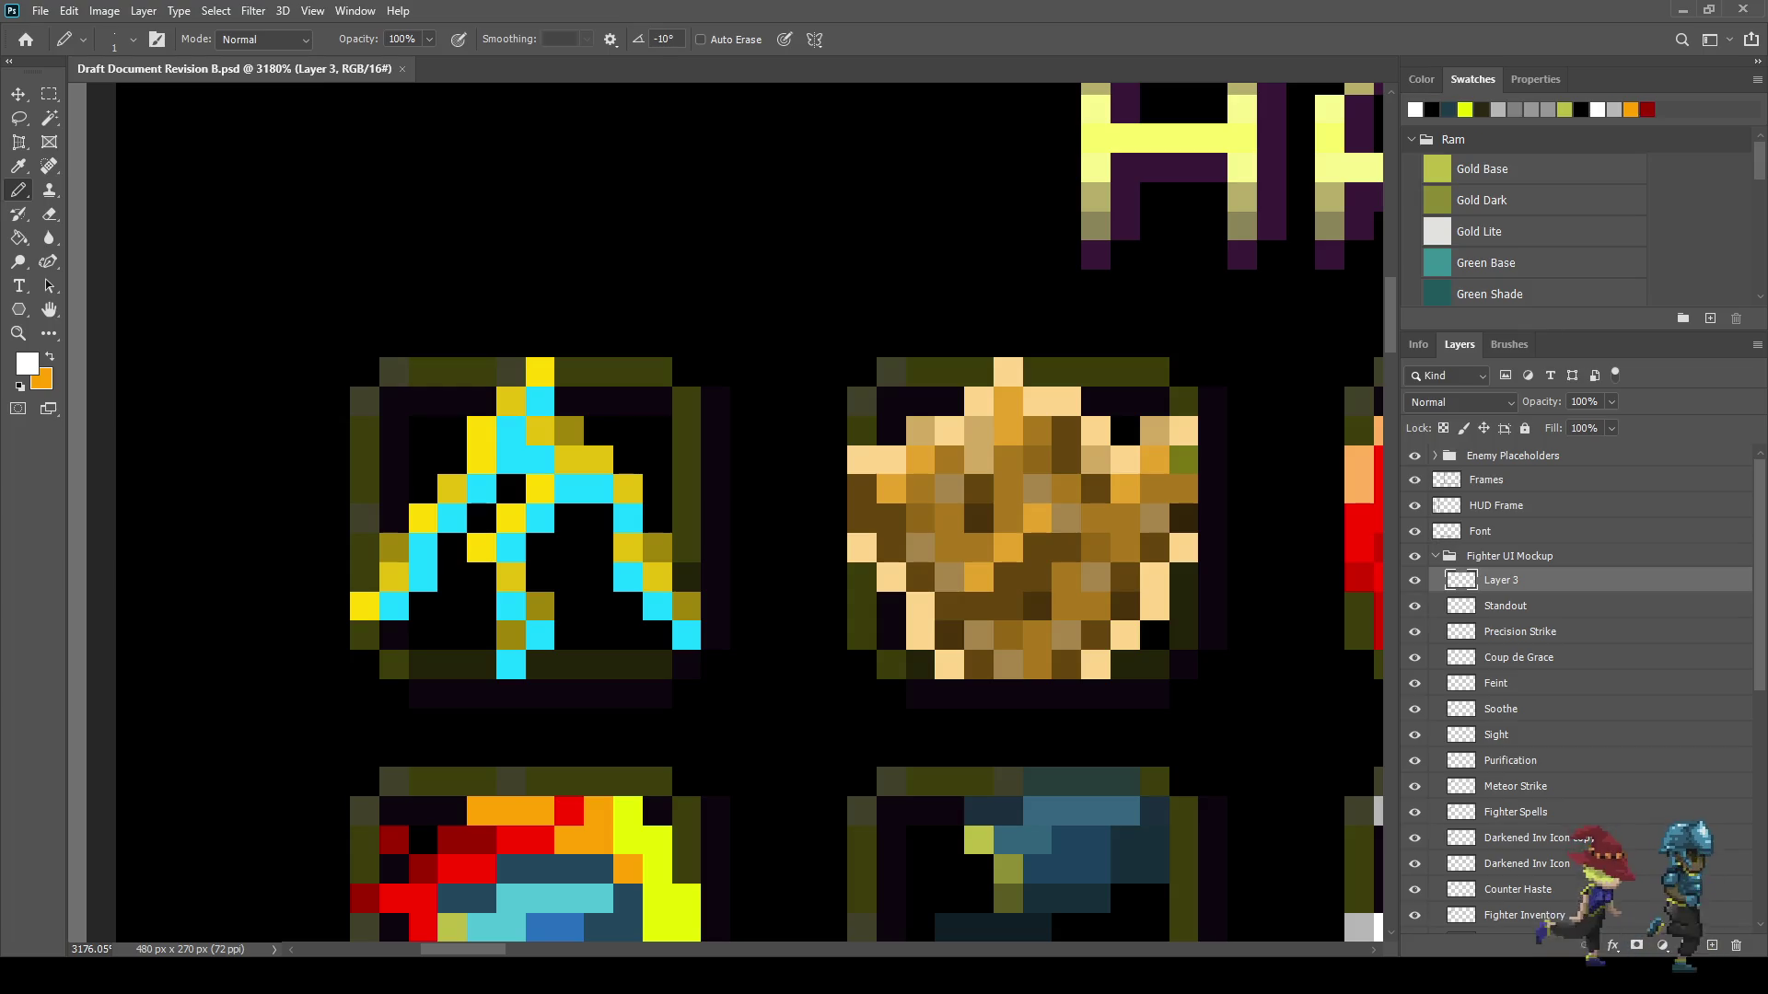
{"action": "scroll", "coordinate": [378, 357], "scroll_direction": "up", "scroll_amount": 2}
{"action": "left_click", "coordinate": [400, 336]}
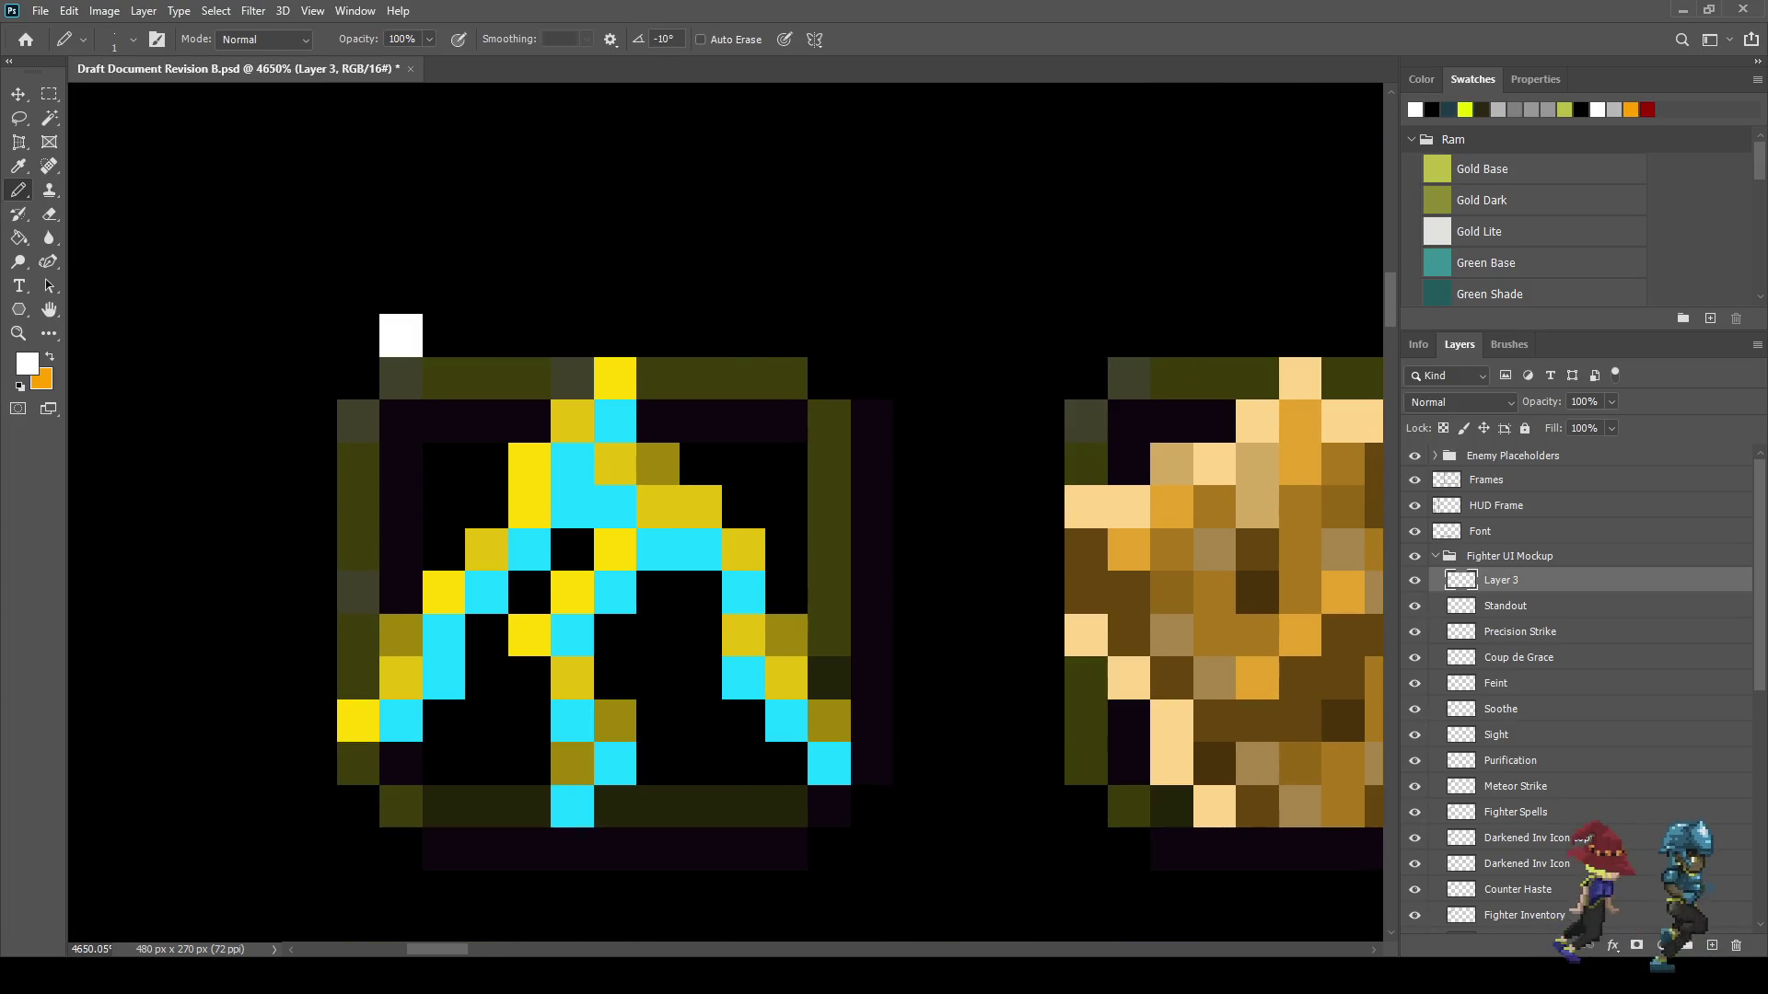
{"action": "left_click", "coordinate": [358, 378]}
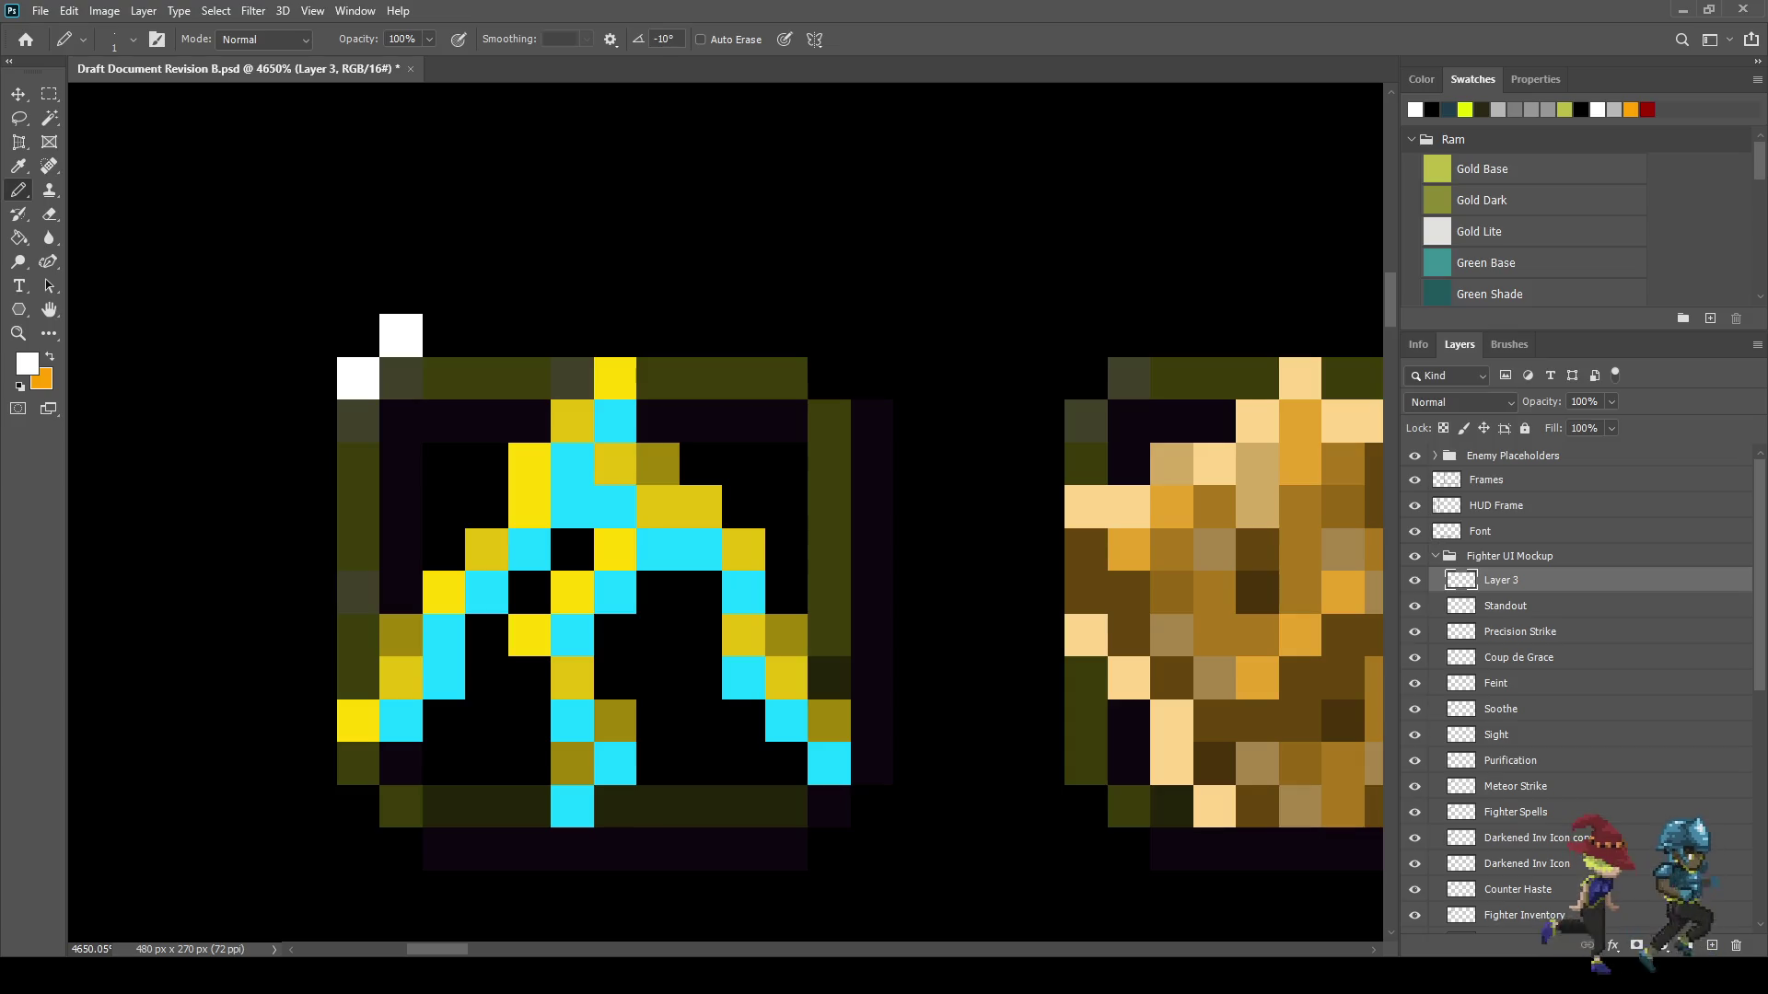
{"action": "left_click", "coordinate": [358, 421]}
{"action": "left_click", "coordinate": [358, 464]}
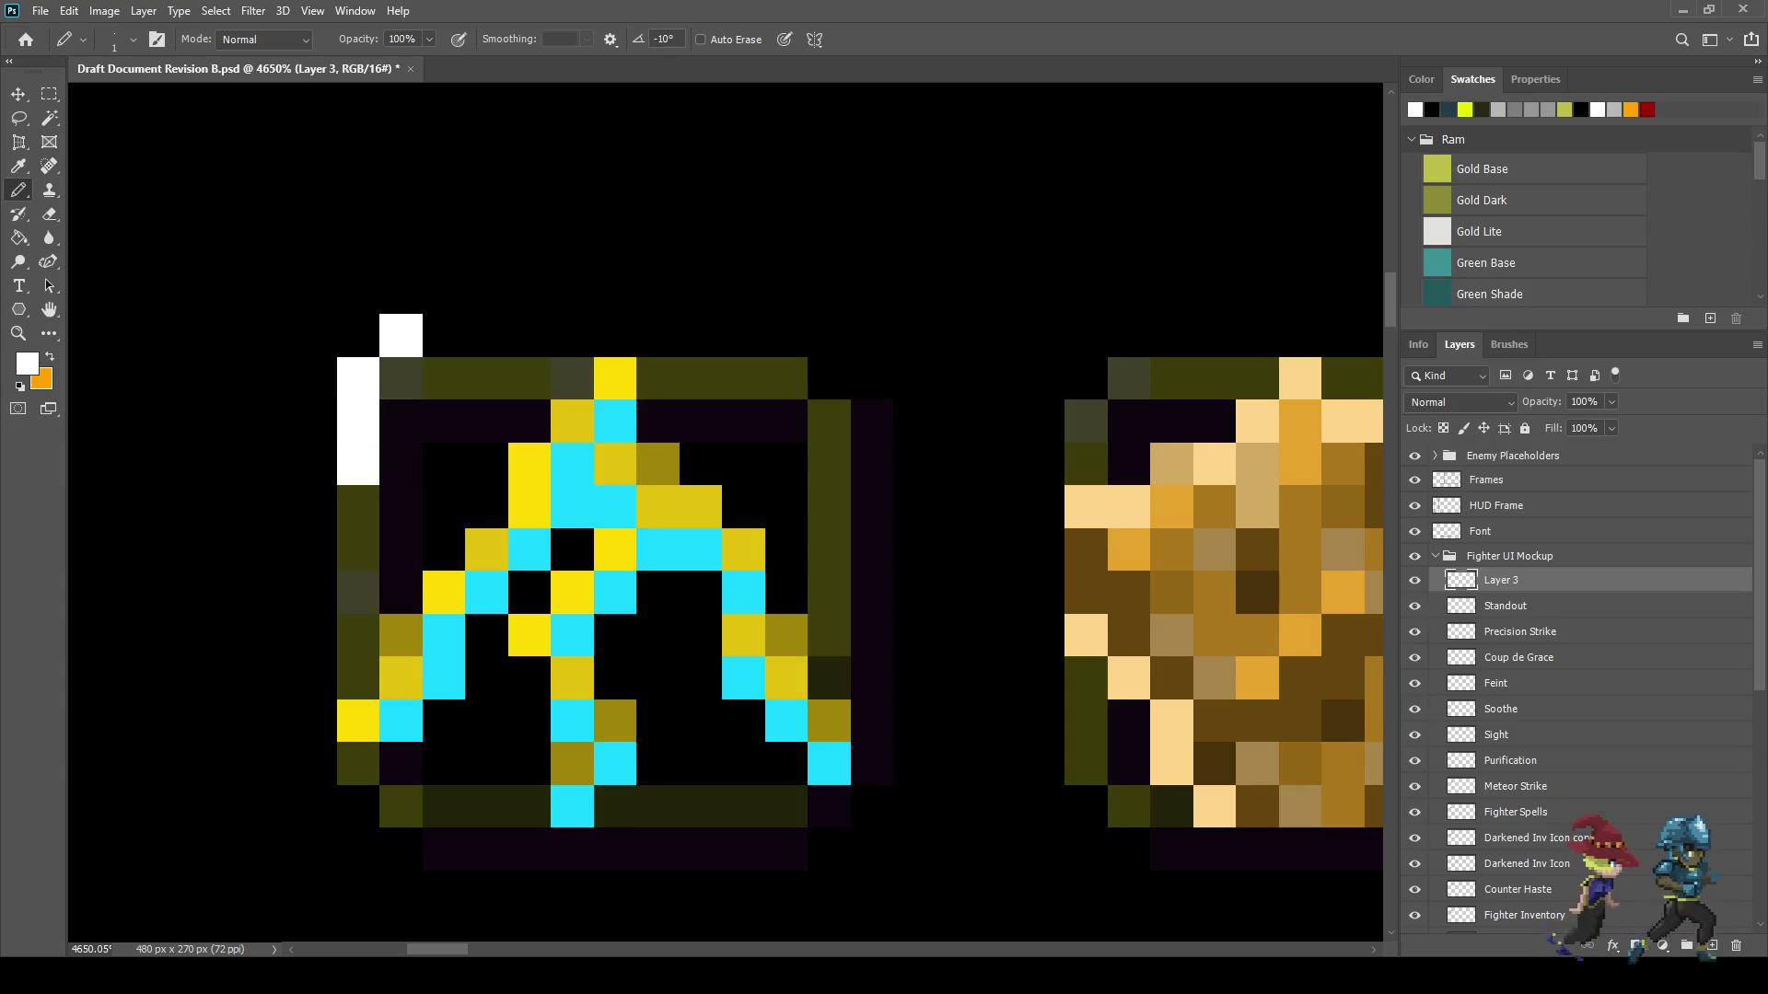
{"action": "left_click", "coordinate": [444, 378]}
{"action": "left_click", "coordinate": [444, 421]}
{"action": "left_click", "coordinate": [444, 464]}
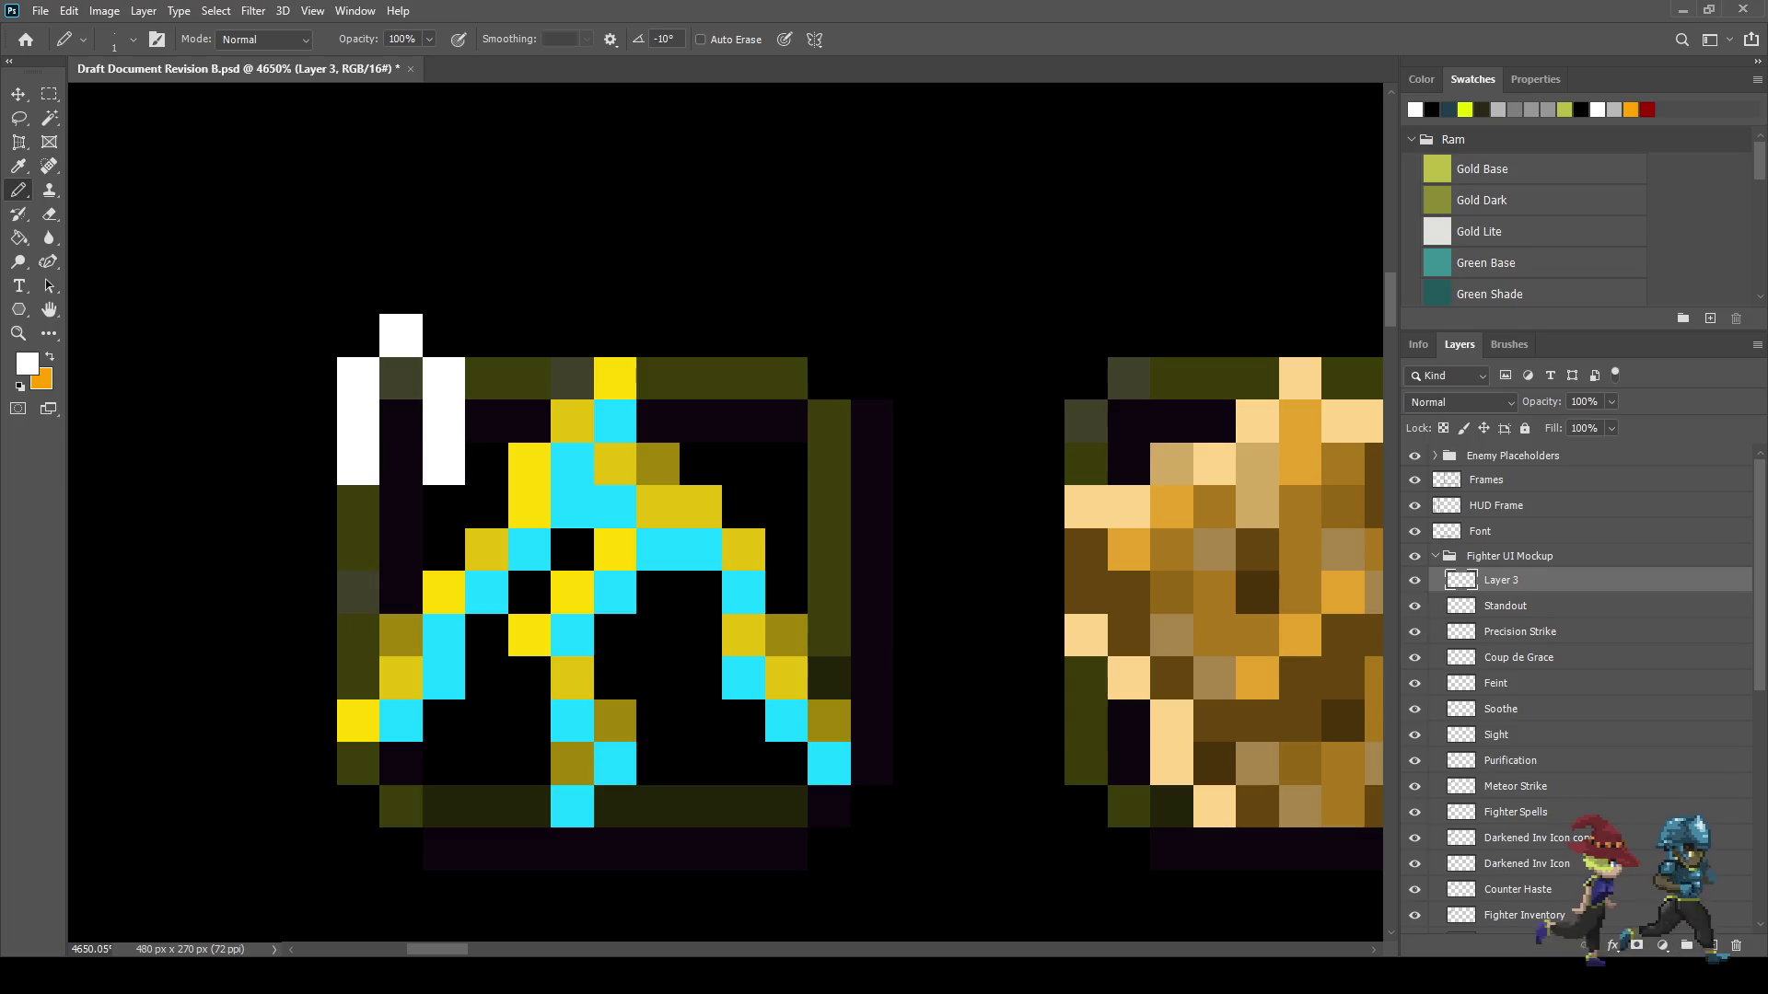
{"action": "left_click", "coordinate": [400, 421]}
{"action": "scroll", "coordinate": [517, 483], "scroll_direction": "down", "scroll_amount": 10}
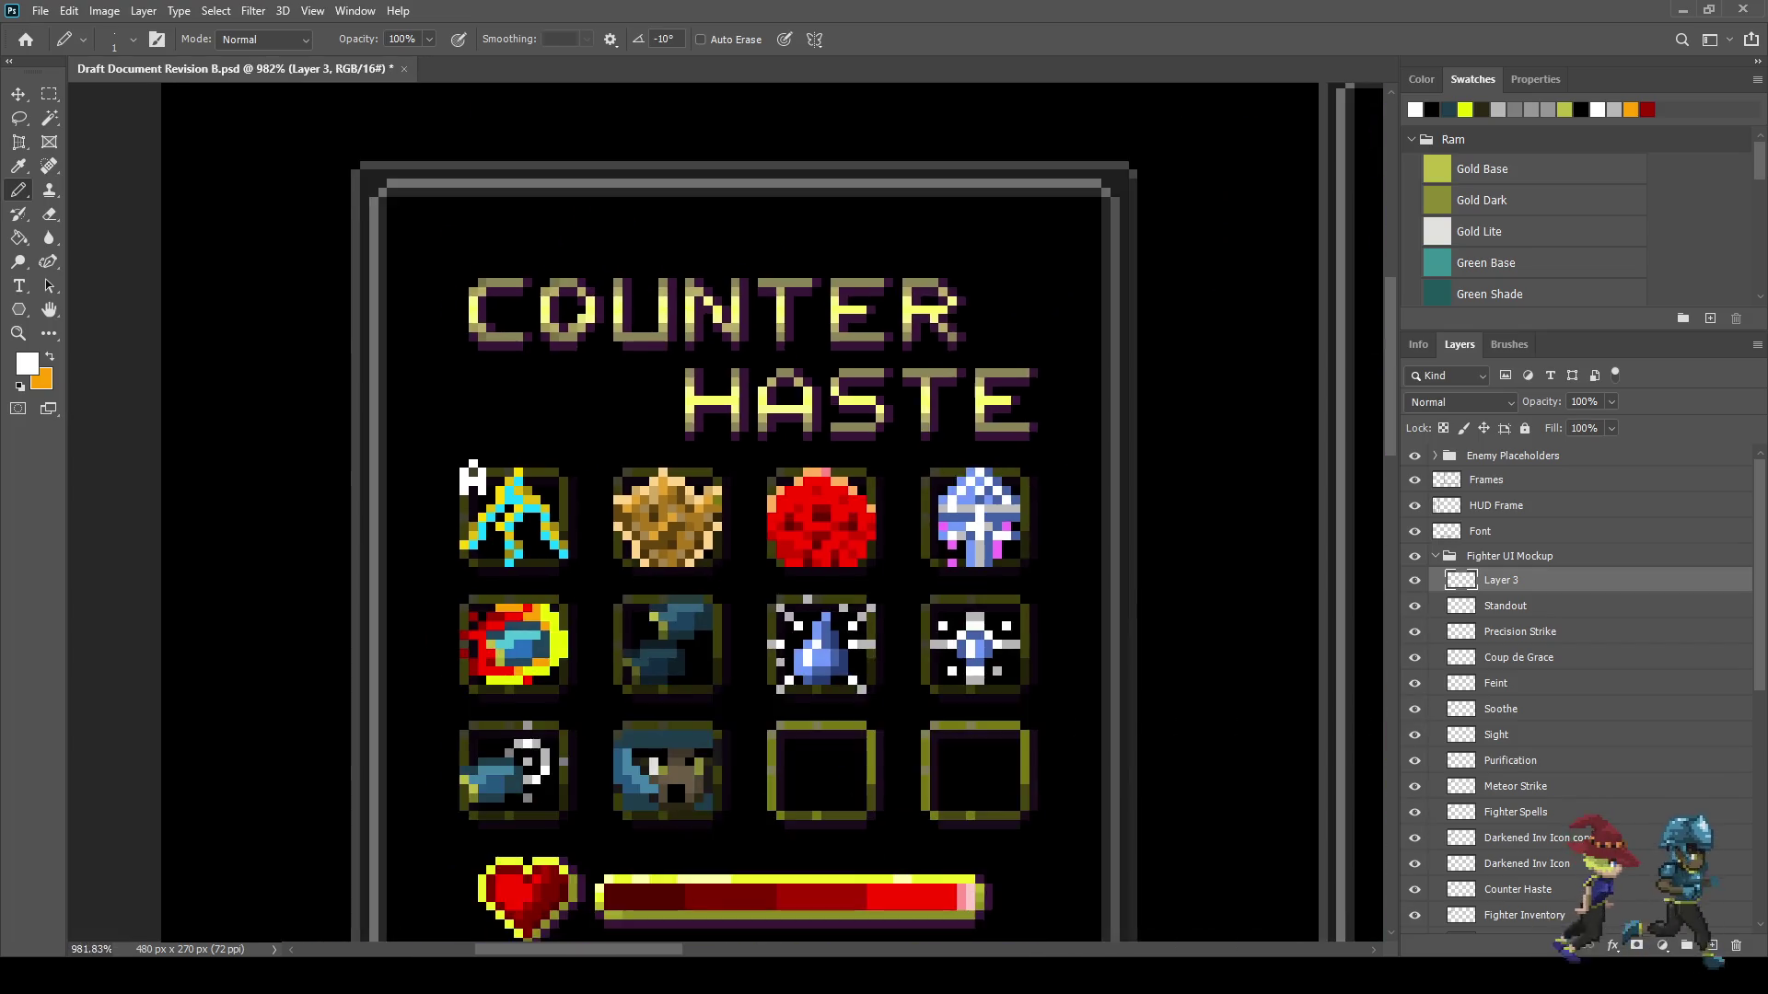
{"action": "scroll", "coordinate": [553, 473], "scroll_direction": "up", "scroll_amount": 8}
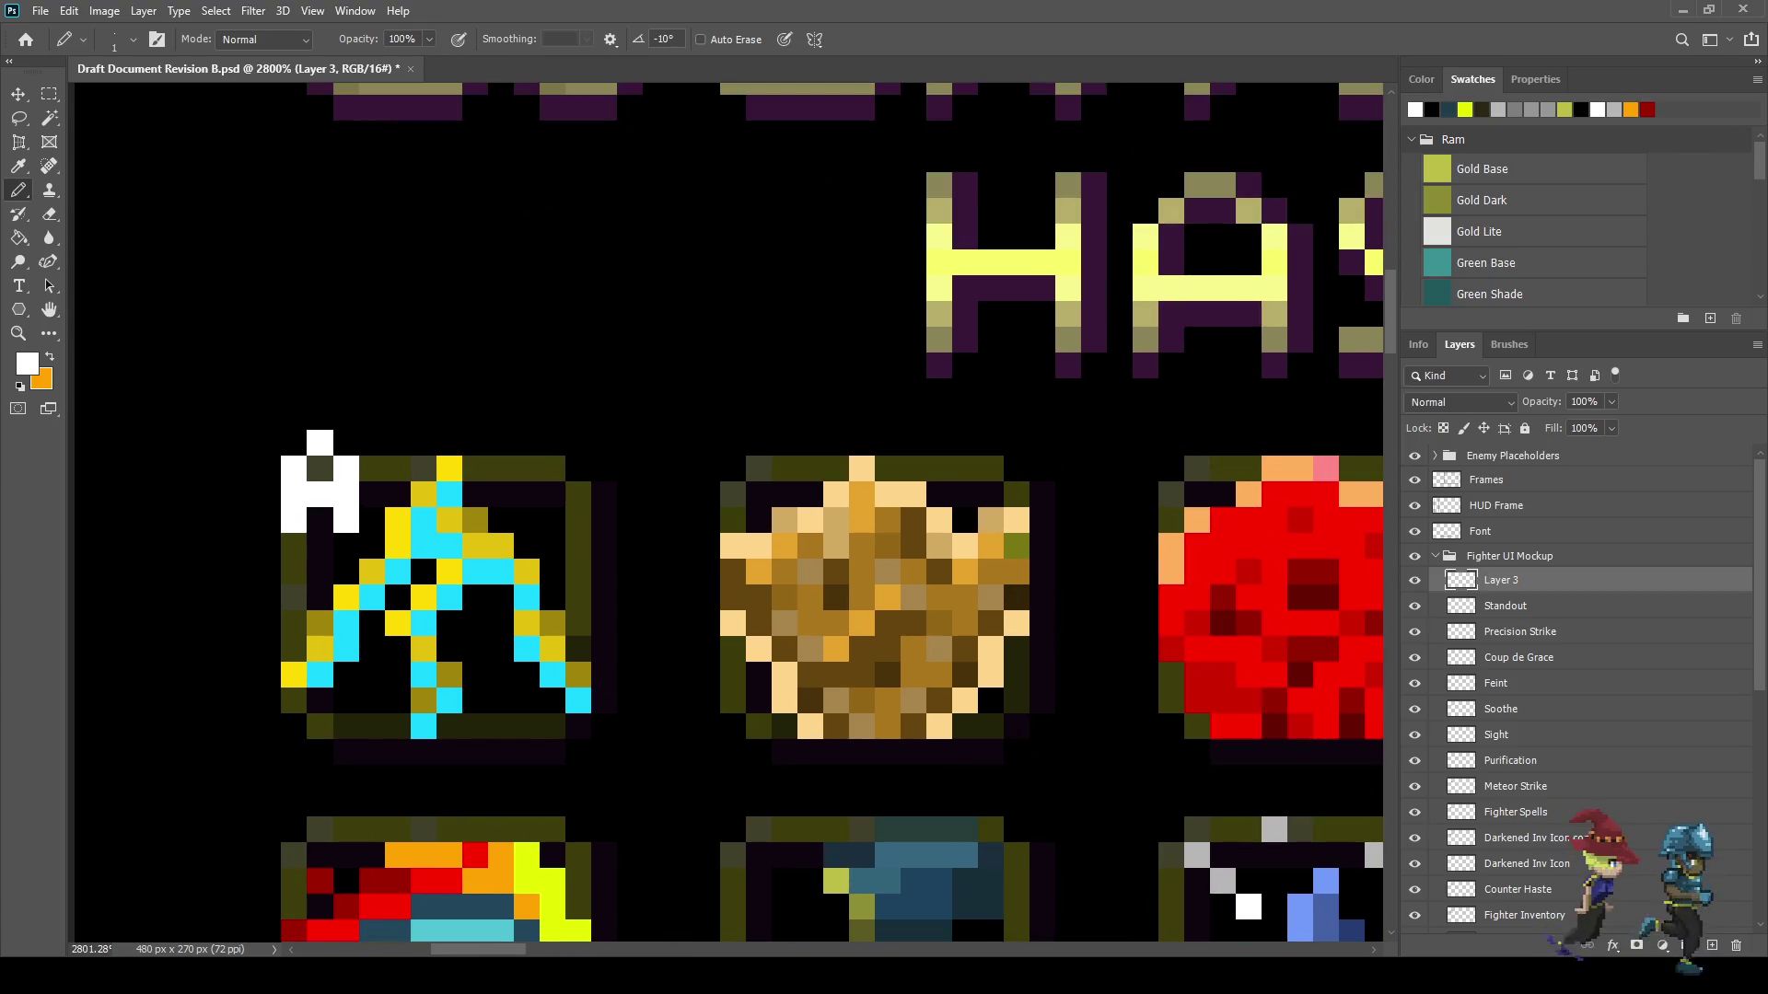
- Draw a white pixel letter B beside the second skill icon
{"action": "left_click", "coordinate": [707, 442]}
{"action": "left_click", "coordinate": [707, 468]}
{"action": "left_click", "coordinate": [707, 520]}
{"action": "left_click", "coordinate": [707, 495]}
{"action": "left_click", "coordinate": [733, 442]}
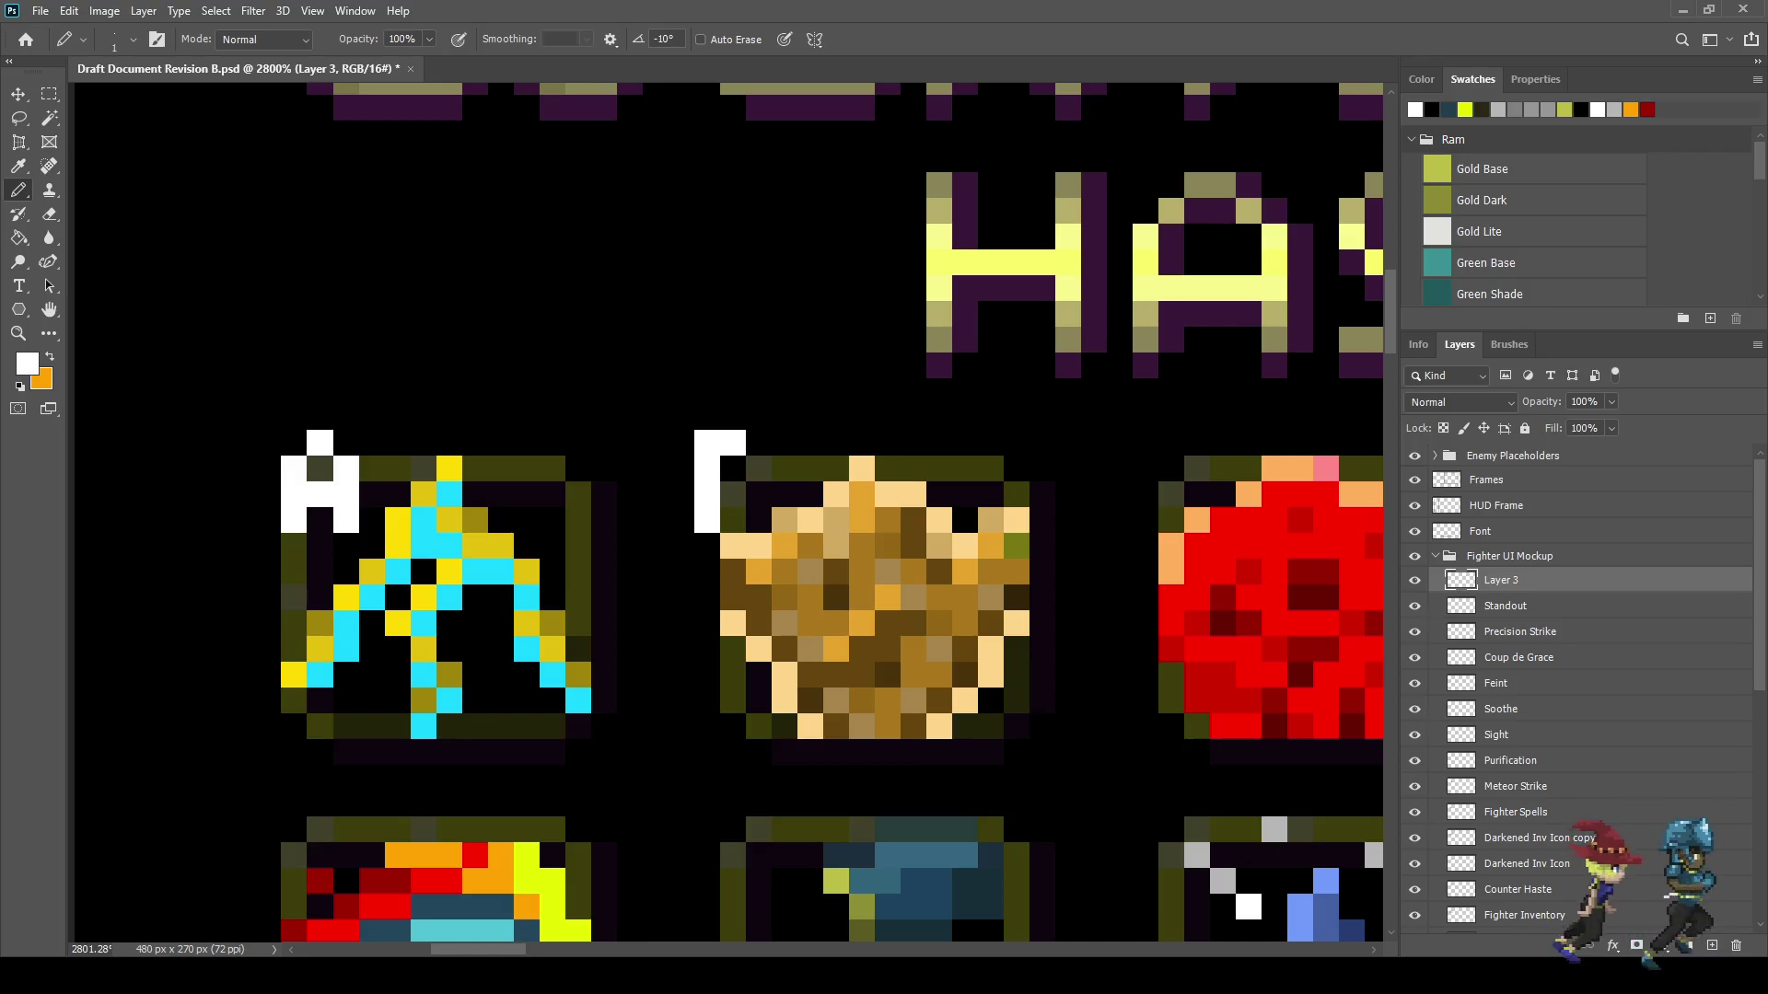
{"action": "left_click", "coordinate": [759, 469]}
{"action": "left_click", "coordinate": [733, 494]}
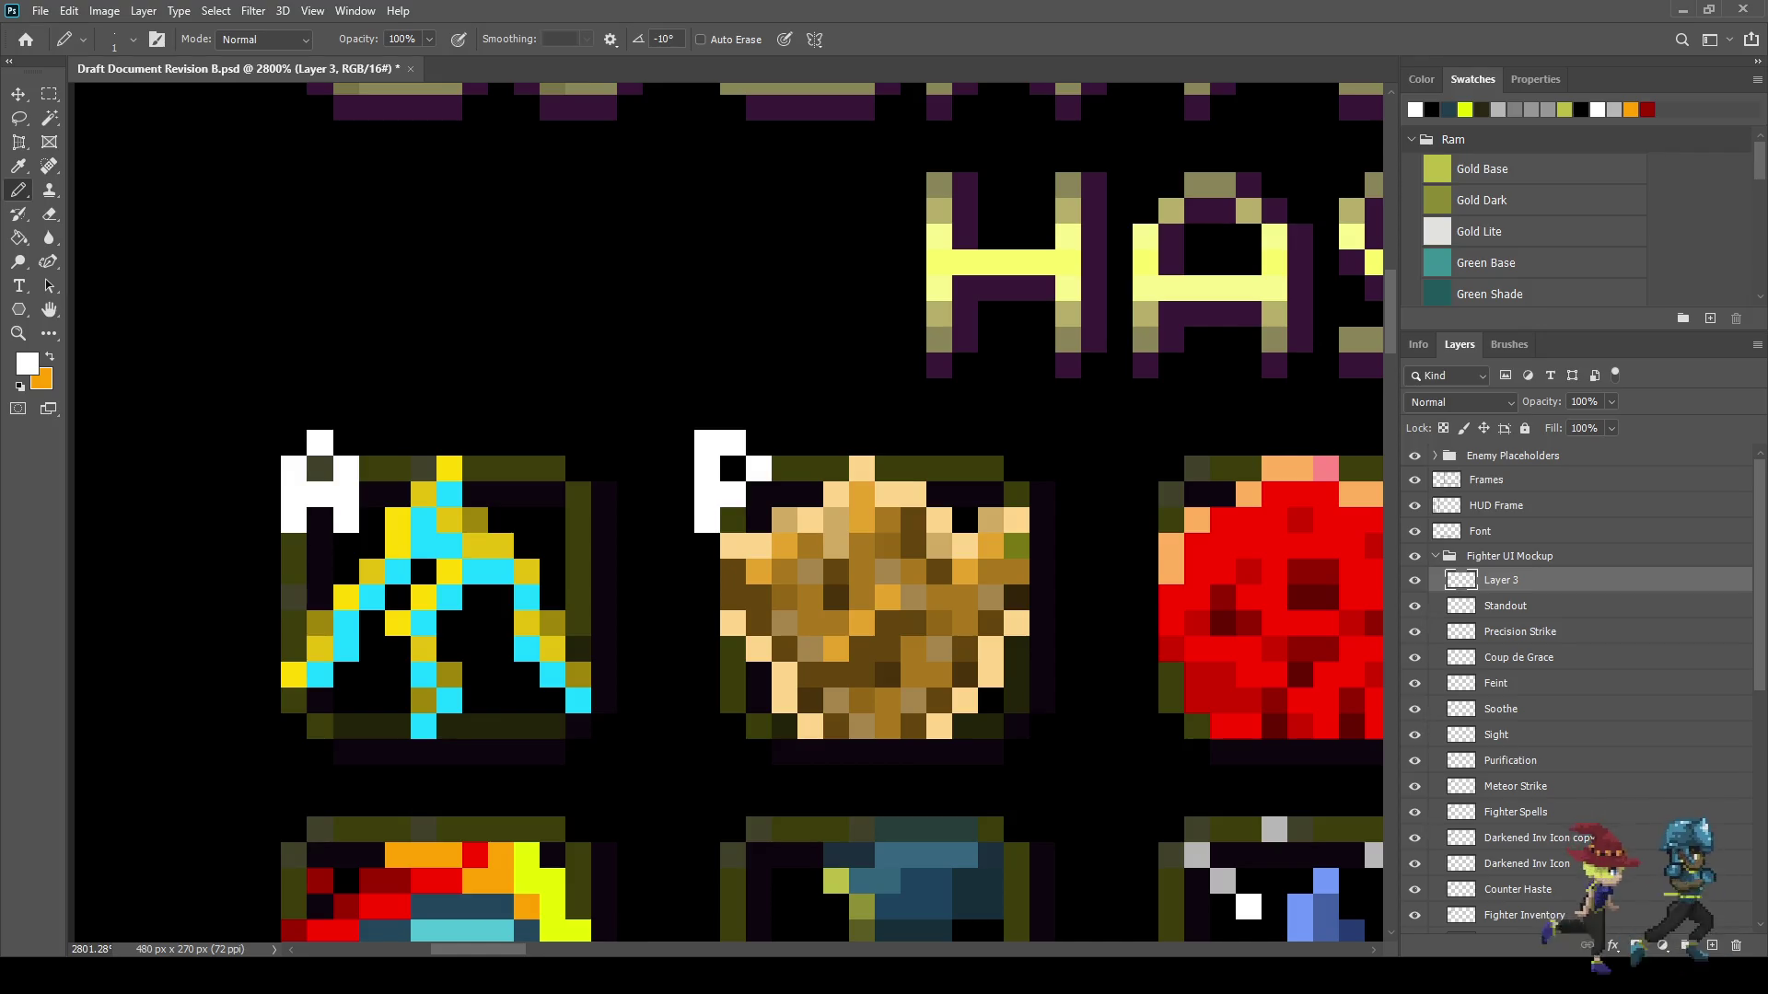
{"action": "left_click", "coordinate": [758, 520]}
{"action": "left_click_drag", "start_coordinate": [759, 546], "coordinate": [707, 546]}
- Lengthen the letter A's left leg by one pixel
{"action": "scroll", "coordinate": [1083, 490], "scroll_direction": "down", "scroll_amount": 4}
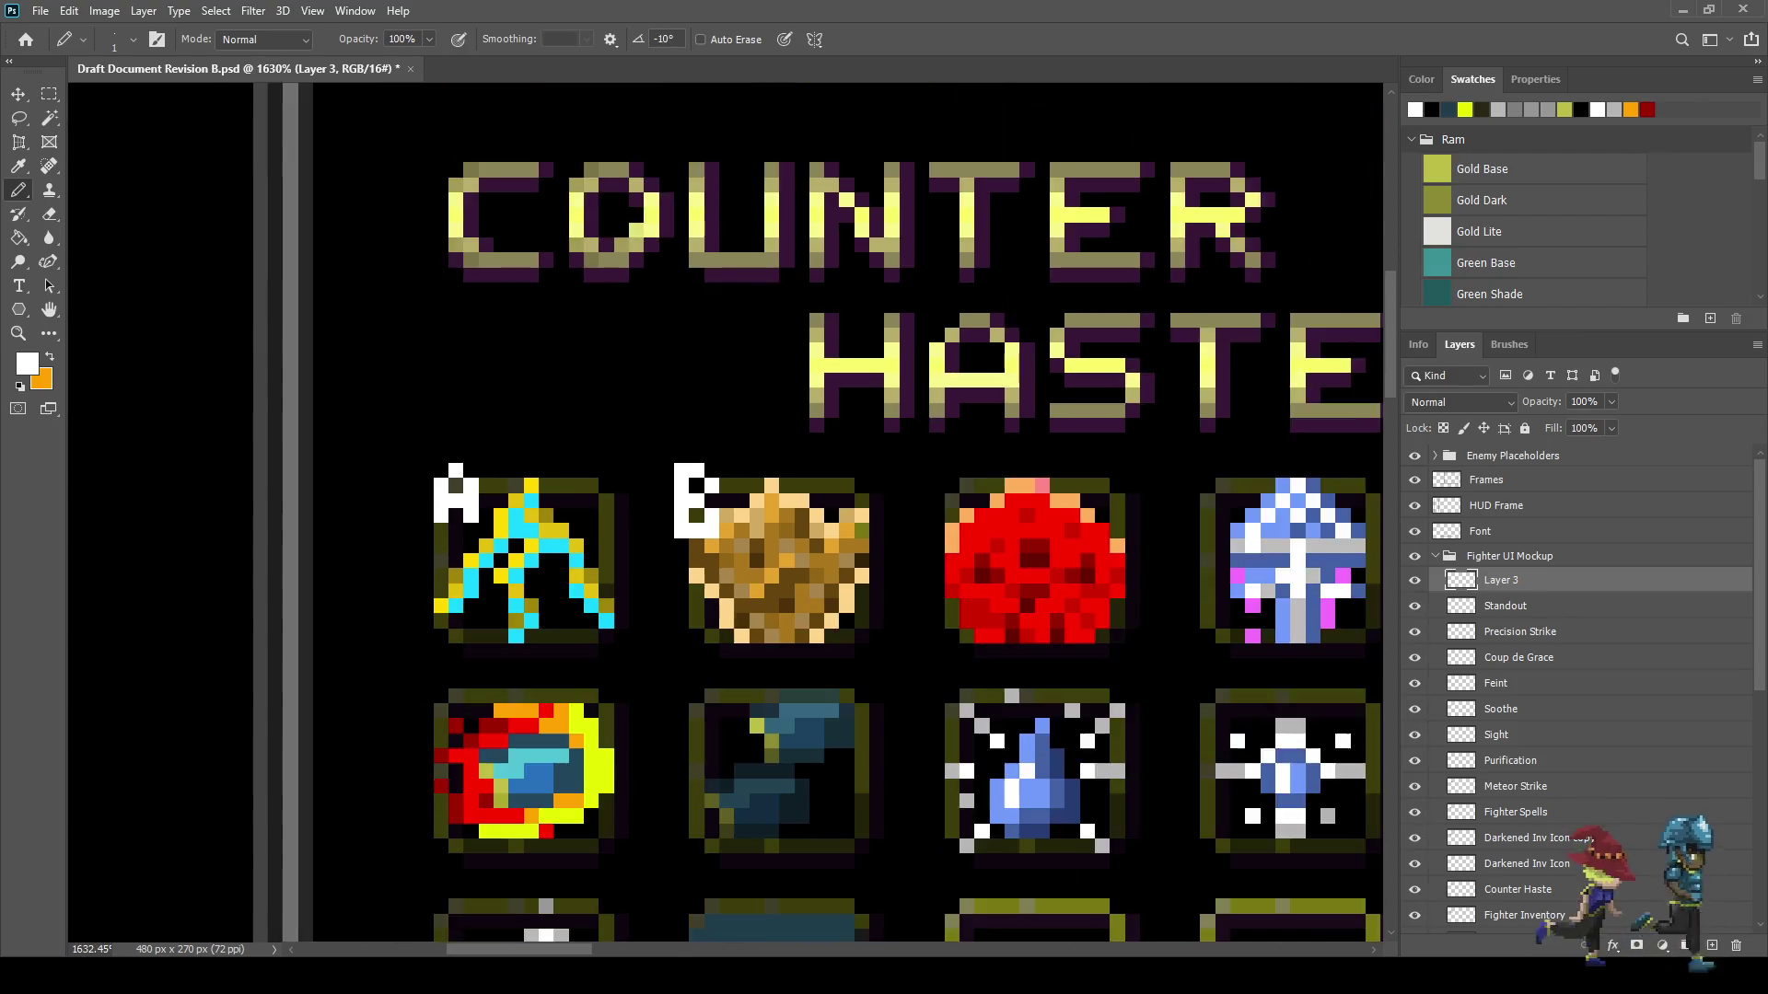
{"action": "scroll", "coordinate": [1083, 490], "scroll_direction": "up", "scroll_amount": 4}
{"action": "left_click", "coordinate": [518, 527]}
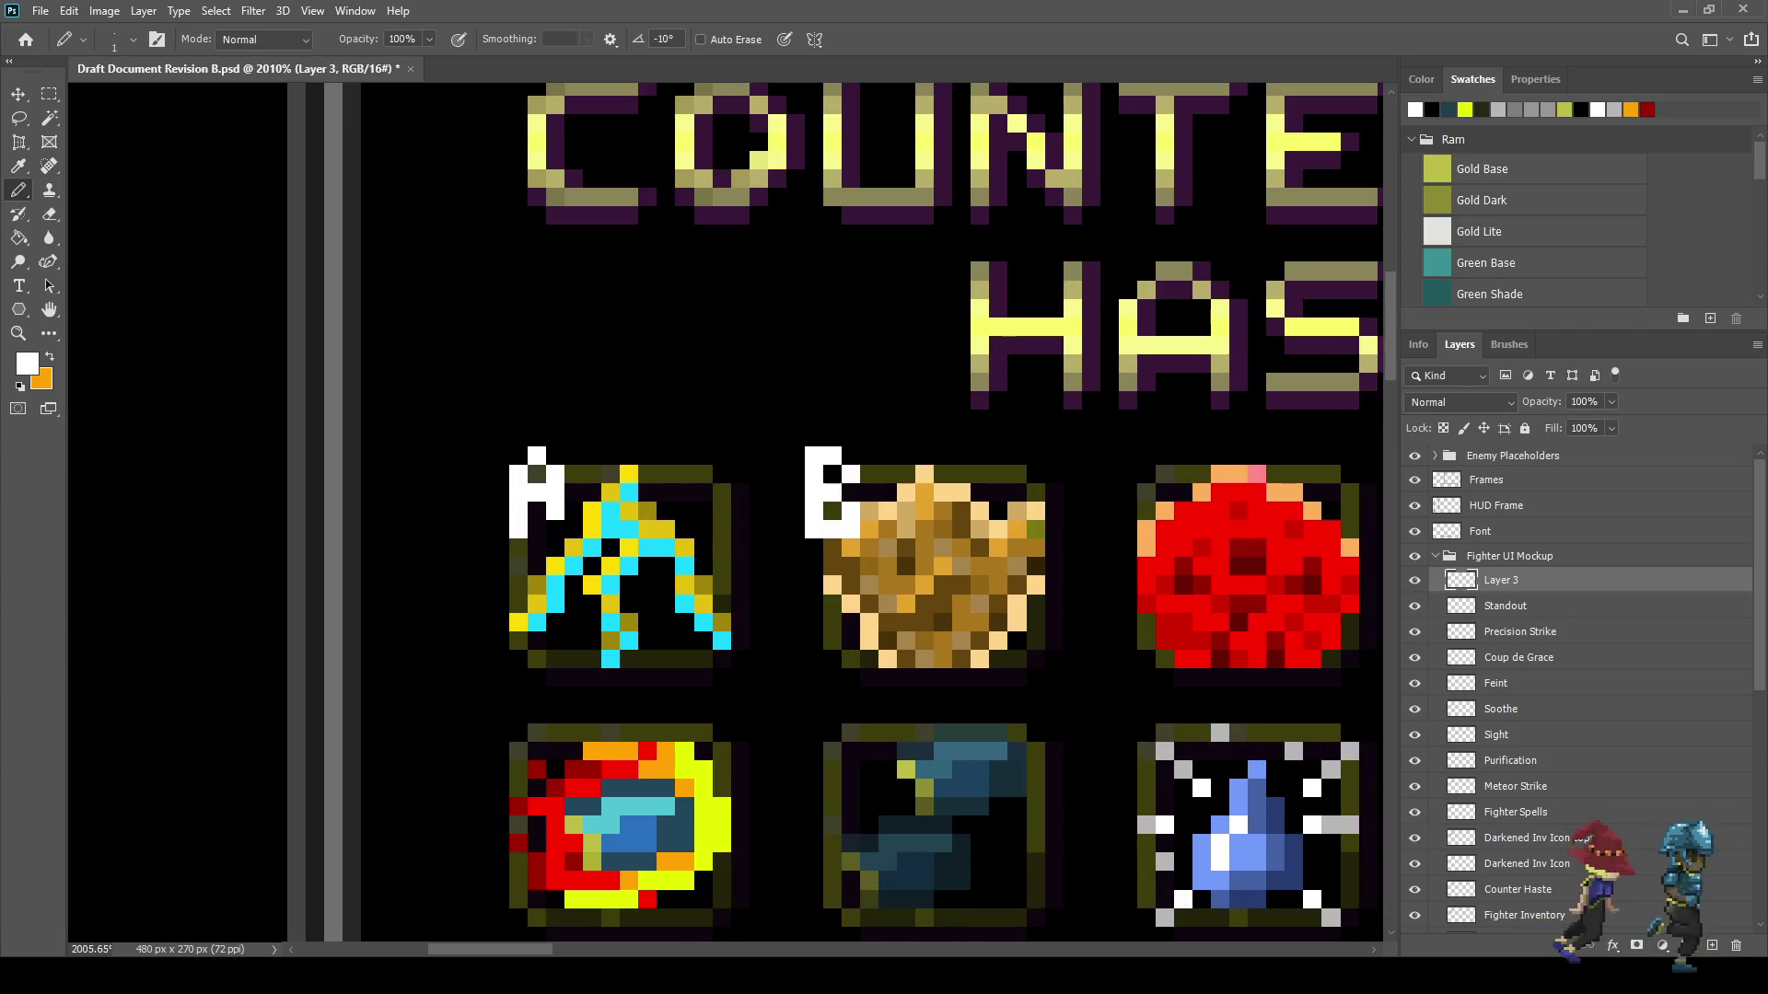
{"action": "scroll", "coordinate": [678, 527], "scroll_direction": "down", "scroll_amount": 3}
{"action": "scroll", "coordinate": [678, 527], "scroll_direction": "up", "scroll_amount": 2}
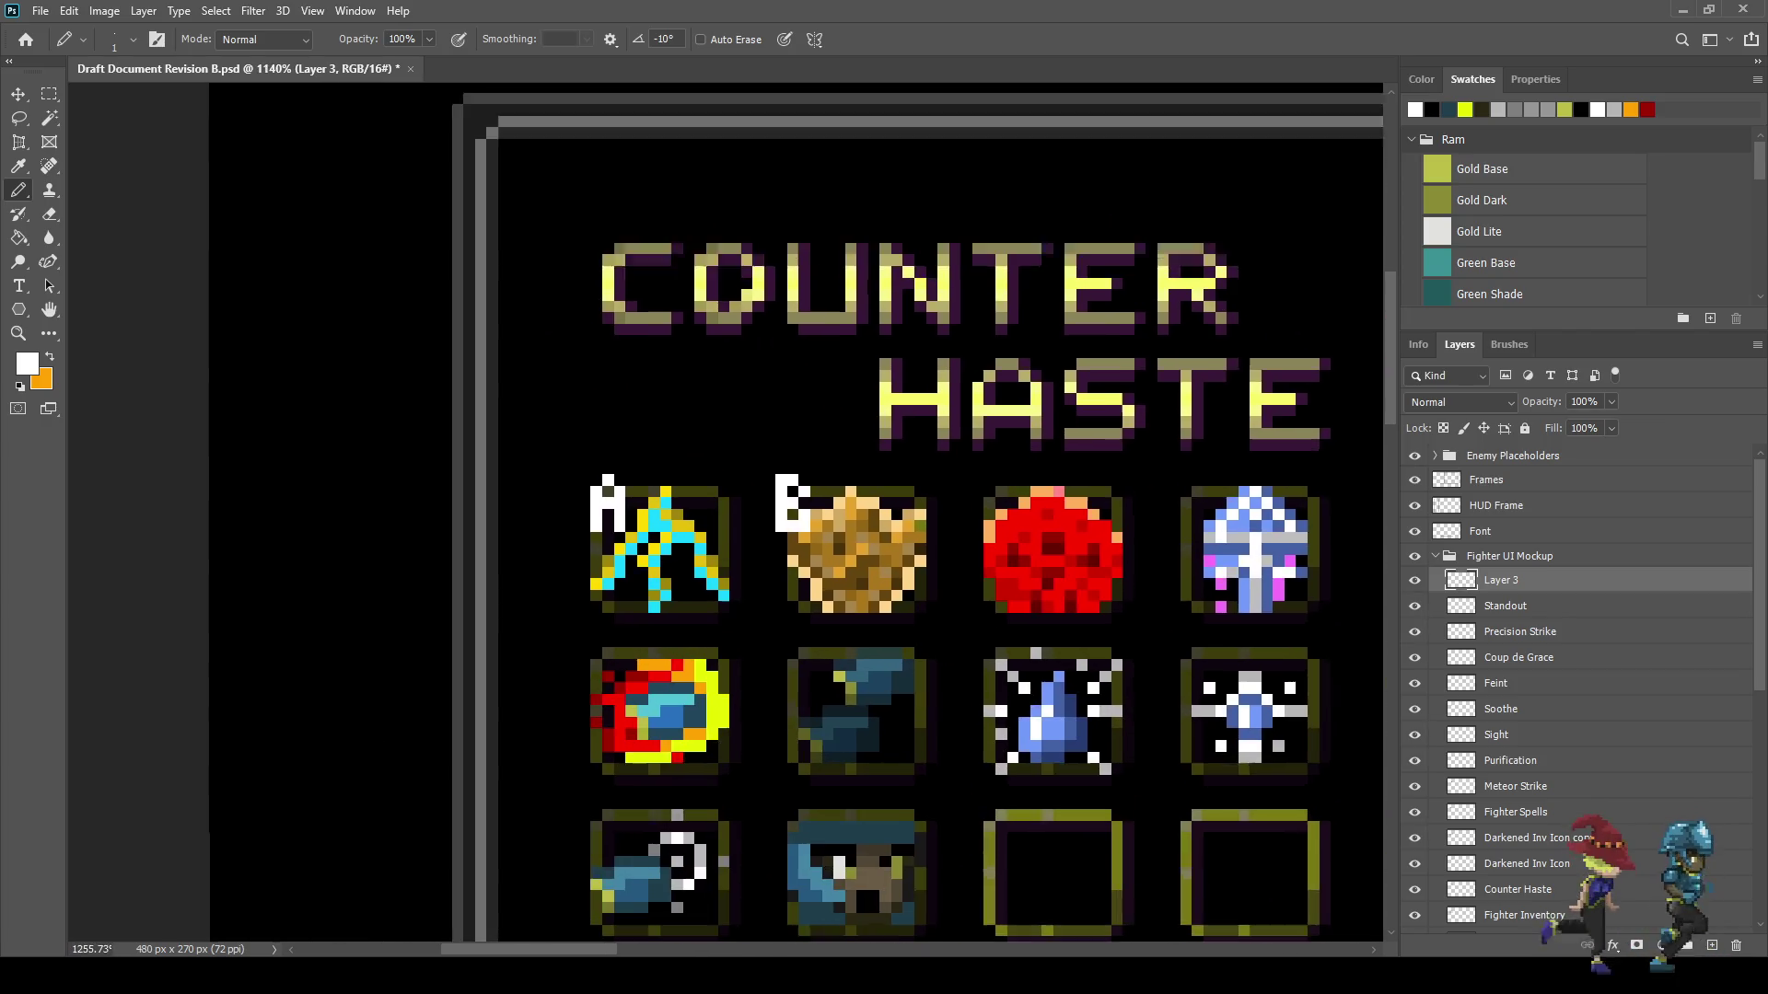
{"action": "scroll", "coordinate": [953, 495], "scroll_direction": "up", "scroll_amount": 3}
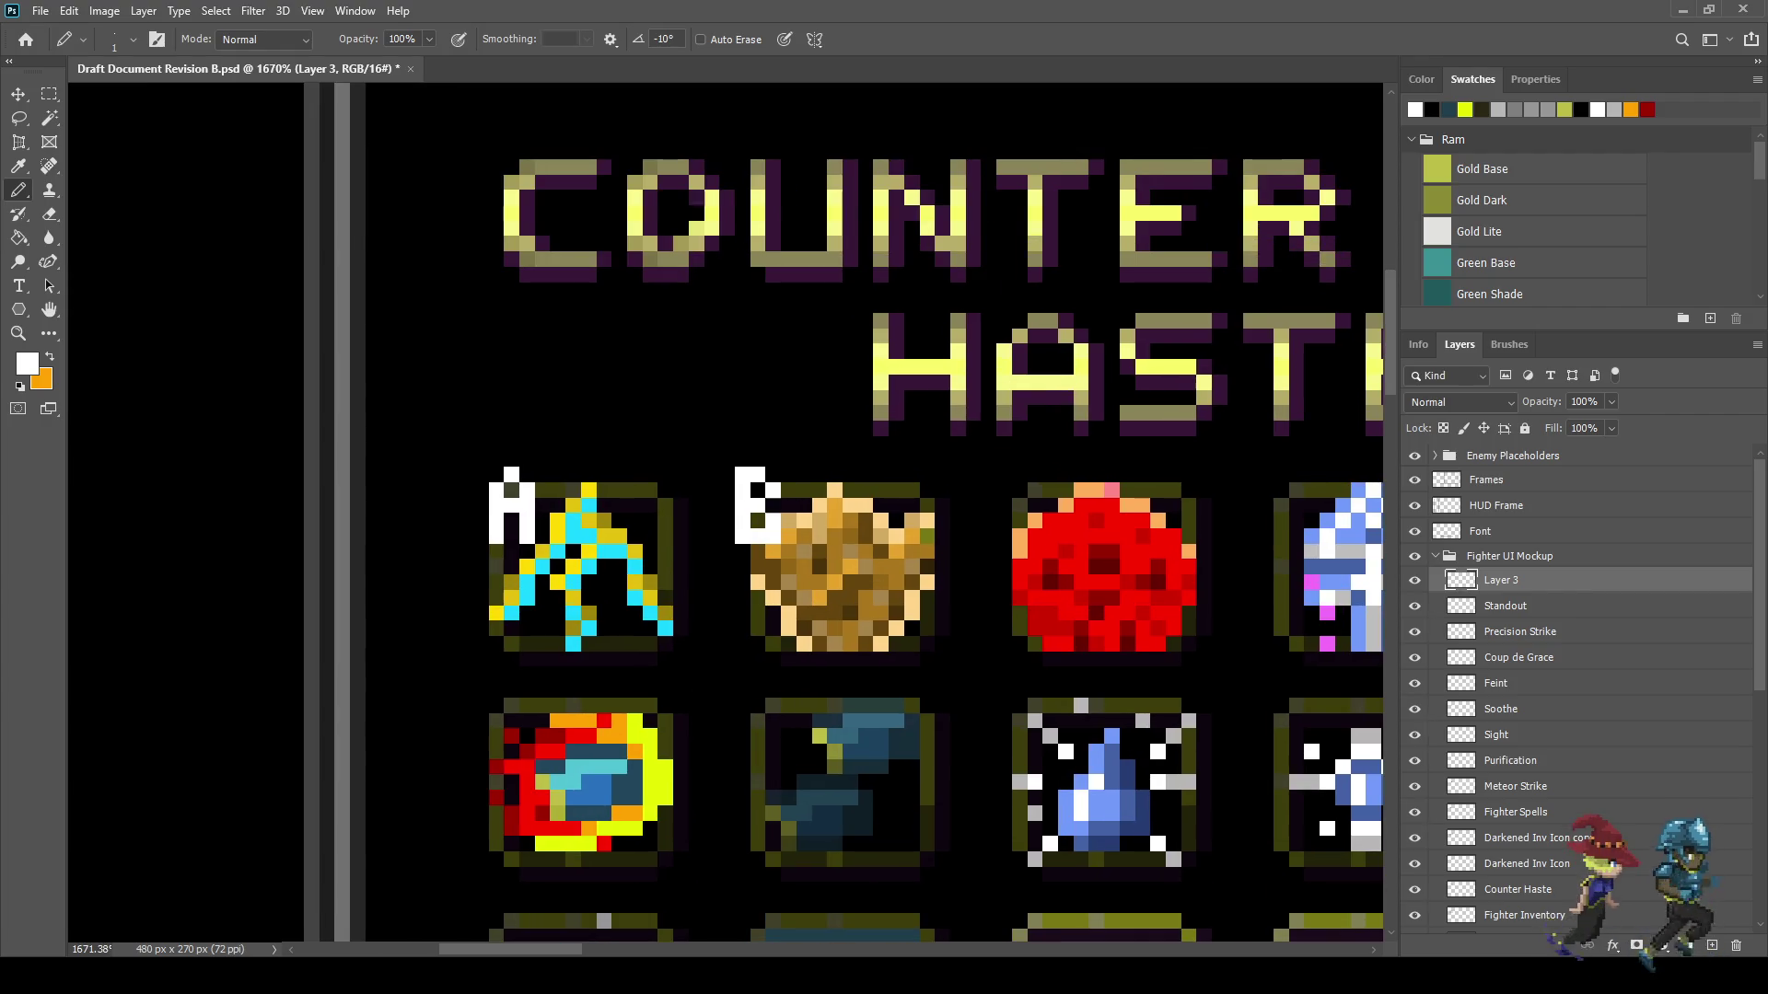
{"action": "scroll", "coordinate": [1013, 479], "scroll_direction": "up", "scroll_amount": 1}
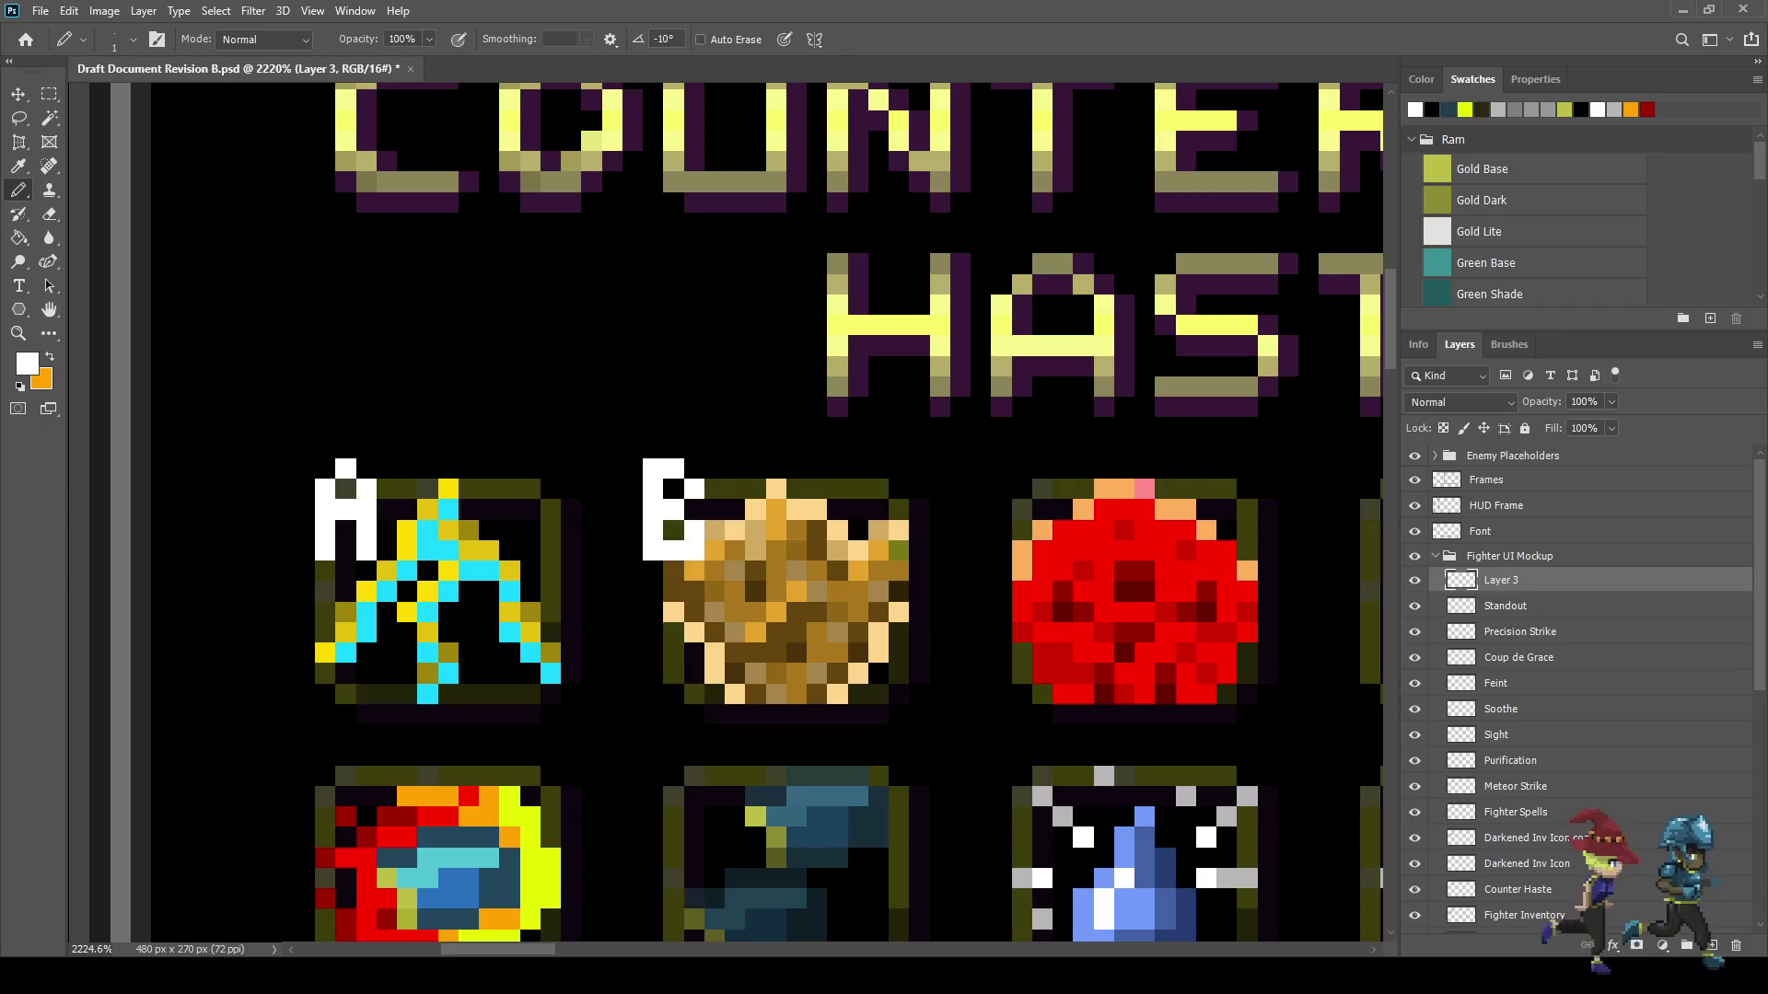
- Select the letter B with the Marquee and nudge it one pixel right
{"action": "key", "text": "m"}
{"action": "mouse_move", "coordinate": [642, 458]}
{"action": "left_mouse_down"}
{"action": "mouse_move", "coordinate": [315, 462]}
{"action": "mouse_move", "coordinate": [704, 560]}
{"action": "left_mouse_up"}
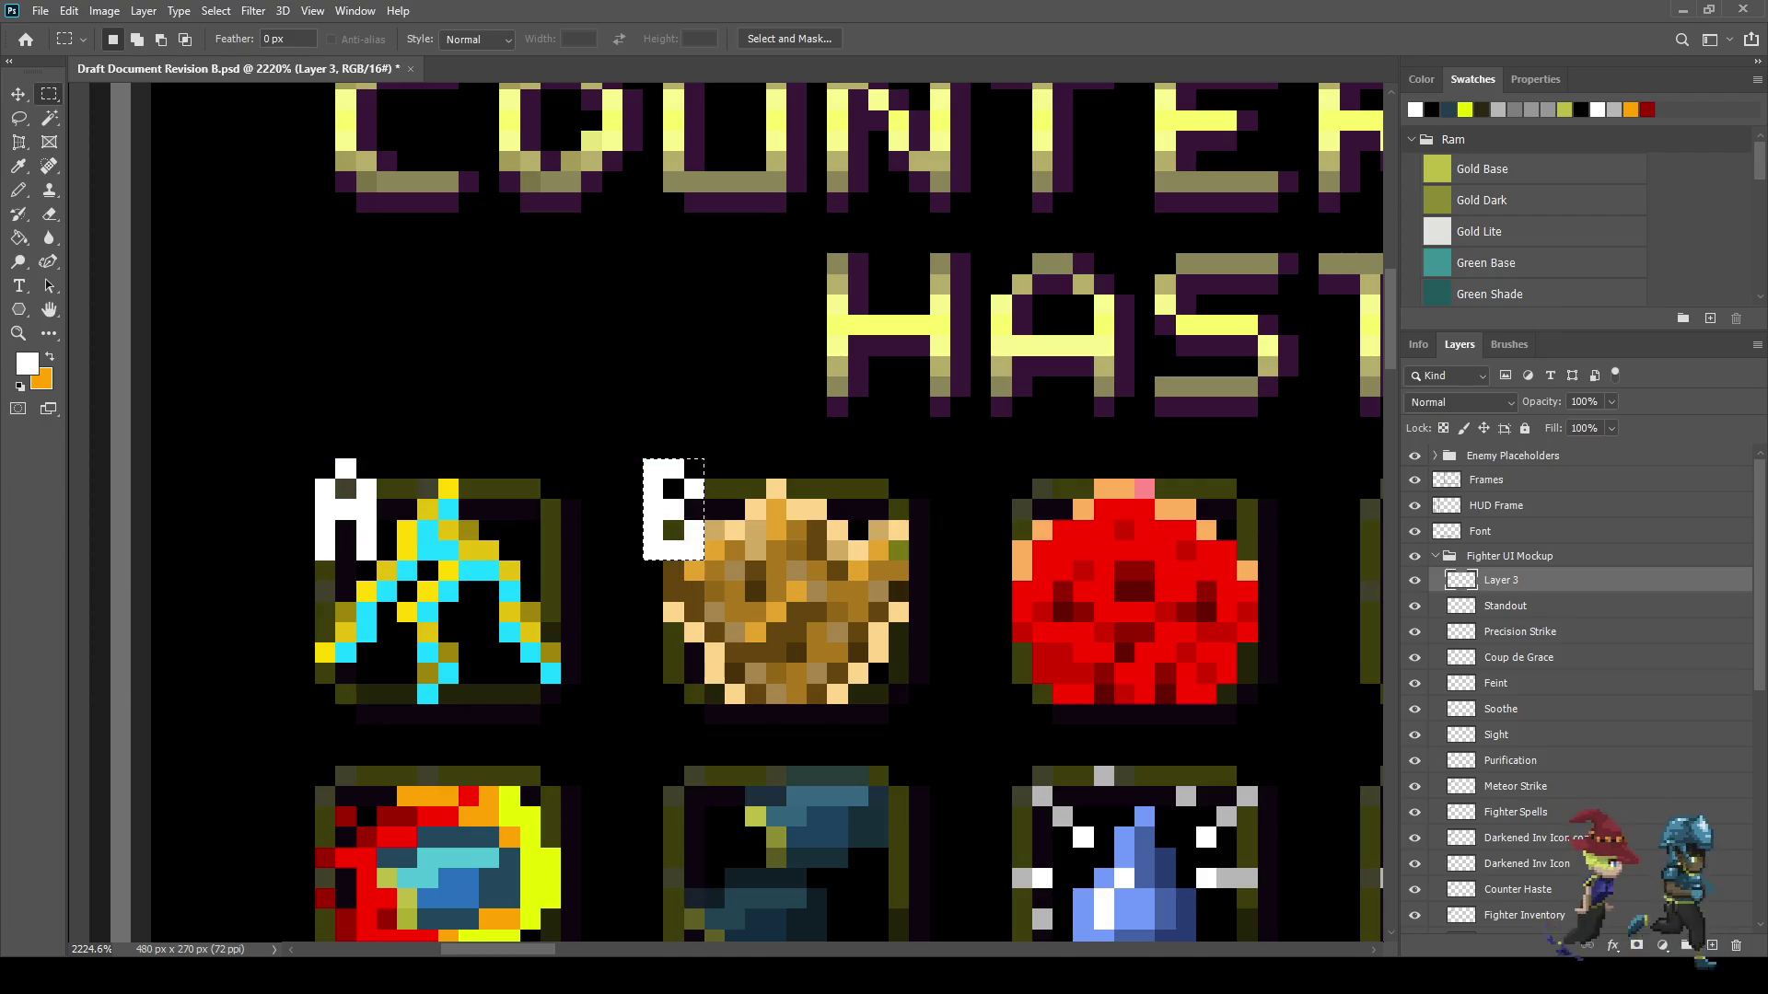
{"action": "key", "text": "ctrl+Right"}
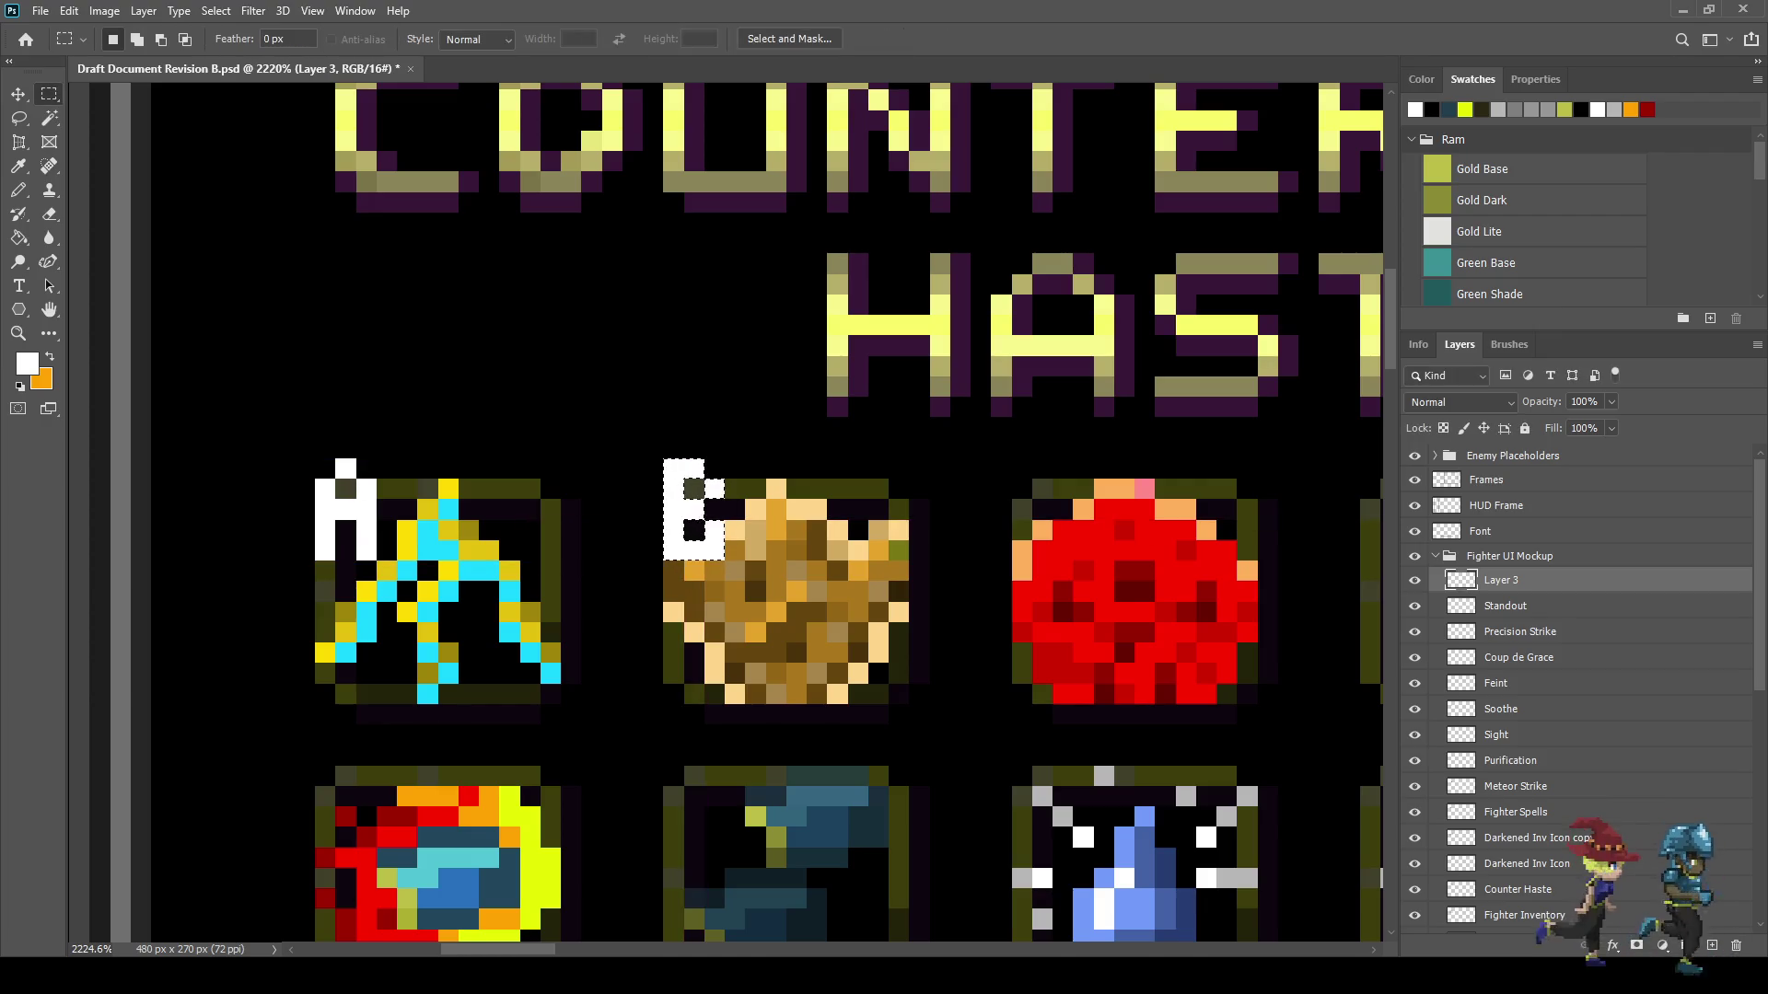
{"action": "key", "text": "ctrl+minus"}
{"action": "key", "text": "ctrl+minus"}
{"action": "key", "text": "ctrl+minus"}
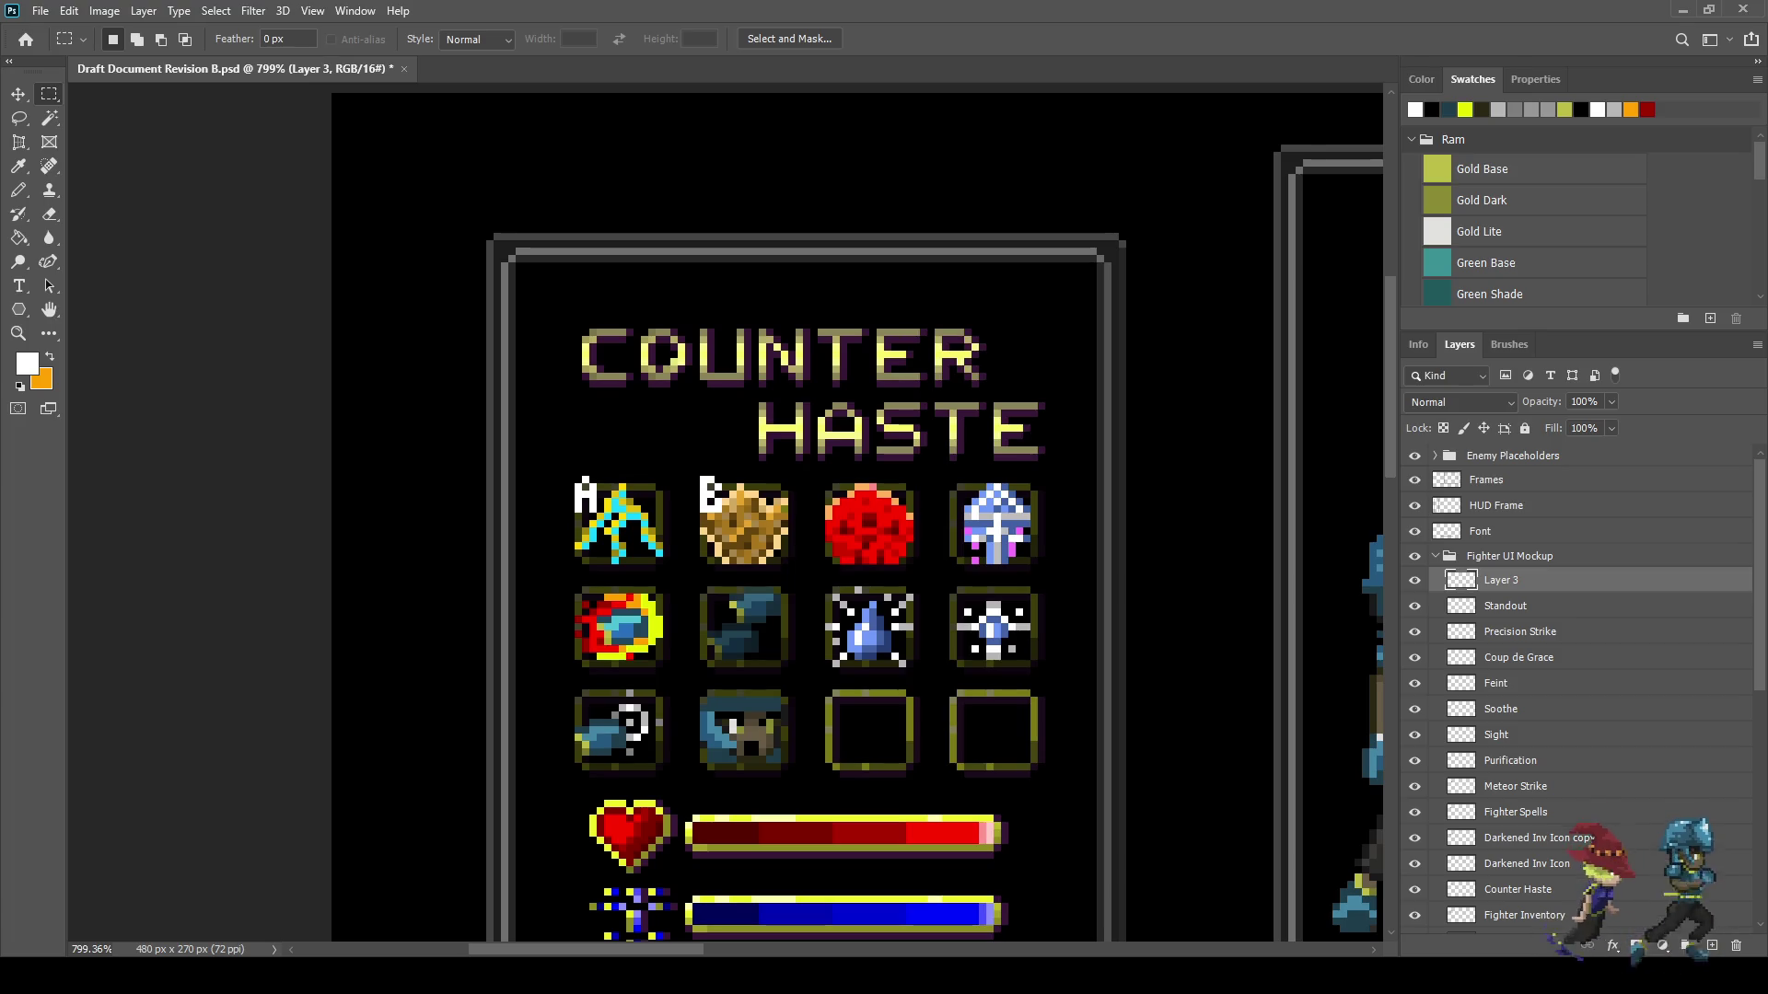
{"action": "scroll", "coordinate": [815, 488], "scroll_direction": "up", "scroll_amount": 5}
{"action": "key", "text": "b"}
{"action": "scroll", "coordinate": [855, 486], "scroll_direction": "up", "scroll_amount": 2}
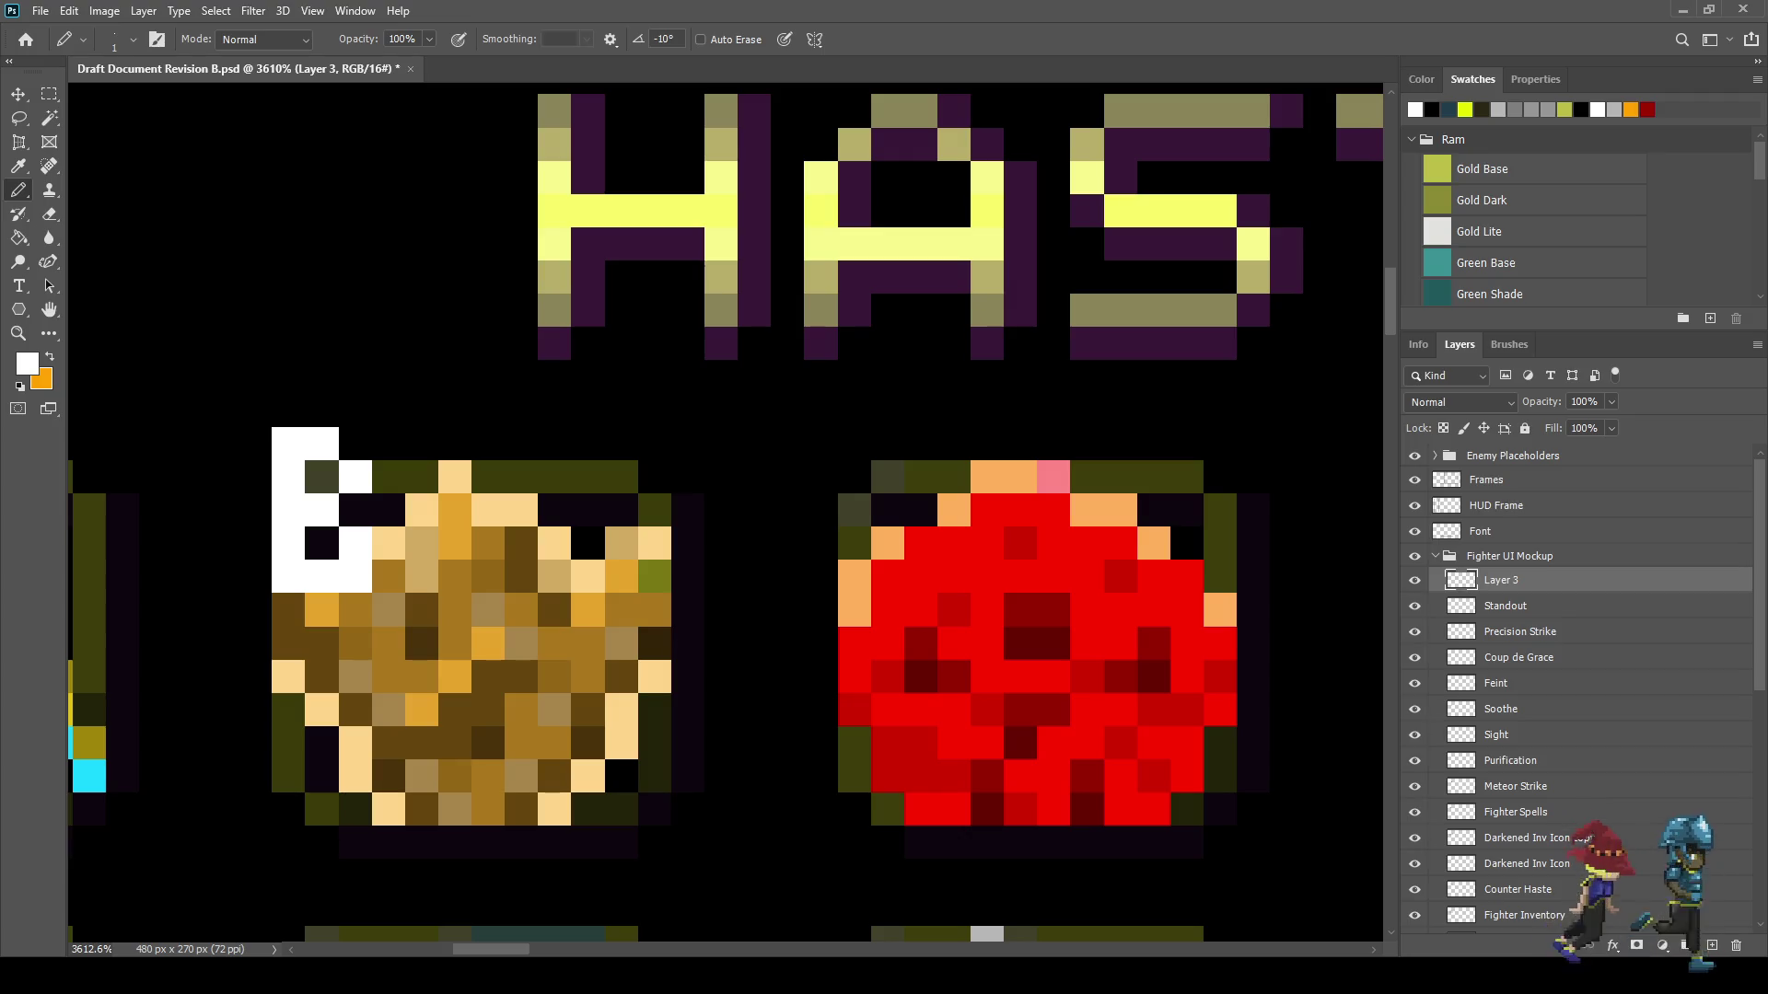
- Draw a white pixel C letter above the red orb icon and save the document
{"action": "left_click", "coordinate": [921, 443]}
{"action": "left_click", "coordinate": [888, 443]}
{"action": "left_click", "coordinate": [854, 477]}
{"action": "left_click", "coordinate": [855, 509]}
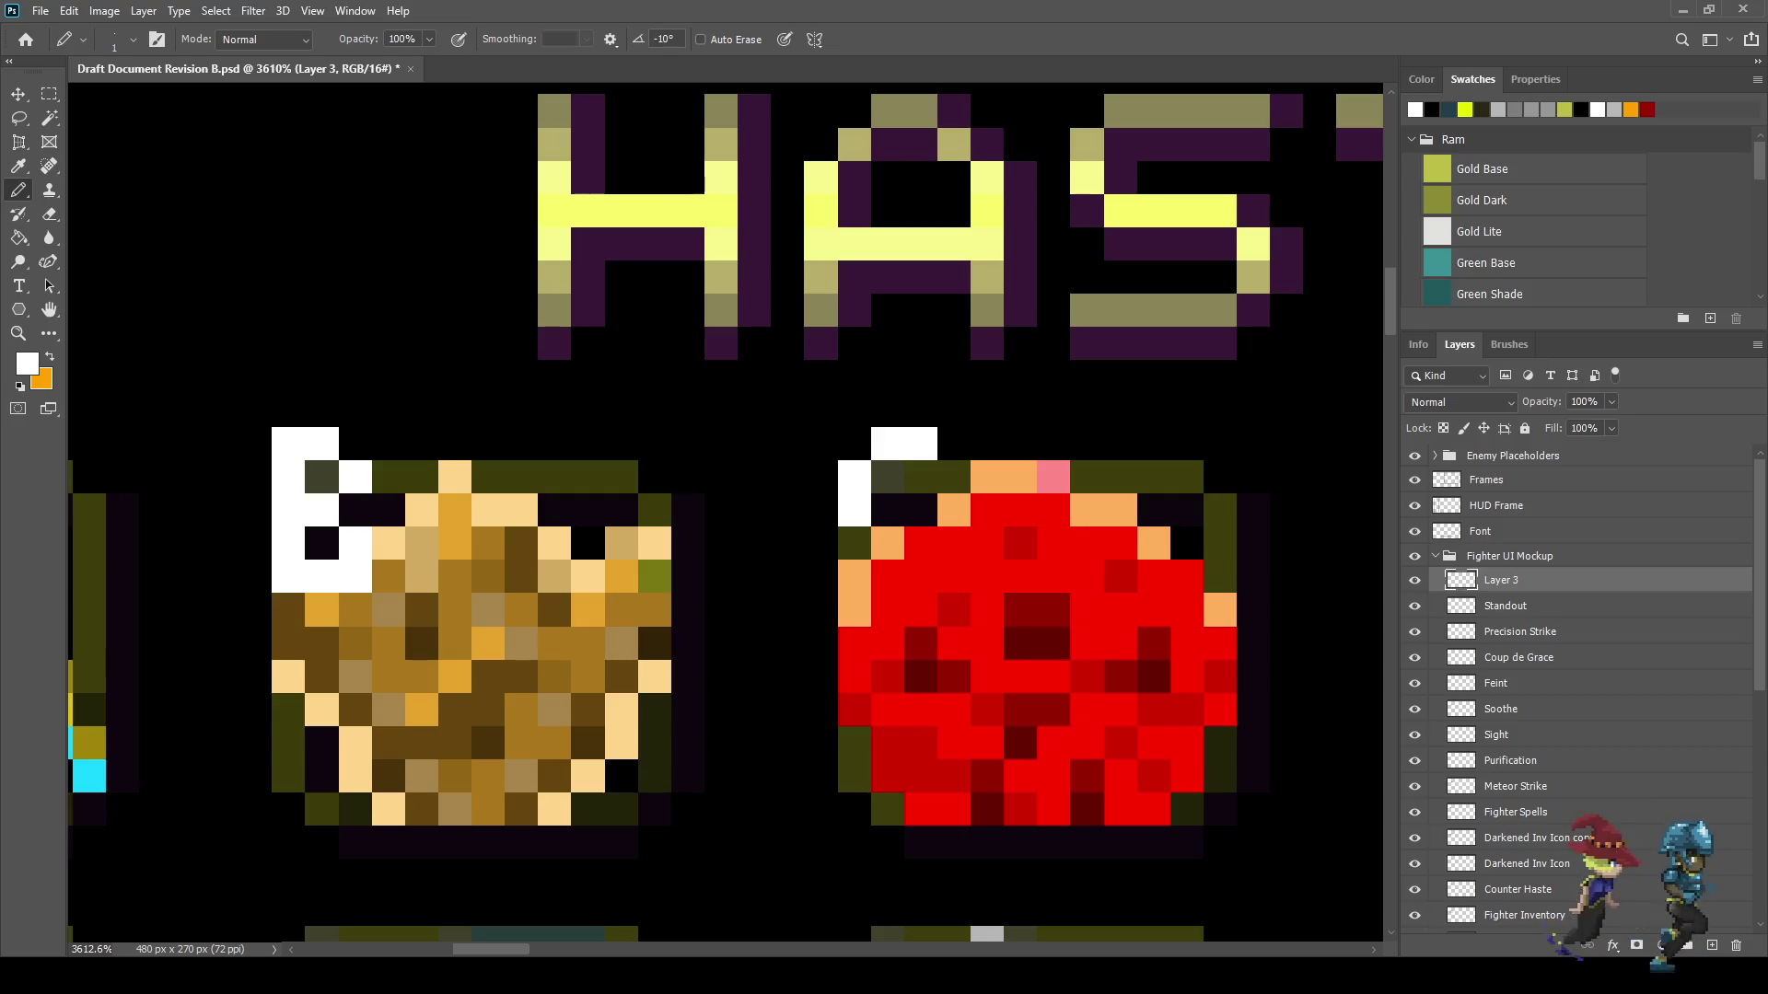
{"action": "left_click", "coordinate": [855, 543]}
{"action": "left_click", "coordinate": [888, 576]}
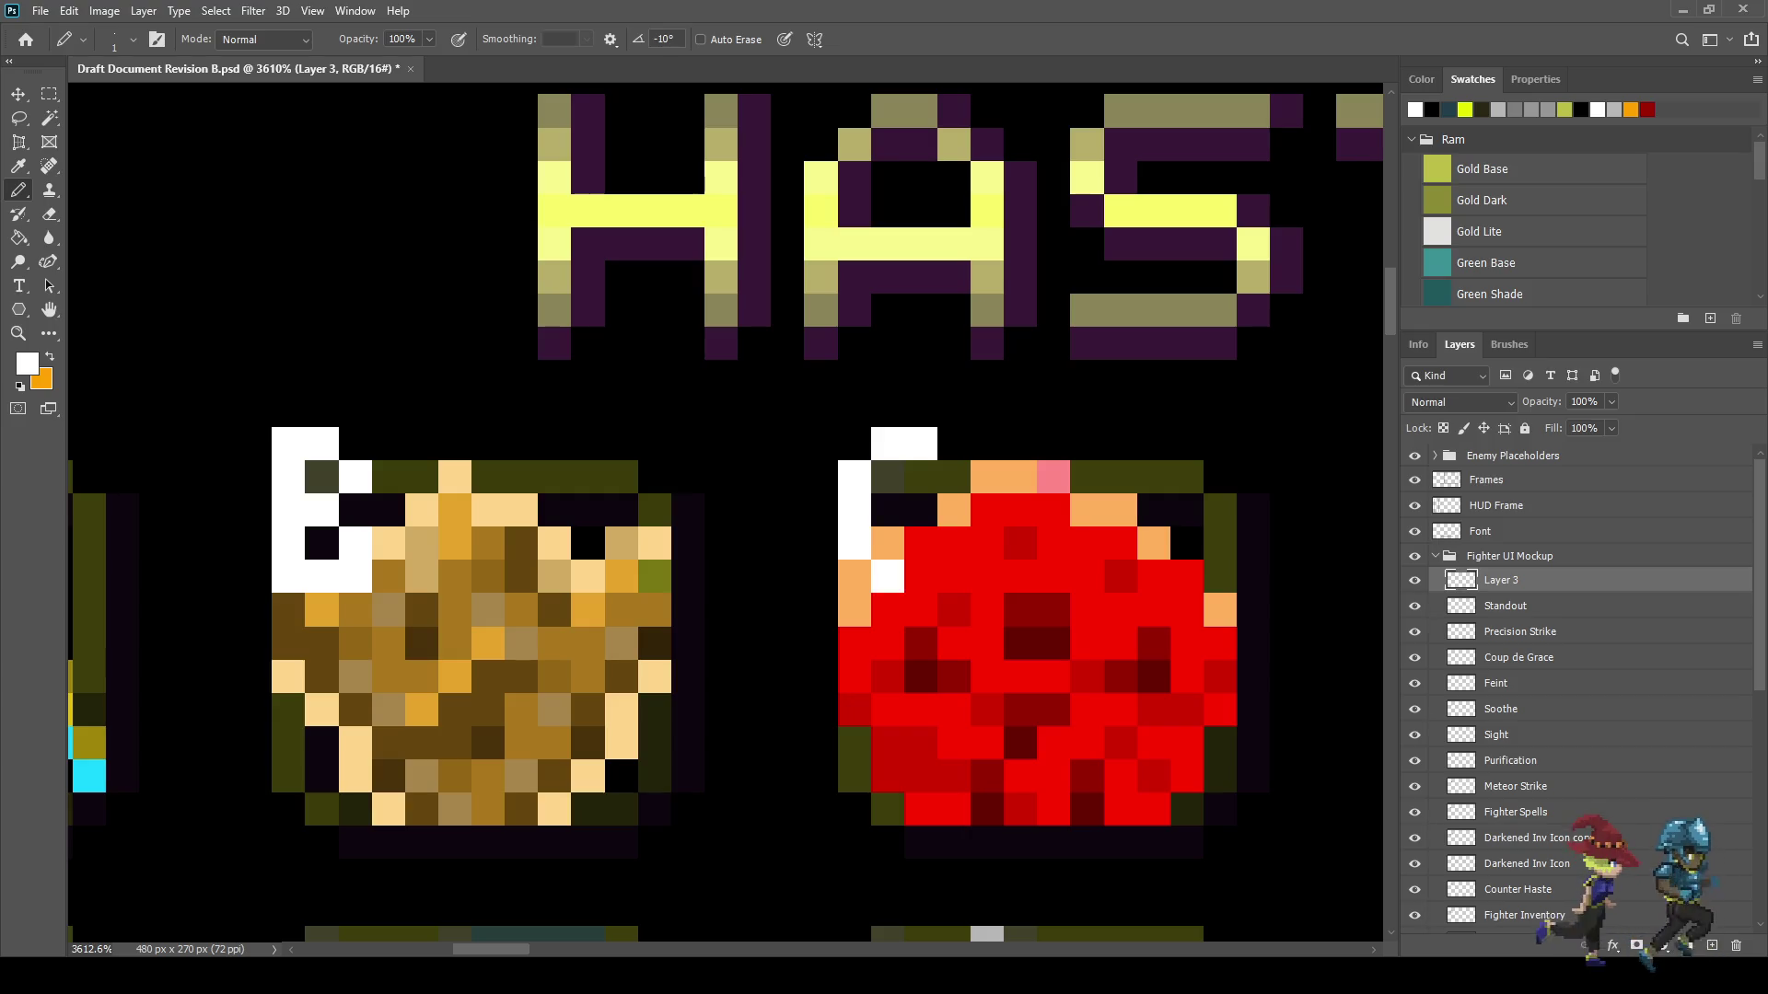
{"action": "left_click", "coordinate": [921, 576]}
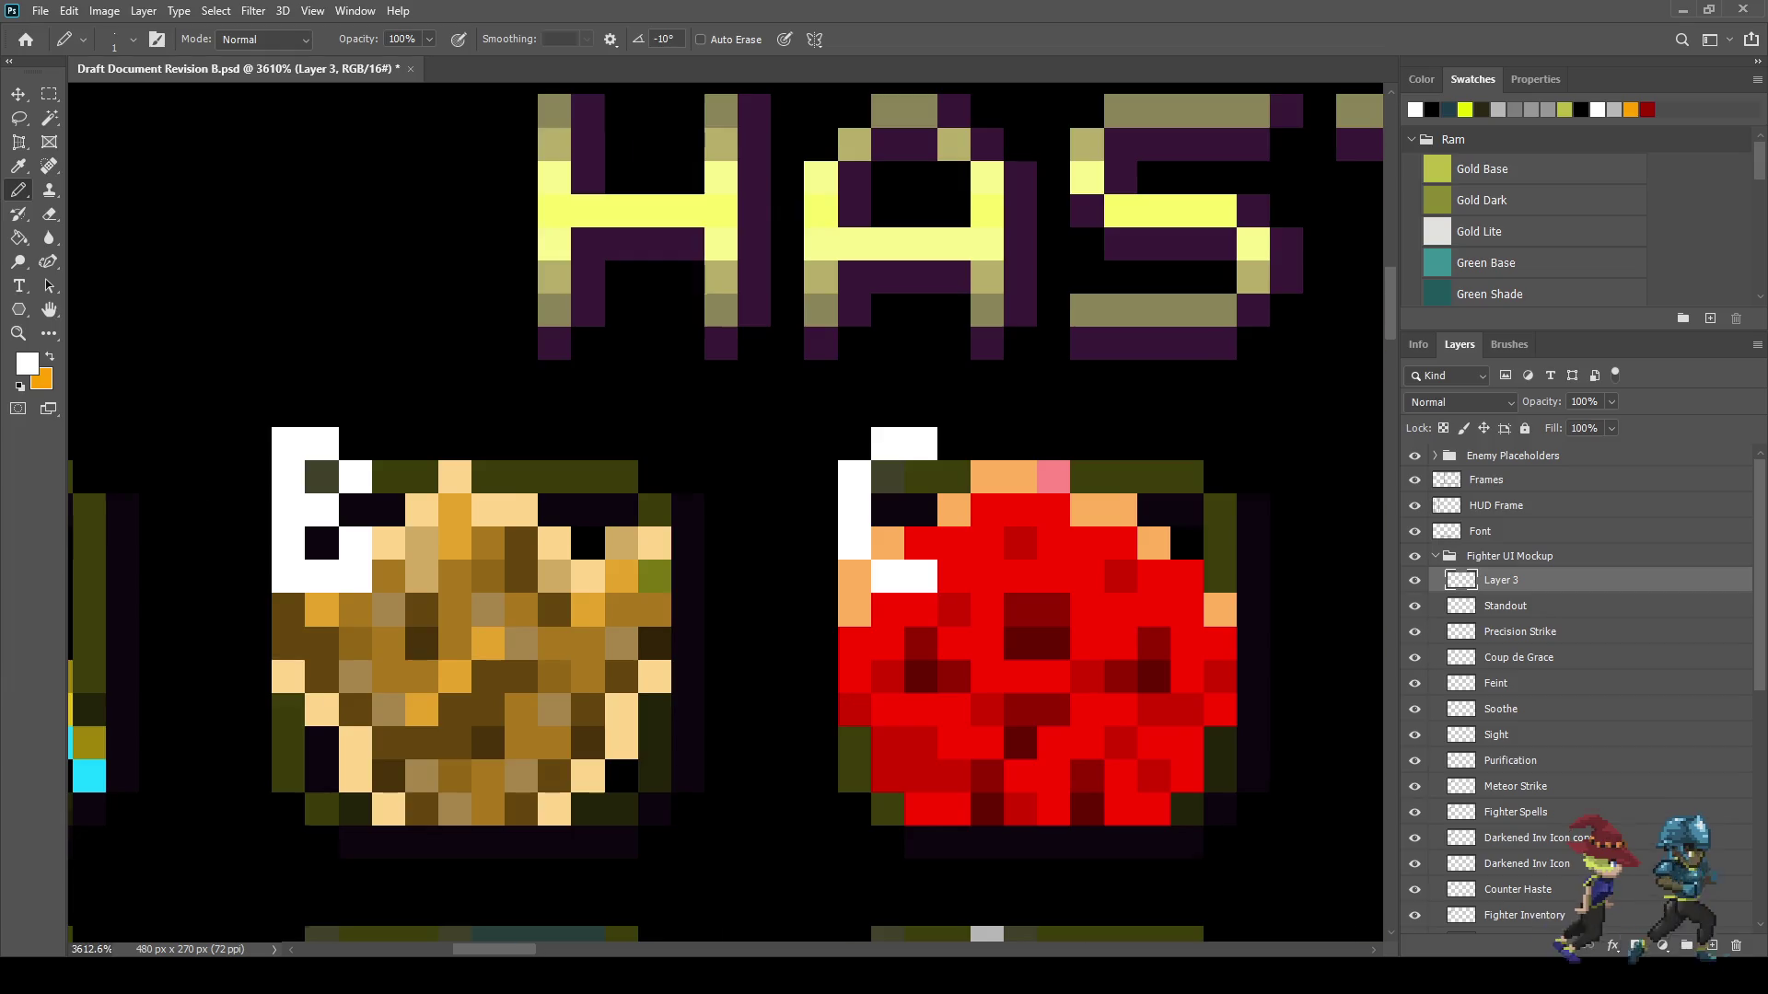
{"action": "scroll", "coordinate": [879, 615], "scroll_direction": "down", "scroll_amount": 5}
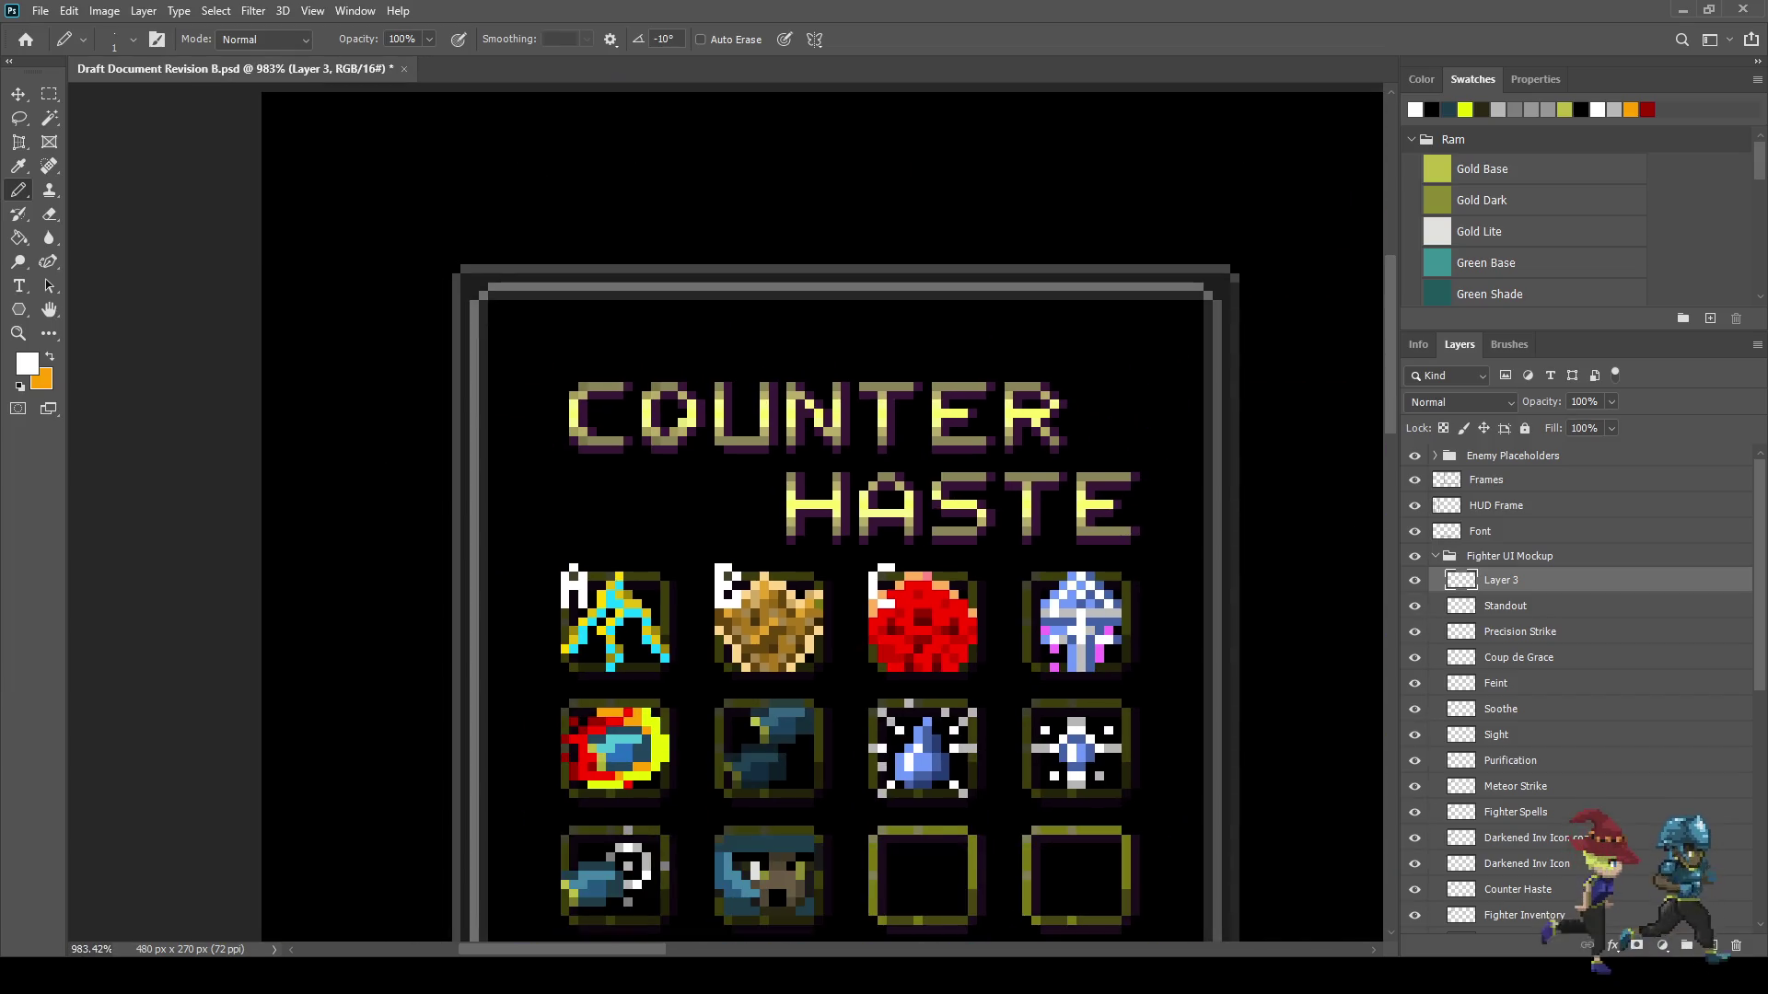
{"action": "key", "text": "ctrl+s"}
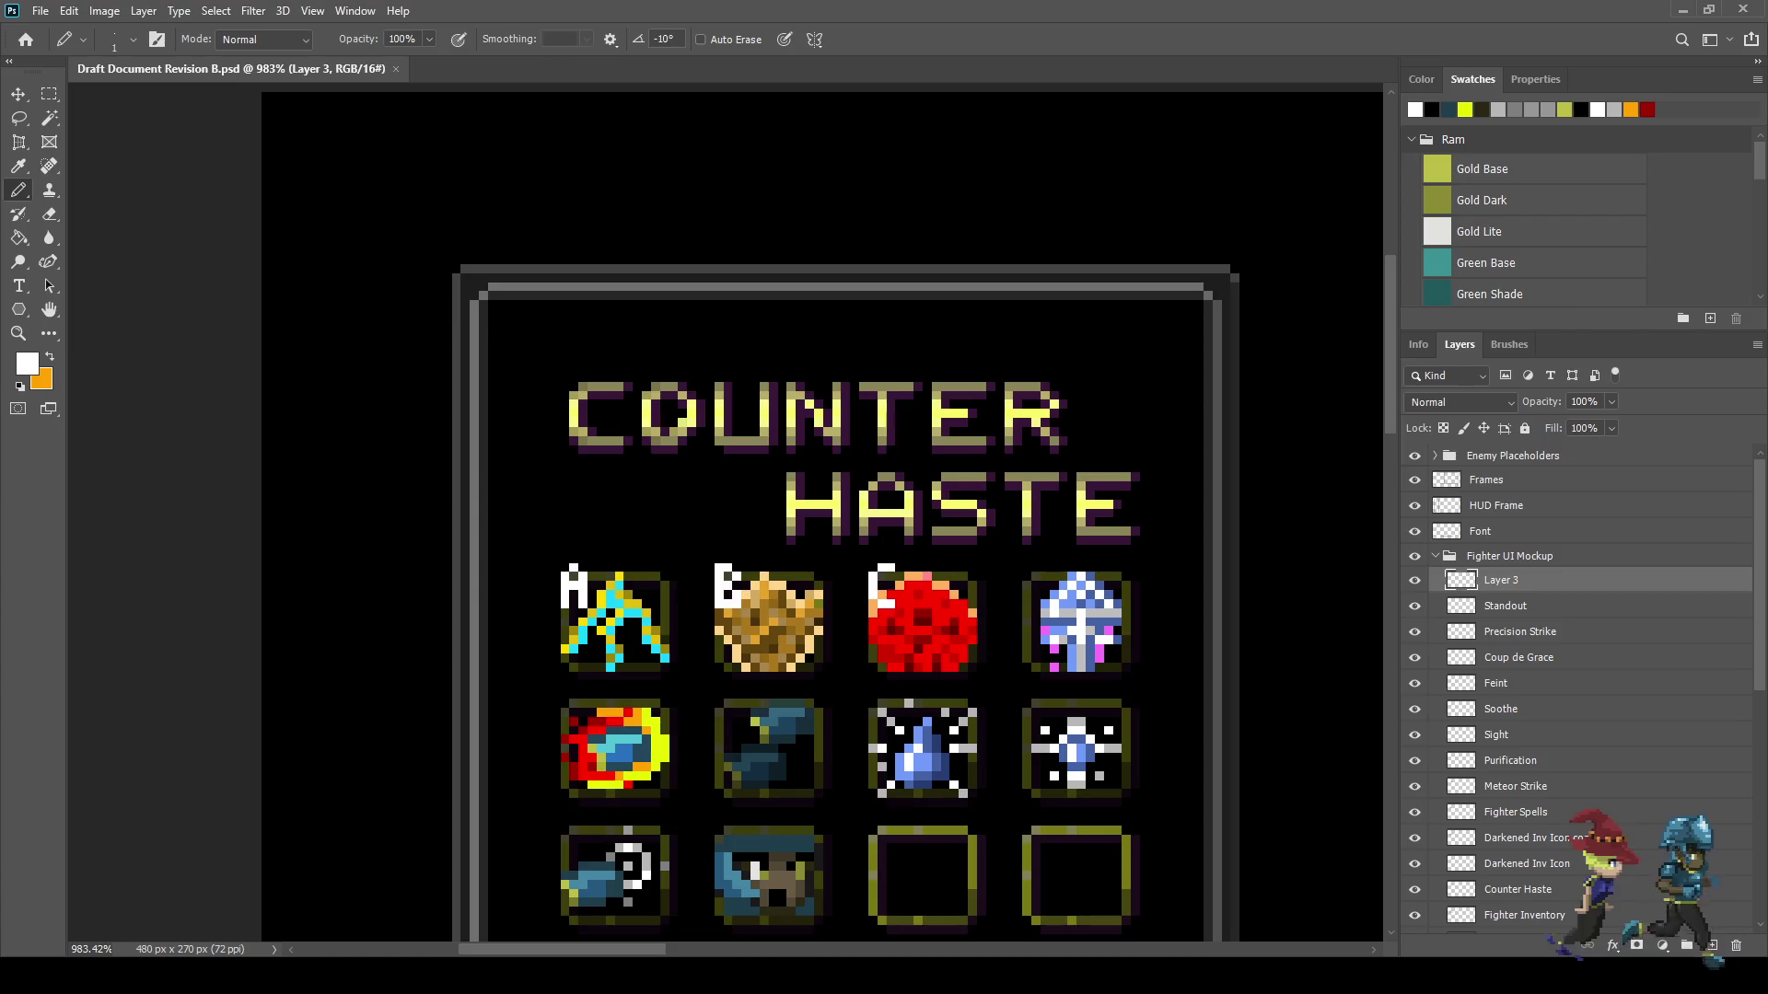
- Pencil a white pixel S at the mushroom icon's top-left corner
{"action": "scroll", "coordinate": [1046, 574], "scroll_direction": "up", "scroll_amount": 6}
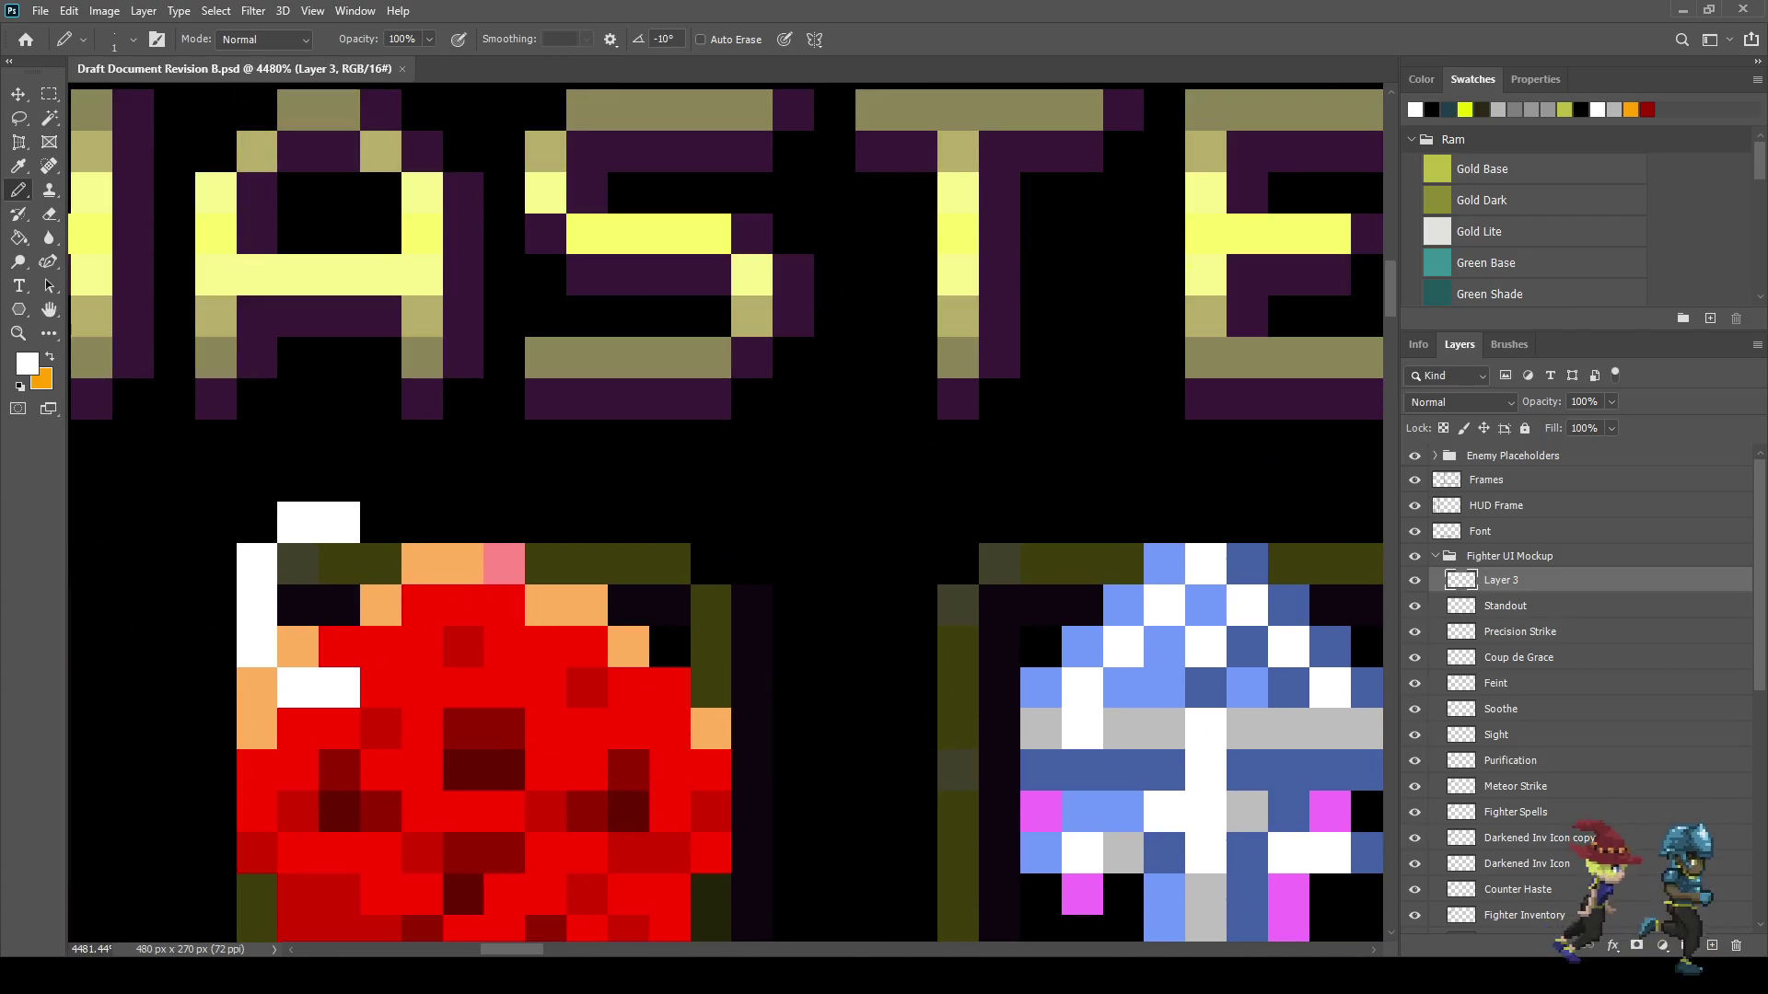
{"action": "left_click", "coordinate": [1042, 522]}
{"action": "left_click", "coordinate": [1000, 522]}
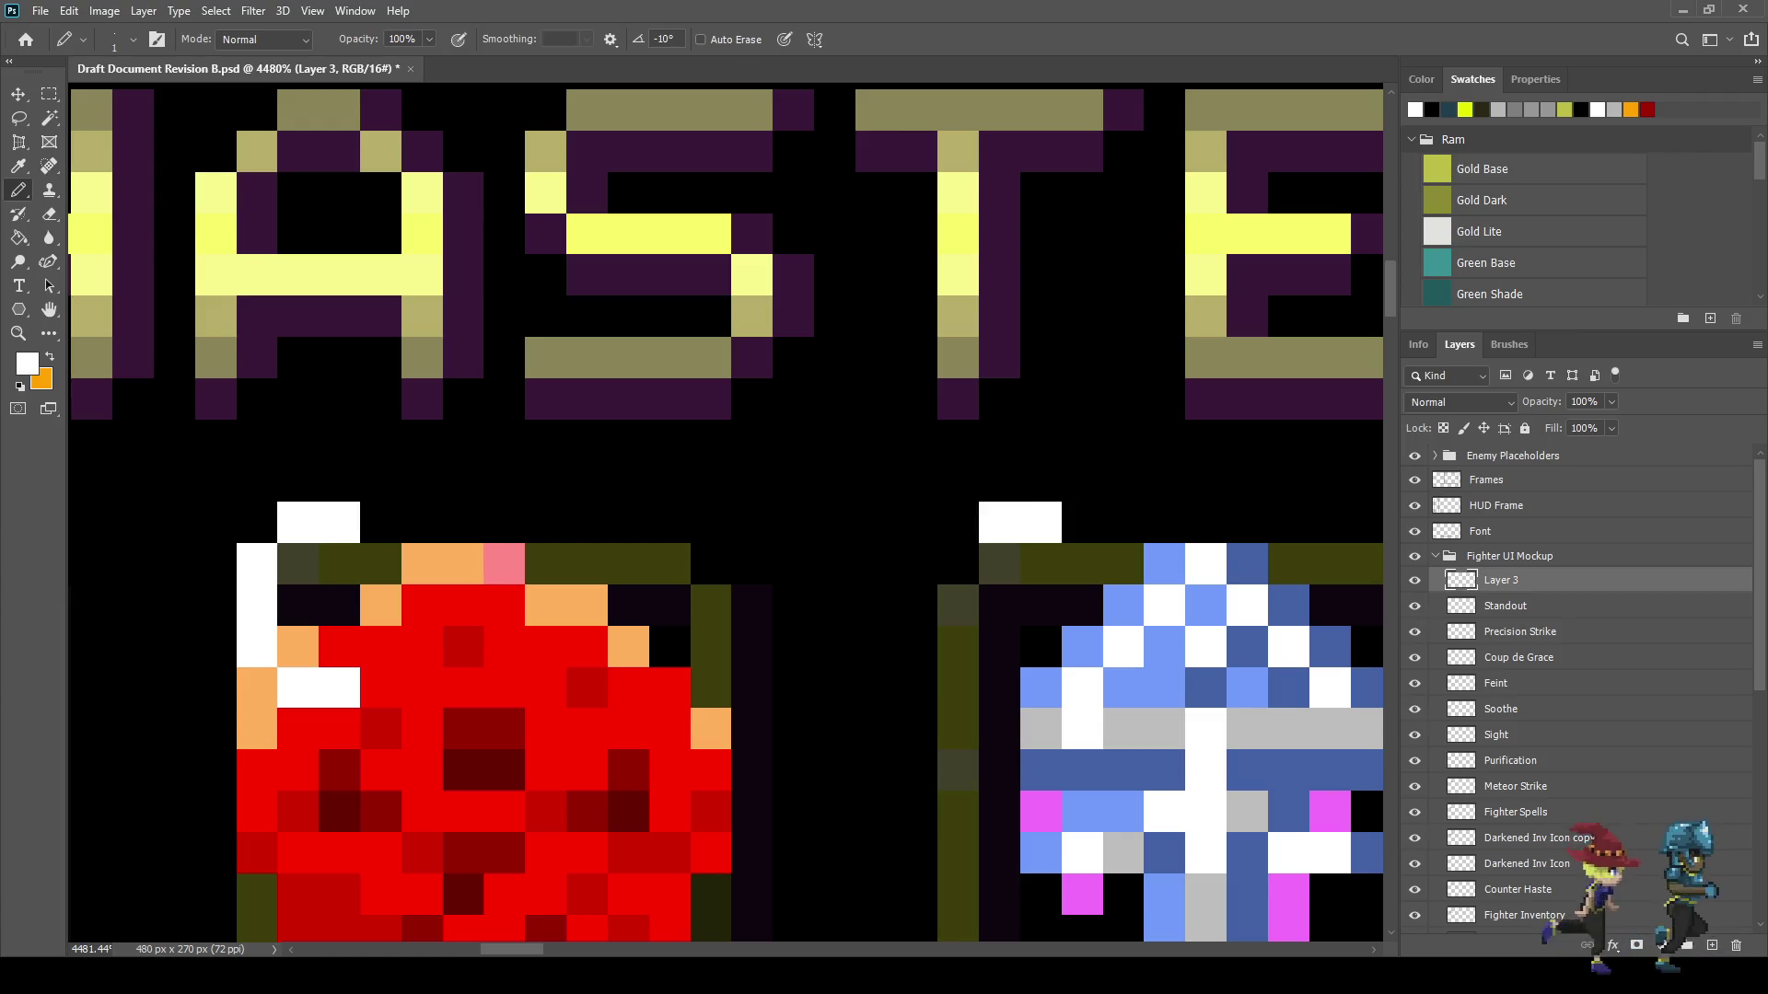
{"action": "left_click", "coordinate": [959, 564]}
{"action": "left_click", "coordinate": [958, 605]}
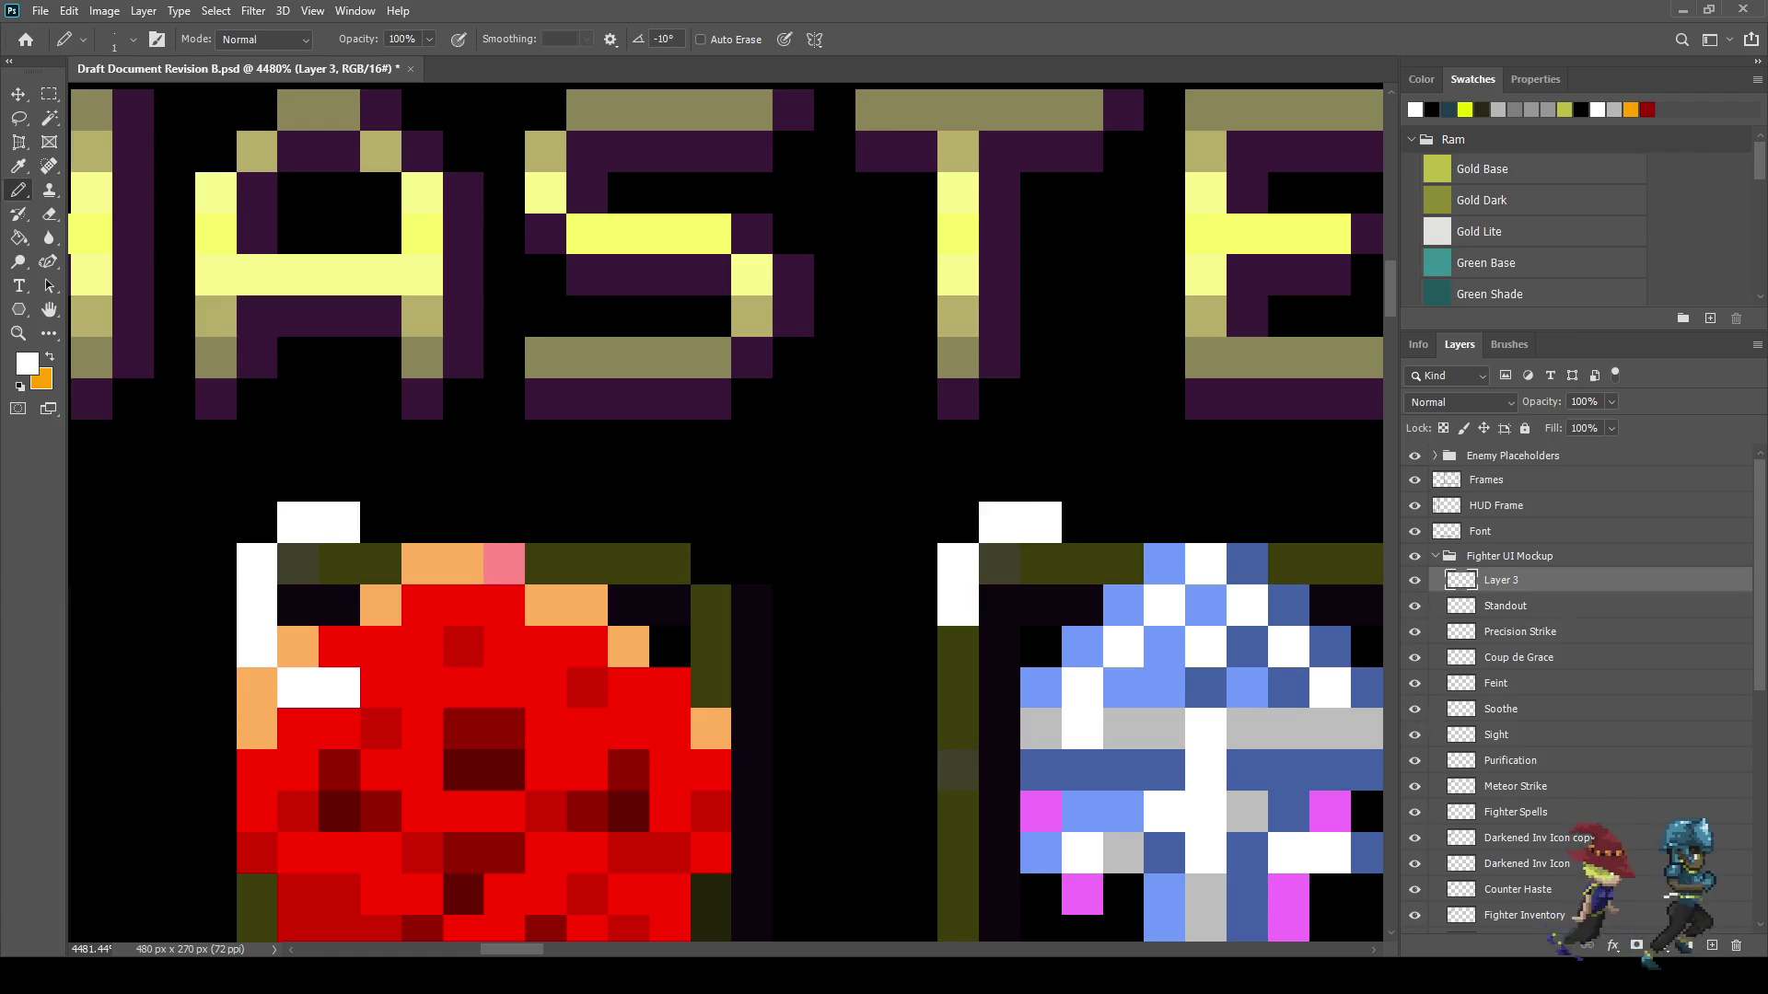
{"action": "left_click", "coordinate": [1000, 605]}
{"action": "left_click", "coordinate": [1041, 646]}
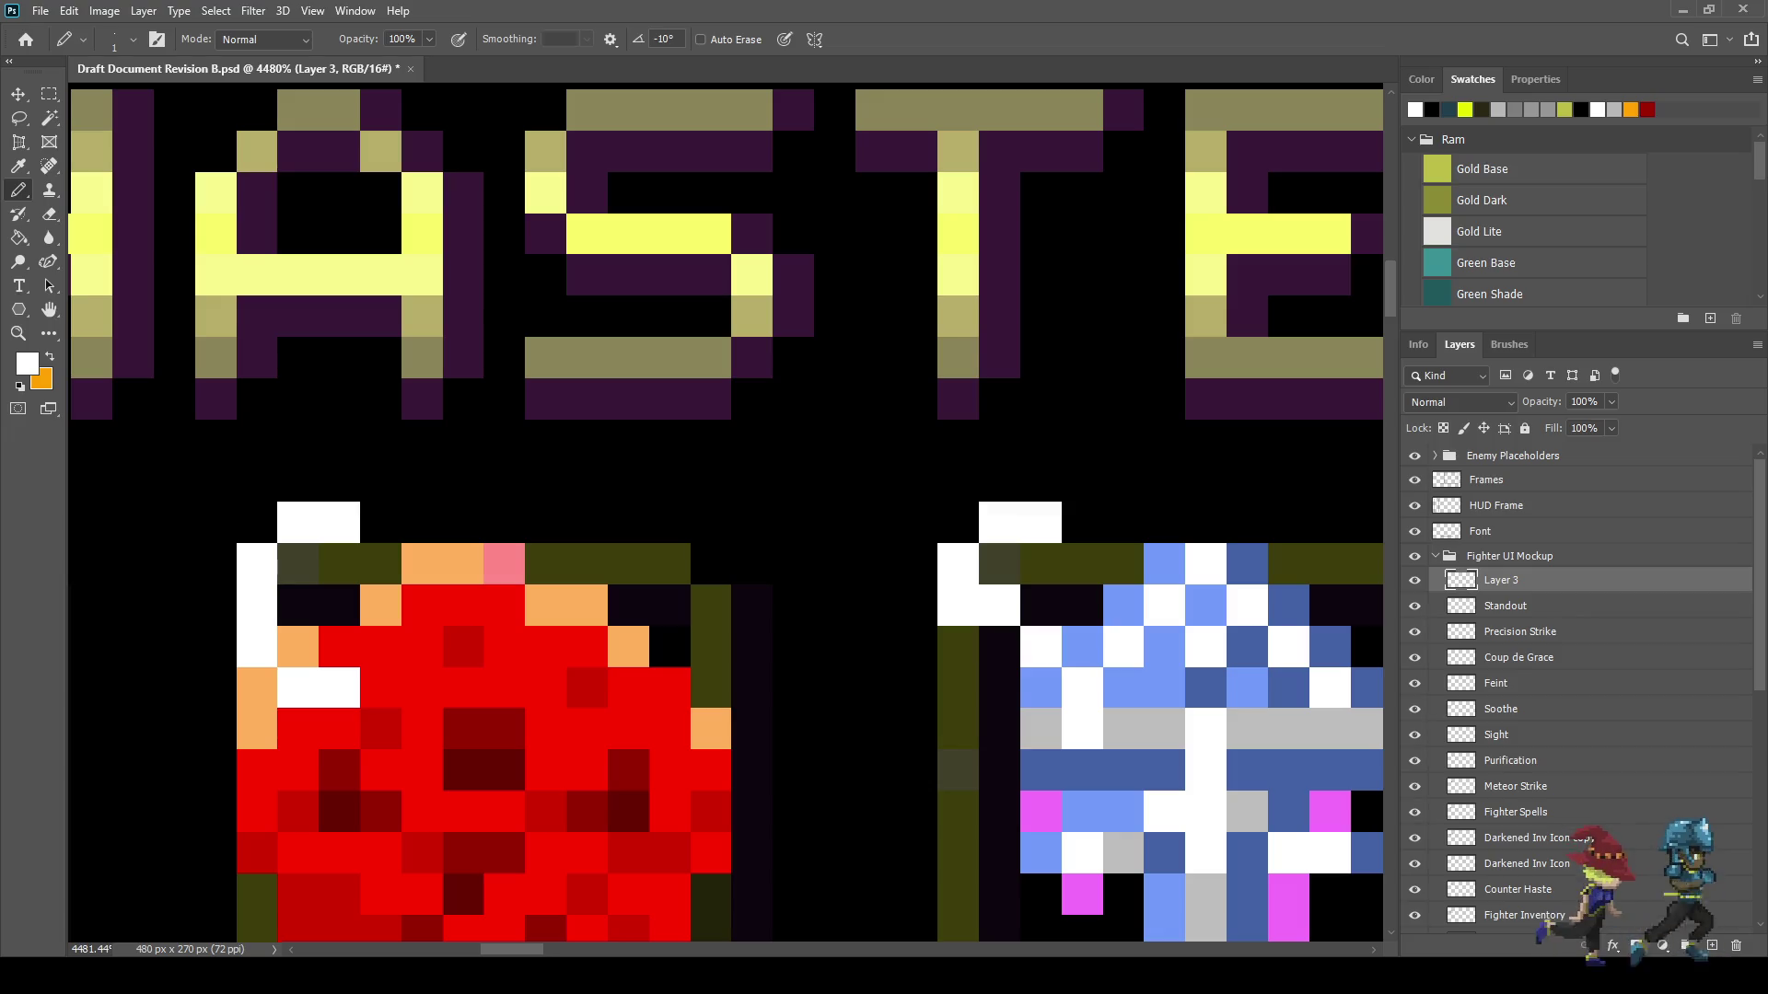
{"action": "left_click", "coordinate": [1042, 687]}
{"action": "left_click", "coordinate": [1000, 688]}
{"action": "left_click", "coordinate": [959, 688]}
{"action": "scroll", "coordinate": [948, 681], "scroll_direction": "down", "scroll_amount": 2}
{"action": "scroll", "coordinate": [880, 659], "scroll_direction": "down", "scroll_amount": 3}
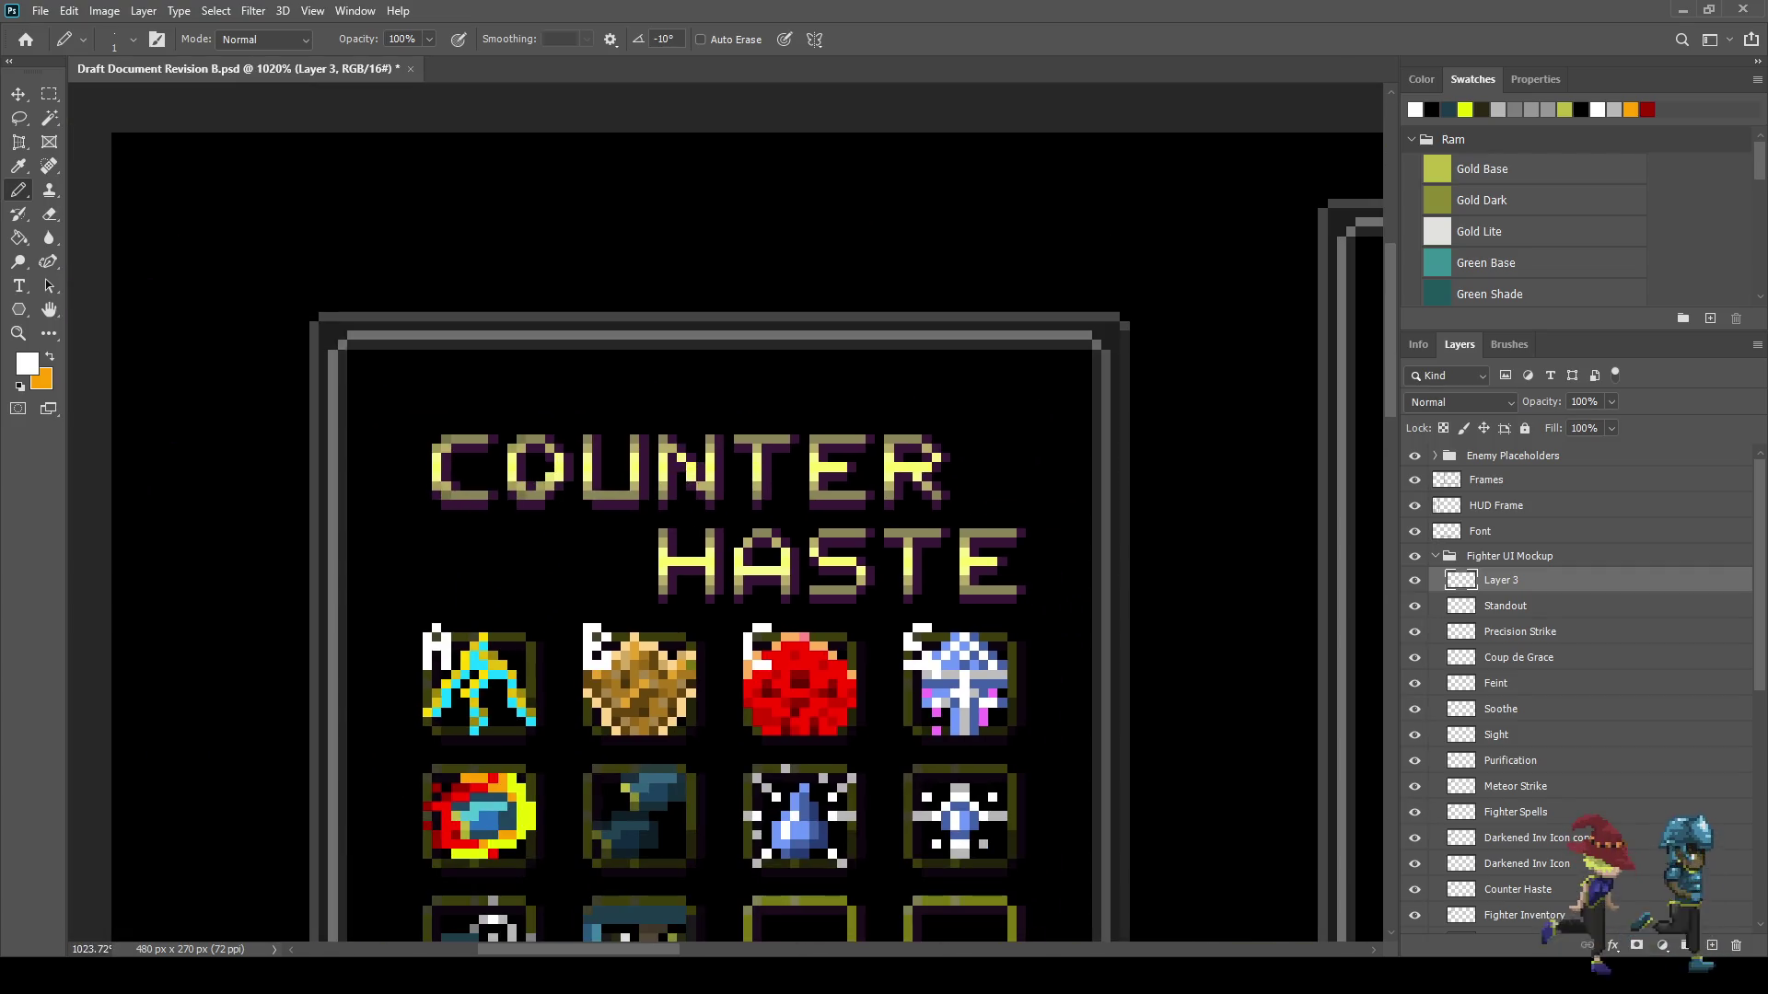
{"action": "scroll", "coordinate": [835, 610], "scroll_direction": "up", "scroll_amount": 3}
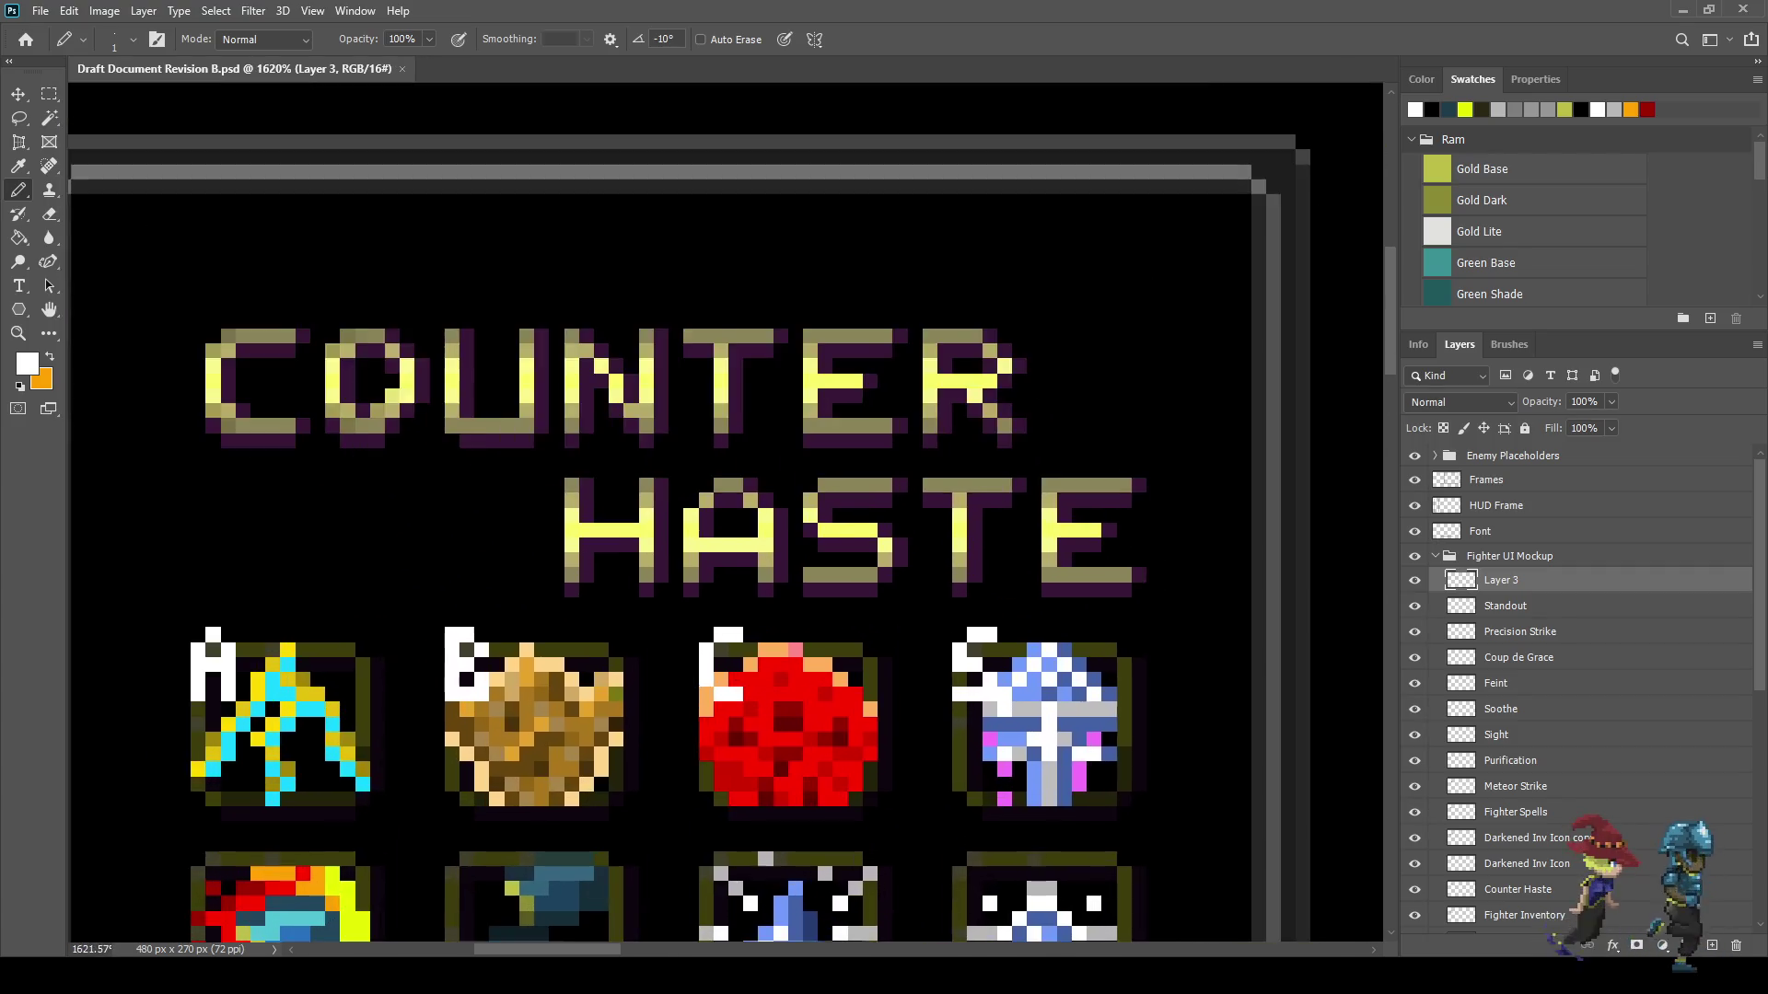
- Sample the dark purple and pencil an outline around the white A letter
{"action": "key", "text": "i"}
{"action": "left_click", "coordinate": [835, 589]}
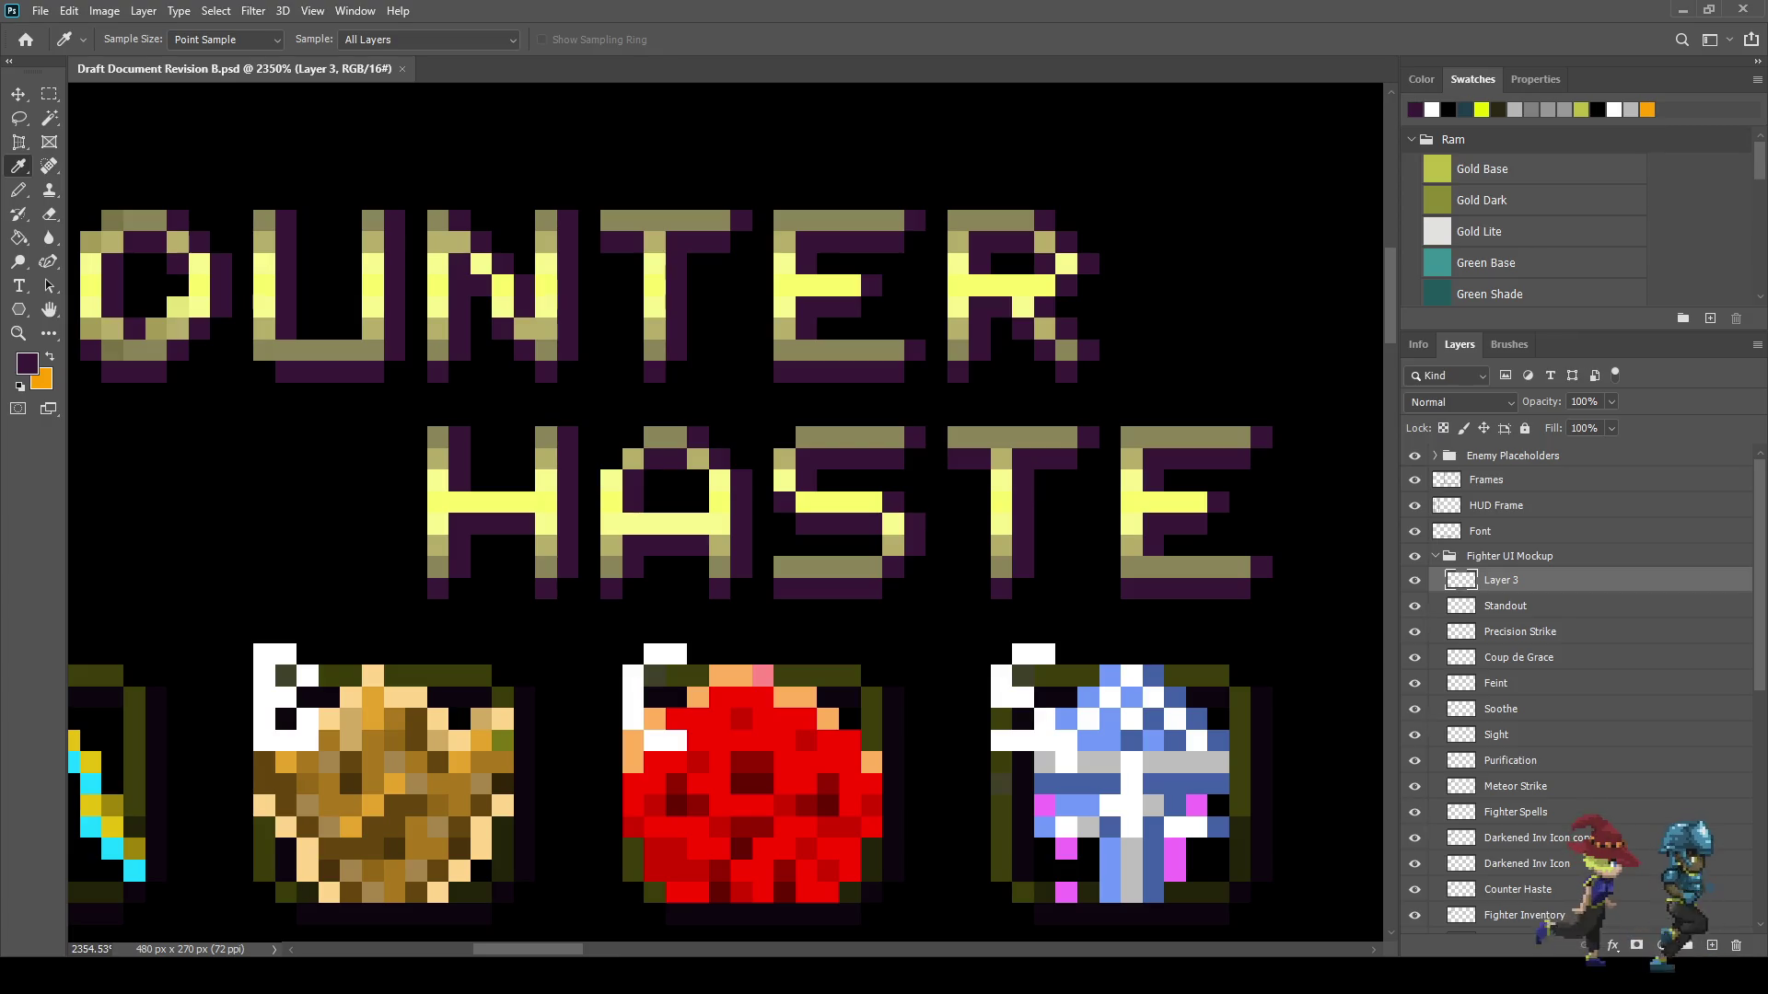
{"action": "key", "text": "b"}
{"action": "scroll", "coordinate": [841, 585], "scroll_direction": "down", "scroll_amount": 3}
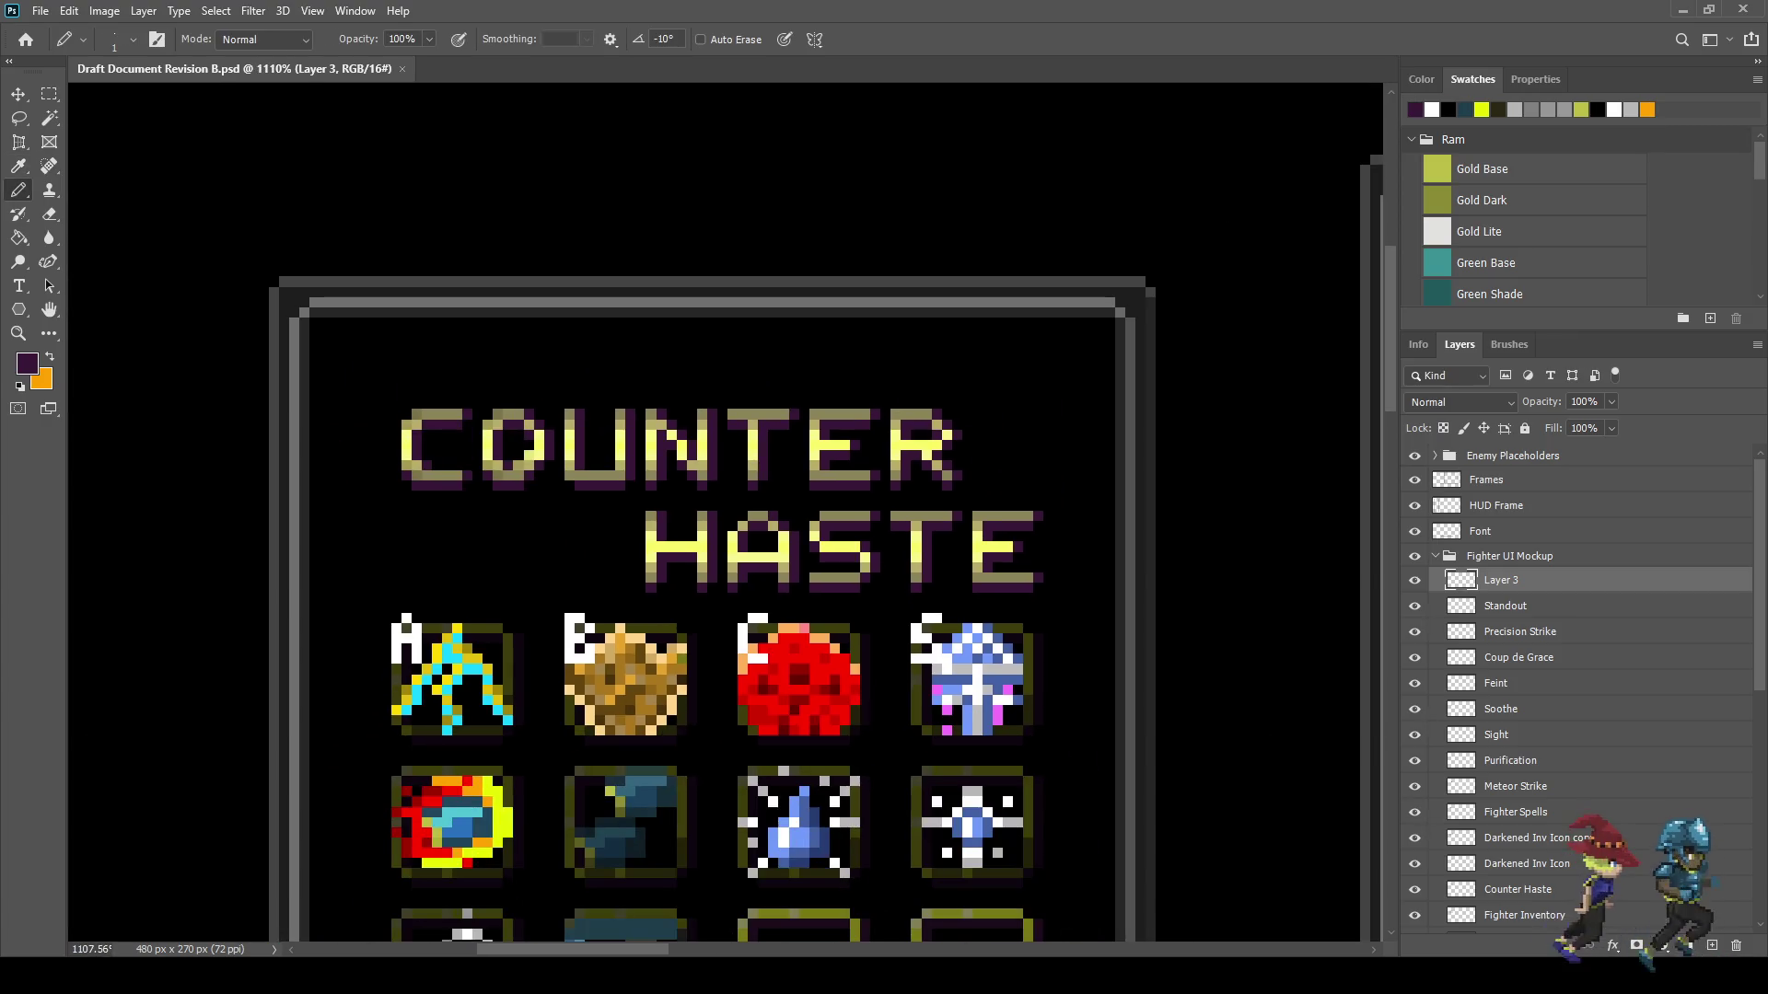
{"action": "scroll", "coordinate": [359, 660], "scroll_direction": "up", "scroll_amount": 4}
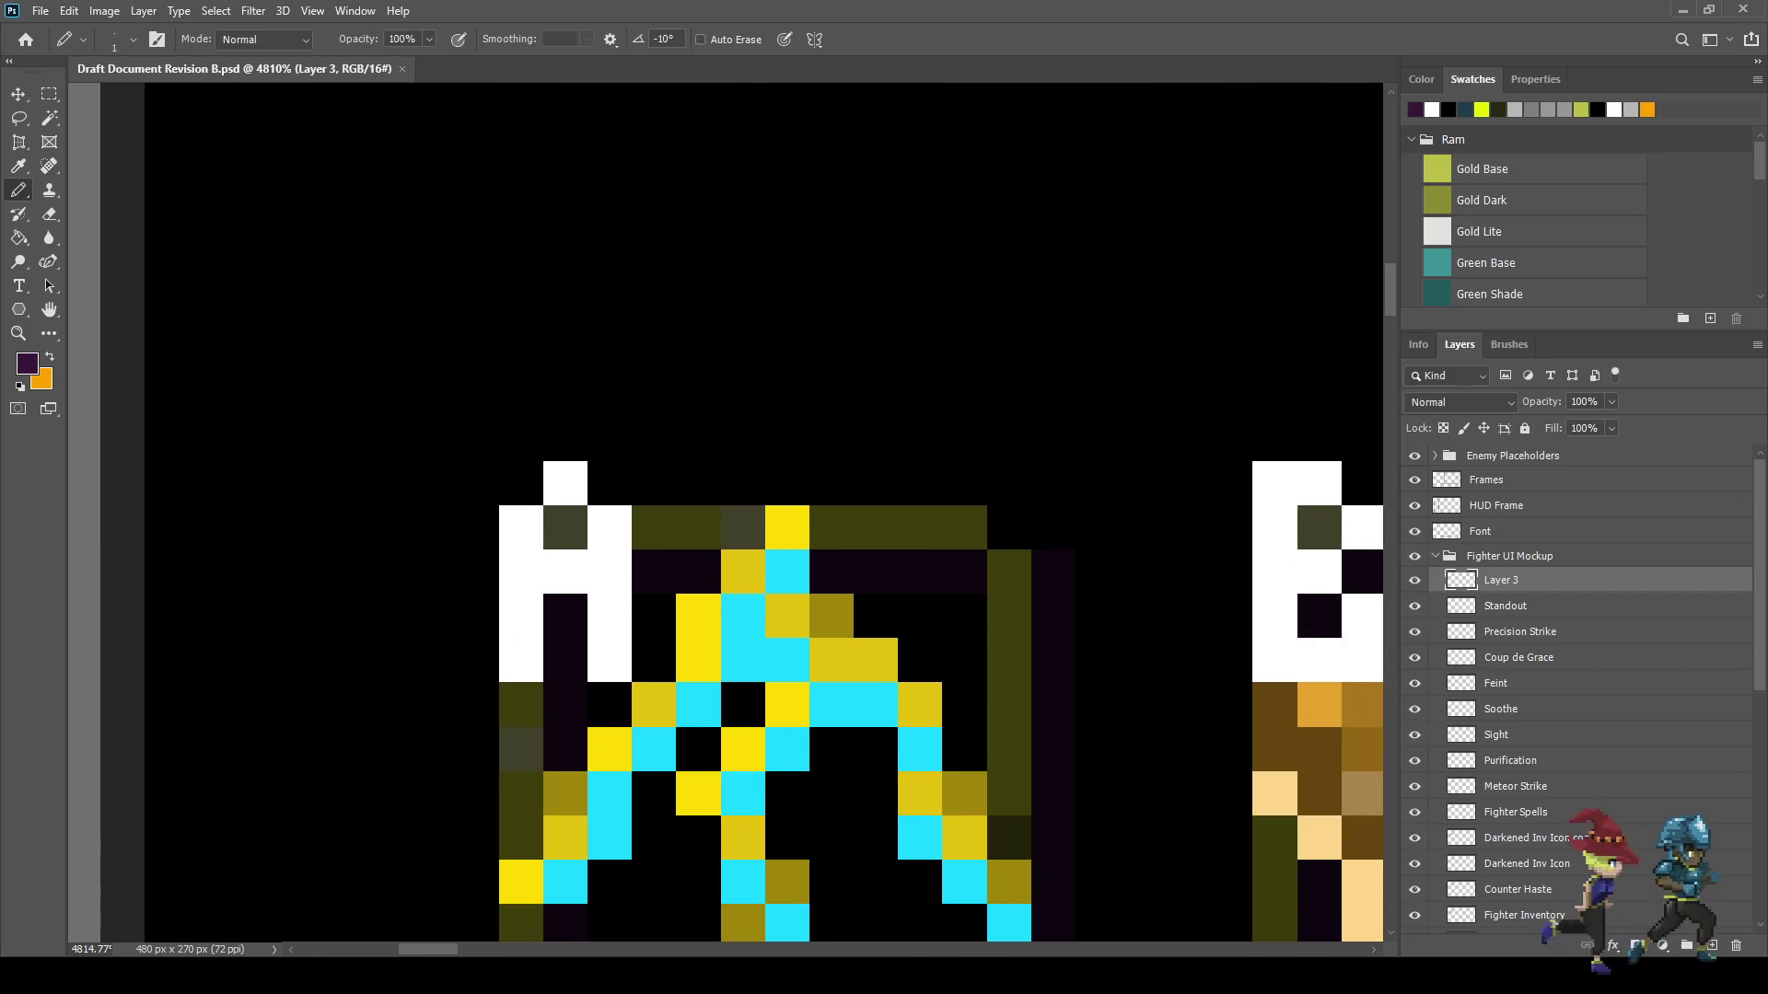
{"action": "left_click_drag", "start_coordinate": [567, 661], "coordinate": [566, 616]}
{"action": "left_click_drag", "start_coordinate": [654, 660], "coordinate": [655, 527]}
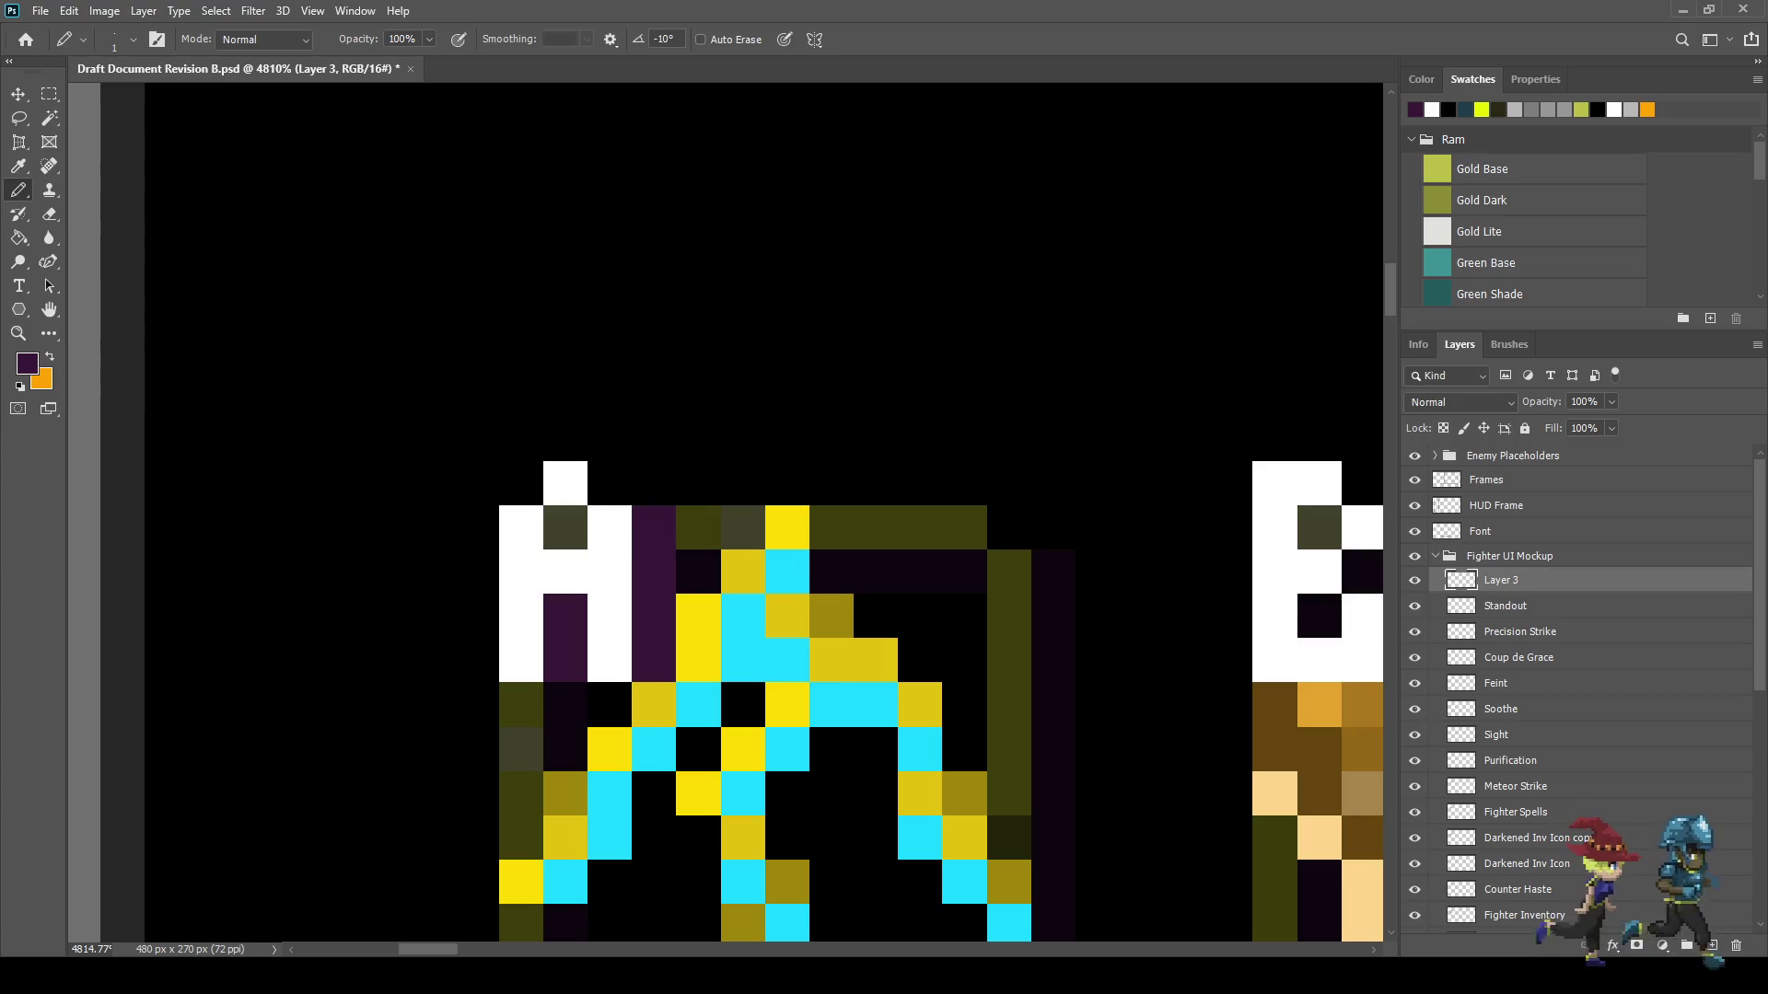
{"action": "left_click", "coordinate": [609, 483]}
{"action": "left_click", "coordinate": [564, 528]}
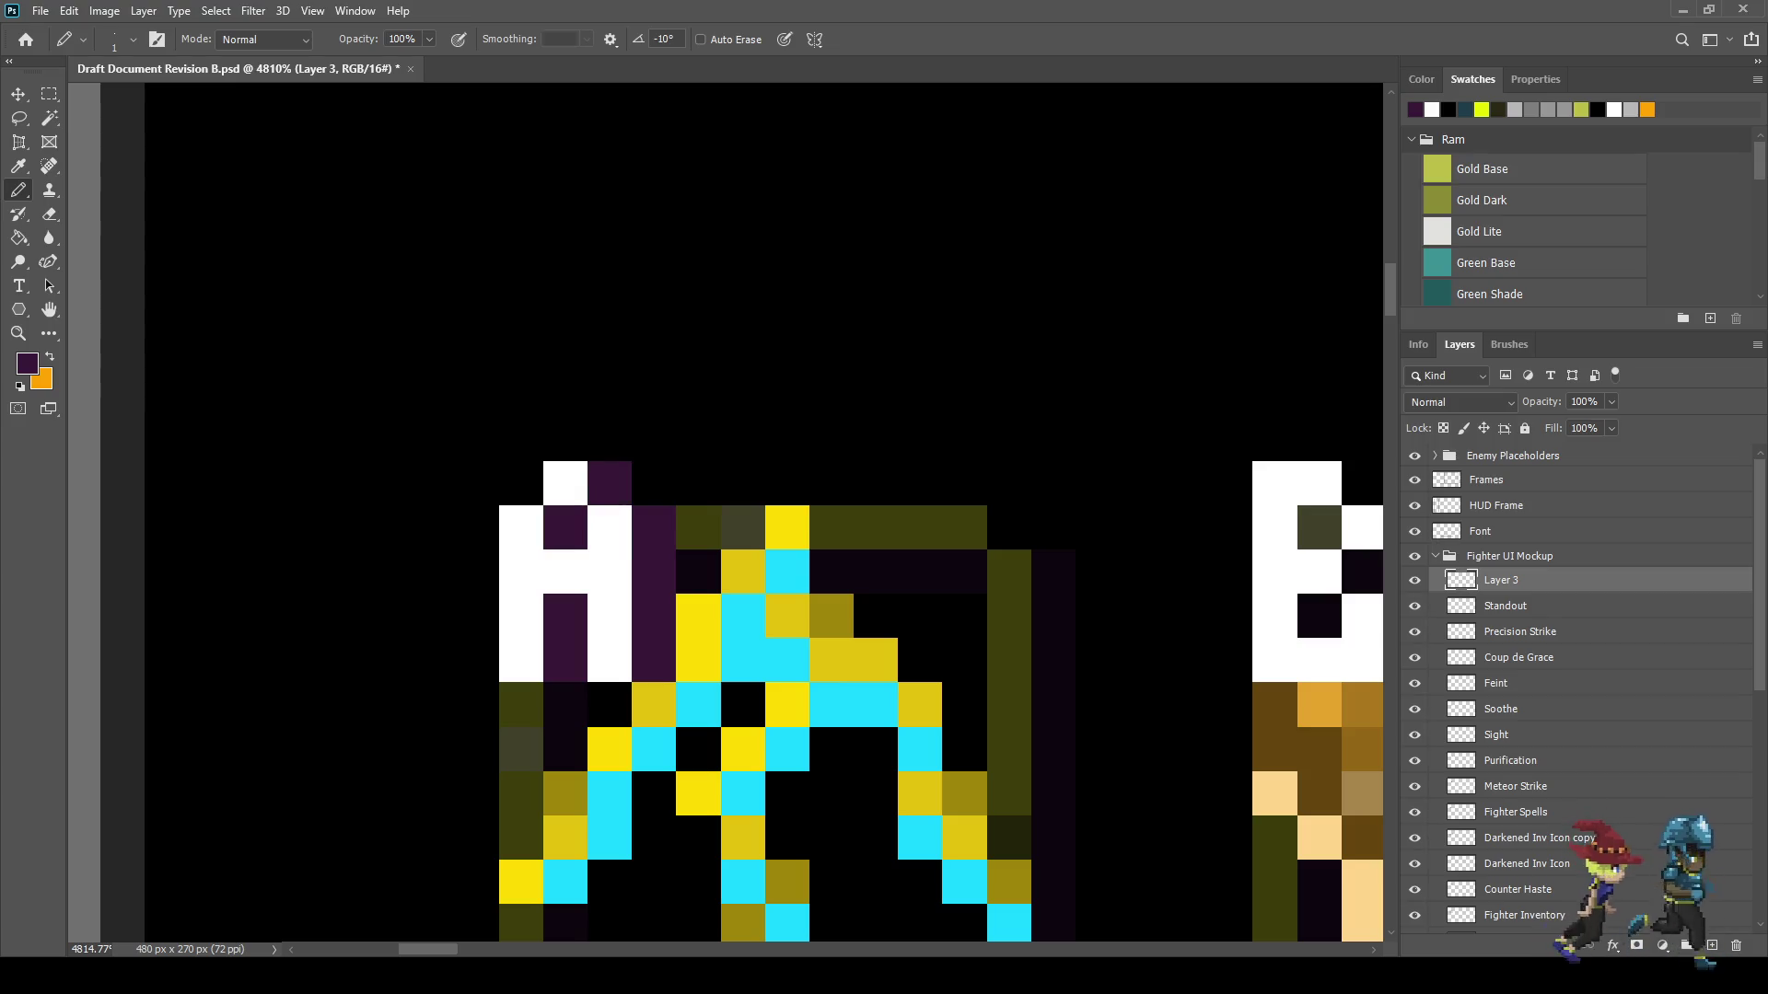
{"action": "left_click_drag", "start_coordinate": [654, 705], "coordinate": [522, 706]}
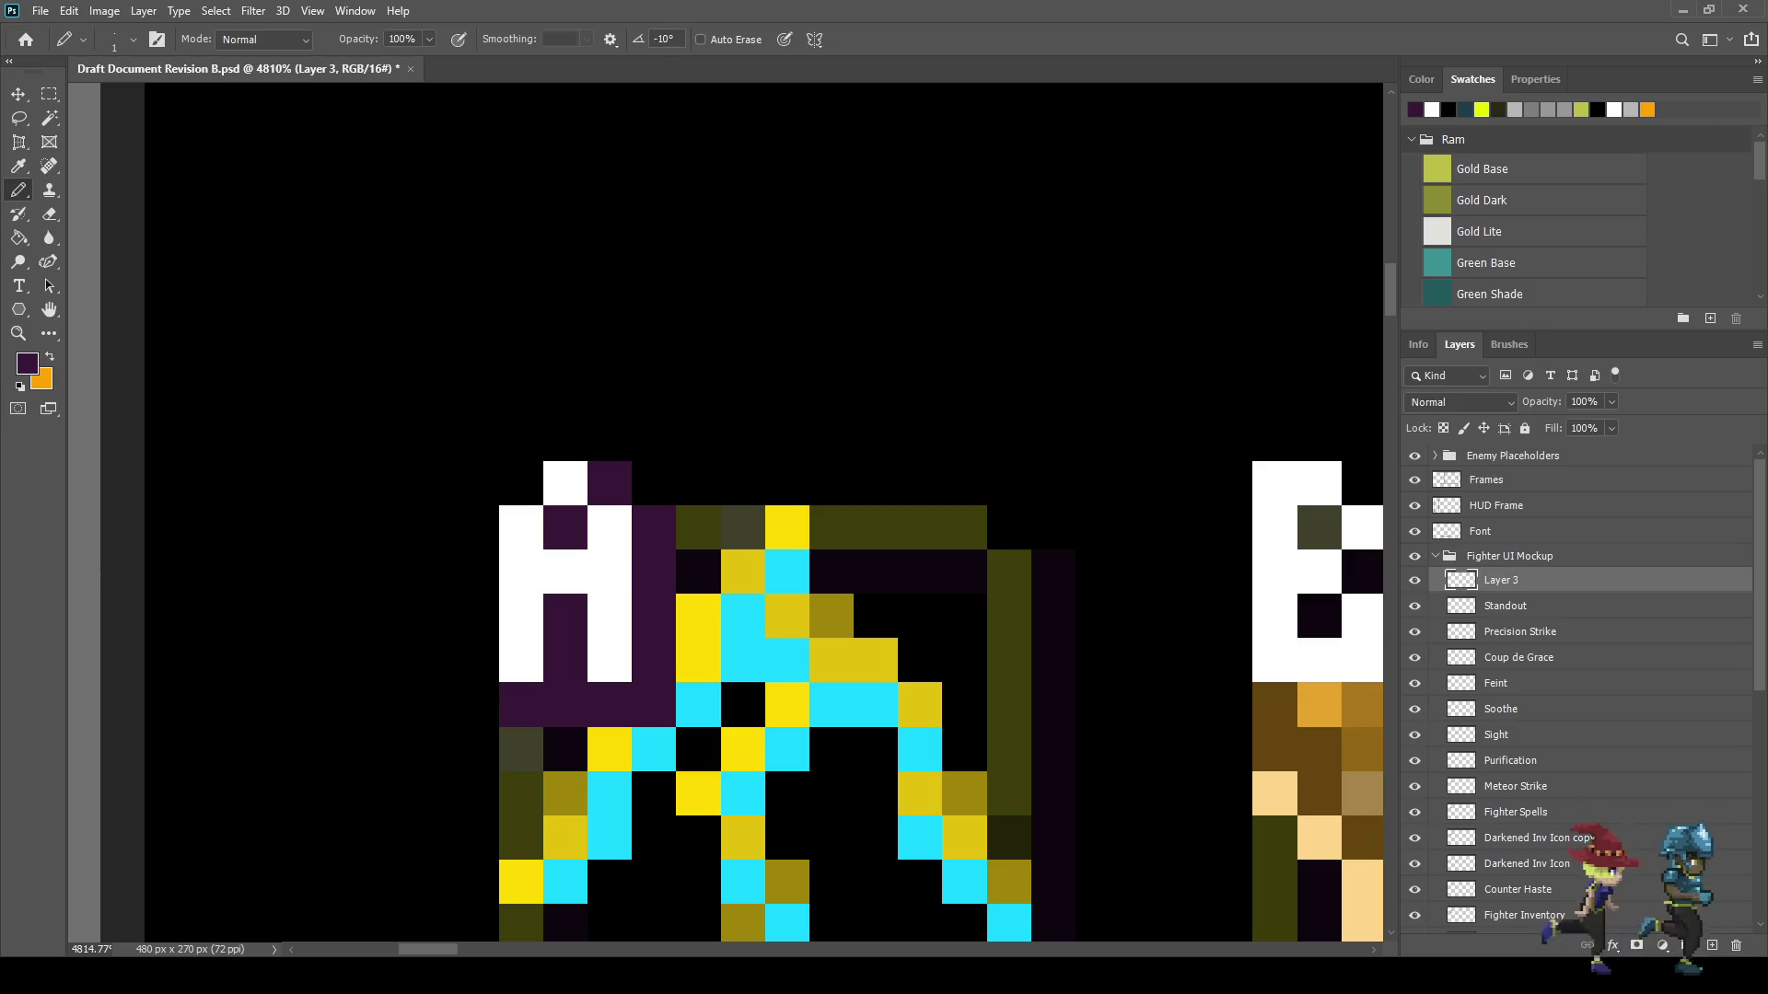
{"action": "left_click", "coordinate": [565, 439]}
{"action": "left_click", "coordinate": [521, 483]}
{"action": "left_click_drag", "start_coordinate": [476, 528], "coordinate": [476, 660]}
- Erase a stray purple pixel on the A icon
{"action": "scroll", "coordinate": [757, 576], "scroll_direction": "down", "scroll_amount": 3}
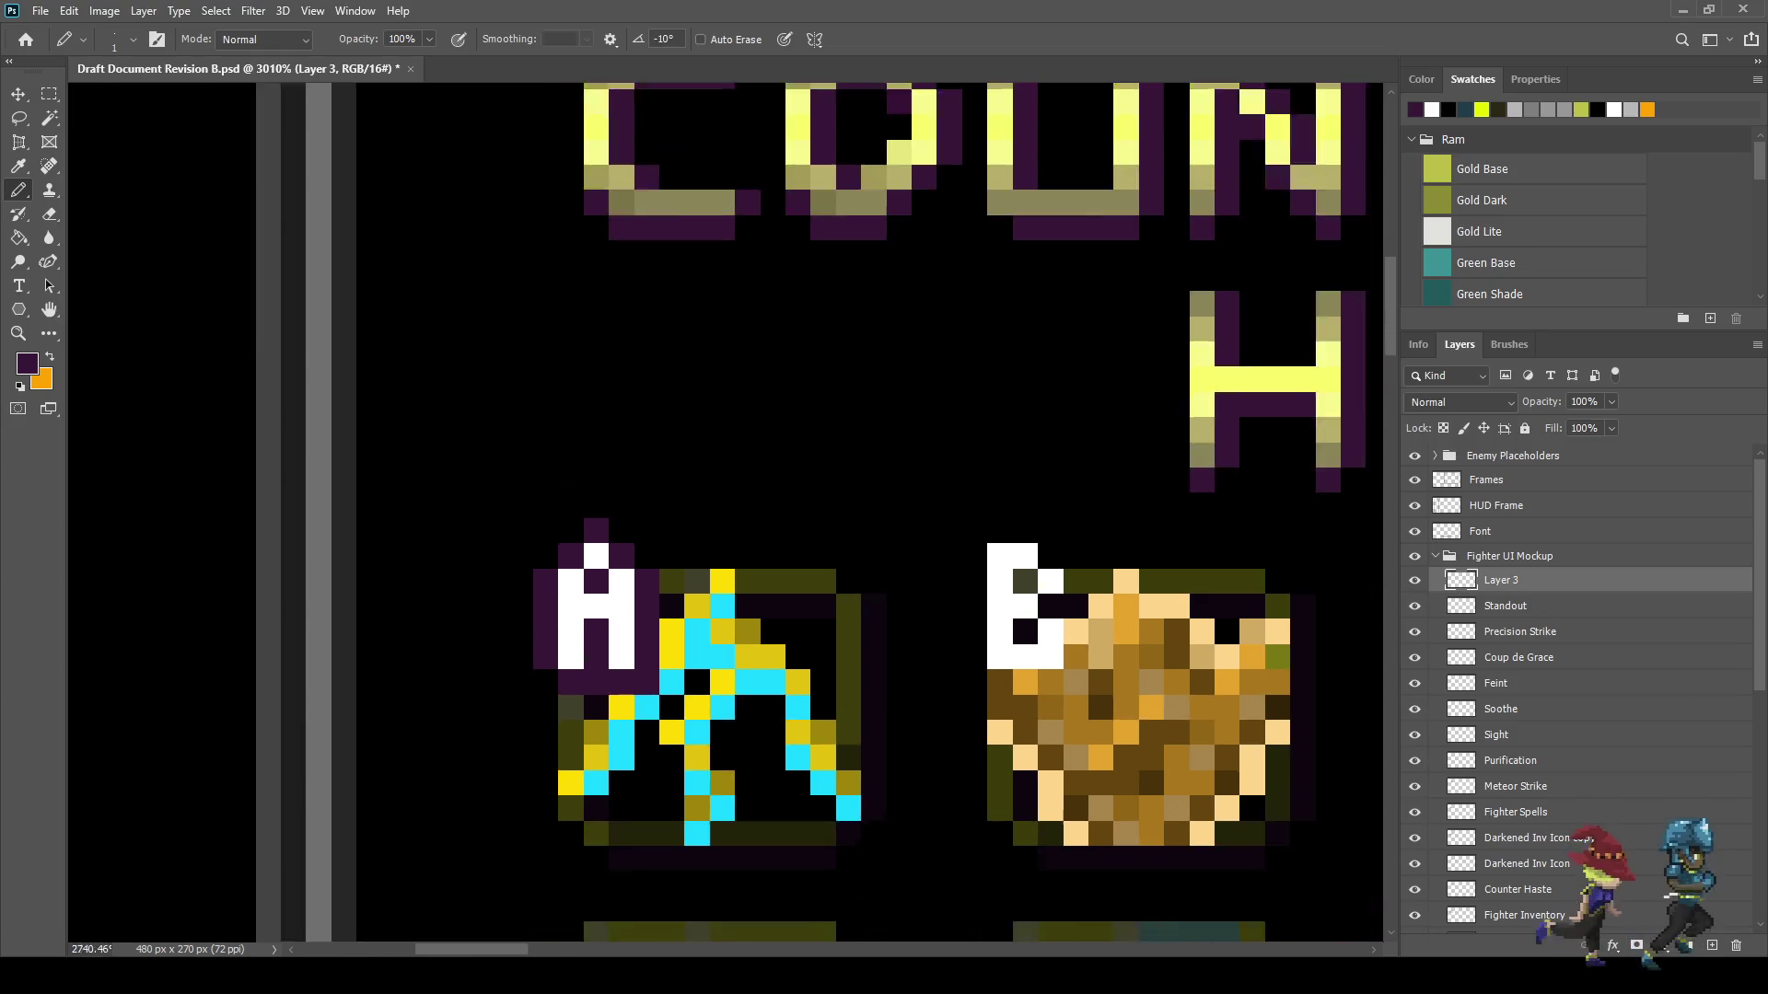
{"action": "scroll", "coordinate": [757, 576], "scroll_direction": "up", "scroll_amount": 3}
{"action": "key", "text": "e"}
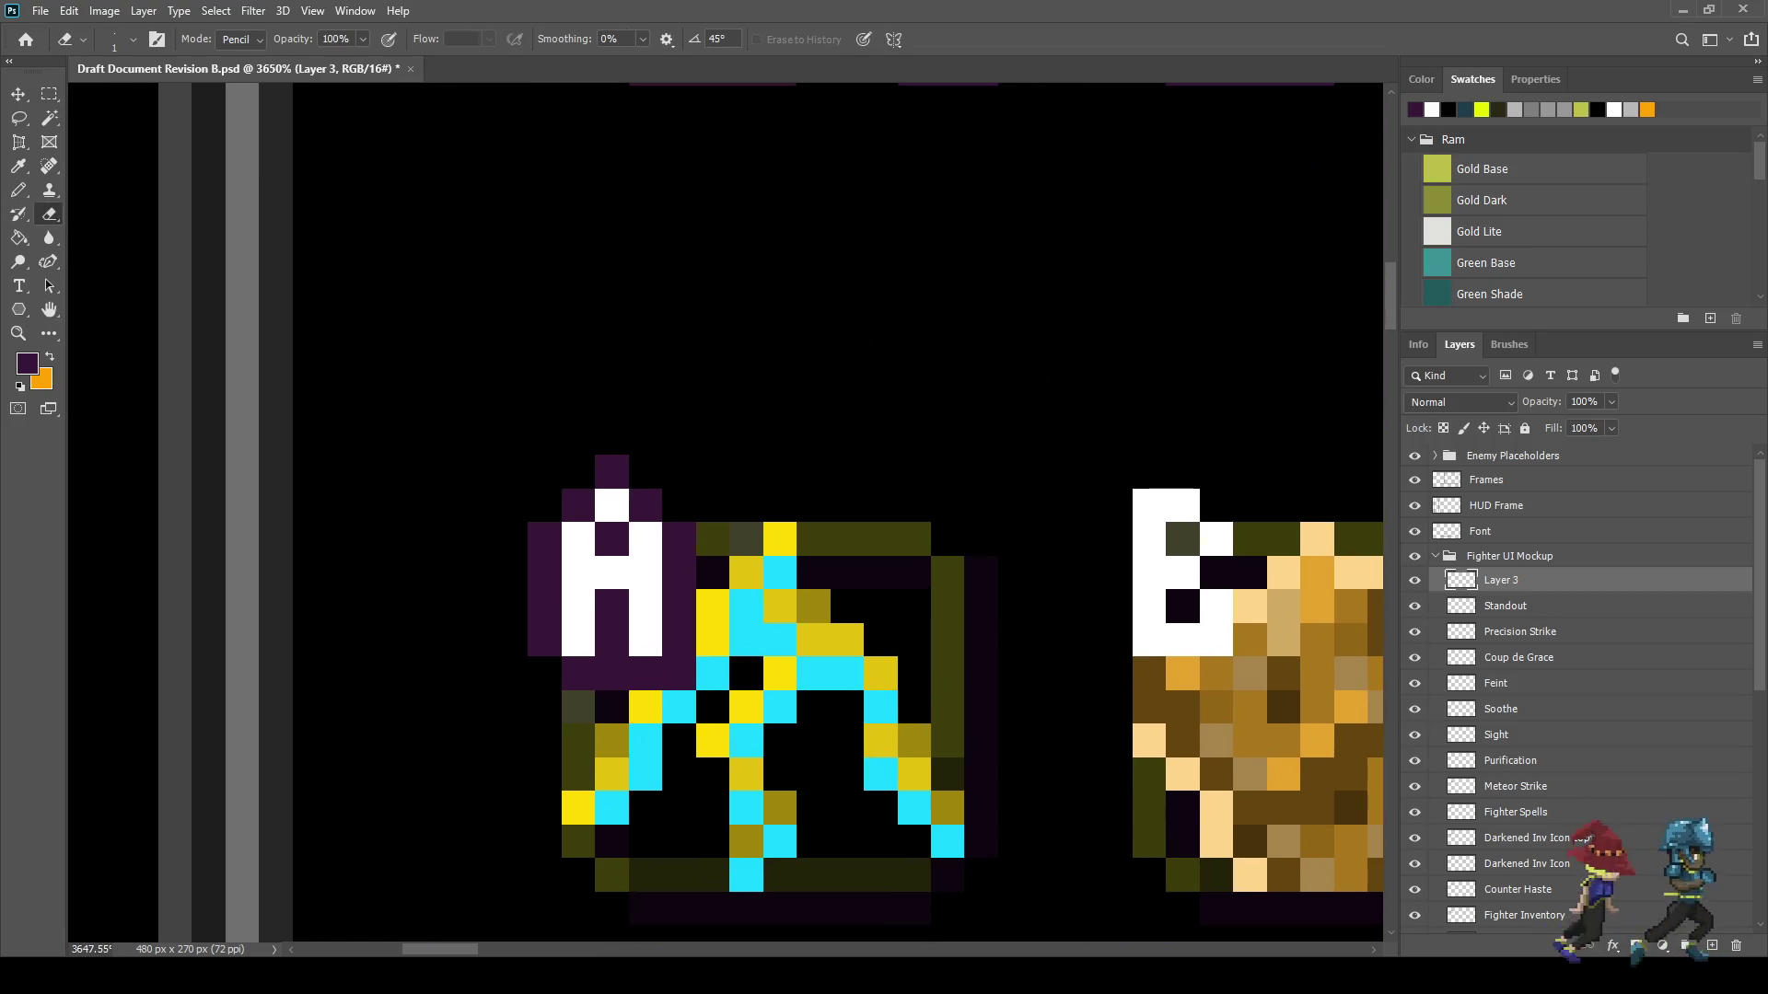
{"action": "left_click", "coordinate": [679, 673]}
{"action": "scroll", "coordinate": [723, 655], "scroll_direction": "down", "scroll_amount": 3}
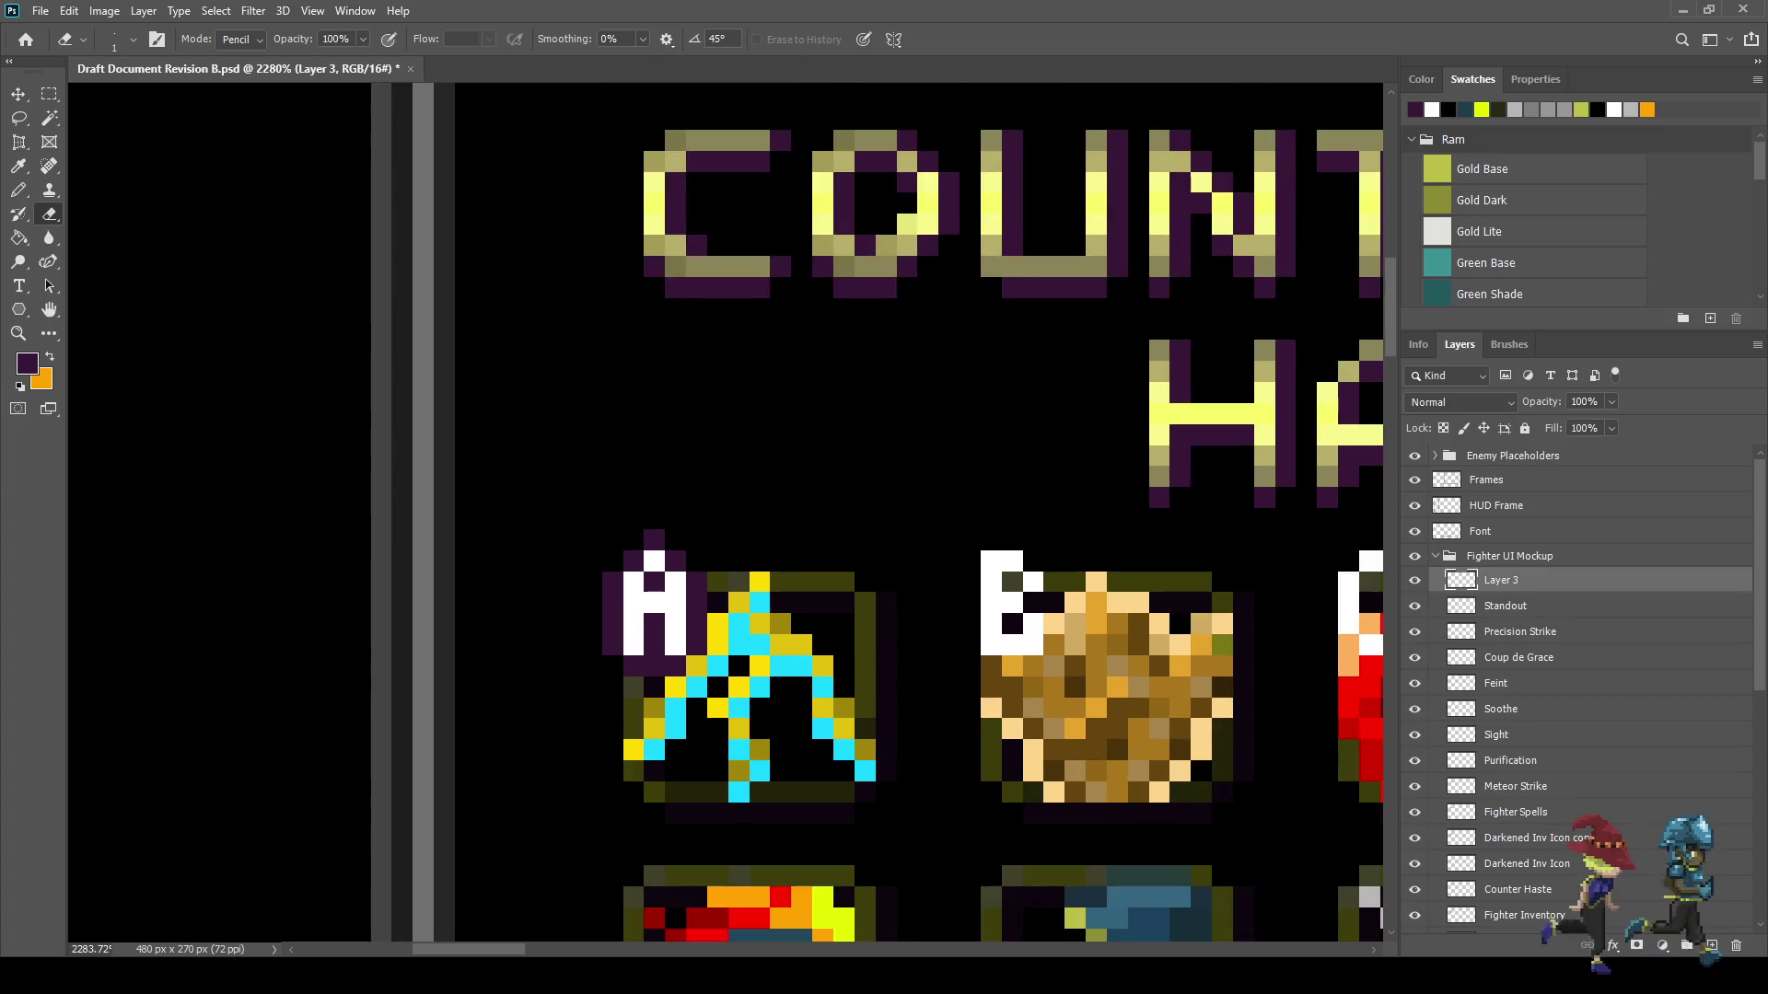
- Outline the white B letter in dark purple, filling the gaps
{"action": "key", "text": "b"}
{"action": "scroll", "coordinate": [1000, 600], "scroll_direction": "up", "scroll_amount": 4}
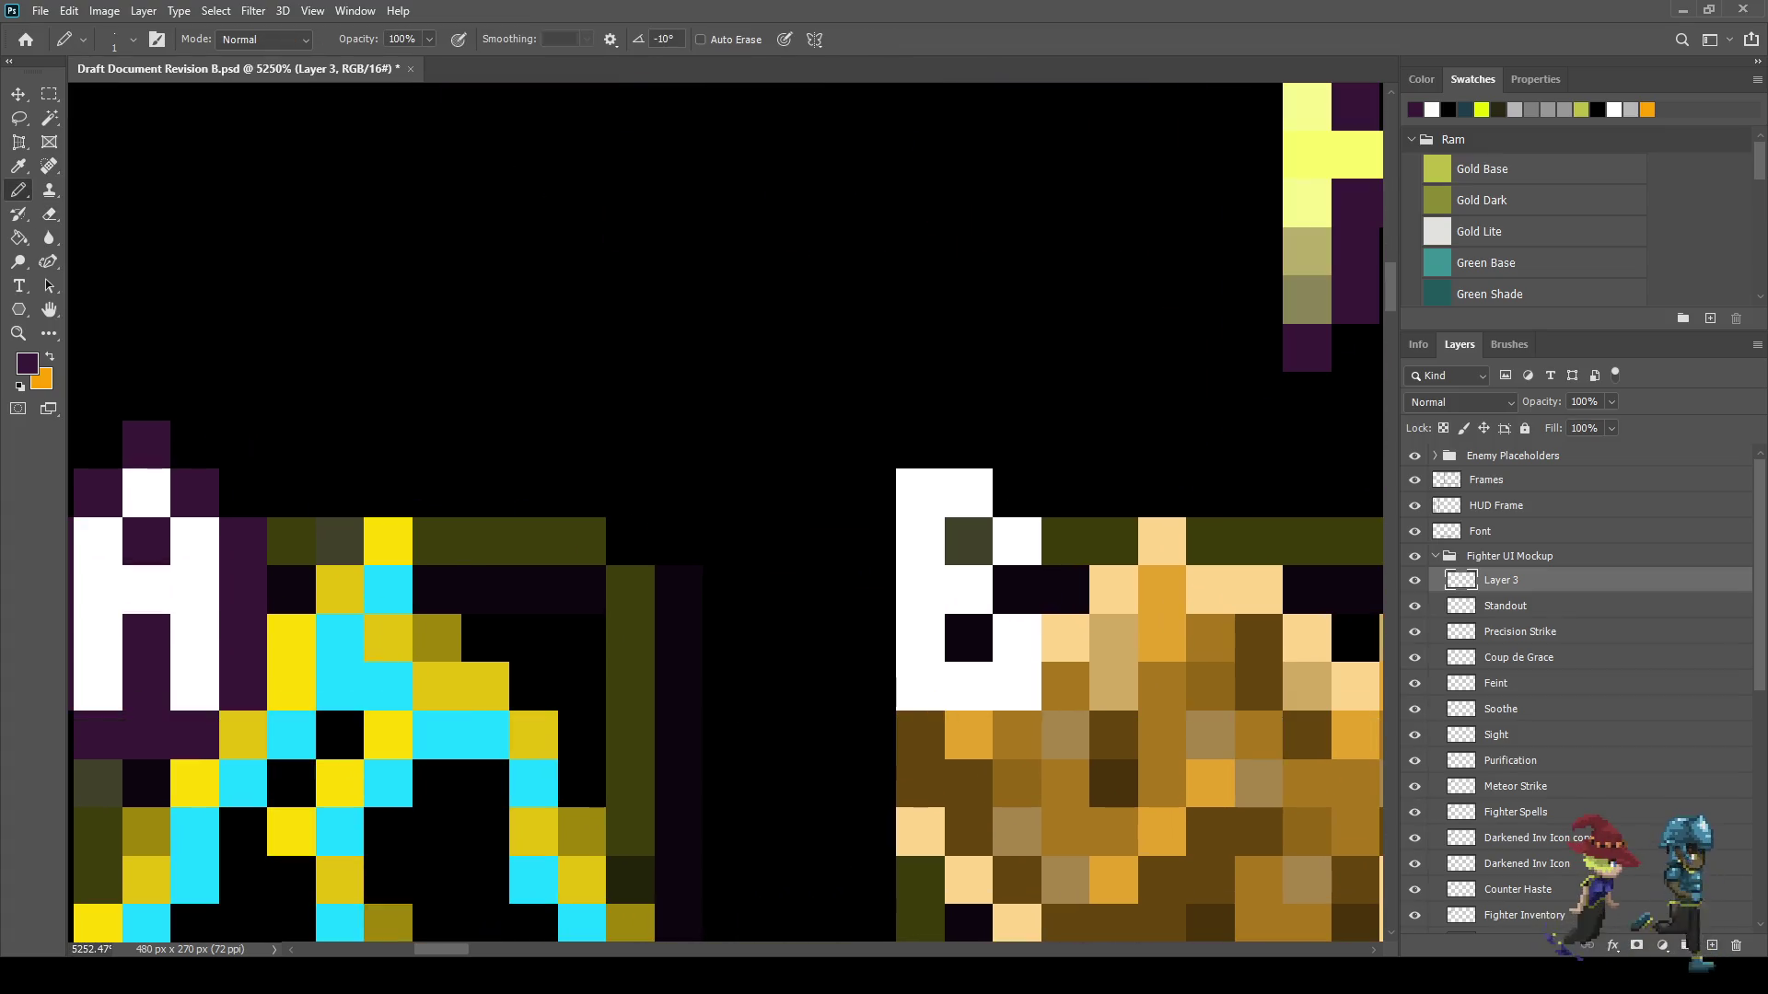
{"action": "left_click", "coordinate": [1016, 494]}
{"action": "left_click", "coordinate": [1066, 542]}
{"action": "left_click", "coordinate": [1017, 589]}
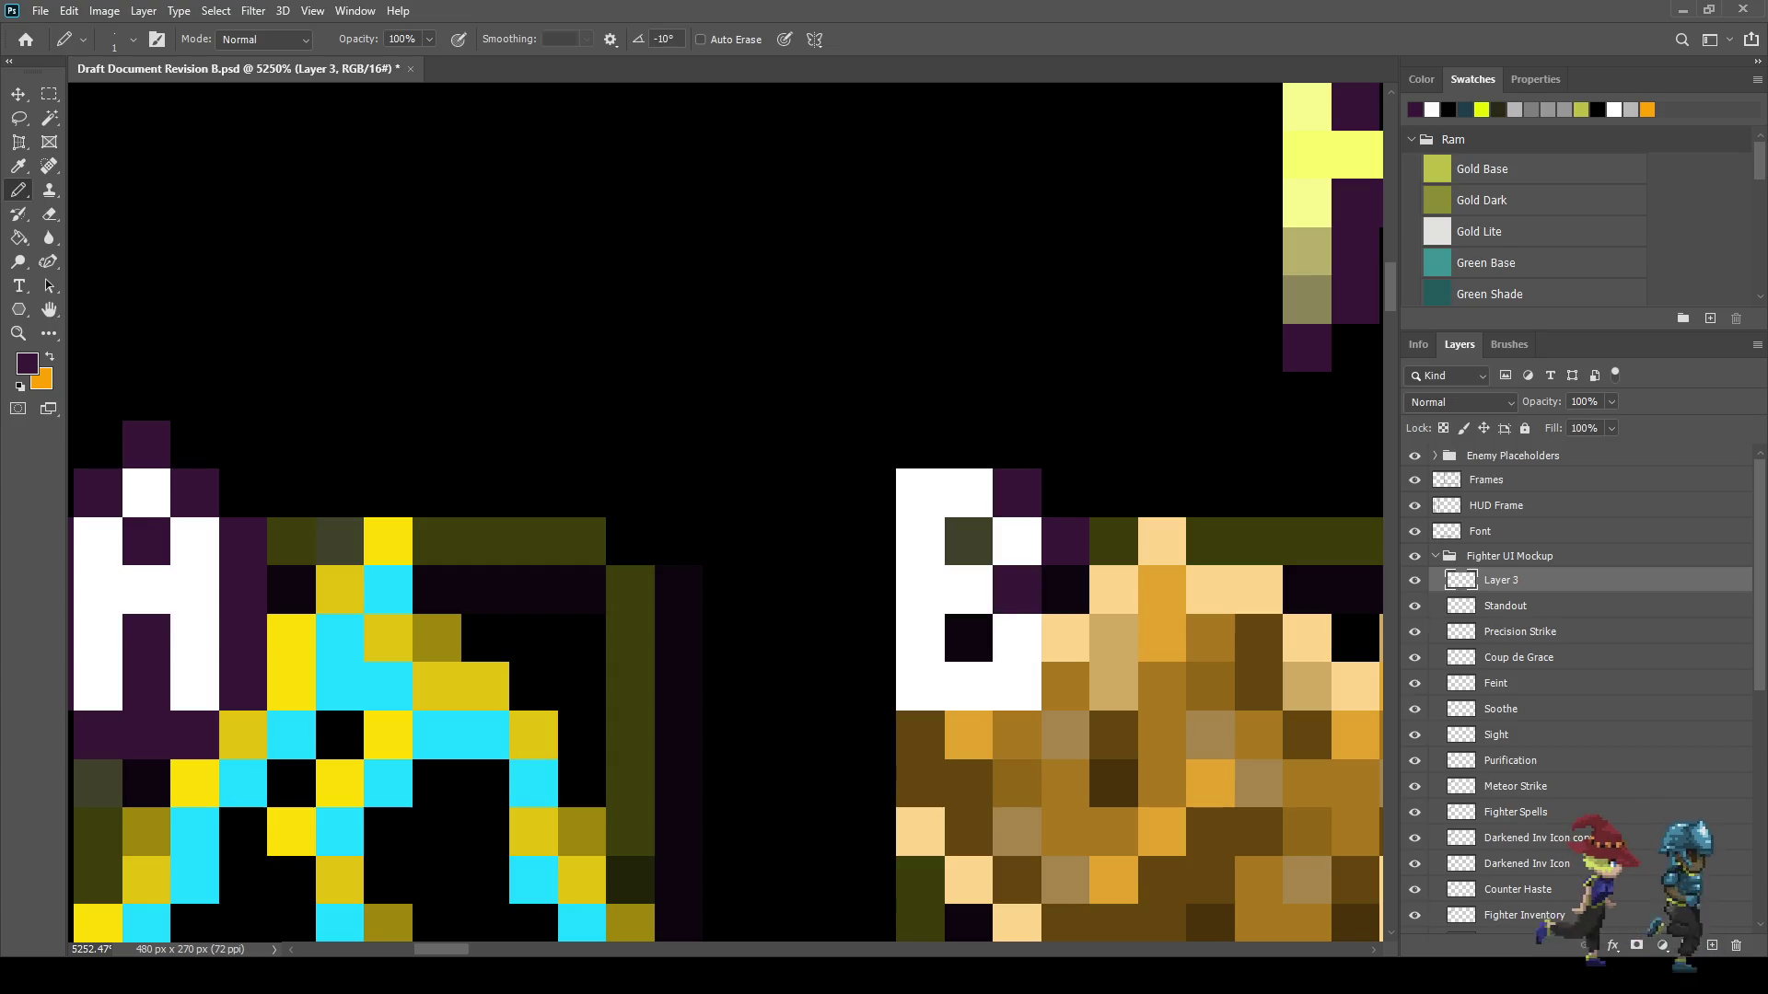
{"action": "mouse_move", "coordinate": [1066, 638]}
{"action": "left_mouse_down"}
{"action": "mouse_move", "coordinate": [1066, 688]}
{"action": "mouse_move", "coordinate": [969, 735]}
{"action": "mouse_move", "coordinate": [919, 735]}
{"action": "mouse_move", "coordinate": [873, 663]}
{"action": "mouse_move", "coordinate": [873, 492]}
{"action": "mouse_move", "coordinate": [968, 445]}
{"action": "left_mouse_up"}
{"action": "left_click", "coordinate": [969, 540]}
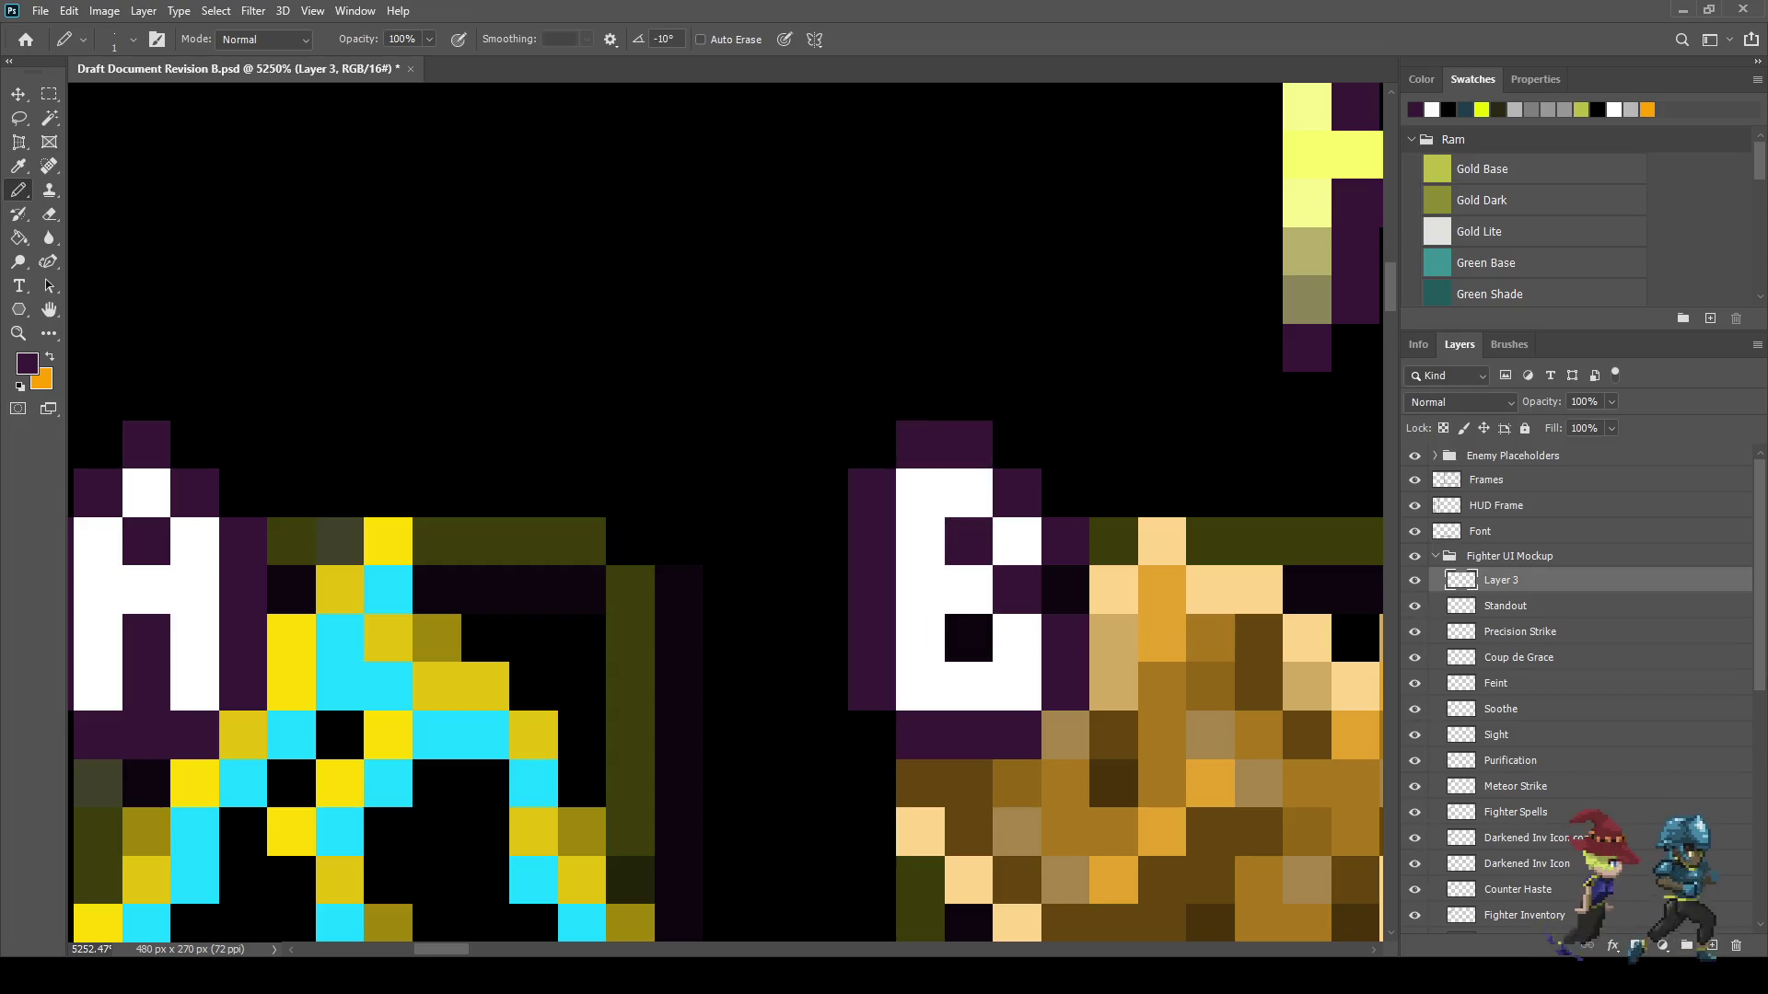
{"action": "scroll", "coordinate": [985, 585], "scroll_direction": "down", "scroll_amount": 2}
{"action": "scroll", "coordinate": [921, 589], "scroll_direction": "down", "scroll_amount": 3}
{"action": "scroll", "coordinate": [921, 589], "scroll_direction": "up", "scroll_amount": 4}
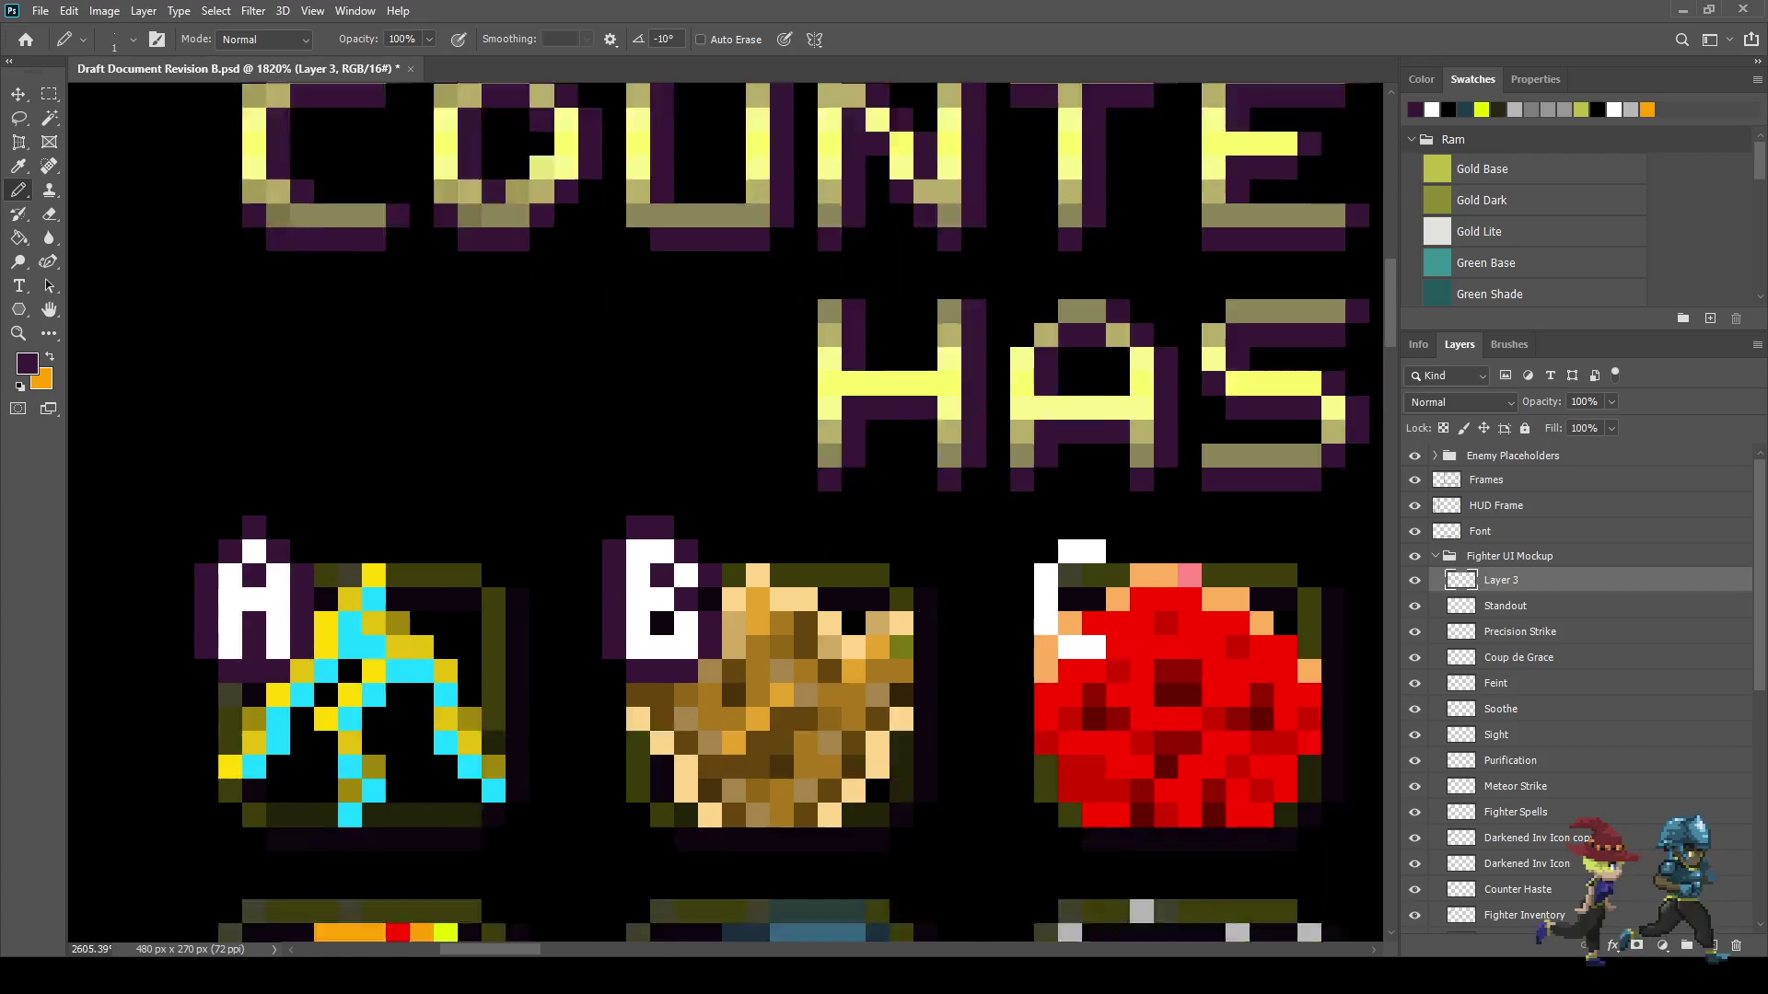
- Close the B's bottom outline and outline the white C letter in dark purple
{"action": "left_click_drag", "start_coordinate": [971, 569], "coordinate": [1010, 569]}
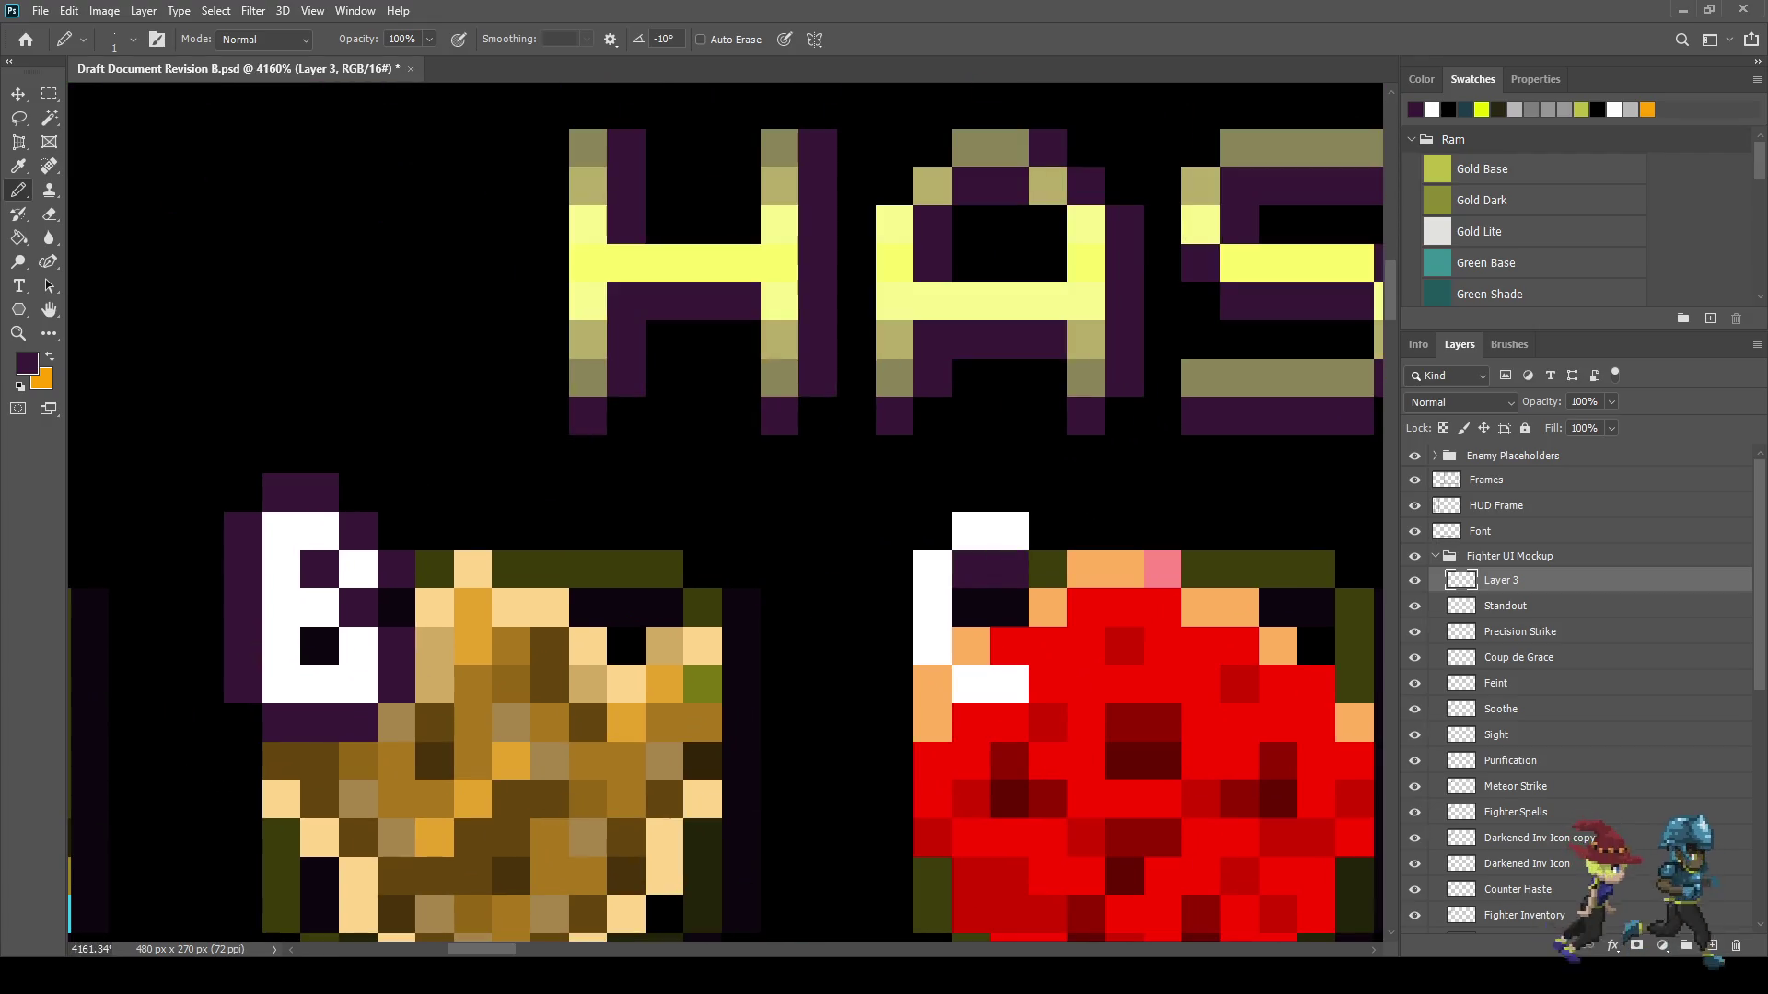
{"action": "left_click", "coordinate": [1048, 531]}
{"action": "left_click", "coordinate": [1009, 491]}
{"action": "left_click", "coordinate": [970, 492]}
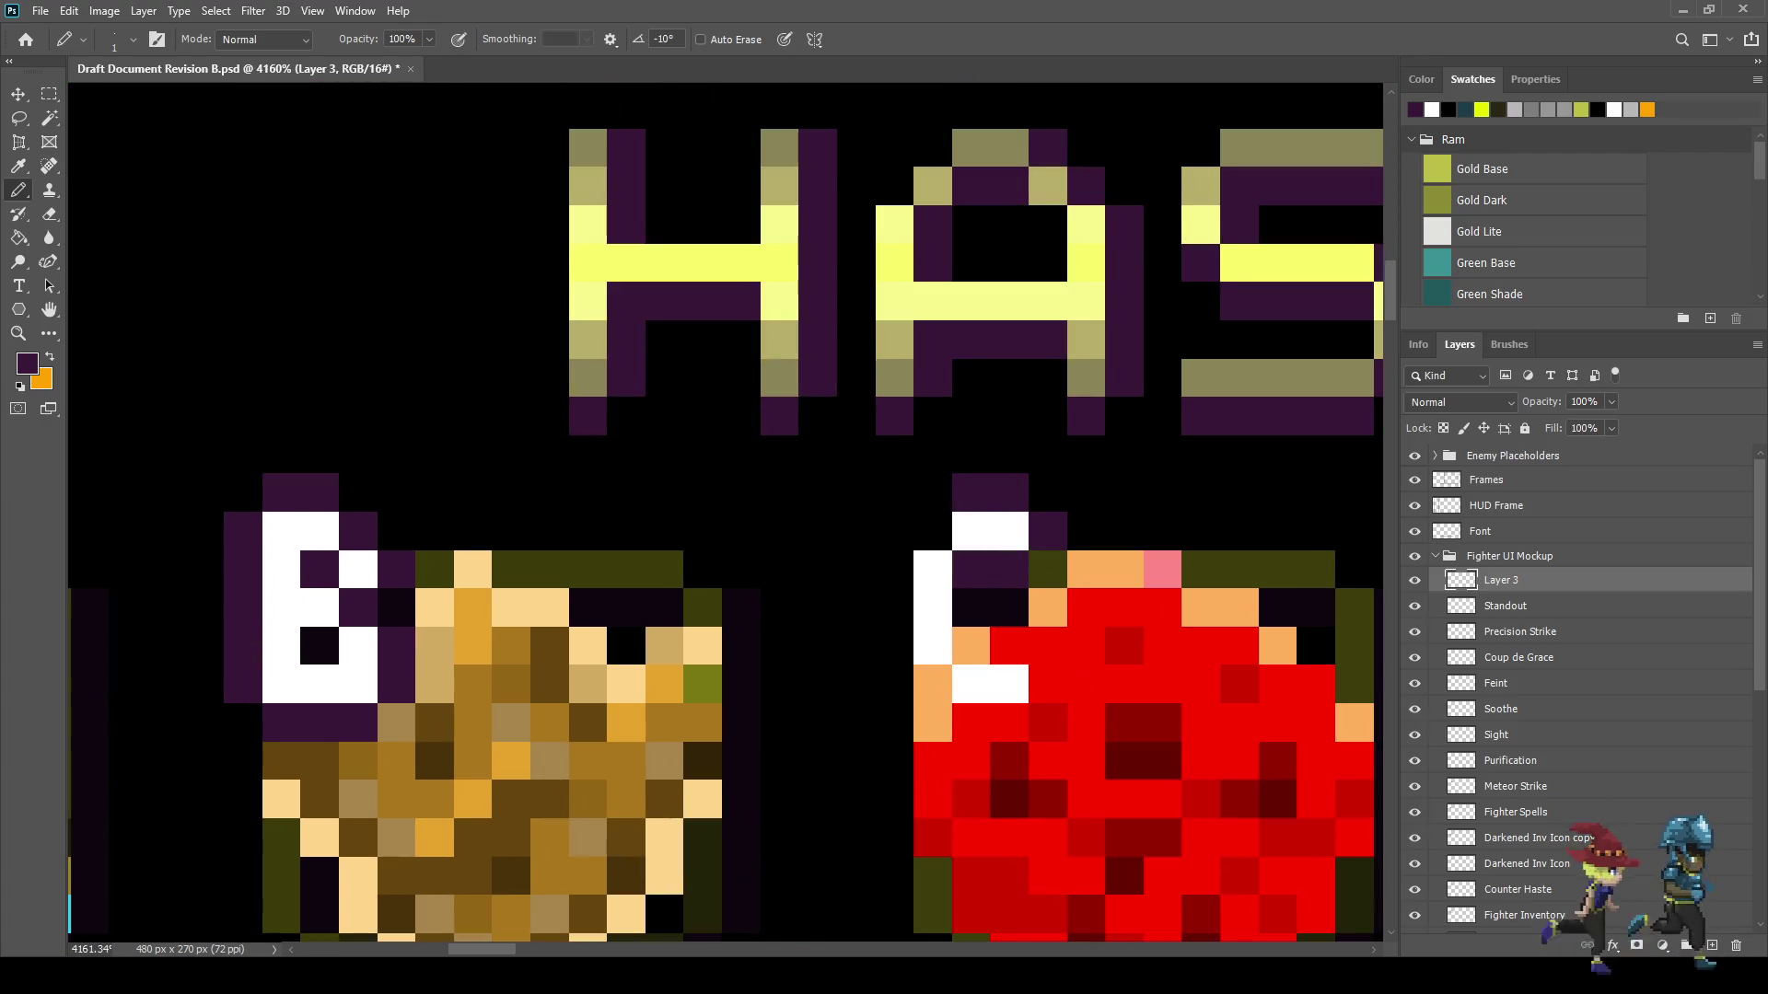
{"action": "left_click", "coordinate": [931, 530]}
{"action": "left_click_drag", "start_coordinate": [895, 569], "coordinate": [895, 645]}
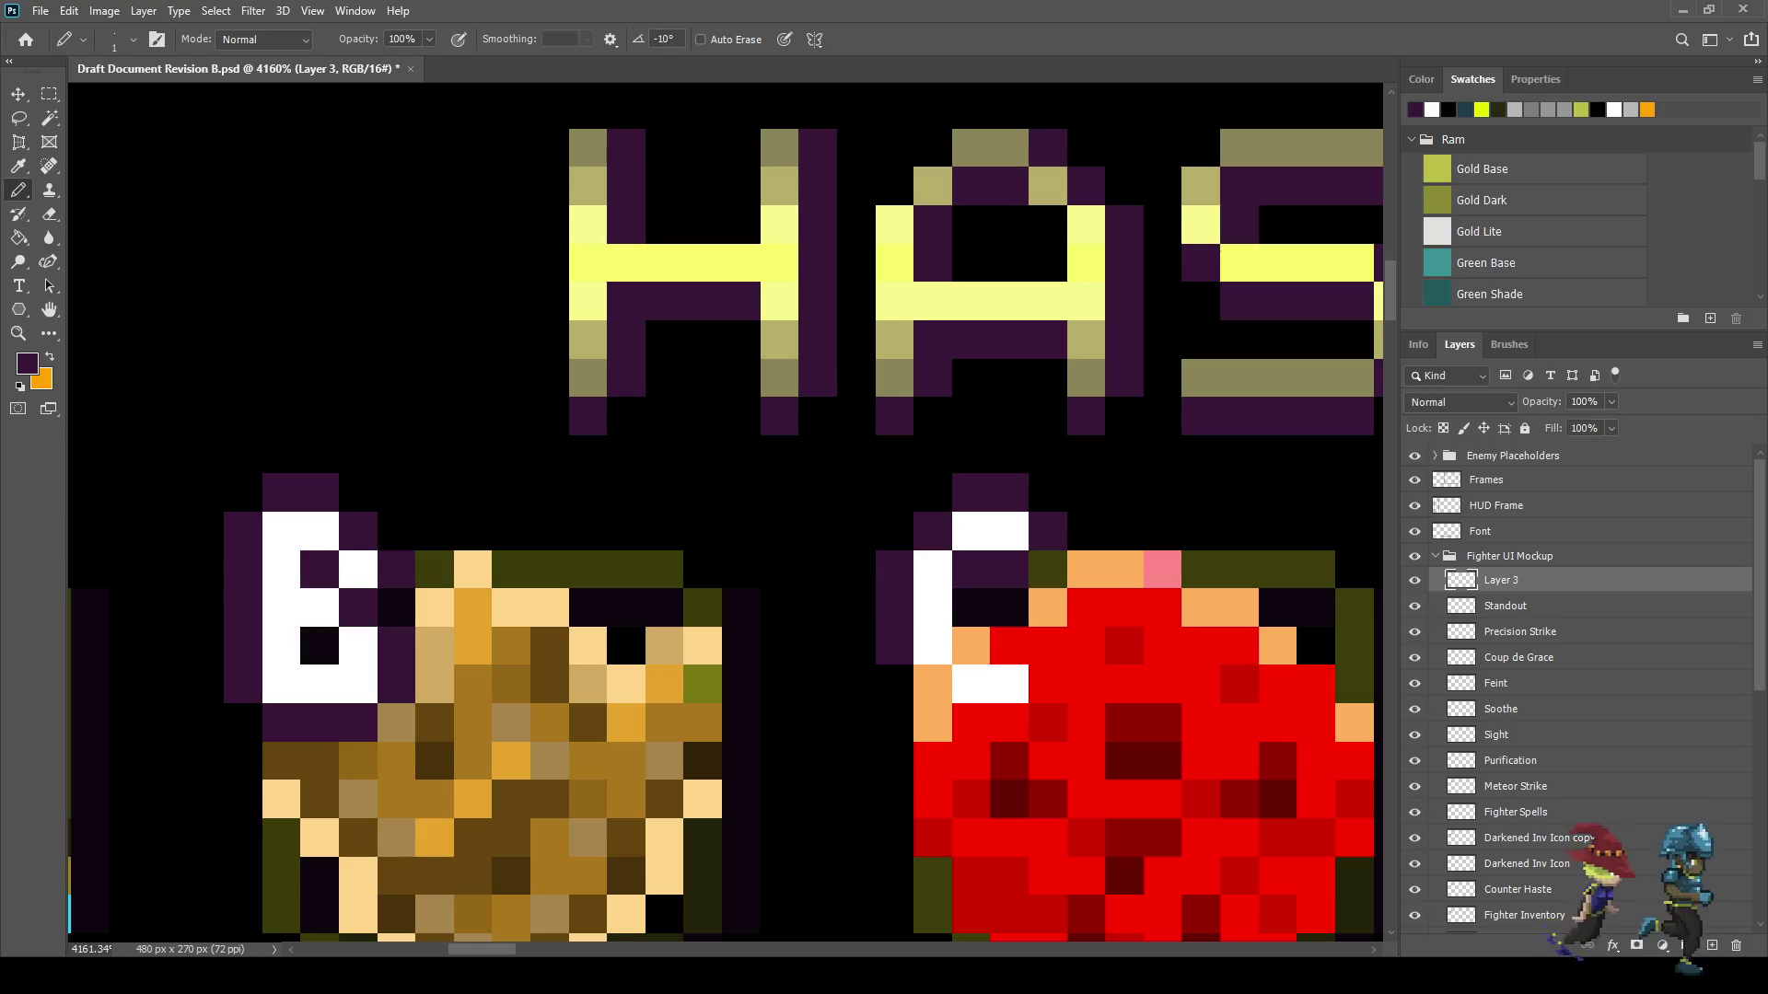
{"action": "left_click", "coordinate": [932, 683]}
{"action": "left_click", "coordinate": [971, 722]}
{"action": "left_click", "coordinate": [1009, 722]}
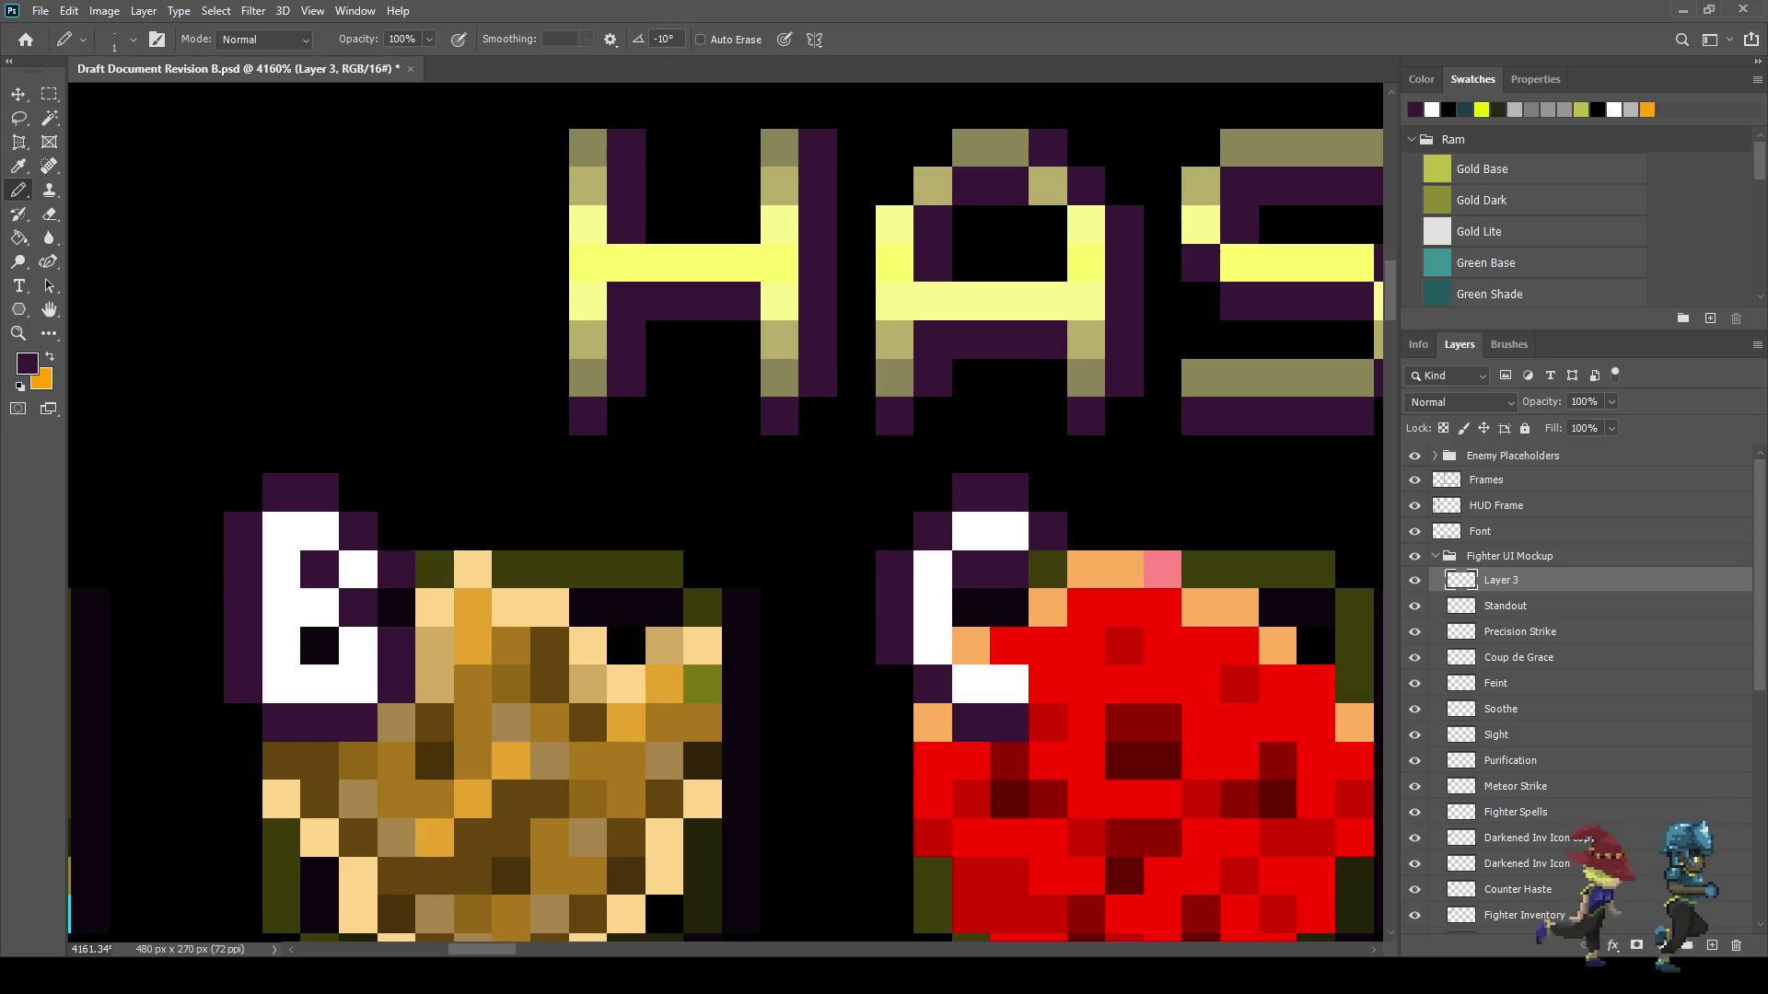
{"action": "left_click", "coordinate": [1048, 683]}
{"action": "left_click", "coordinate": [1010, 645]}
{"action": "left_click", "coordinate": [971, 646]}
{"action": "left_click", "coordinate": [971, 607]}
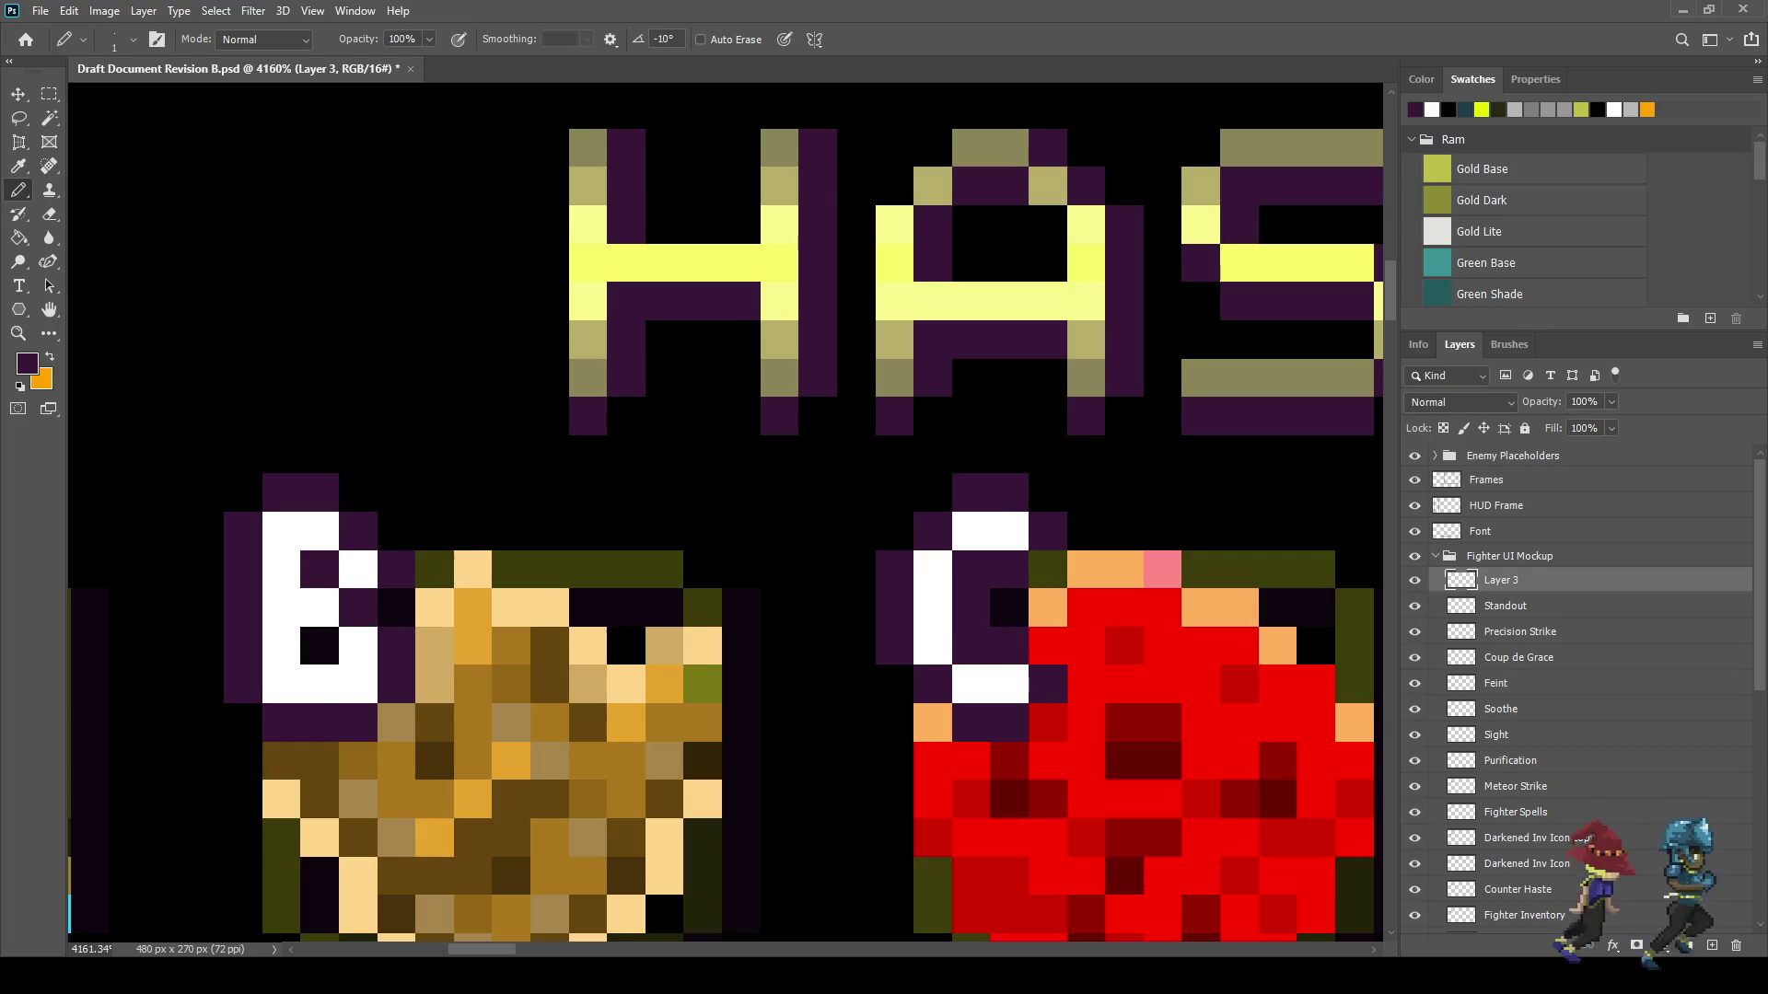
{"action": "scroll", "coordinate": [989, 639], "scroll_direction": "down", "scroll_amount": 5}
{"action": "scroll", "coordinate": [993, 613], "scroll_direction": "up", "scroll_amount": 5}
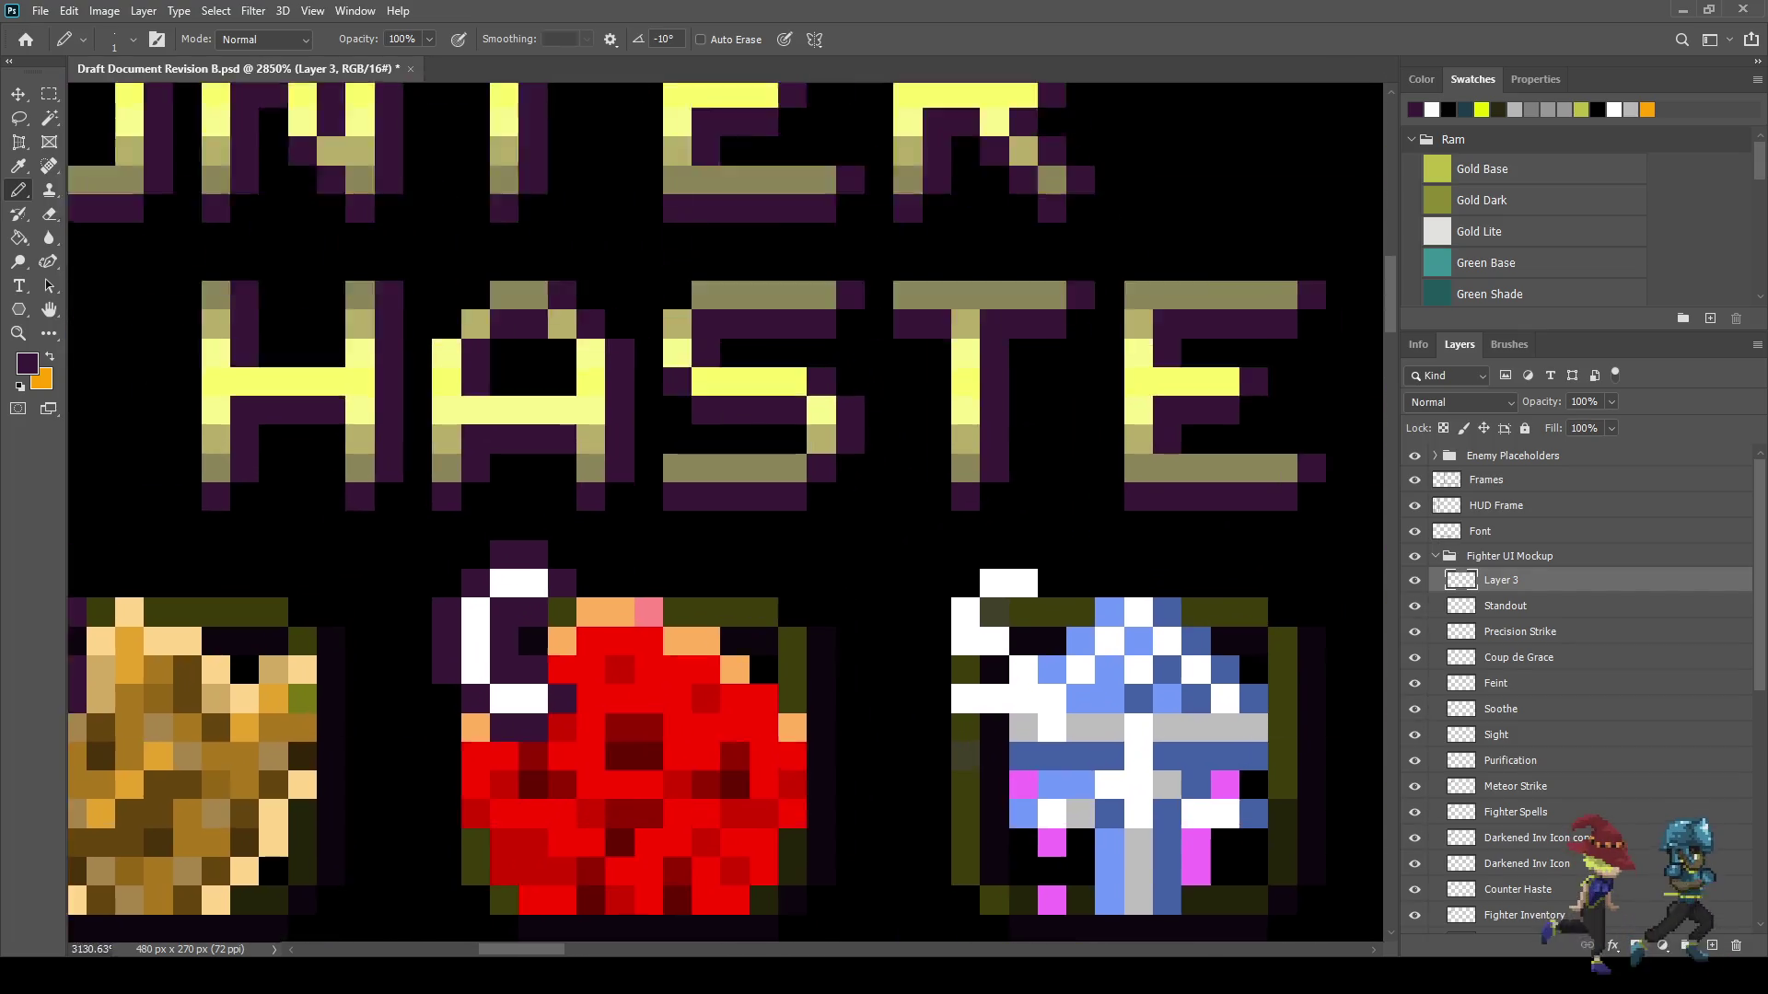
{"action": "left_click_drag", "start_coordinate": [966, 613], "coordinate": [1022, 613]}
- Outline the white S letter in dark purple and save the document
{"action": "left_click", "coordinate": [1077, 558]}
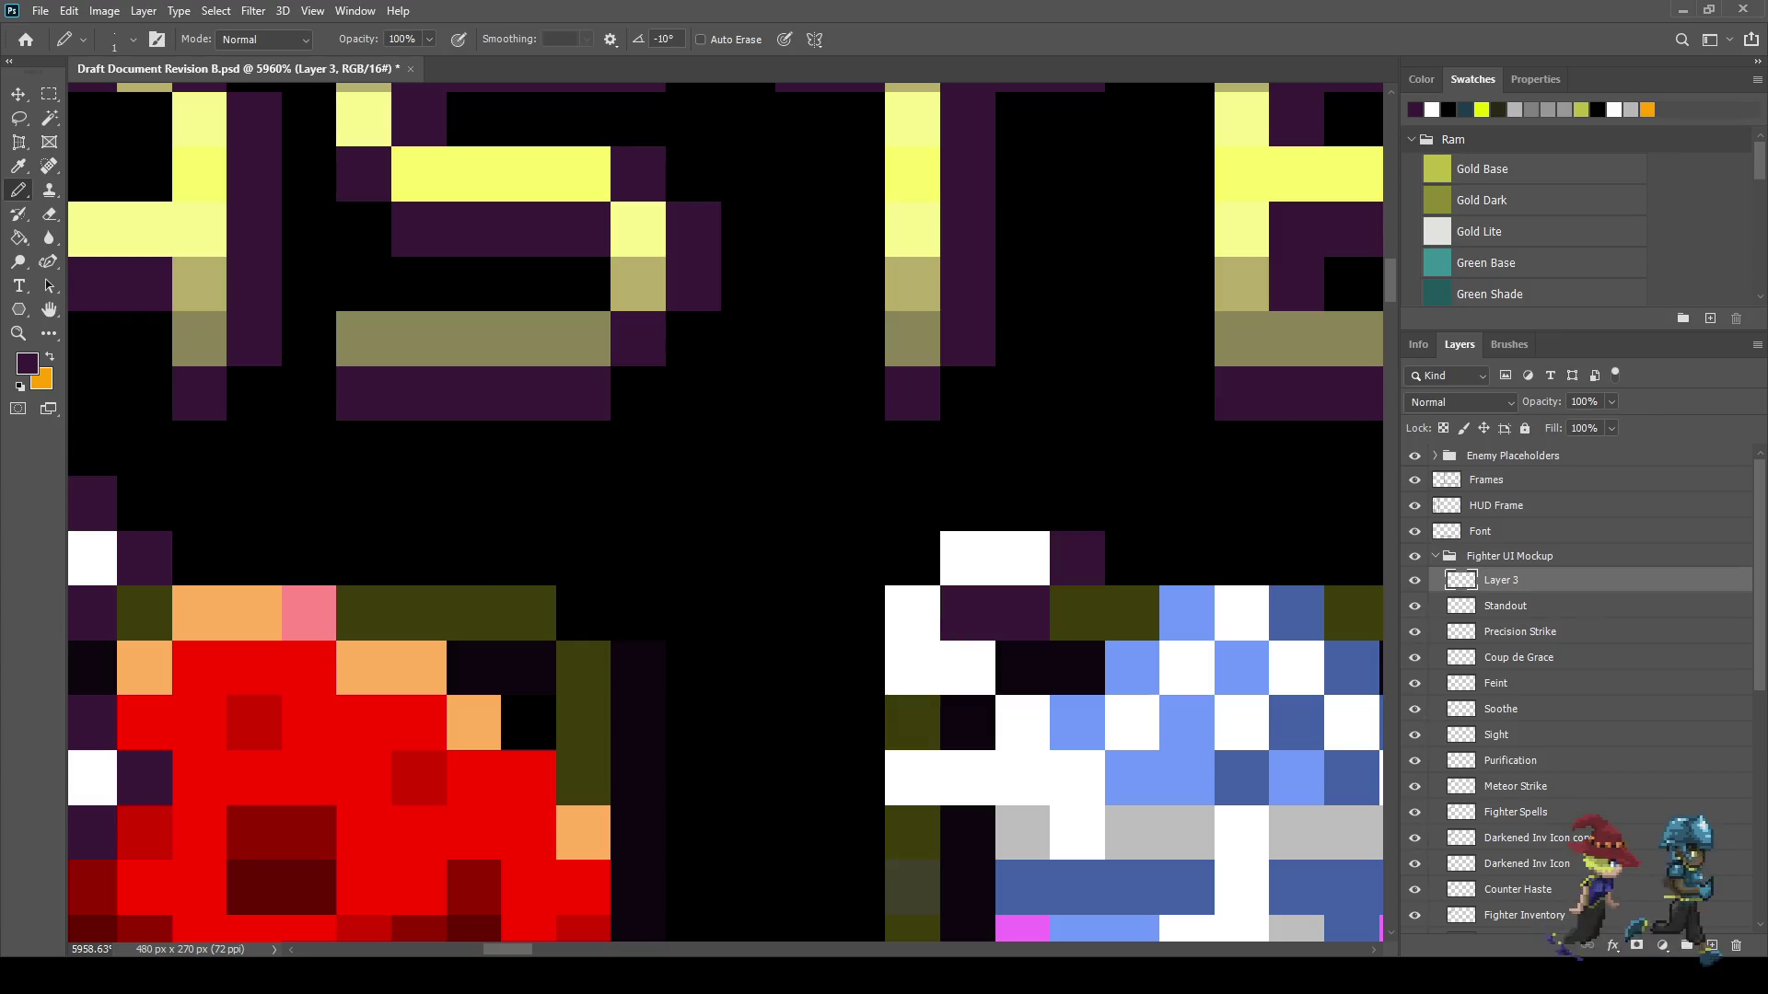
{"action": "left_click", "coordinate": [1022, 503]}
{"action": "left_click", "coordinate": [967, 502]}
{"action": "left_click", "coordinate": [912, 558]}
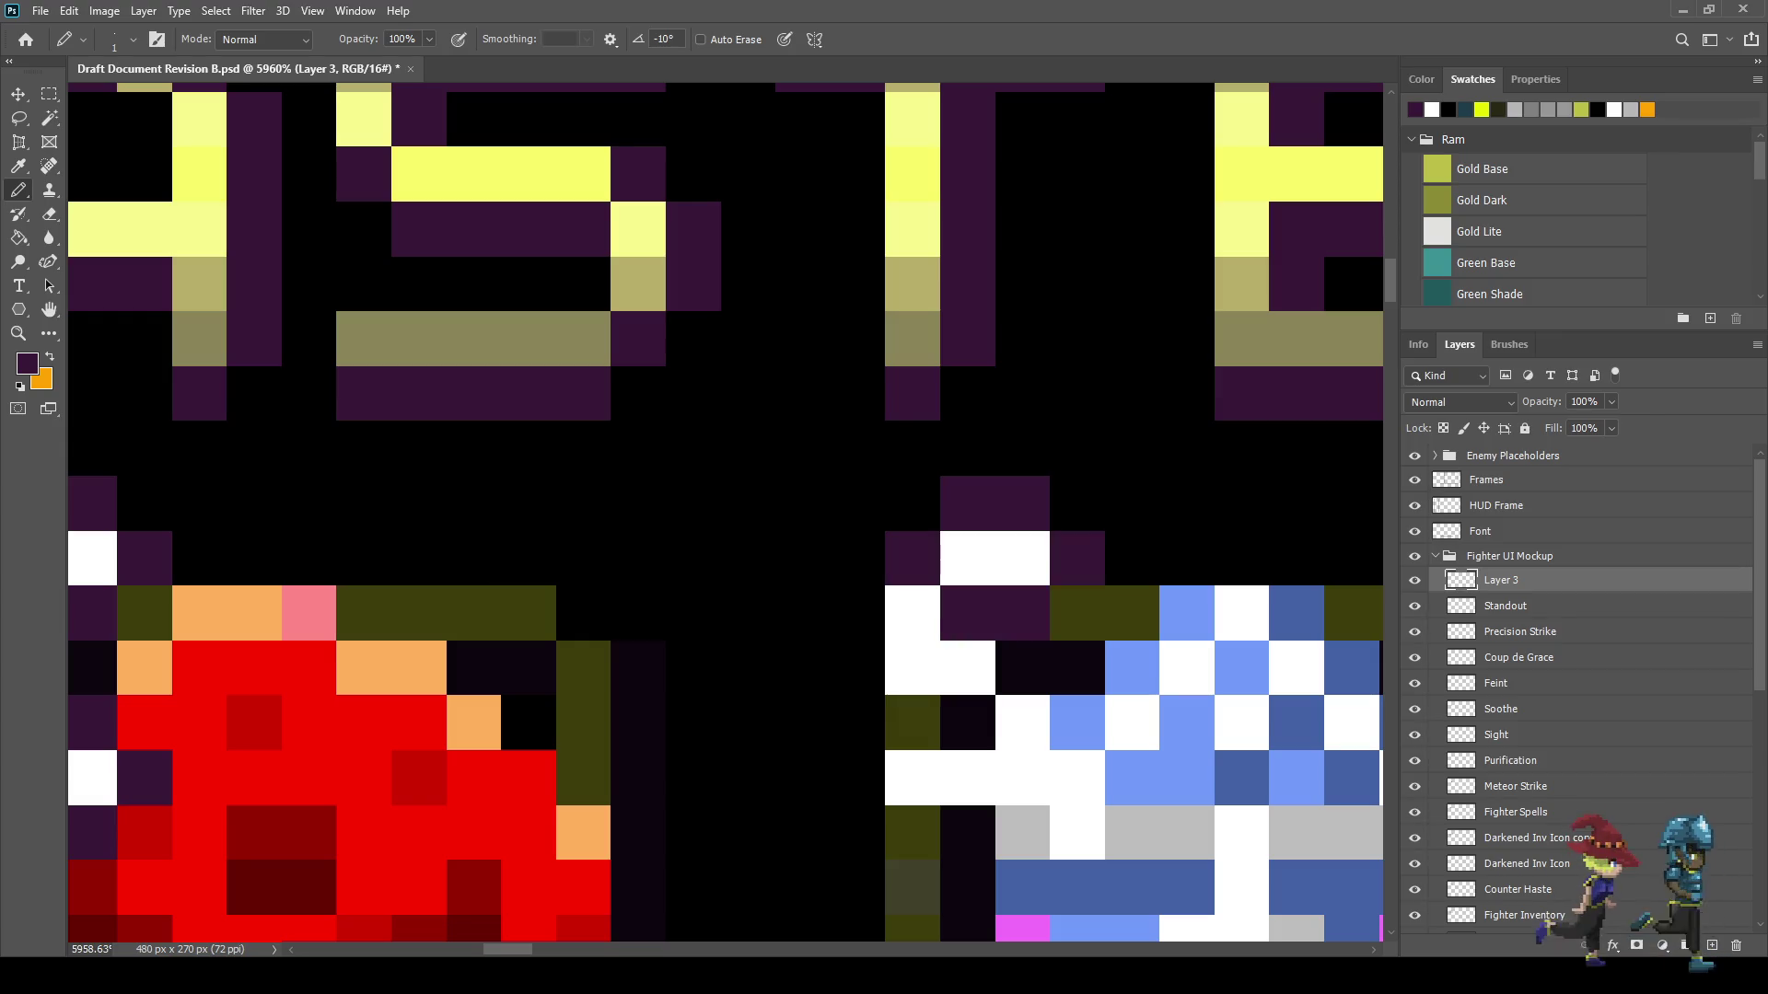
{"action": "left_click", "coordinate": [856, 613]}
{"action": "left_click", "coordinate": [856, 668]}
{"action": "left_click_drag", "start_coordinate": [912, 722], "coordinate": [967, 722]}
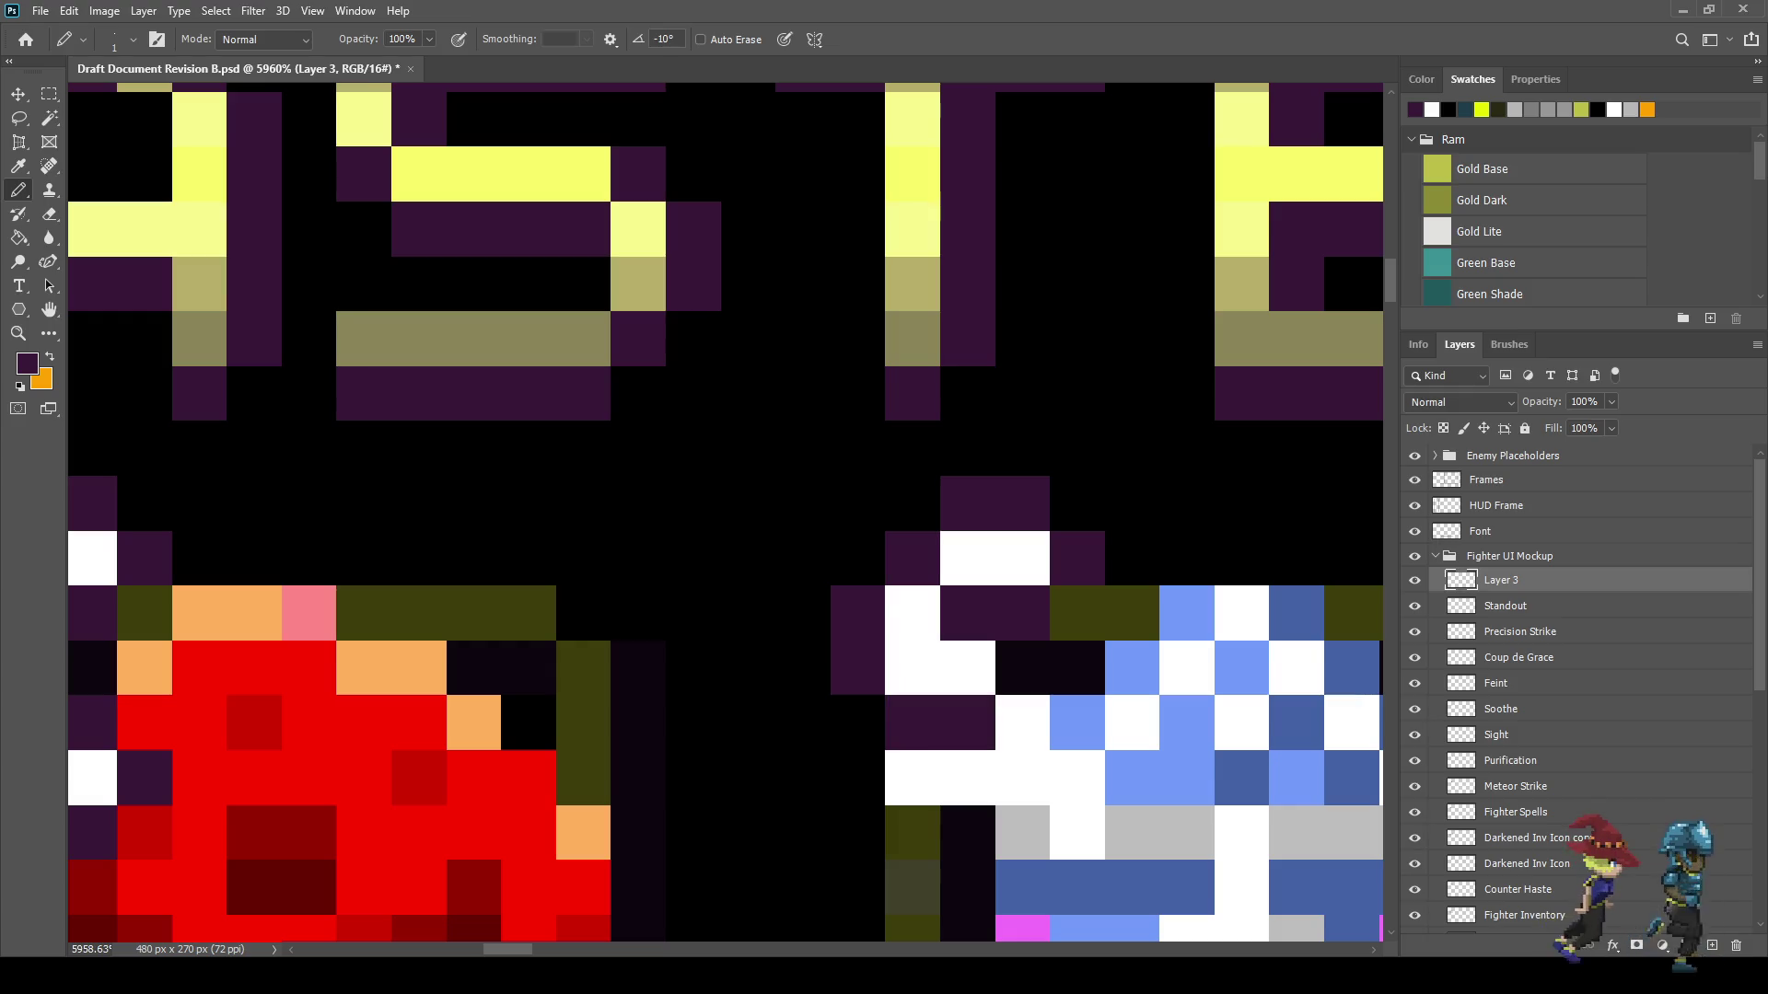
{"action": "left_click", "coordinate": [856, 778]}
{"action": "left_click_drag", "start_coordinate": [911, 832], "coordinate": [1022, 833]}
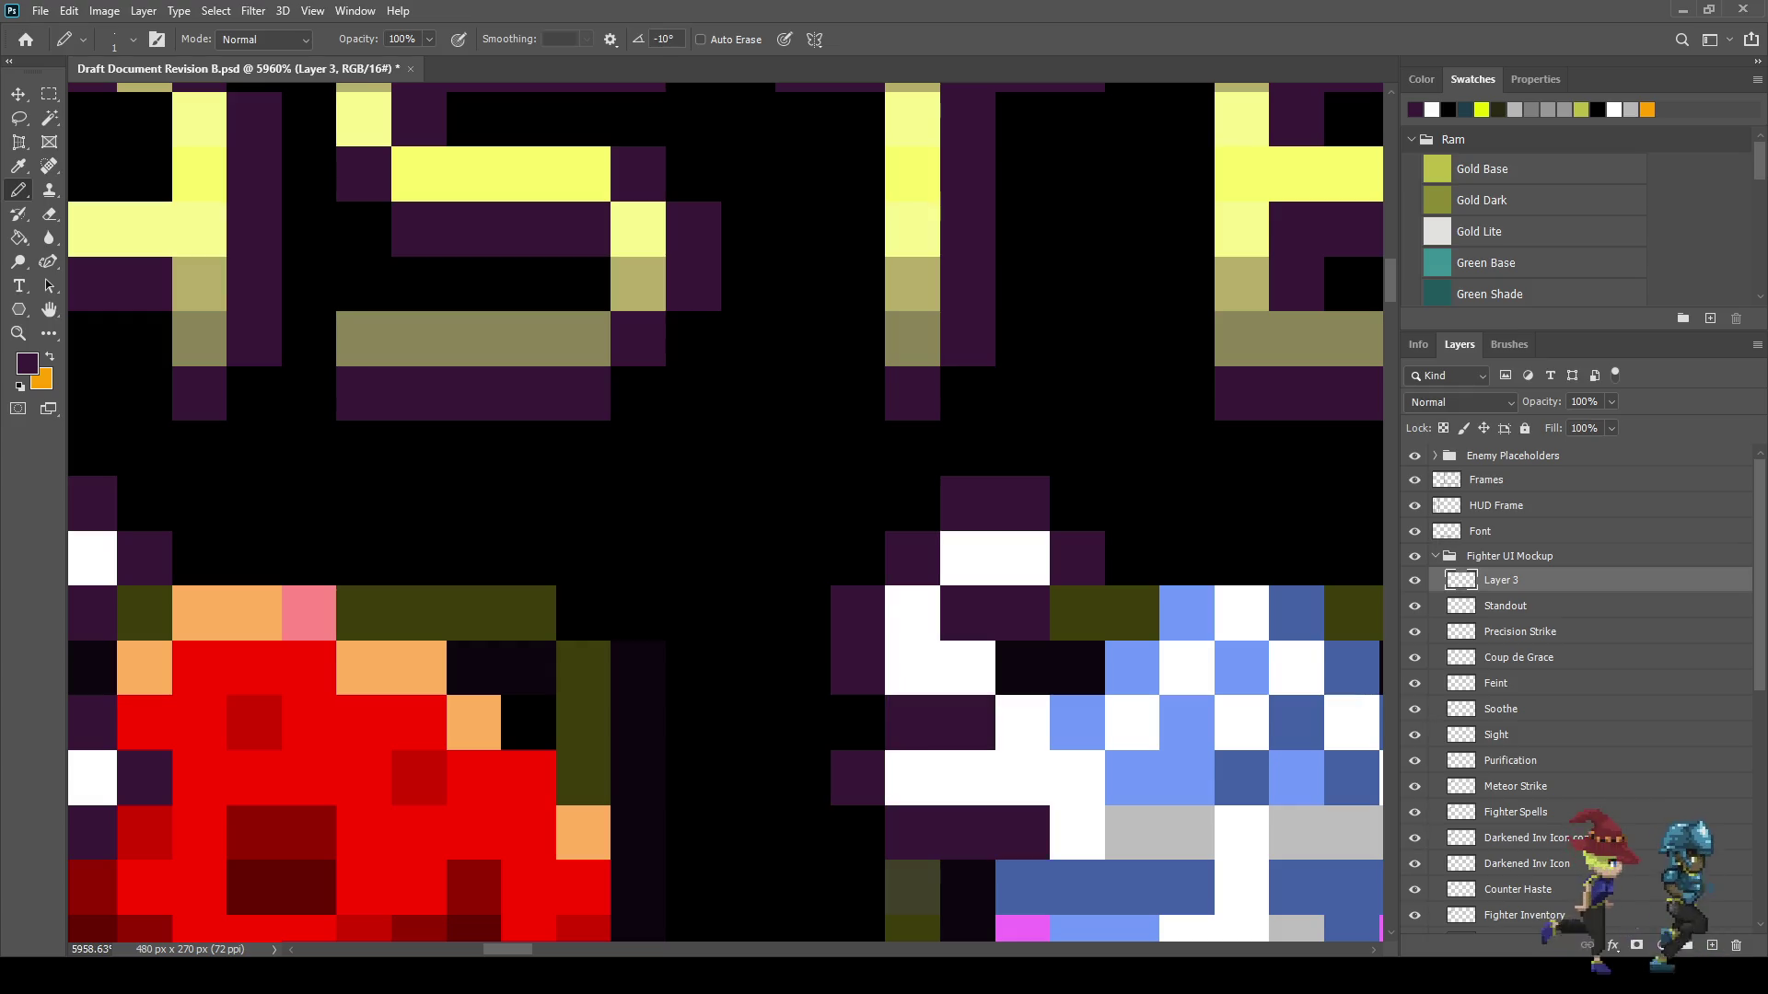
{"action": "left_click", "coordinate": [1078, 778]}
{"action": "left_click", "coordinate": [1077, 722]}
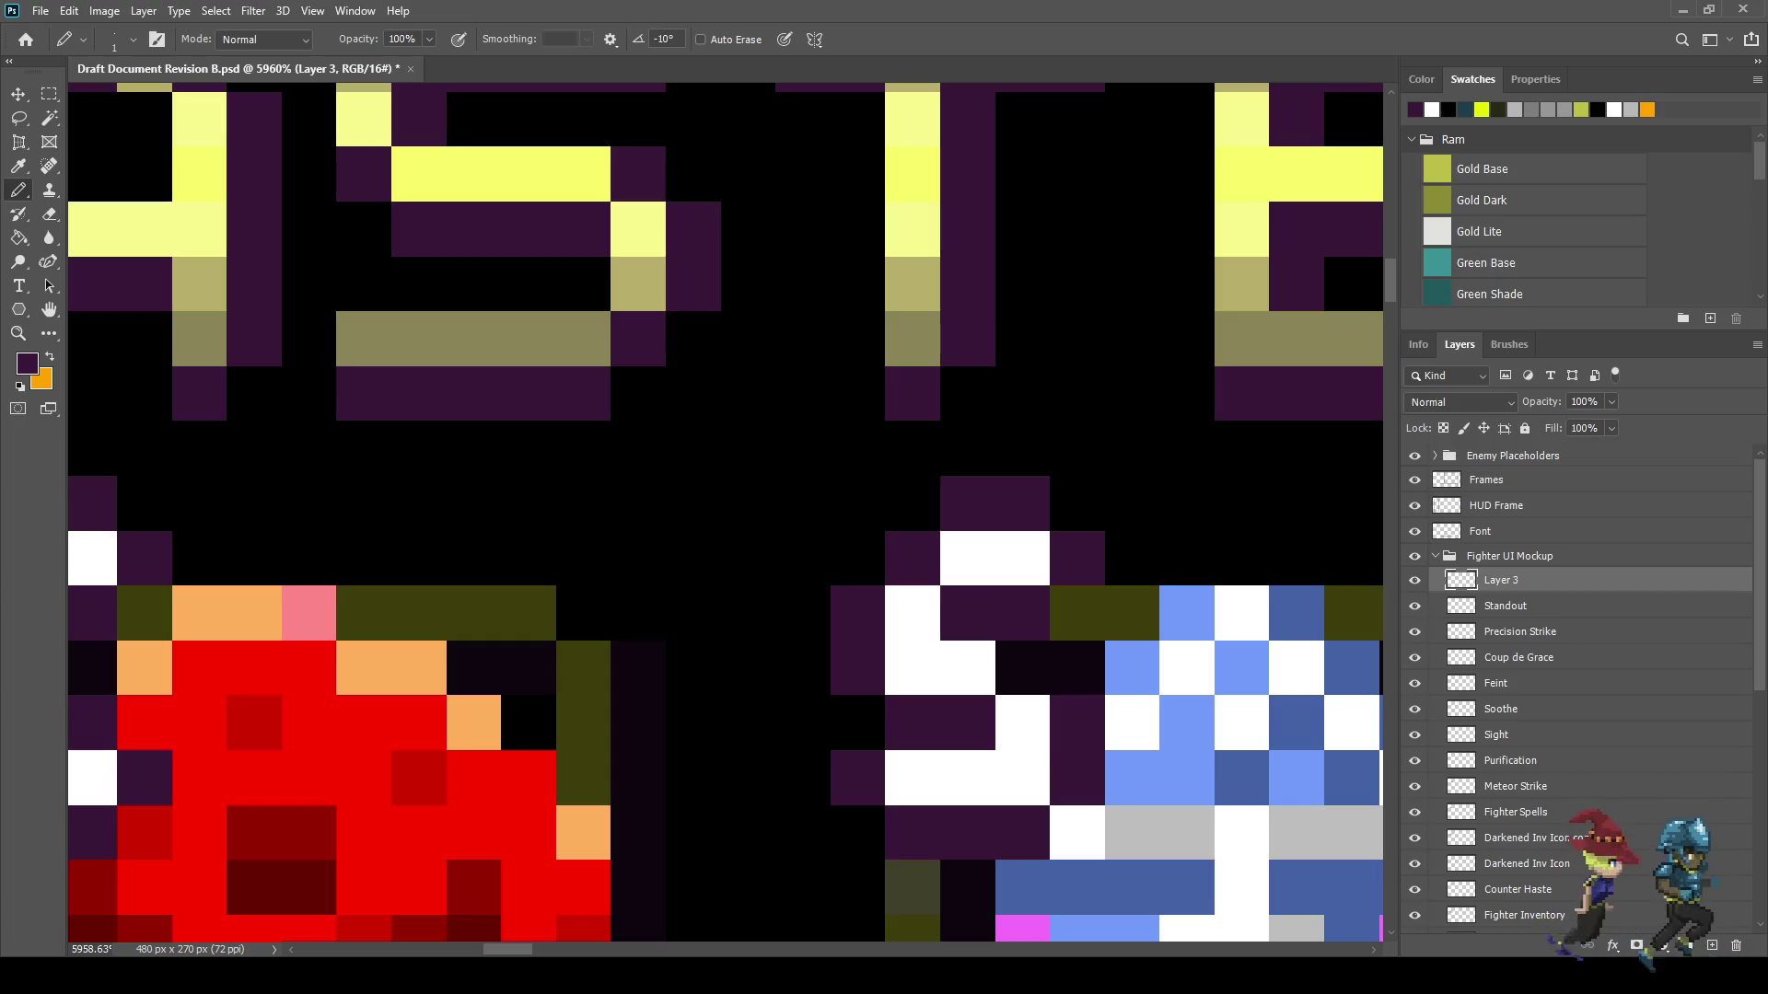
{"action": "scroll", "coordinate": [999, 717], "scroll_direction": "down", "scroll_amount": 10}
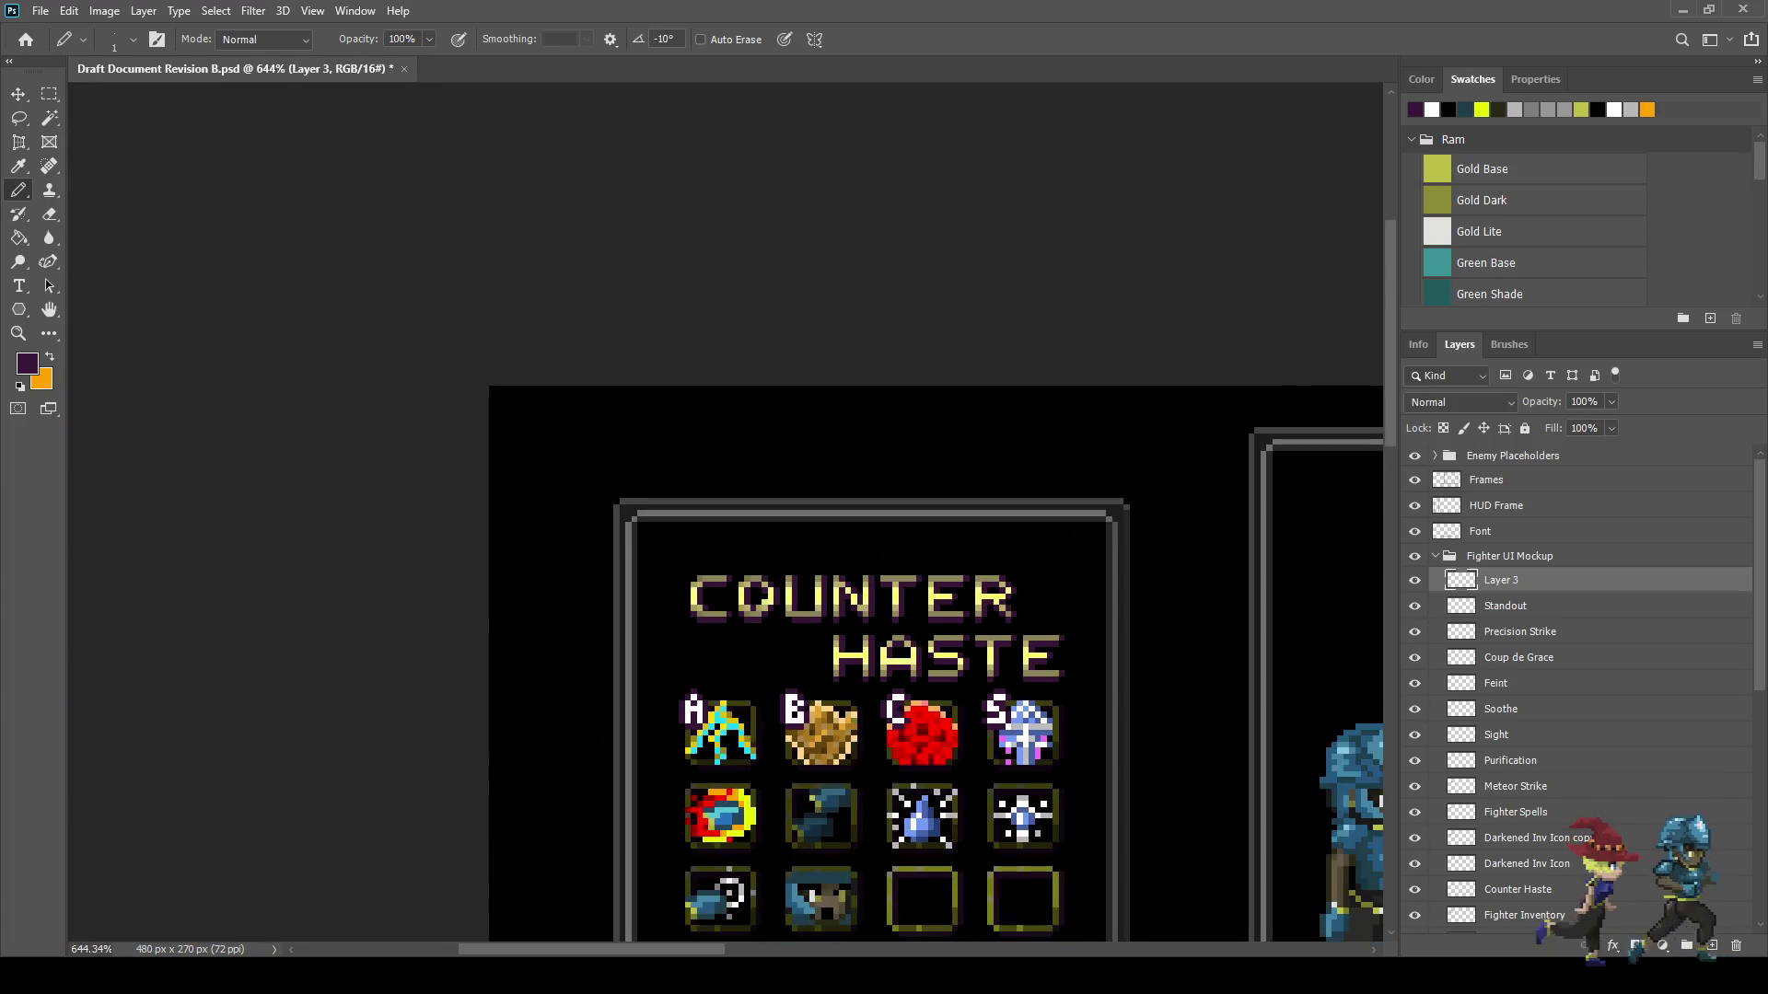
{"action": "scroll", "coordinate": [725, 757], "scroll_direction": "up", "scroll_amount": 2}
{"action": "key", "text": "ctrl+s"}
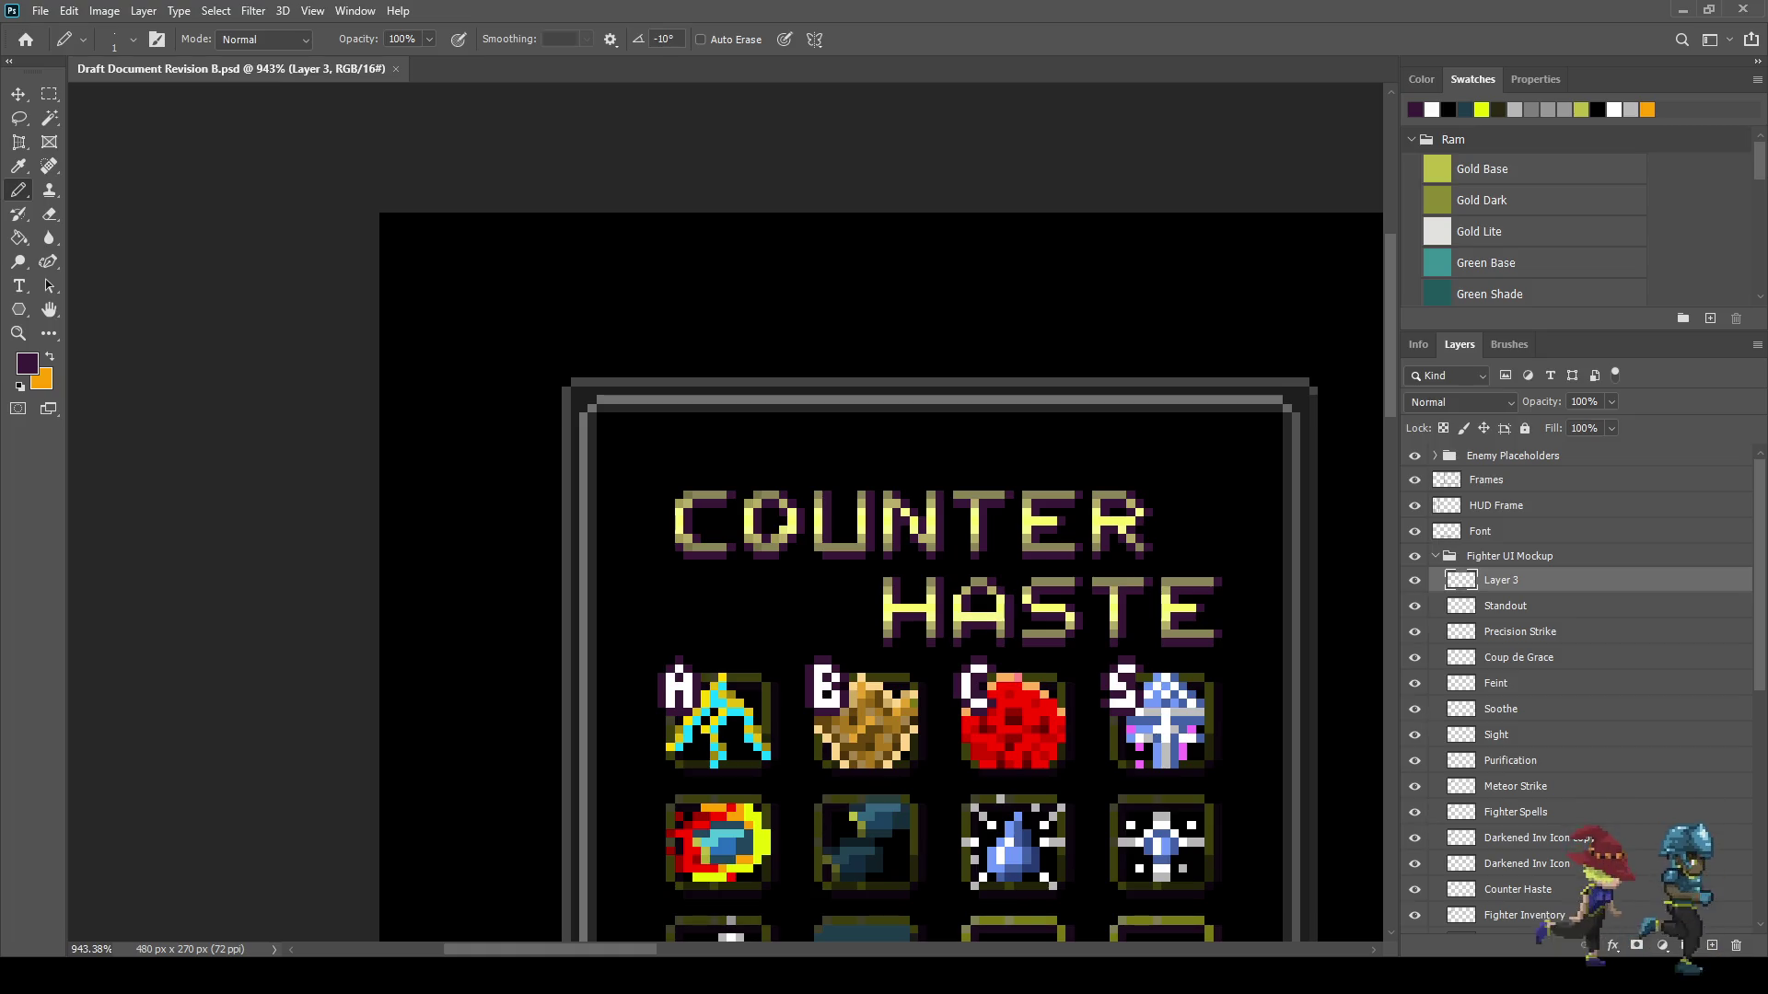
- Sample light yellow and Contiguous-fill the S letter's two white areas with it
{"action": "scroll", "coordinate": [924, 578], "scroll_direction": "up", "scroll_amount": 2}
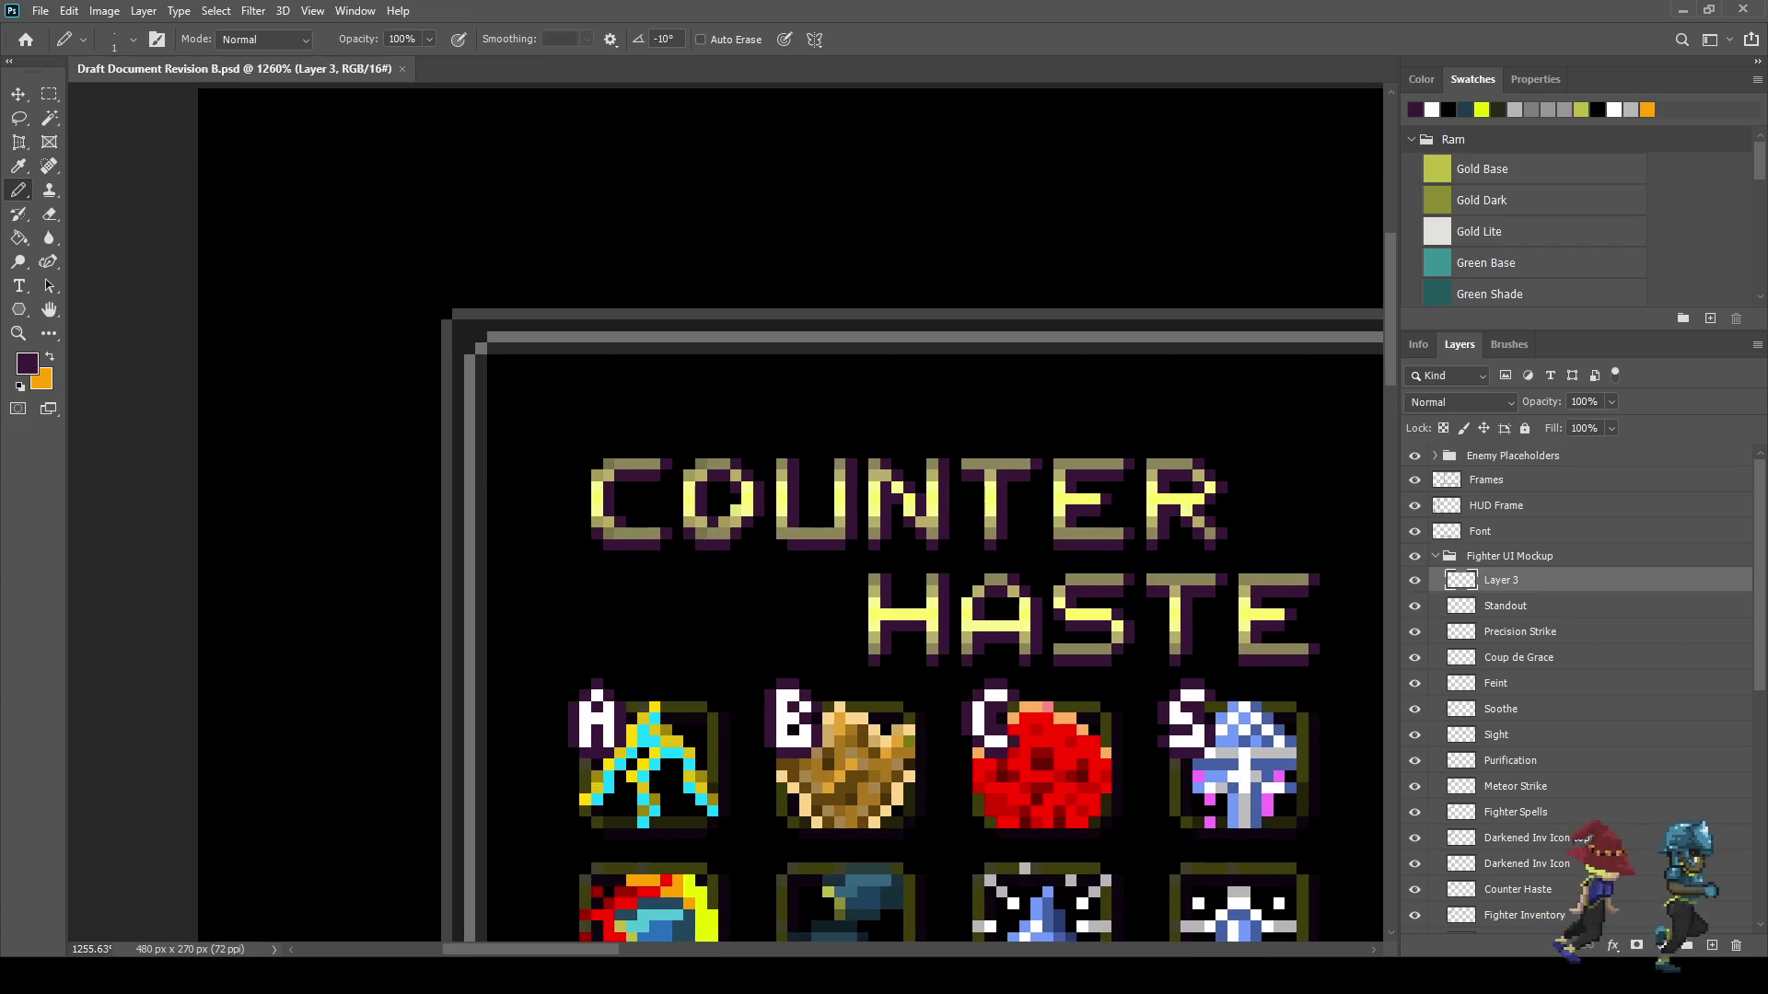
{"action": "scroll", "coordinate": [837, 514], "scroll_direction": "up", "scroll_amount": 2}
{"action": "left_click", "coordinate": [837, 514], "text": "alt"}
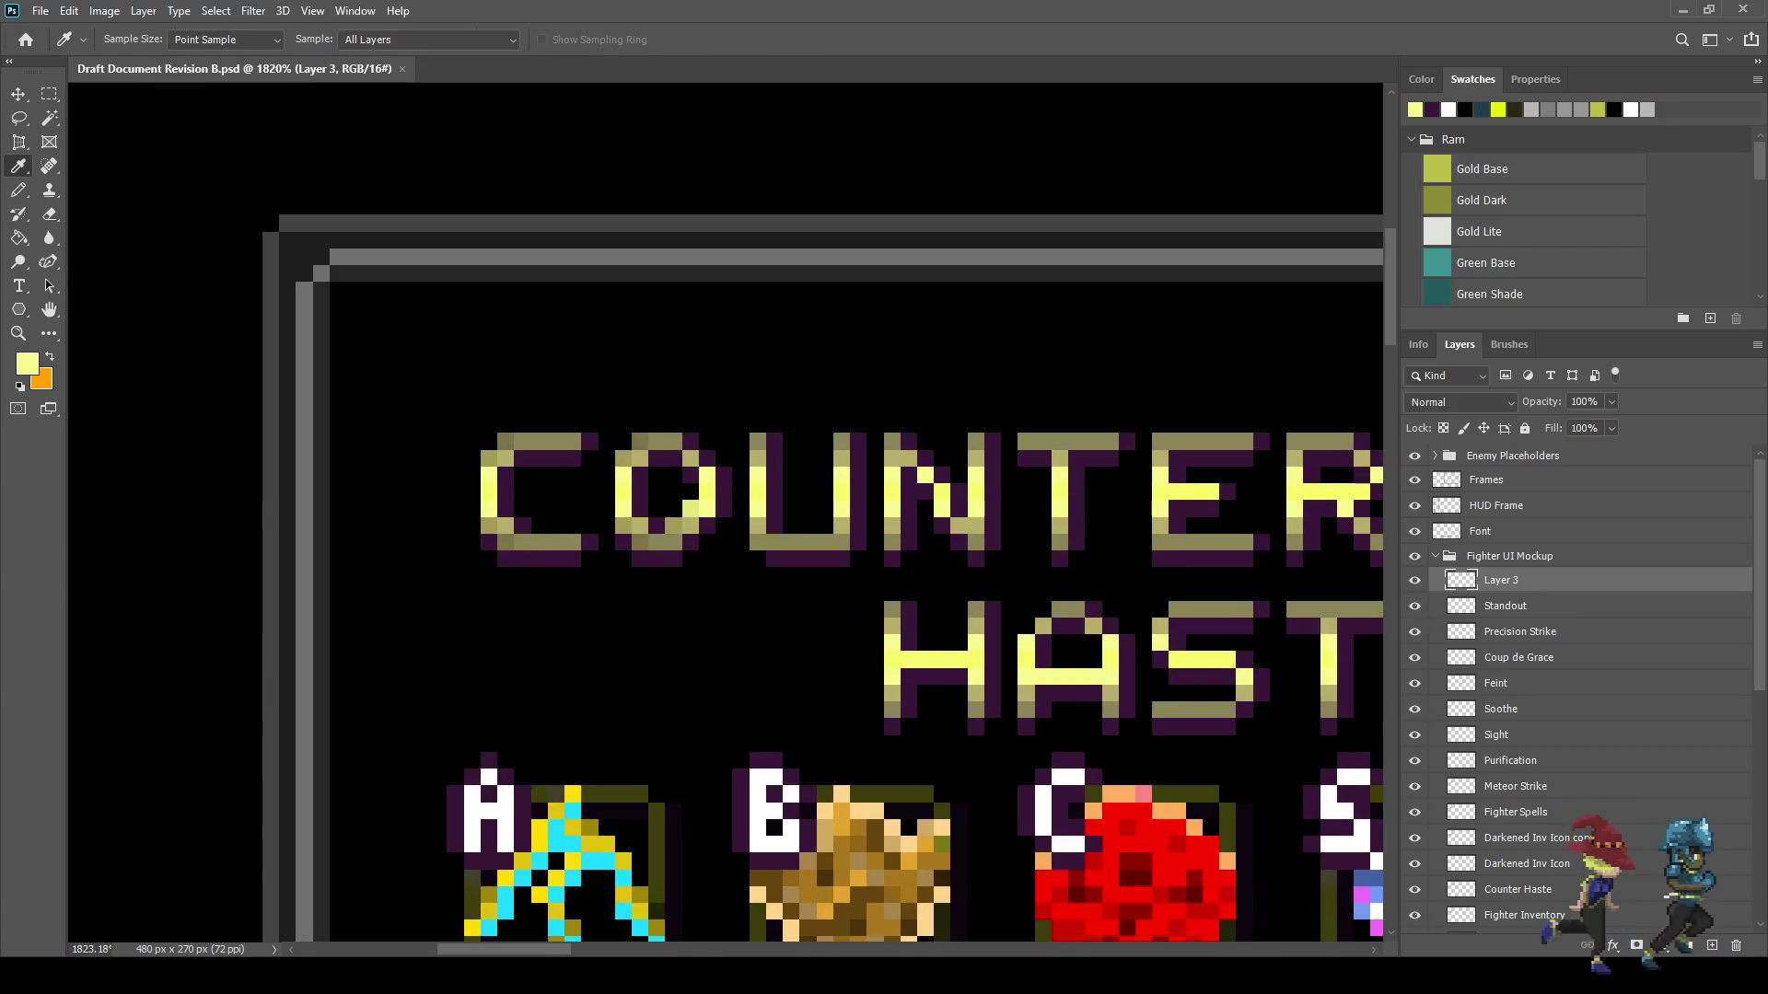
{"action": "key", "text": "g"}
{"action": "left_click", "coordinate": [631, 39]}
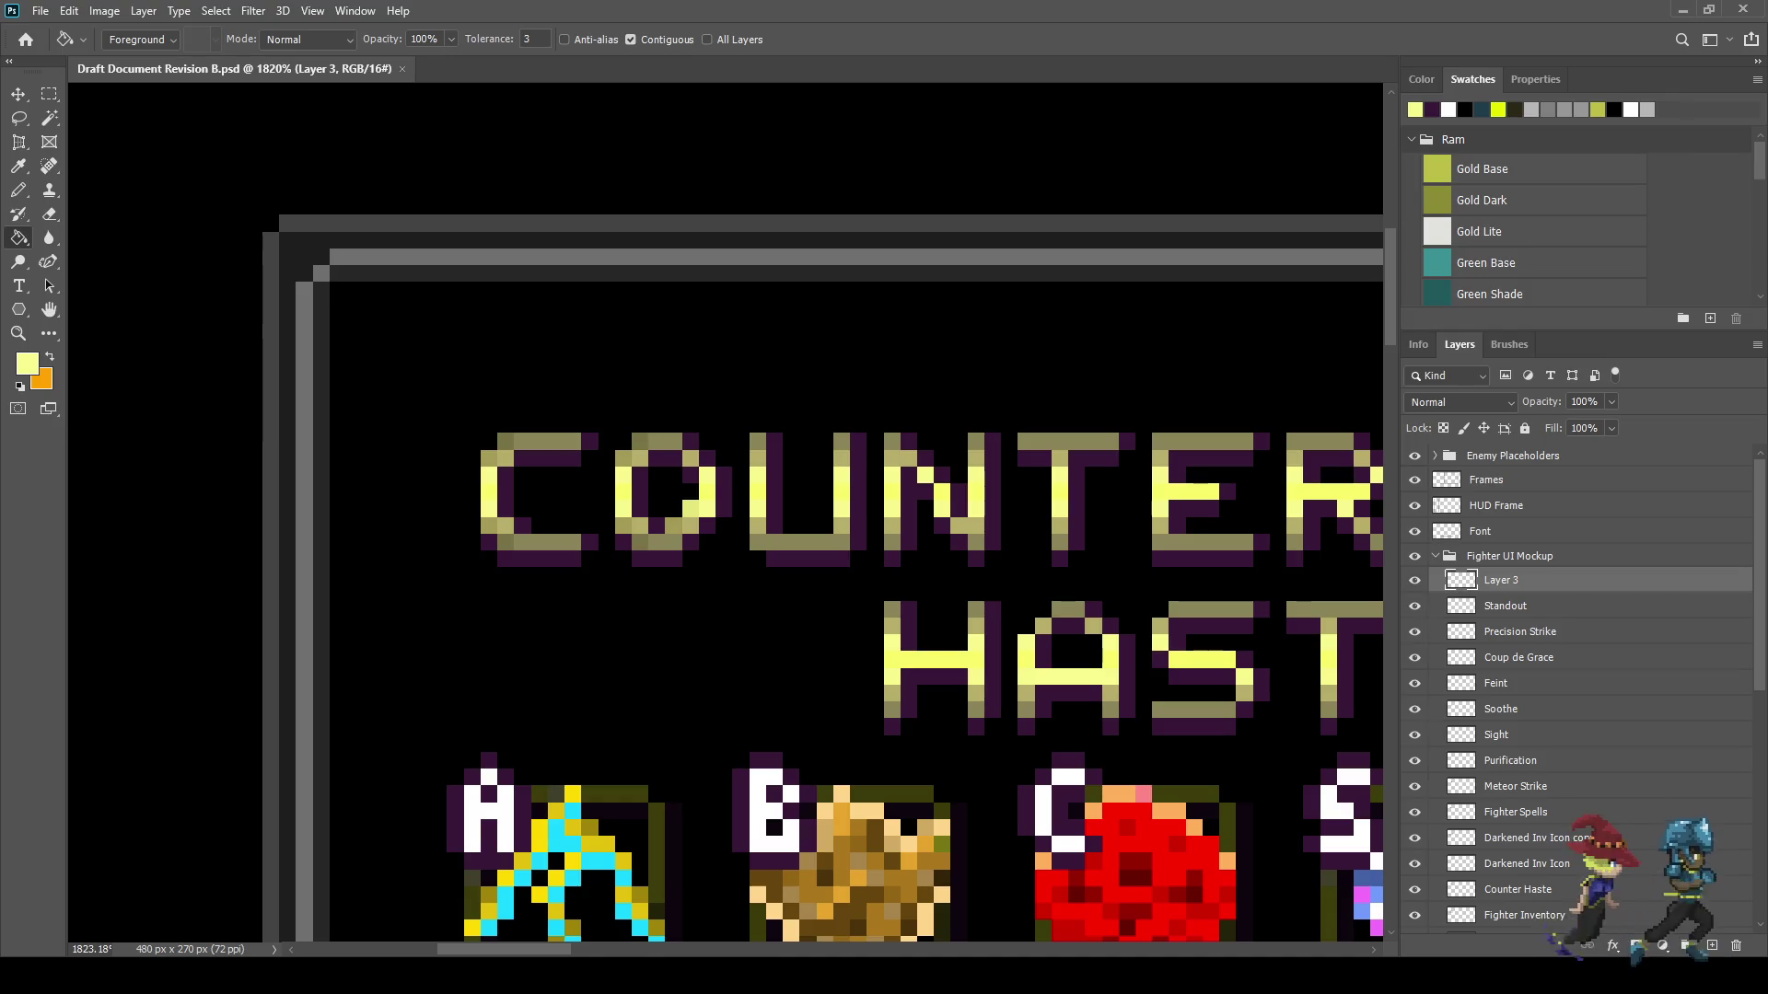
{"action": "left_click", "coordinate": [1354, 776]}
{"action": "left_click", "coordinate": [1337, 804]}
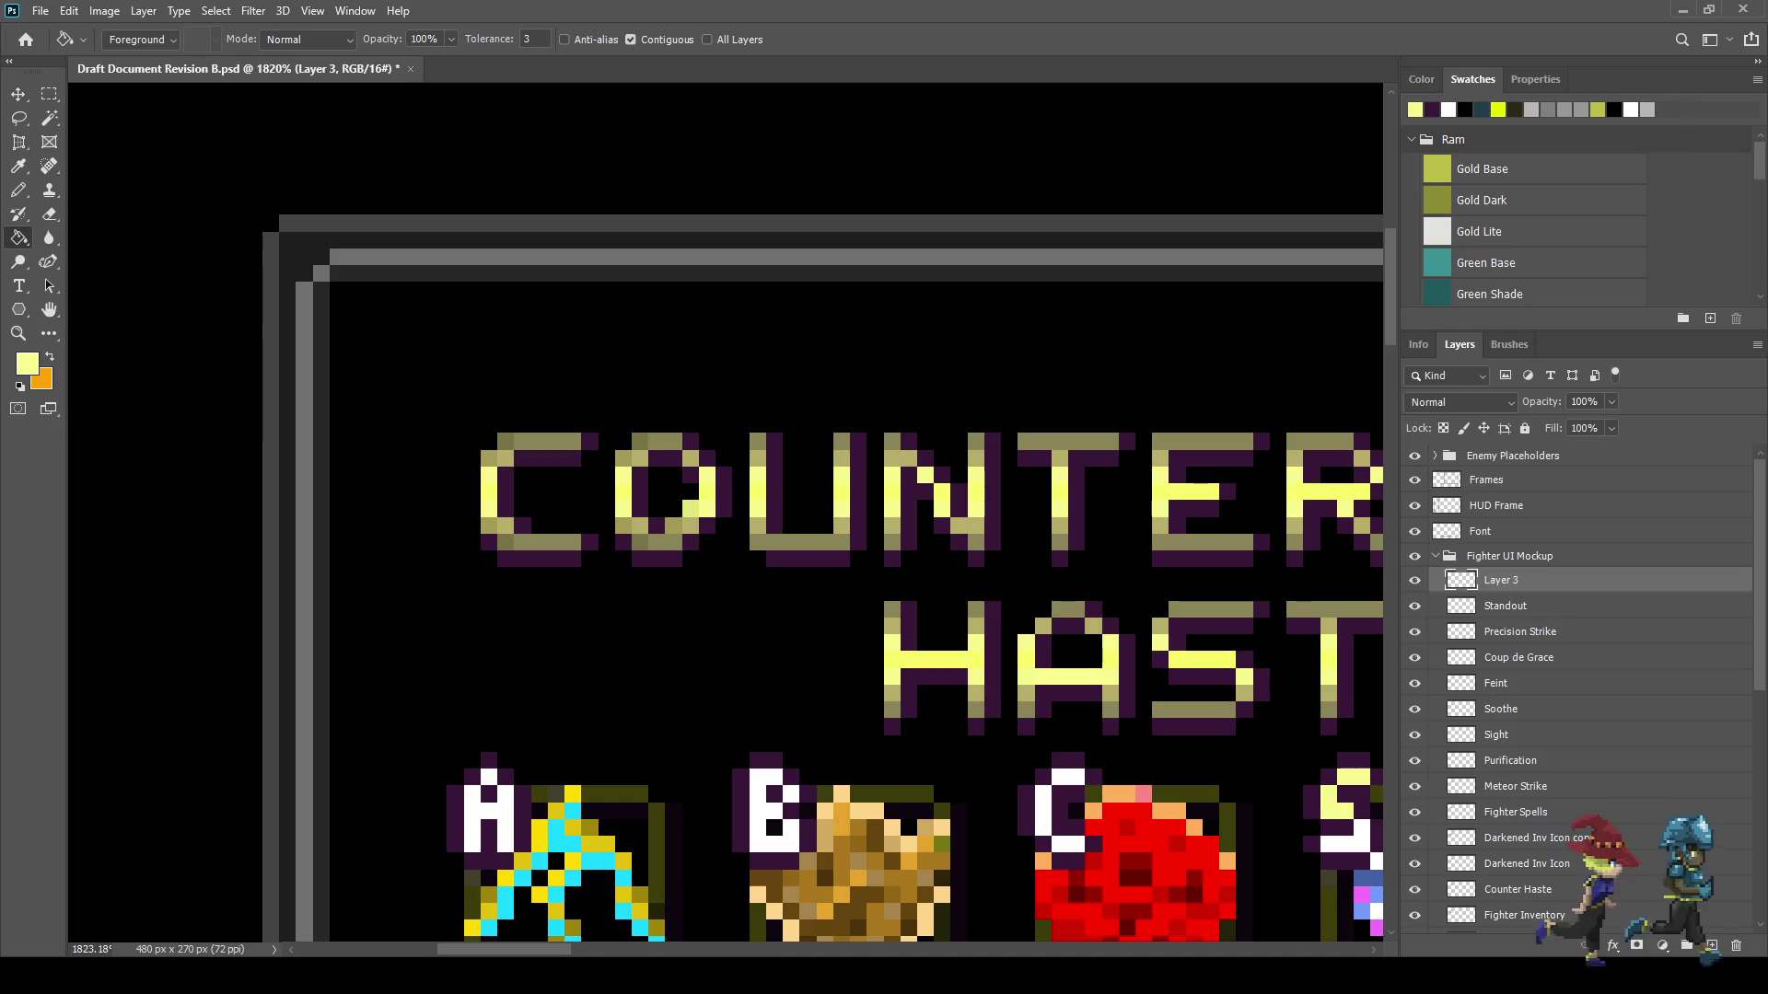
{"action": "scroll", "coordinate": [1193, 807], "scroll_direction": "down", "scroll_amount": 3}
{"action": "scroll", "coordinate": [1178, 831], "scroll_direction": "up", "scroll_amount": 2}
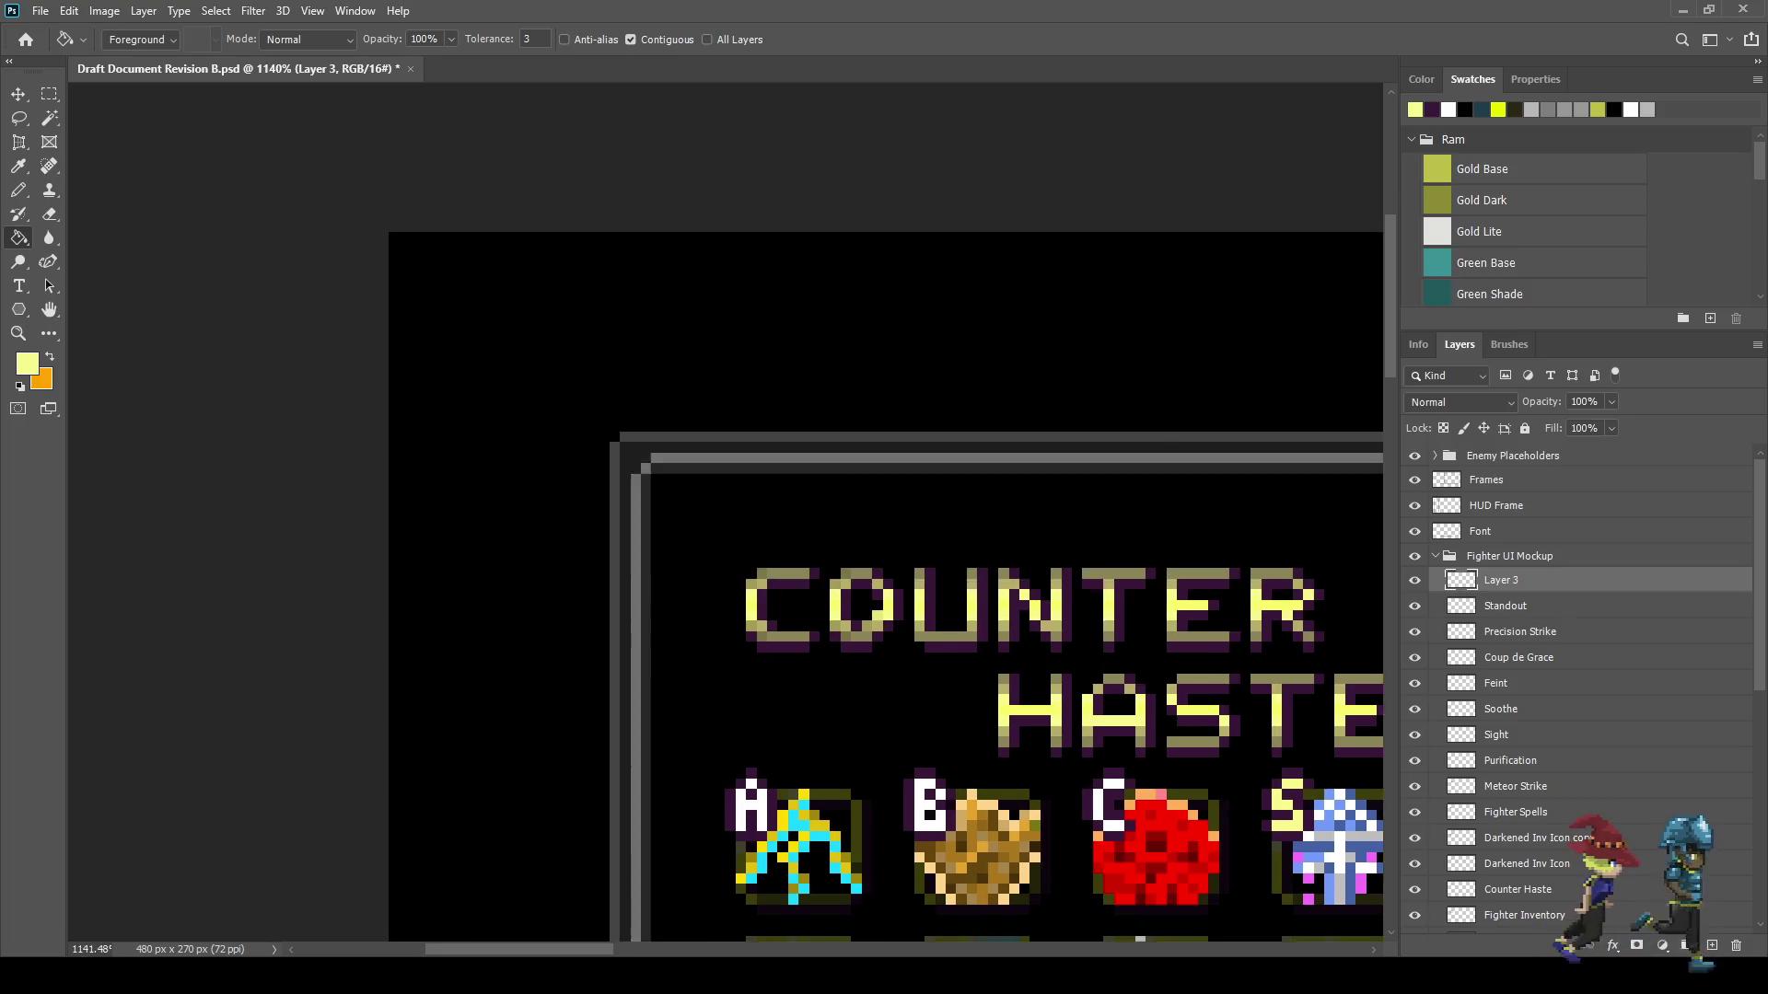
{"action": "mouse_move", "coordinate": [828, 552]}
{"action": "left_mouse_down"}
{"action": "mouse_move", "coordinate": [782, 510]}
{"action": "mouse_move", "coordinate": [529, 387]}
{"action": "left_mouse_up"}
{"action": "scroll", "coordinate": [884, 746], "scroll_direction": "down", "scroll_amount": 3}
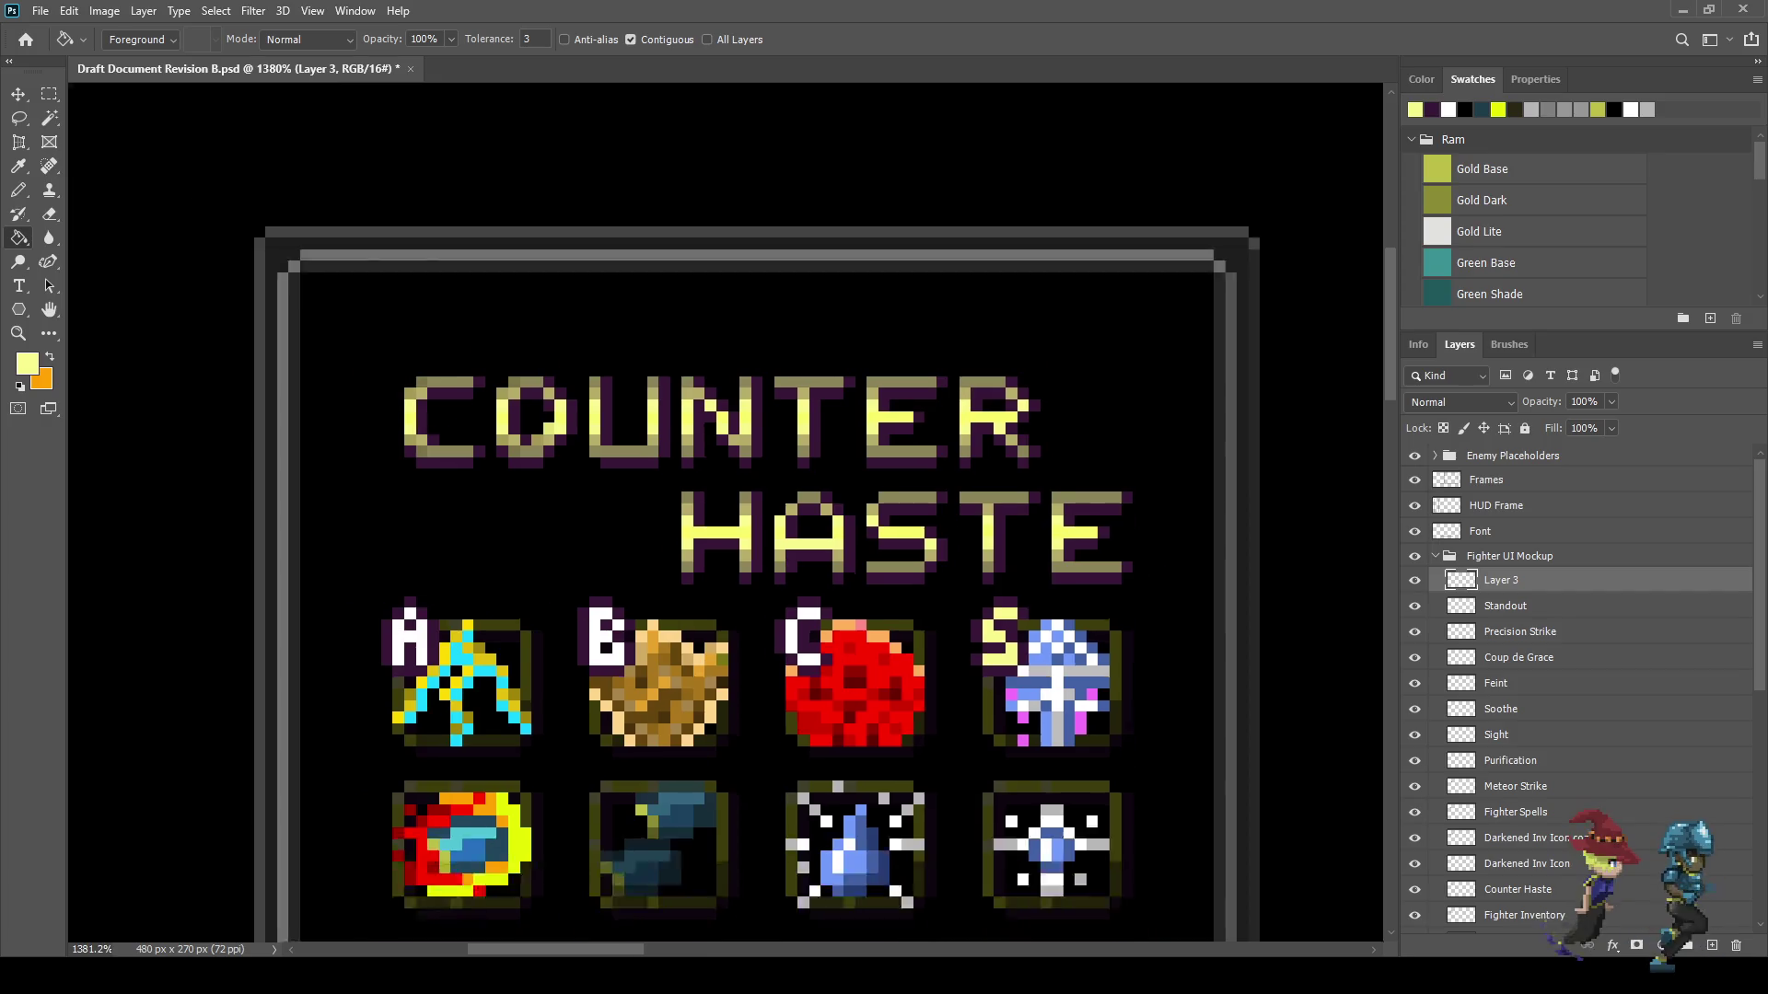
{"action": "scroll", "coordinate": [884, 746], "scroll_direction": "up", "scroll_amount": 3}
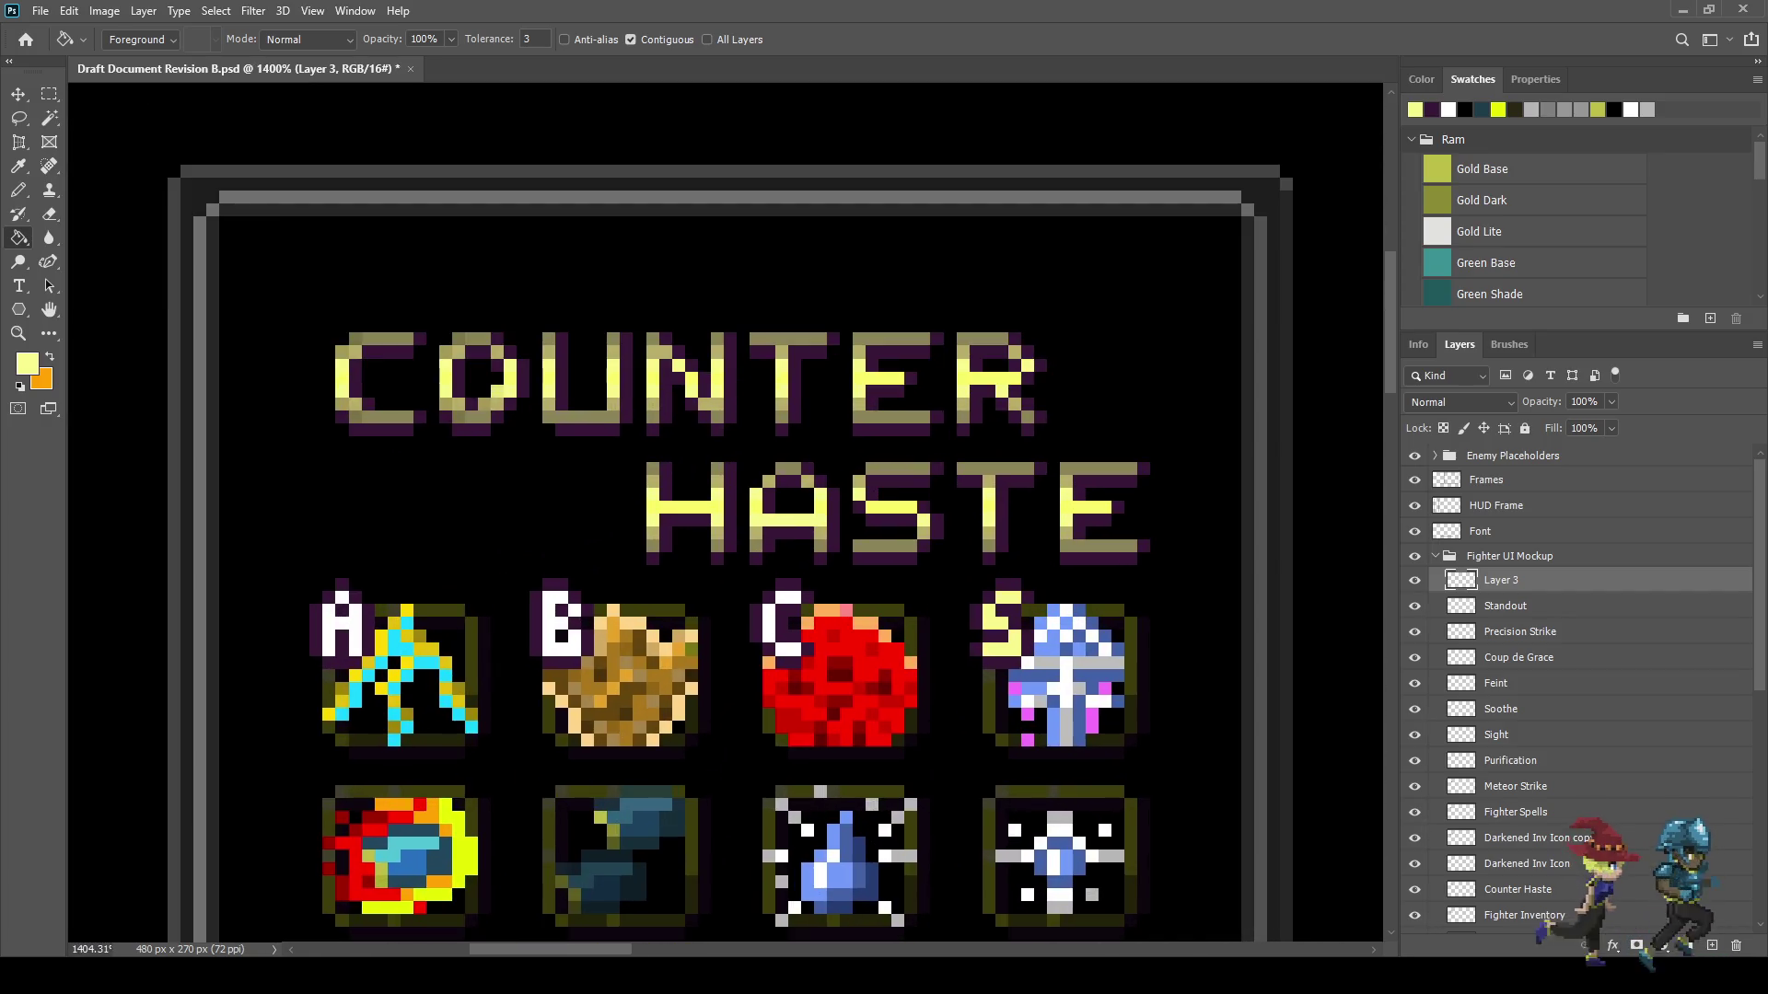
- Pencil the S letter's top-left and left-edge pixels in bright and darker yellow
{"action": "key", "text": "i"}
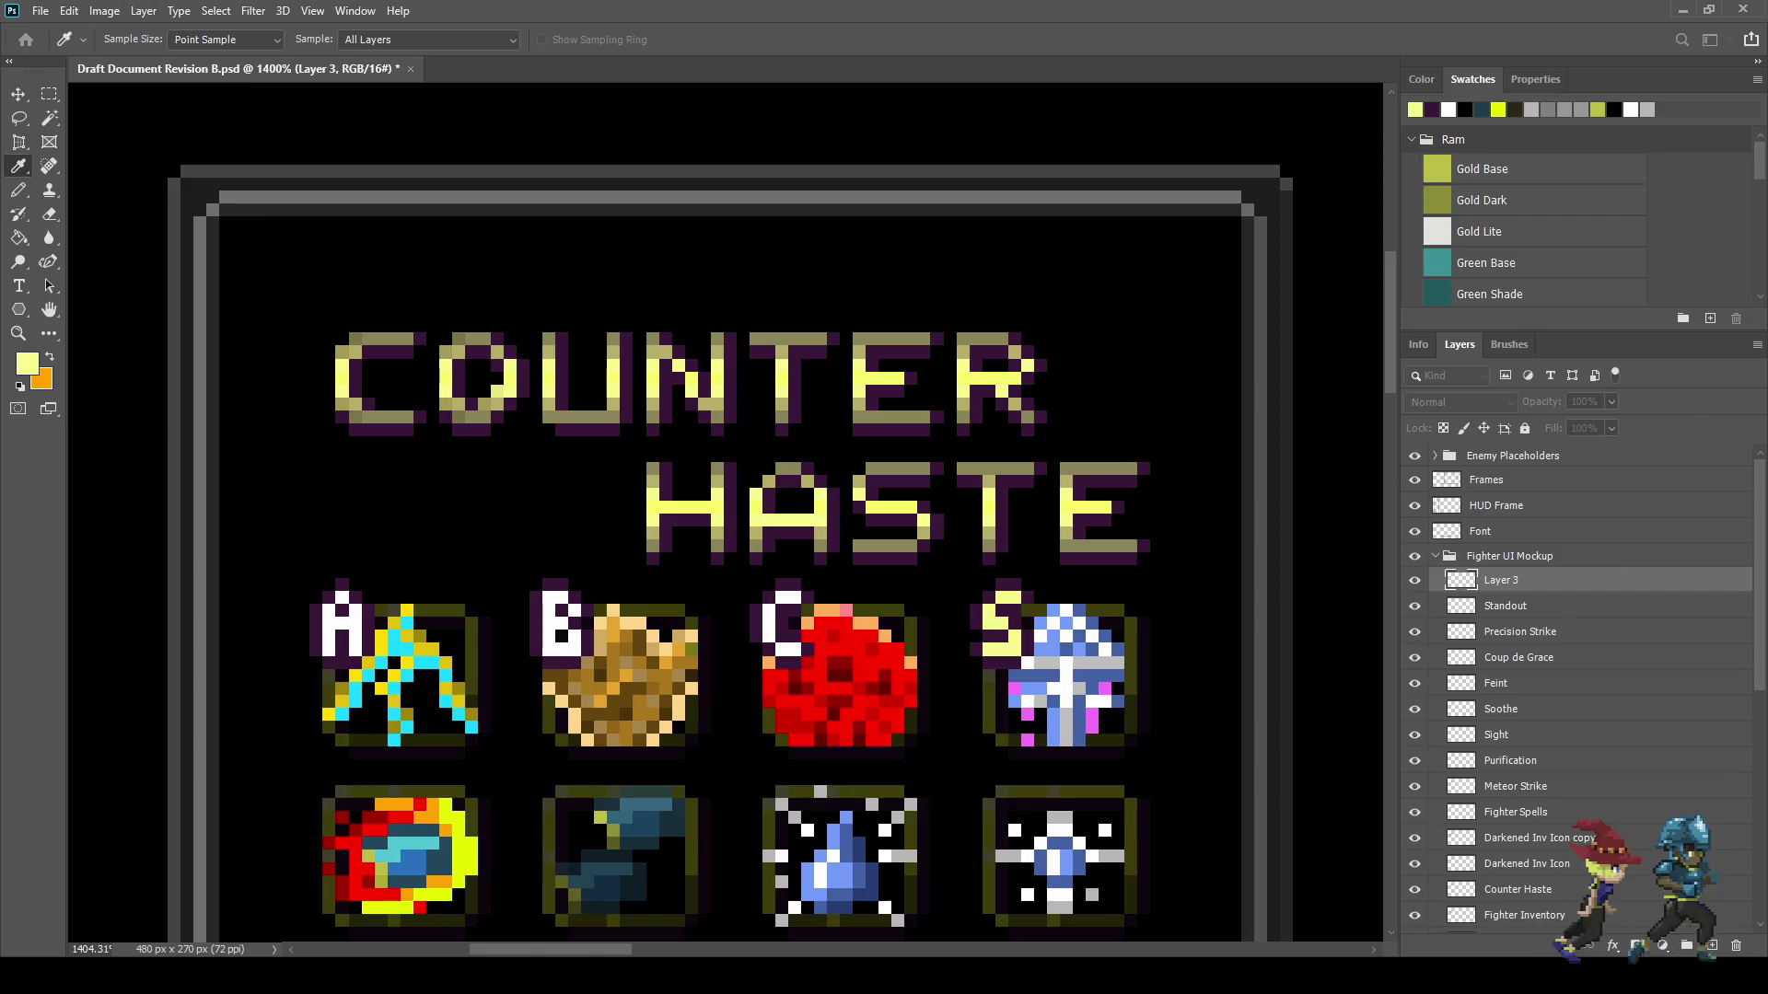
{"action": "key", "text": "g"}
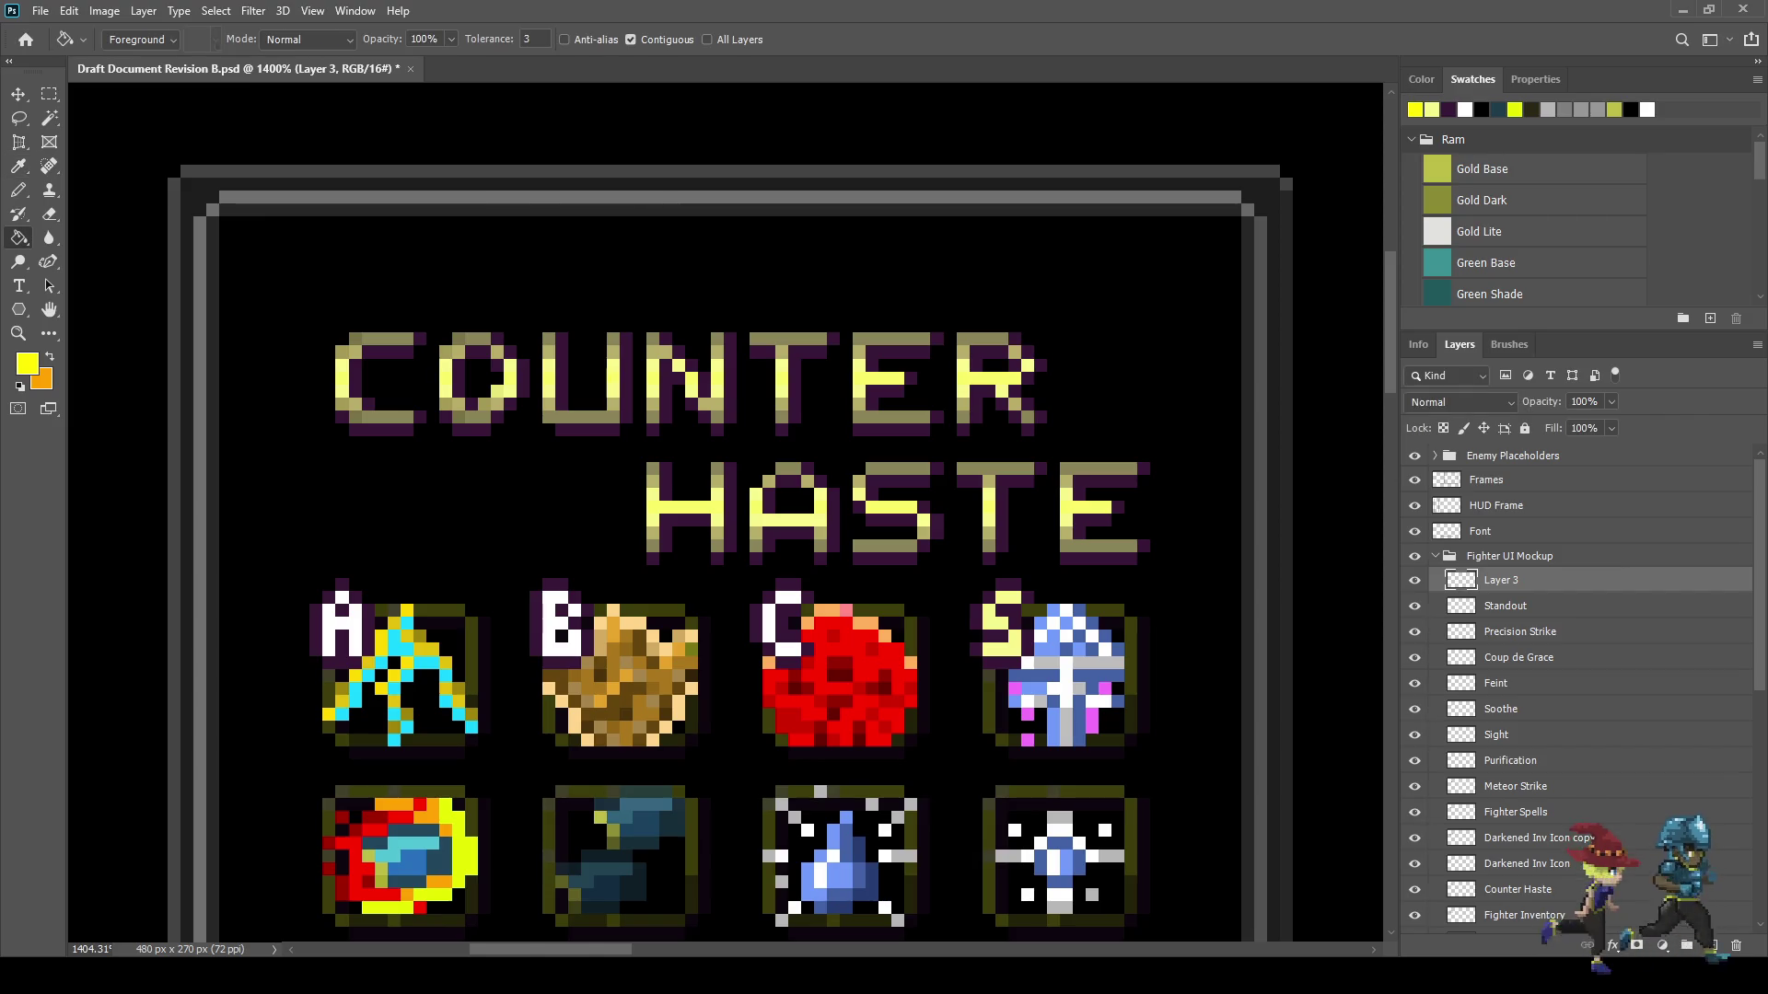
{"action": "key", "text": "b"}
{"action": "left_click", "coordinate": [1003, 597]}
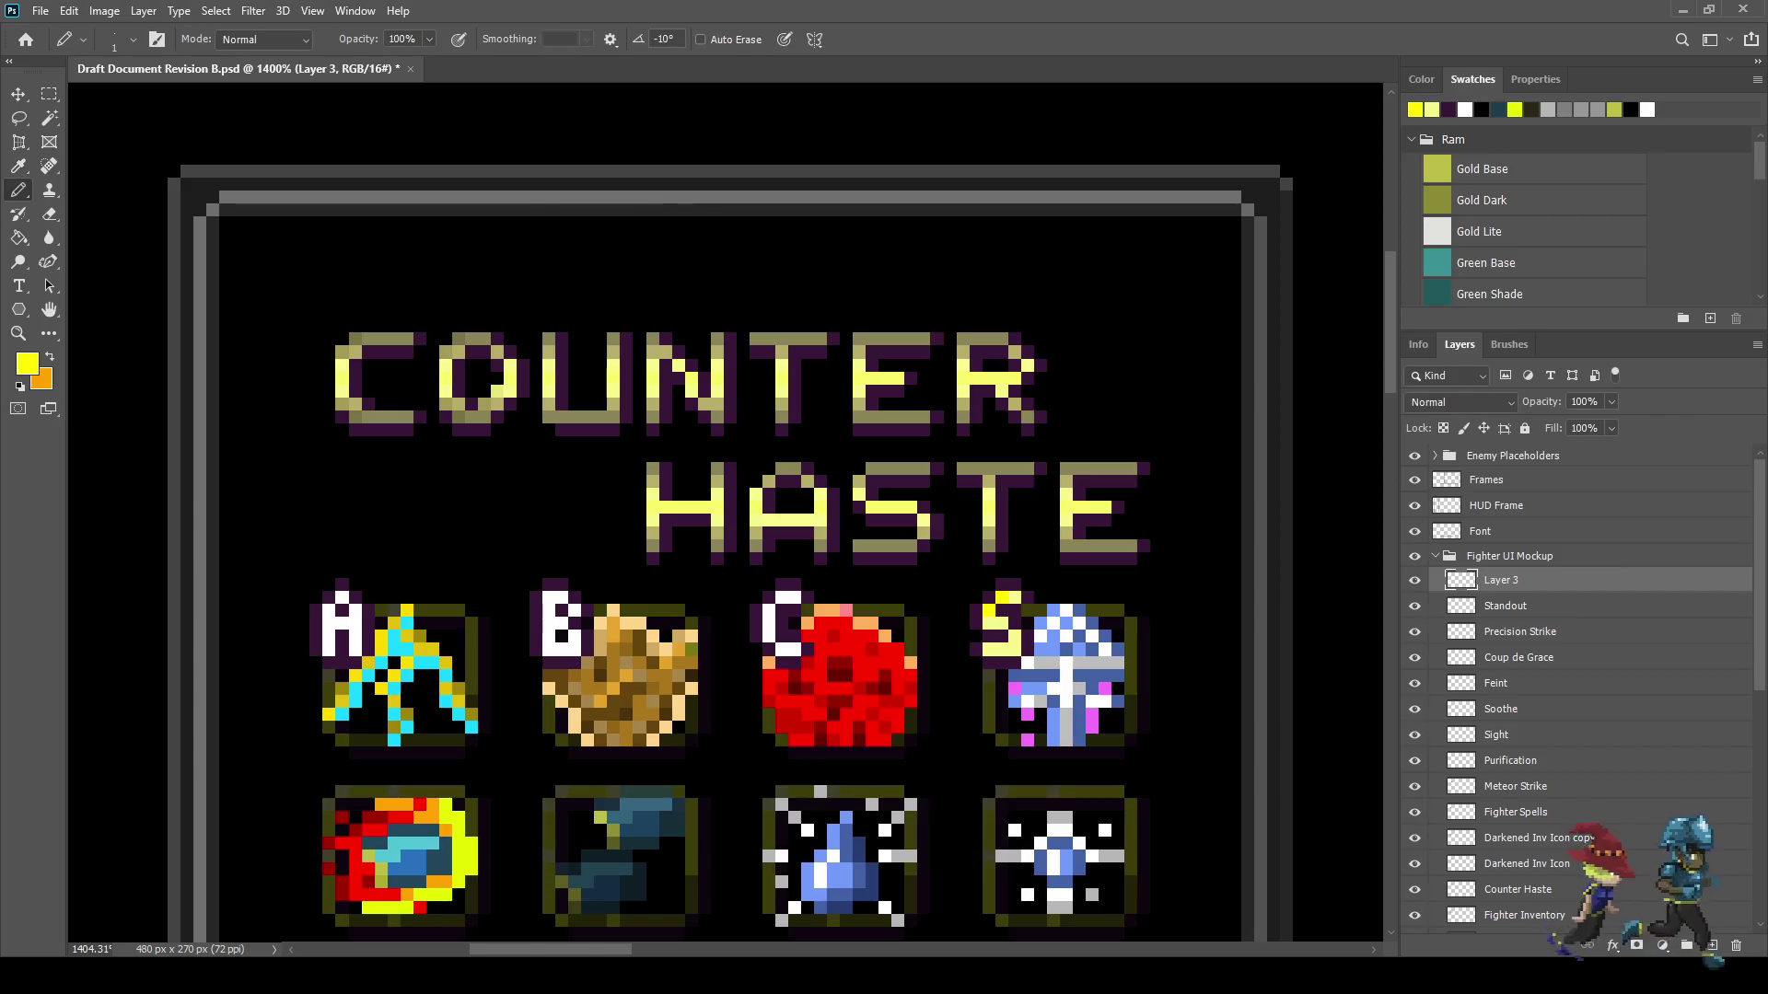
{"action": "left_click", "coordinate": [1014, 597]}
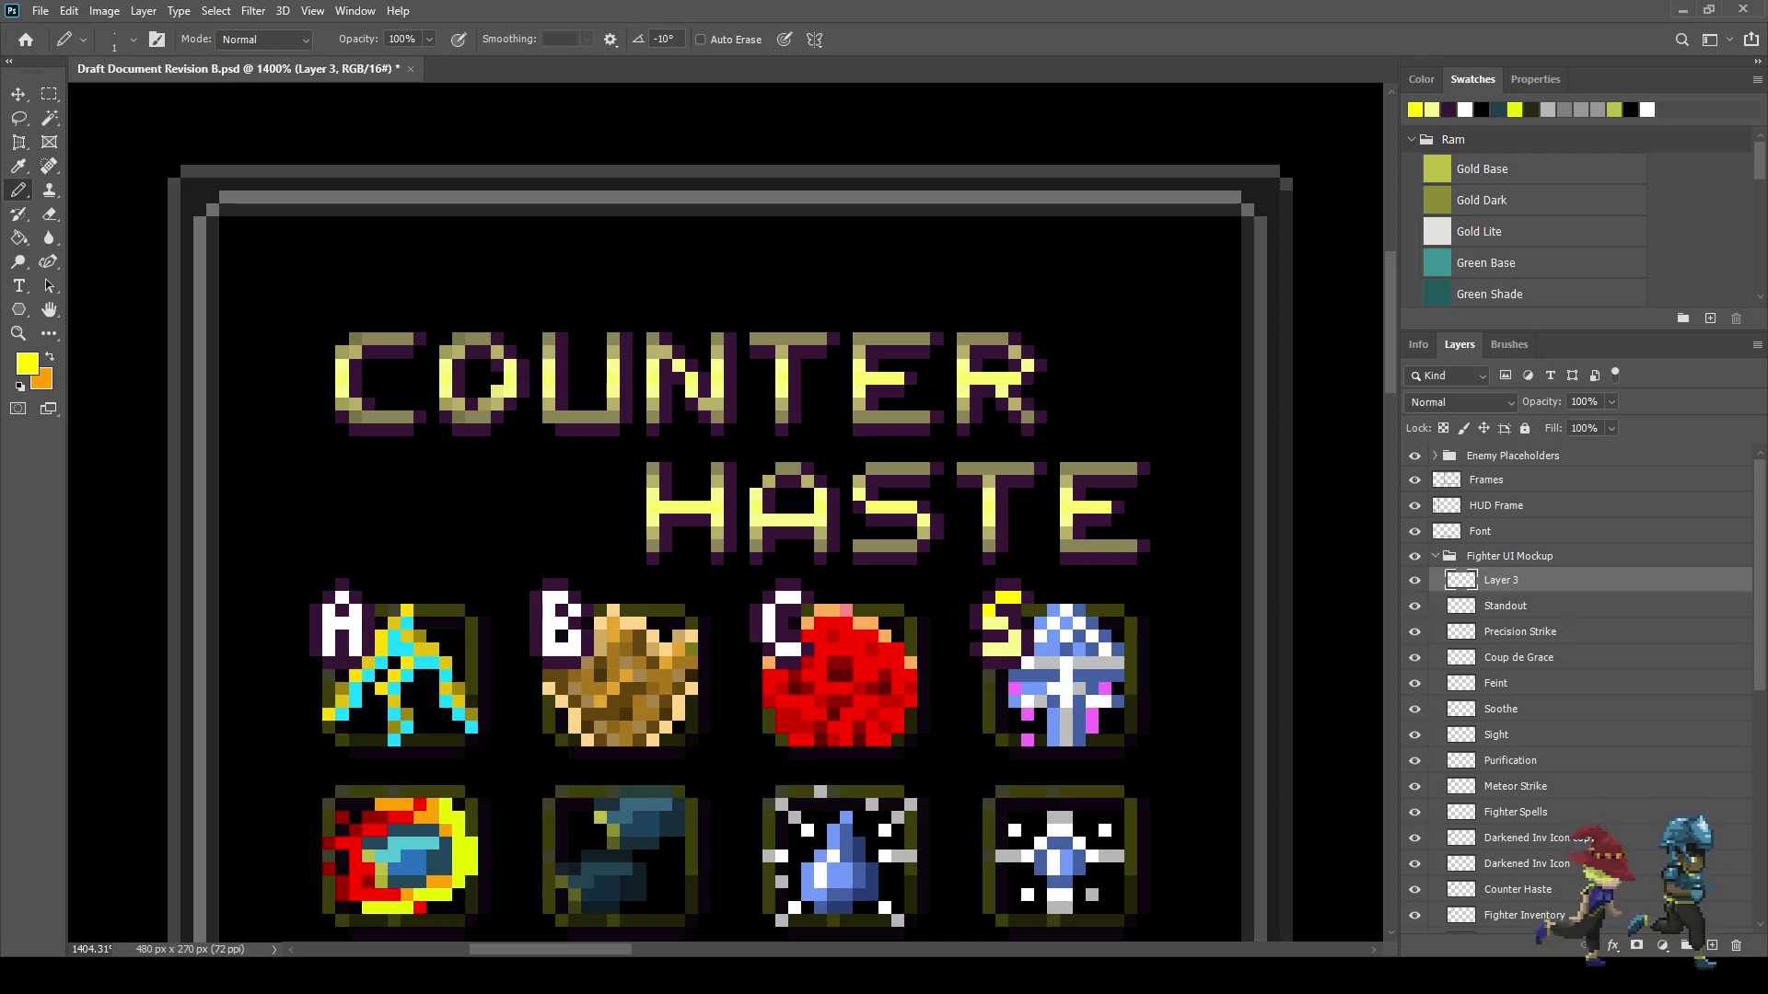
{"action": "left_click", "coordinate": [989, 624]}
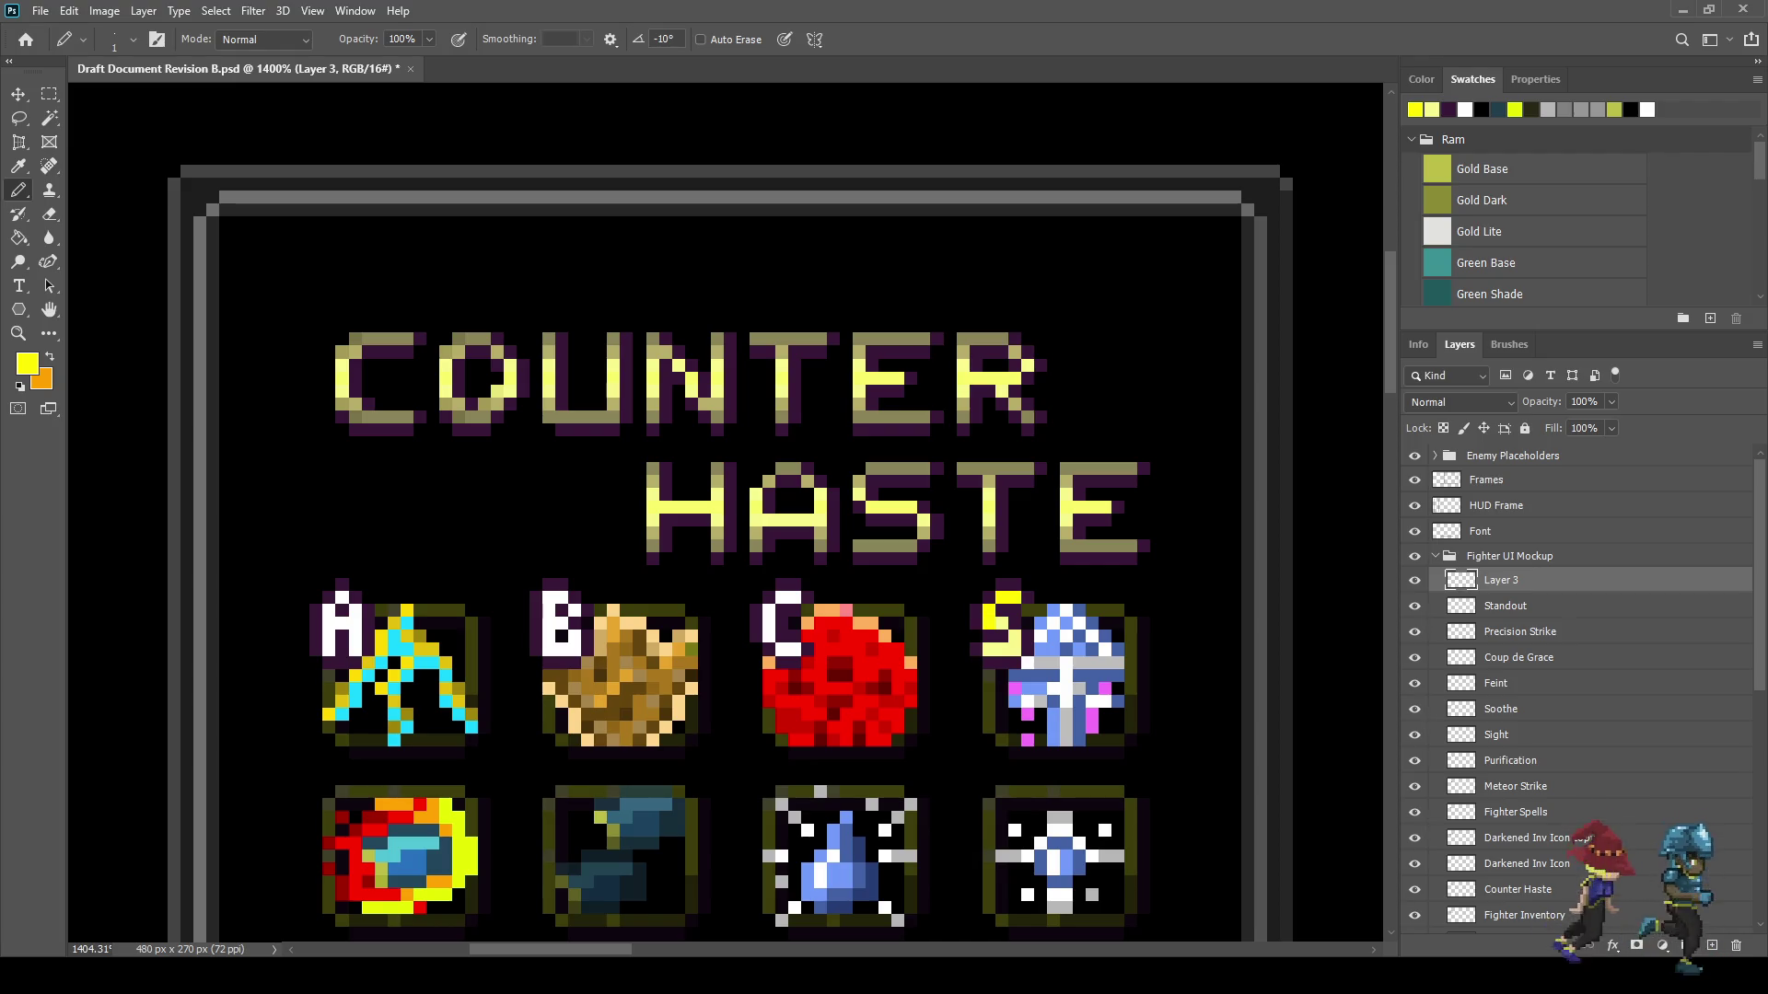
{"action": "left_click", "coordinate": [1003, 624]}
{"action": "left_click", "coordinate": [989, 649]}
{"action": "scroll", "coordinate": [875, 783], "scroll_direction": "down", "scroll_amount": 10}
{"action": "scroll", "coordinate": [875, 783], "scroll_direction": "up", "scroll_amount": 10}
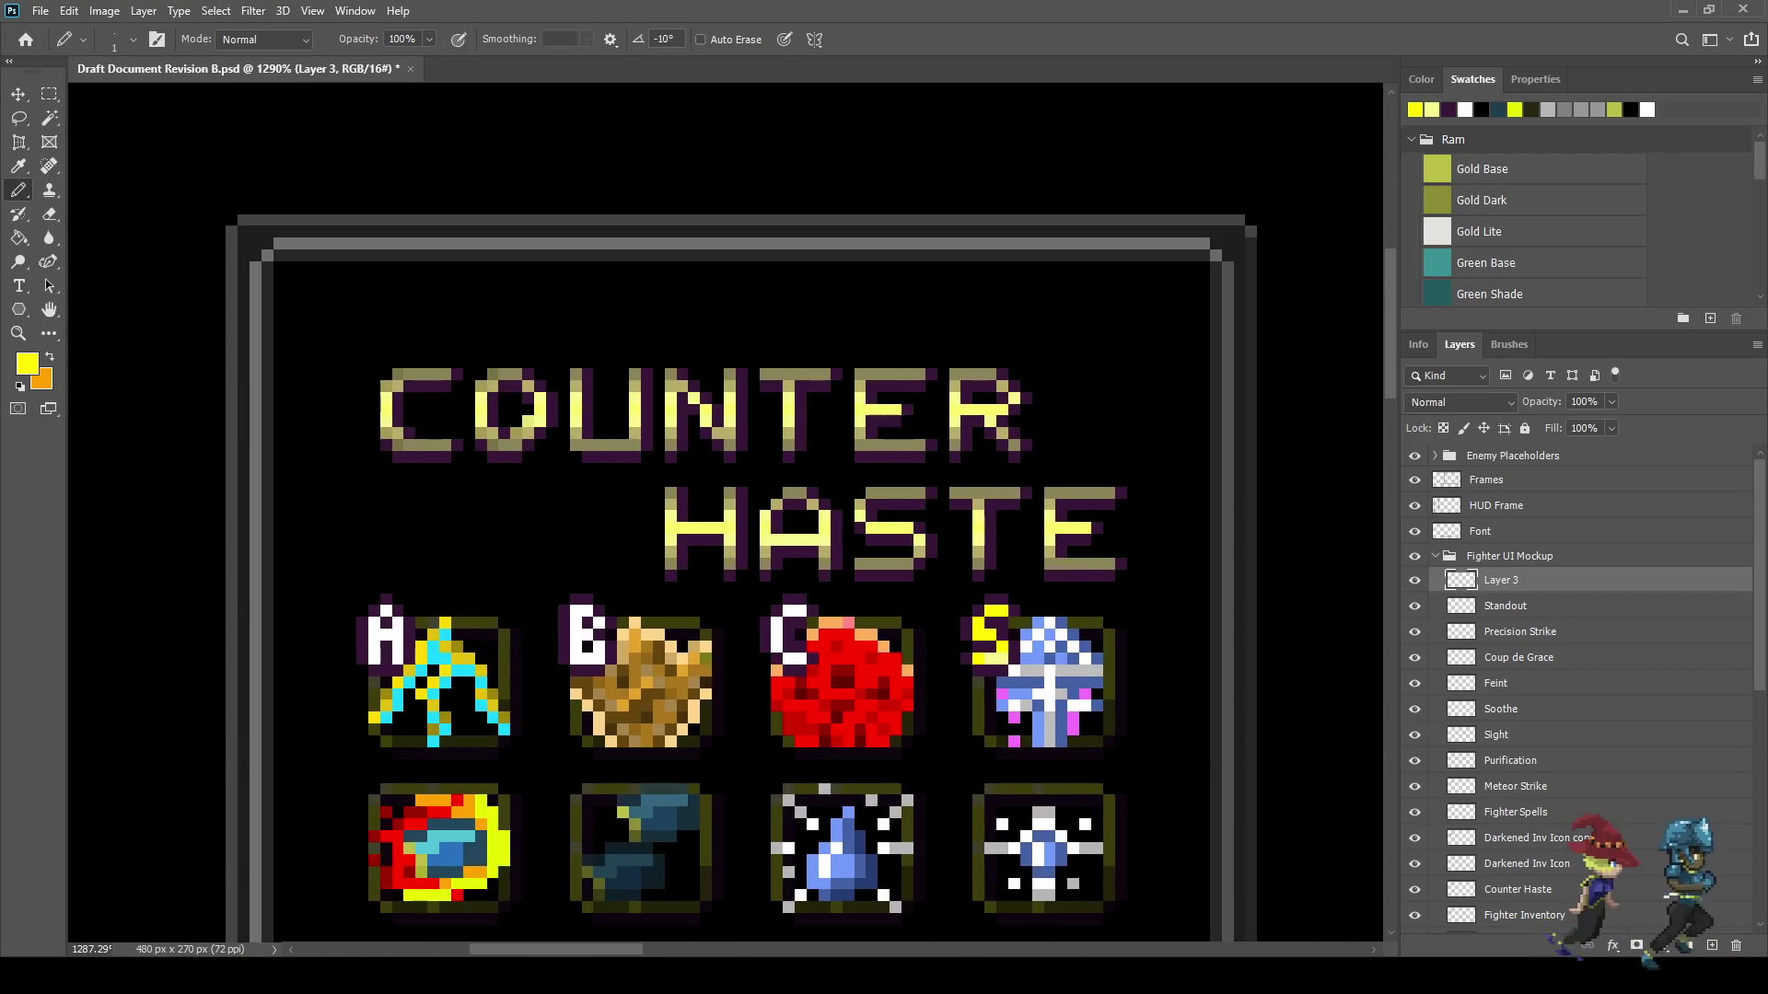
{"action": "scroll", "coordinate": [965, 647], "scroll_direction": "up", "scroll_amount": 3}
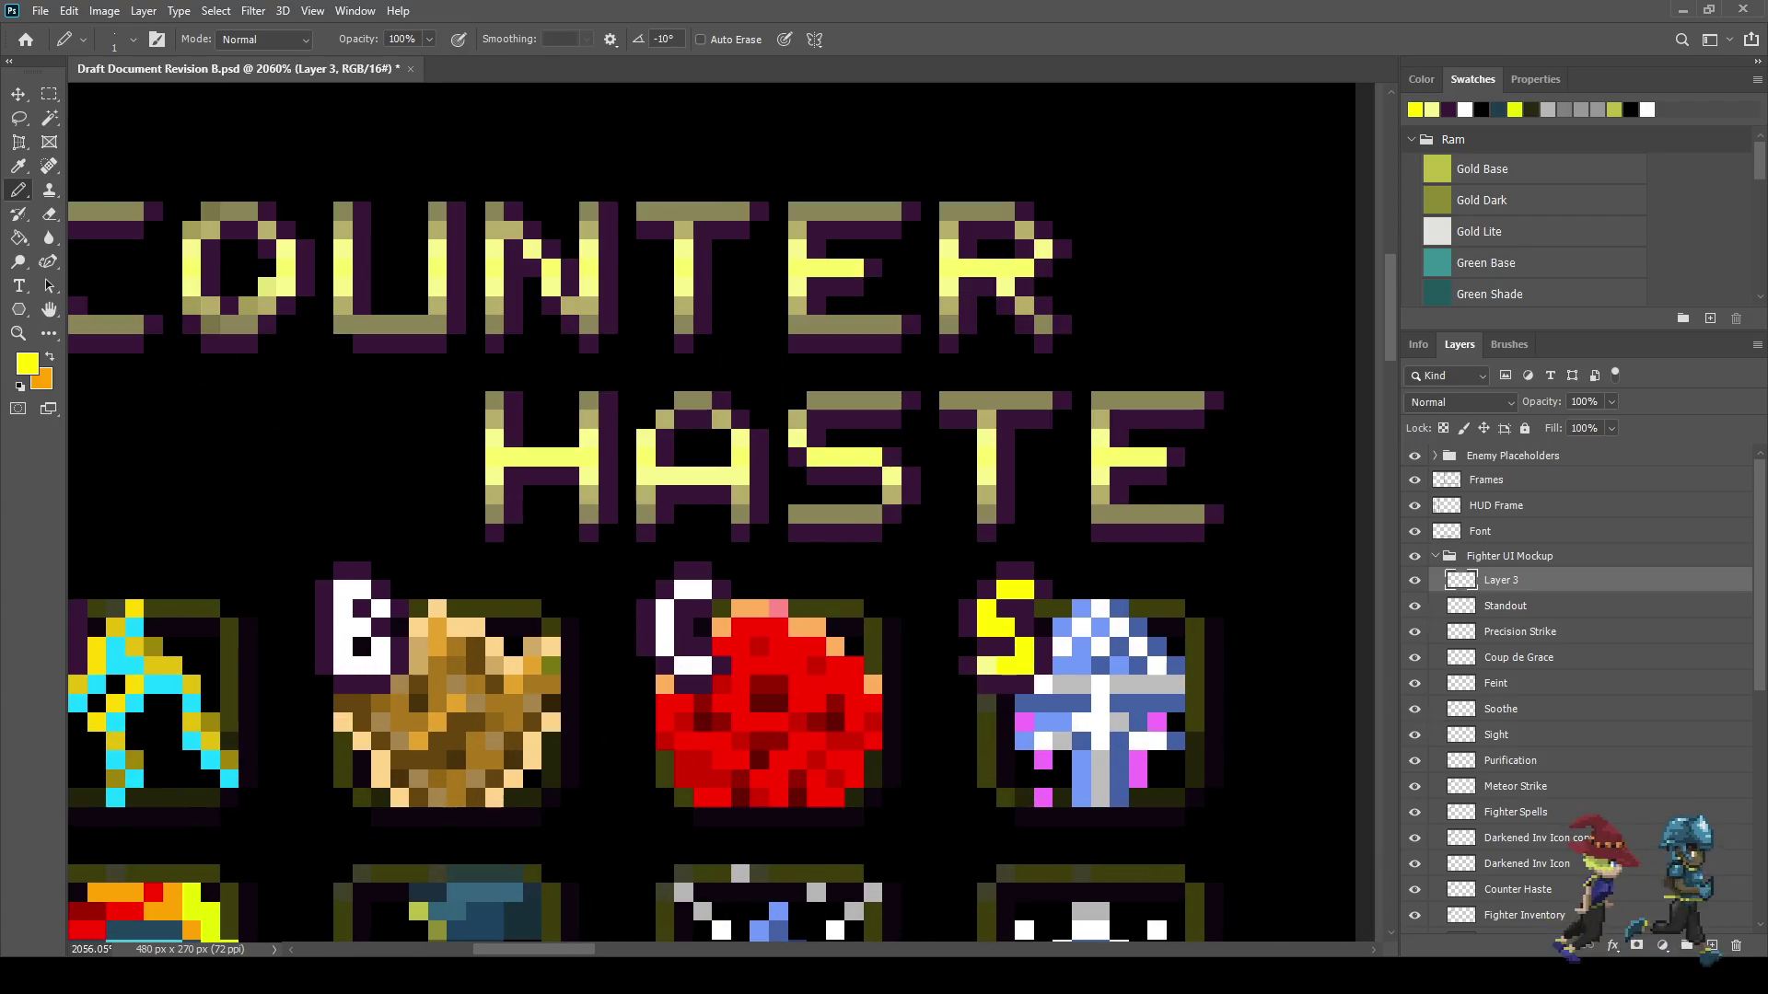
{"action": "scroll", "coordinate": [921, 644], "scroll_direction": "down", "scroll_amount": 3}
{"action": "scroll", "coordinate": [656, 742], "scroll_direction": "down", "scroll_amount": 2}
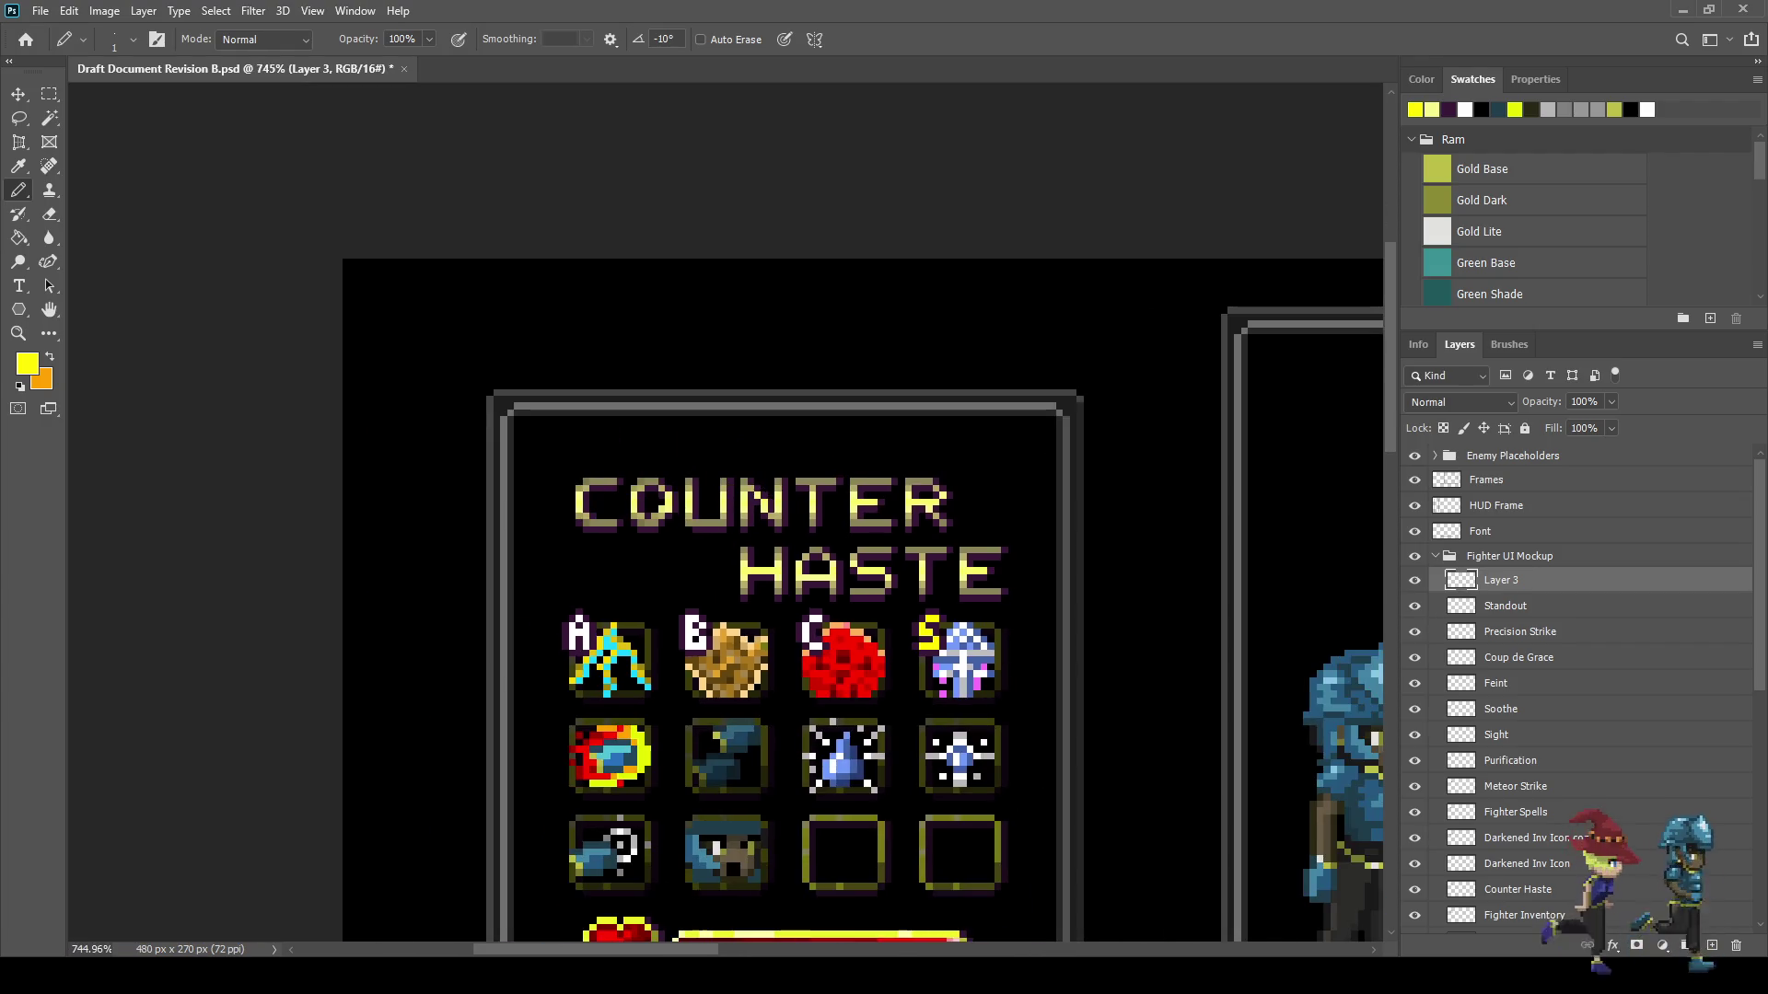
{"action": "scroll", "coordinate": [656, 742], "scroll_direction": "up", "scroll_amount": 4}
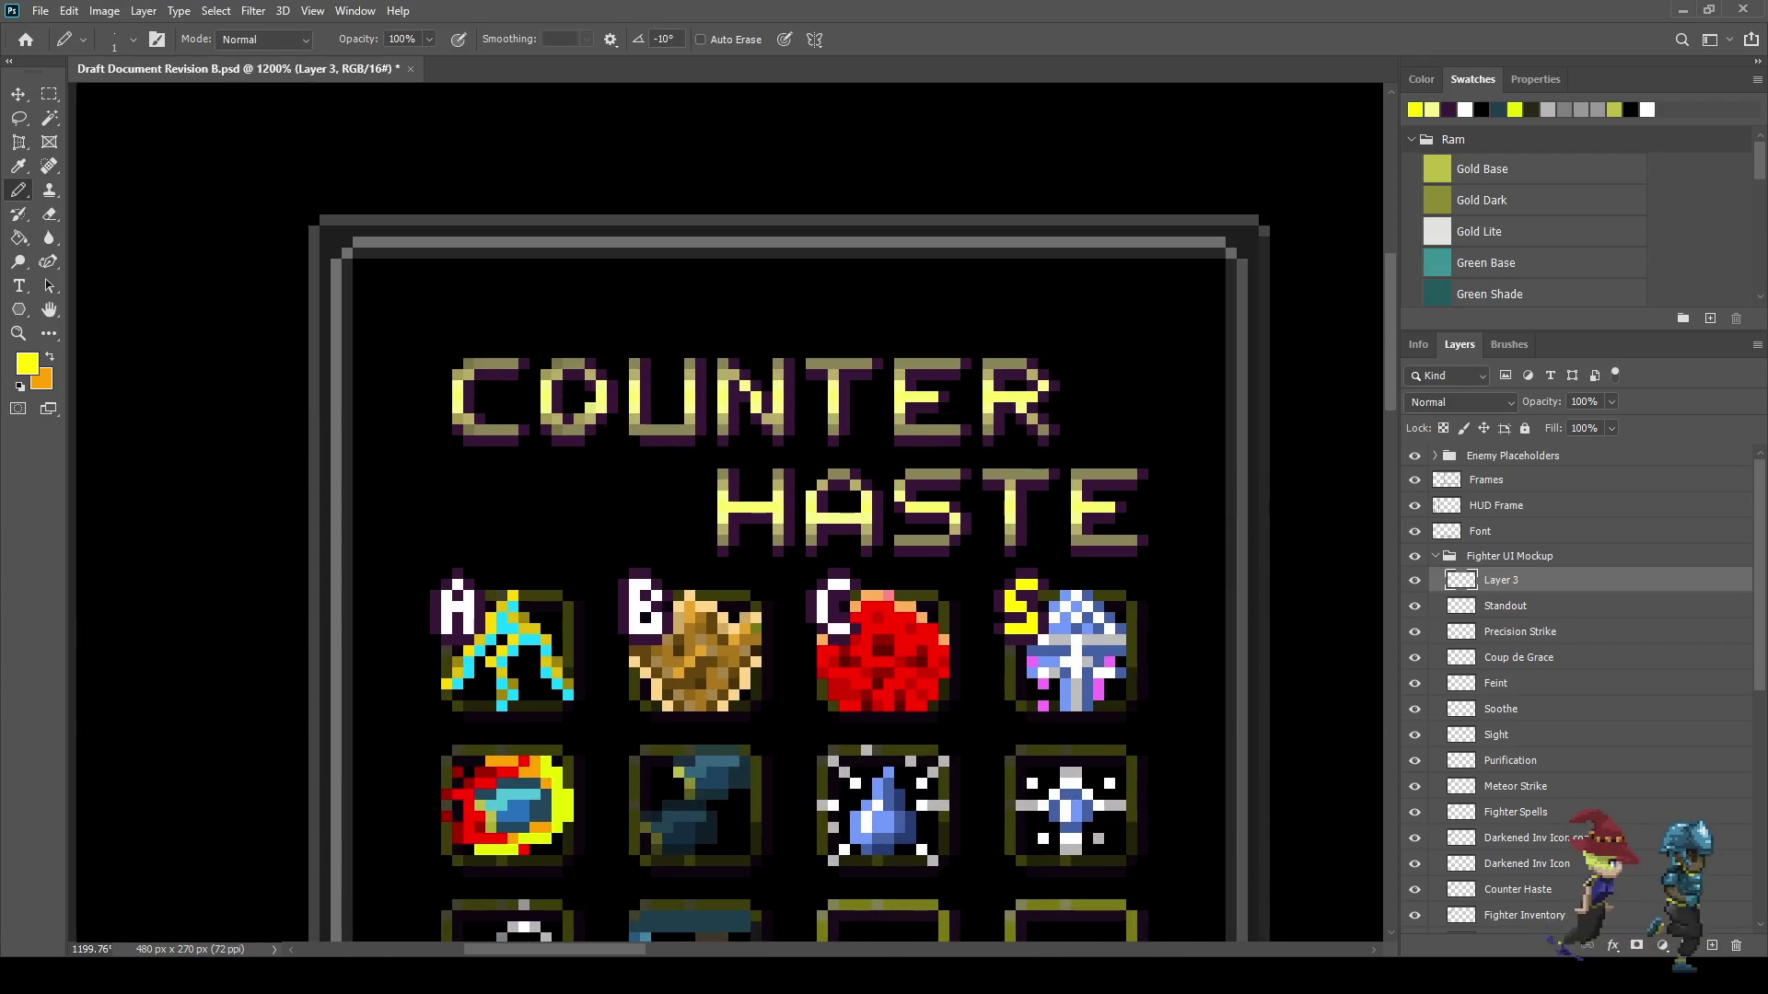
{"action": "key", "text": "i"}
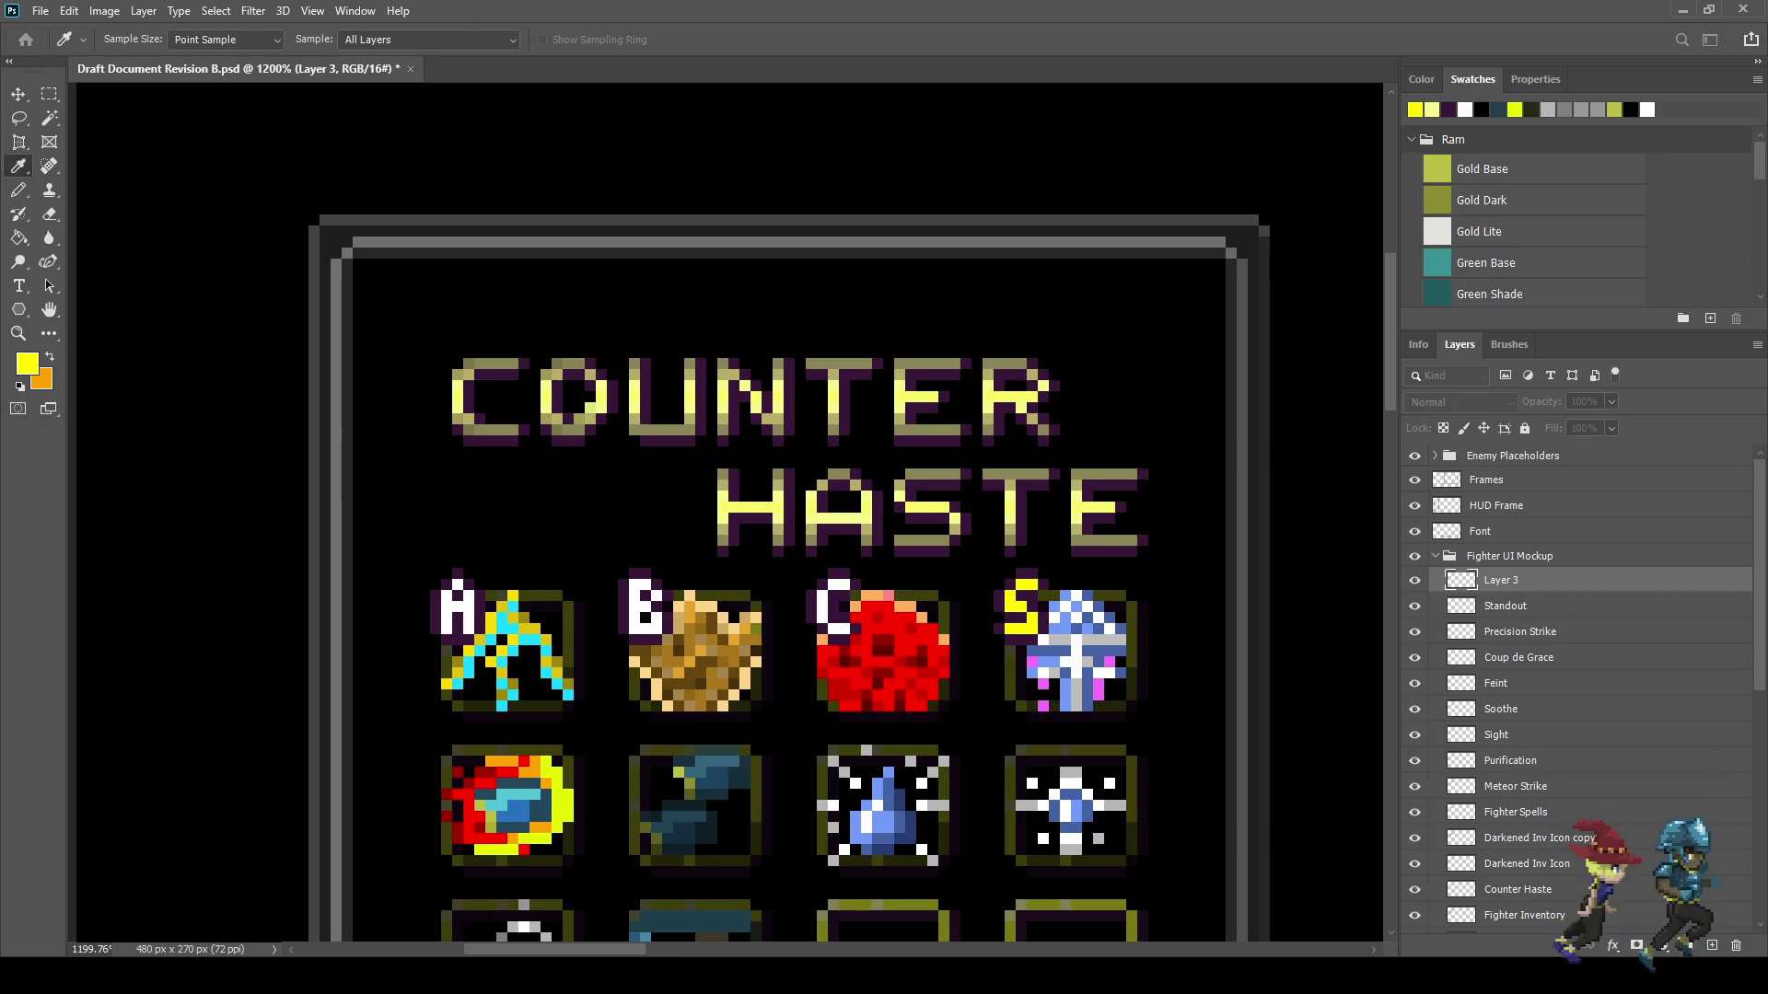
- Repaint the B letter's white pixels light grey
{"action": "key", "text": "b"}
{"action": "scroll", "coordinate": [589, 591], "scroll_direction": "up", "scroll_amount": 5}
{"action": "left_click_drag", "start_coordinate": [667, 581], "coordinate": [667, 659]}
{"action": "mouse_move", "coordinate": [686, 581]}
{"action": "left_mouse_down"}
{"action": "mouse_move", "coordinate": [705, 582]}
{"action": "mouse_move", "coordinate": [686, 620]}
{"action": "mouse_move", "coordinate": [705, 660]}
{"action": "left_mouse_up"}
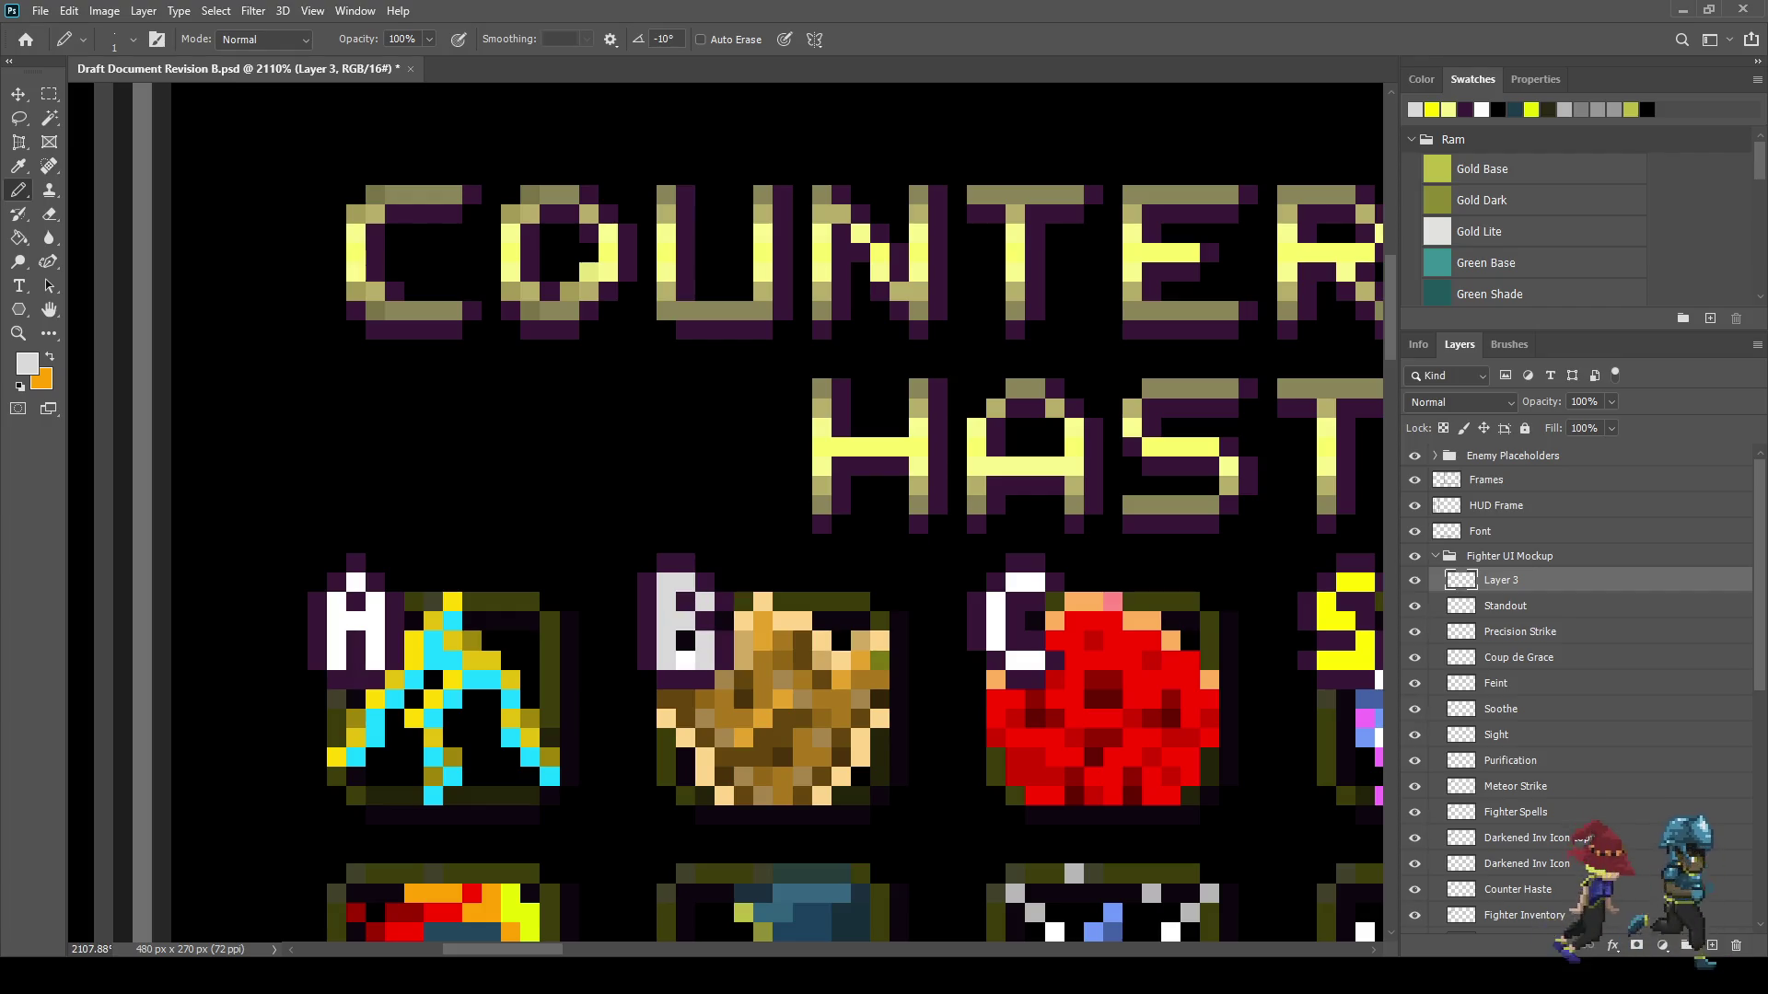
{"action": "scroll", "coordinate": [686, 659], "scroll_direction": "down", "scroll_amount": 4}
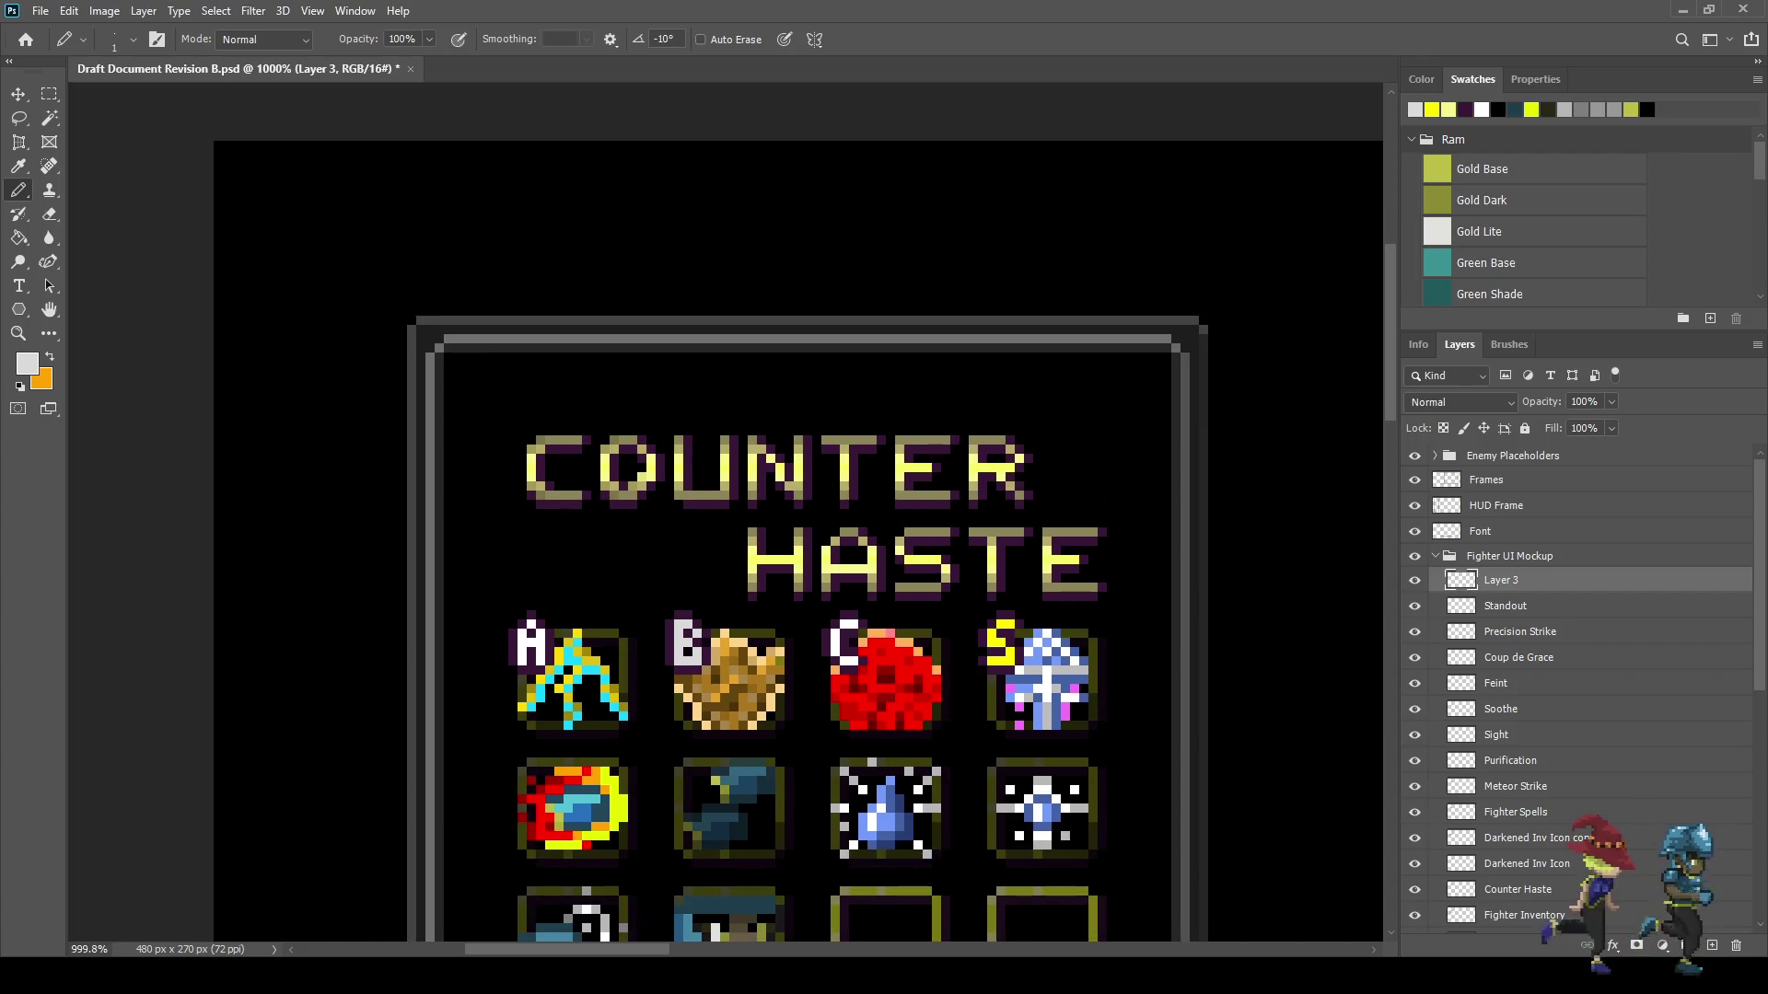
{"action": "scroll", "coordinate": [862, 680], "scroll_direction": "up", "scroll_amount": 3}
- Repaint the C letter's white pixels light grey and save the file
{"action": "key", "text": "i"}
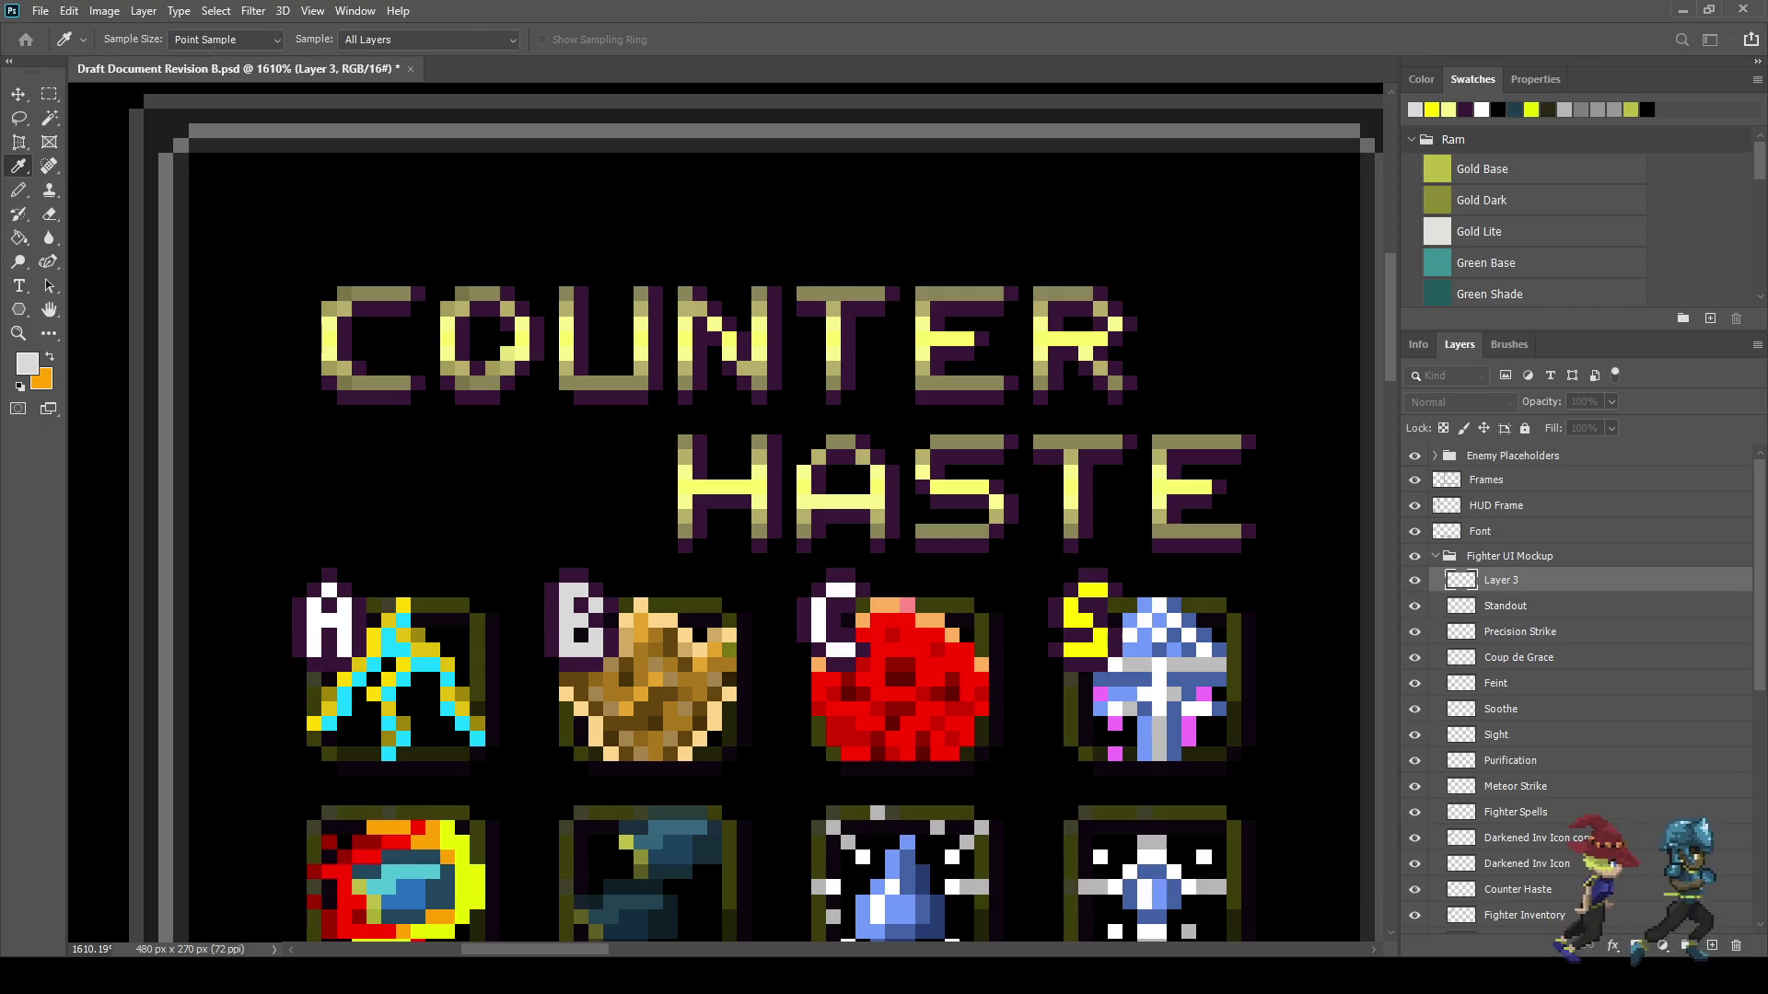
{"action": "key", "text": "b"}
{"action": "left_click", "coordinate": [848, 591]}
{"action": "left_click", "coordinate": [835, 591]}
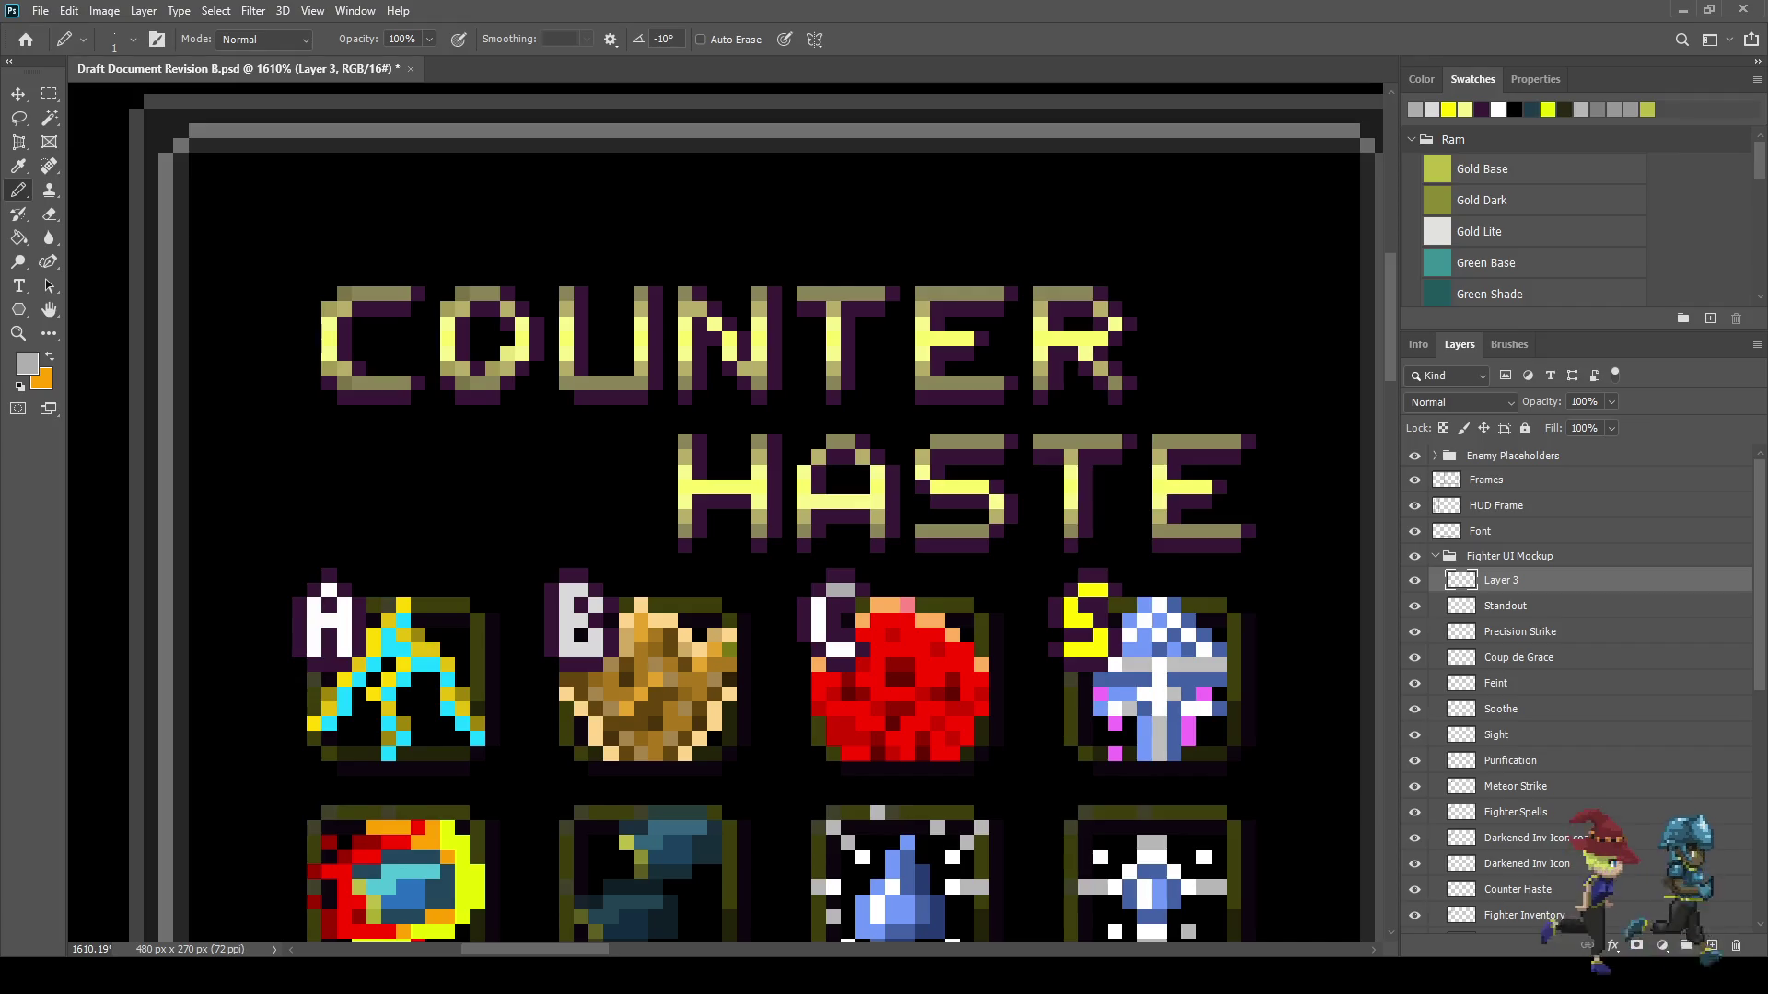
{"action": "left_click_drag", "start_coordinate": [817, 605], "coordinate": [817, 635]}
{"action": "left_click", "coordinate": [834, 650]}
{"action": "left_click", "coordinate": [848, 649]}
{"action": "scroll", "coordinate": [857, 659], "scroll_direction": "down", "scroll_amount": 5}
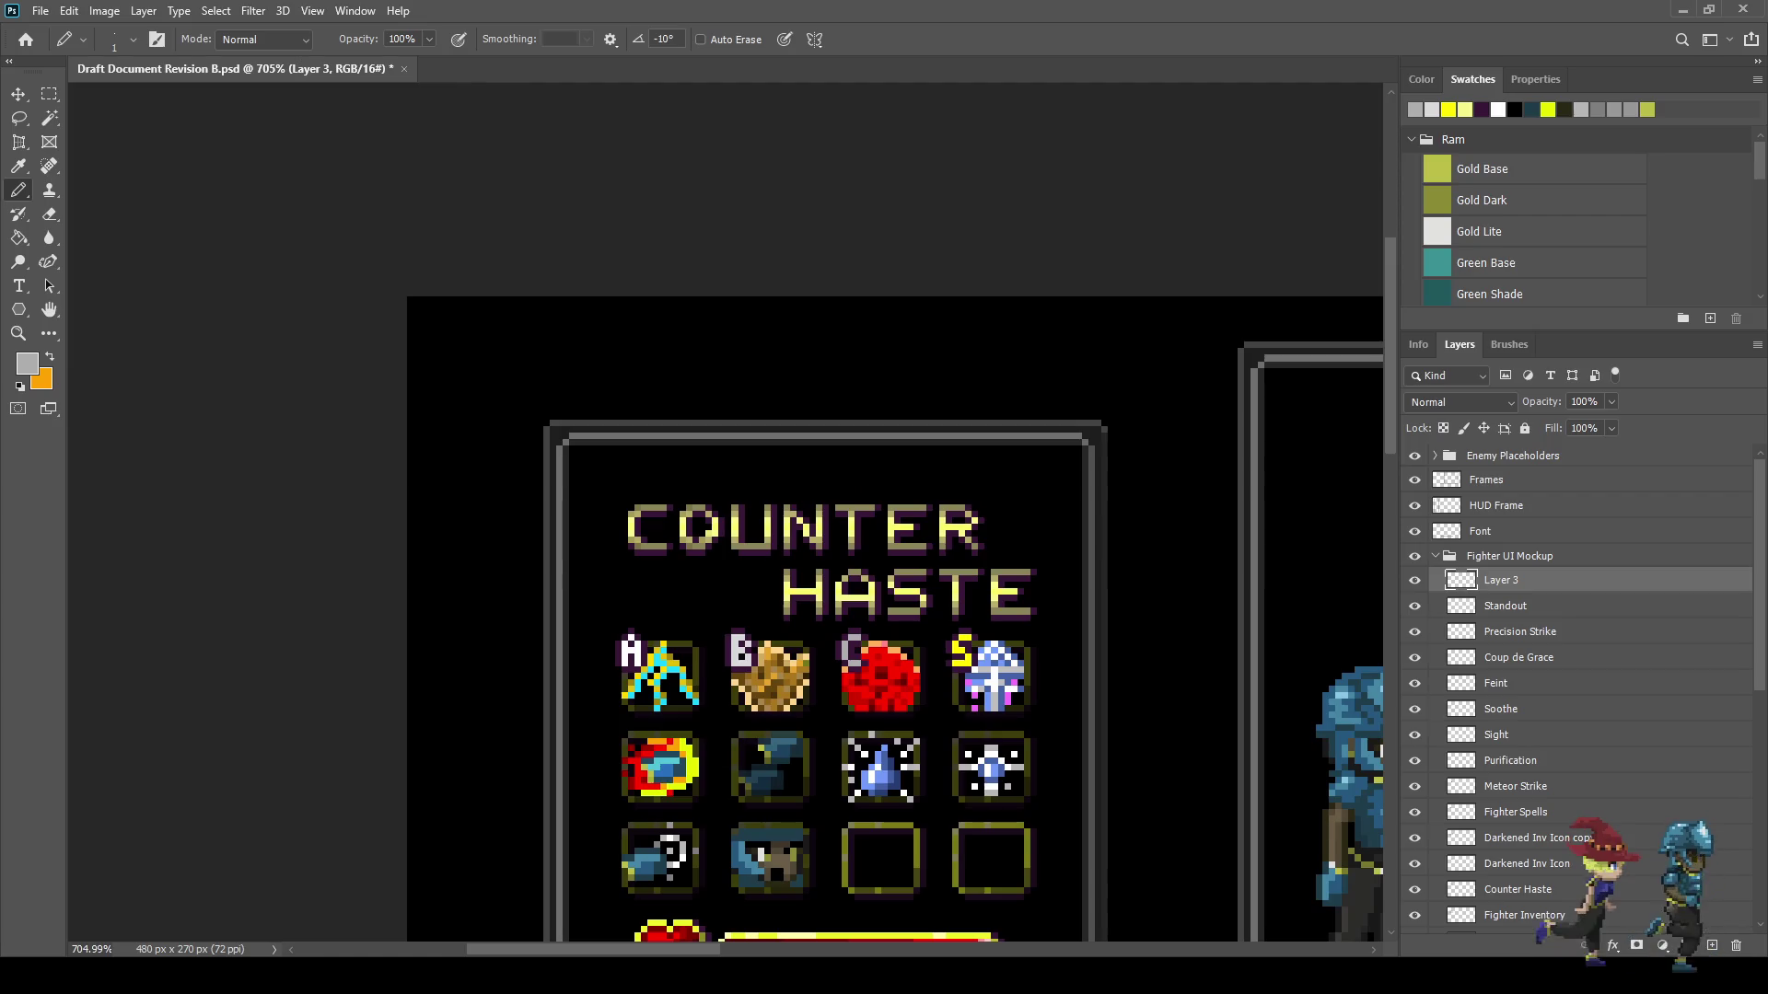
{"action": "scroll", "coordinate": [878, 712], "scroll_direction": "down", "scroll_amount": 3}
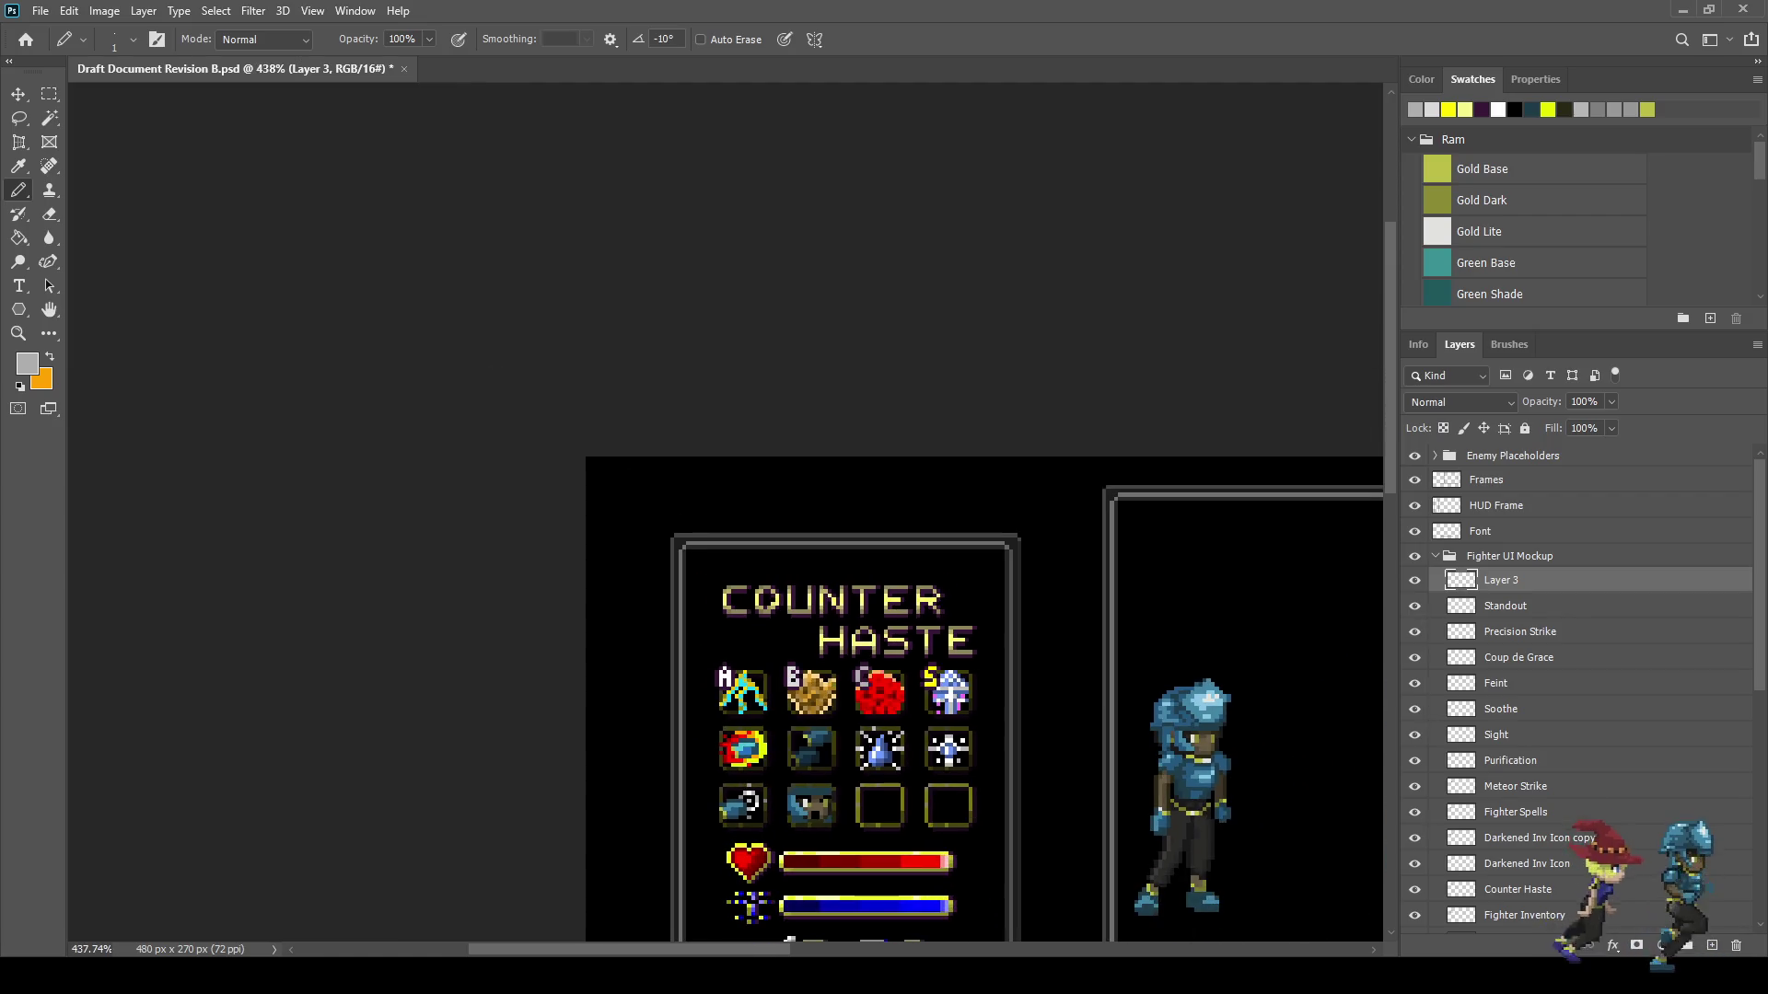
{"action": "scroll", "coordinate": [879, 693], "scroll_direction": "up", "scroll_amount": 3}
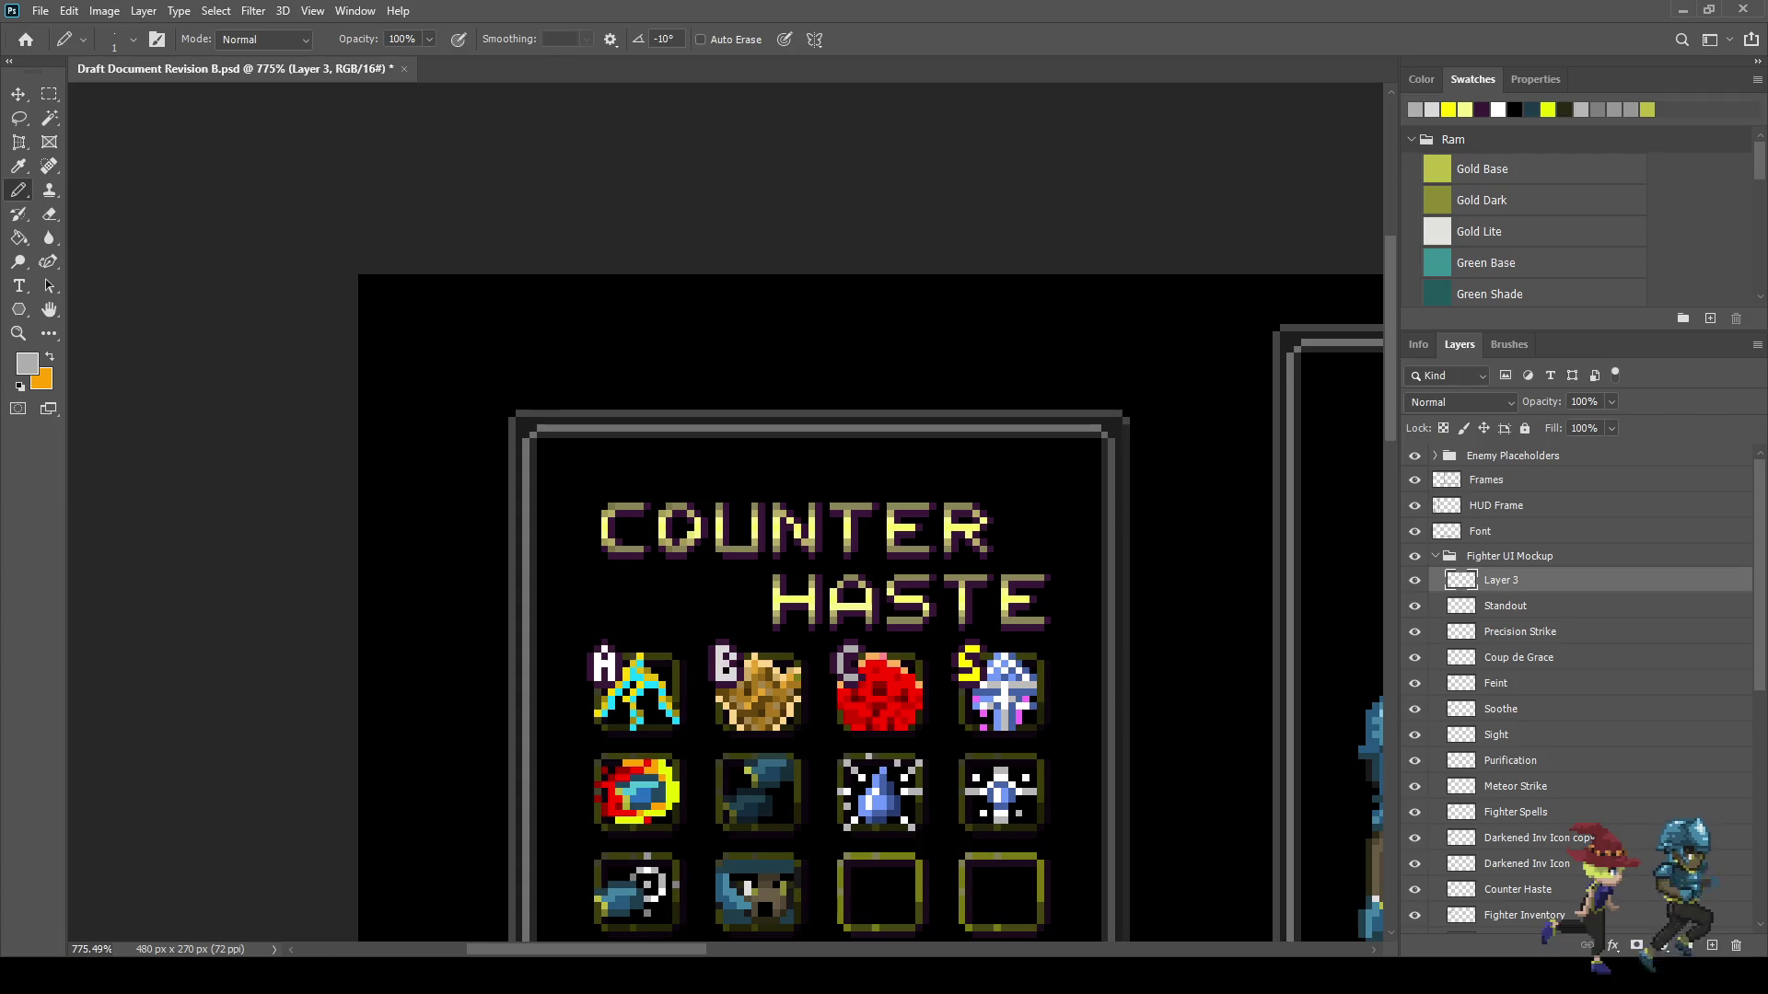
{"action": "key", "text": "ctrl+s"}
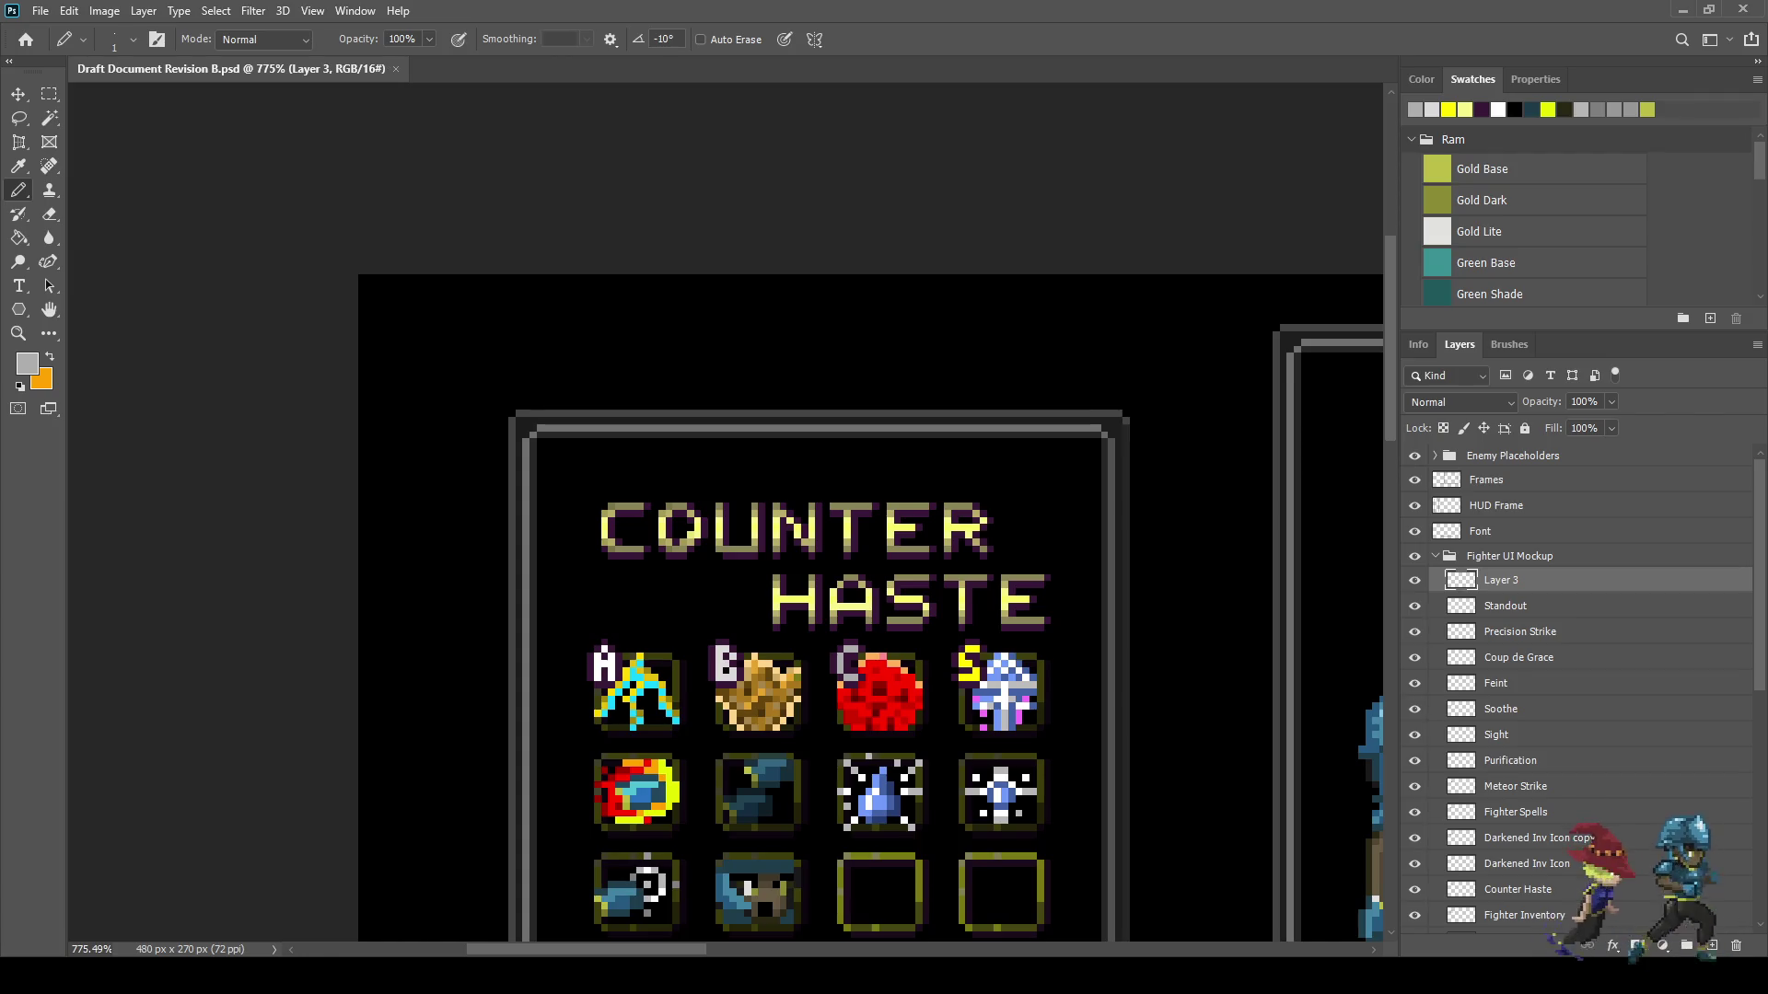
{"action": "scroll", "coordinate": [497, 920], "scroll_direction": "down", "scroll_amount": 2}
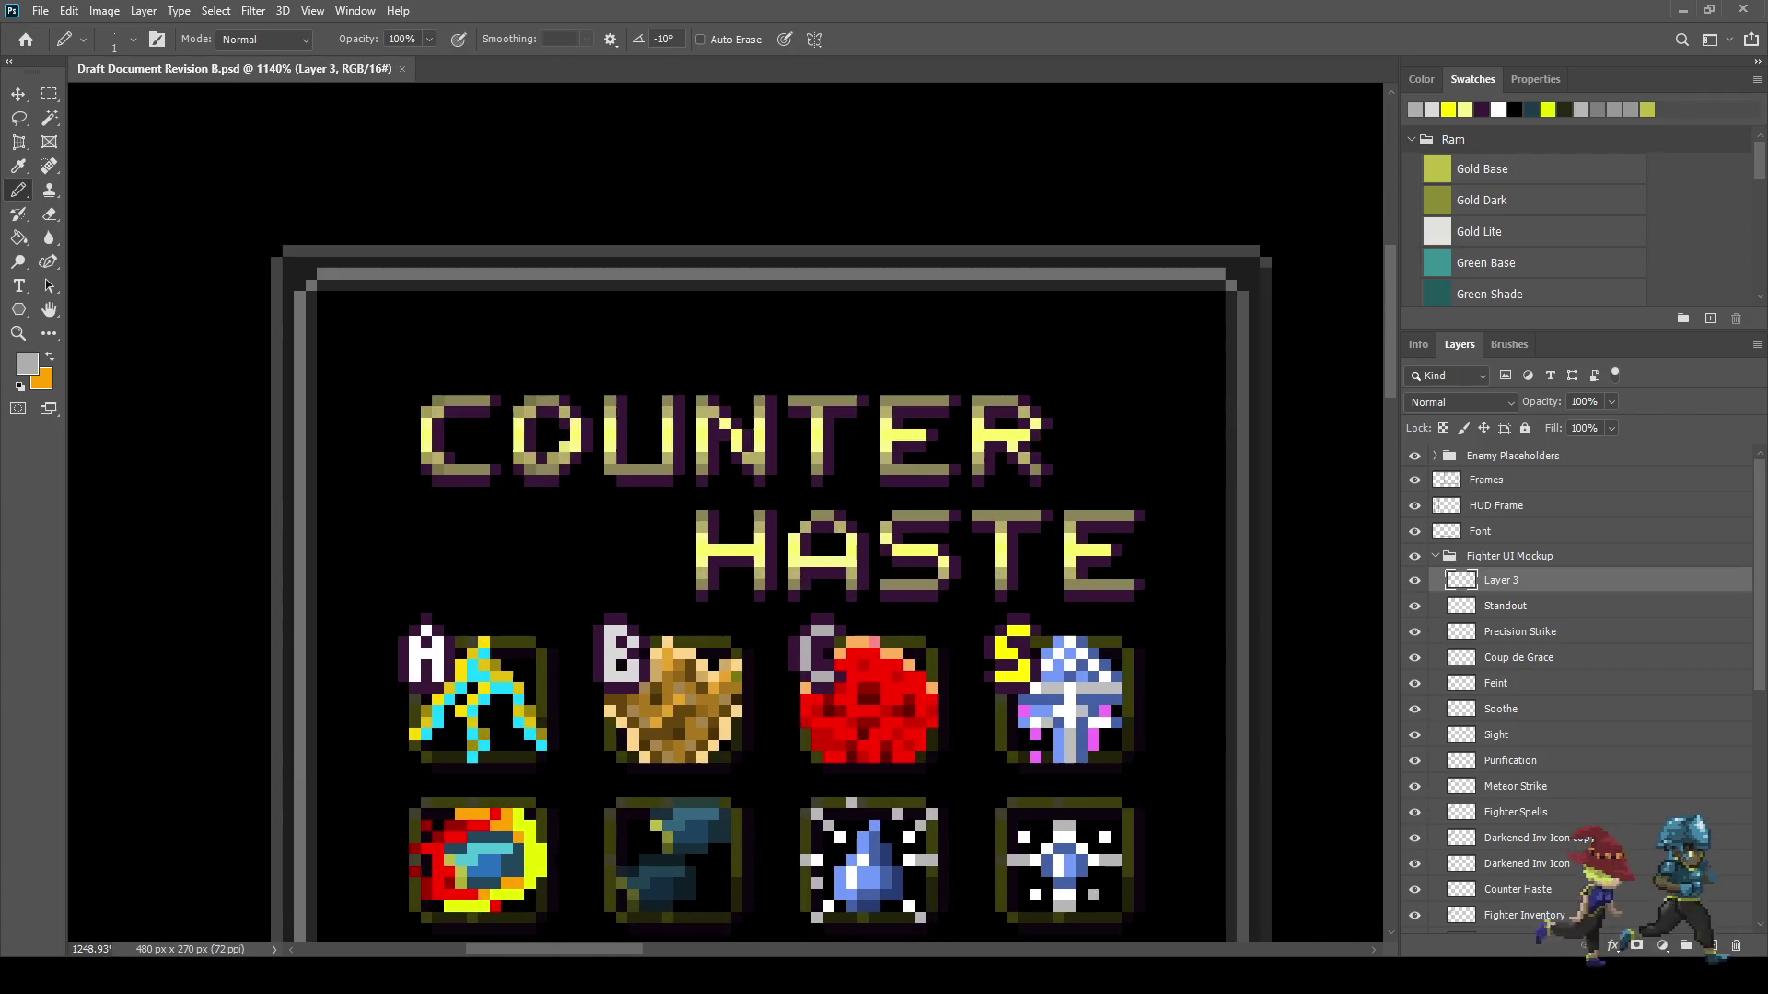
{"action": "scroll", "coordinate": [749, 755], "scroll_direction": "up", "scroll_amount": 3}
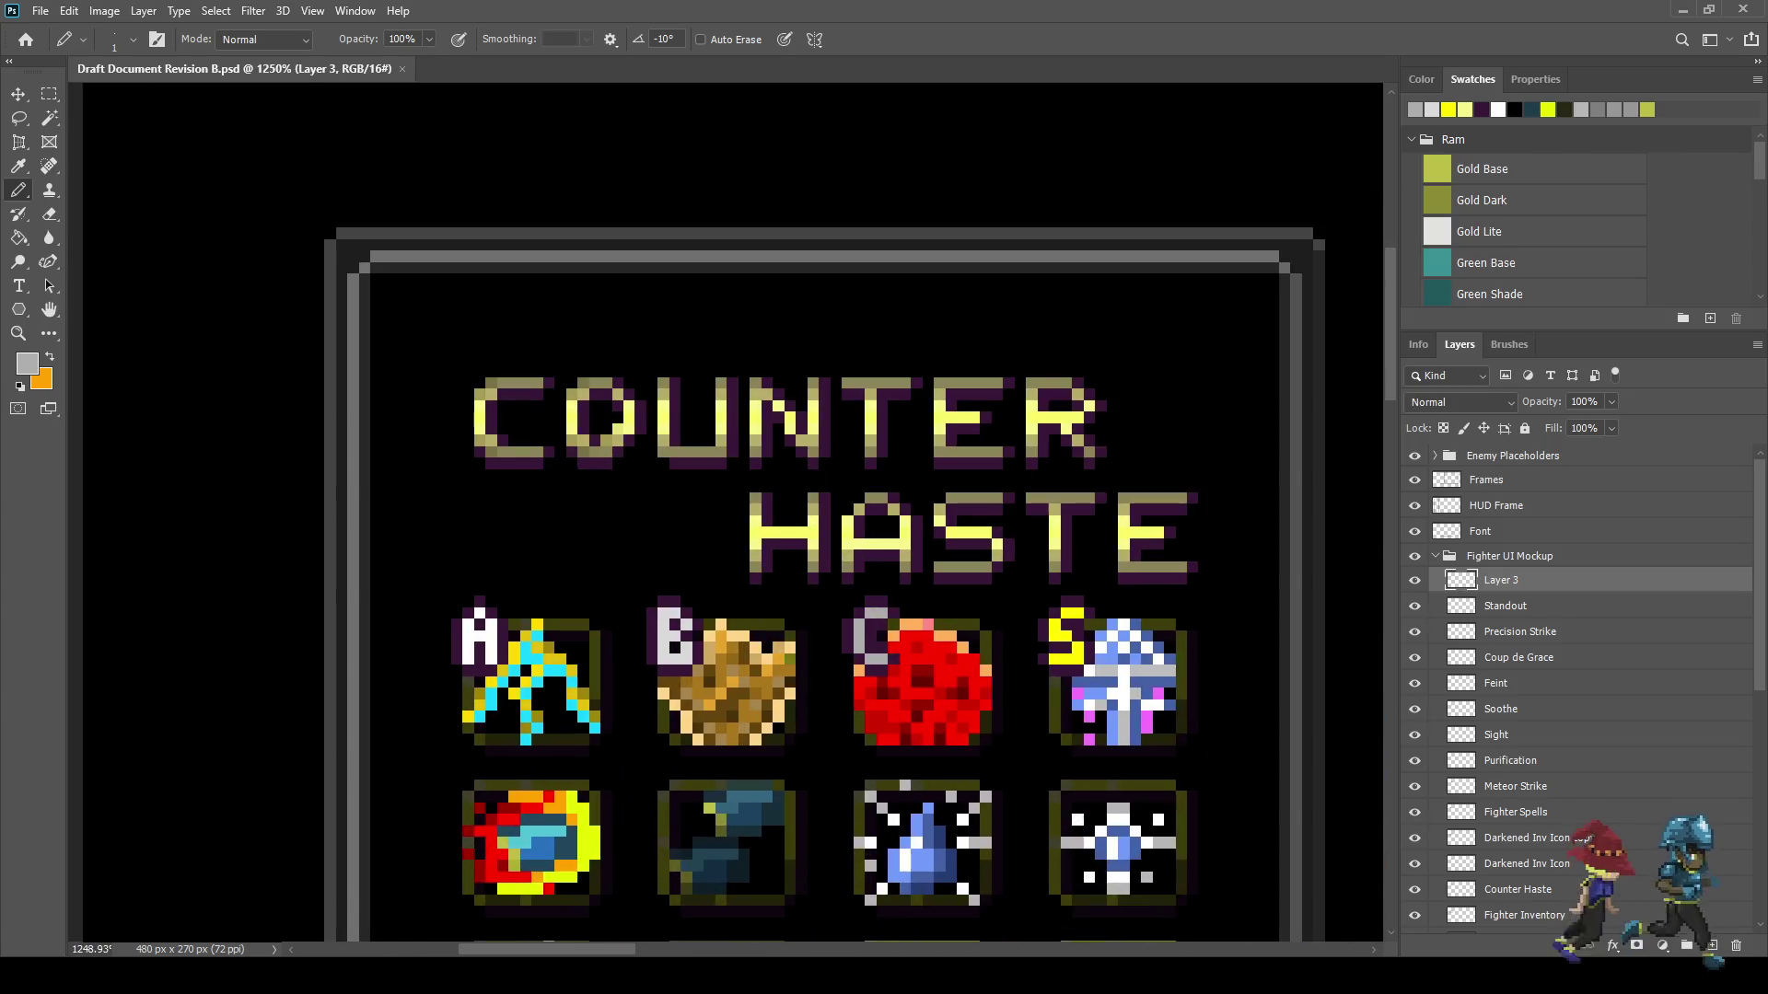
{"action": "scroll", "coordinate": [727, 516], "scroll_direction": "down", "scroll_amount": 5}
{"action": "scroll", "coordinate": [727, 515], "scroll_direction": "up", "scroll_amount": 3}
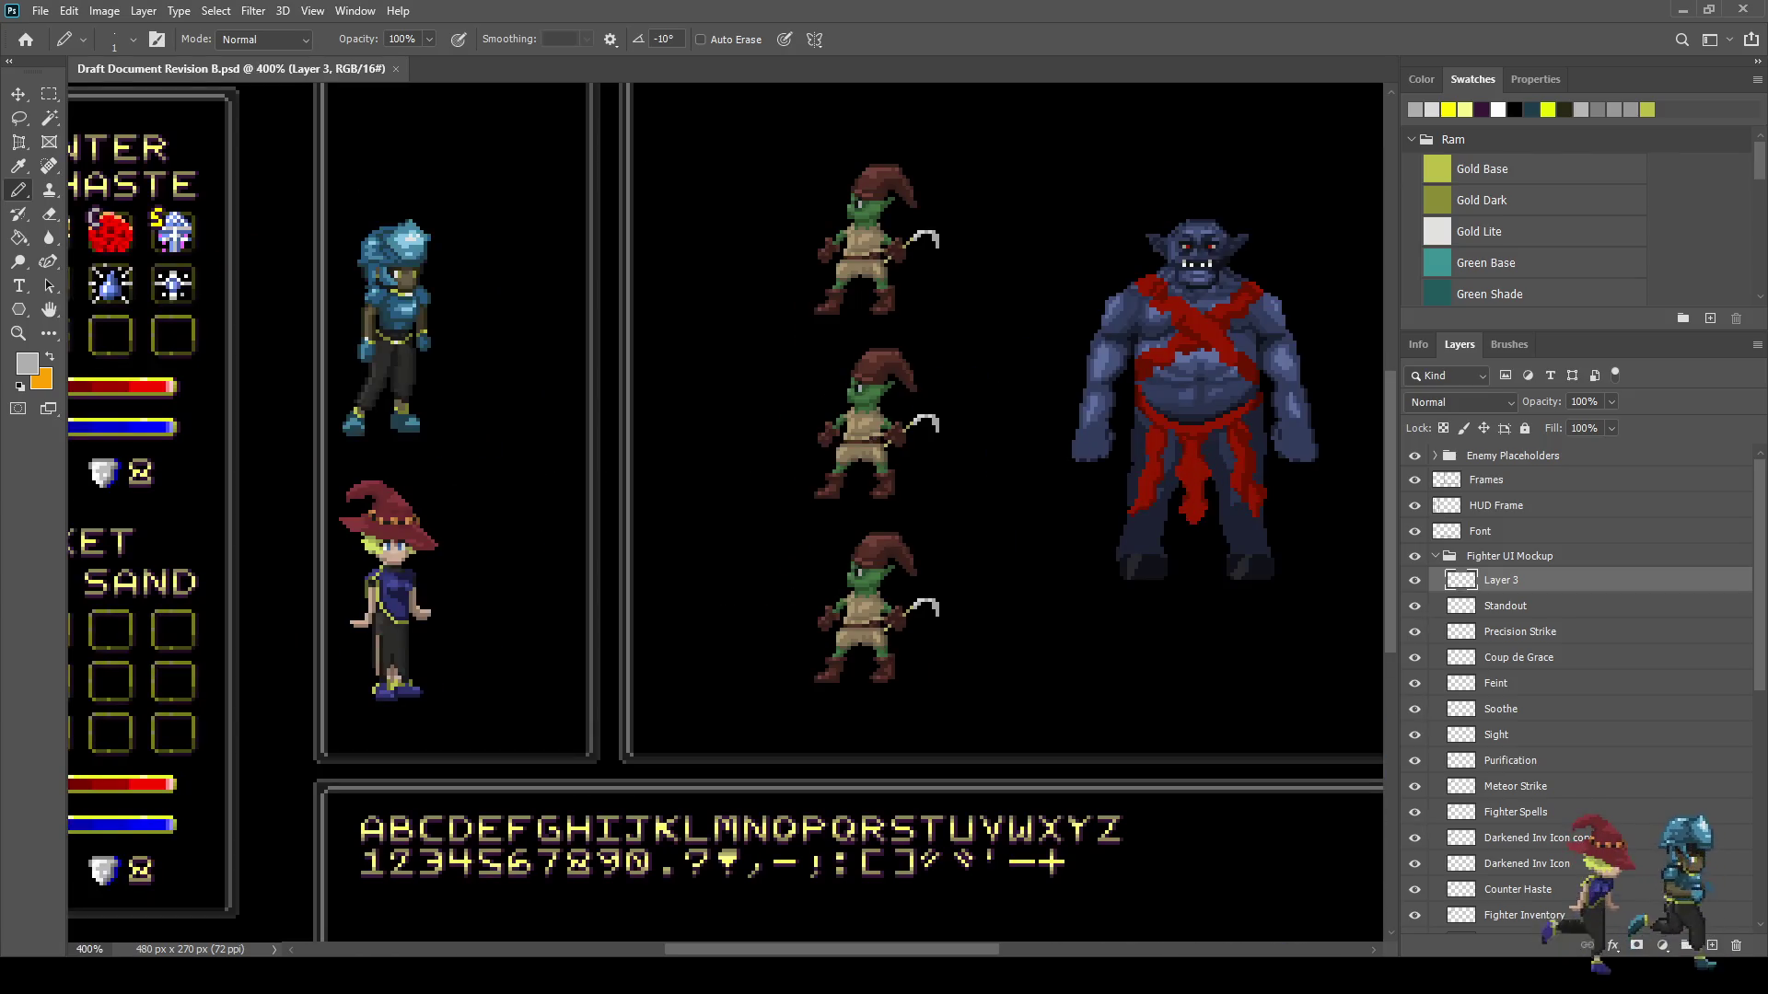
{"action": "scroll", "coordinate": [728, 515], "scroll_direction": "up", "scroll_amount": 3}
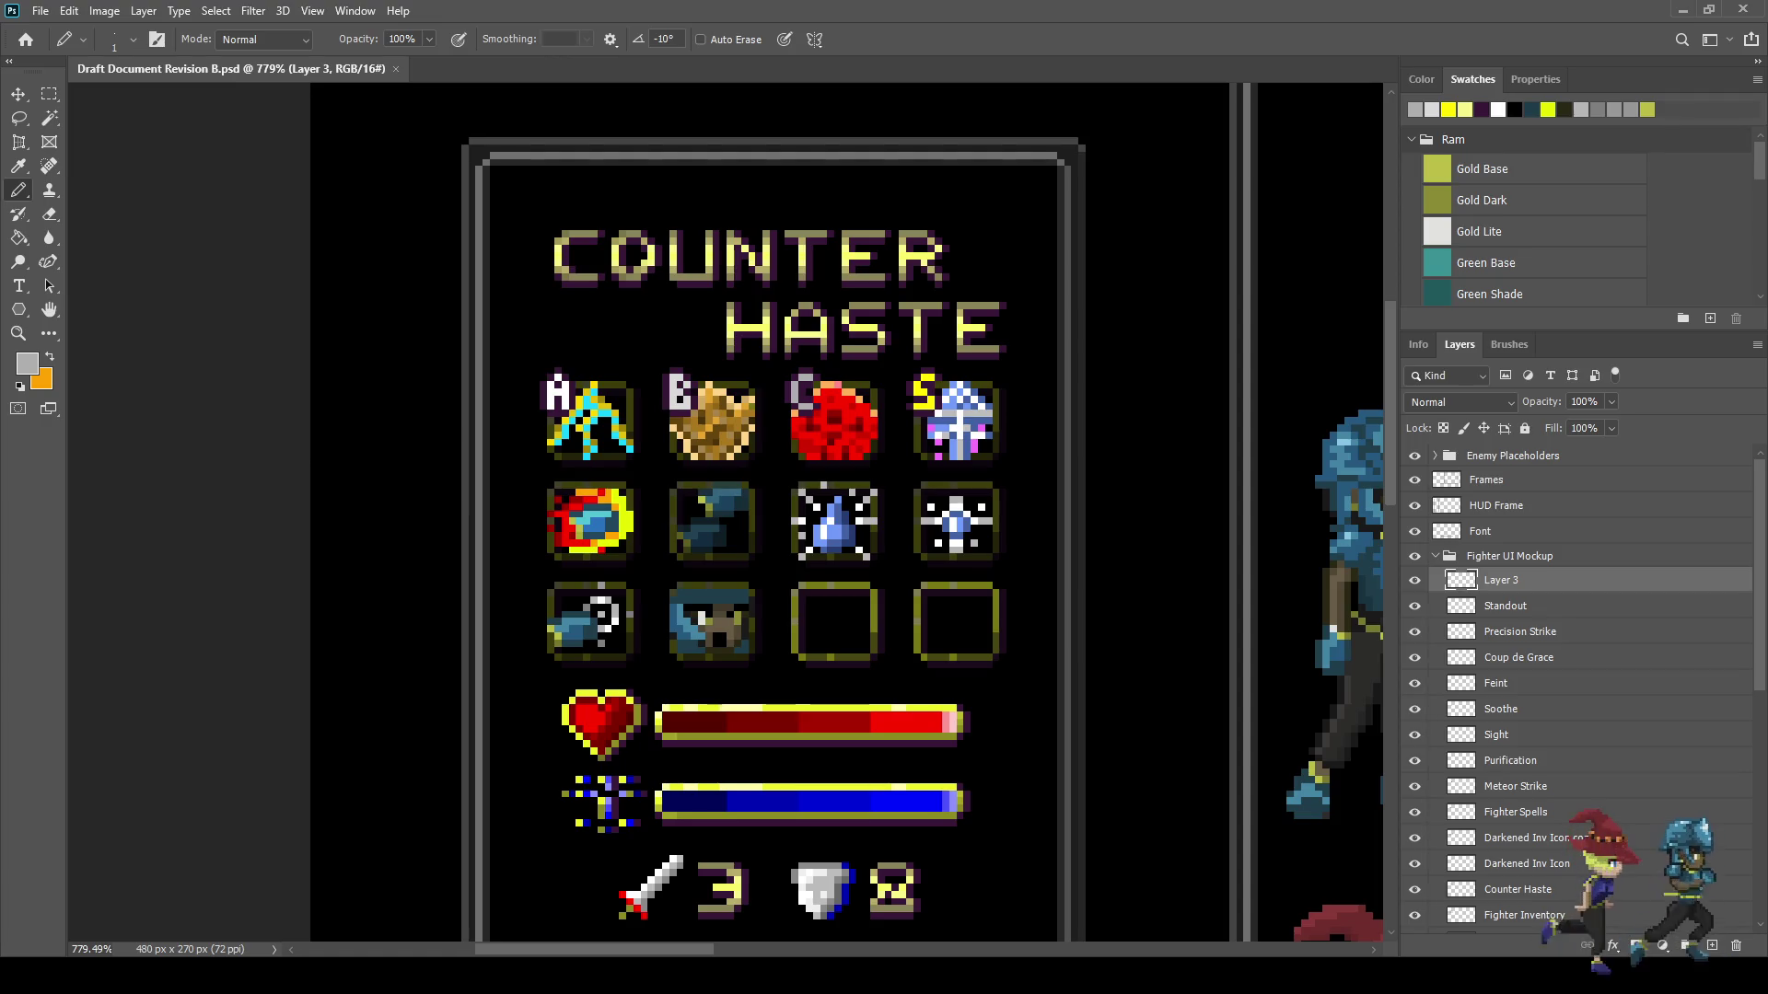
{"action": "scroll", "coordinate": [861, 387], "scroll_direction": "up", "scroll_amount": 2}
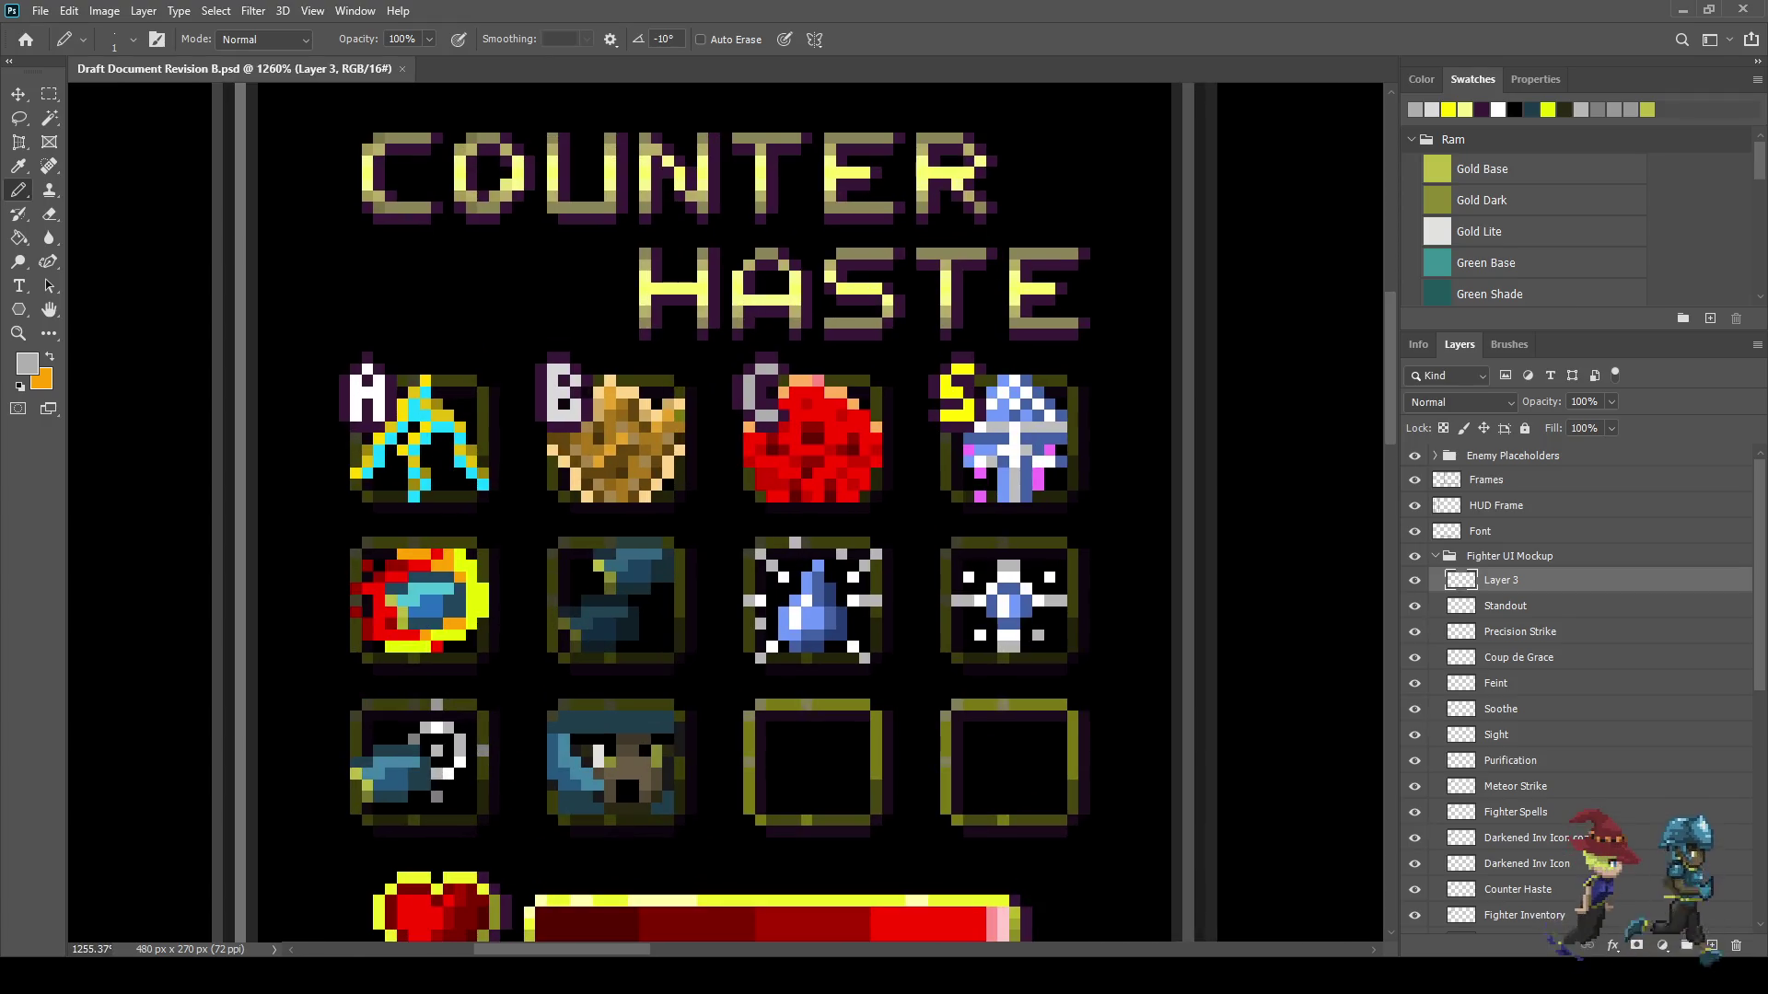
{"action": "left_click", "coordinate": [1414, 580]}
{"action": "left_click", "coordinate": [1414, 580]}
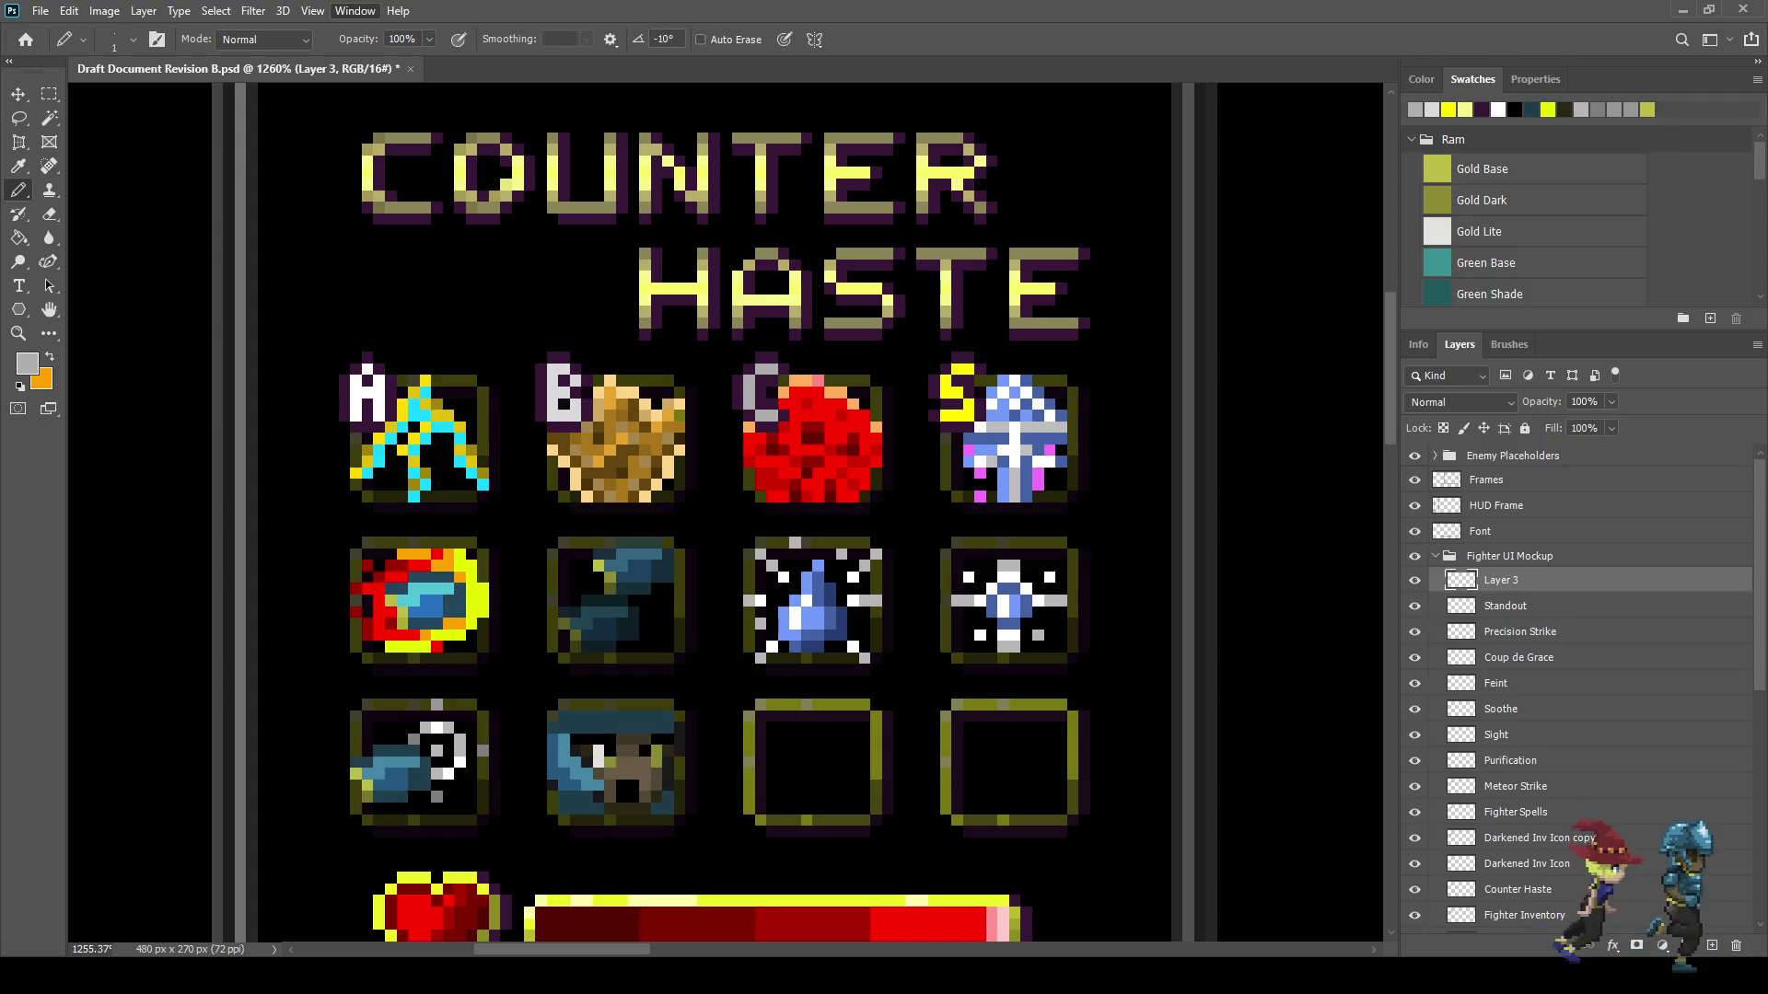
- Create a frame animation in the Timeline and duplicate it into a second frame
{"action": "left_click", "coordinate": [396, 773]}
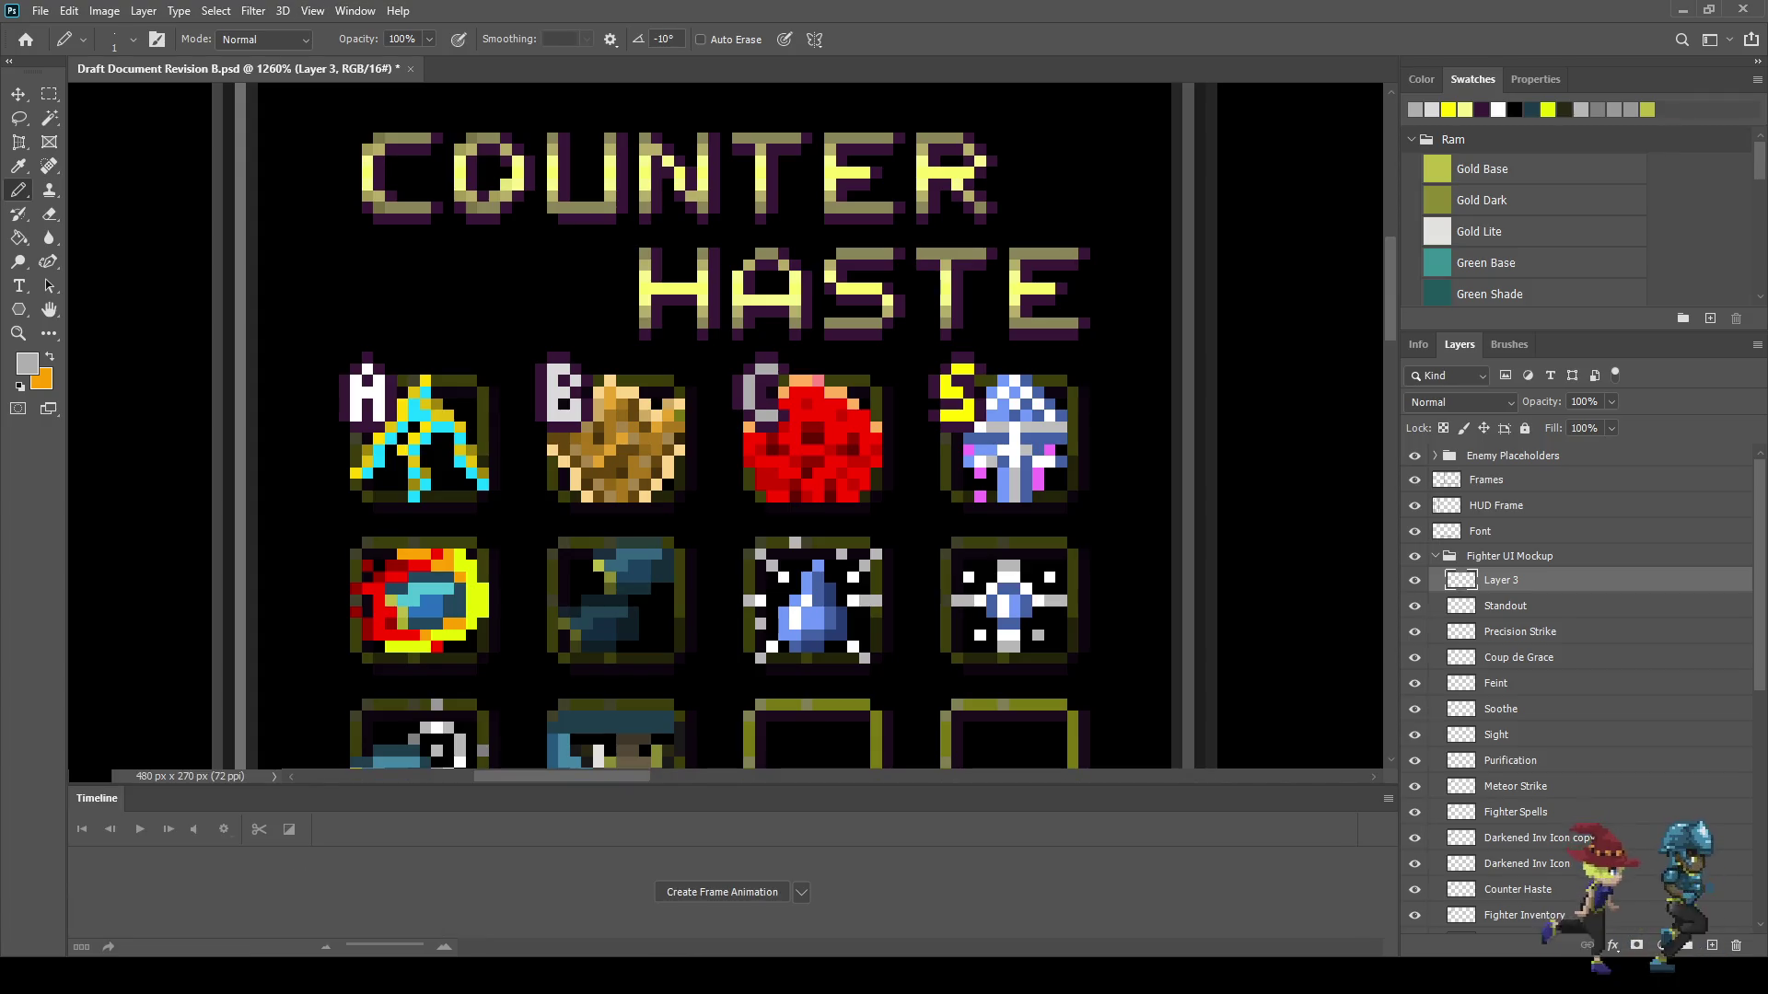
{"action": "left_click", "coordinate": [722, 892]}
{"action": "left_click", "coordinate": [313, 945]}
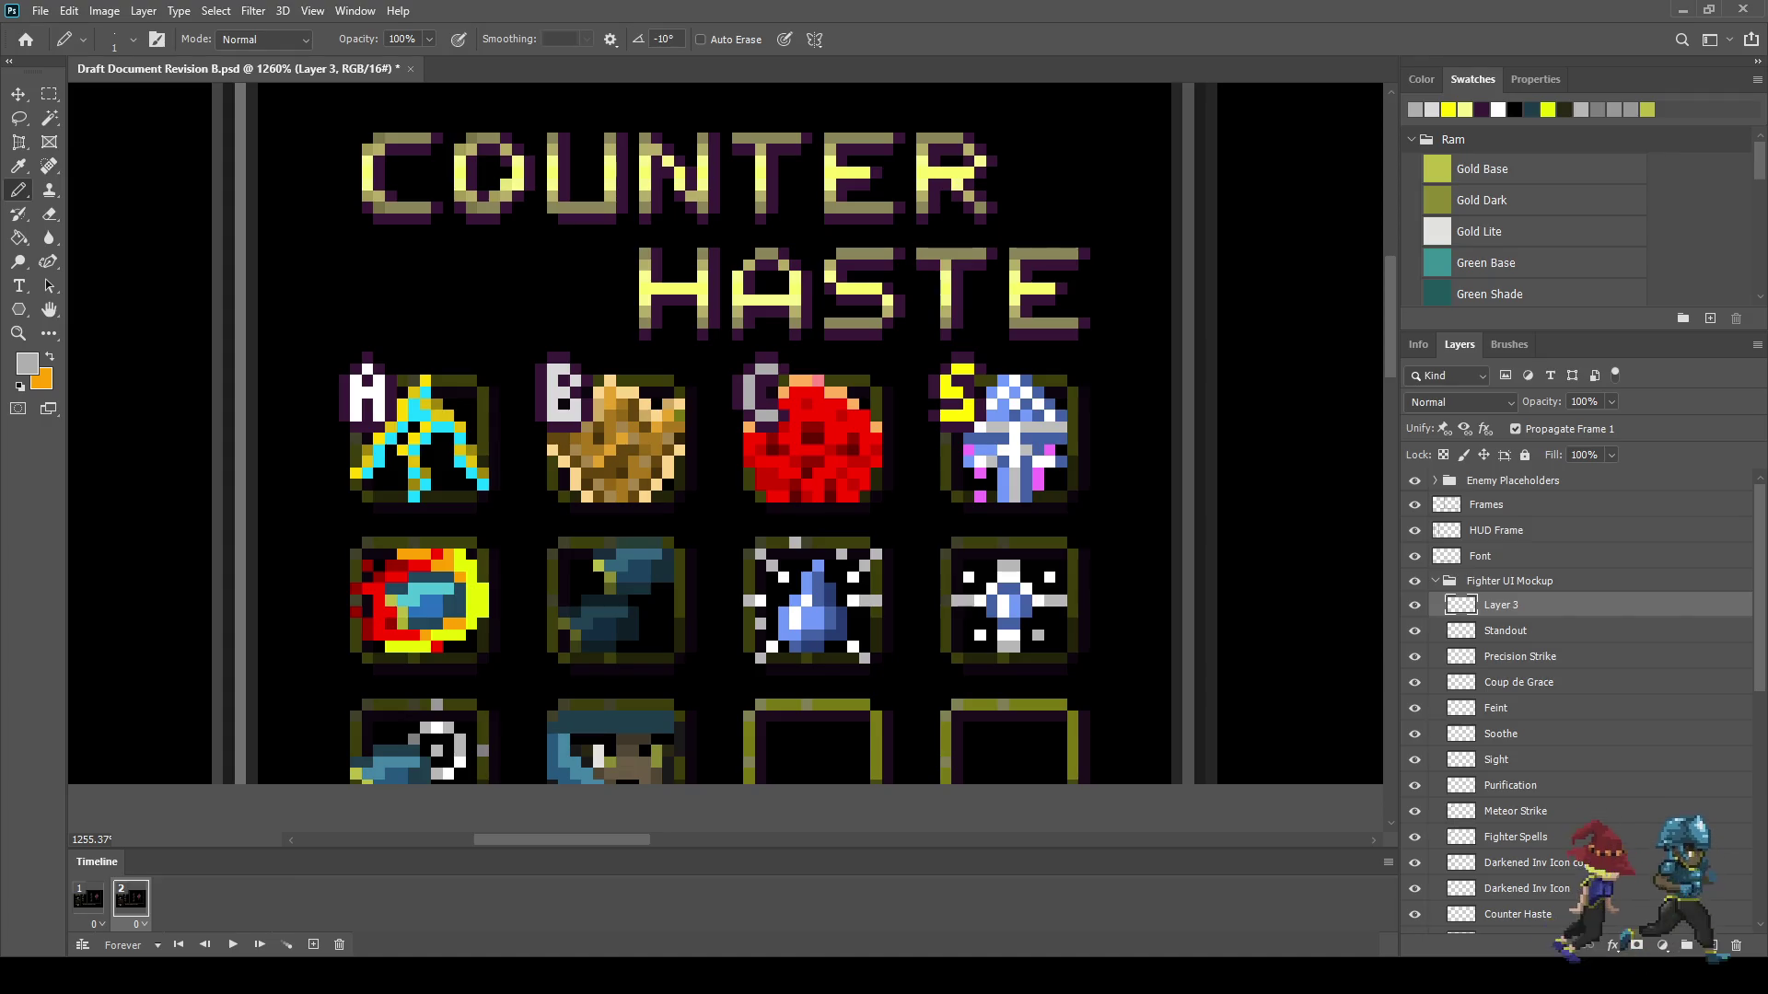
- Add Layer 4 above Layer 3 and sample white from the artwork for the pencil
{"action": "key", "text": "ctrl+shift+alt+n"}
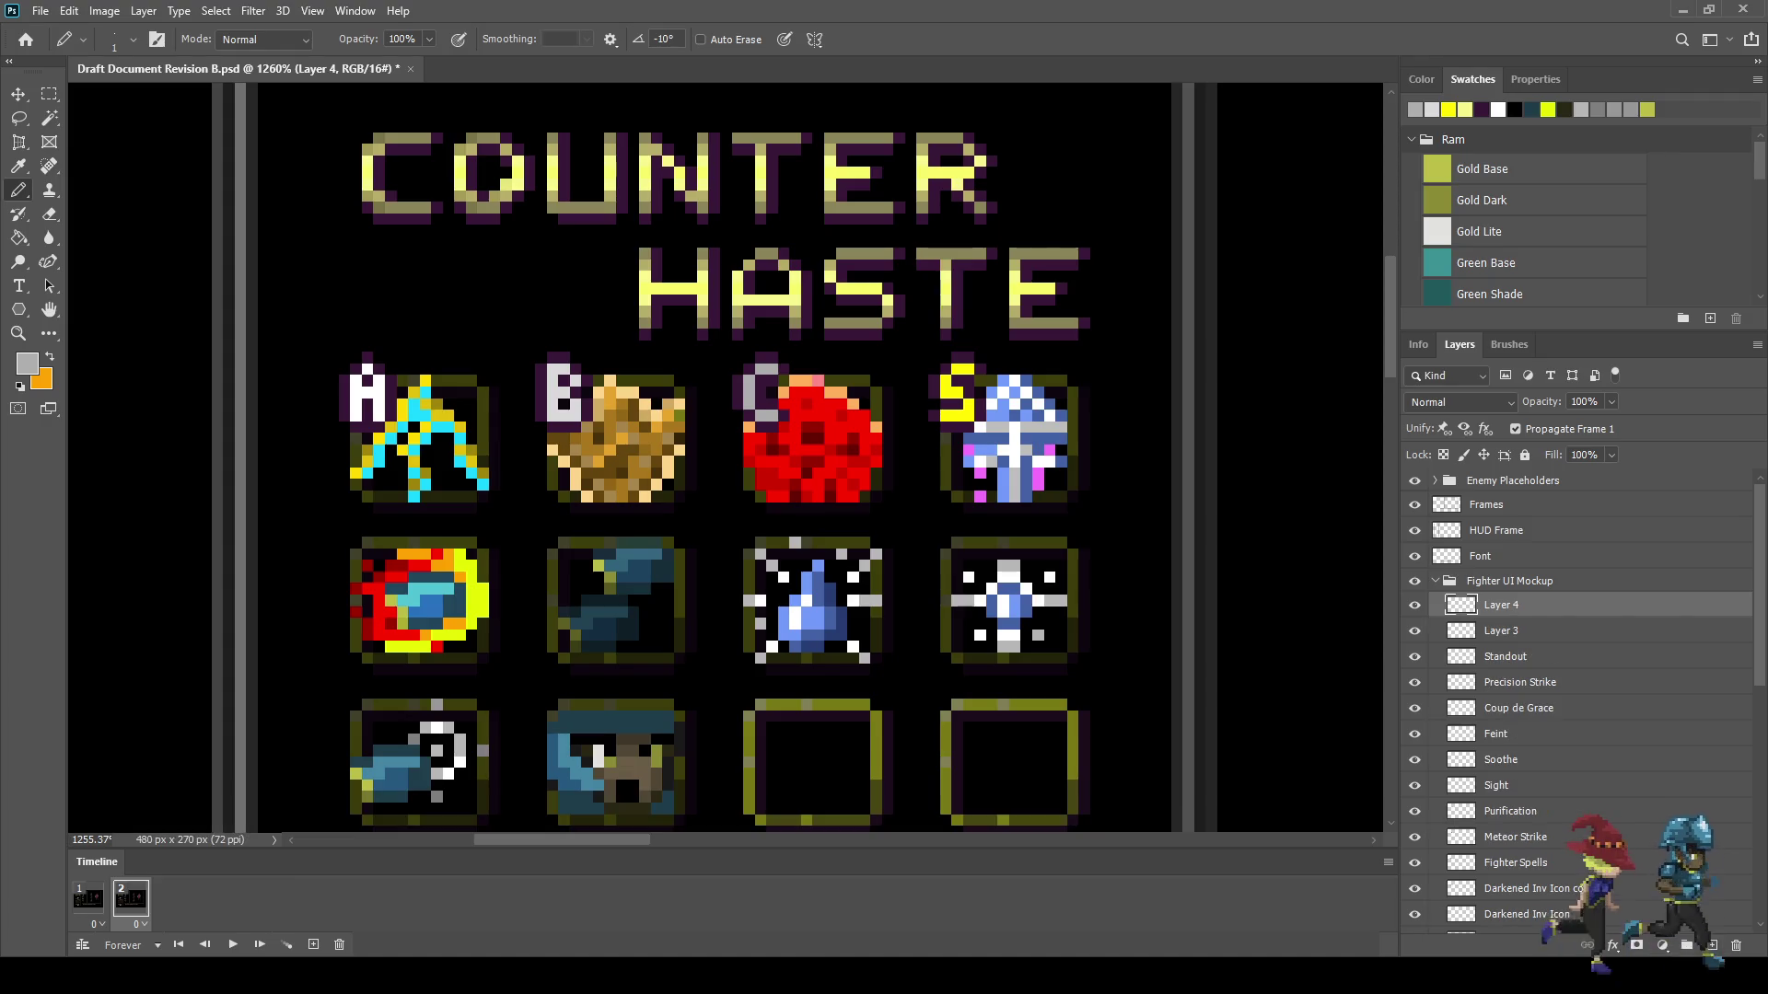
{"action": "key", "text": "i"}
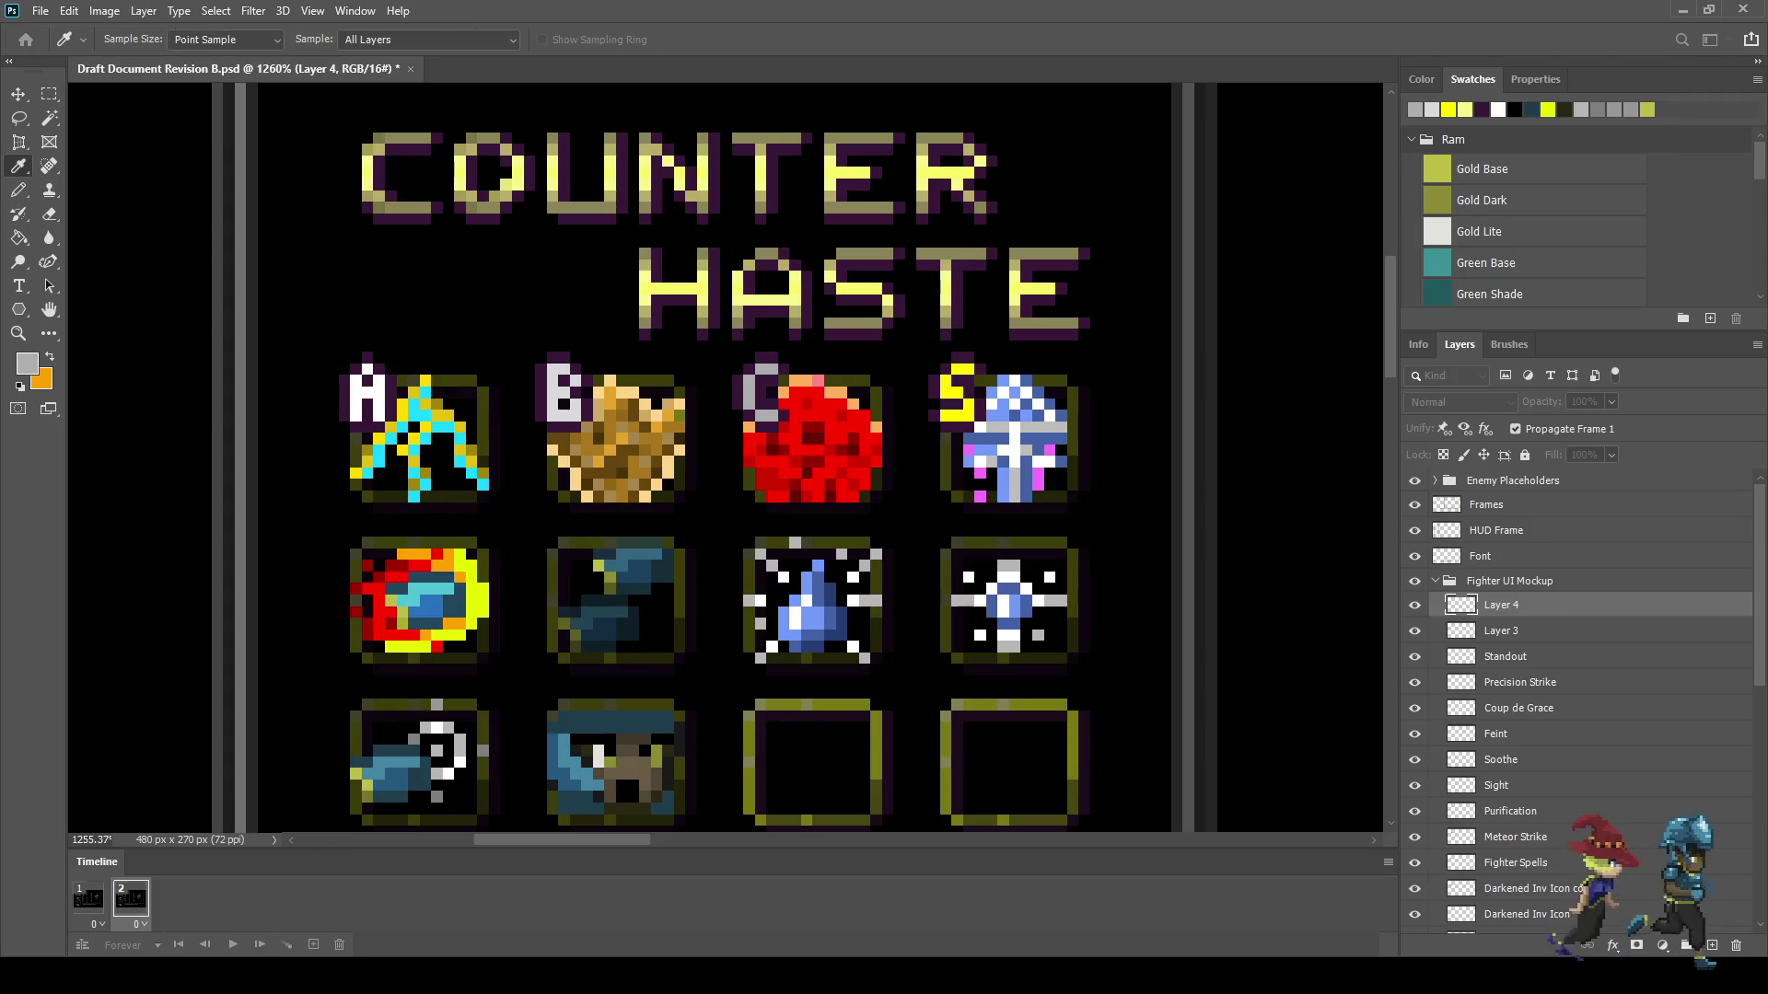
{"action": "key", "text": "b"}
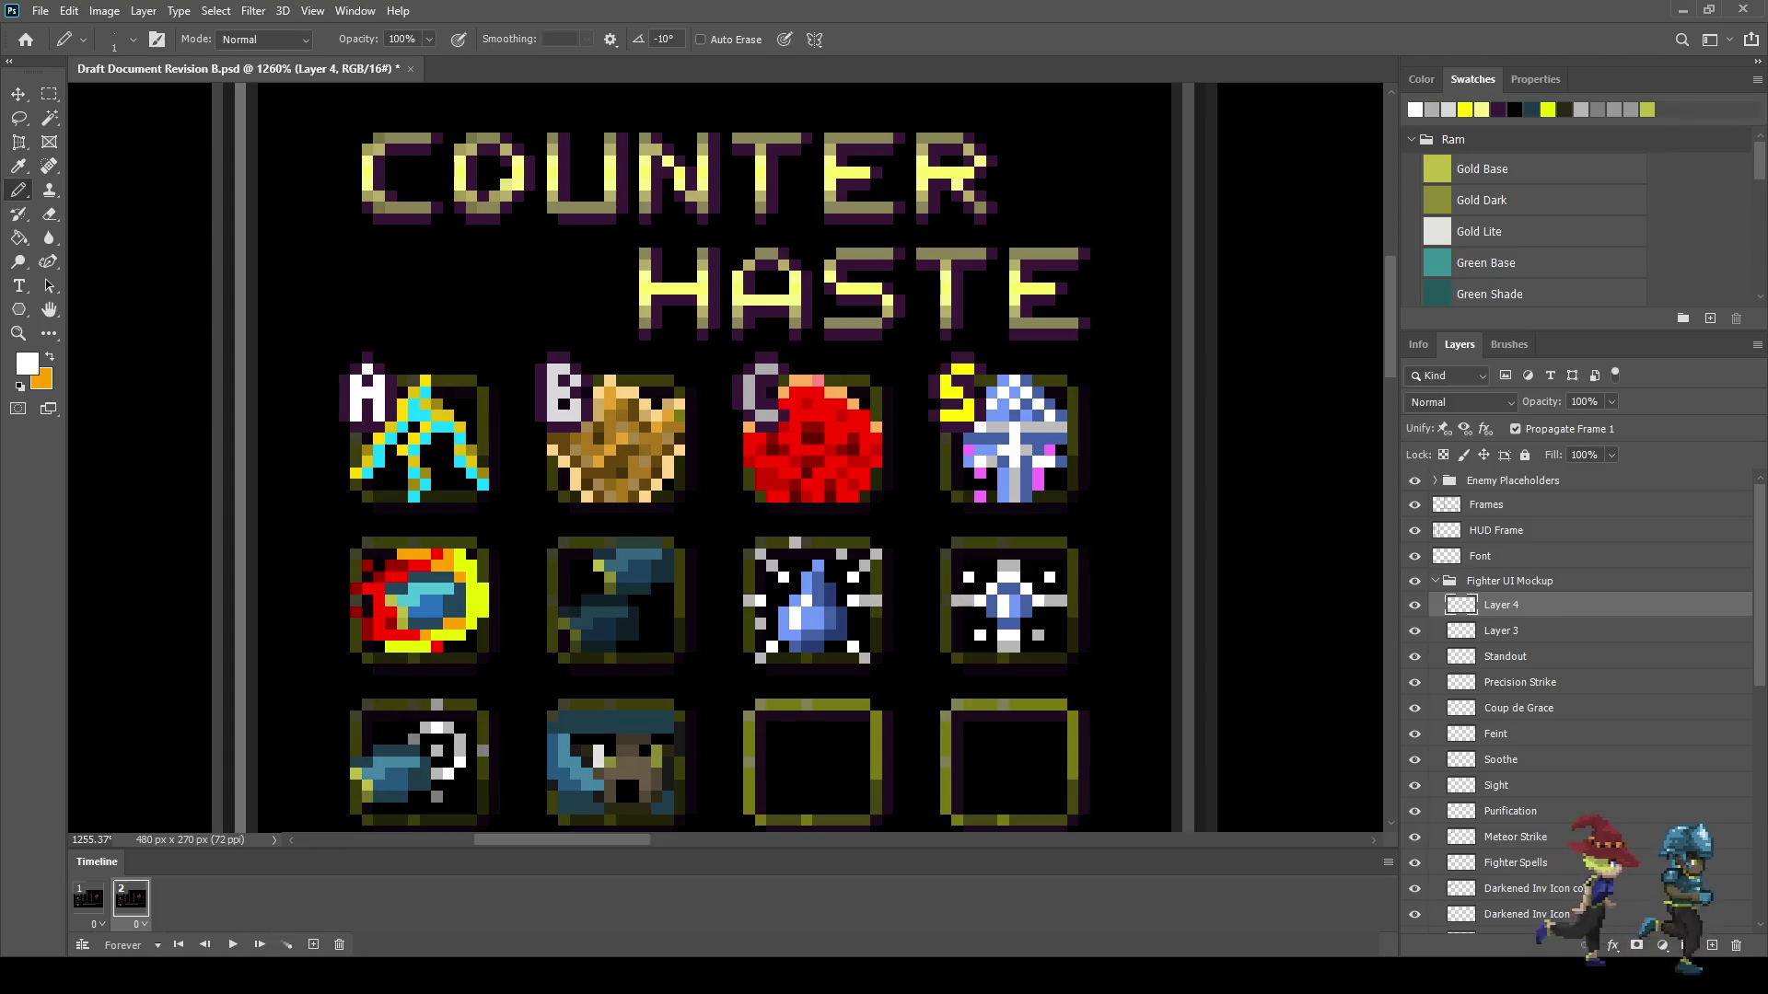
{"action": "scroll", "coordinate": [969, 388], "scroll_direction": "up", "scroll_amount": 5}
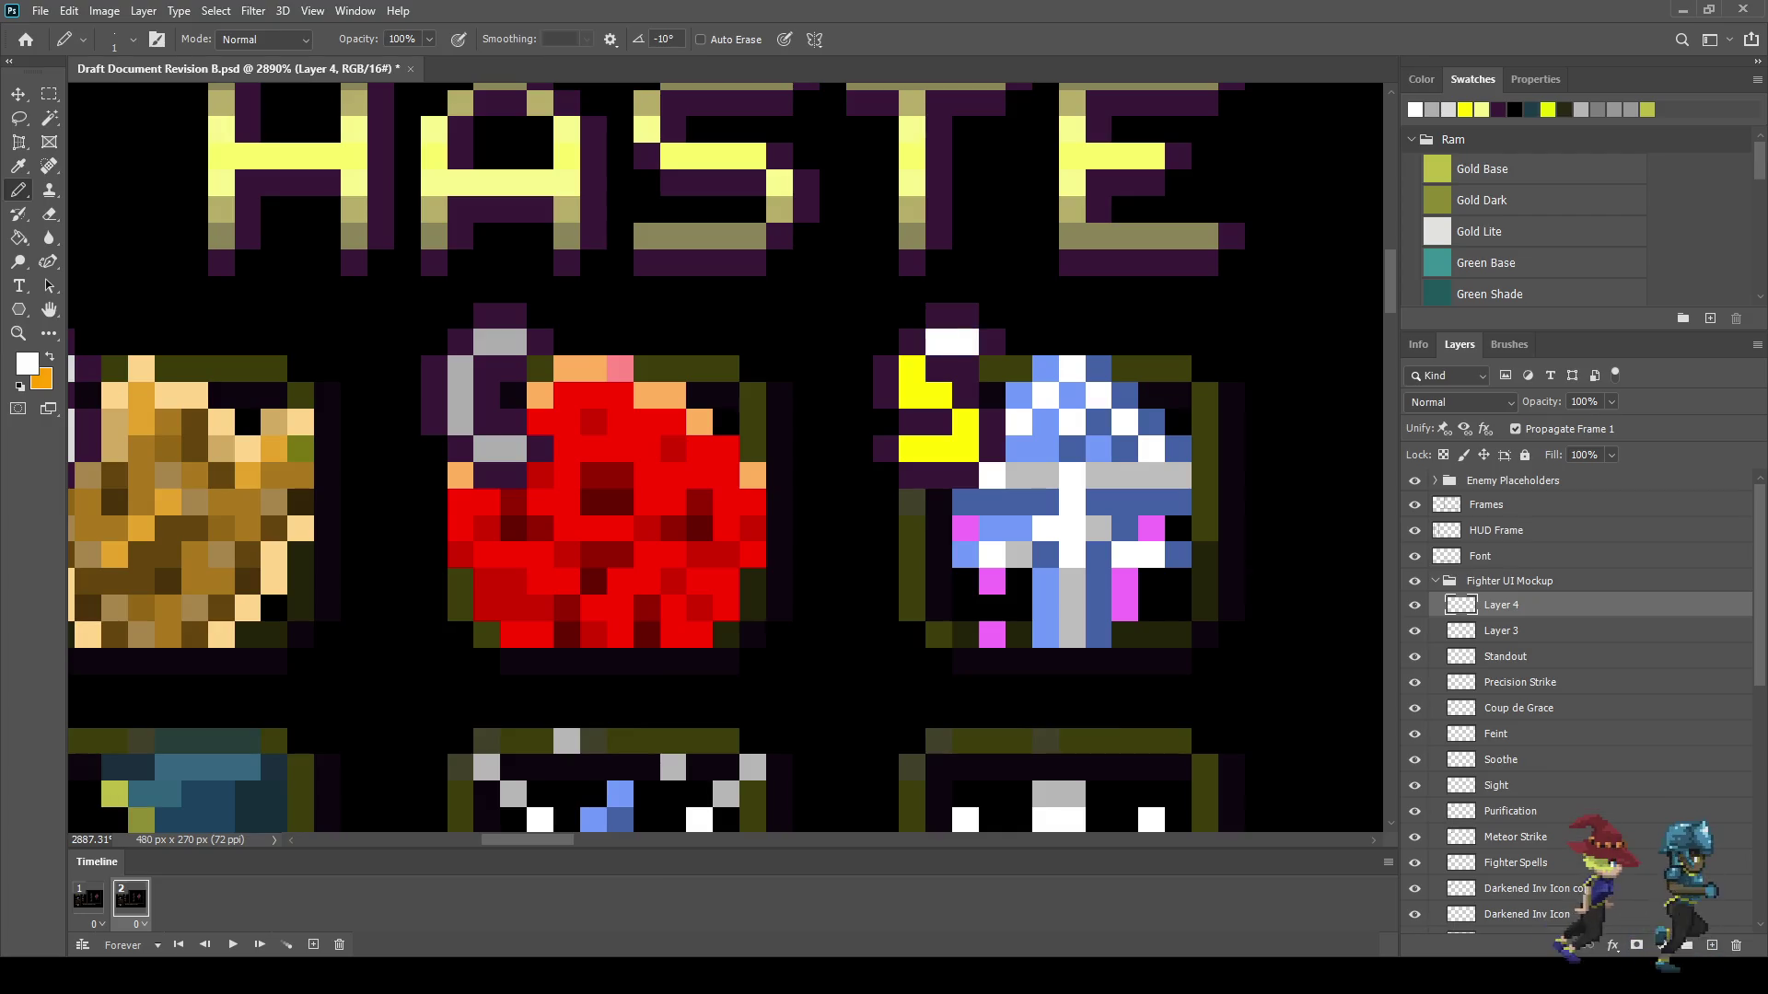
{"action": "key", "text": "ctrl+z"}
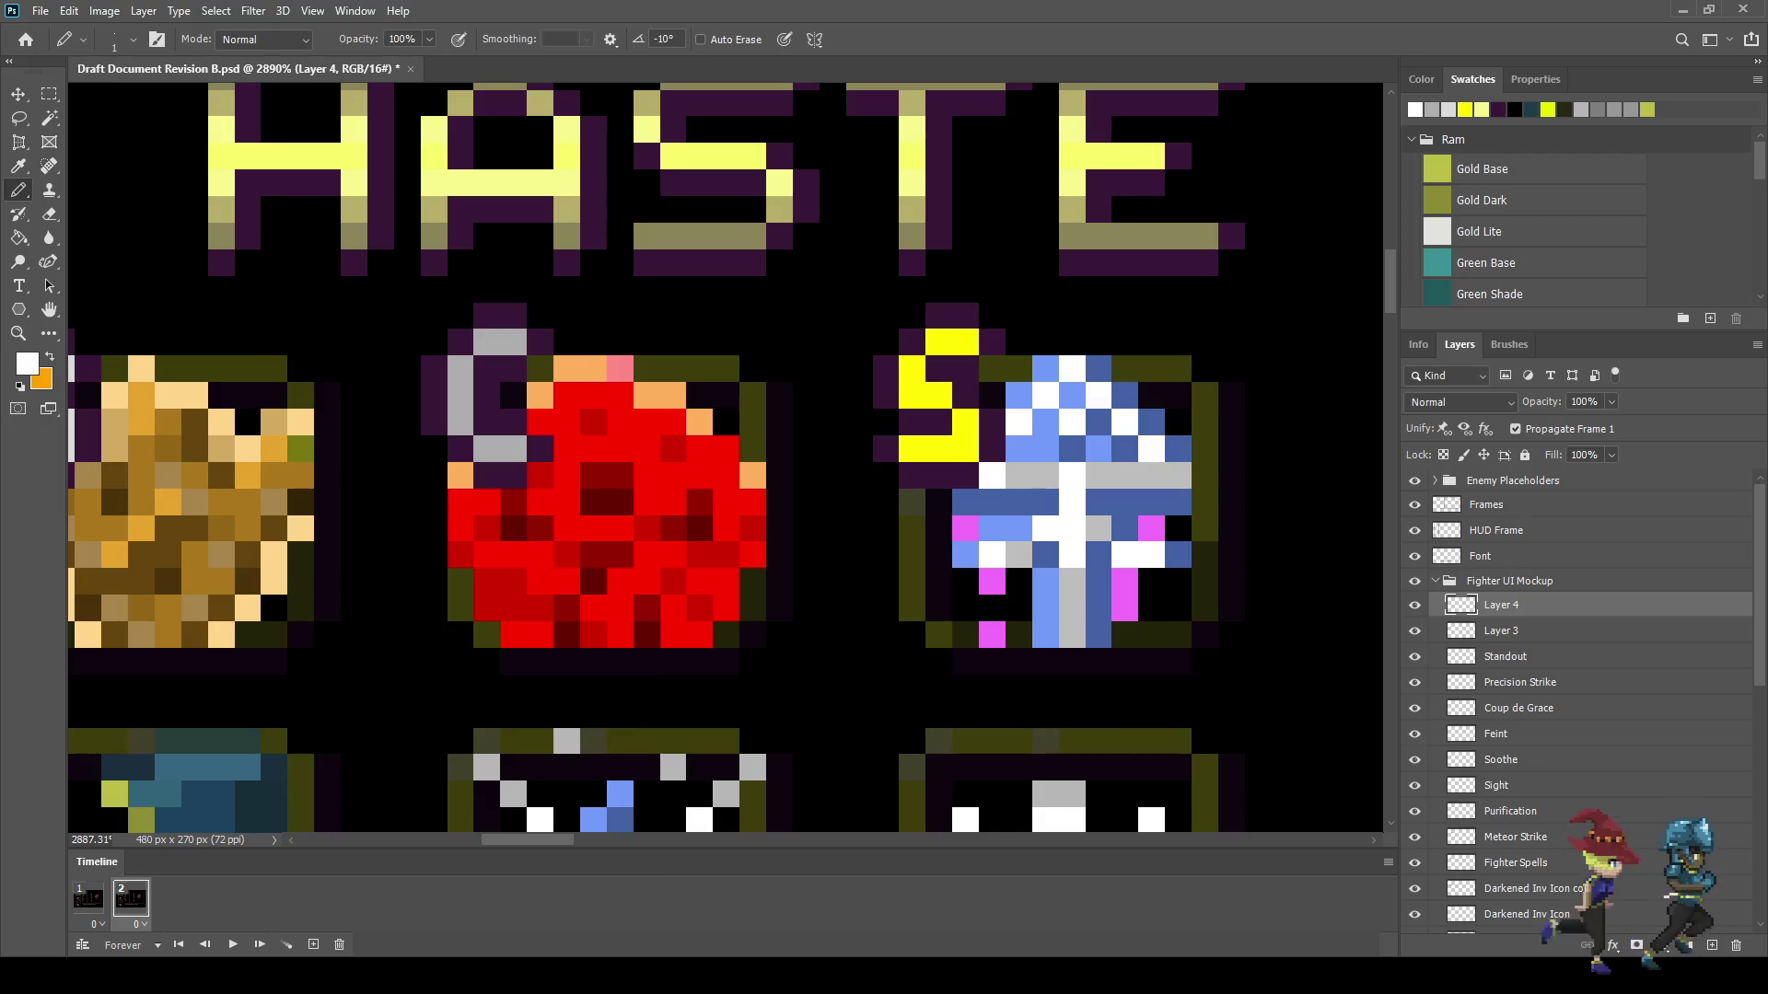
{"action": "key", "text": "i"}
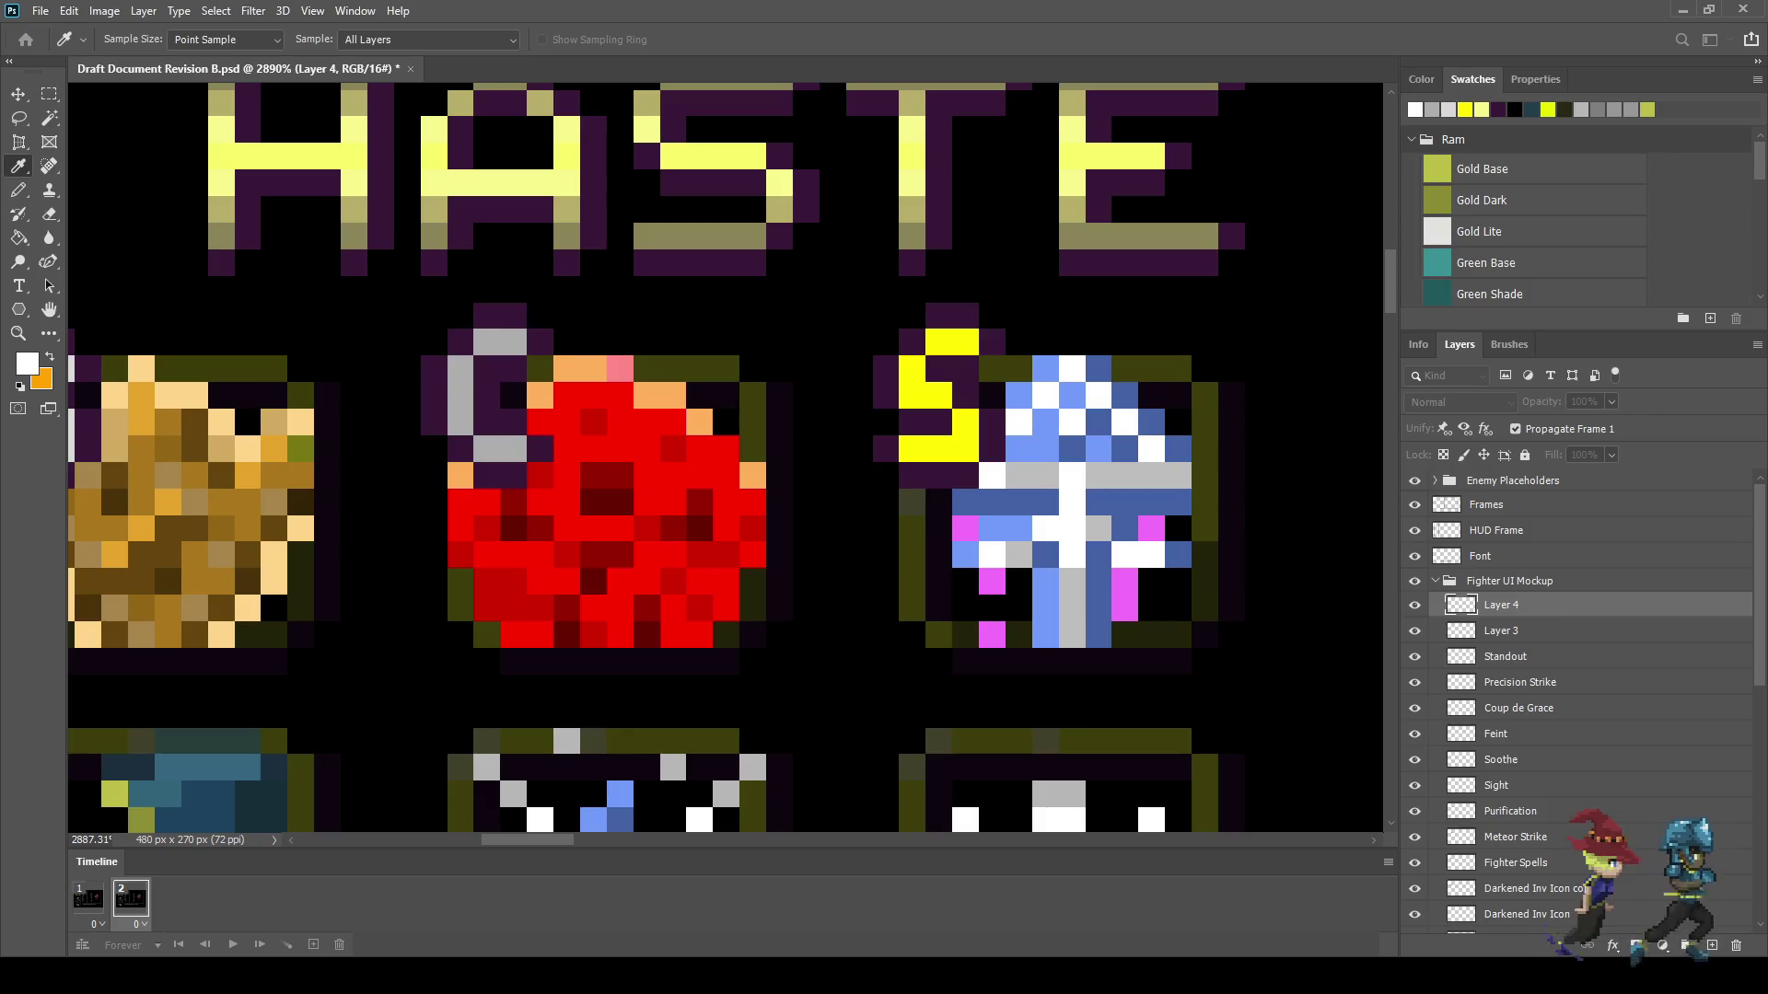
{"action": "key", "text": "b"}
- Pencil every pixel of the S skill letter white on Layer 4
{"action": "left_click", "coordinate": [965, 342]}
{"action": "left_click", "coordinate": [939, 342]}
{"action": "left_click_drag", "start_coordinate": [912, 369], "coordinate": [964, 450]}
{"action": "left_click", "coordinate": [939, 395]}
{"action": "left_click", "coordinate": [939, 451]}
{"action": "left_click", "coordinate": [912, 450]}
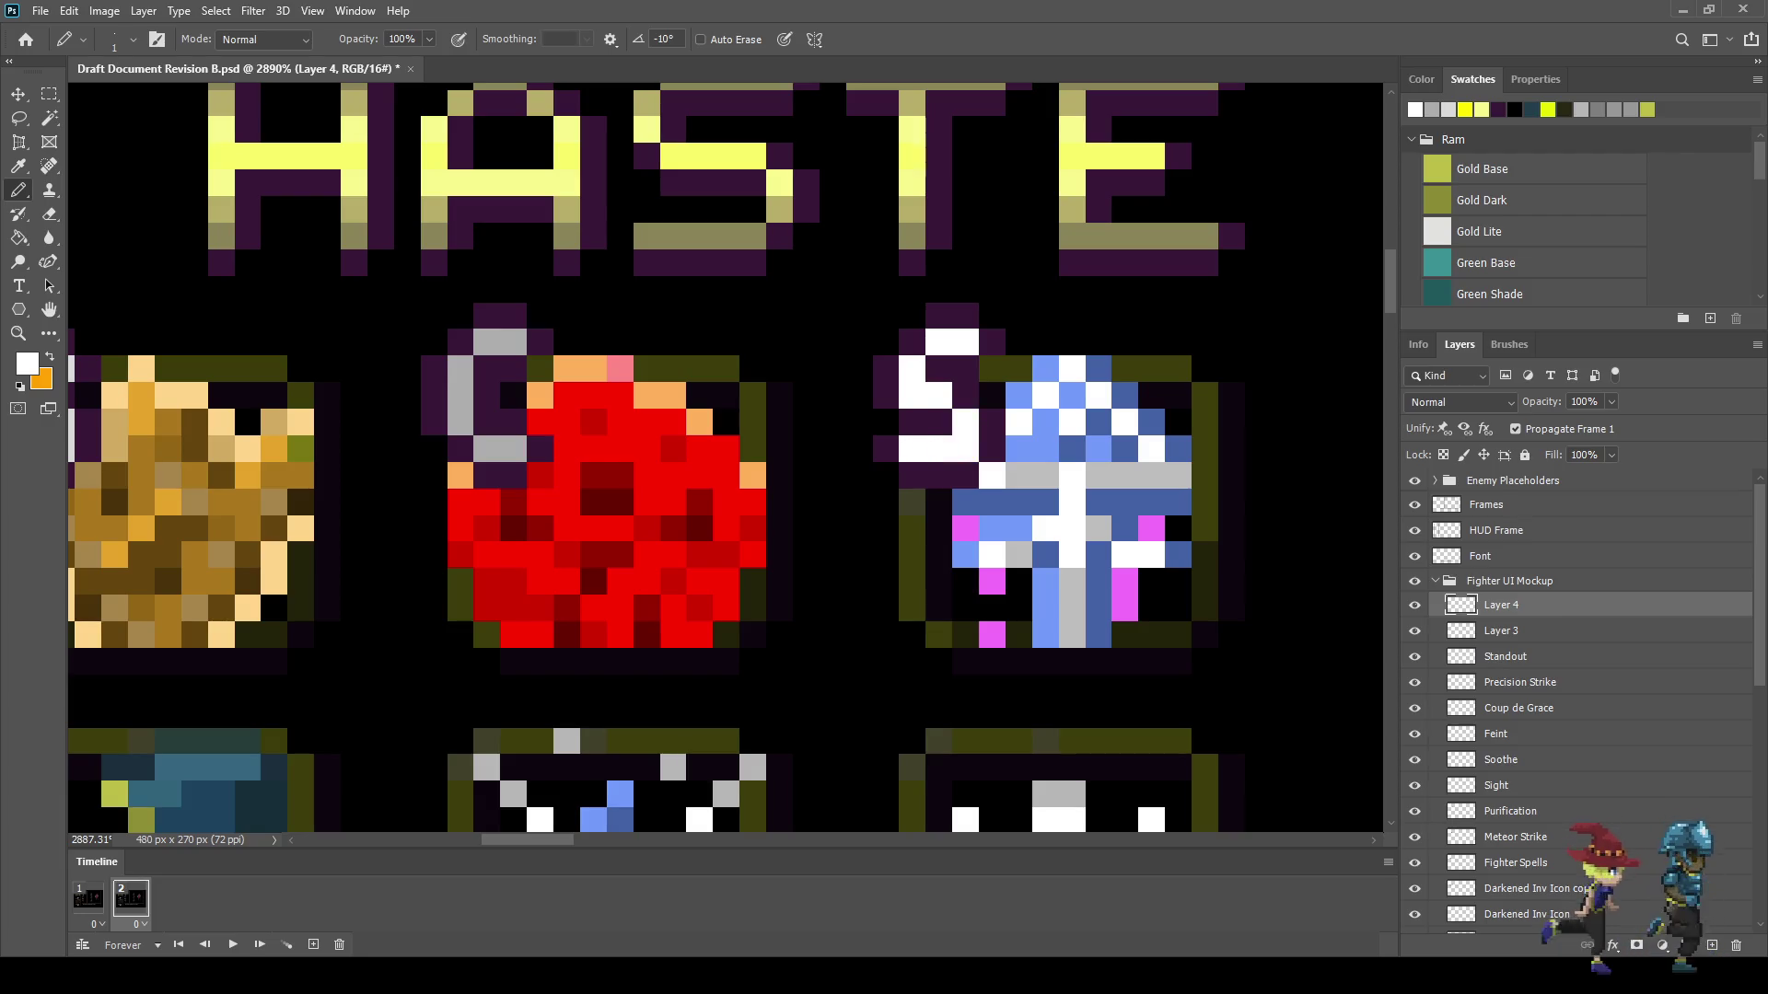
{"action": "scroll", "coordinate": [916, 451], "scroll_direction": "down", "scroll_amount": 3}
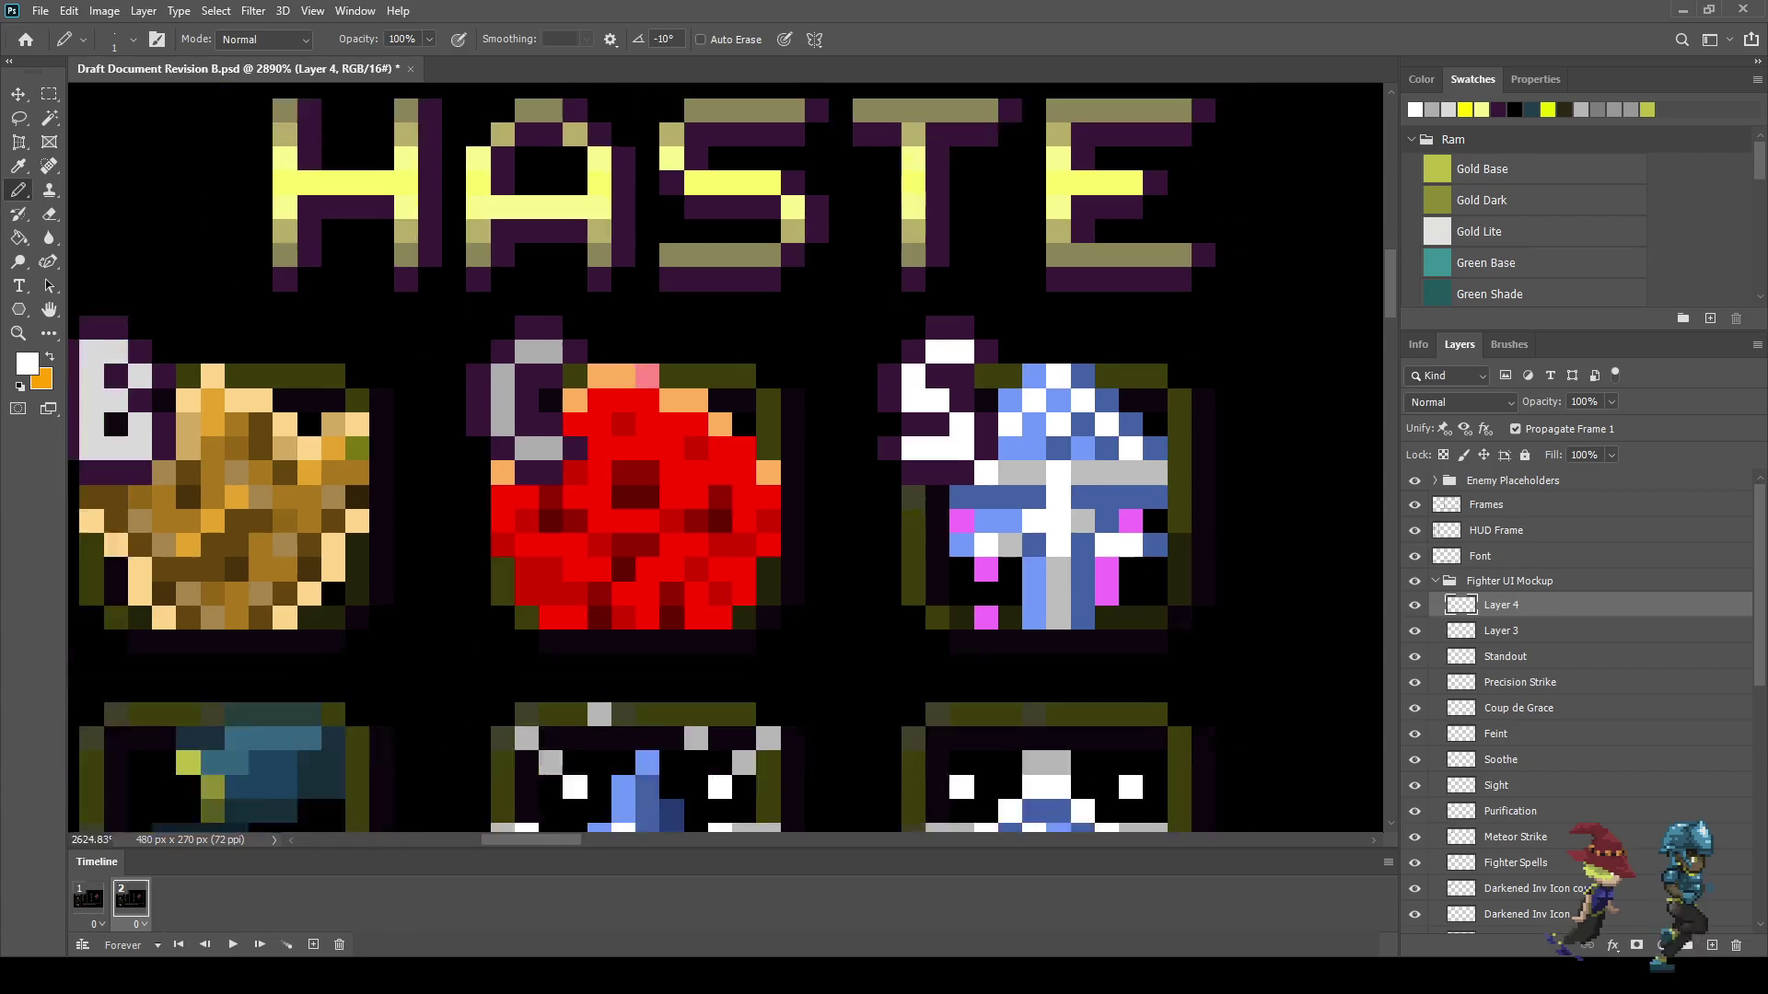
- Hide Layer 4 in frame 1, then play and stop the flash preview
{"action": "left_click", "coordinate": [88, 898]}
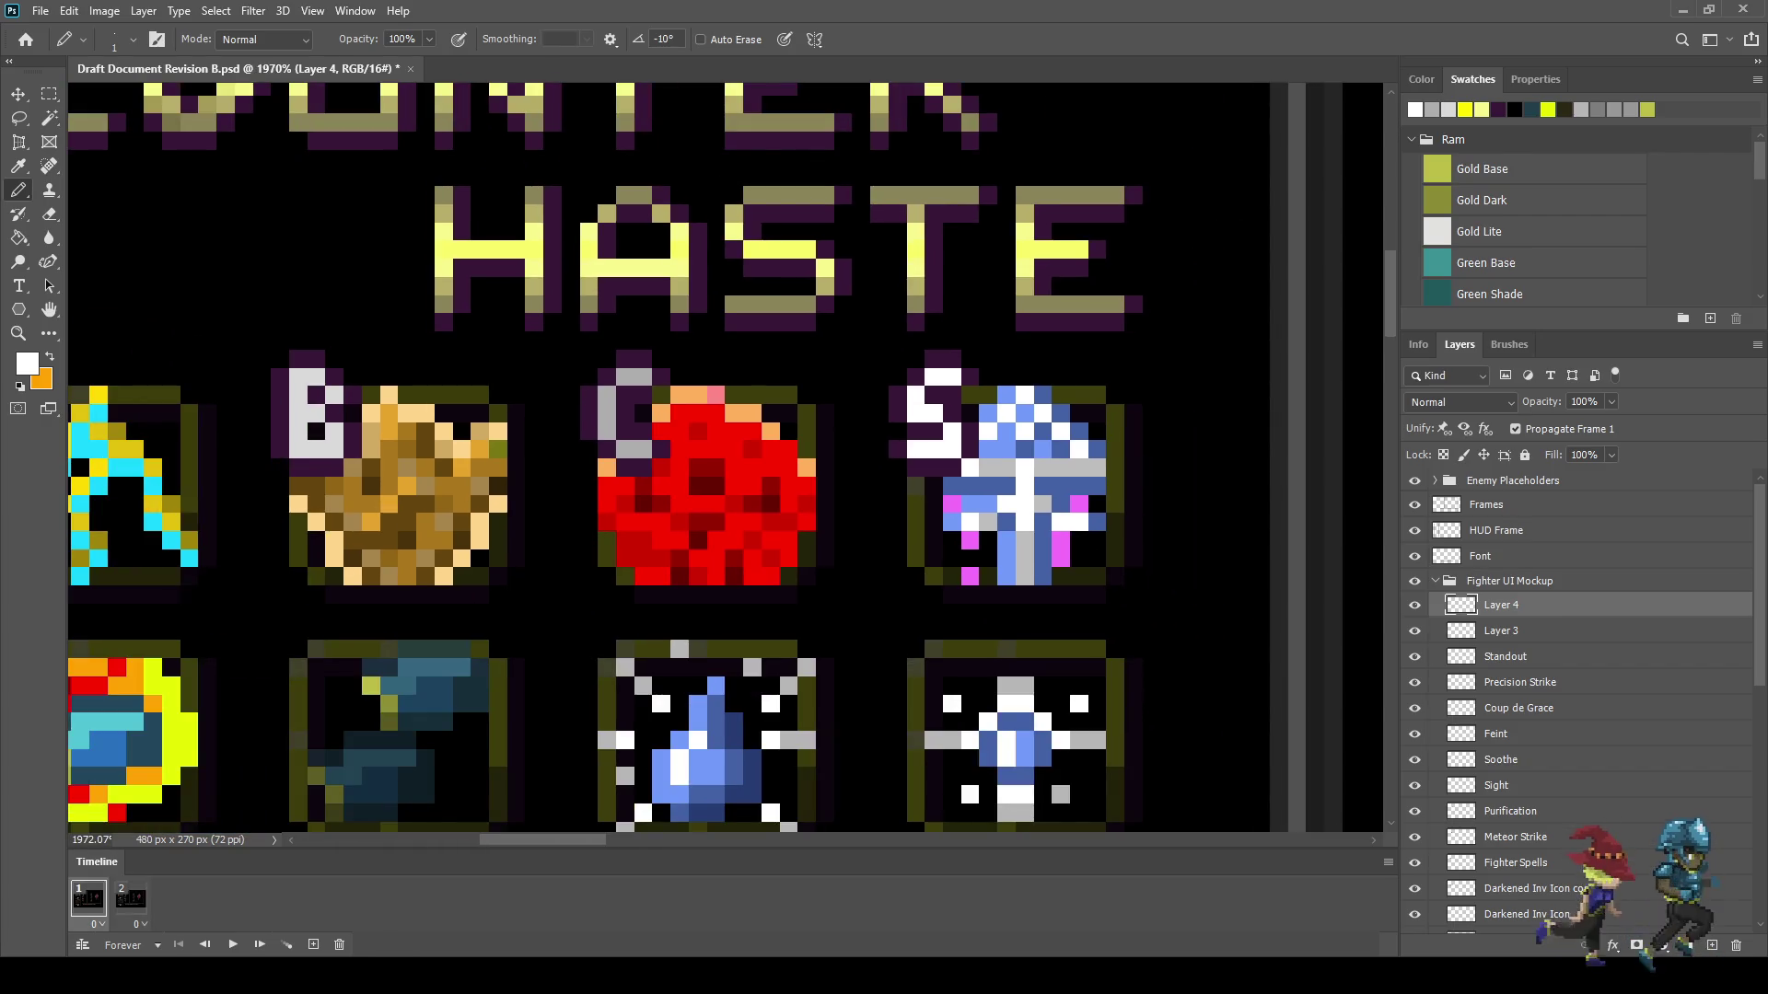
{"action": "key", "text": "ctrl+comma"}
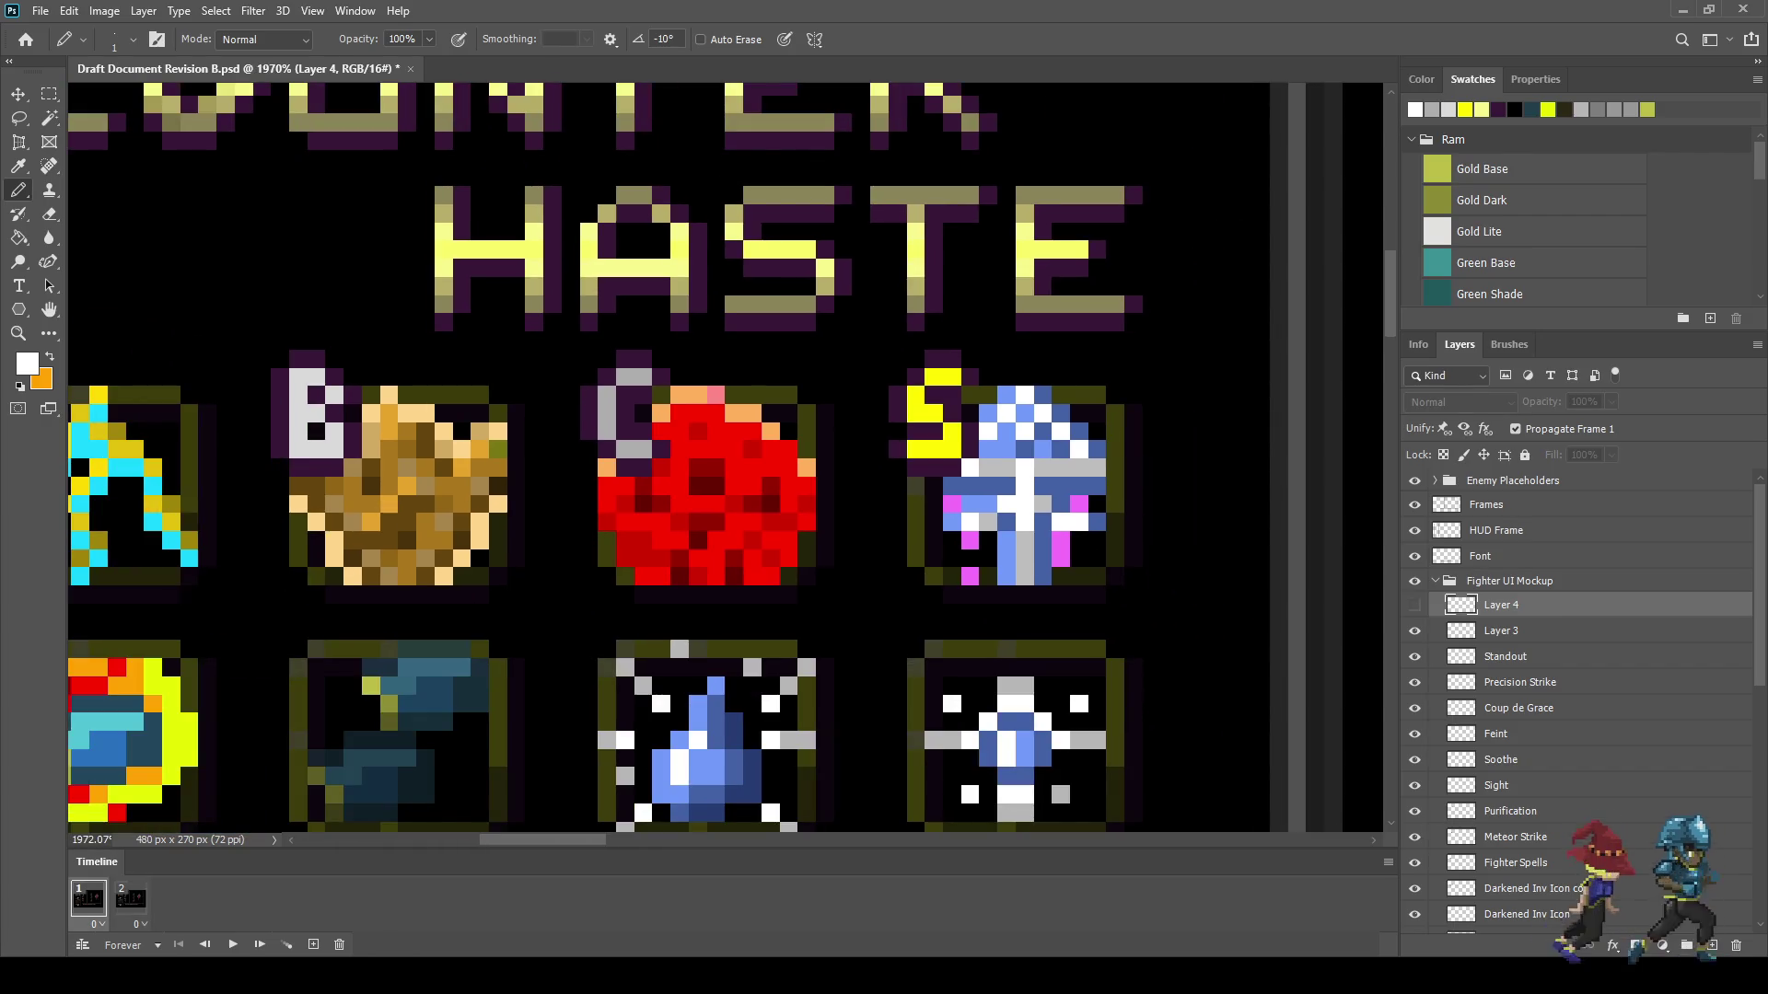
{"action": "key", "text": "space"}
{"action": "scroll", "coordinate": [1149, 600], "scroll_direction": "down", "scroll_amount": 5}
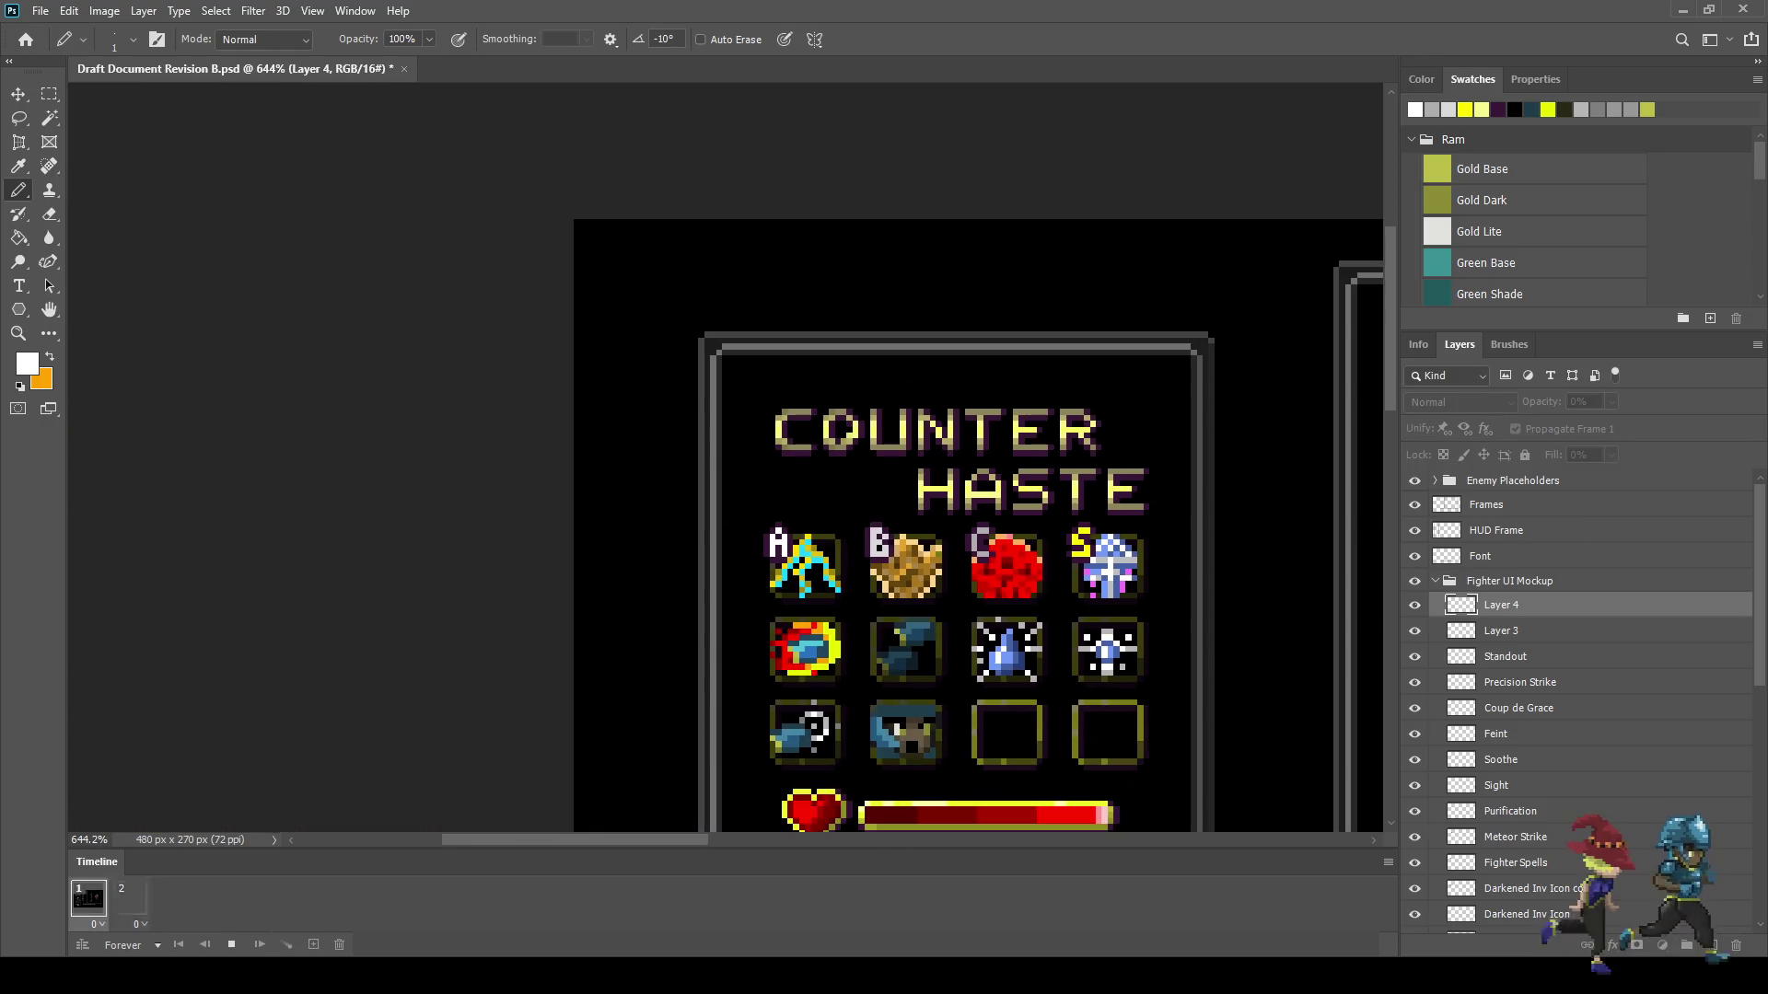
{"action": "scroll", "coordinate": [732, 464], "scroll_direction": "down", "scroll_amount": 5}
{"action": "scroll", "coordinate": [624, 433], "scroll_direction": "up", "scroll_amount": 3}
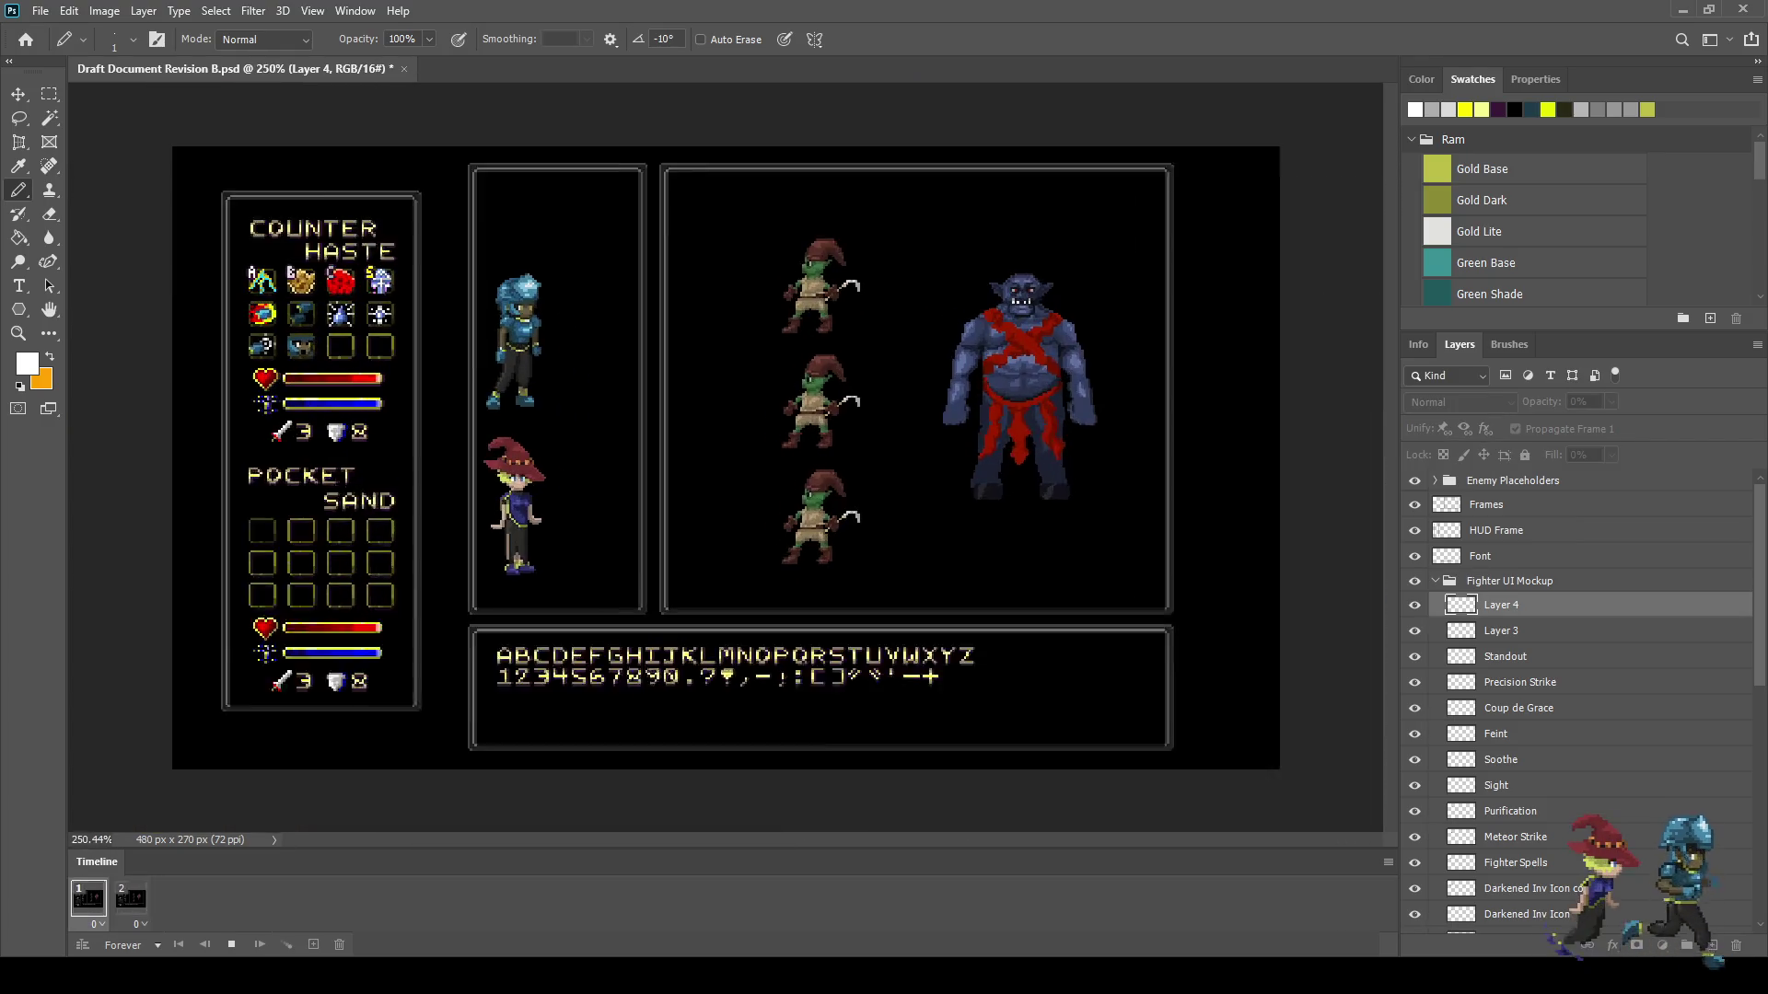
{"action": "scroll", "coordinate": [255, 203], "scroll_direction": "up", "scroll_amount": 4}
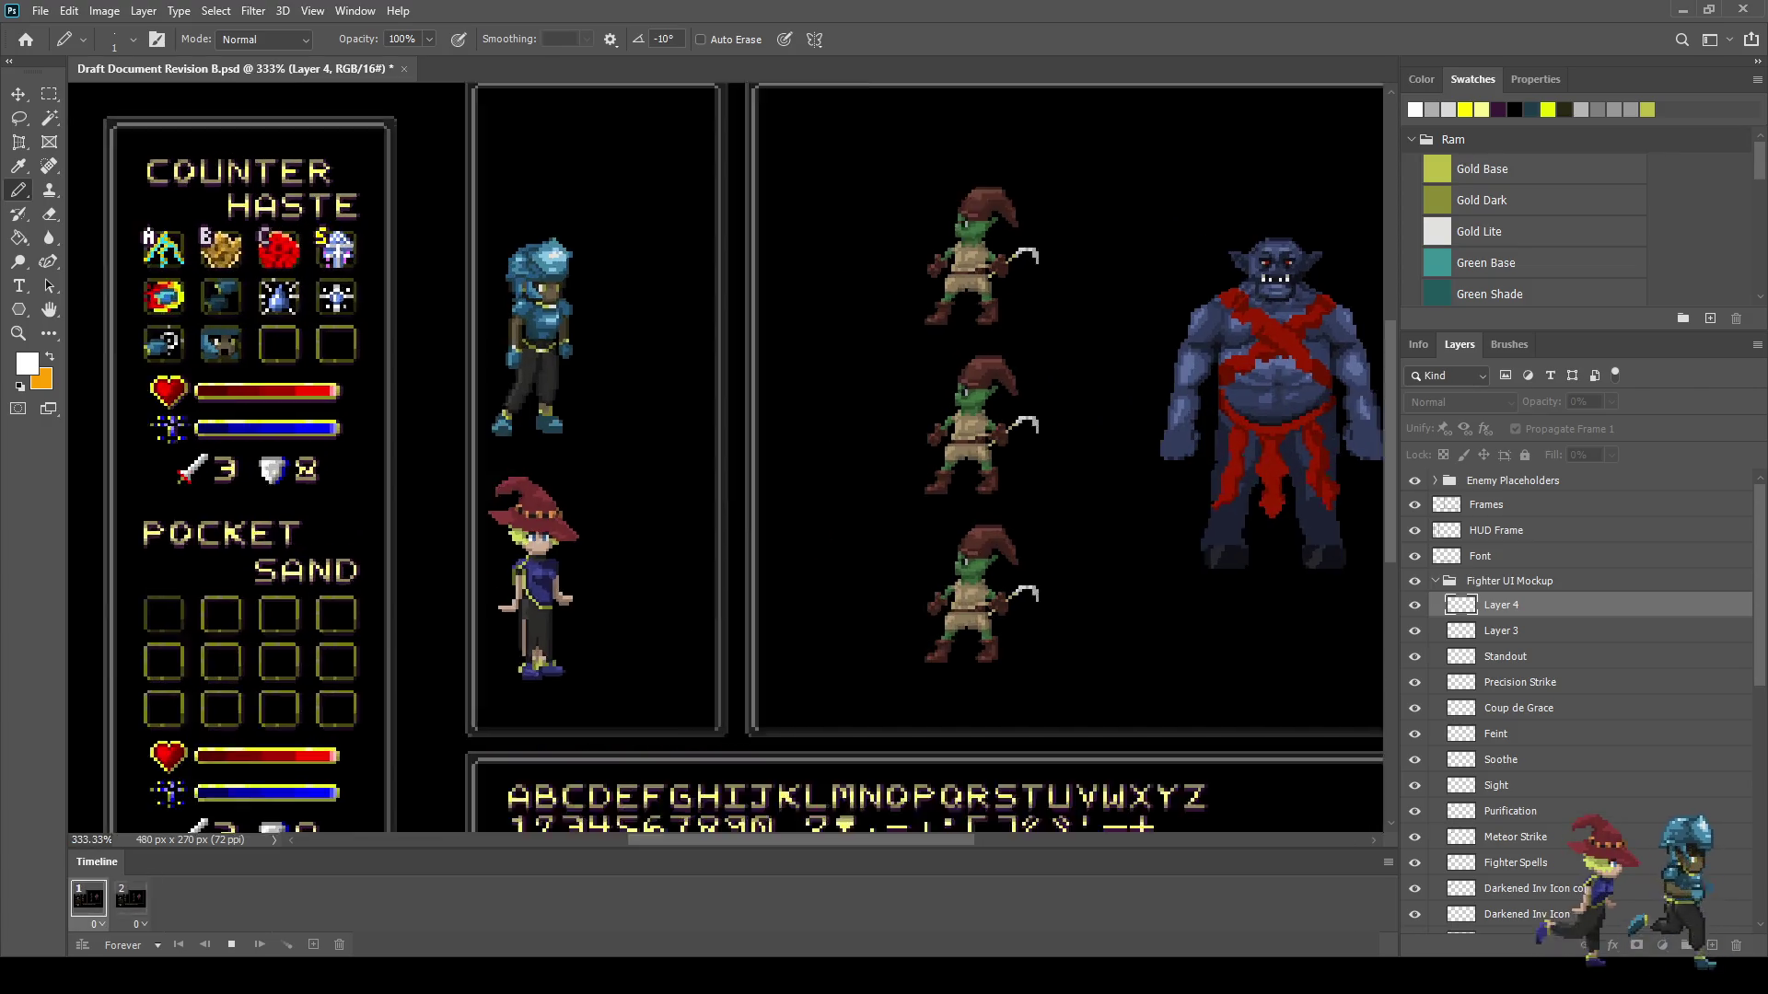
{"action": "scroll", "coordinate": [267, 228], "scroll_direction": "up", "scroll_amount": 4}
{"action": "key", "text": "space"}
- Sample grey from the artwork and switch to the Paint Bucket (G)
{"action": "scroll", "coordinate": [267, 229], "scroll_direction": "up", "scroll_amount": 2}
{"action": "key", "text": "i"}
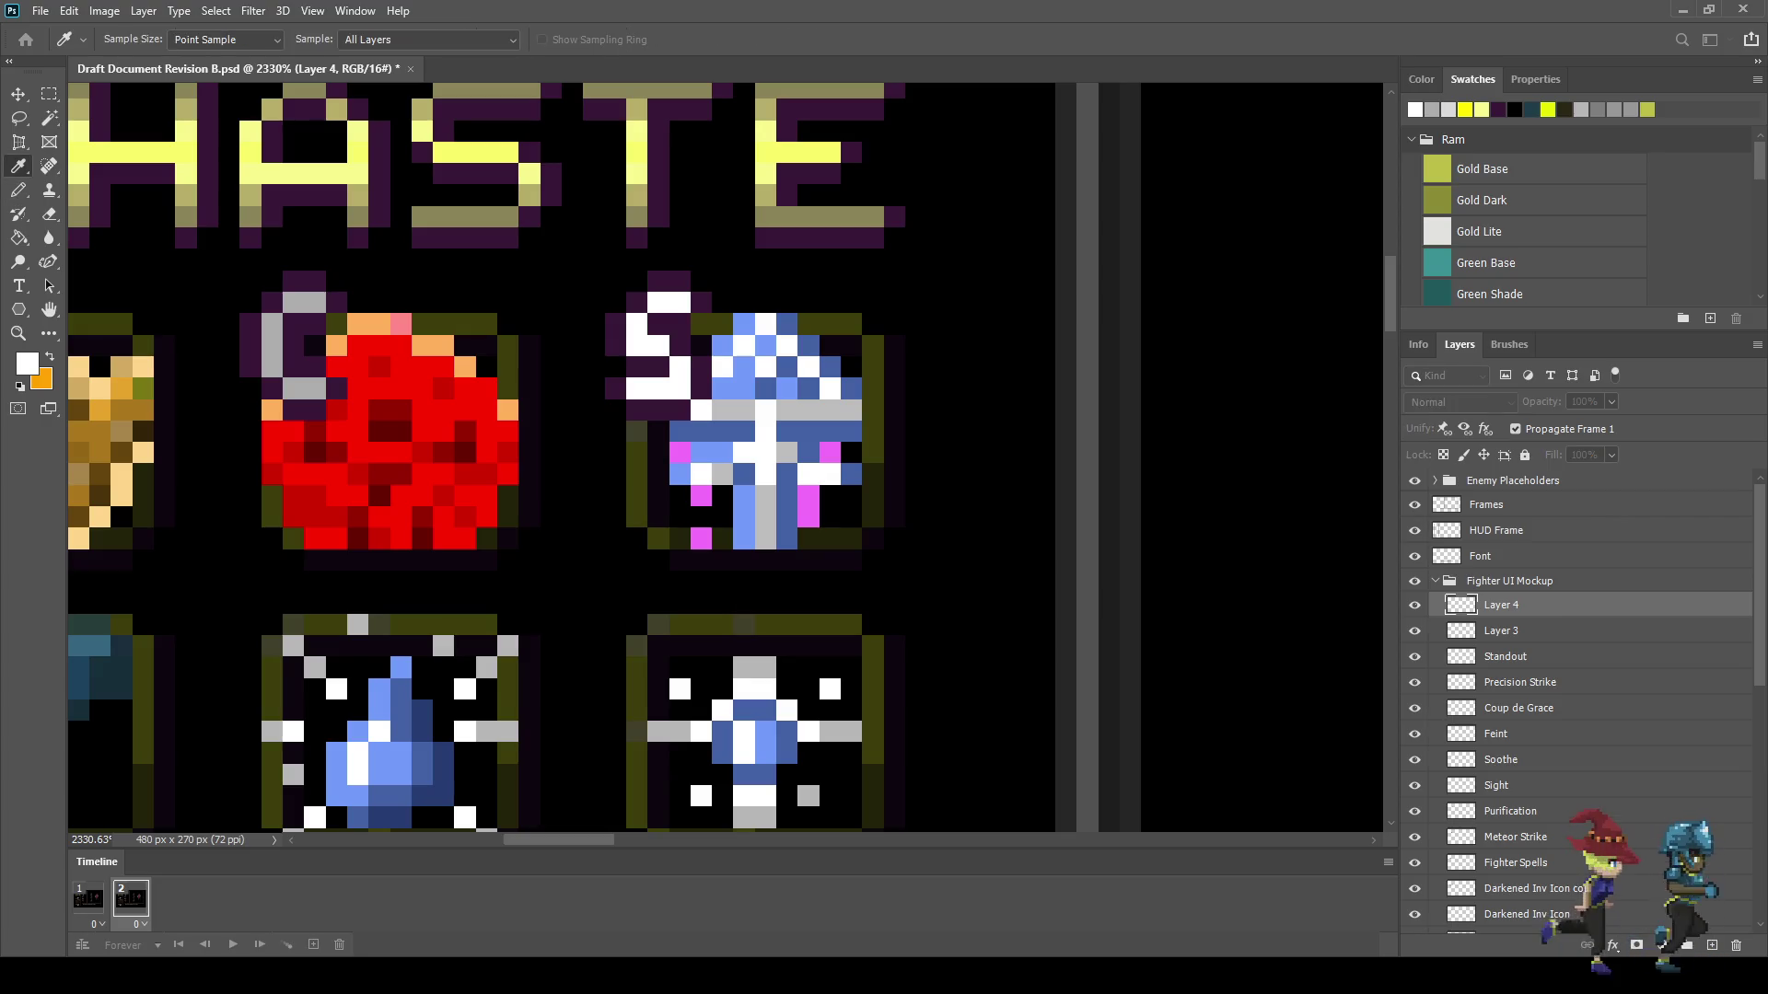
{"action": "key", "text": "b"}
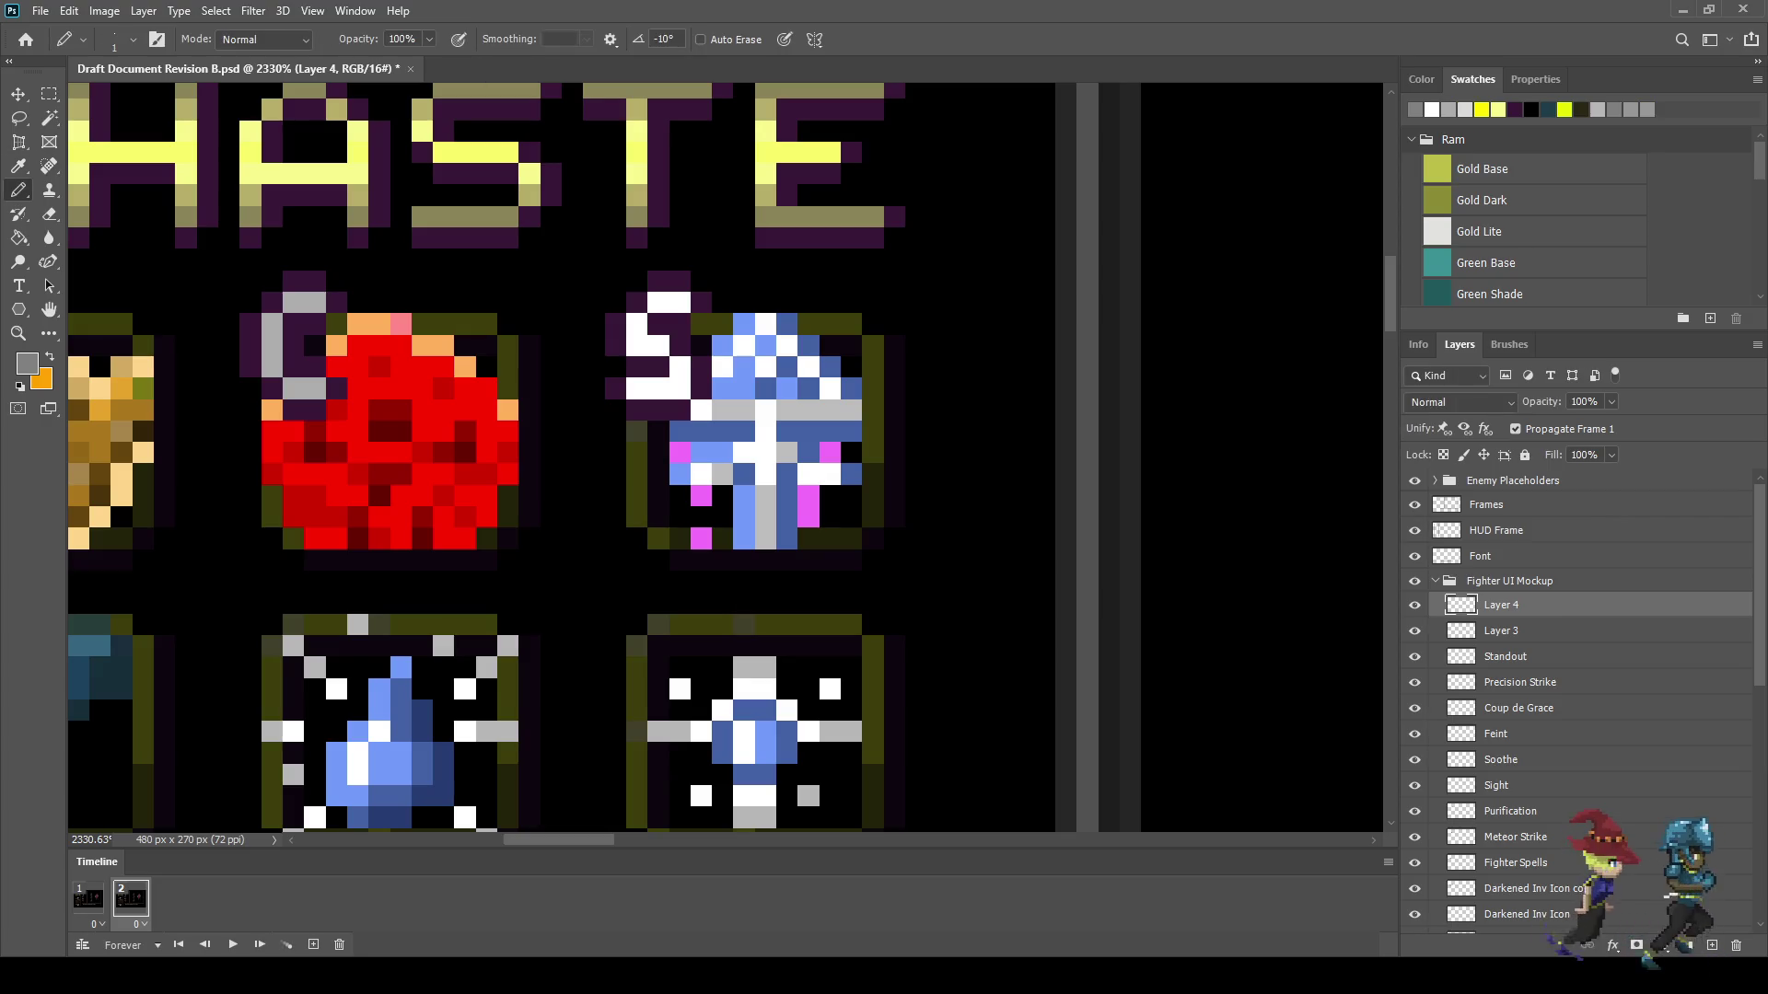
{"action": "key", "text": "g"}
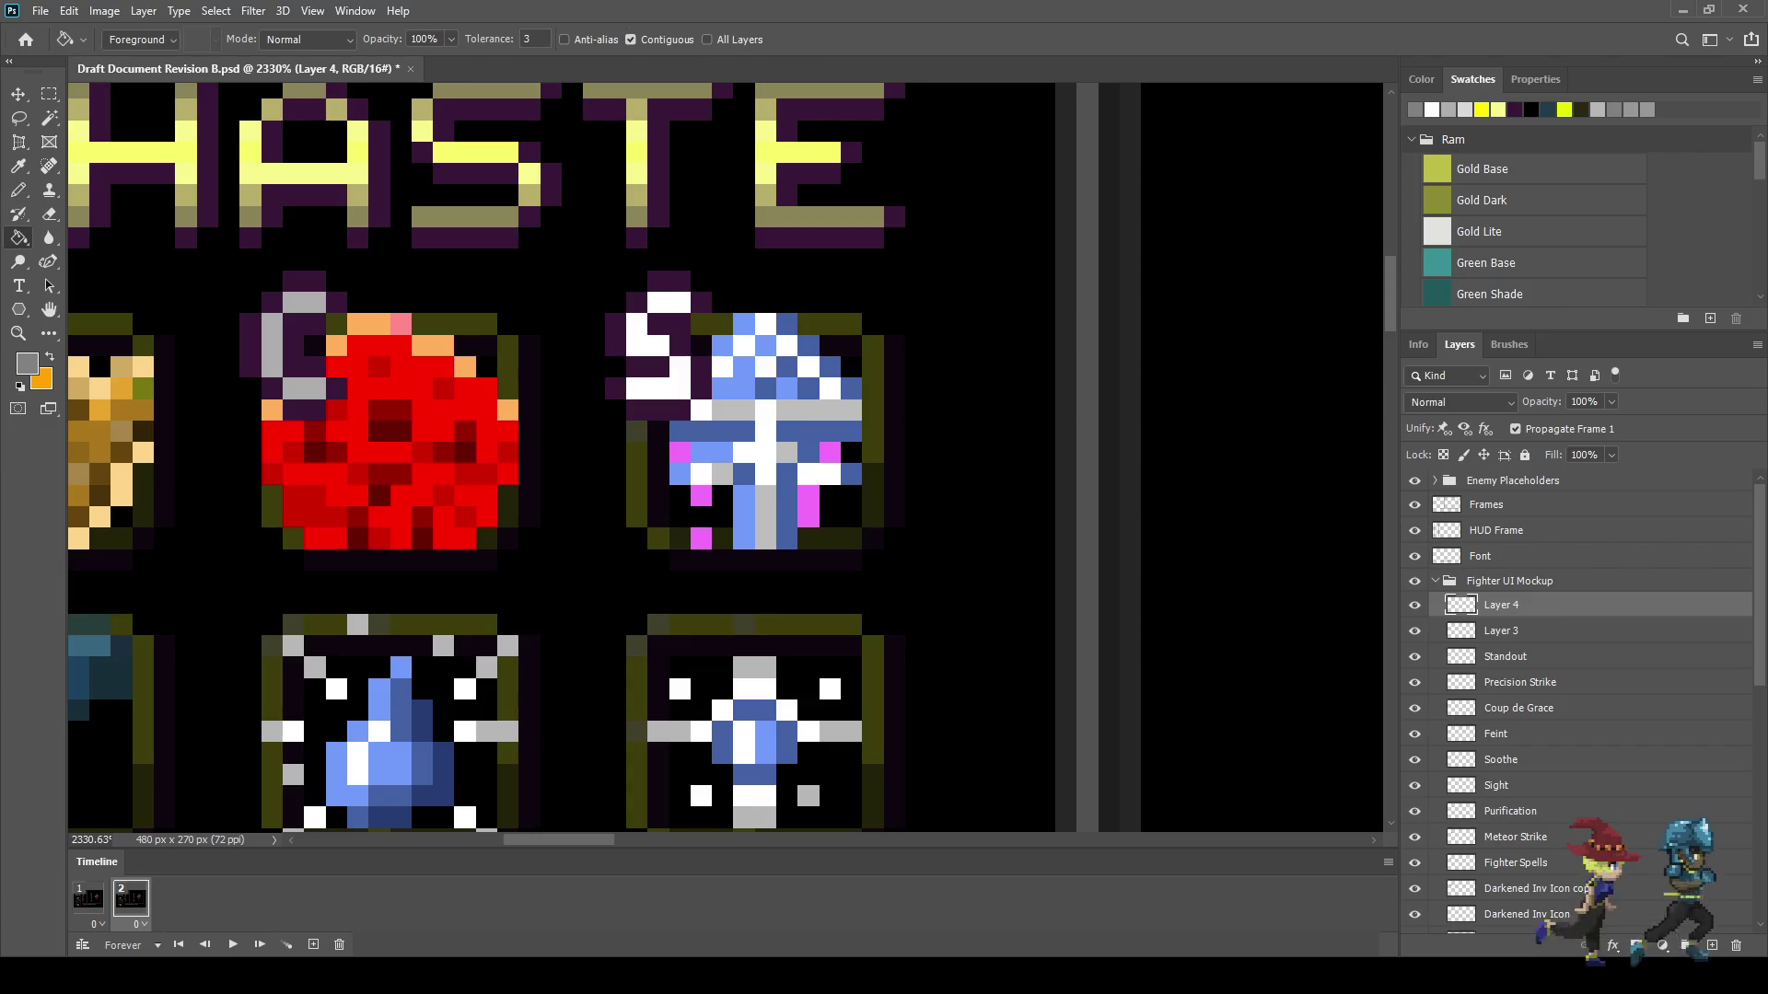
{"action": "scroll", "coordinate": [728, 407], "scroll_direction": "down", "scroll_amount": 5}
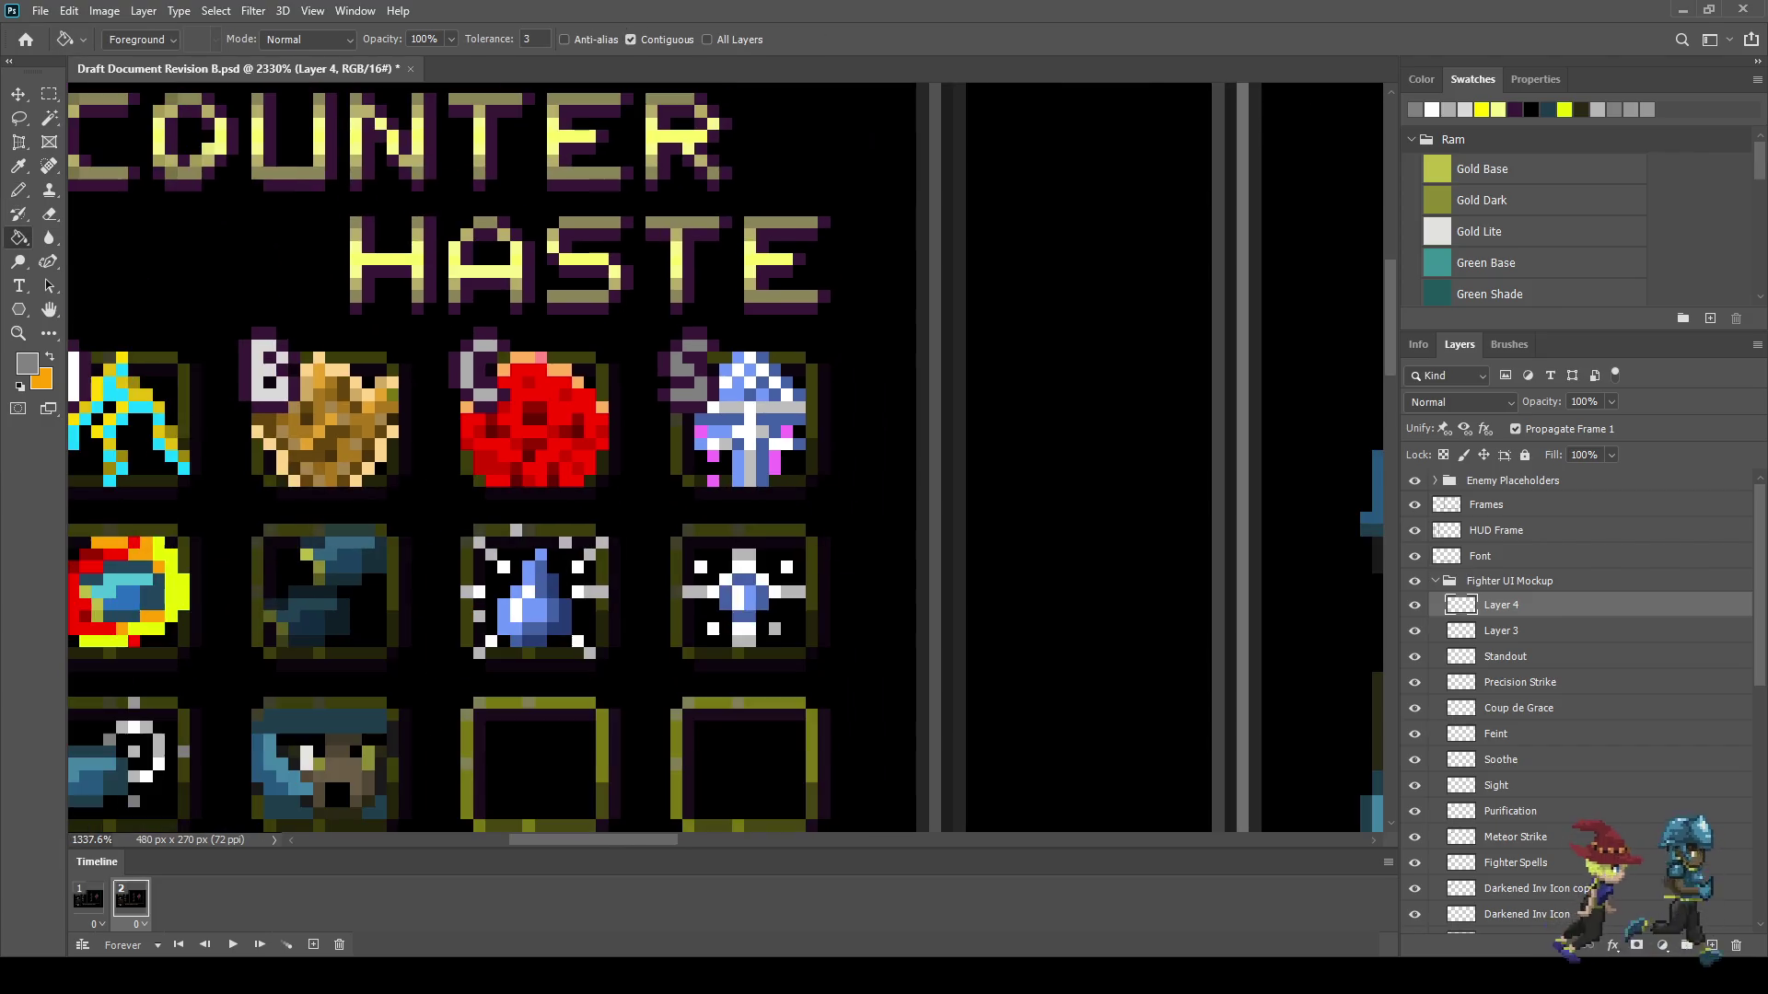
- Play the looping animation in full-screen view with a black background
{"action": "key", "text": "space"}
{"action": "scroll", "coordinate": [1126, 558], "scroll_direction": "down", "scroll_amount": 5}
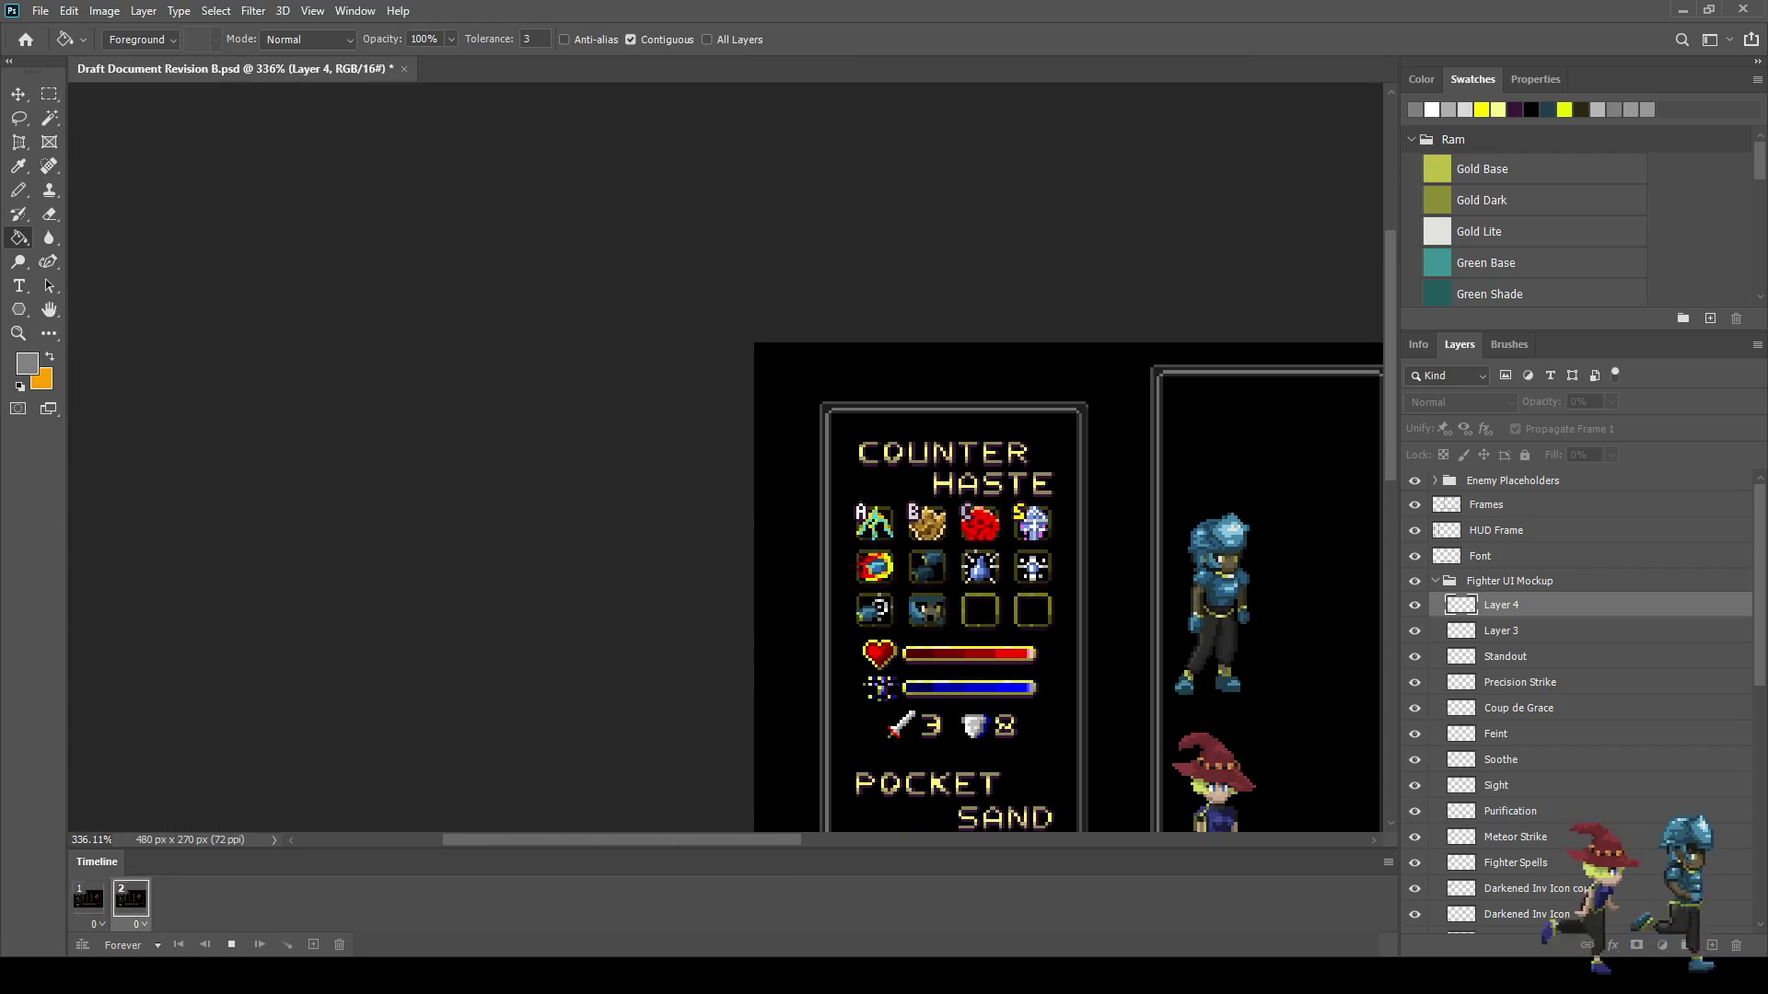
{"action": "scroll", "coordinate": [725, 457], "scroll_direction": "down", "scroll_amount": 1}
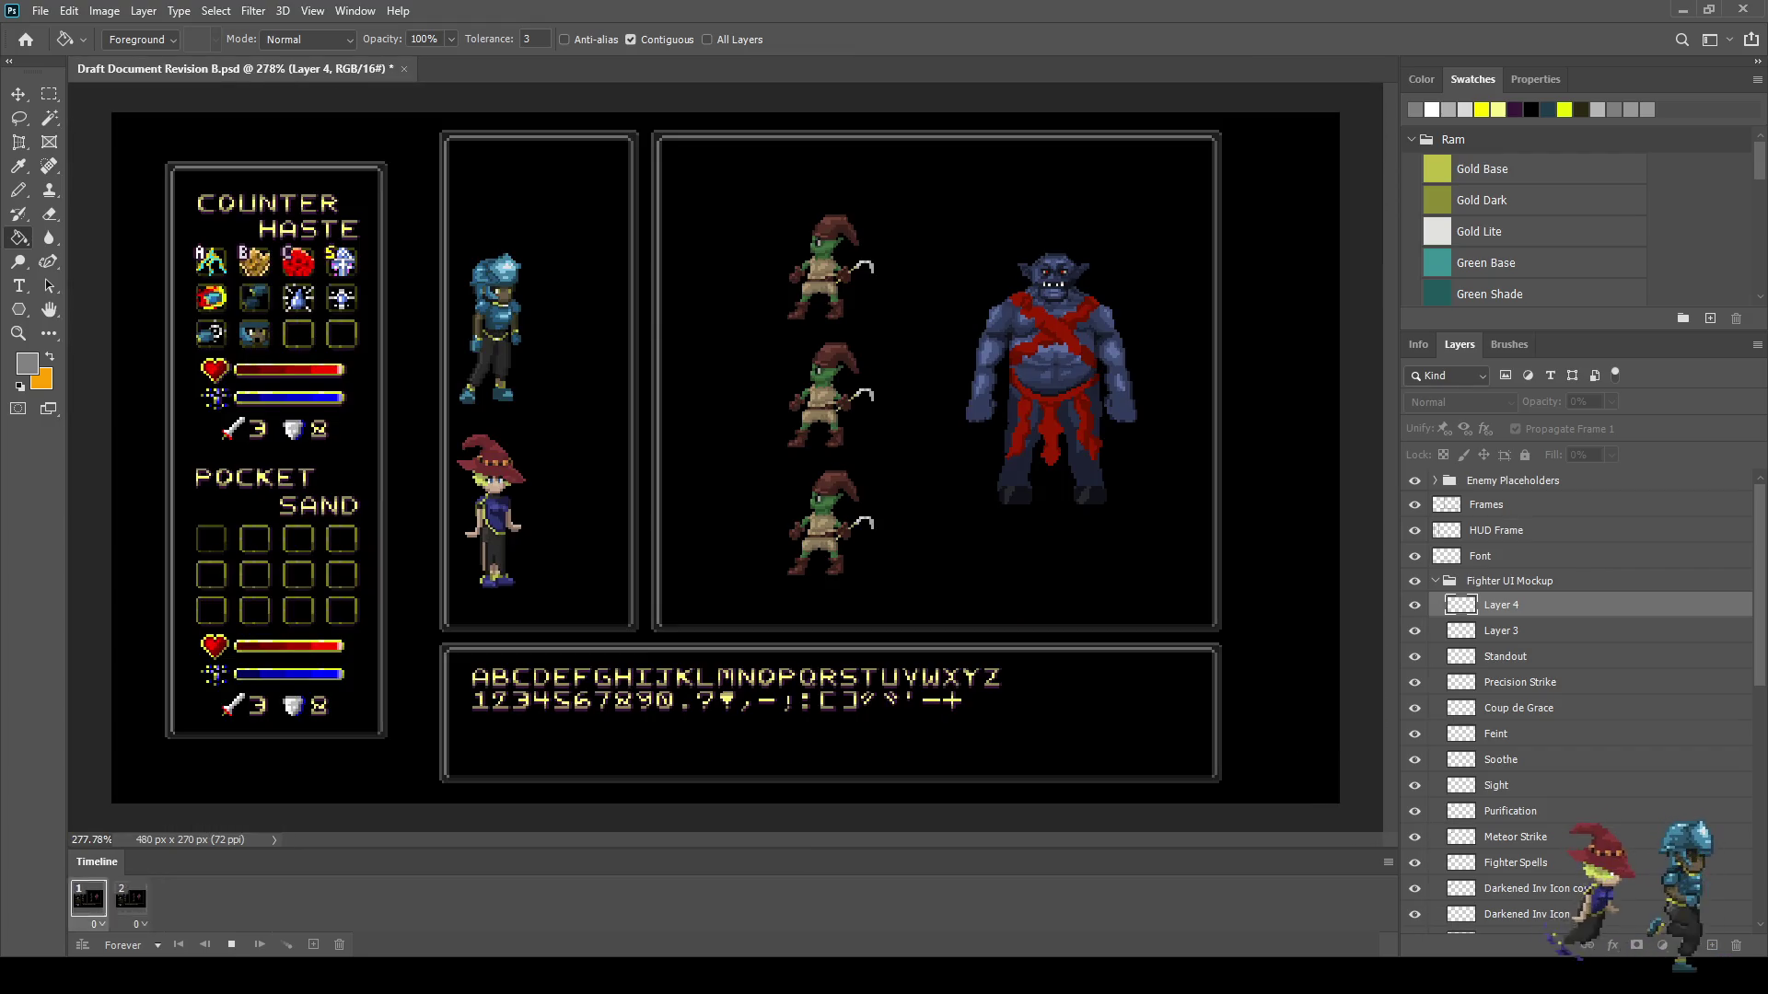
{"action": "key", "text": "f"}
{"action": "key", "text": "f"}
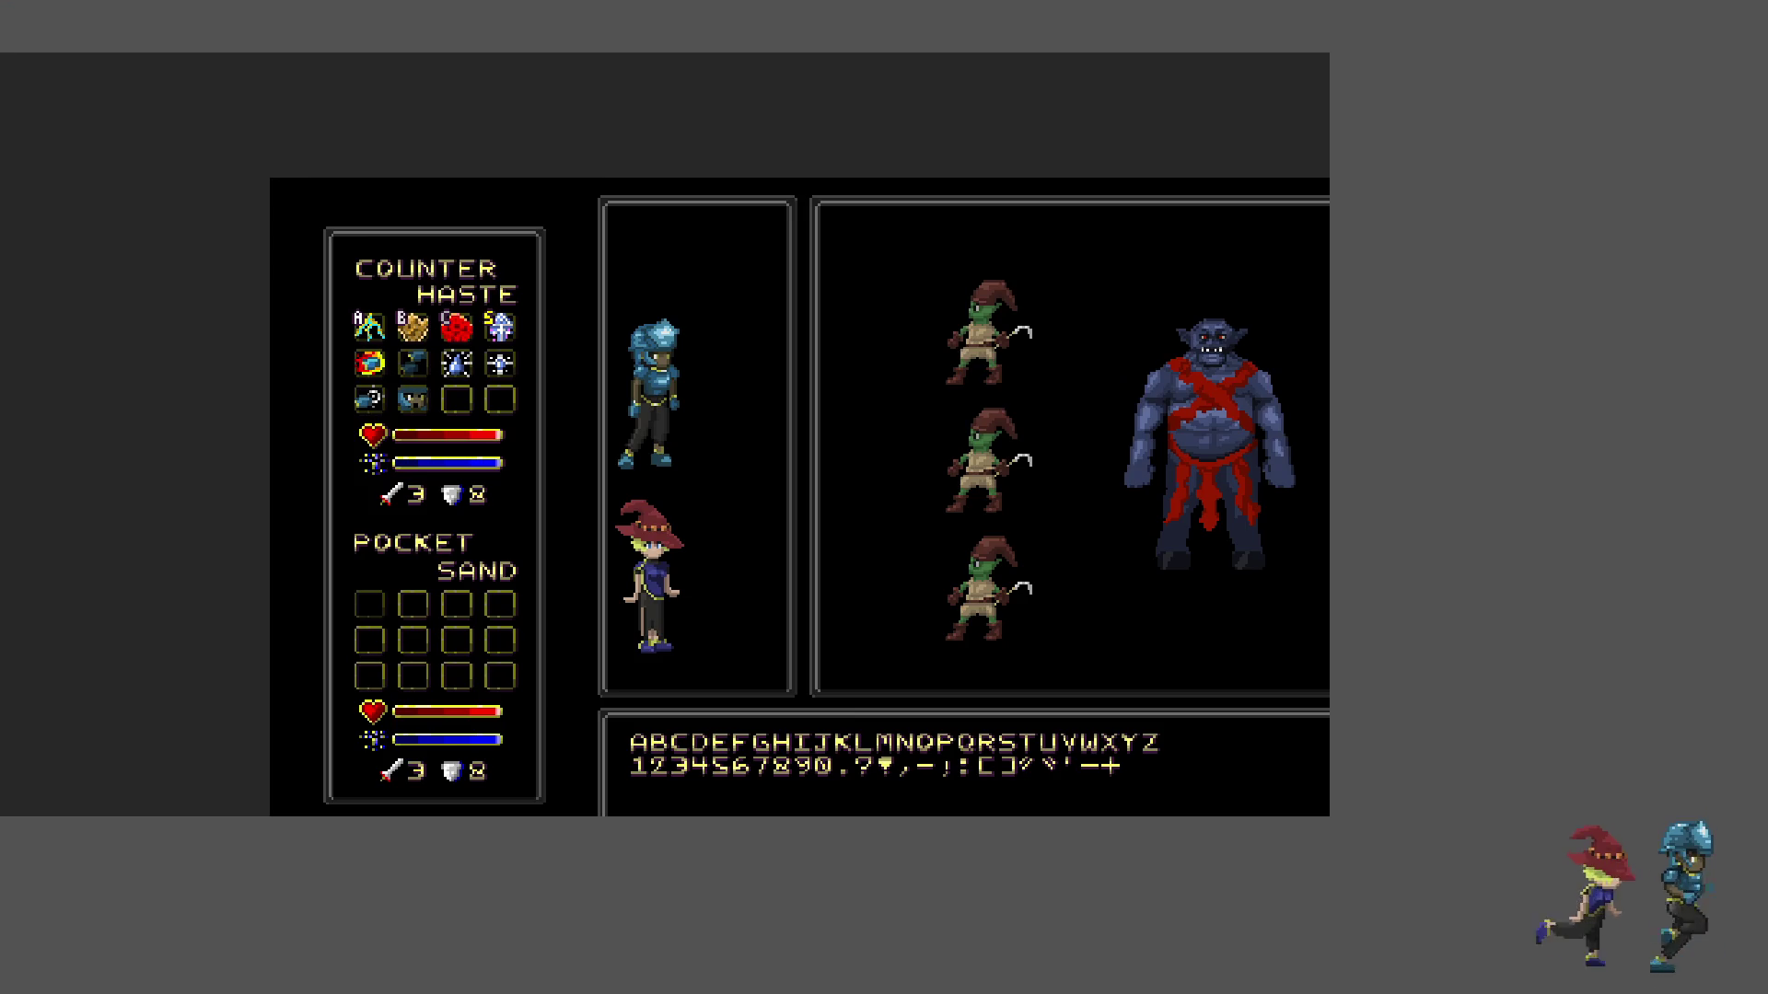
{"action": "key", "text": "f"}
{"action": "scroll", "coordinate": [884, 497], "scroll_direction": "down", "scroll_amount": 3}
{"action": "scroll", "coordinate": [884, 497], "scroll_direction": "up", "scroll_amount": 2}
{"action": "scroll", "coordinate": [884, 498], "scroll_direction": "up", "scroll_amount": 3}
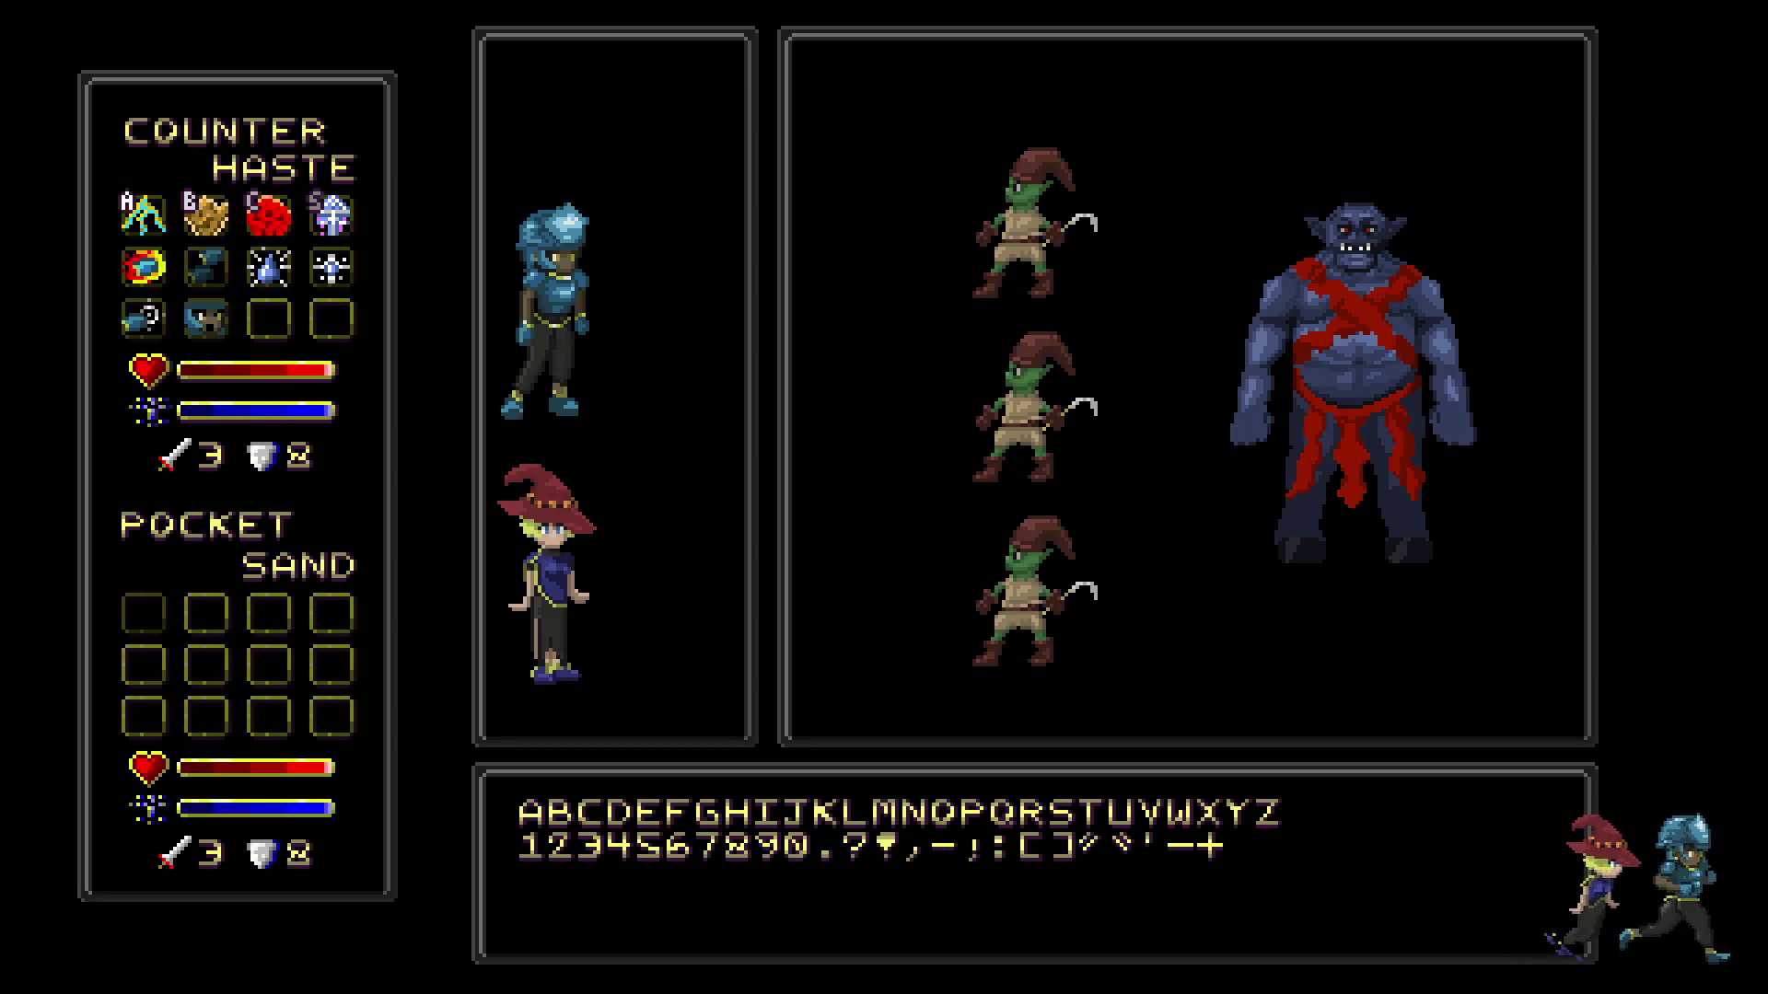
- Leave full screen, sample the S letter's yellow on frame 1, then return to frame 2
{"action": "key", "text": "f"}
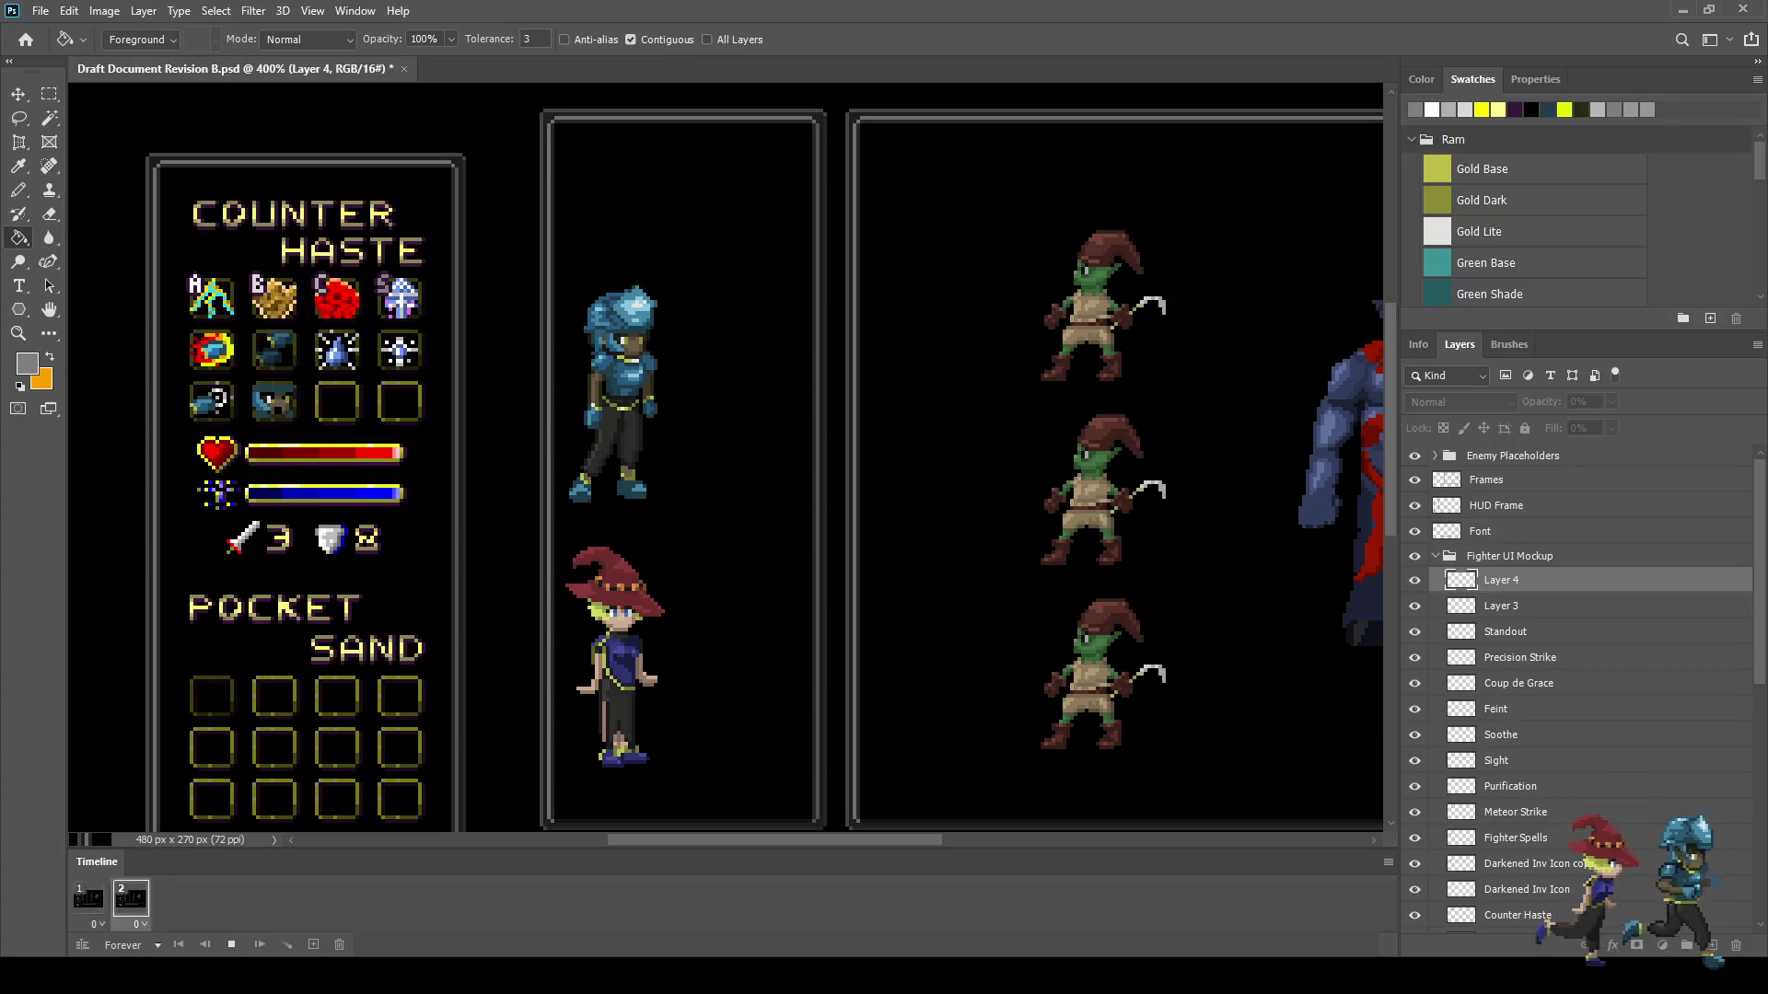
{"action": "key", "text": "ctrl+plus"}
{"action": "scroll", "coordinate": [340, 266], "scroll_direction": "up", "scroll_amount": 6}
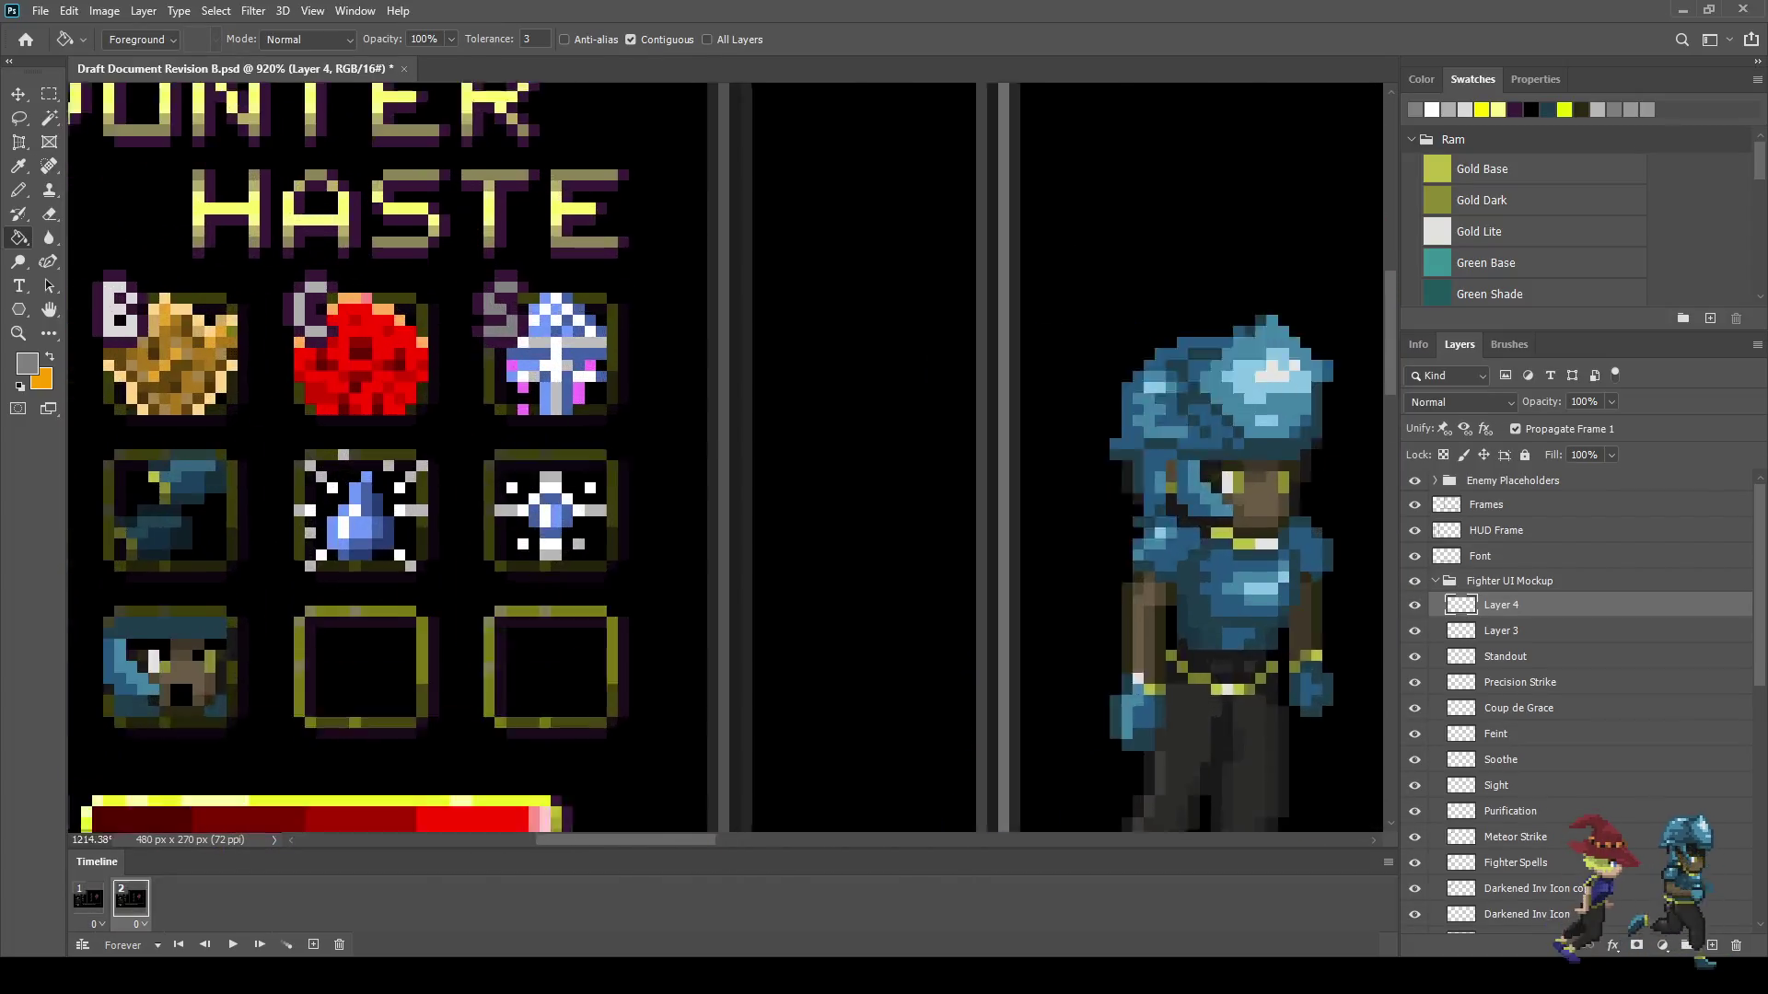
{"action": "key", "text": "Left"}
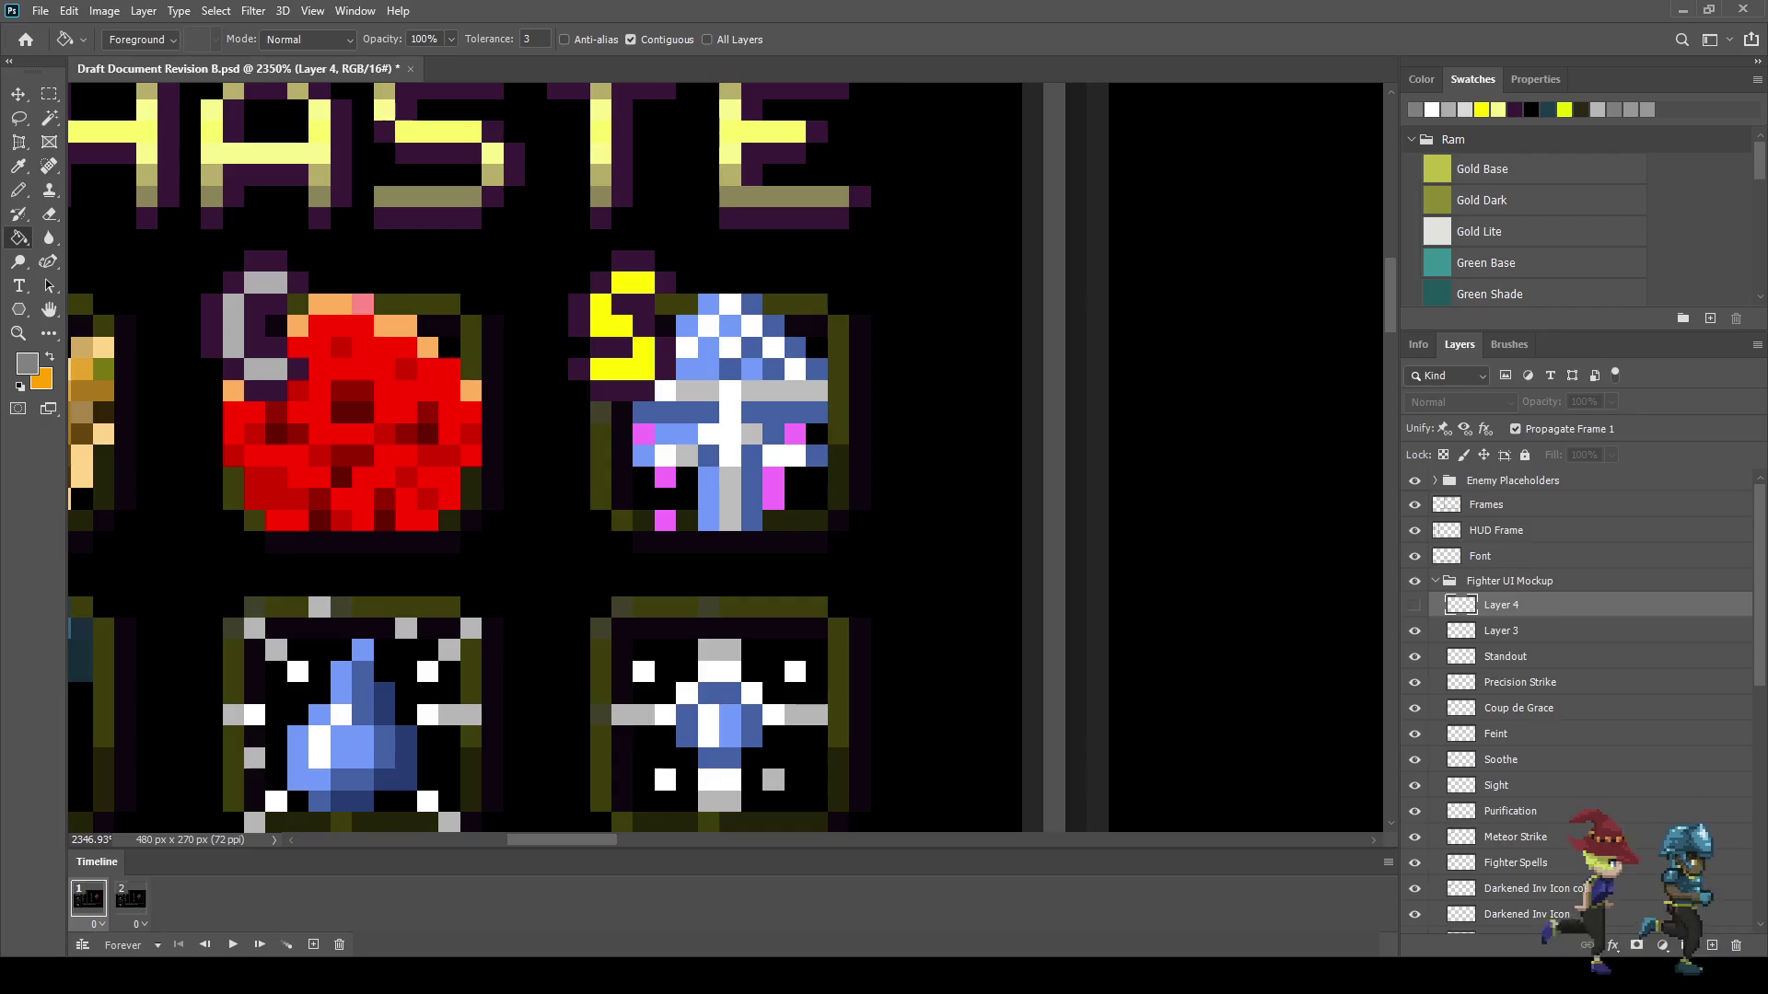
{"action": "key", "text": "i"}
{"action": "left_click", "coordinate": [622, 367]}
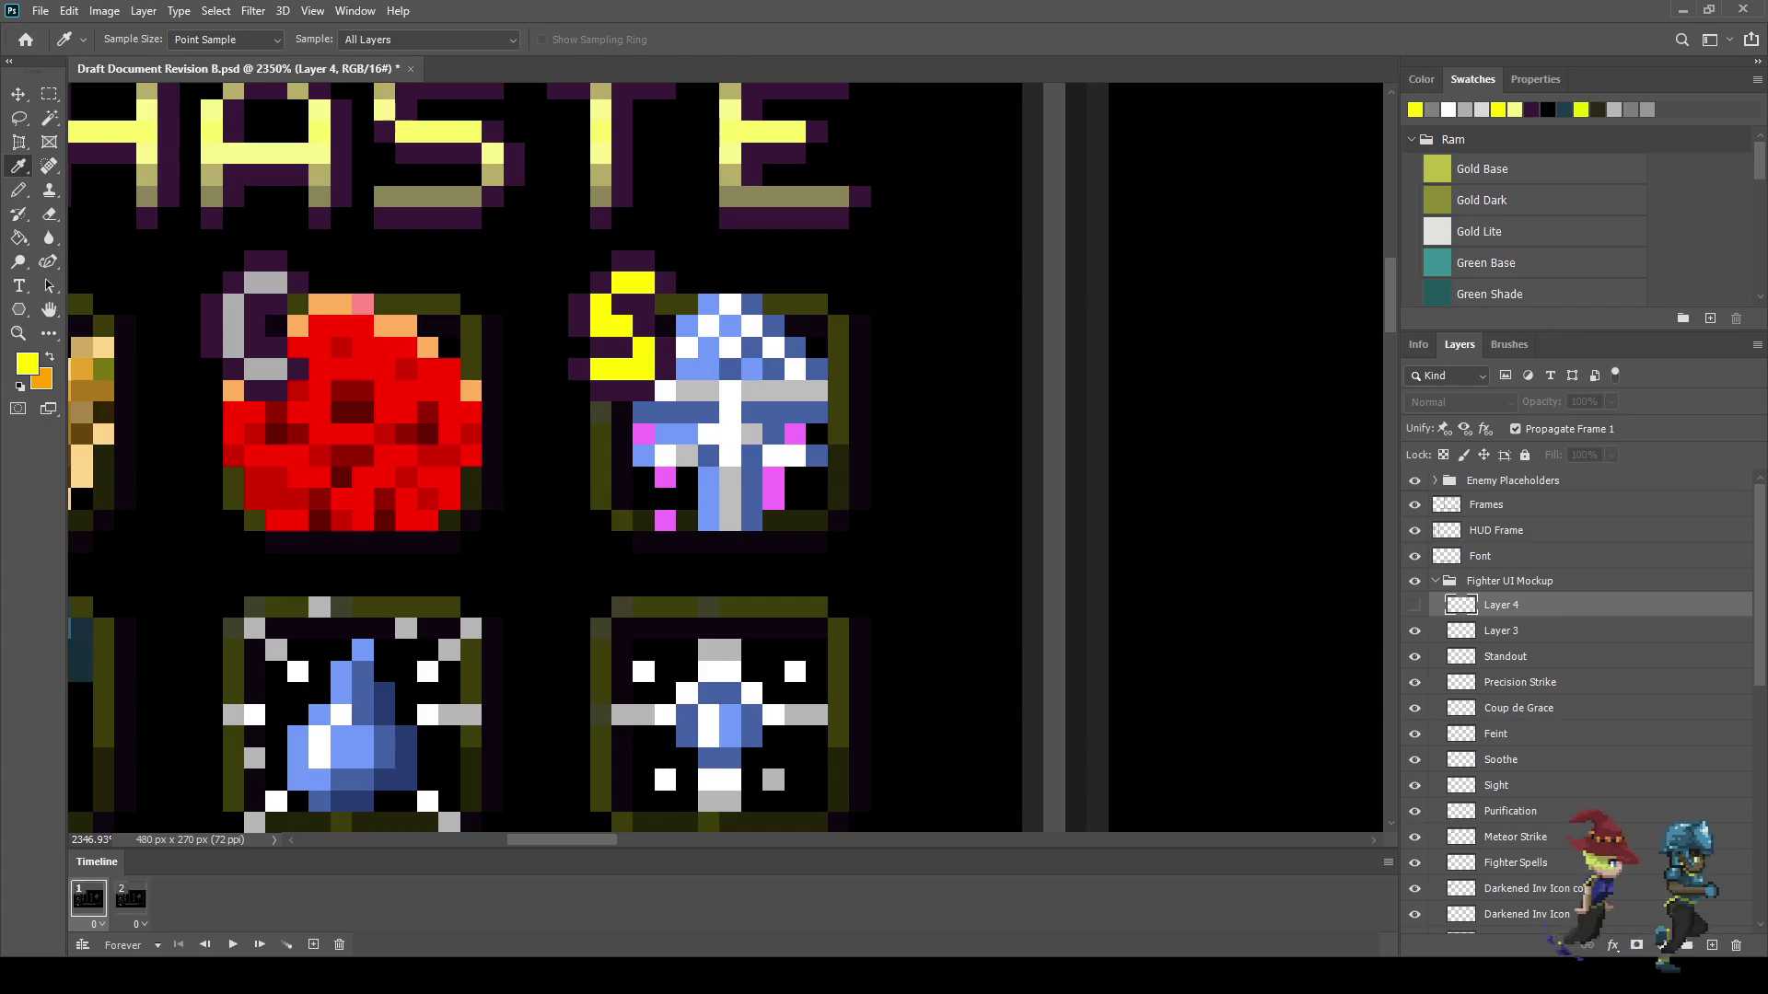
{"action": "key", "text": "g"}
{"action": "key", "text": "Right"}
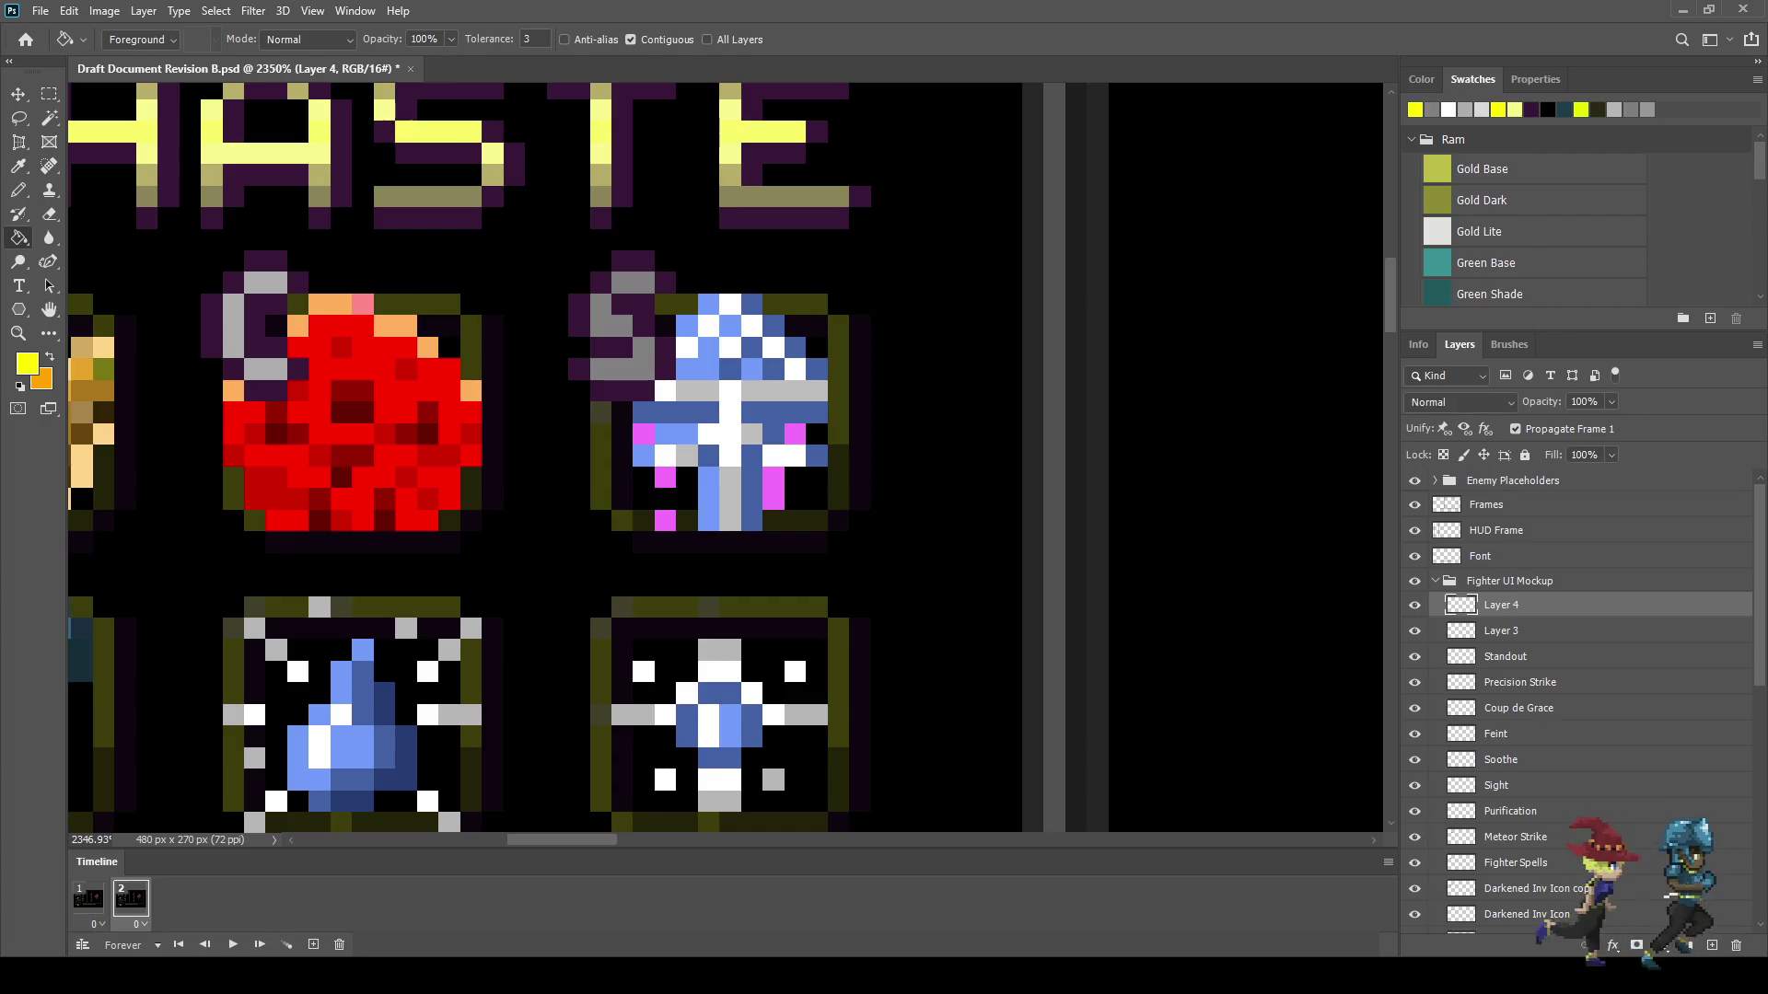
- Bucket-fill the grey parts of the S olive and preview the animation
{"action": "key", "text": "i"}
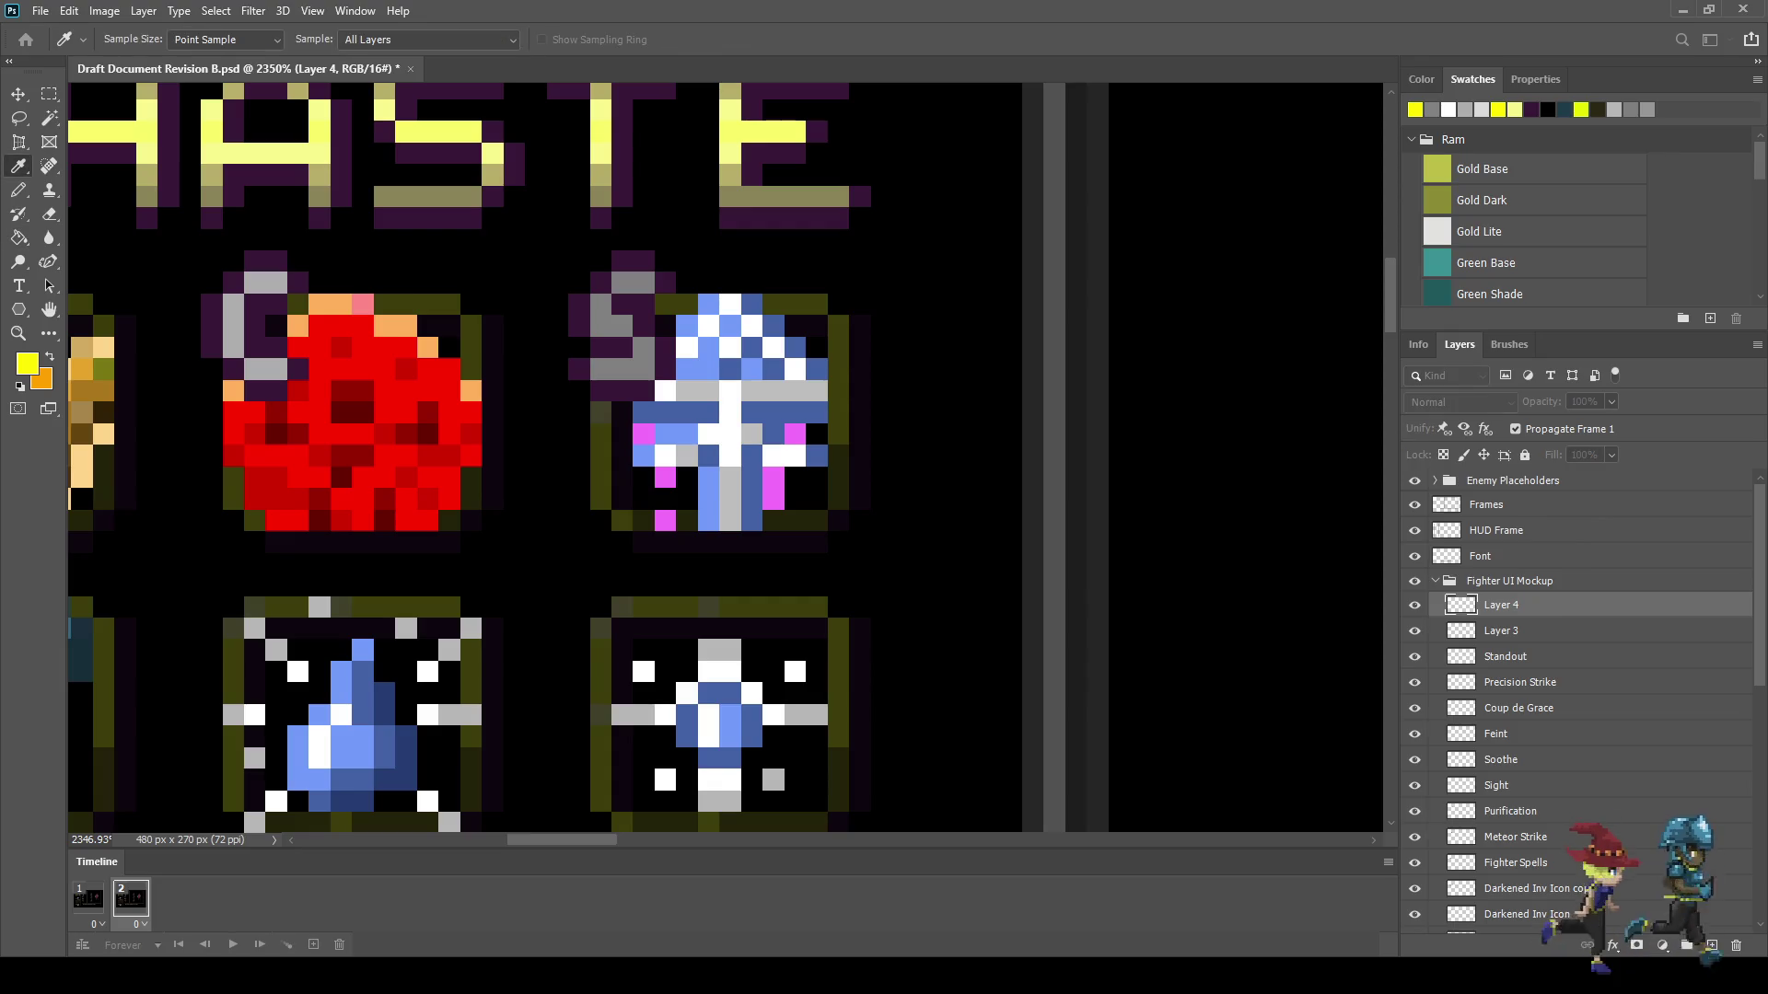
{"action": "key", "text": "g"}
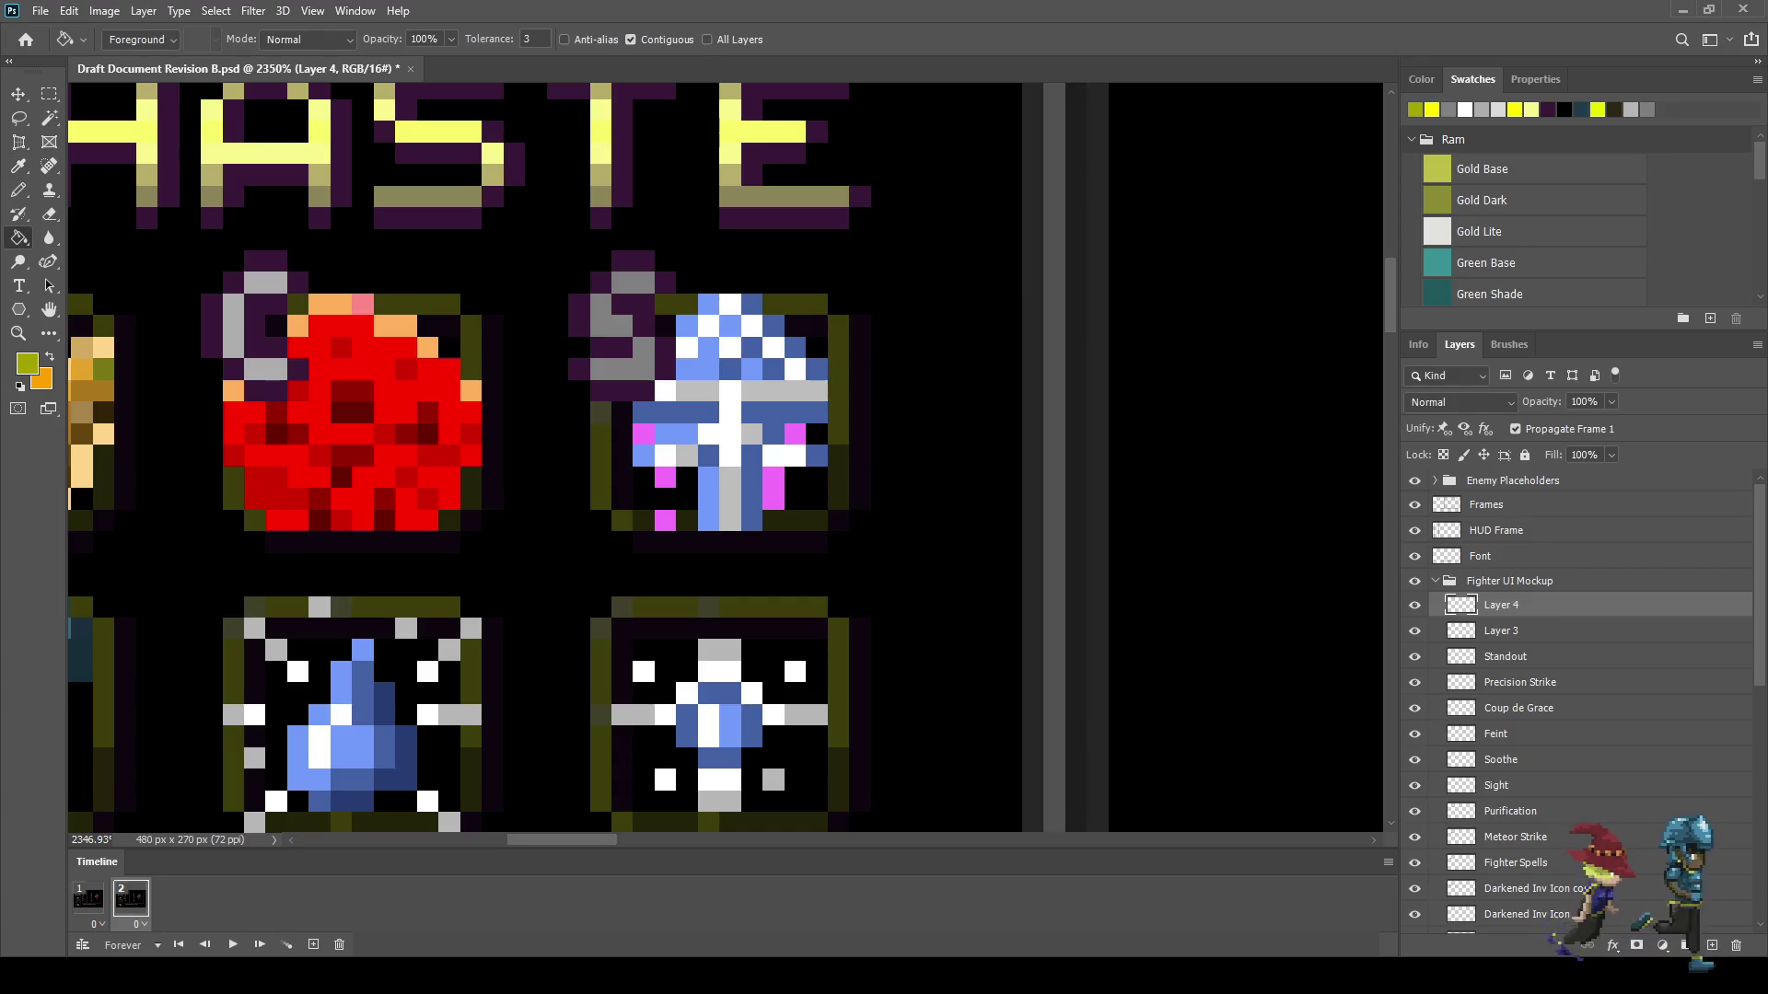
{"action": "left_click", "coordinate": [633, 282]}
{"action": "left_click", "coordinate": [610, 315]}
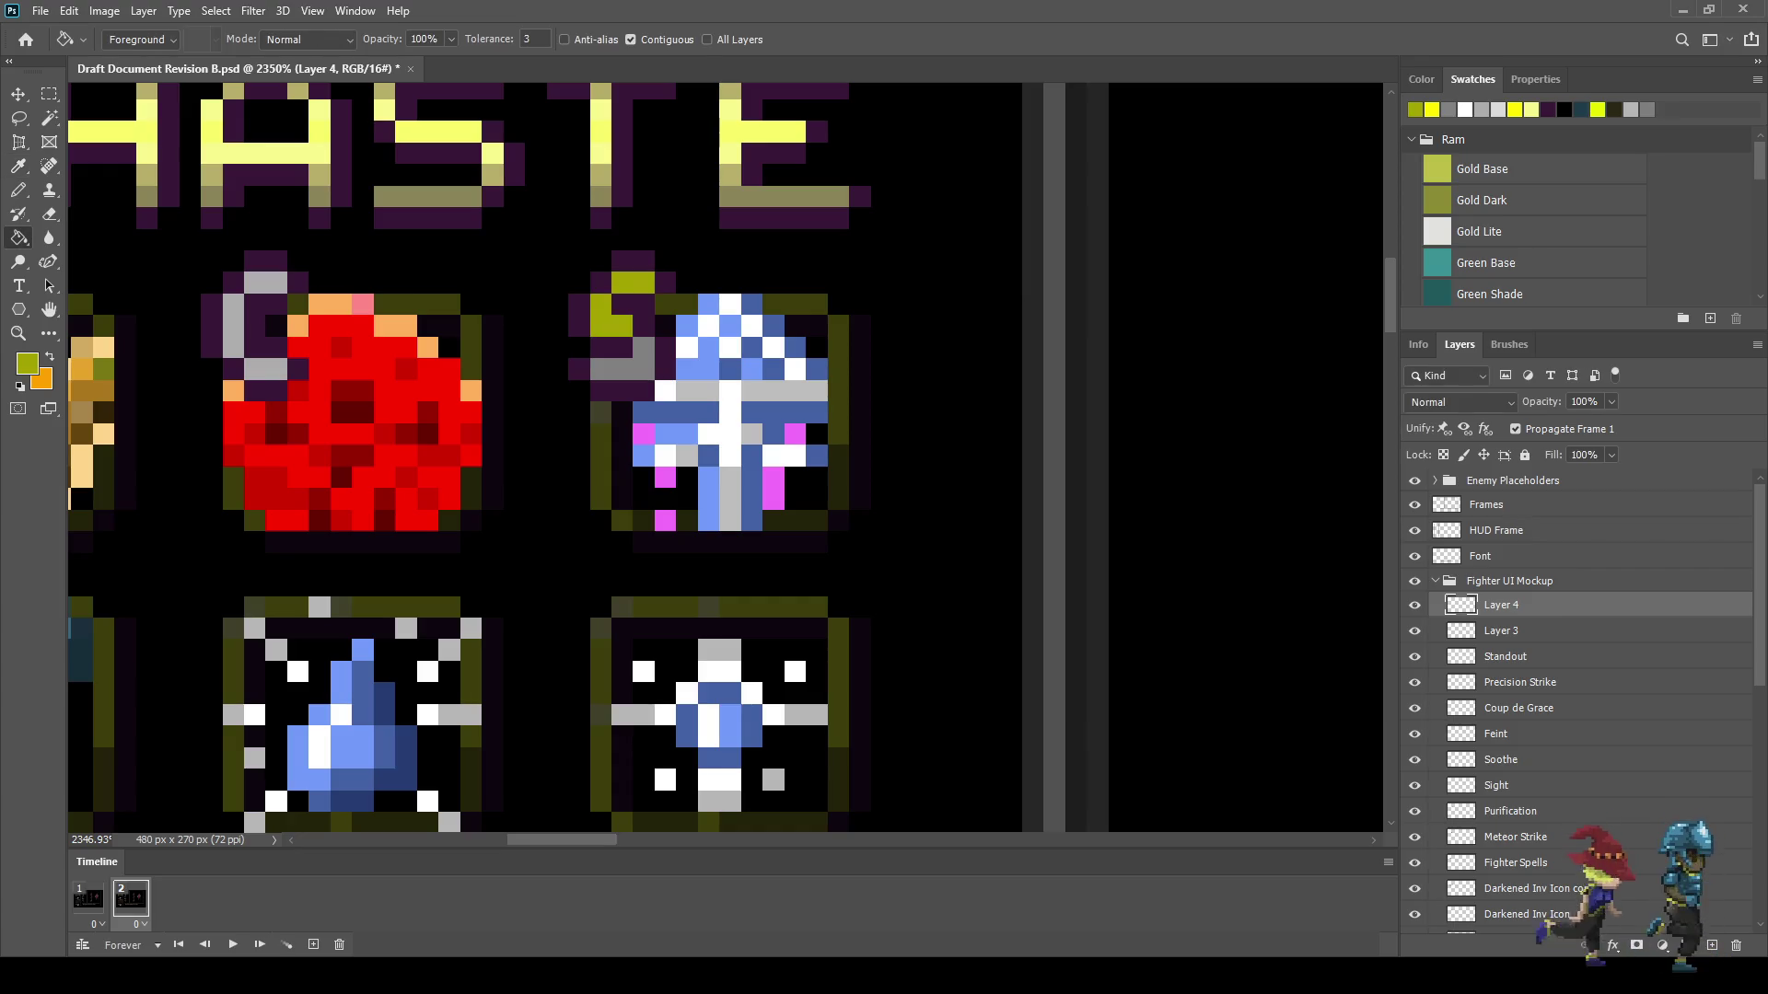
{"action": "left_click", "coordinate": [632, 359]}
{"action": "key", "text": "space"}
{"action": "scroll", "coordinate": [980, 496], "scroll_direction": "down", "scroll_amount": 5}
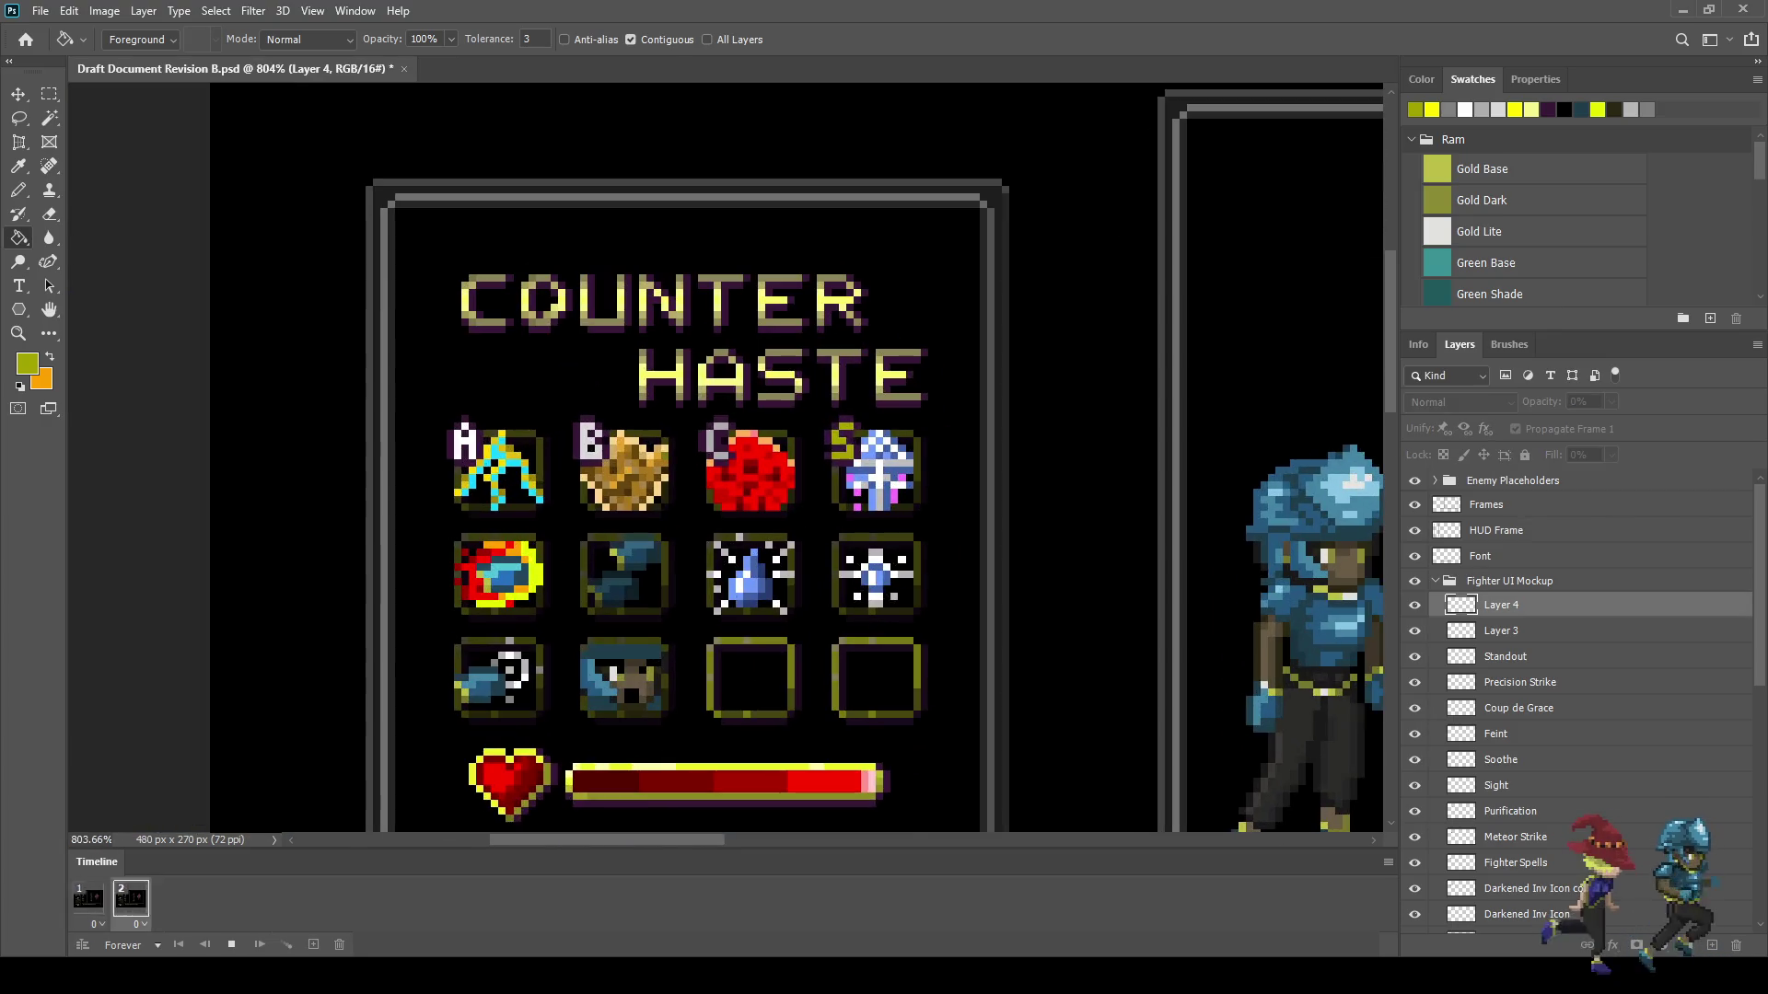
{"action": "scroll", "coordinate": [976, 497], "scroll_direction": "up", "scroll_amount": 5}
{"action": "scroll", "coordinate": [903, 451], "scroll_direction": "up", "scroll_amount": 1}
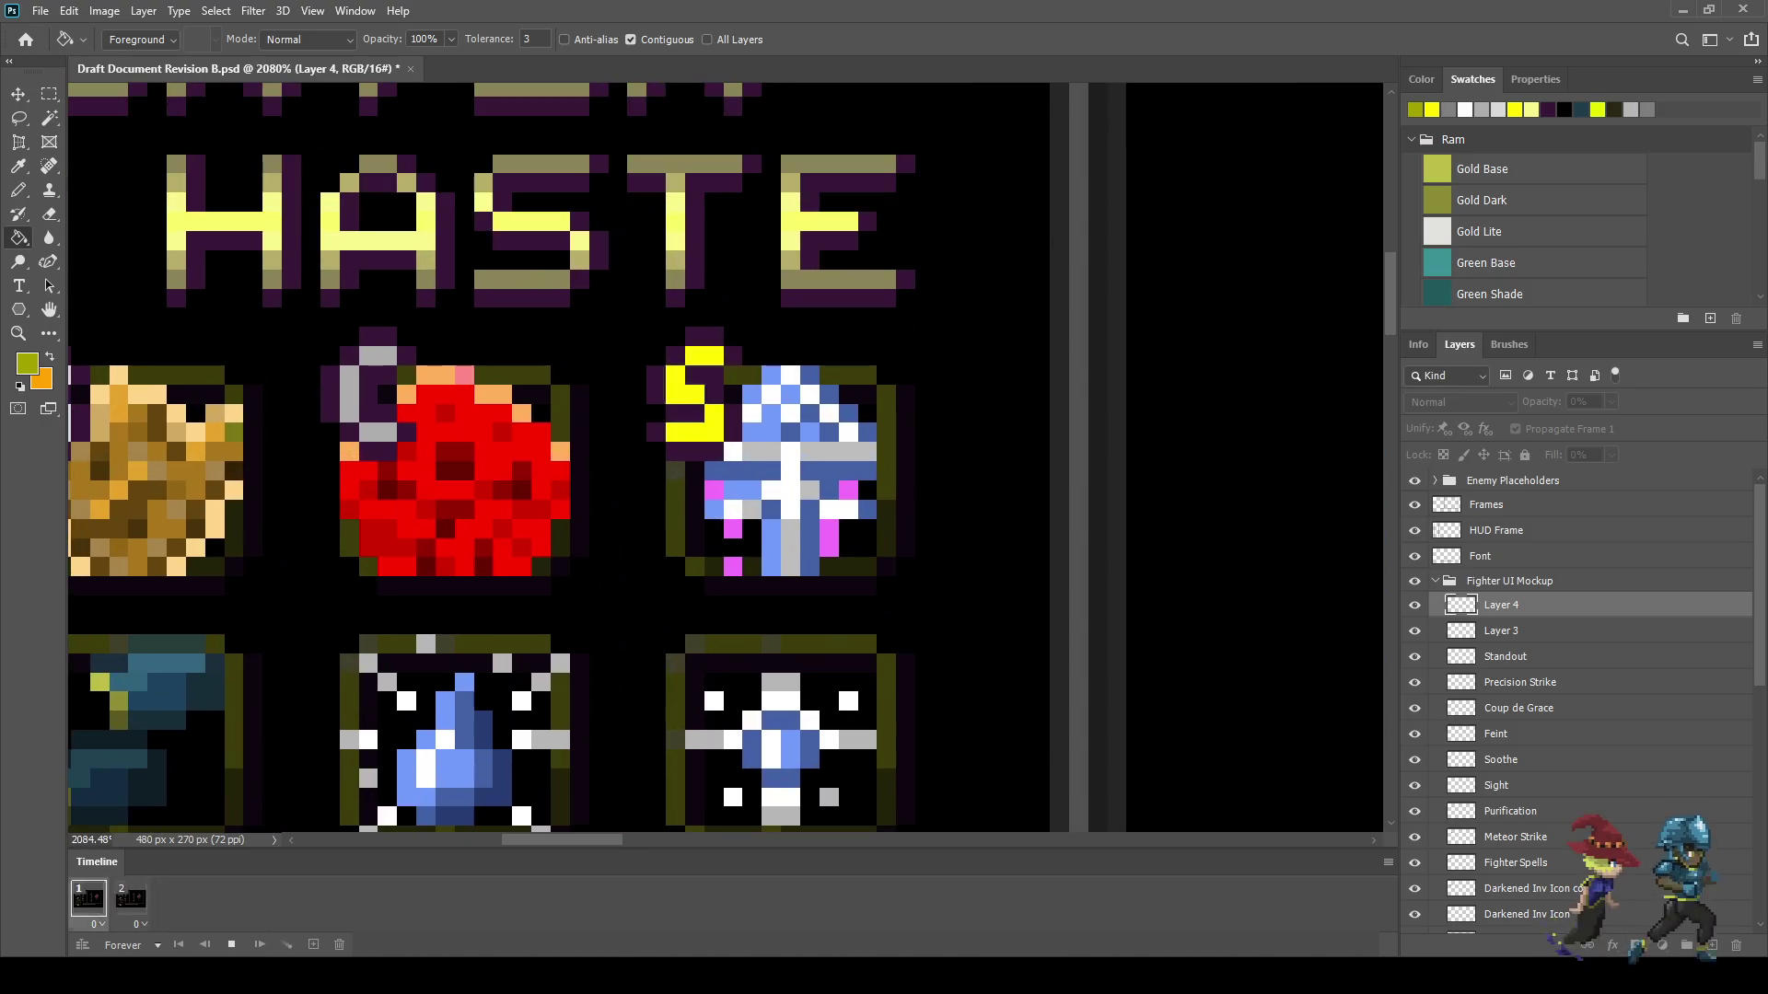
{"action": "key", "text": "space"}
{"action": "scroll", "coordinate": [702, 410], "scroll_direction": "up", "scroll_amount": 2}
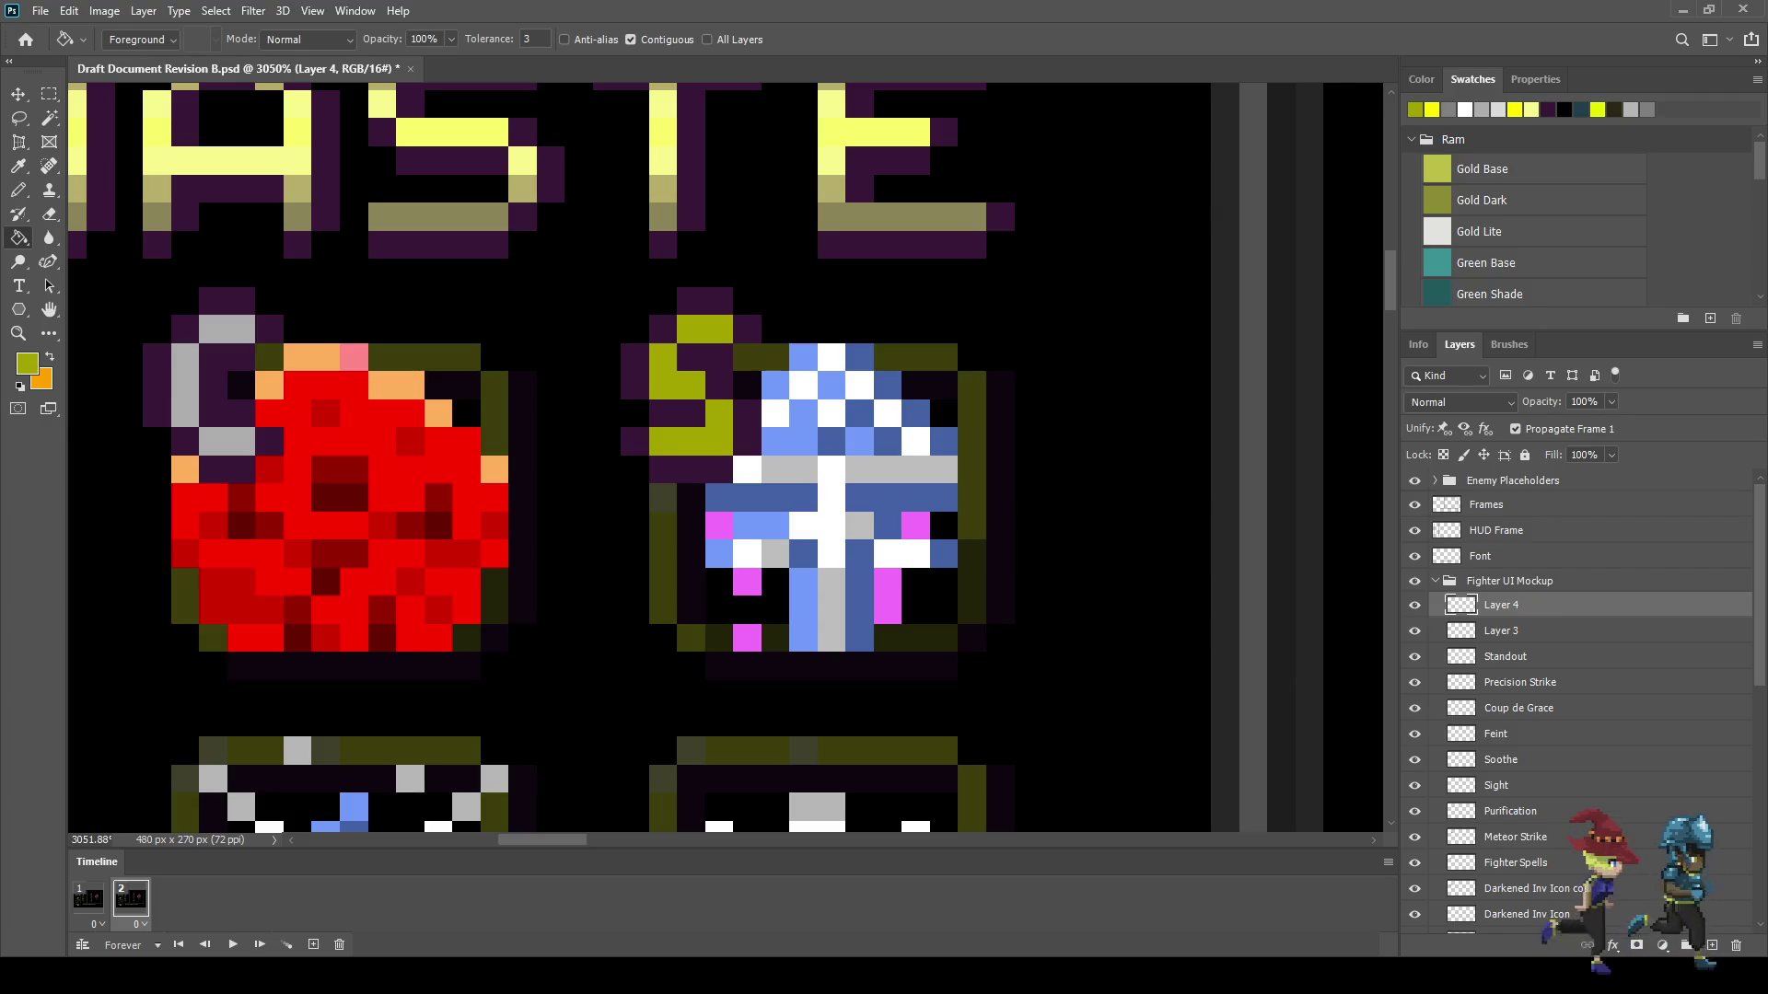
- Erase nine pixels along the S on Layer 4 to reveal the yellow beneath
{"action": "key", "text": "e"}
{"action": "left_click", "coordinate": [719, 330]}
{"action": "left_click", "coordinate": [691, 329]}
{"action": "left_click", "coordinate": [663, 357]}
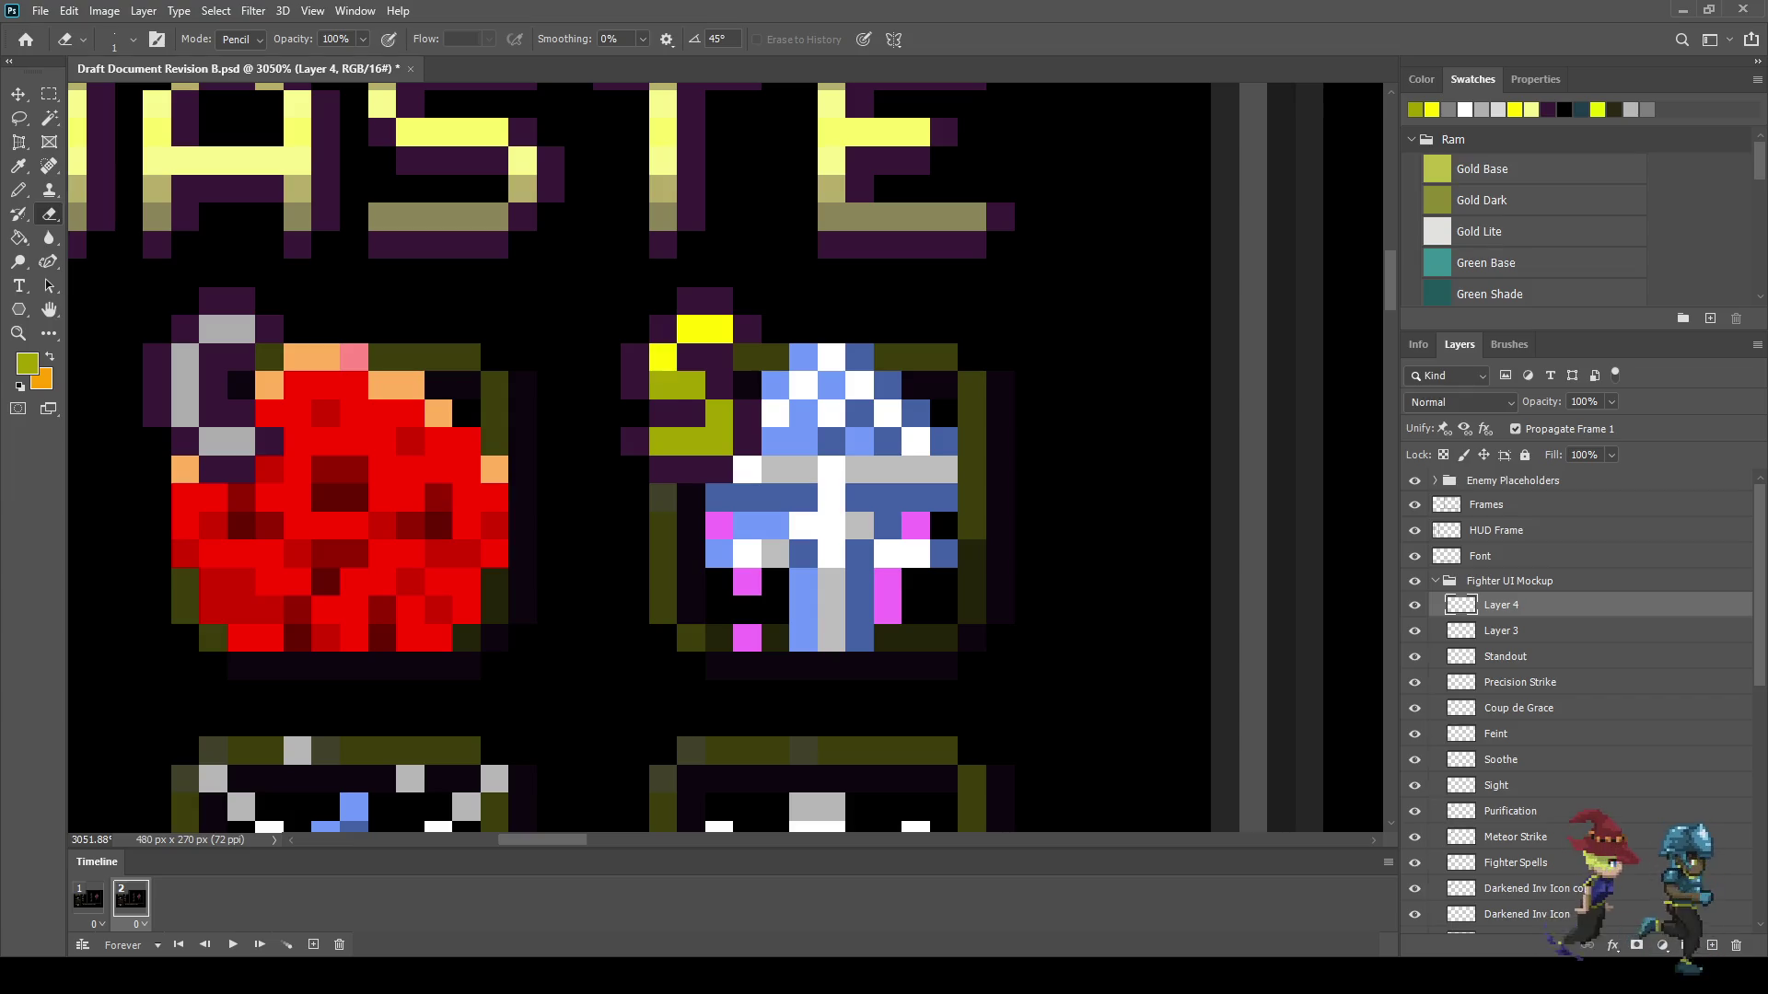
{"action": "left_click", "coordinate": [663, 385]}
{"action": "left_click", "coordinate": [692, 385]}
{"action": "left_click", "coordinate": [719, 413]}
{"action": "left_click", "coordinate": [719, 440]}
{"action": "left_click", "coordinate": [692, 440]}
{"action": "left_click", "coordinate": [663, 441]}
- Bucket-fill the S letter's dark outline pixels dark purple with All Layers sampling on
{"action": "key", "text": "i"}
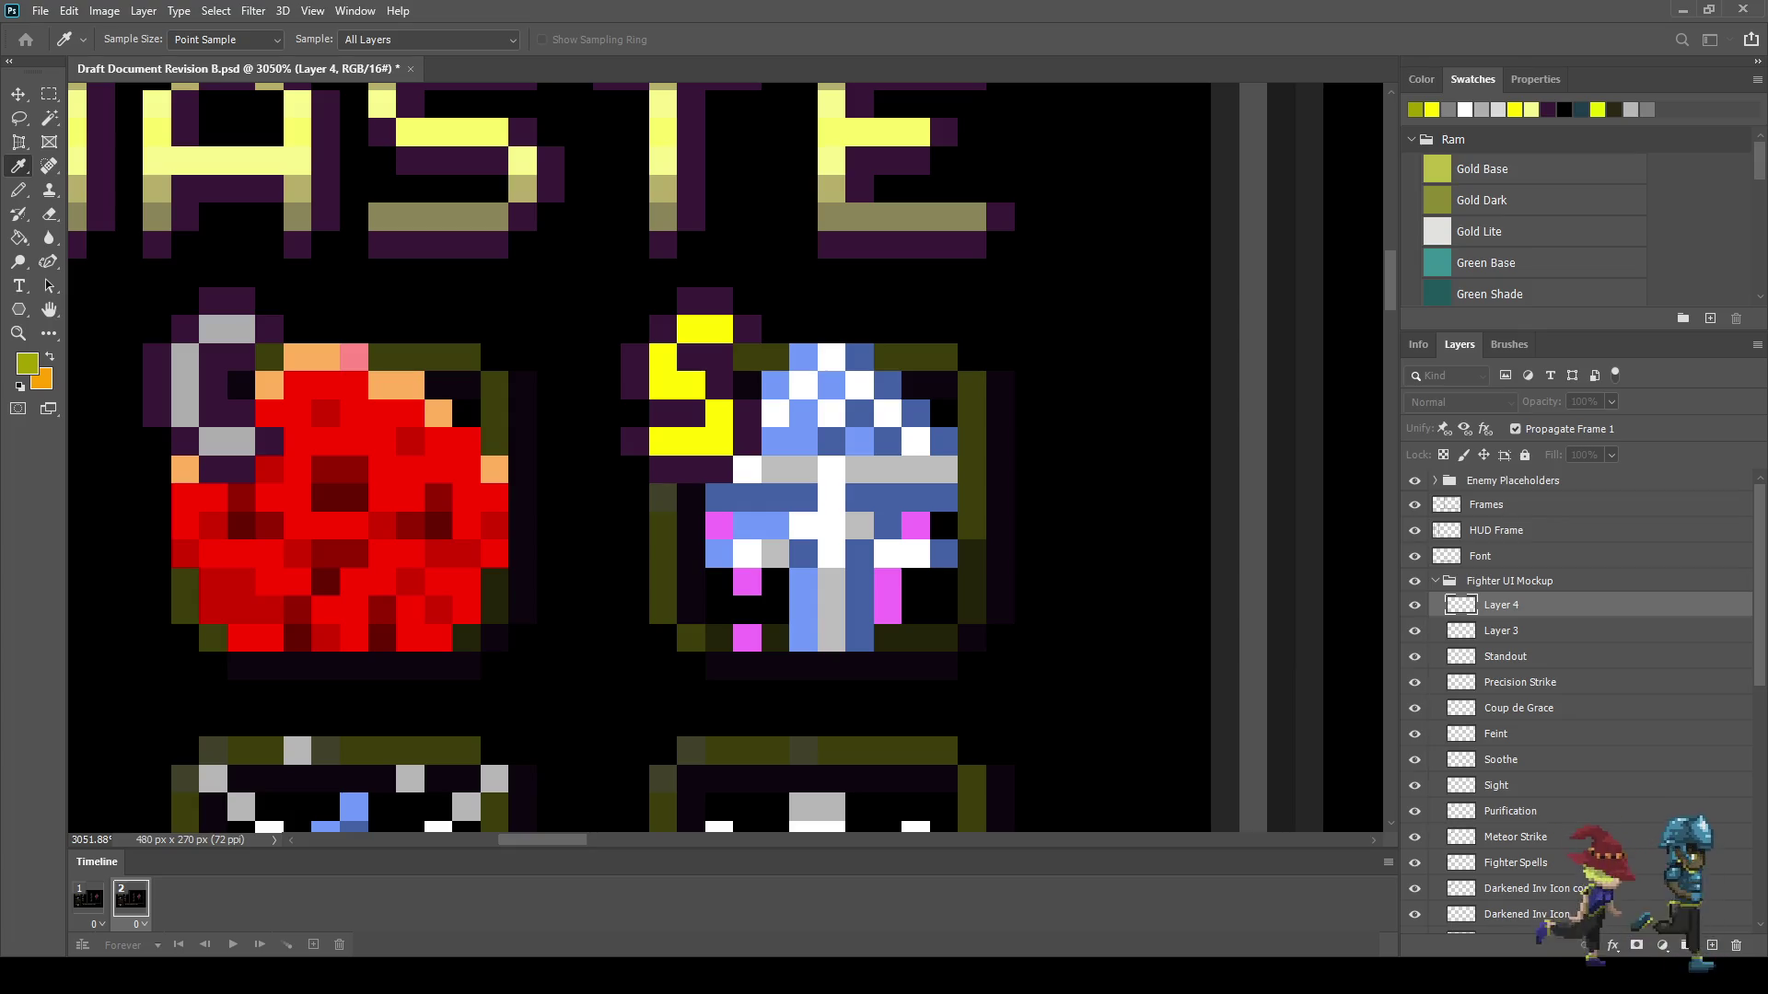
{"action": "key", "text": "g"}
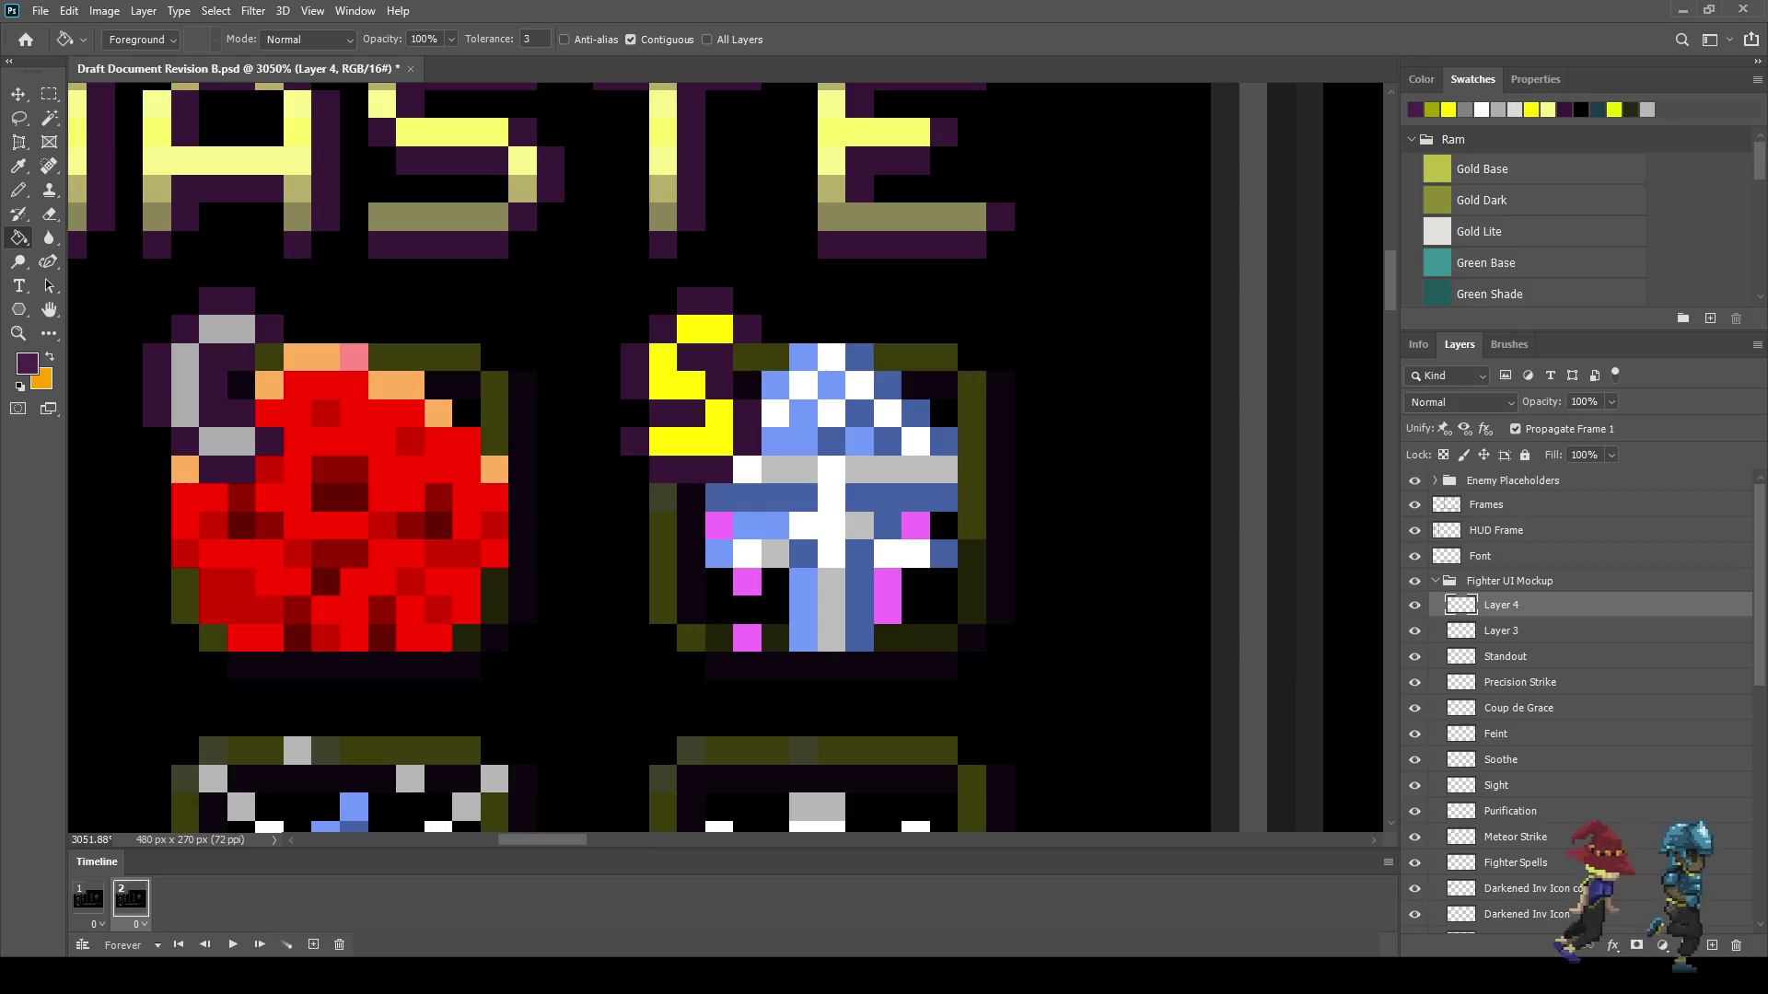
{"action": "left_click", "coordinate": [706, 39]}
{"action": "left_click", "coordinate": [704, 301]}
{"action": "left_click", "coordinate": [749, 329]}
{"action": "left_click", "coordinate": [663, 329]}
{"action": "left_click", "coordinate": [635, 371]}
{"action": "left_click", "coordinate": [705, 376]}
{"action": "left_click", "coordinate": [747, 428]}
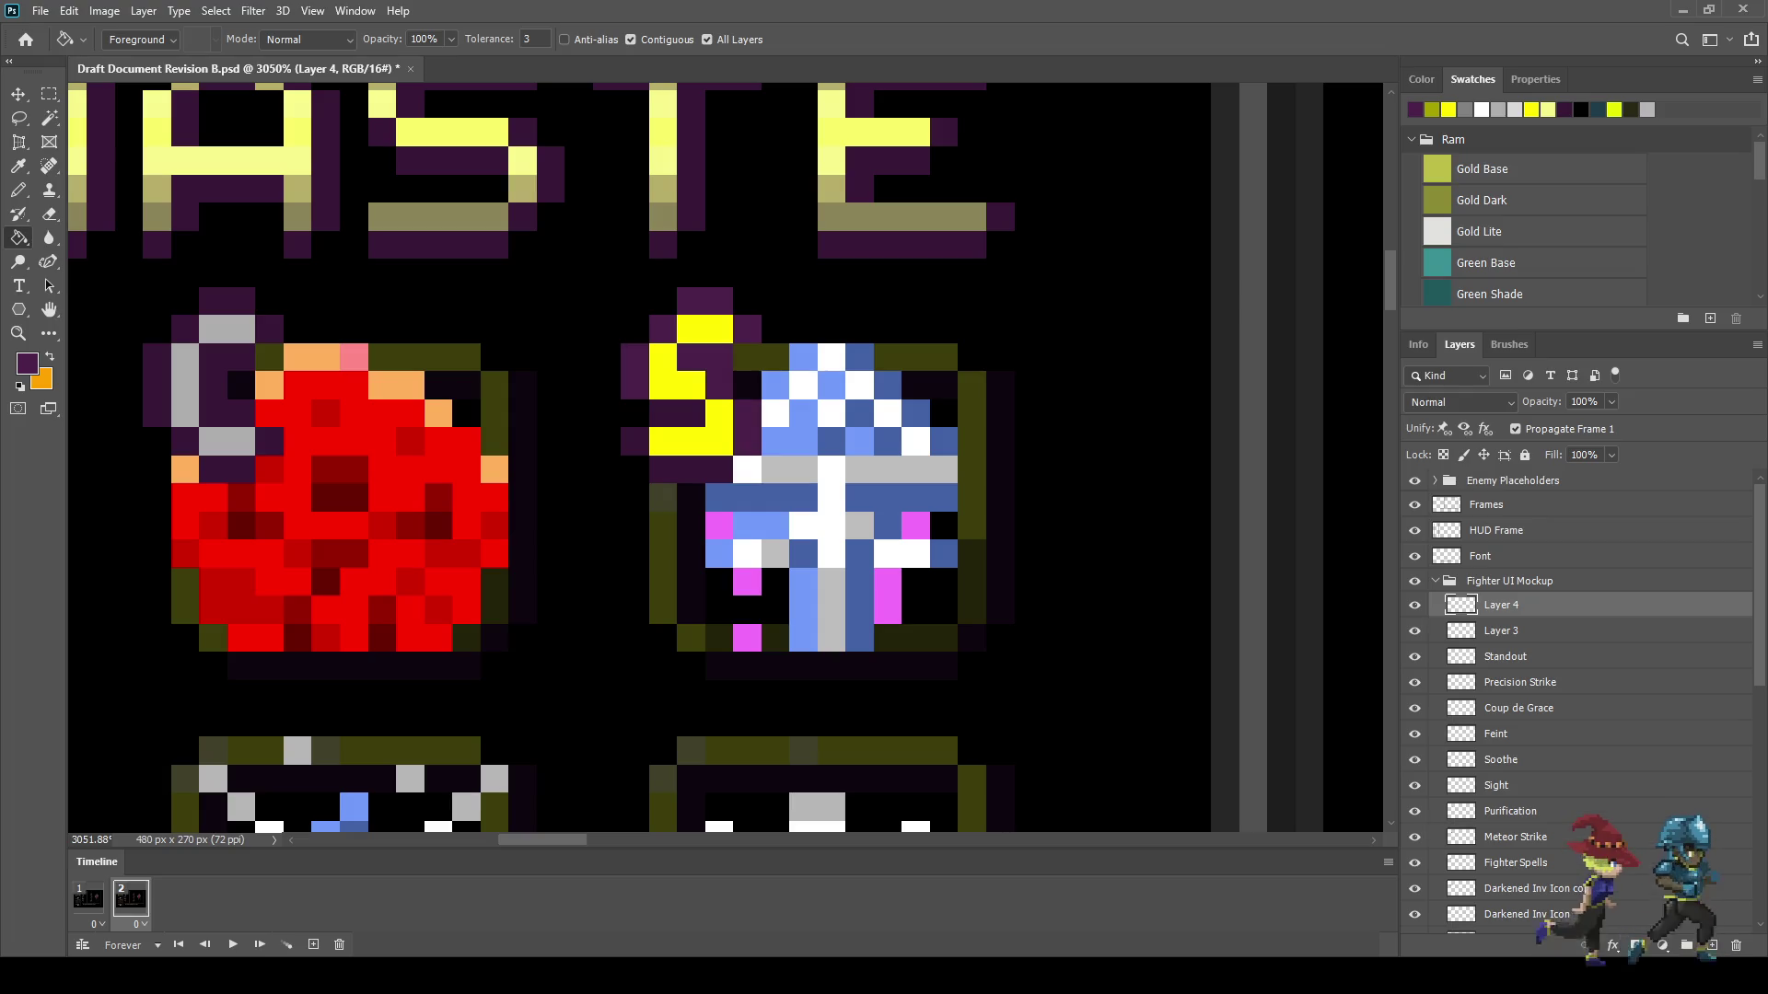
{"action": "left_click", "coordinate": [691, 469]}
{"action": "left_click", "coordinate": [635, 442]}
{"action": "left_click", "coordinate": [677, 415]}
{"action": "scroll", "coordinate": [945, 536], "scroll_direction": "down", "scroll_amount": 5}
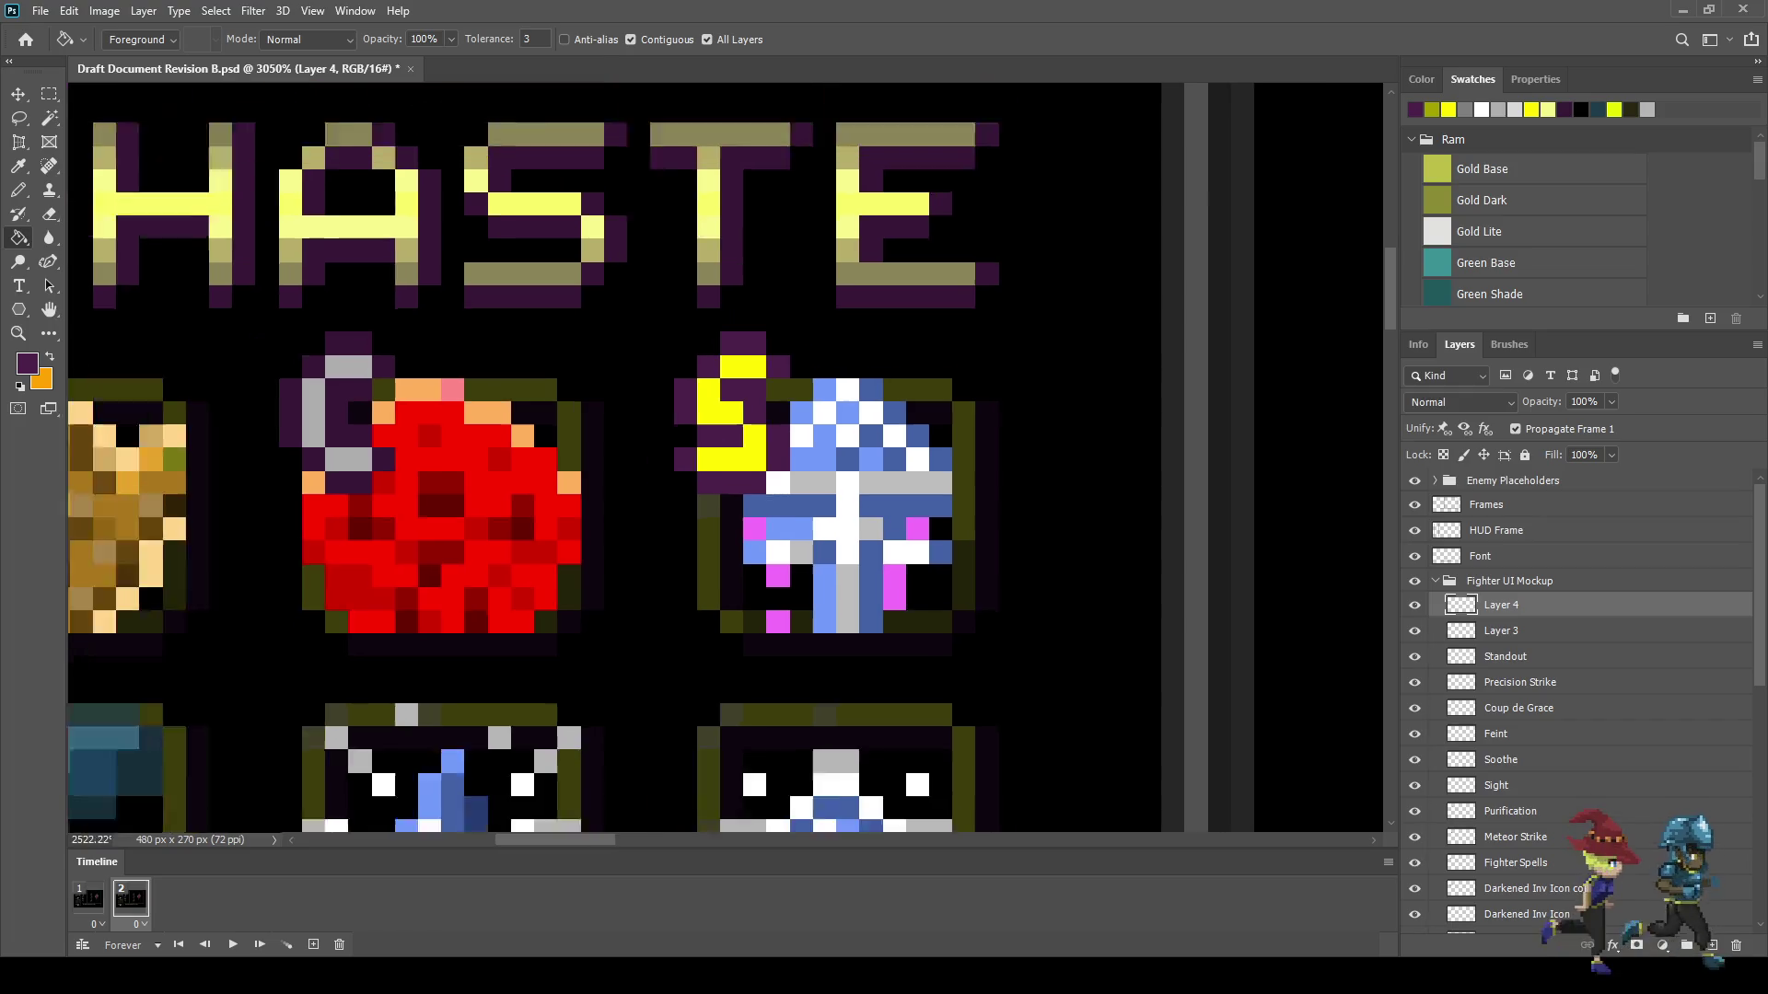
- Preview the flash, then on frame 2 sample a colour and turn off Contiguous
{"action": "key", "text": "space"}
{"action": "scroll", "coordinate": [985, 569], "scroll_direction": "down", "scroll_amount": 3}
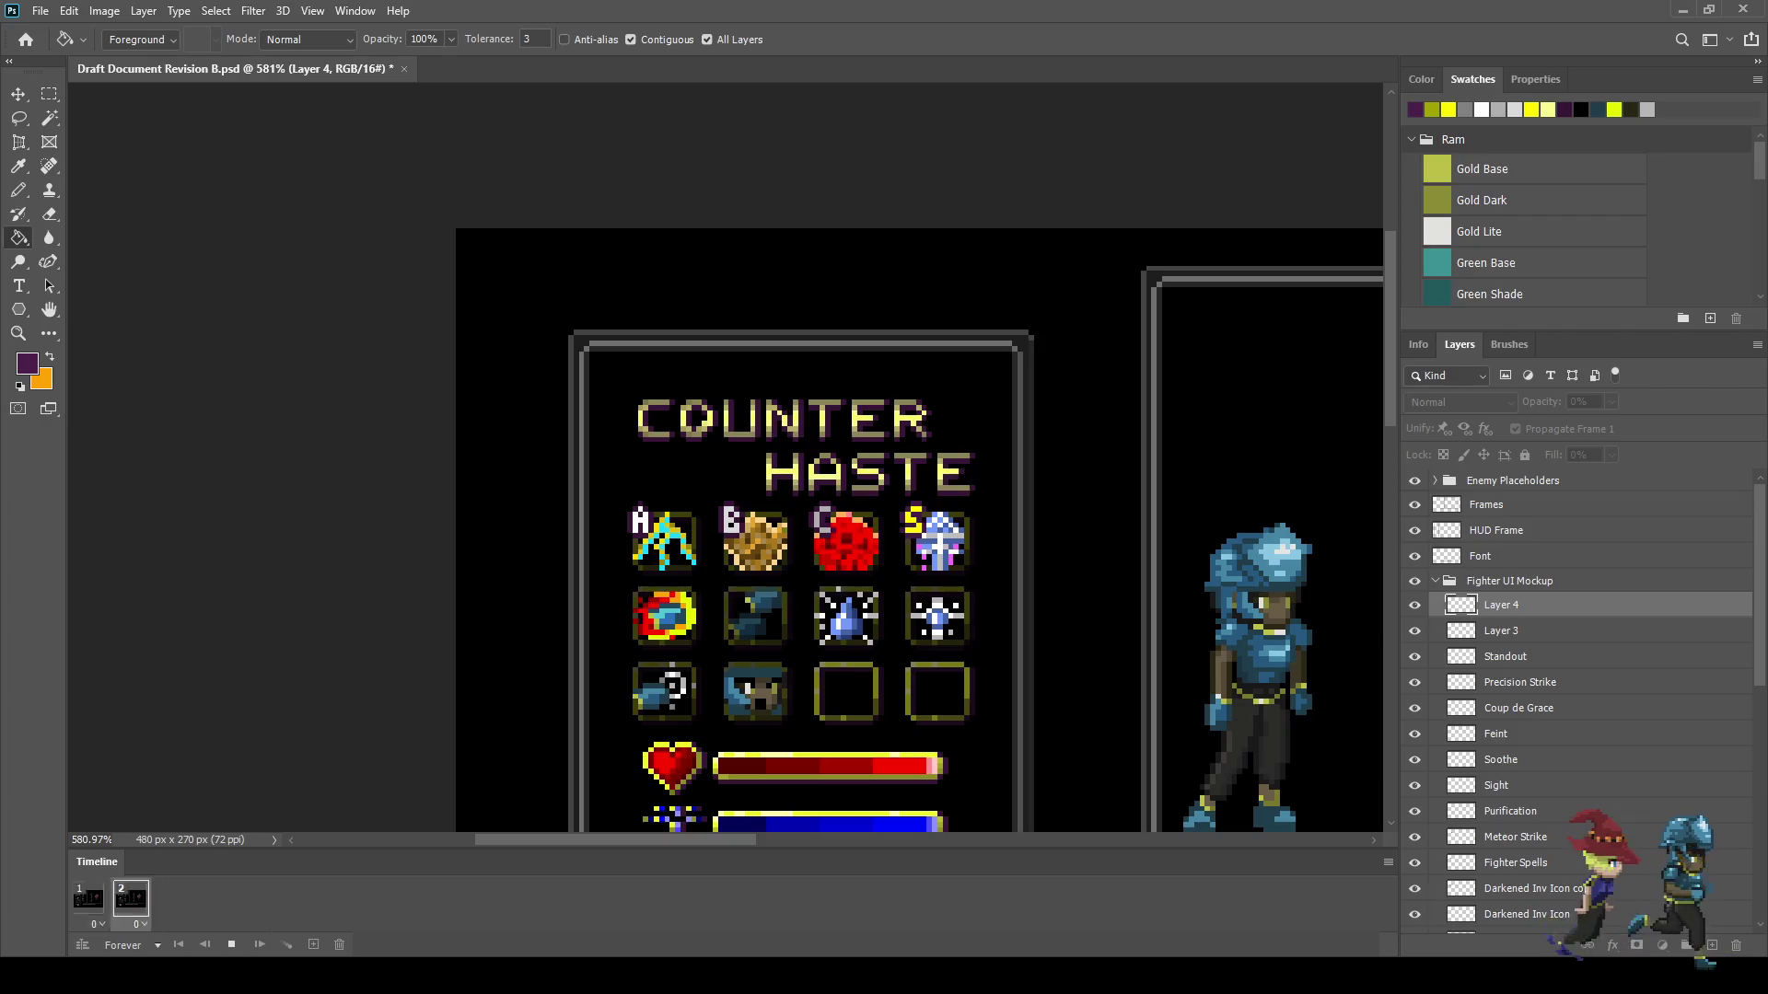
{"action": "scroll", "coordinate": [1016, 607], "scroll_direction": "down", "scroll_amount": 1}
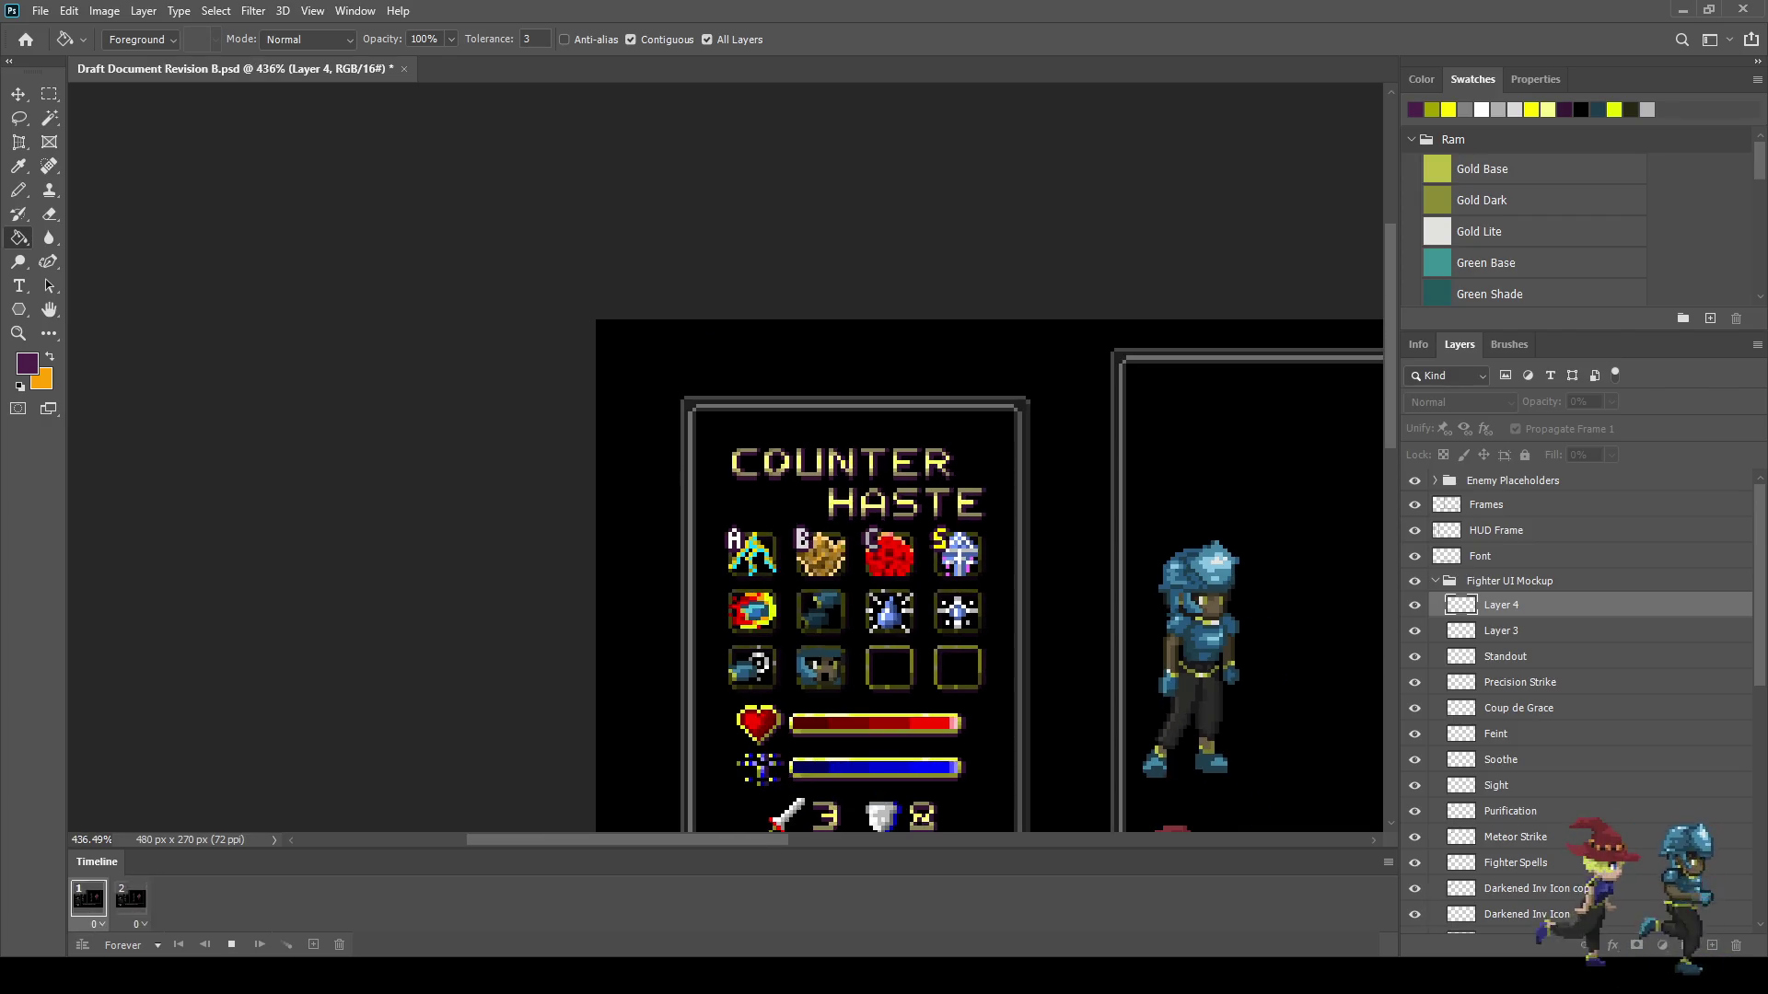
{"action": "key", "text": "space"}
{"action": "scroll", "coordinate": [959, 546], "scroll_direction": "up", "scroll_amount": 8}
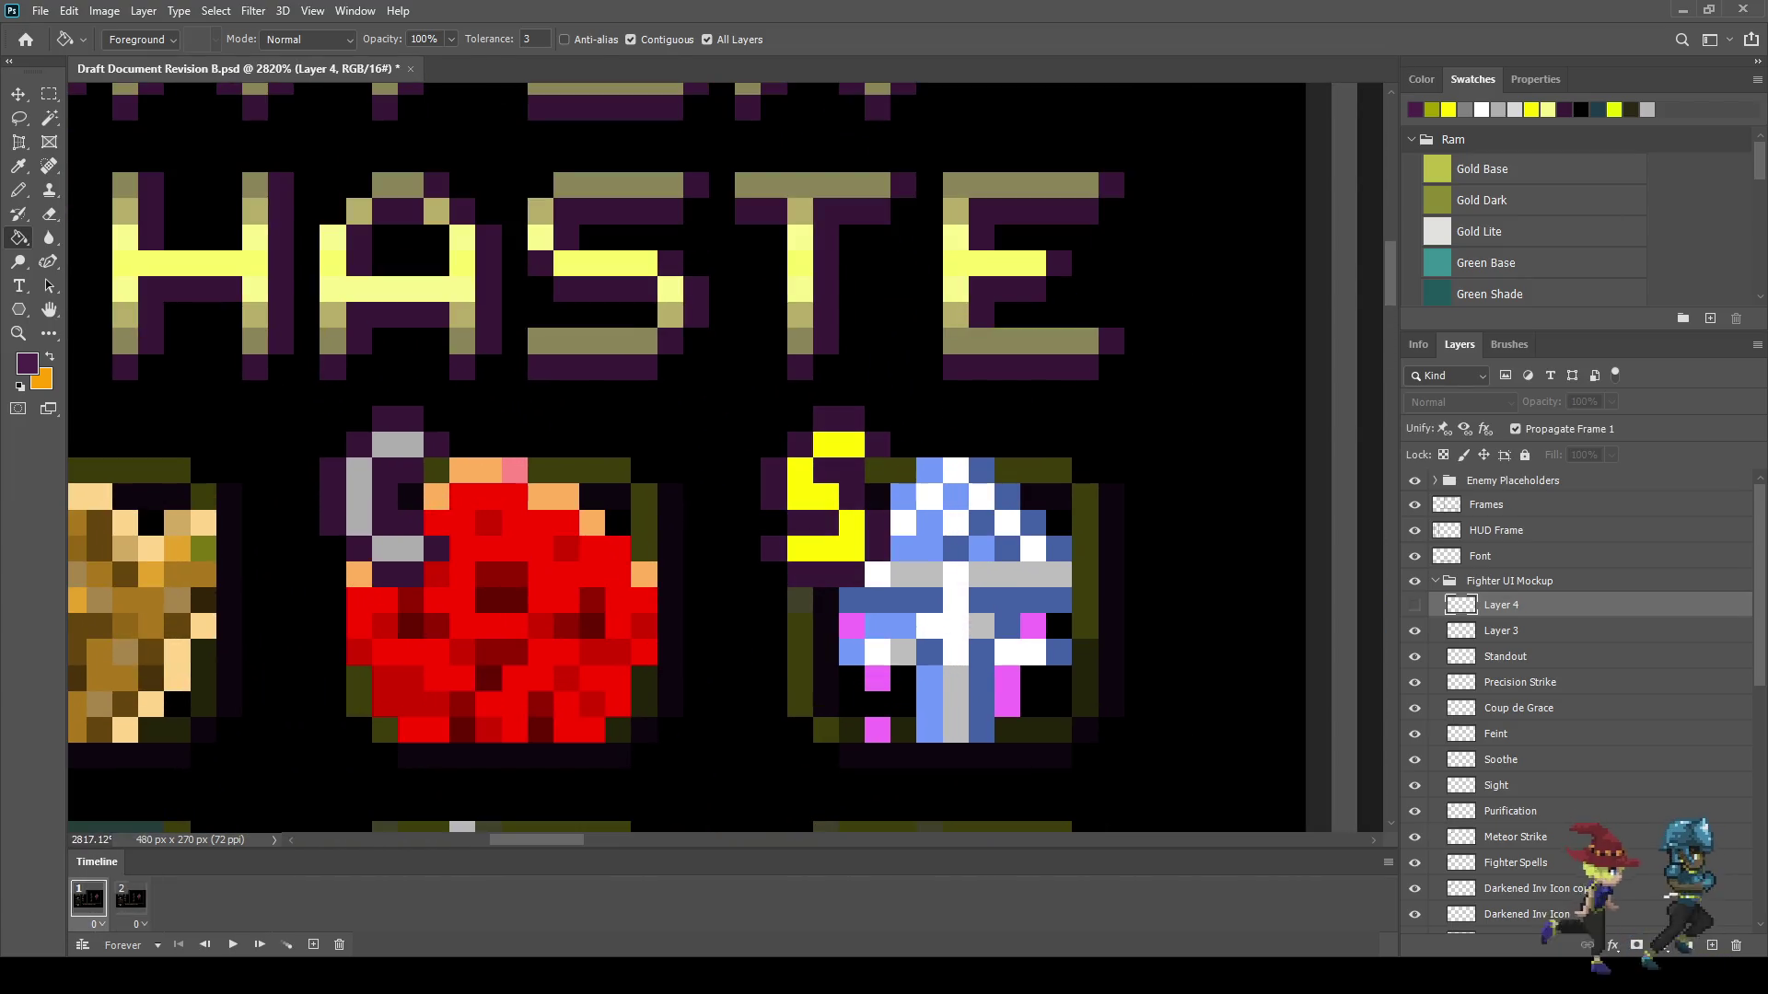
{"action": "left_click", "coordinate": [130, 899]}
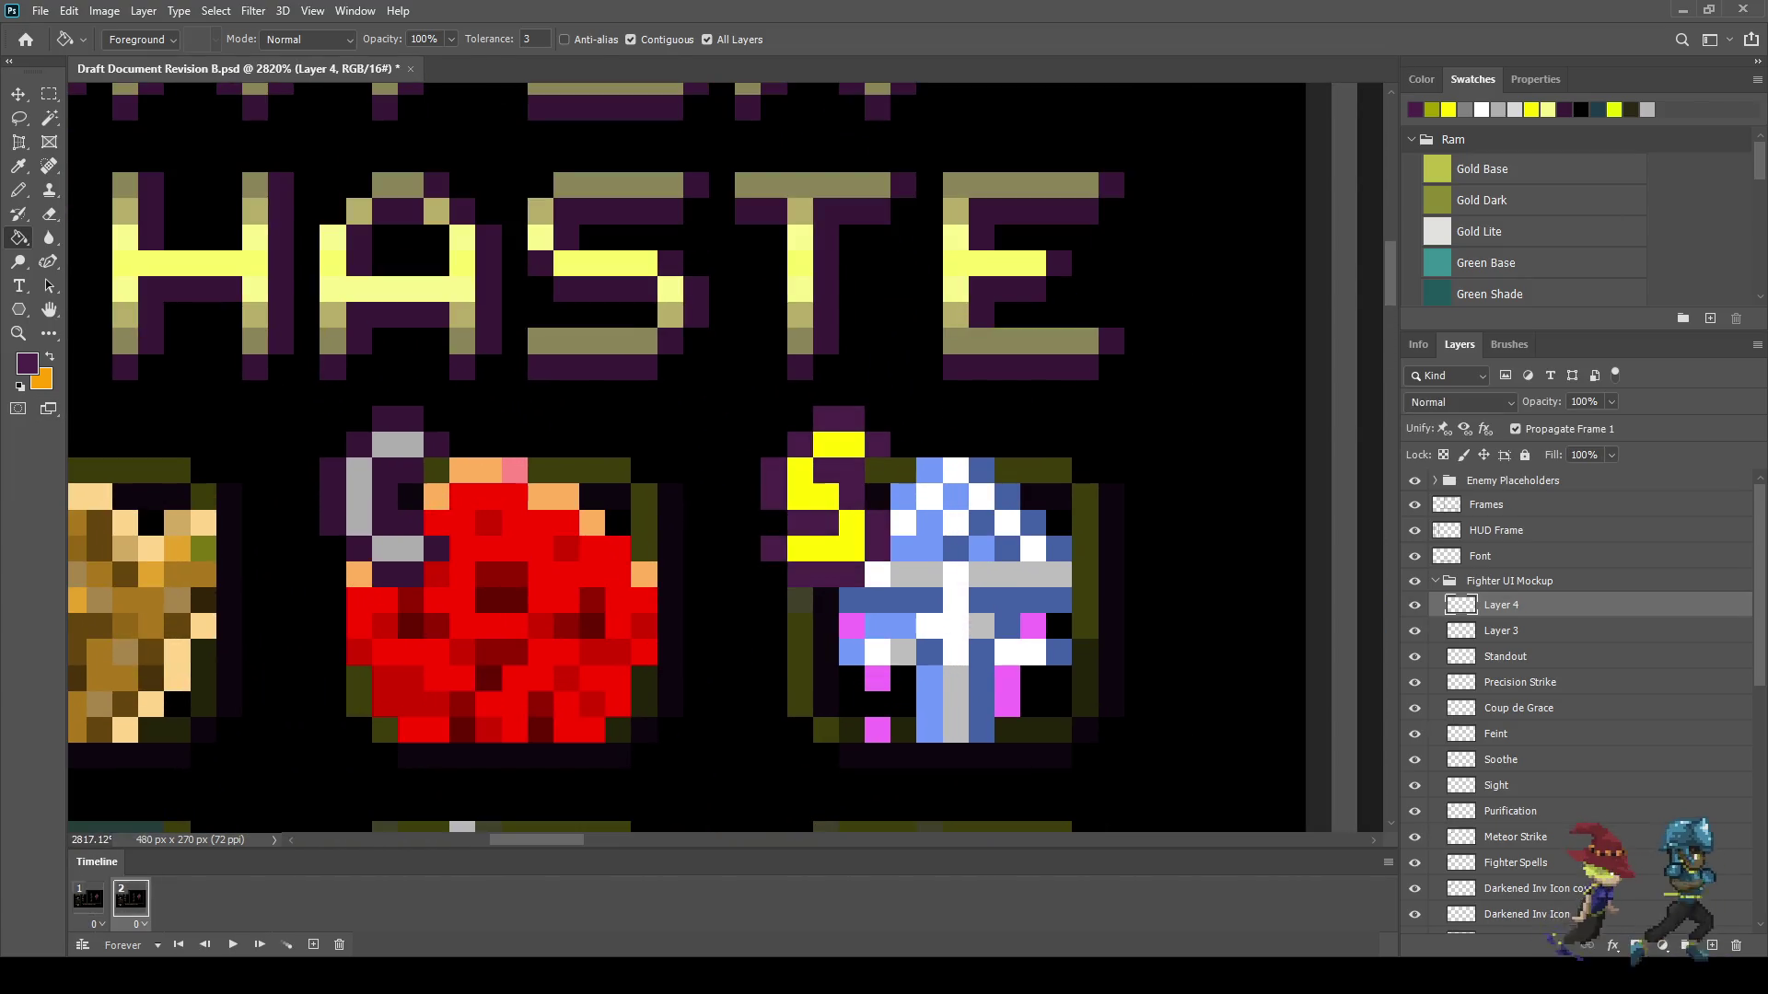
{"action": "key", "text": "alt"}
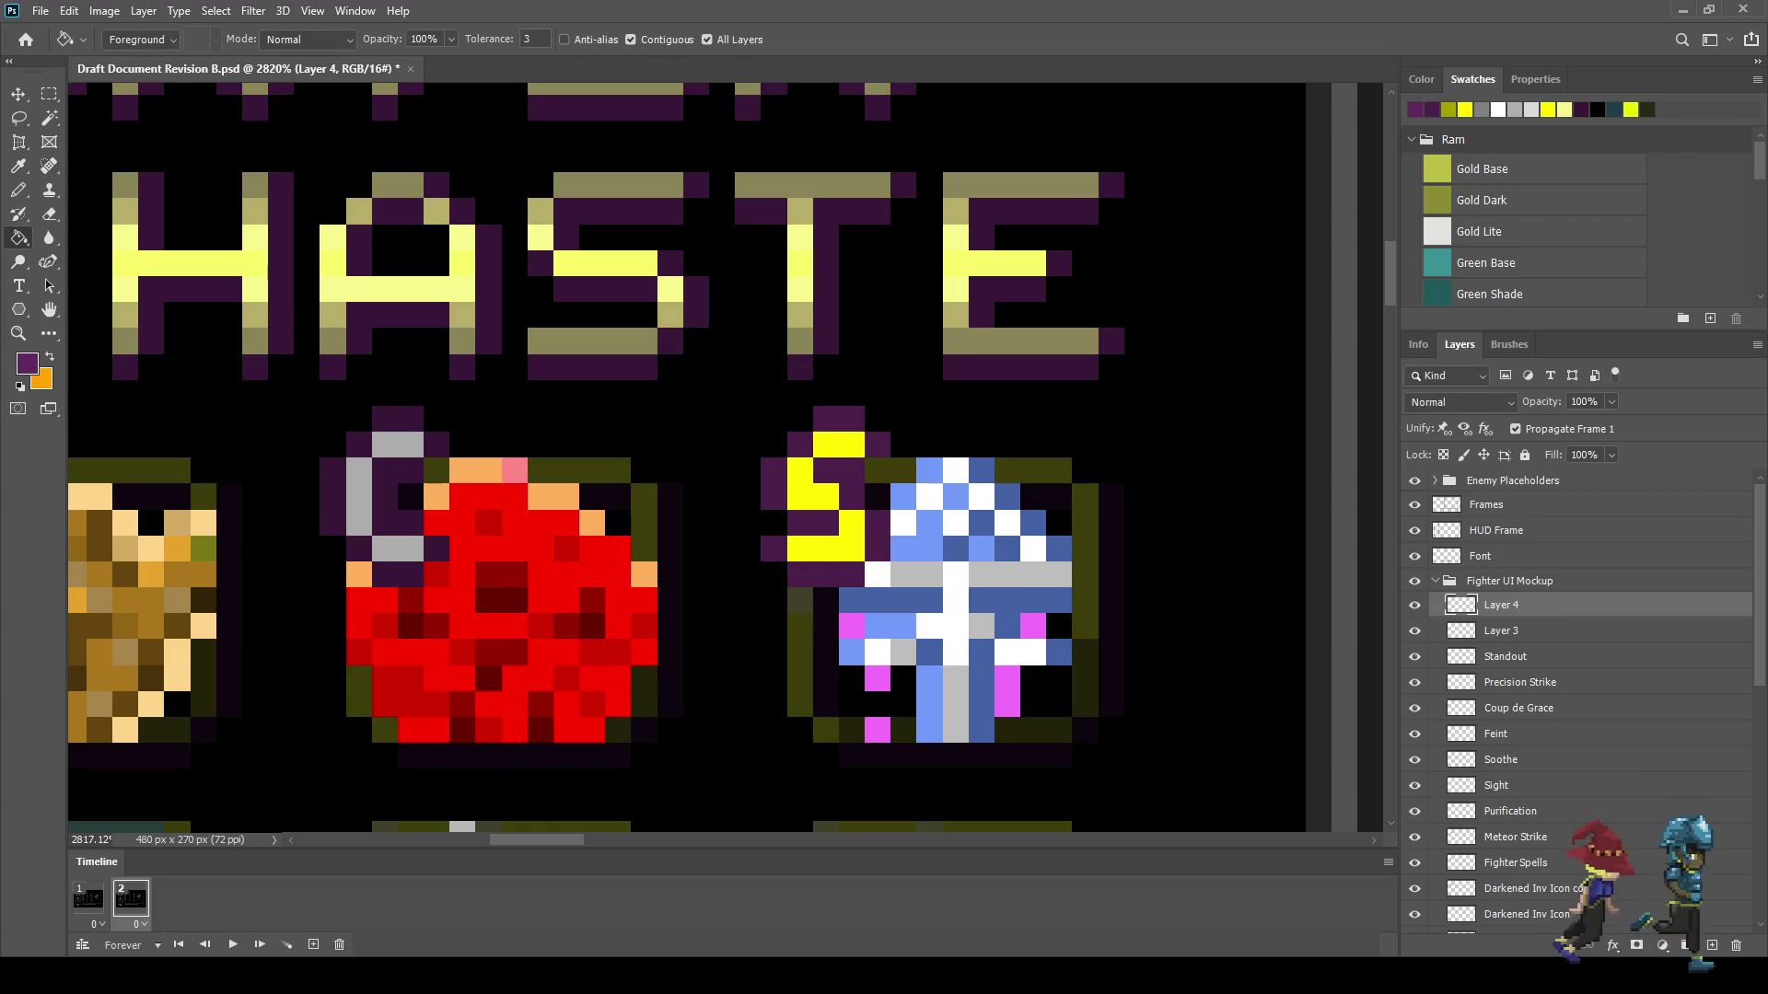
{"action": "left_click", "coordinate": [631, 39]}
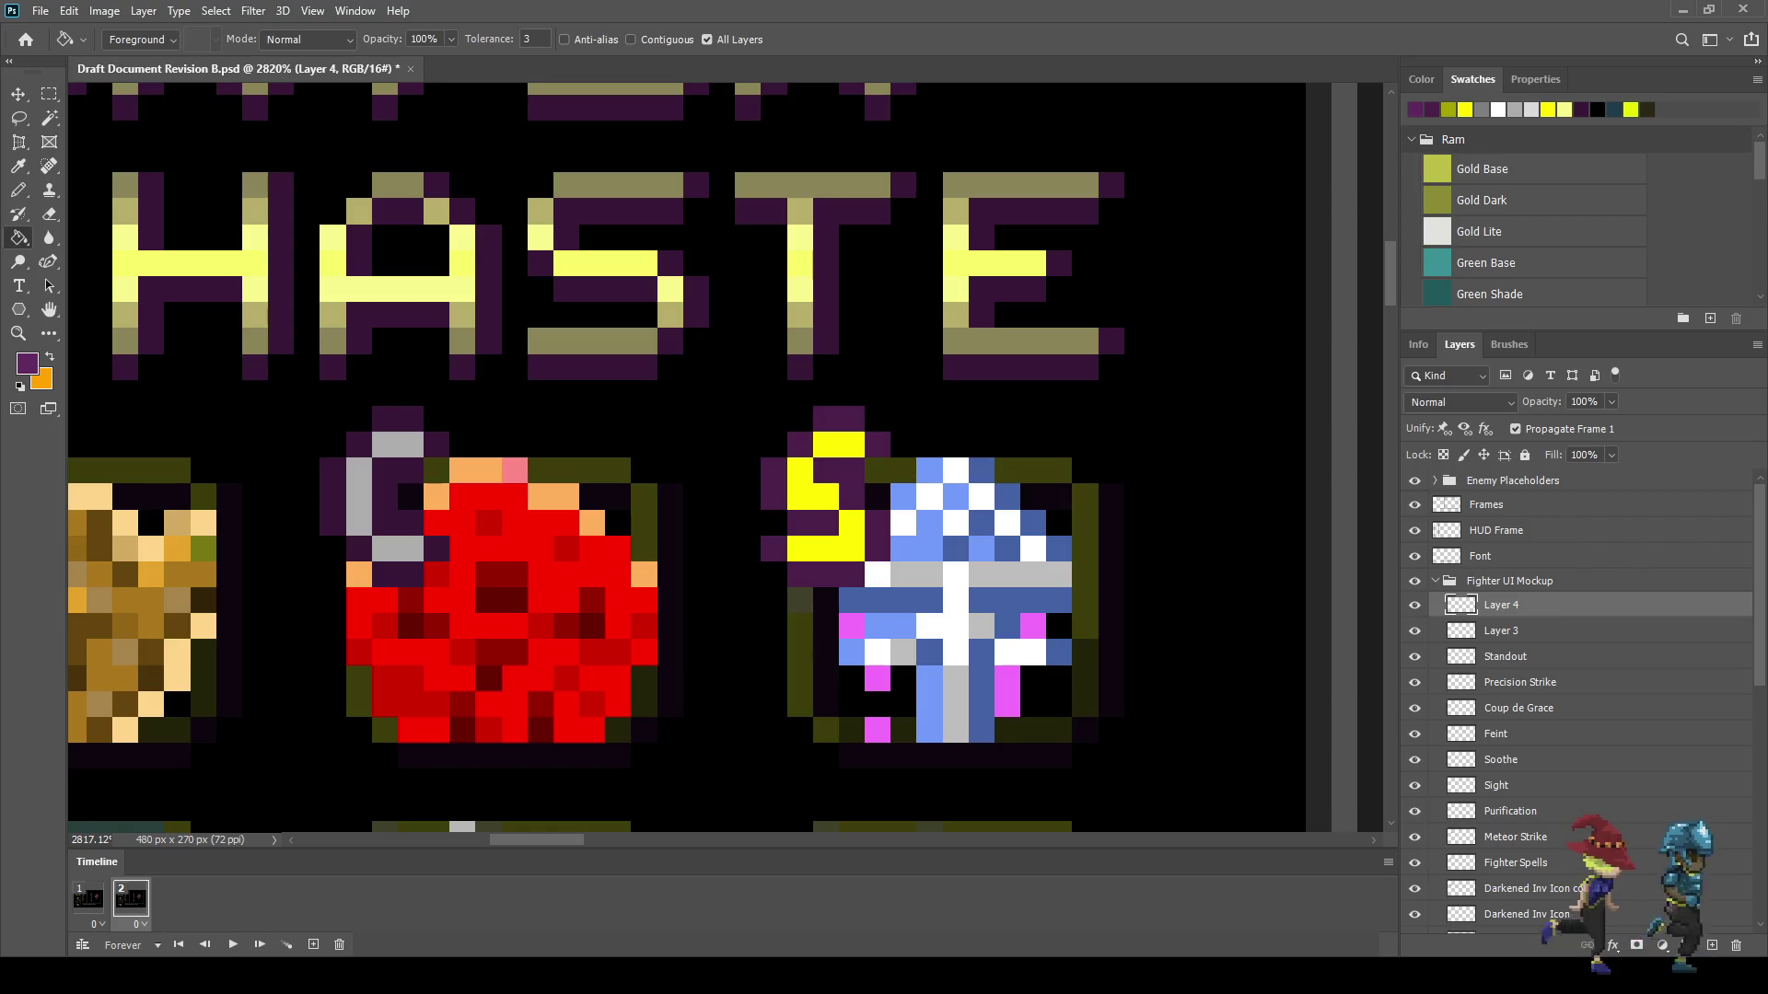
- Play and stop the two-frame animation again to check the flash
{"action": "scroll", "coordinate": [974, 478], "scroll_direction": "down", "scroll_amount": 5}
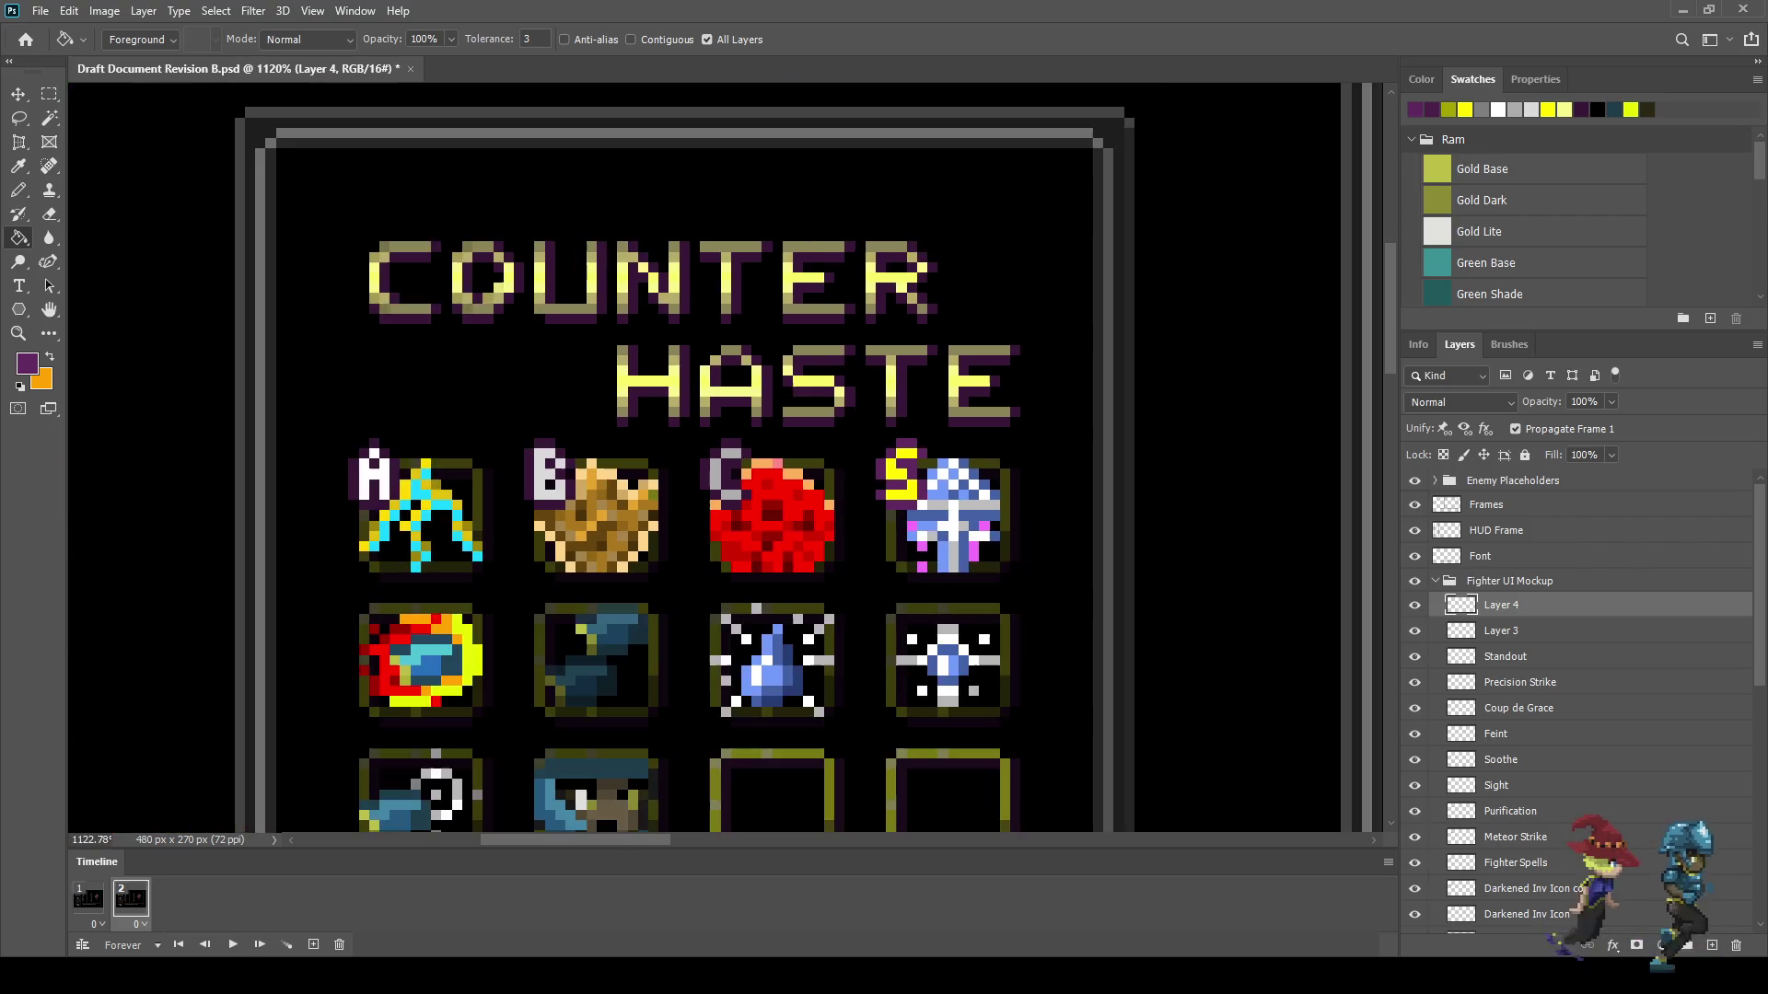
{"action": "key", "text": "space"}
{"action": "scroll", "coordinate": [1092, 589], "scroll_direction": "down", "scroll_amount": 3}
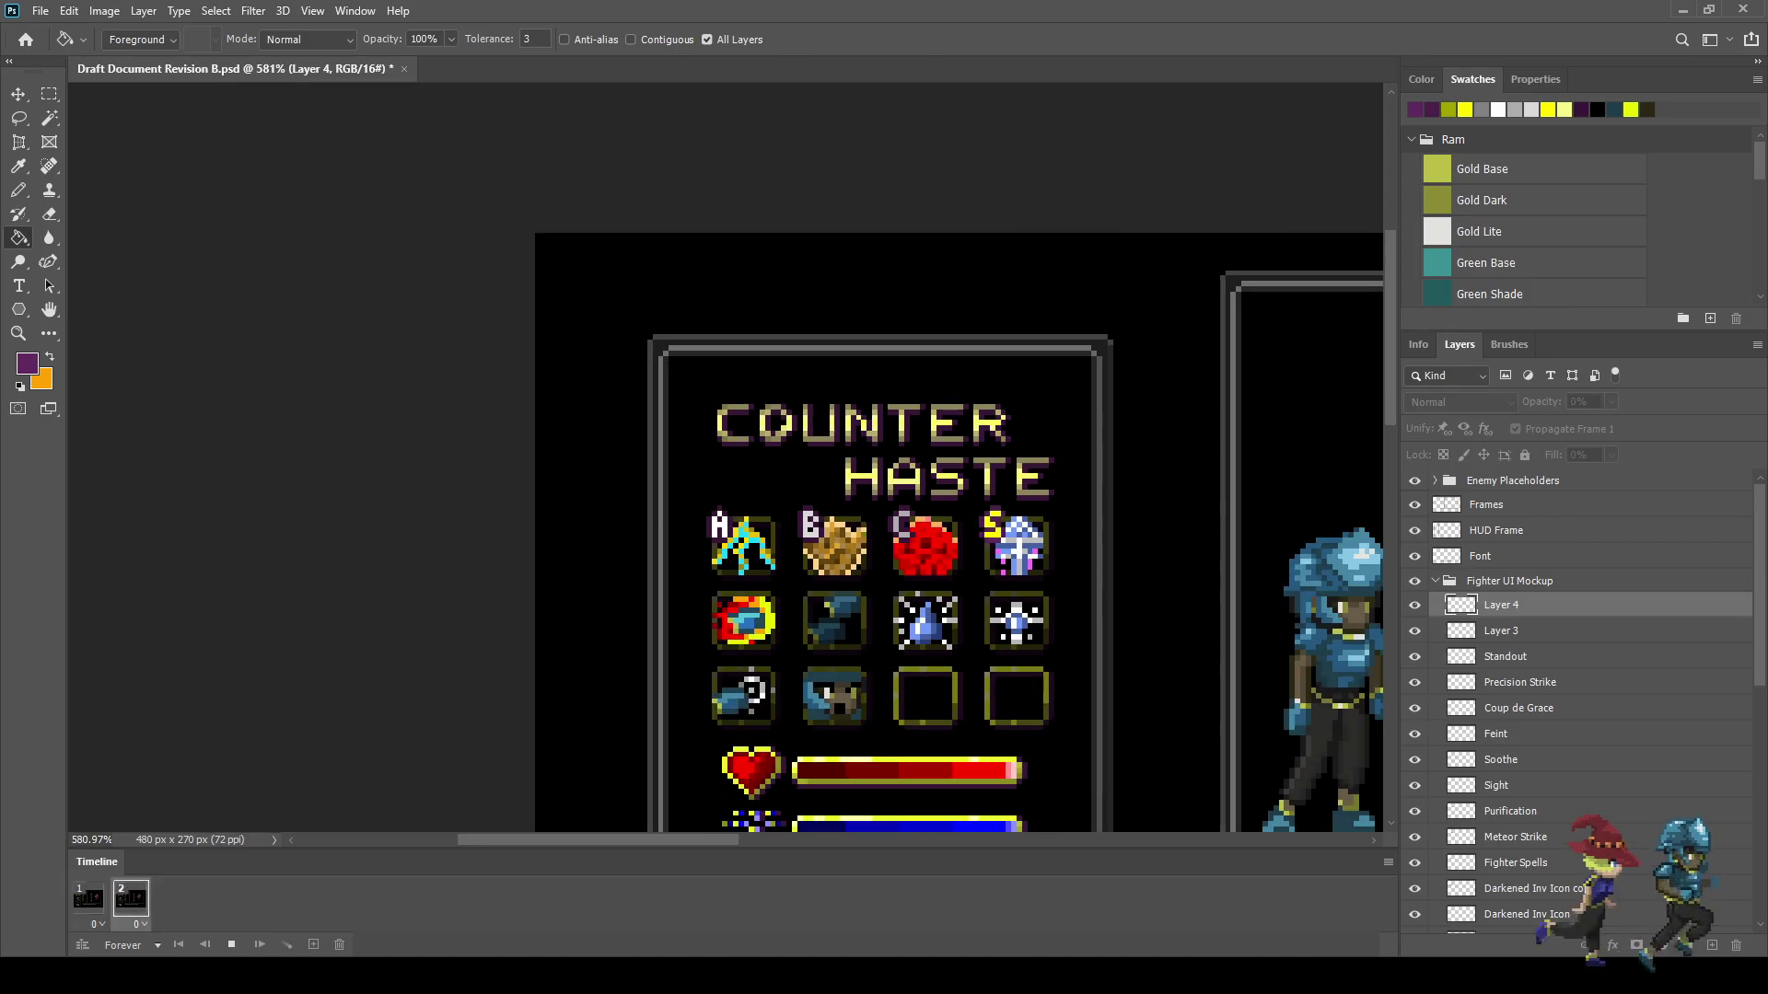
{"action": "scroll", "coordinate": [1091, 589], "scroll_direction": "down", "scroll_amount": 3}
{"action": "scroll", "coordinate": [1062, 586], "scroll_direction": "up", "scroll_amount": 8}
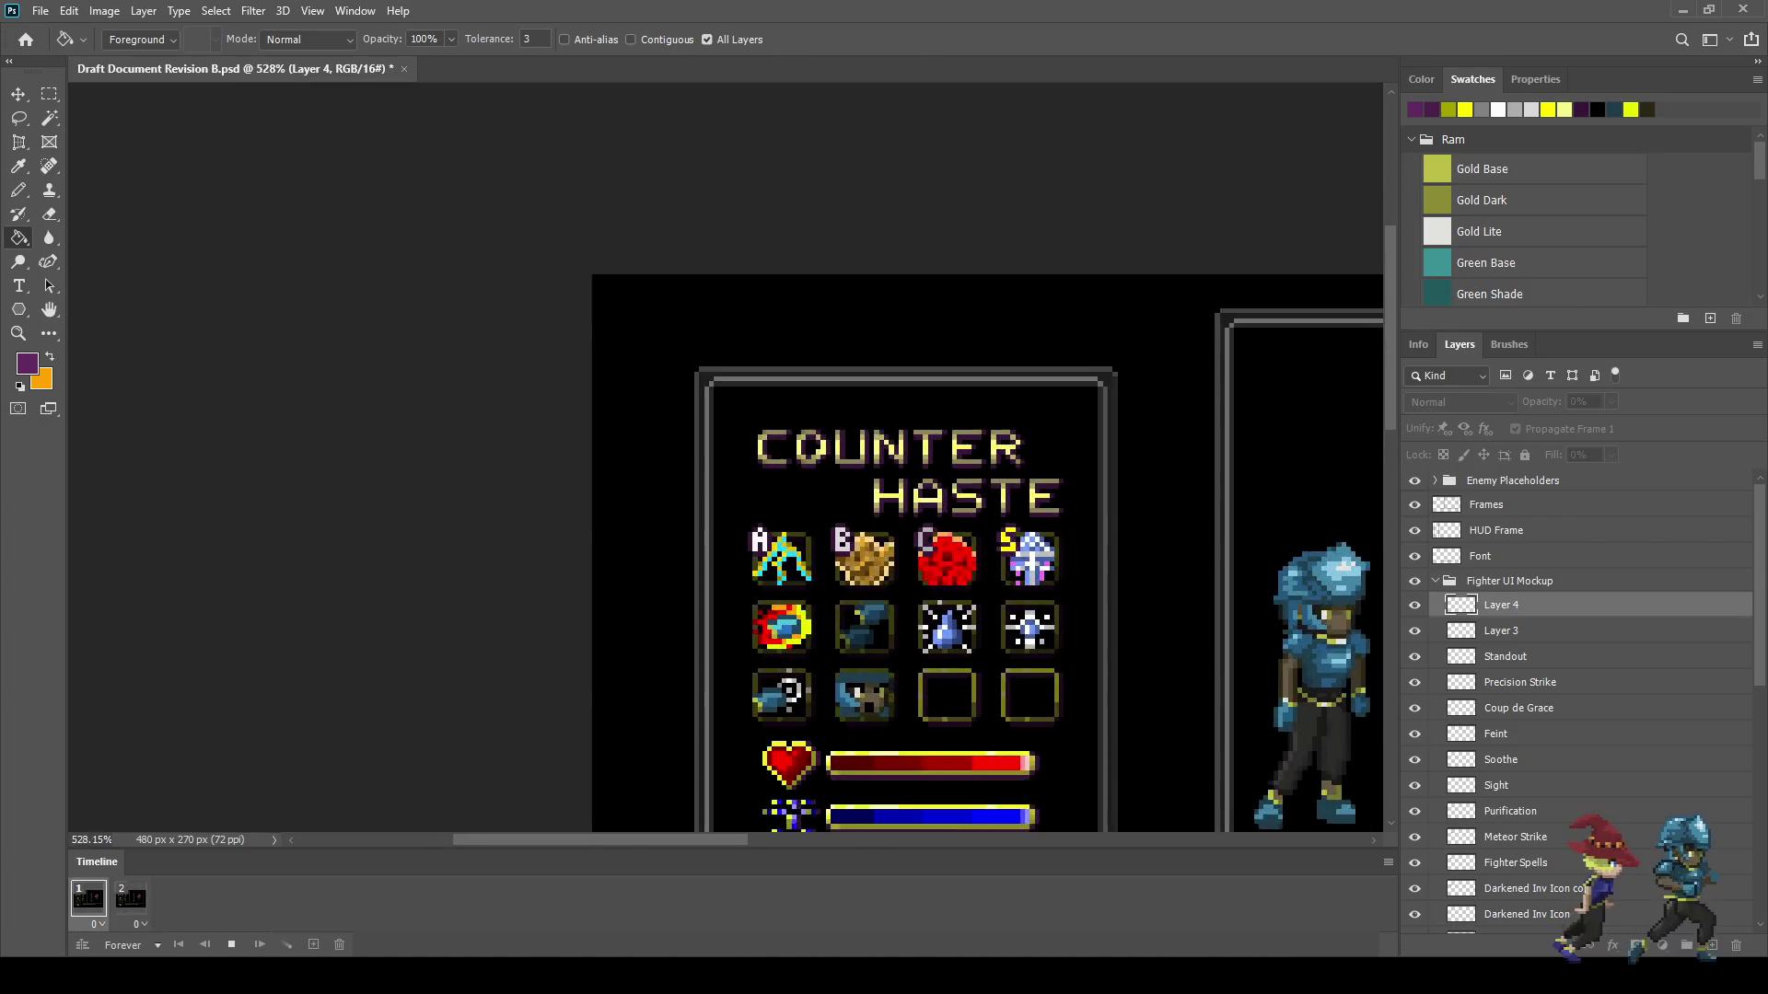
{"action": "key", "text": "space"}
{"action": "scroll", "coordinate": [957, 499], "scroll_direction": "up", "scroll_amount": 3}
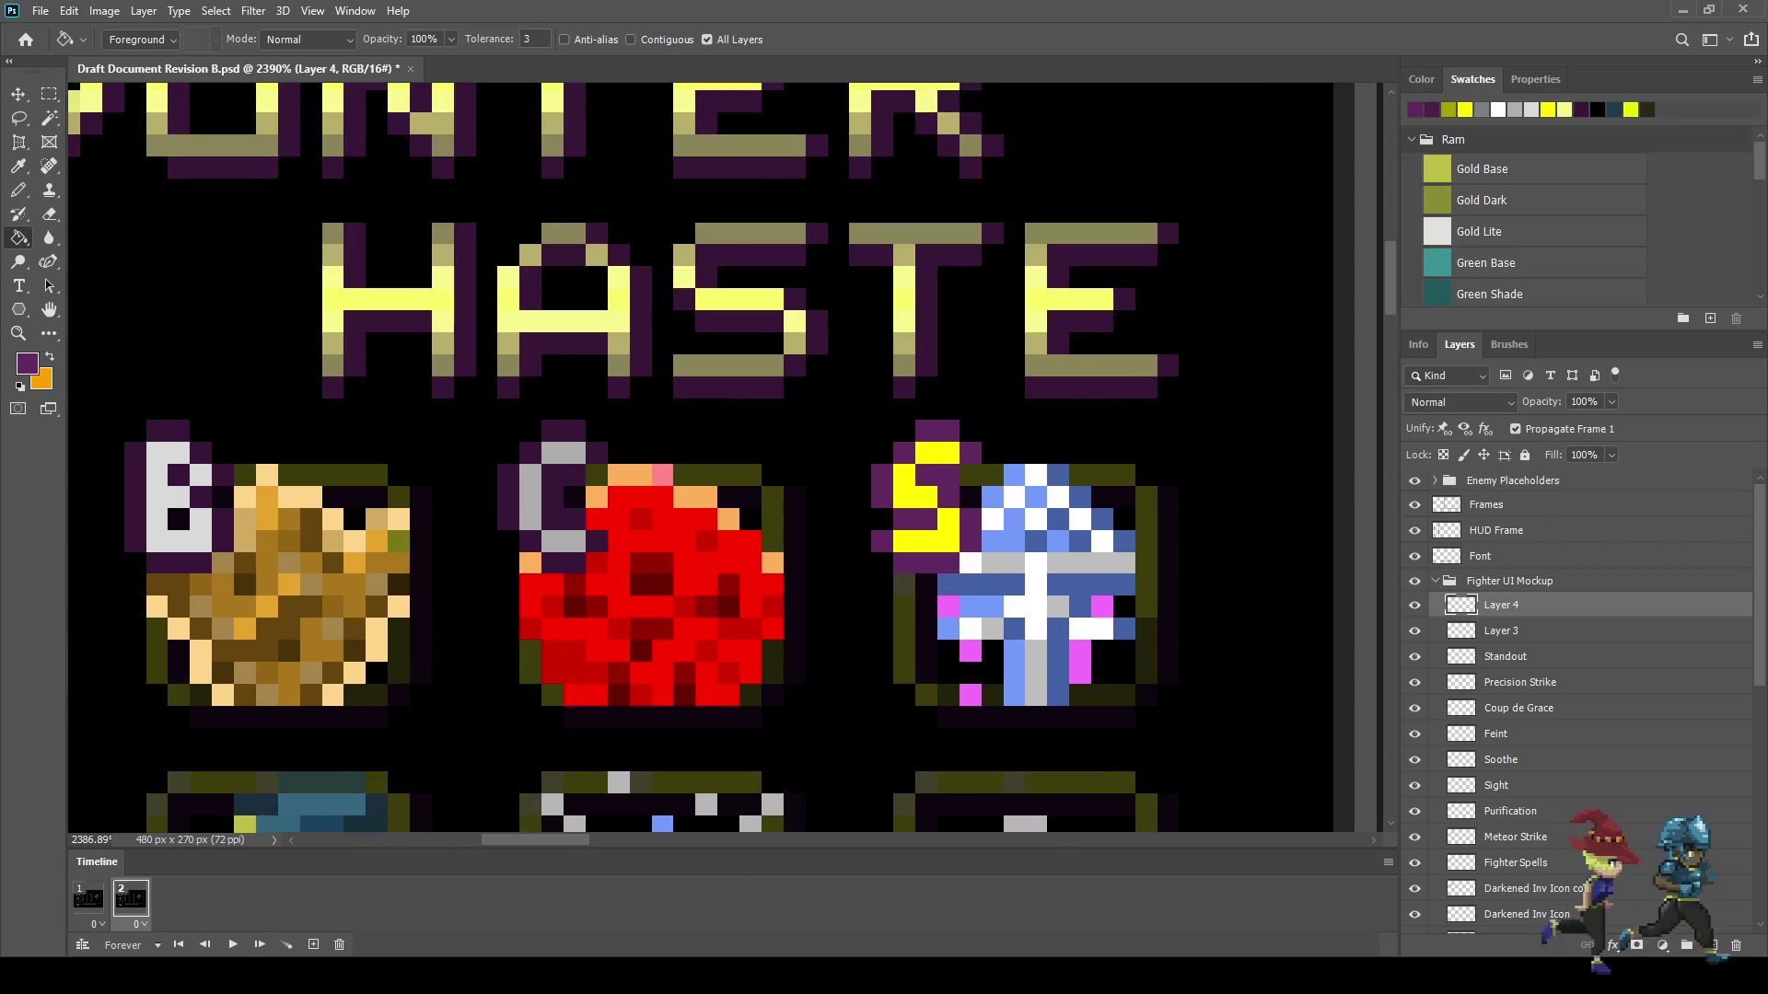
- Fill the S letter's top, left side and bottom curve lime yellow on the current layer only
{"action": "key", "text": "i"}
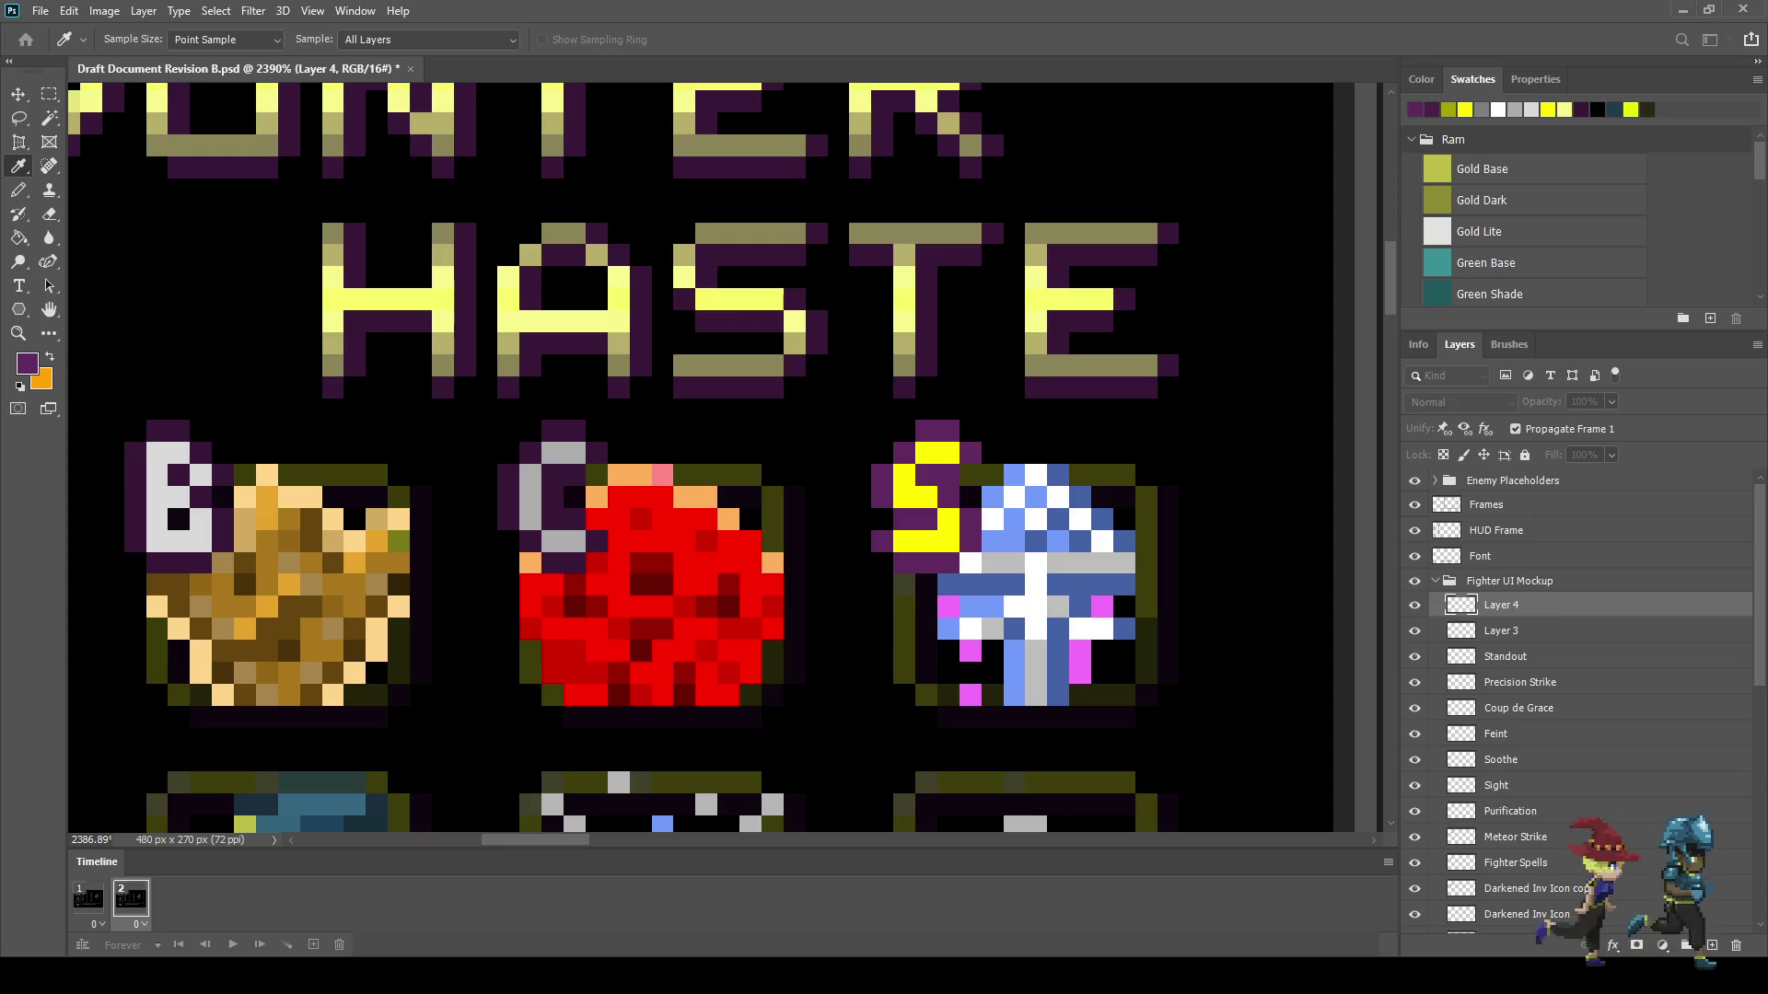
{"action": "key", "text": "g"}
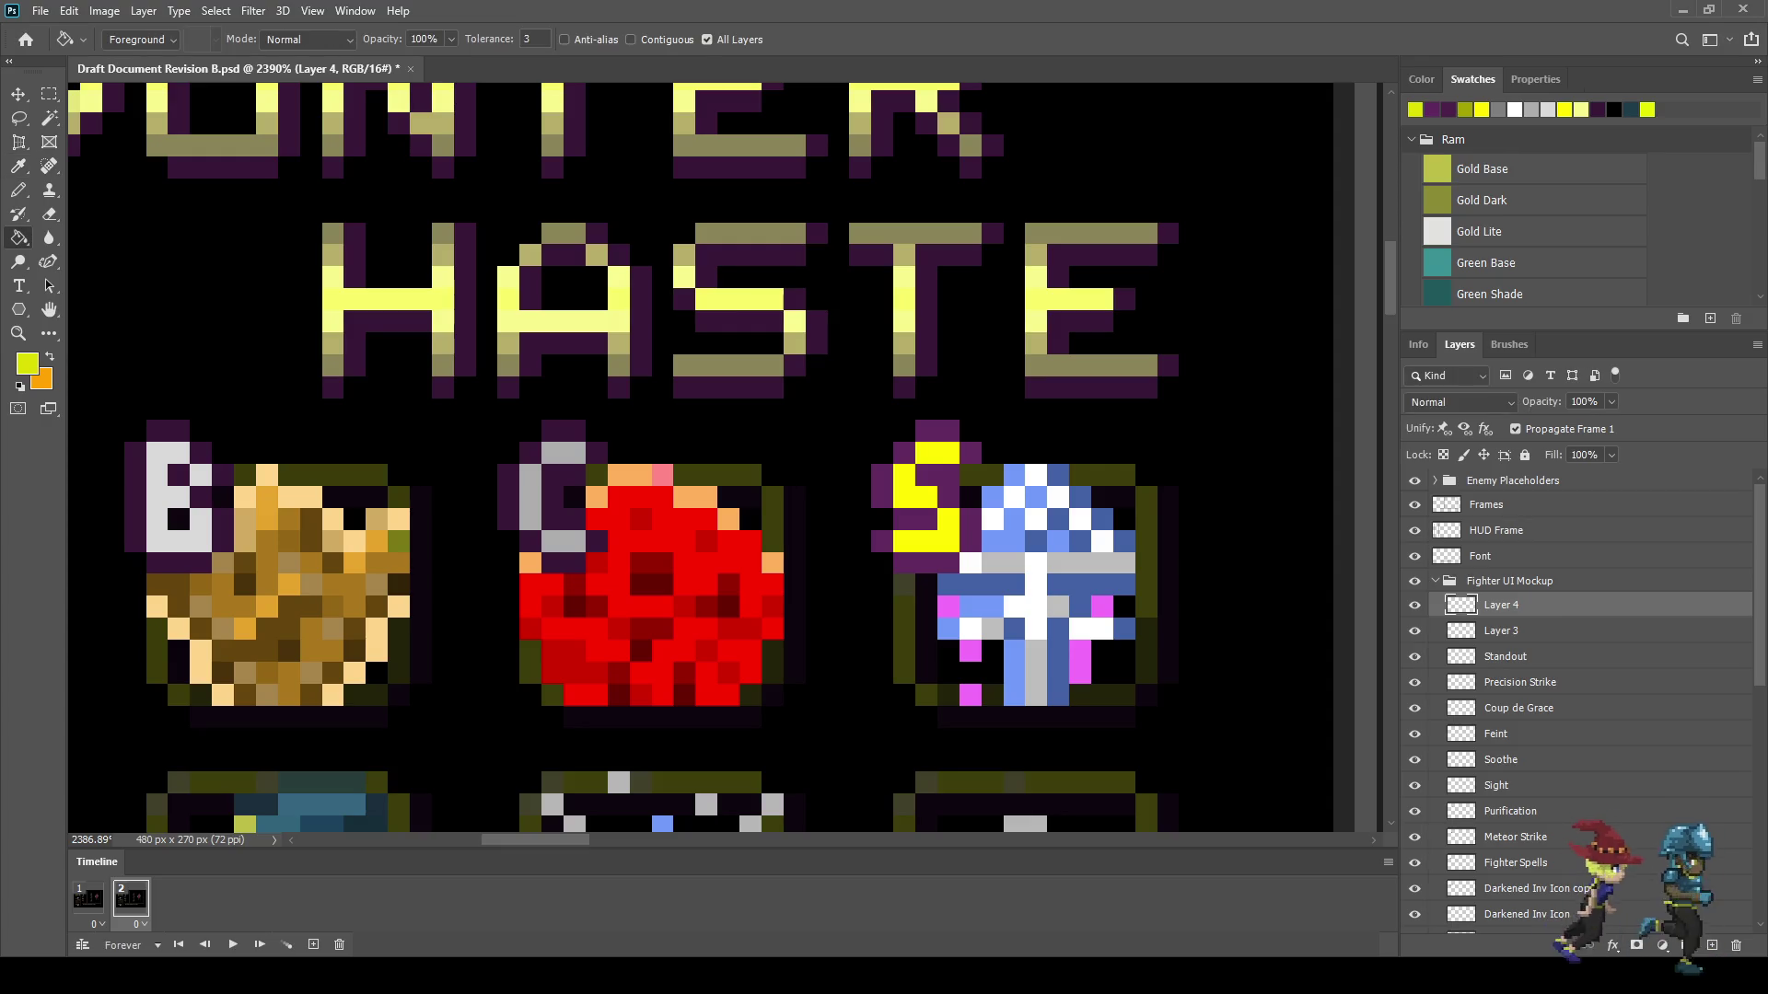
{"action": "left_click", "coordinate": [706, 40]}
{"action": "left_click", "coordinate": [630, 40]}
{"action": "left_click", "coordinate": [937, 453]}
{"action": "left_click", "coordinate": [904, 486]}
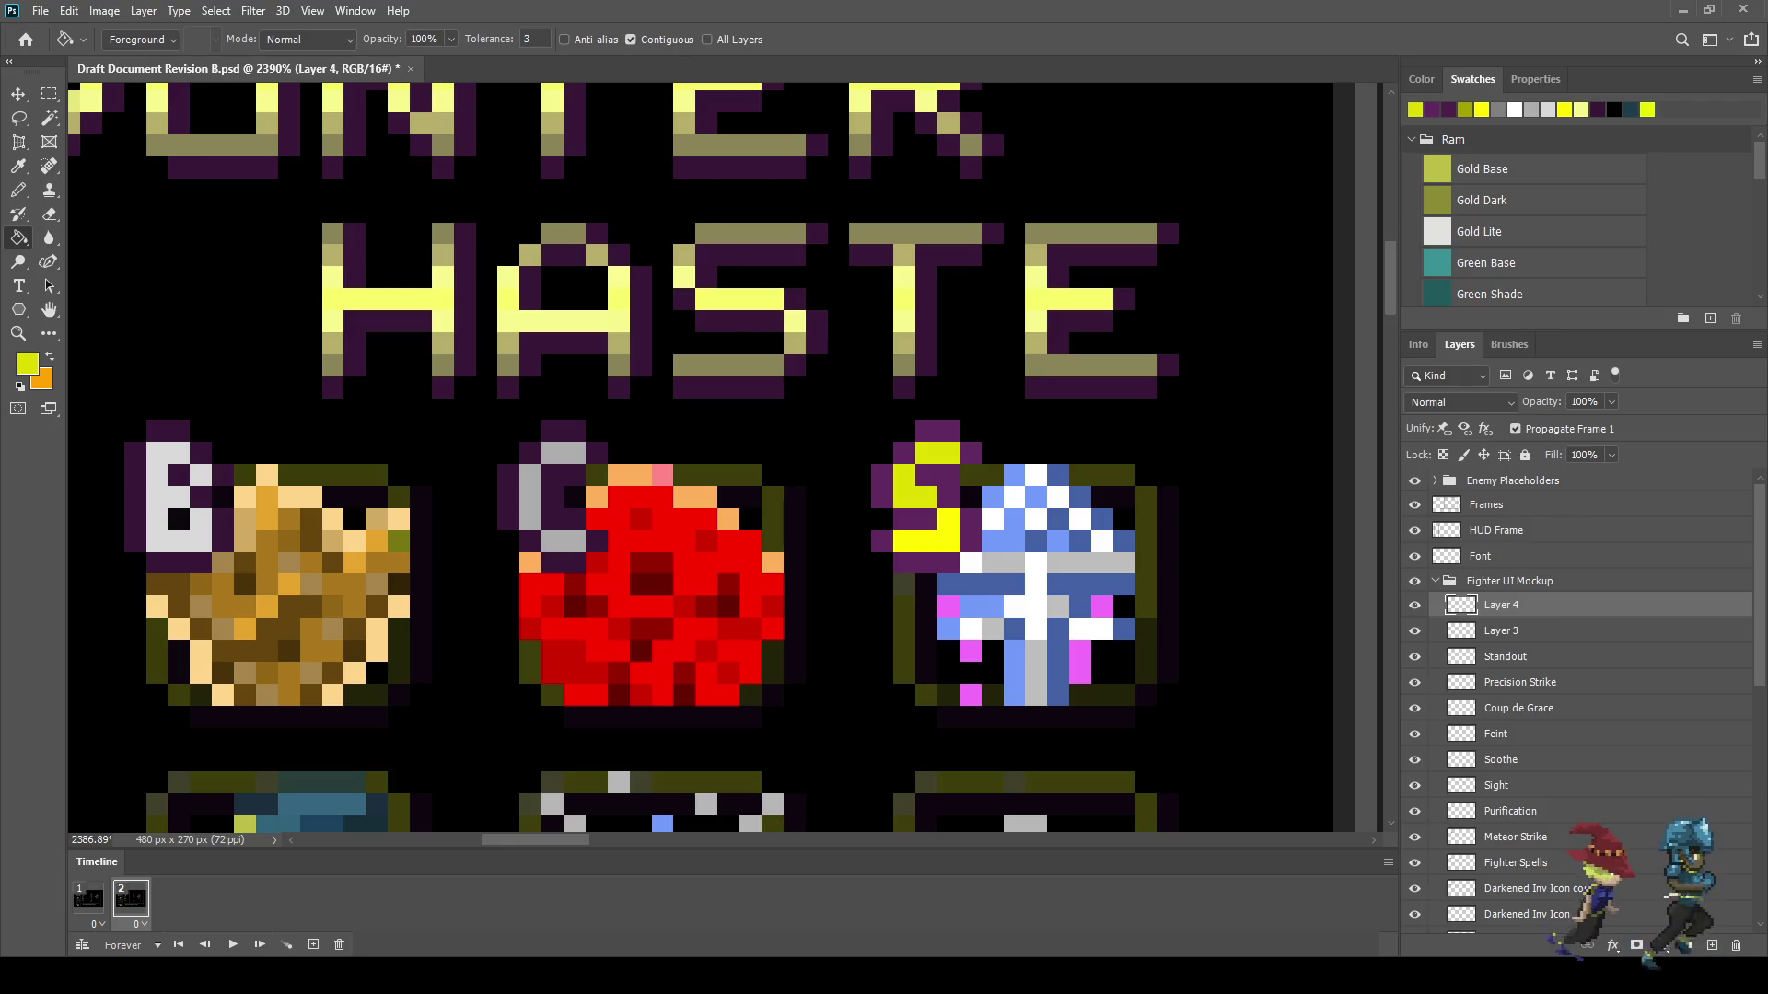
{"action": "left_click", "coordinate": [925, 542]}
- Save the document and show the playing battle UI full screen on black, fitted to screen
{"action": "key", "text": "ctrl+s"}
{"action": "key", "text": "space"}
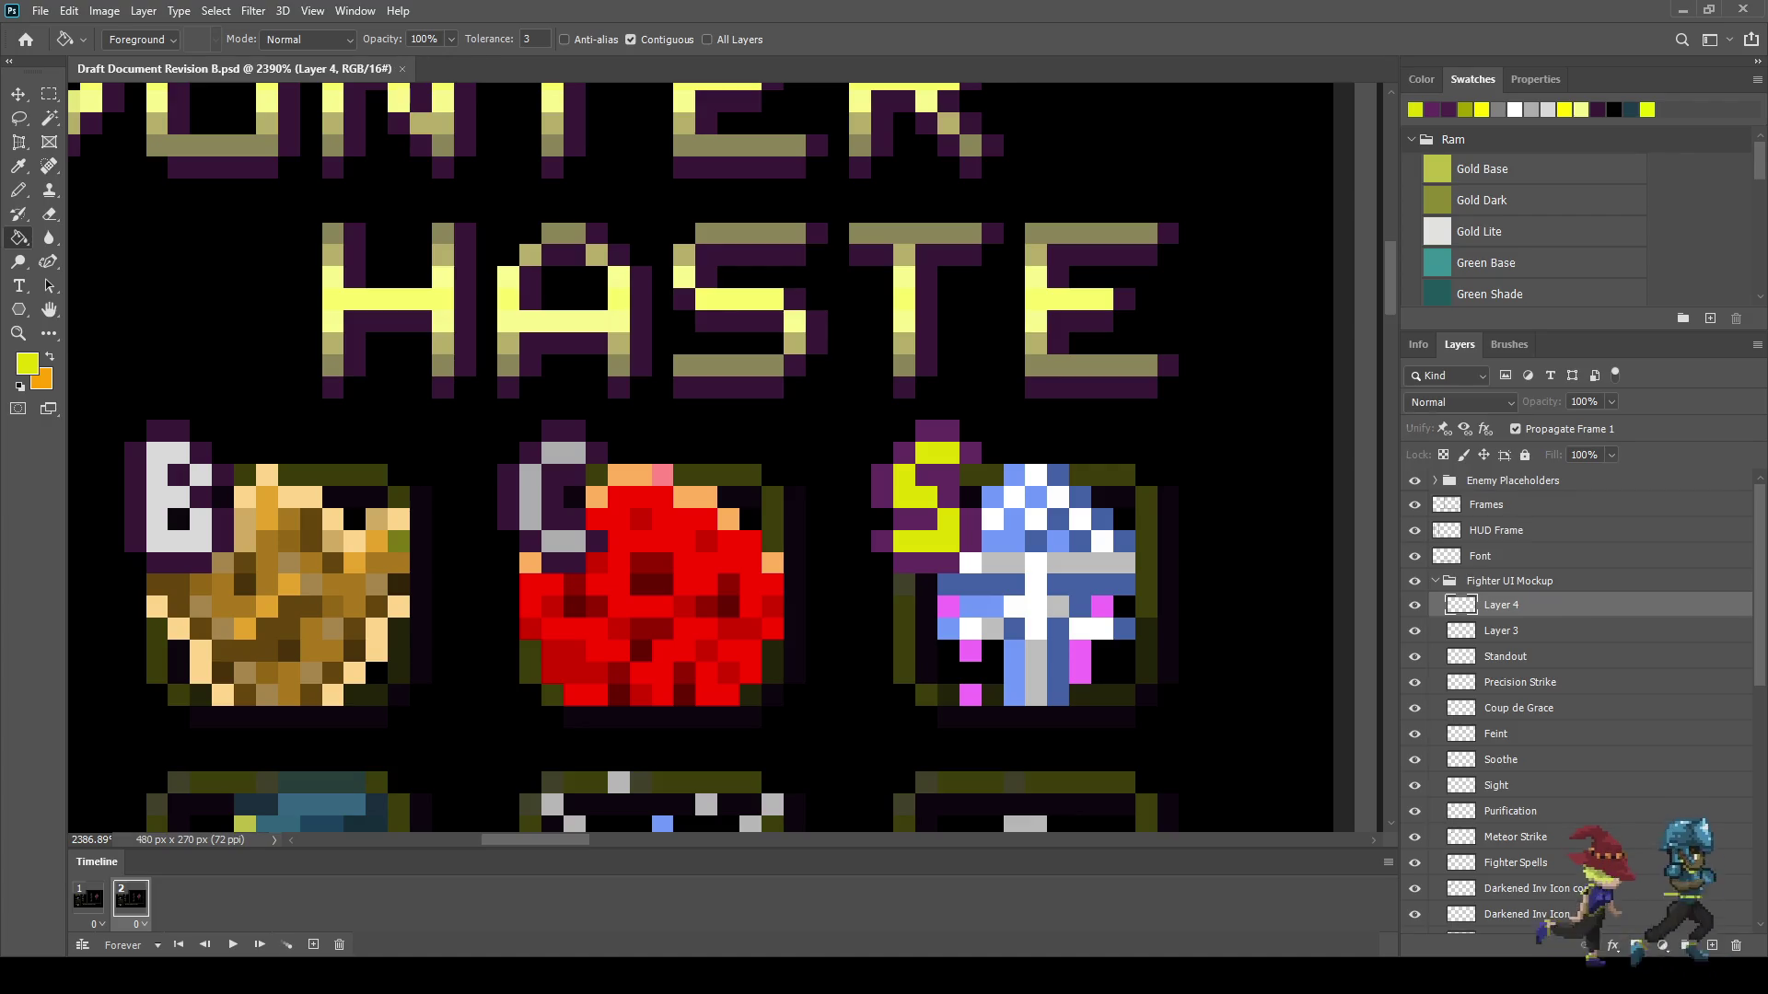
{"action": "scroll", "coordinate": [1179, 546], "scroll_direction": "down", "scroll_amount": 5}
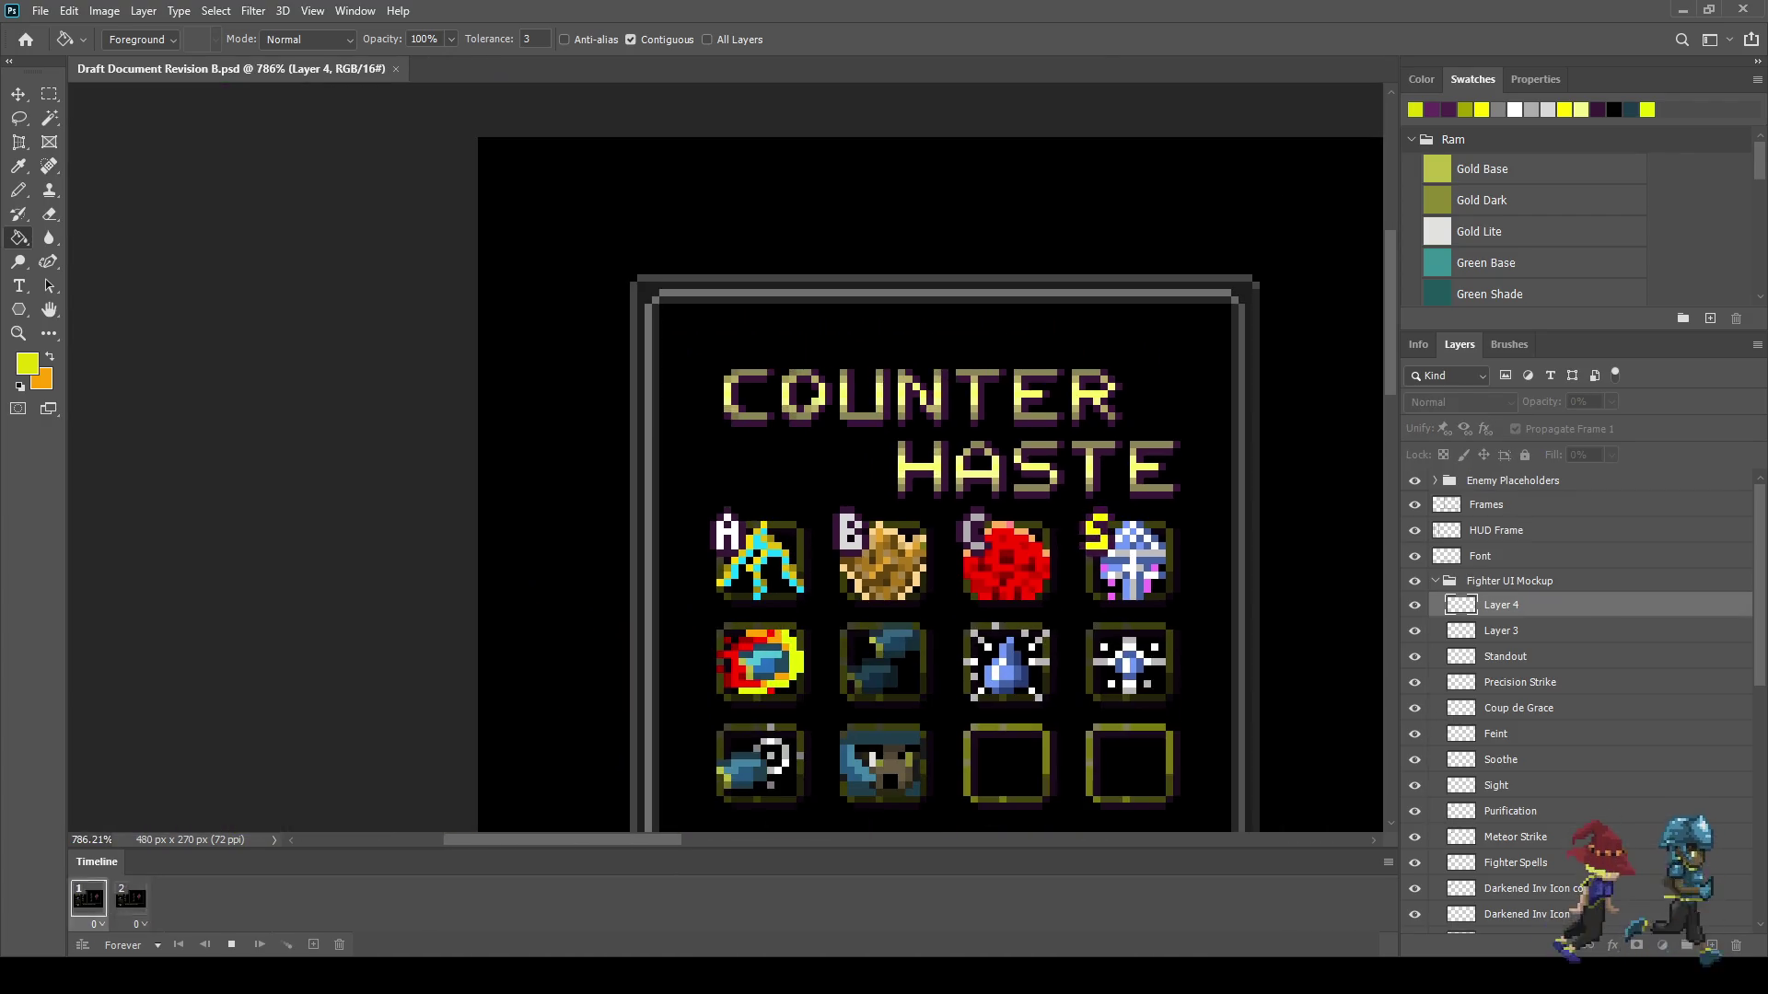
{"action": "key", "text": "ctrl+1"}
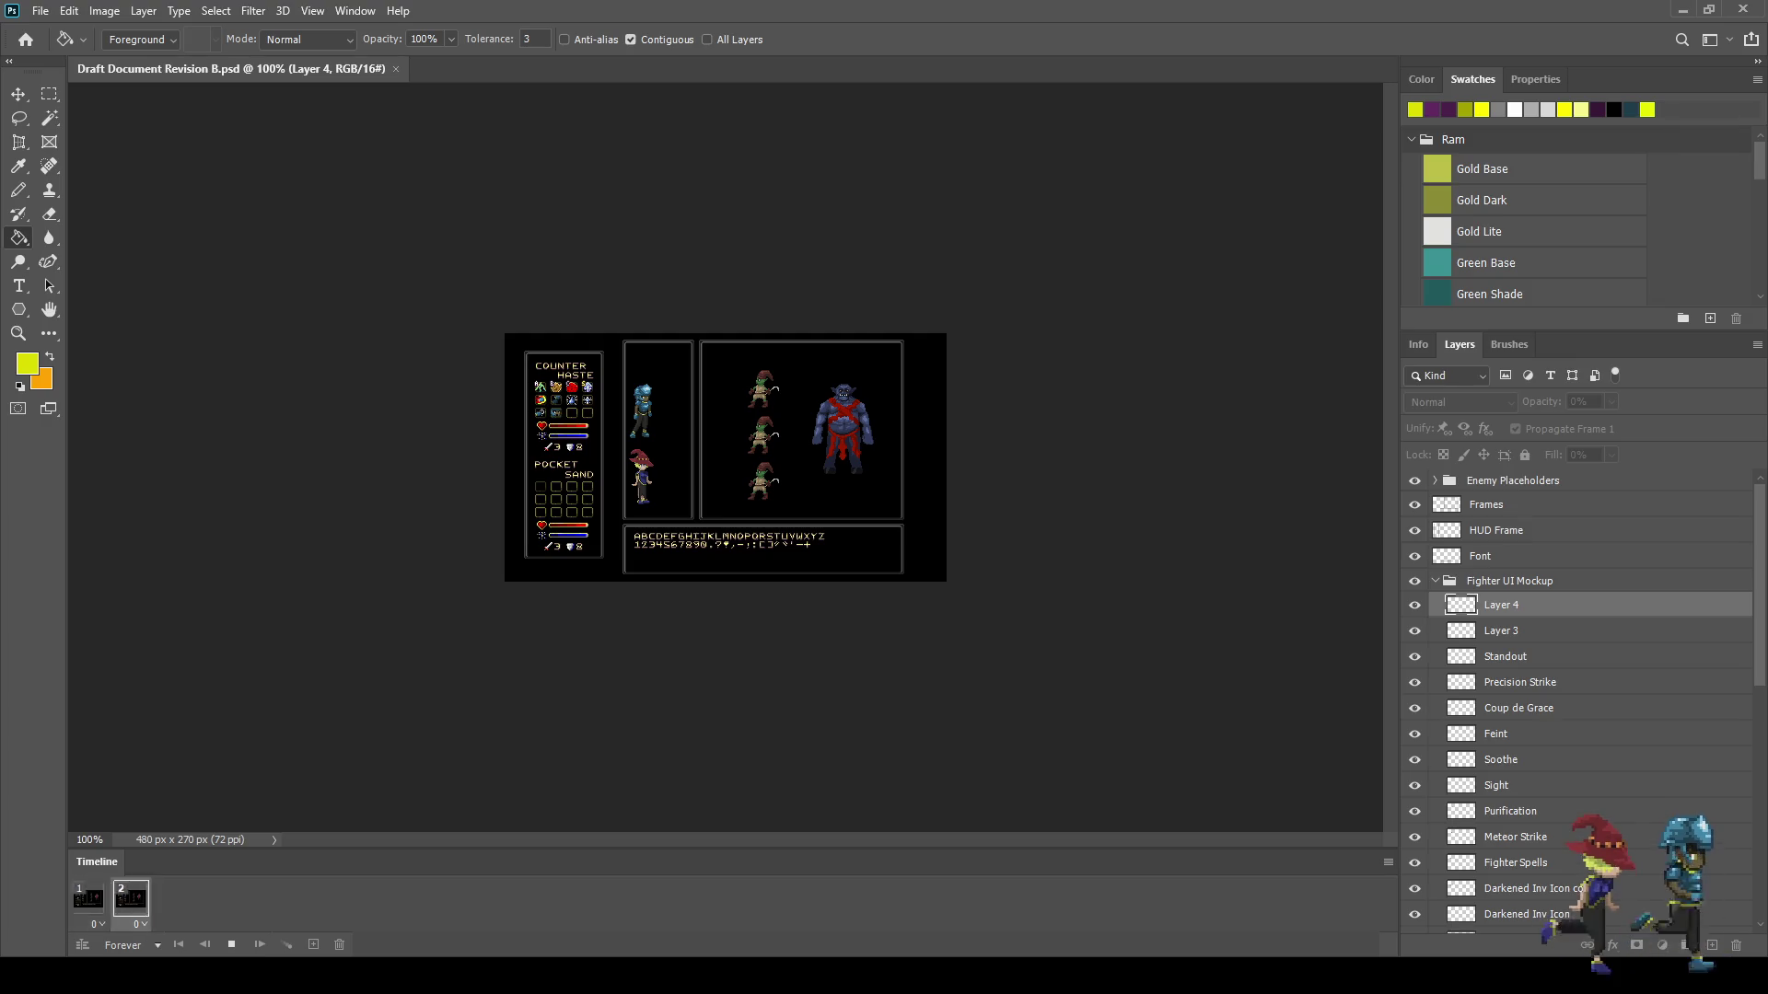
{"action": "key", "text": "f"}
{"action": "key", "text": "f"}
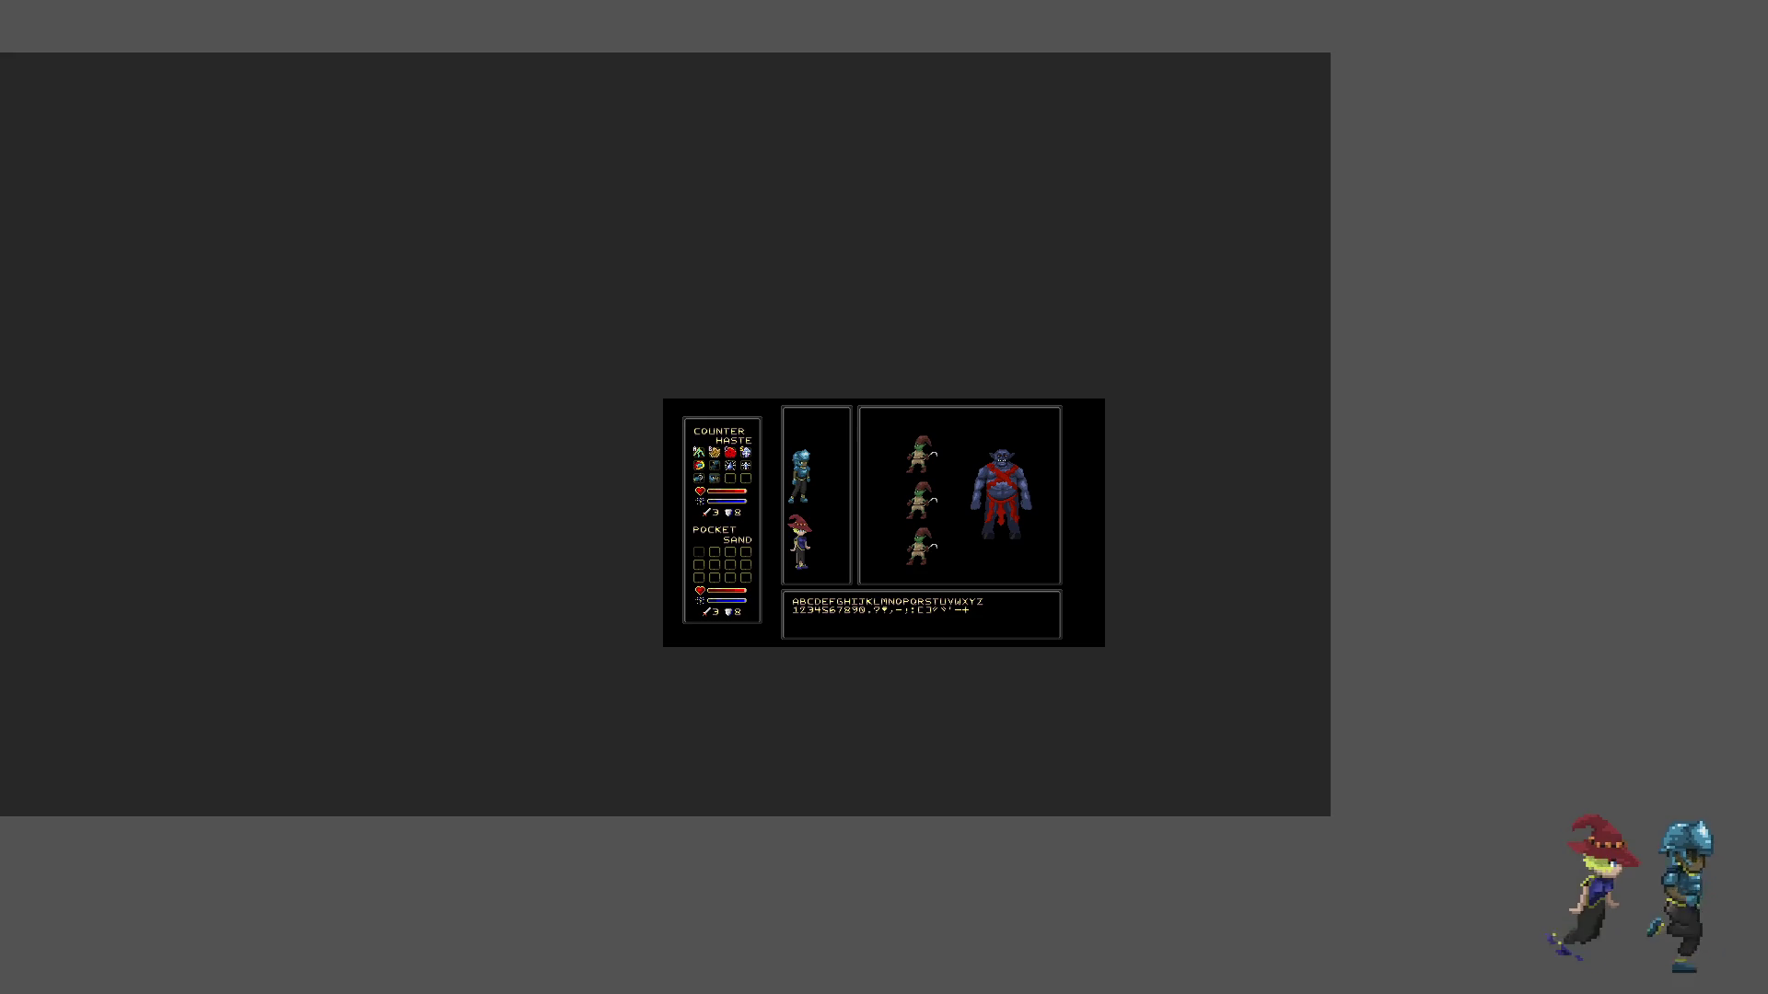
{"action": "key", "text": "f"}
{"action": "key", "text": "ctrl+plus"}
{"action": "key", "text": "ctrl+0"}
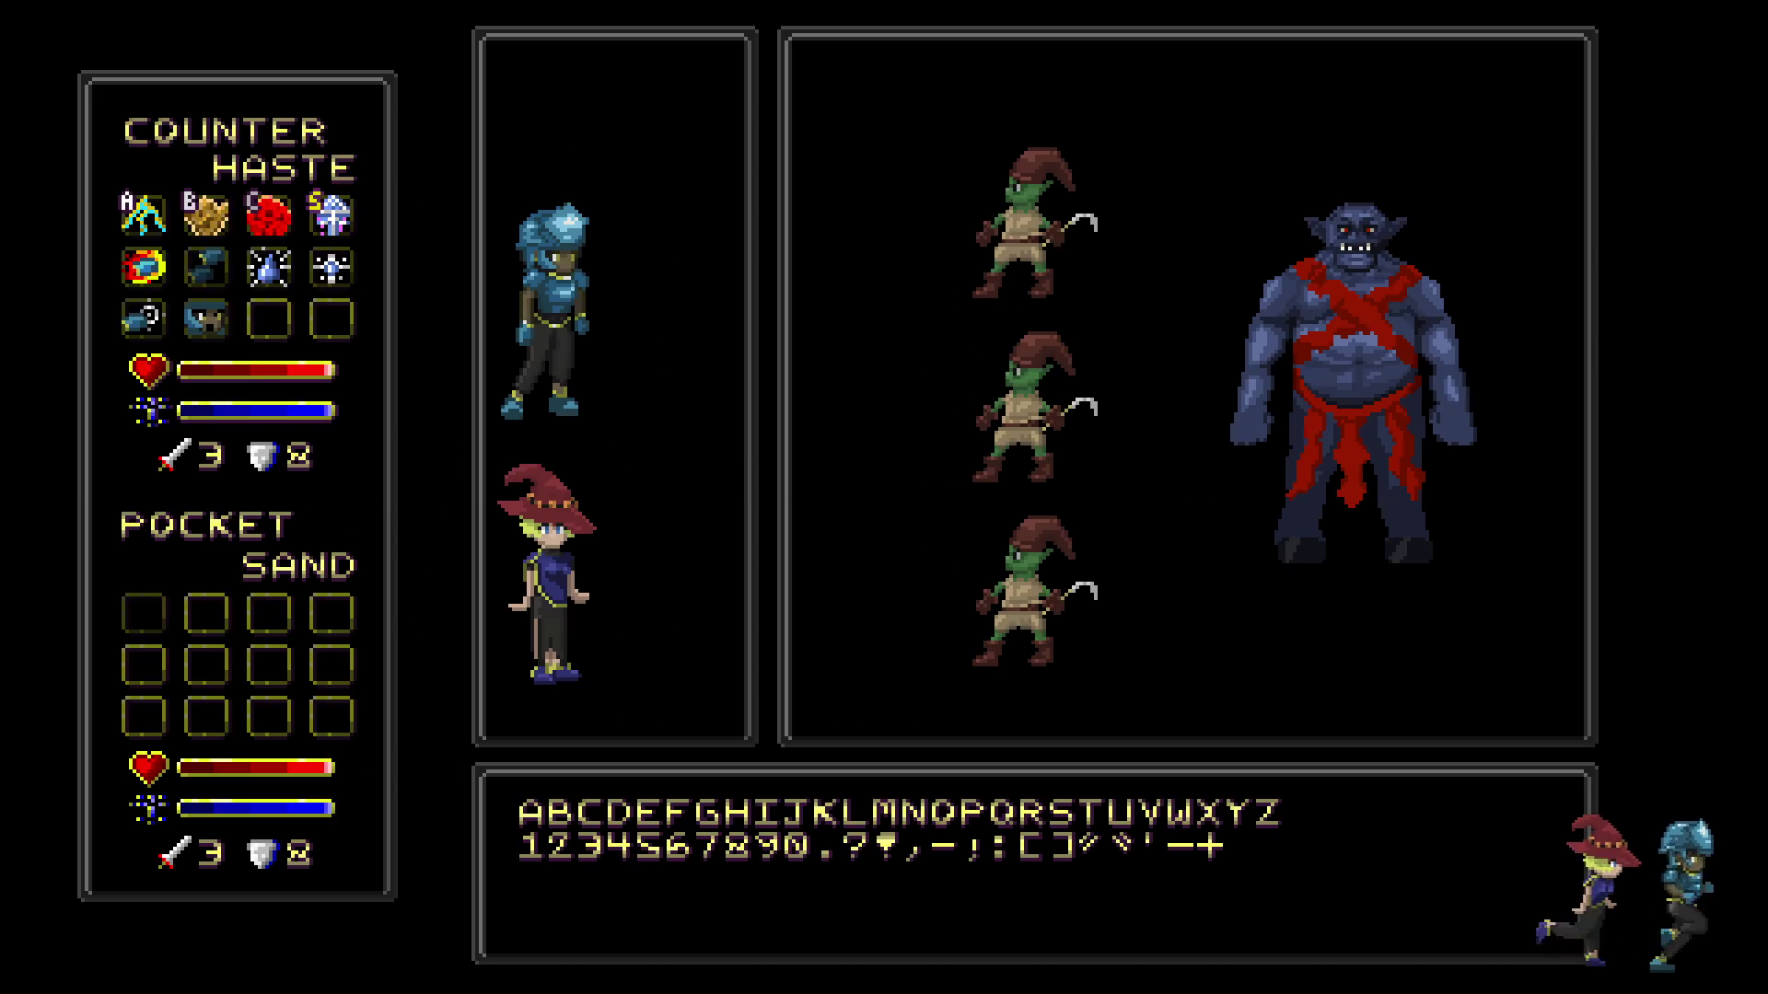
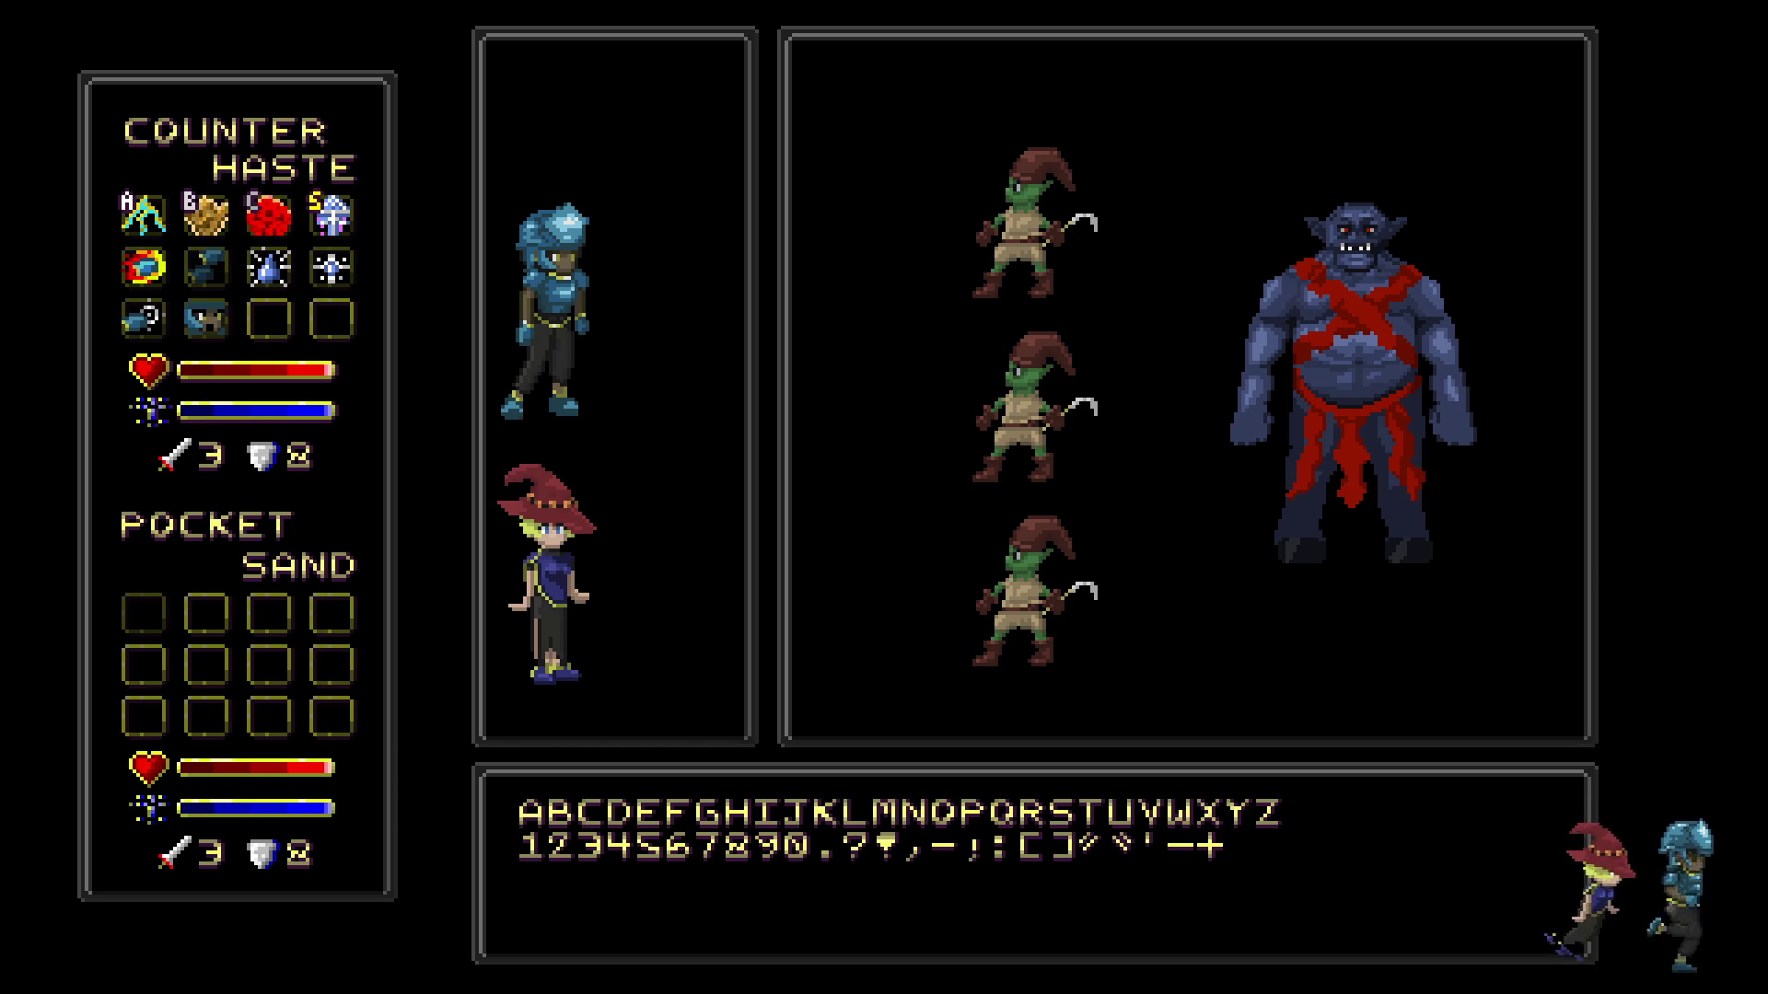
- Exit full-screen preview, add a new Layer 4, return to frame 1, and select Layer 3
{"action": "key", "text": "f"}
{"action": "key", "text": "ctrl+shift+alt+n"}
{"action": "left_click", "coordinate": [89, 898]}
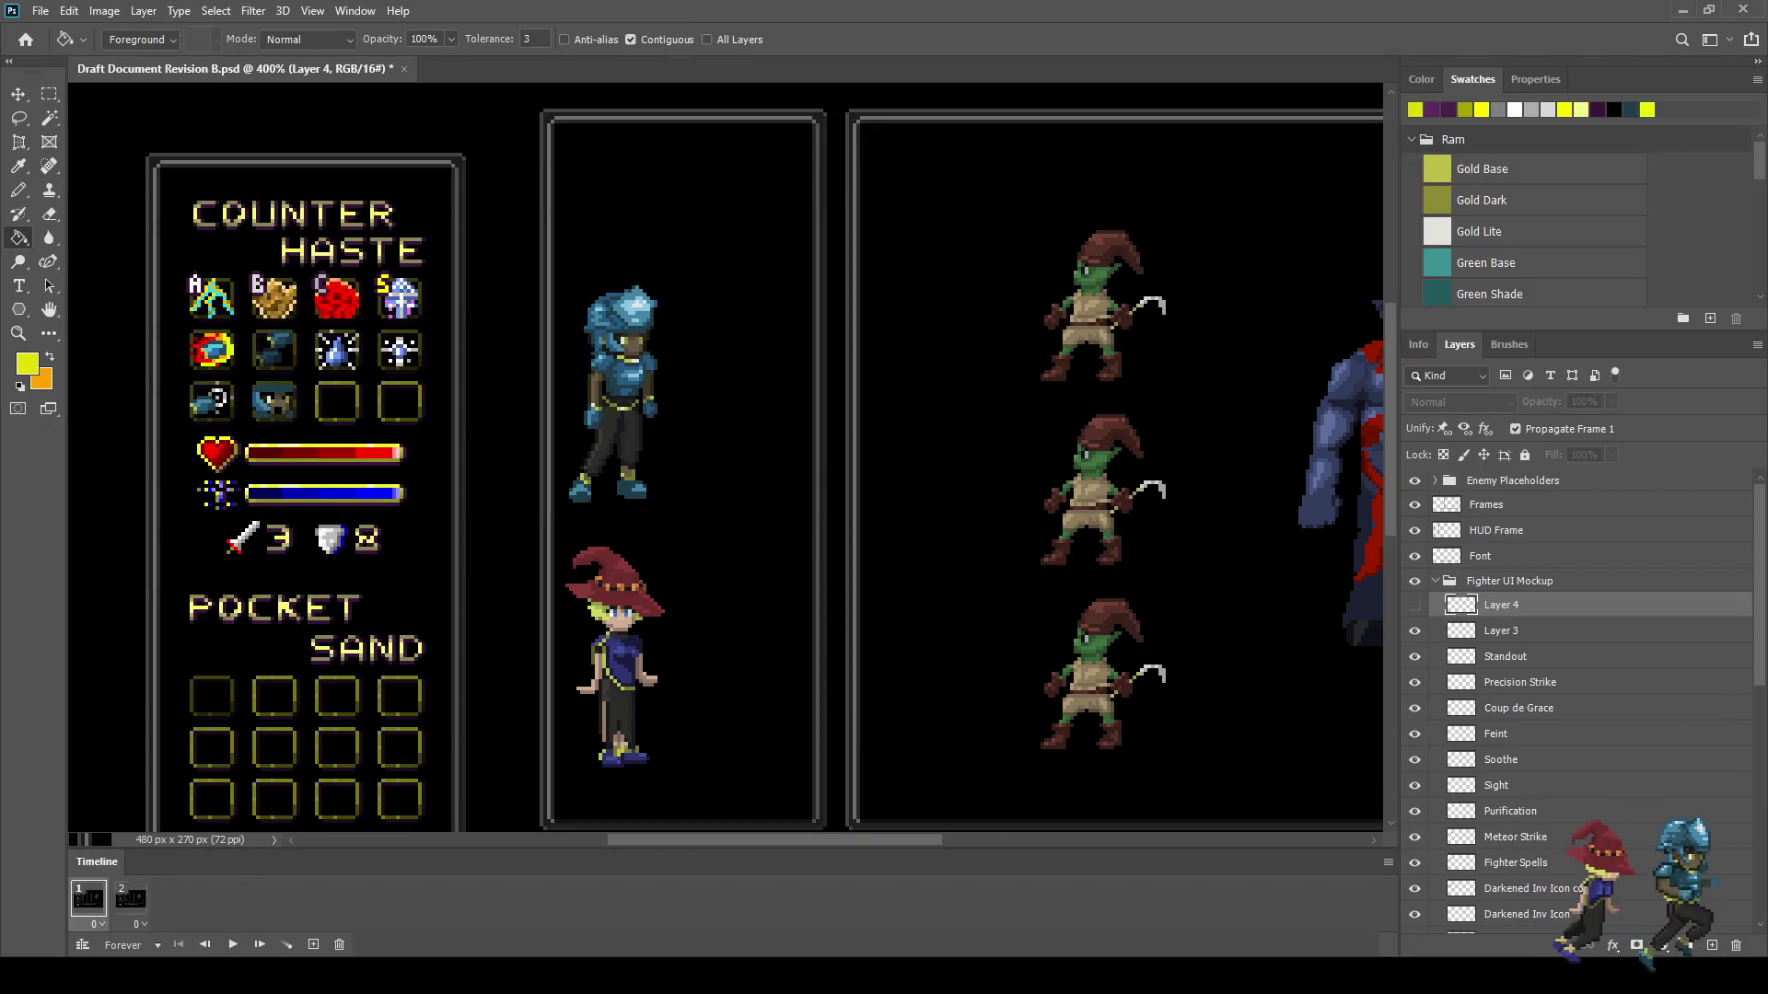
{"action": "scroll", "coordinate": [266, 274], "scroll_direction": "up", "scroll_amount": 10}
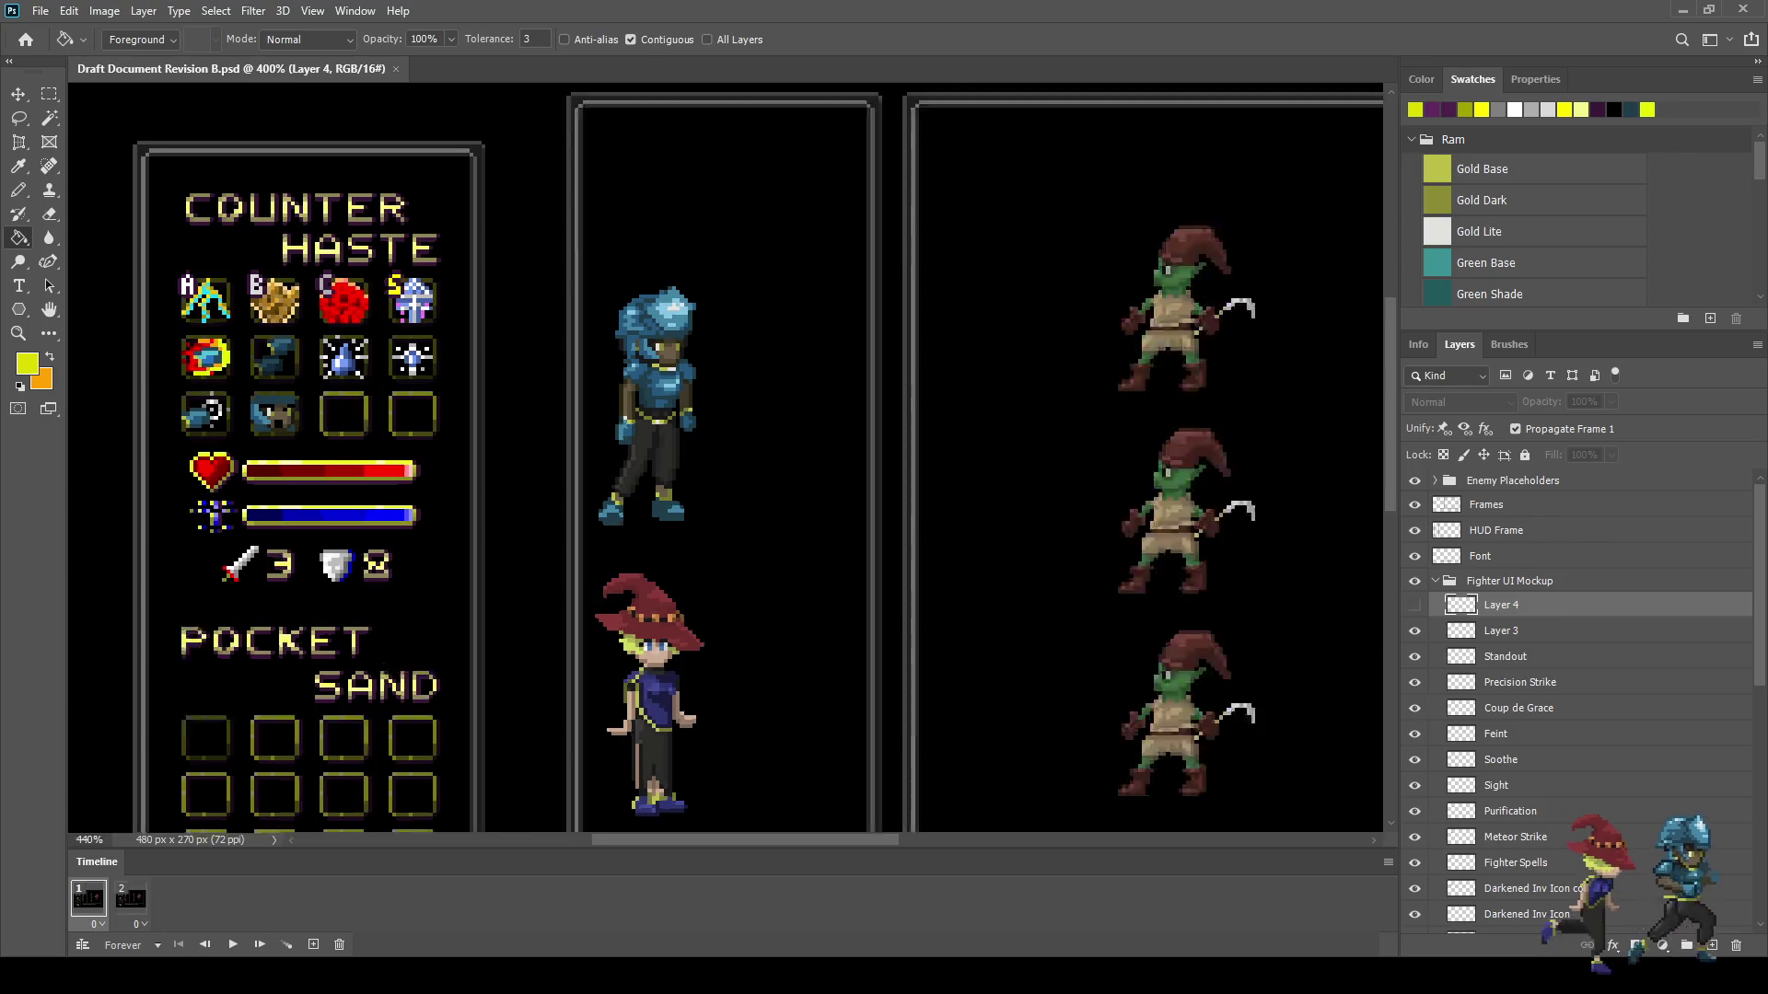
{"action": "key", "text": "alt+bracketleft"}
{"action": "scroll", "coordinate": [277, 220], "scroll_direction": "up", "scroll_amount": 5}
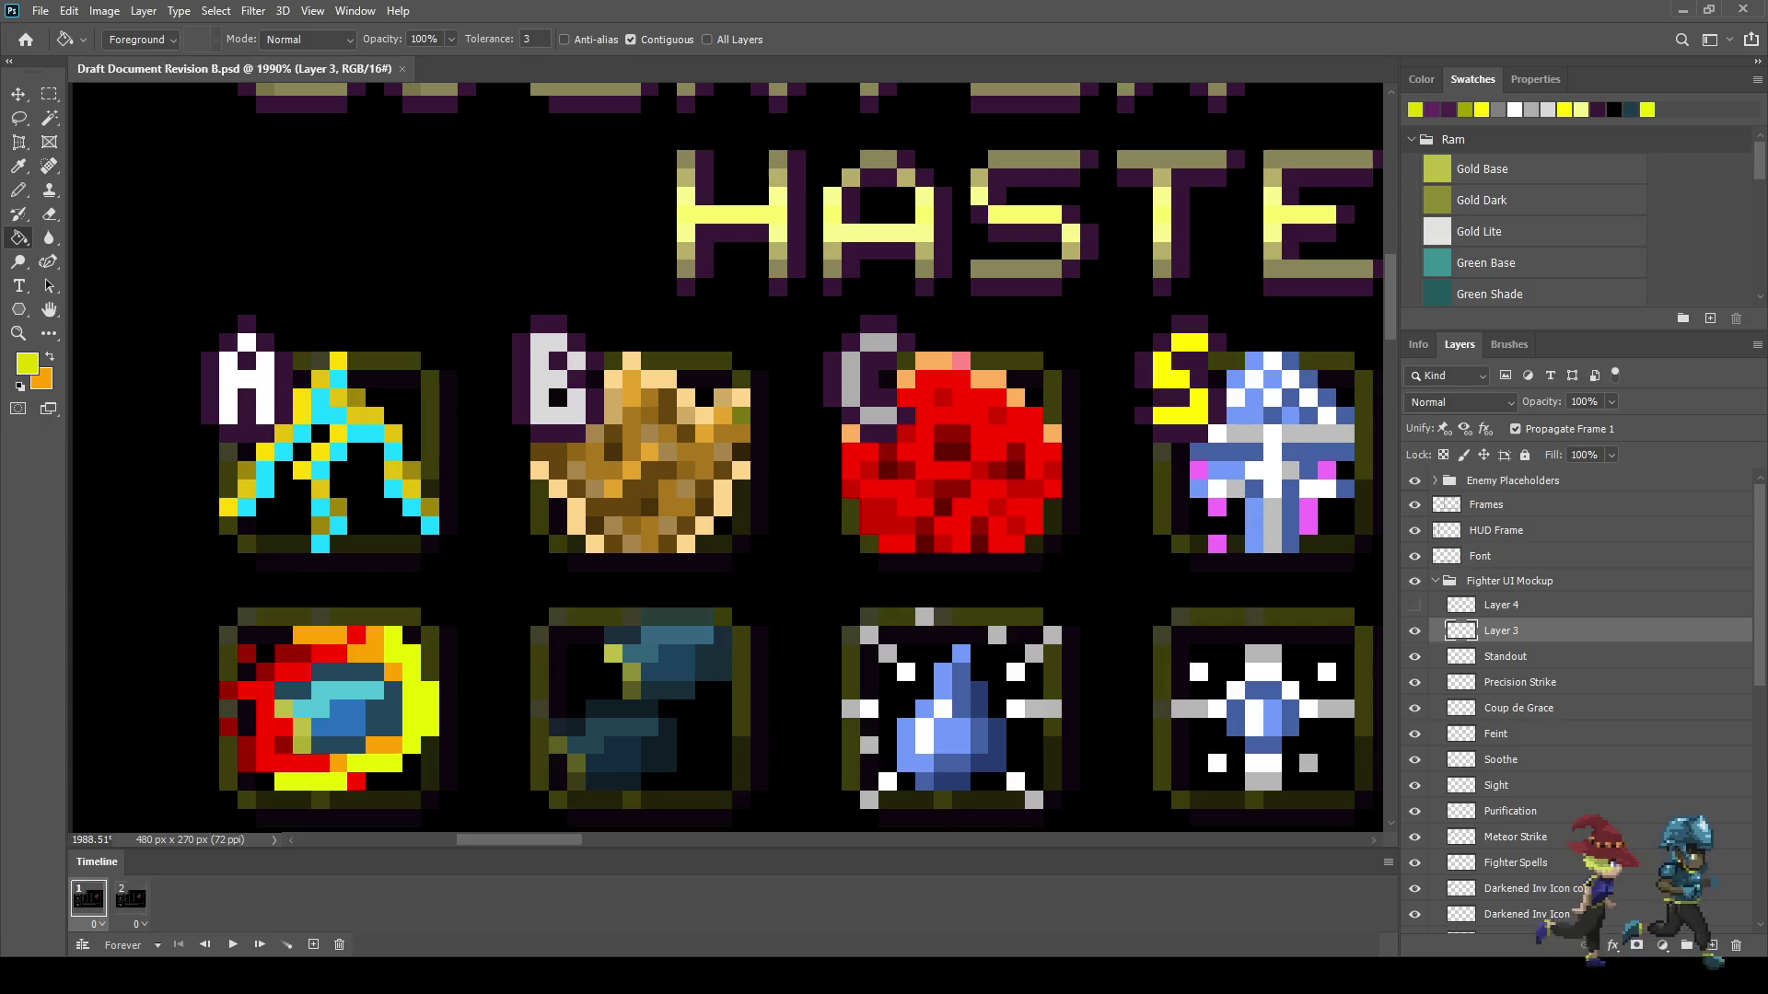
- Sample light grey from the artwork and fill the three parts of the C label
{"action": "key", "text": "i"}
{"action": "left_click", "coordinate": [552, 386]}
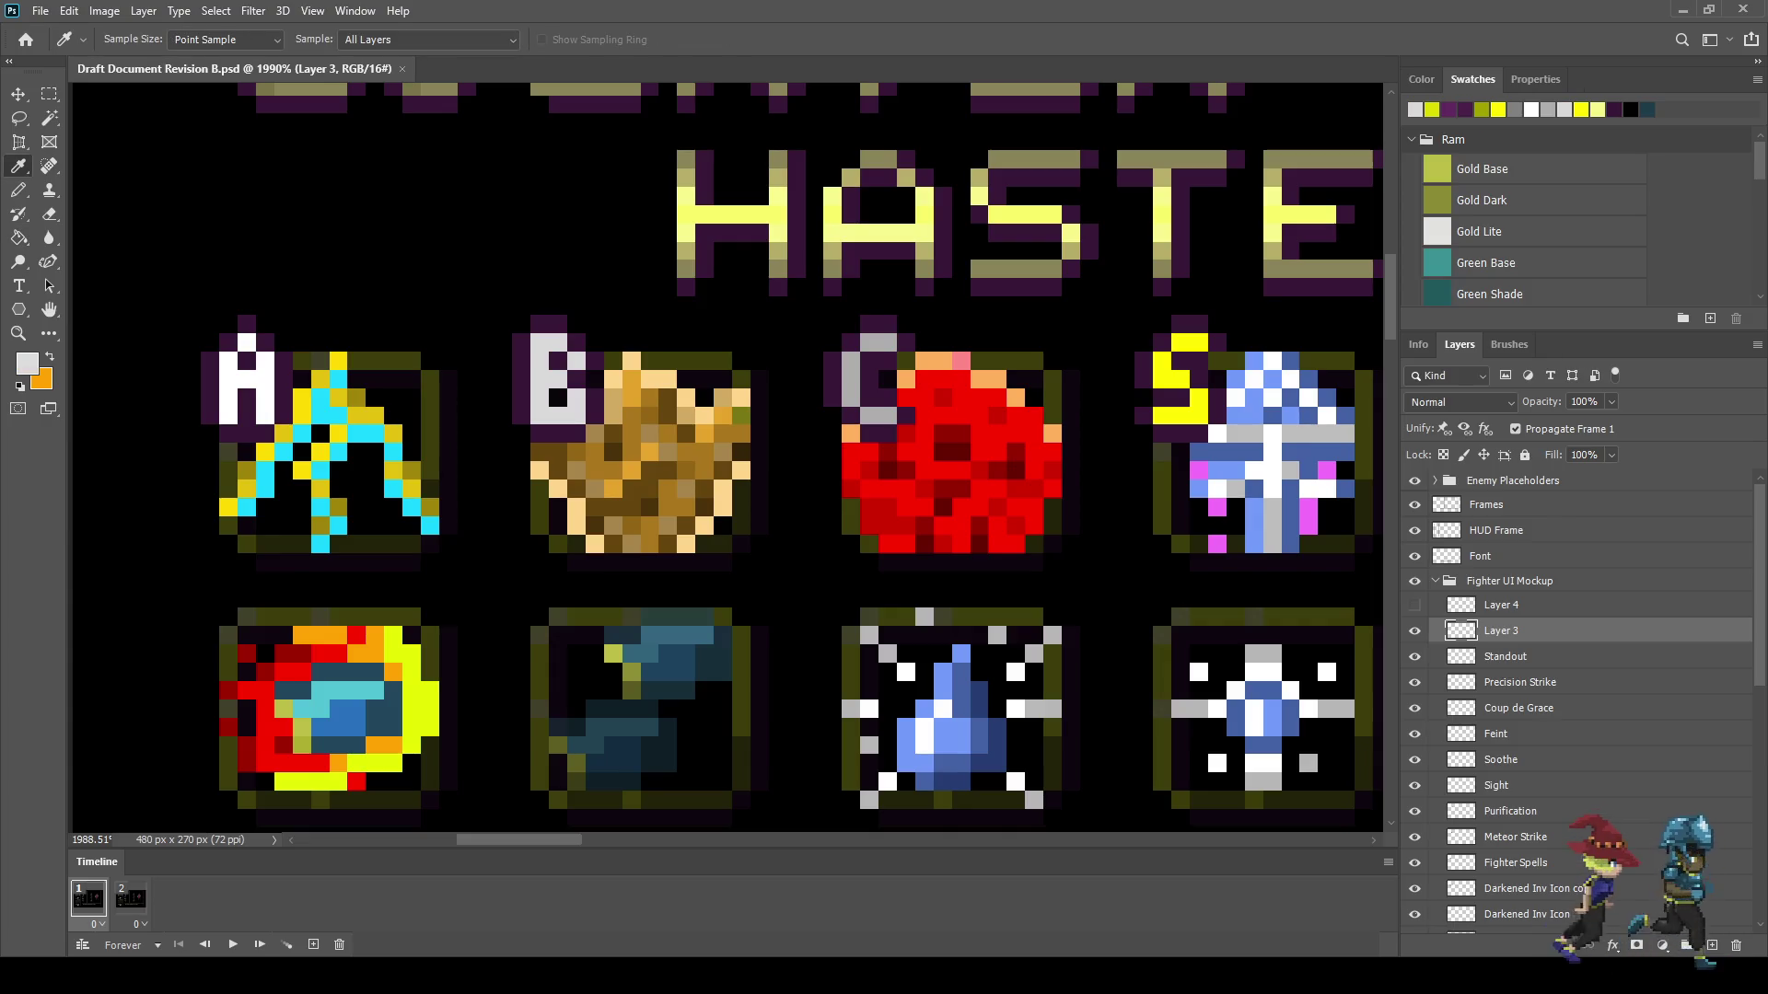
{"action": "key", "text": "g"}
{"action": "left_click", "coordinate": [850, 380]}
{"action": "left_click", "coordinate": [878, 343]}
{"action": "left_click", "coordinate": [878, 415]}
{"action": "scroll", "coordinate": [727, 461], "scroll_direction": "down", "scroll_amount": 5}
{"action": "scroll", "coordinate": [728, 461], "scroll_direction": "up", "scroll_amount": 5}
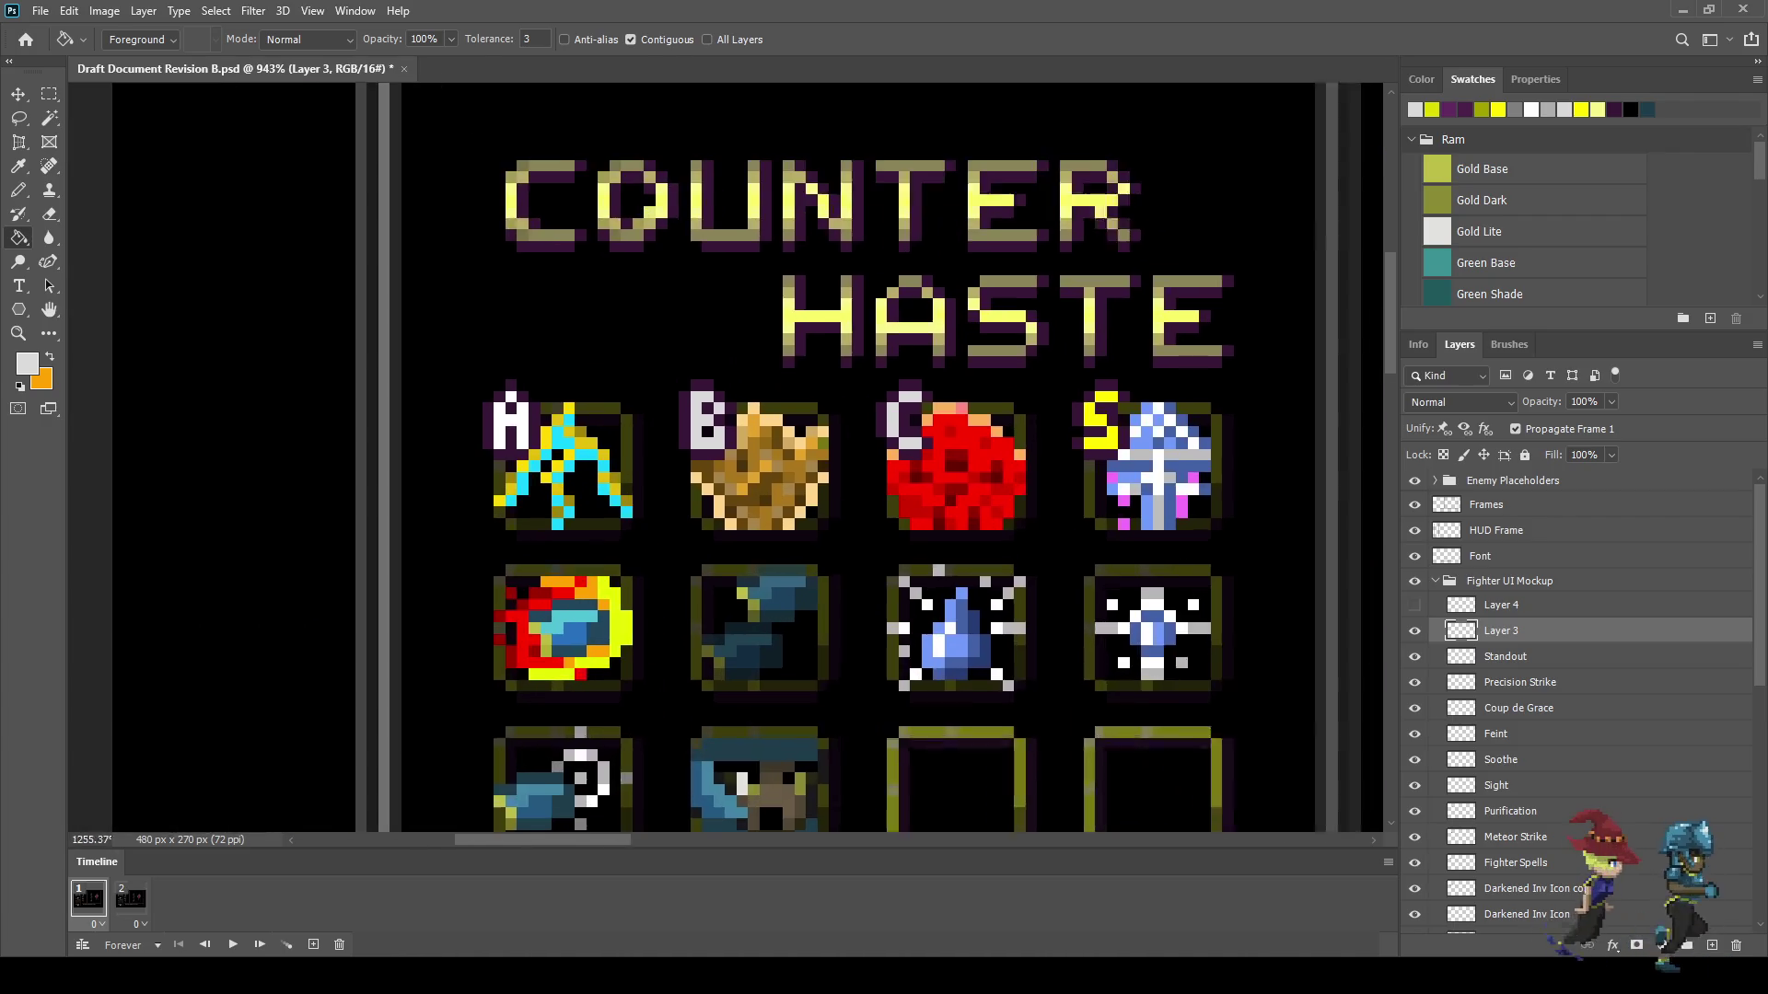
{"action": "scroll", "coordinate": [728, 461], "scroll_direction": "up", "scroll_amount": 1}
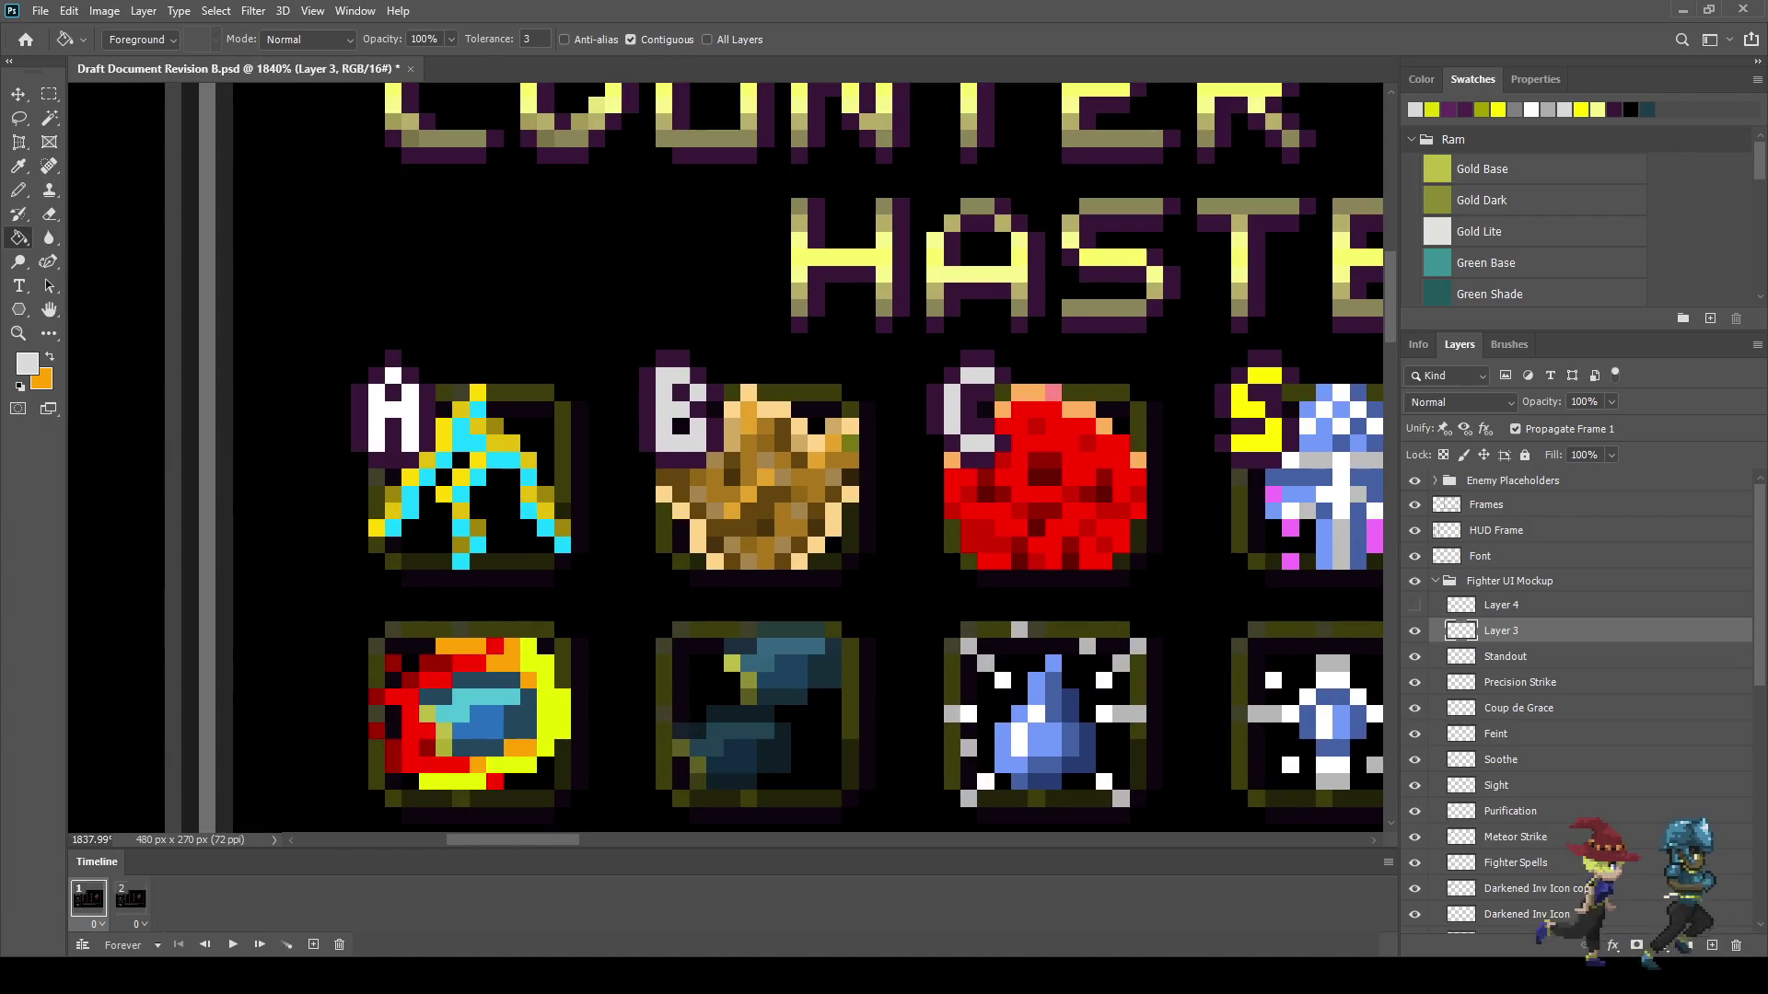
- Sample dark purple from the artwork as the Paint Bucket fill colour
{"action": "key", "text": "i"}
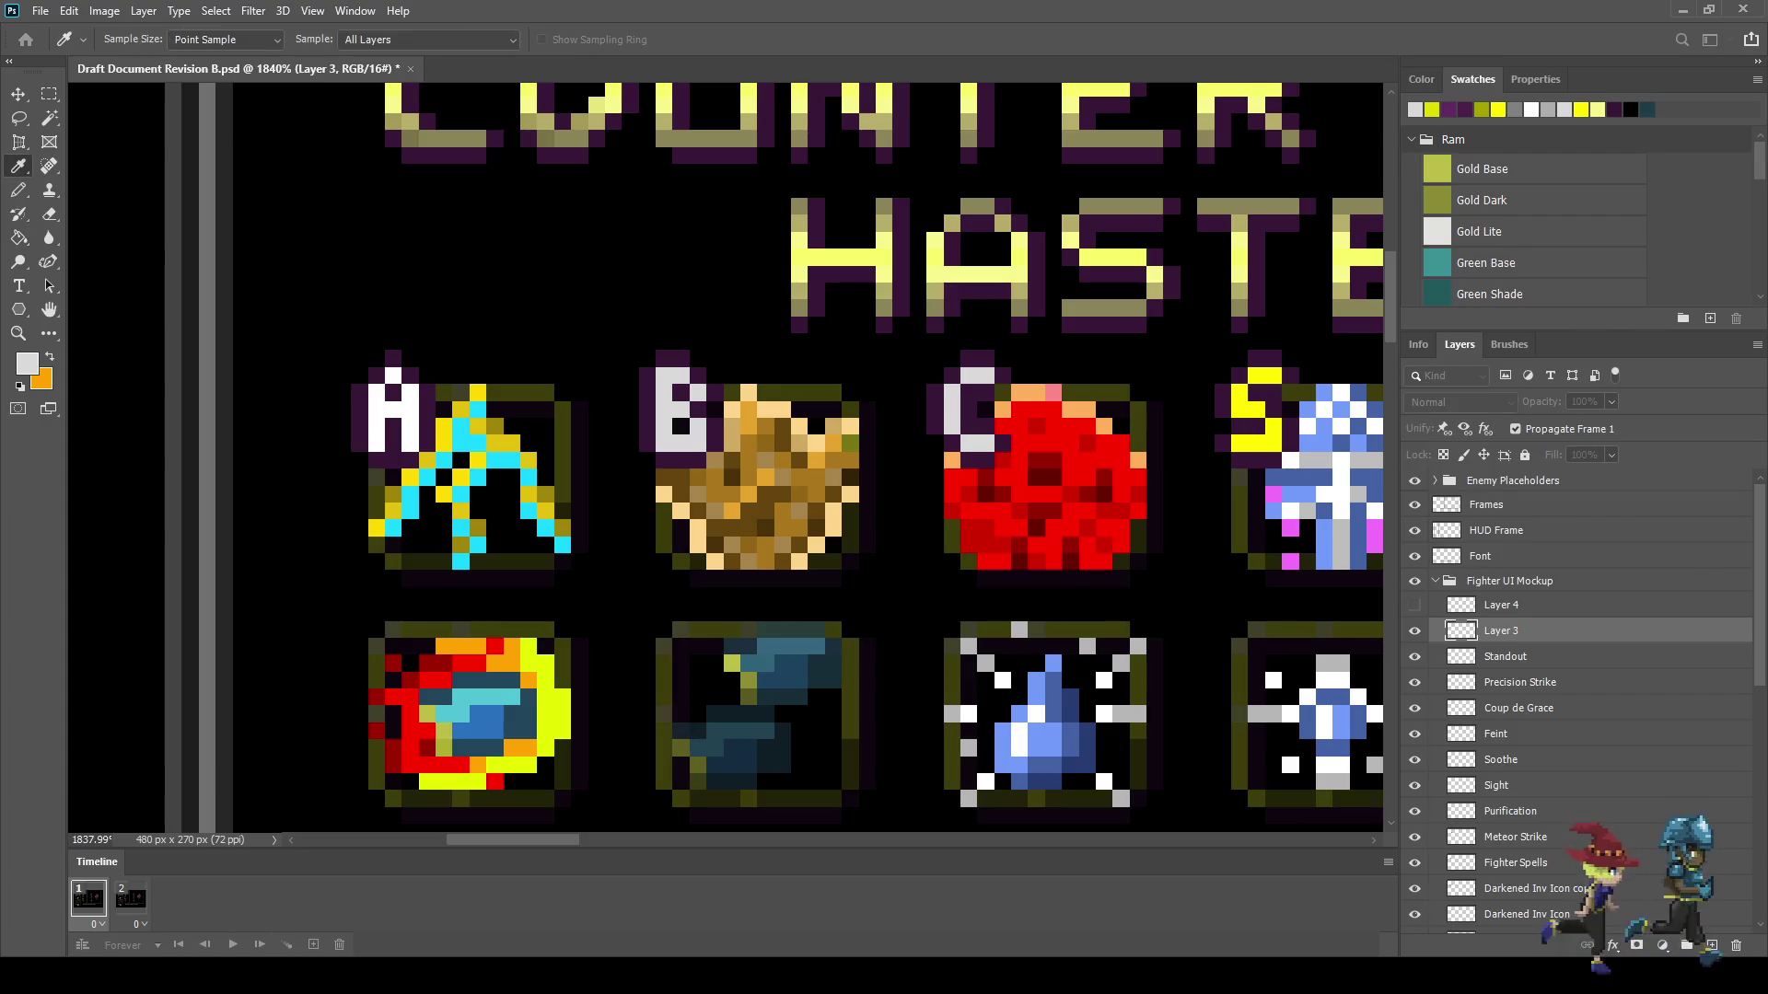
{"action": "left_click", "coordinate": [689, 536]}
{"action": "key", "text": "g"}
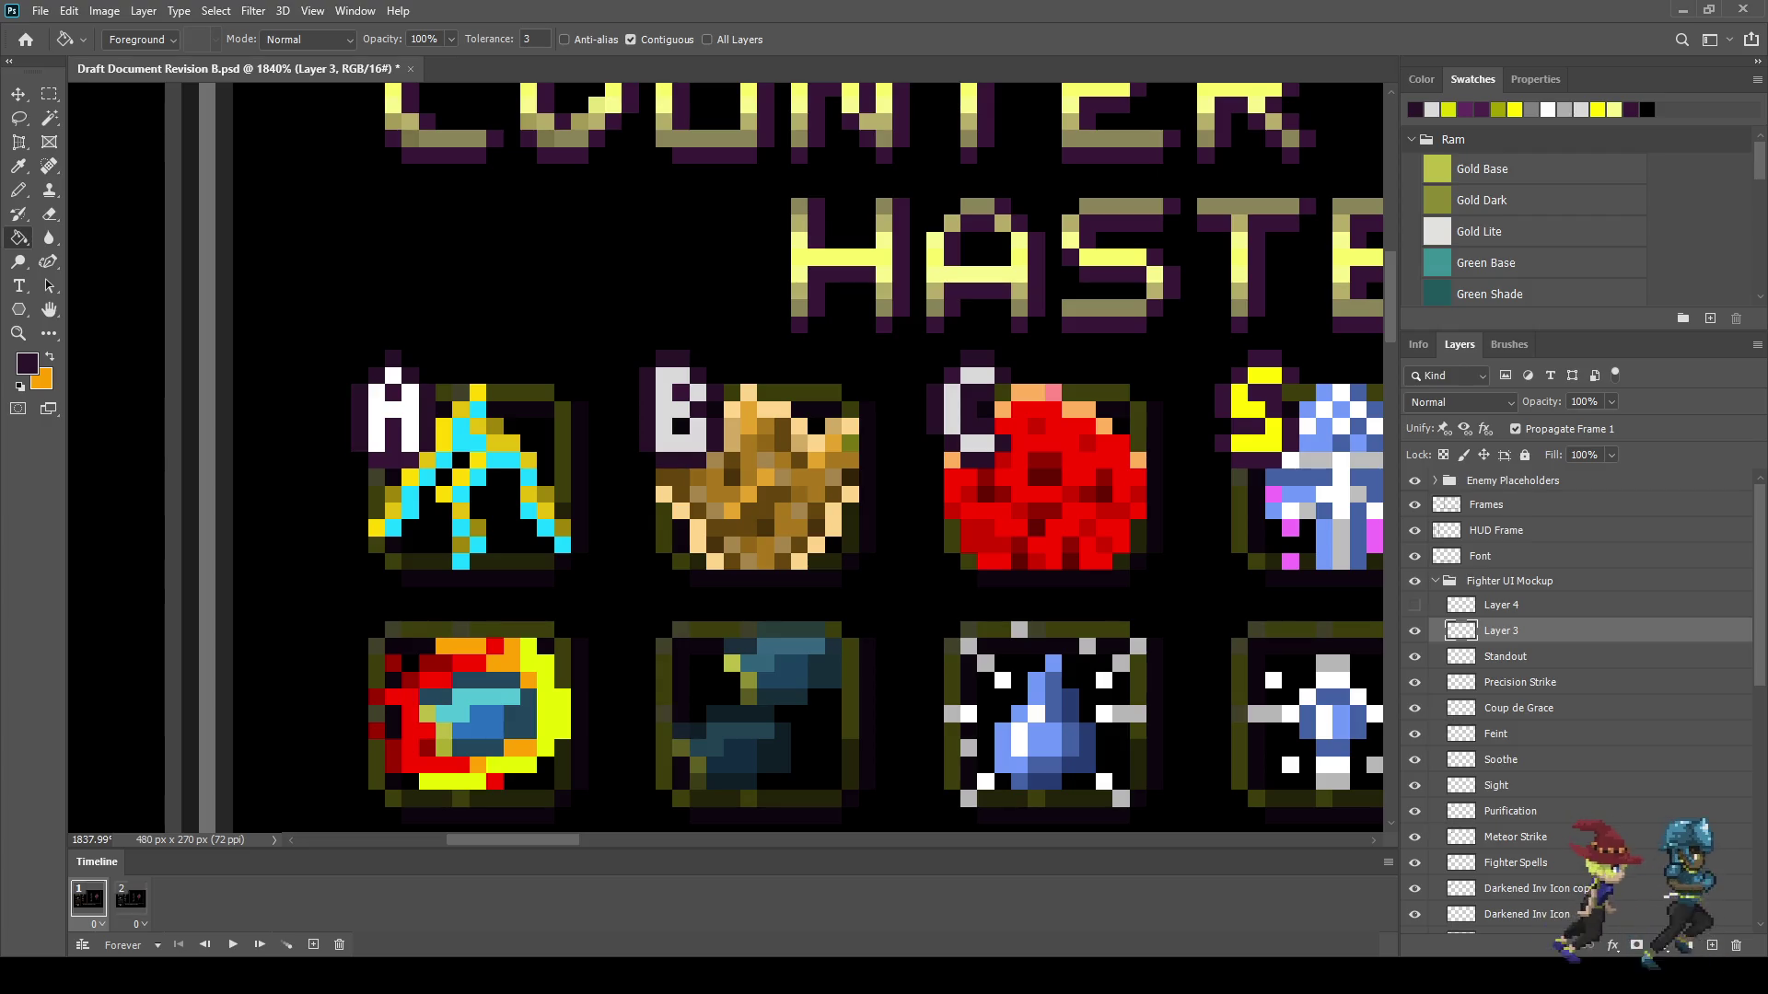
- Sample white, then light grey, from the artwork as the foreground colour
{"action": "scroll", "coordinate": [585, 517], "scroll_direction": "down", "scroll_amount": 5}
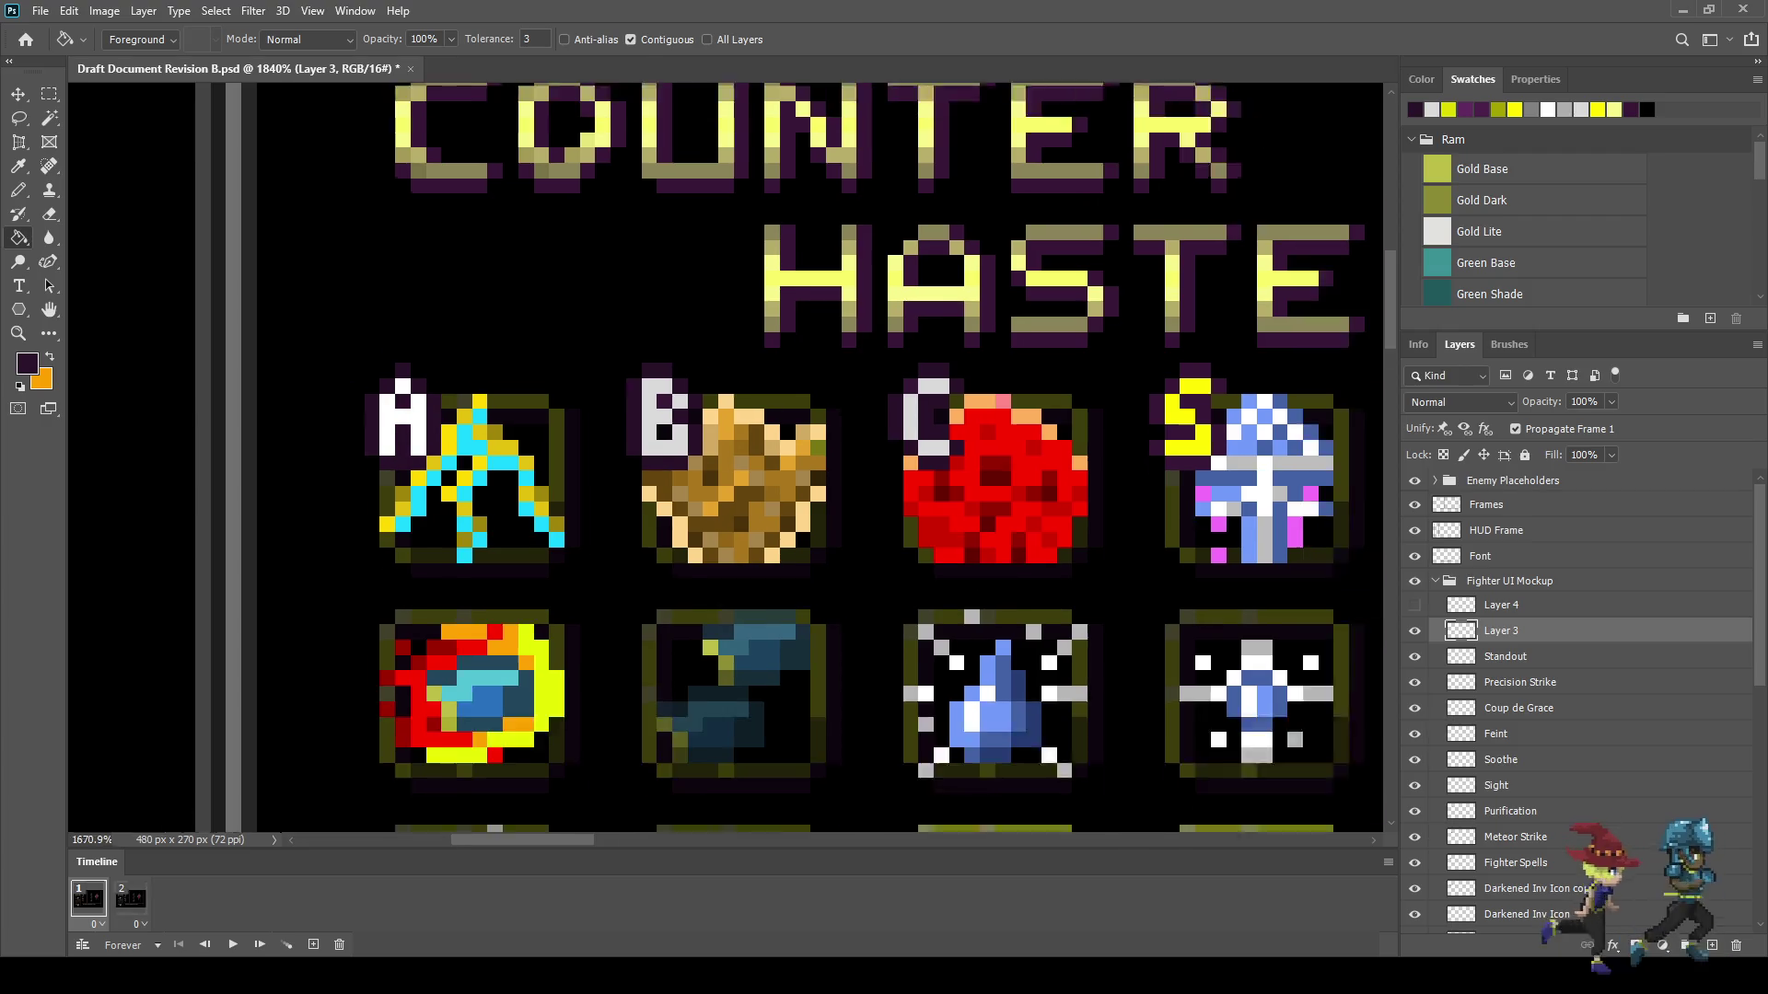
{"action": "scroll", "coordinate": [714, 534], "scroll_direction": "up", "scroll_amount": 2}
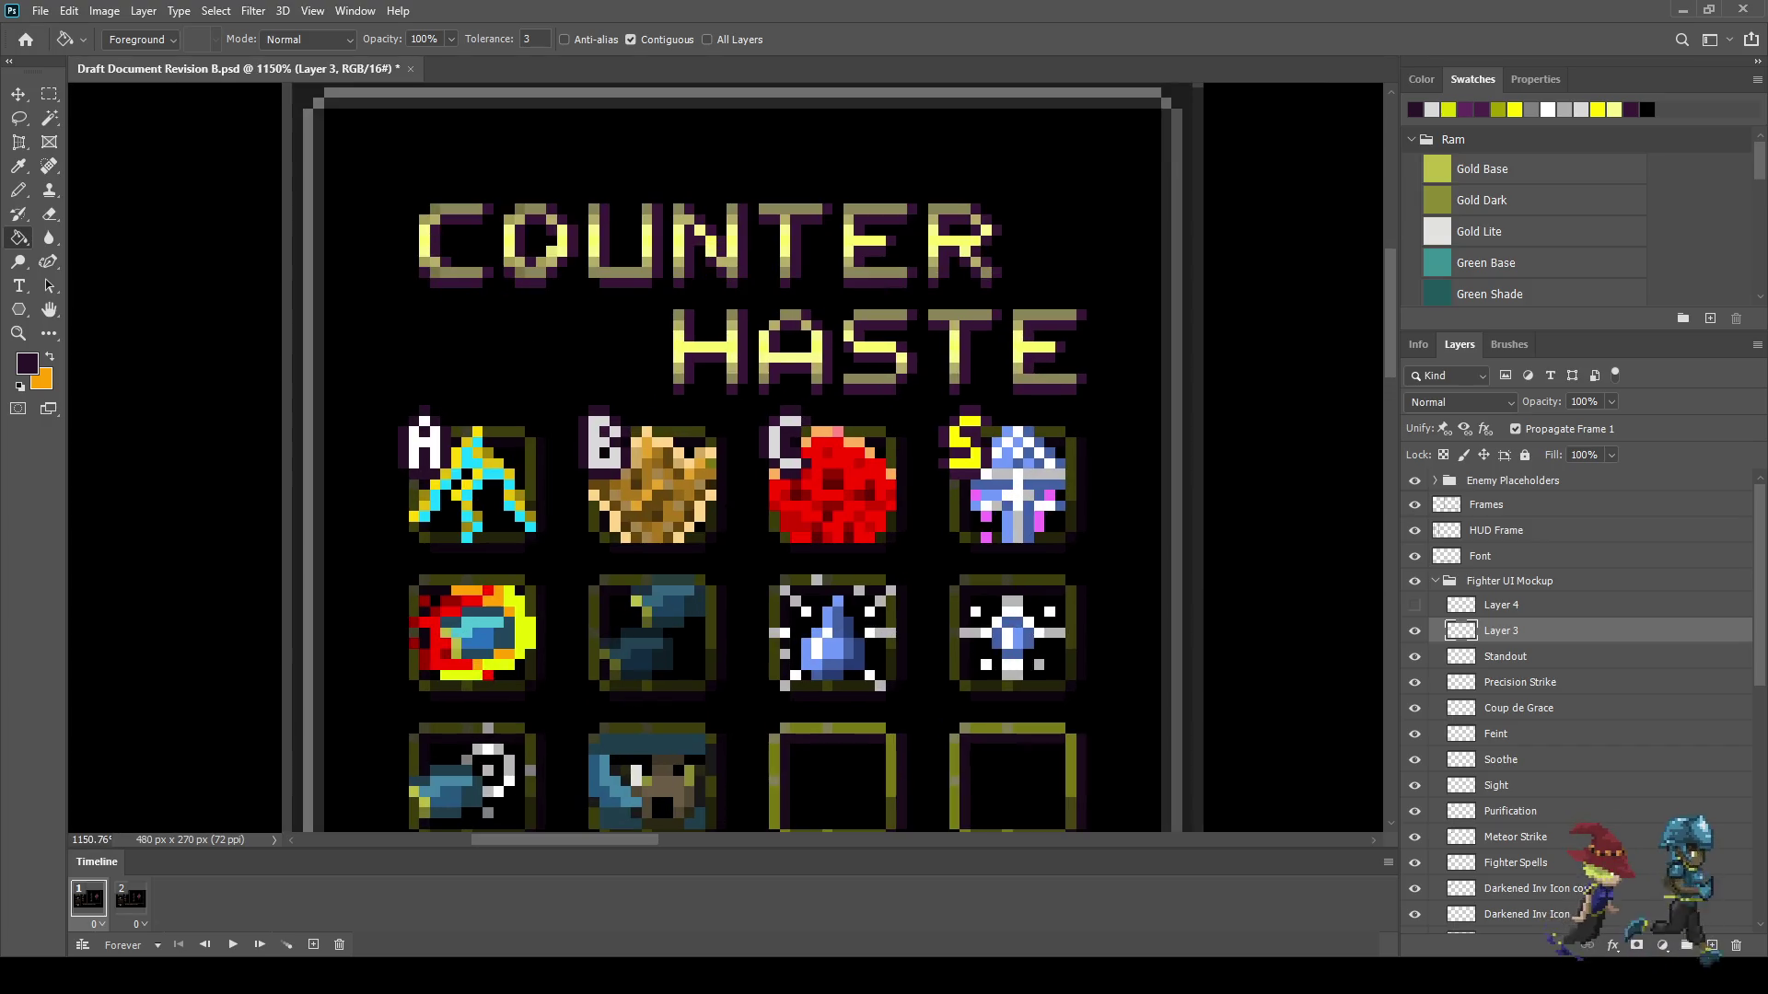
{"action": "key", "text": "i"}
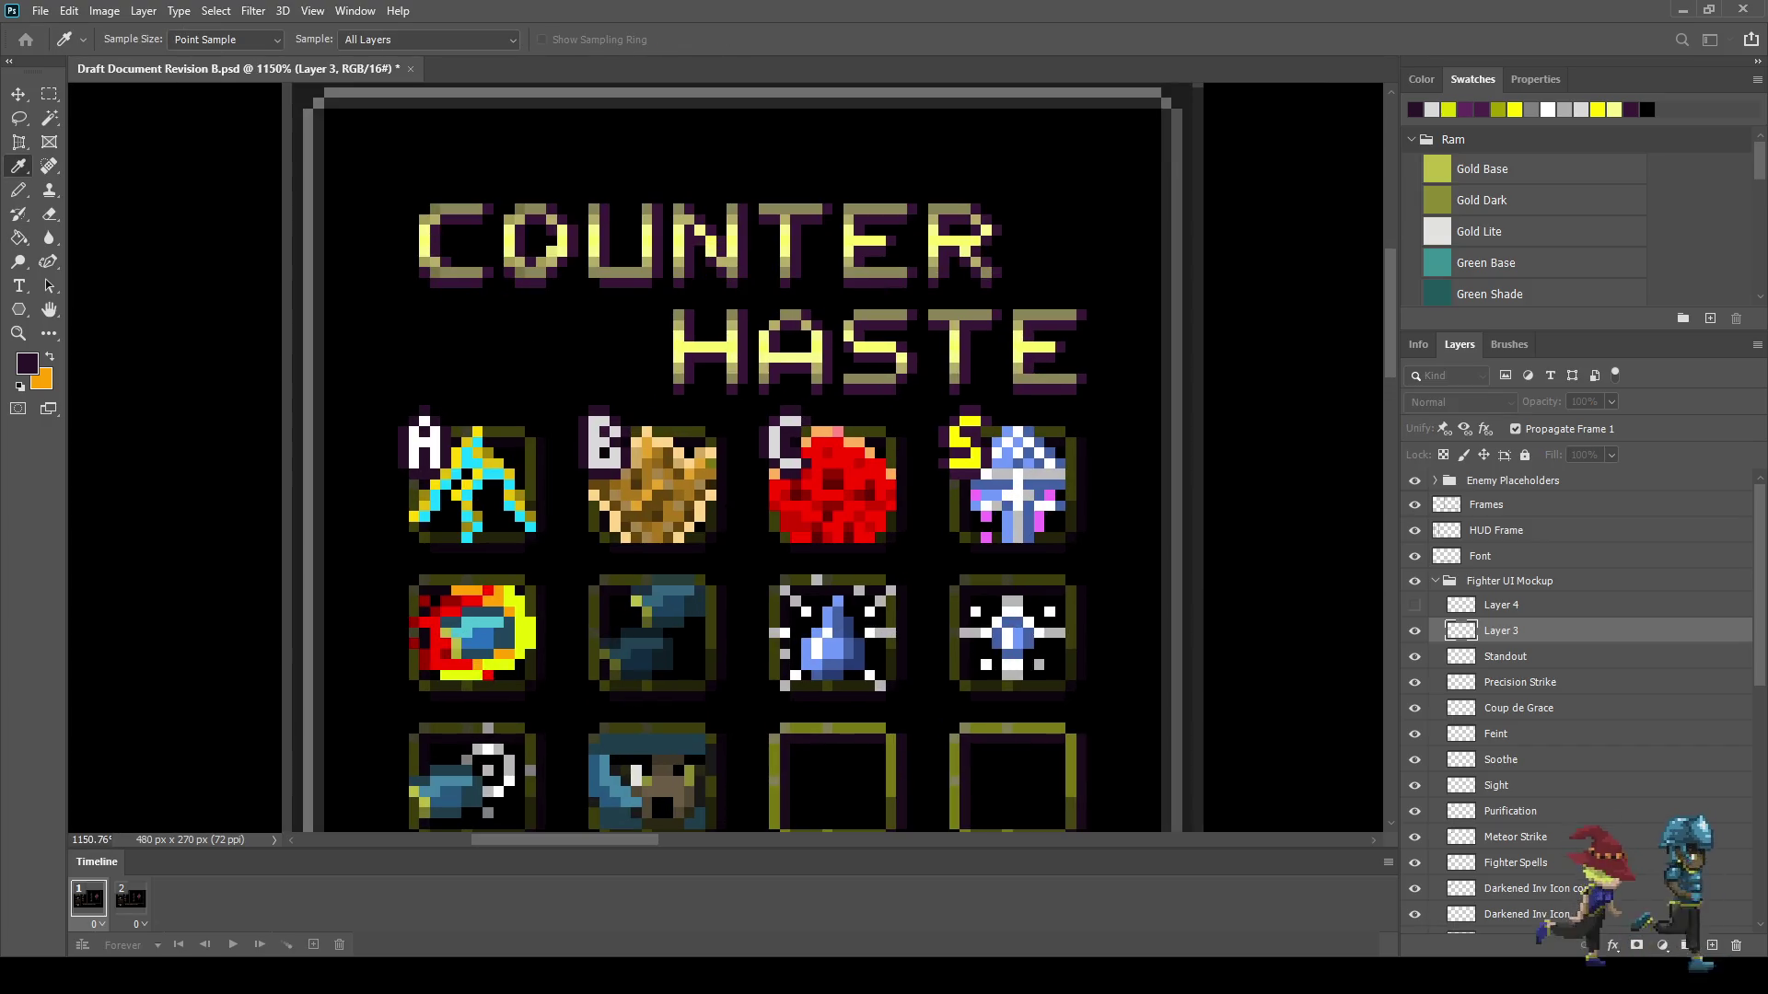
{"action": "left_click", "coordinate": [423, 442], "text": "alt"}
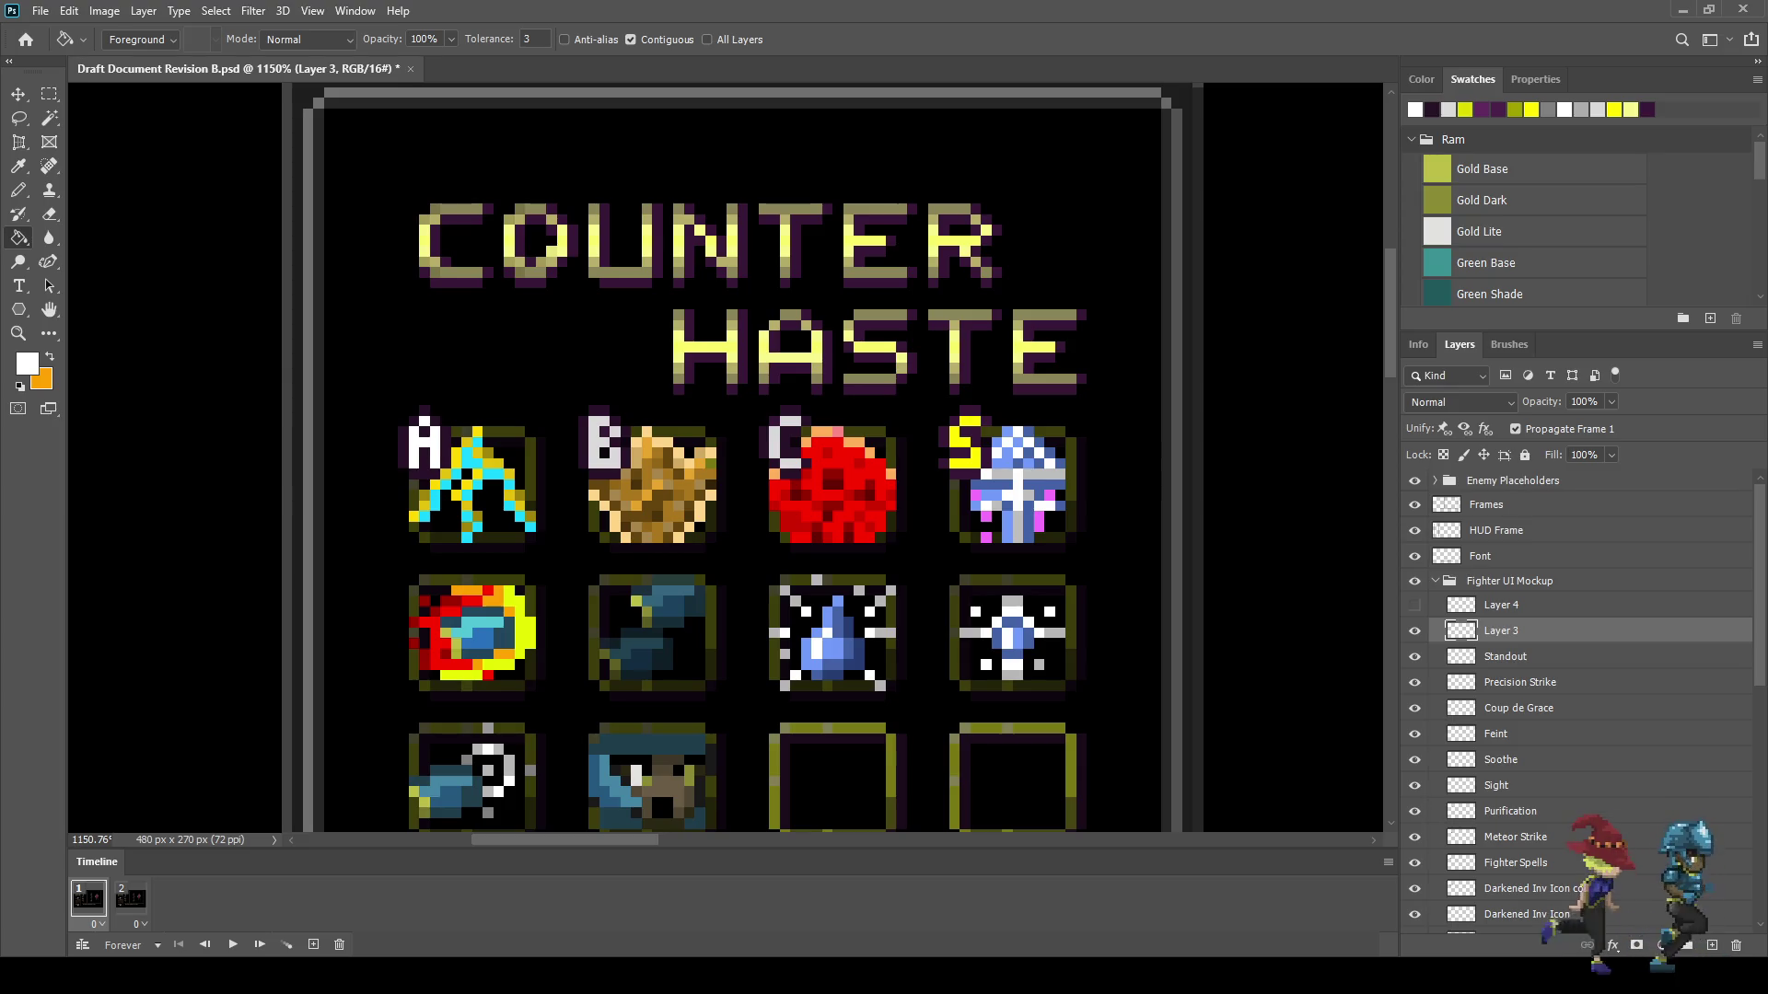
{"action": "key", "text": "i"}
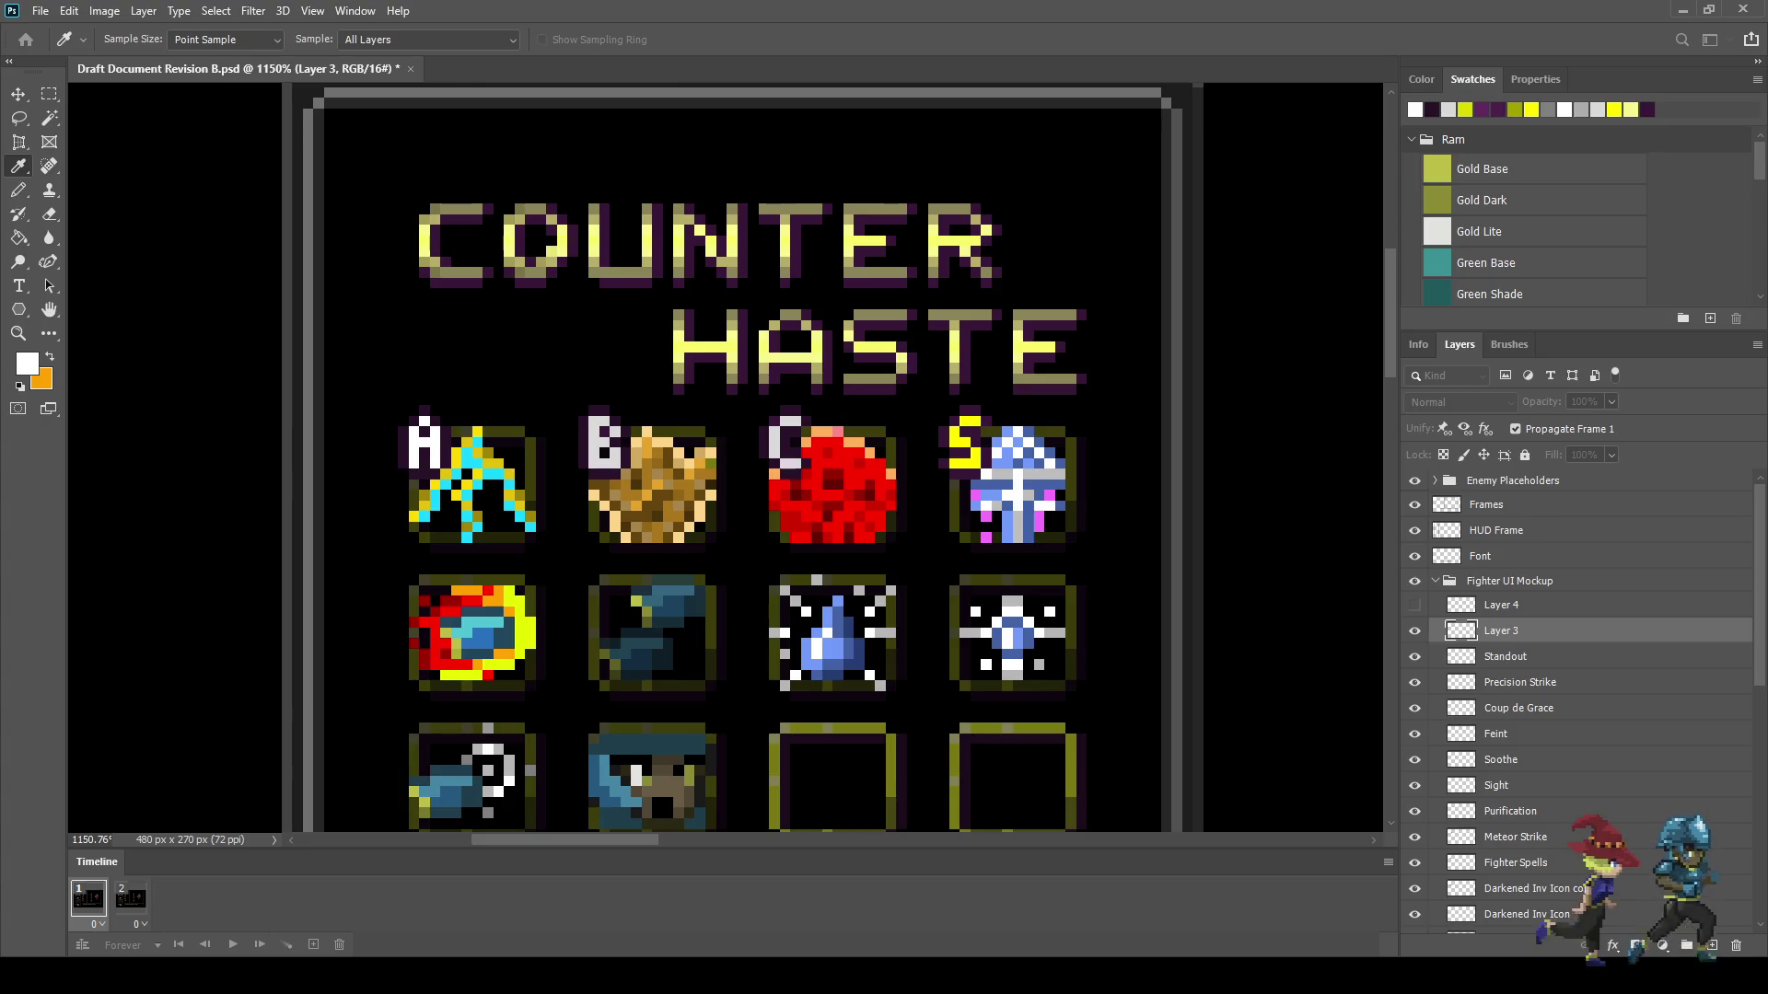
{"action": "left_click", "coordinate": [605, 442], "text": "alt"}
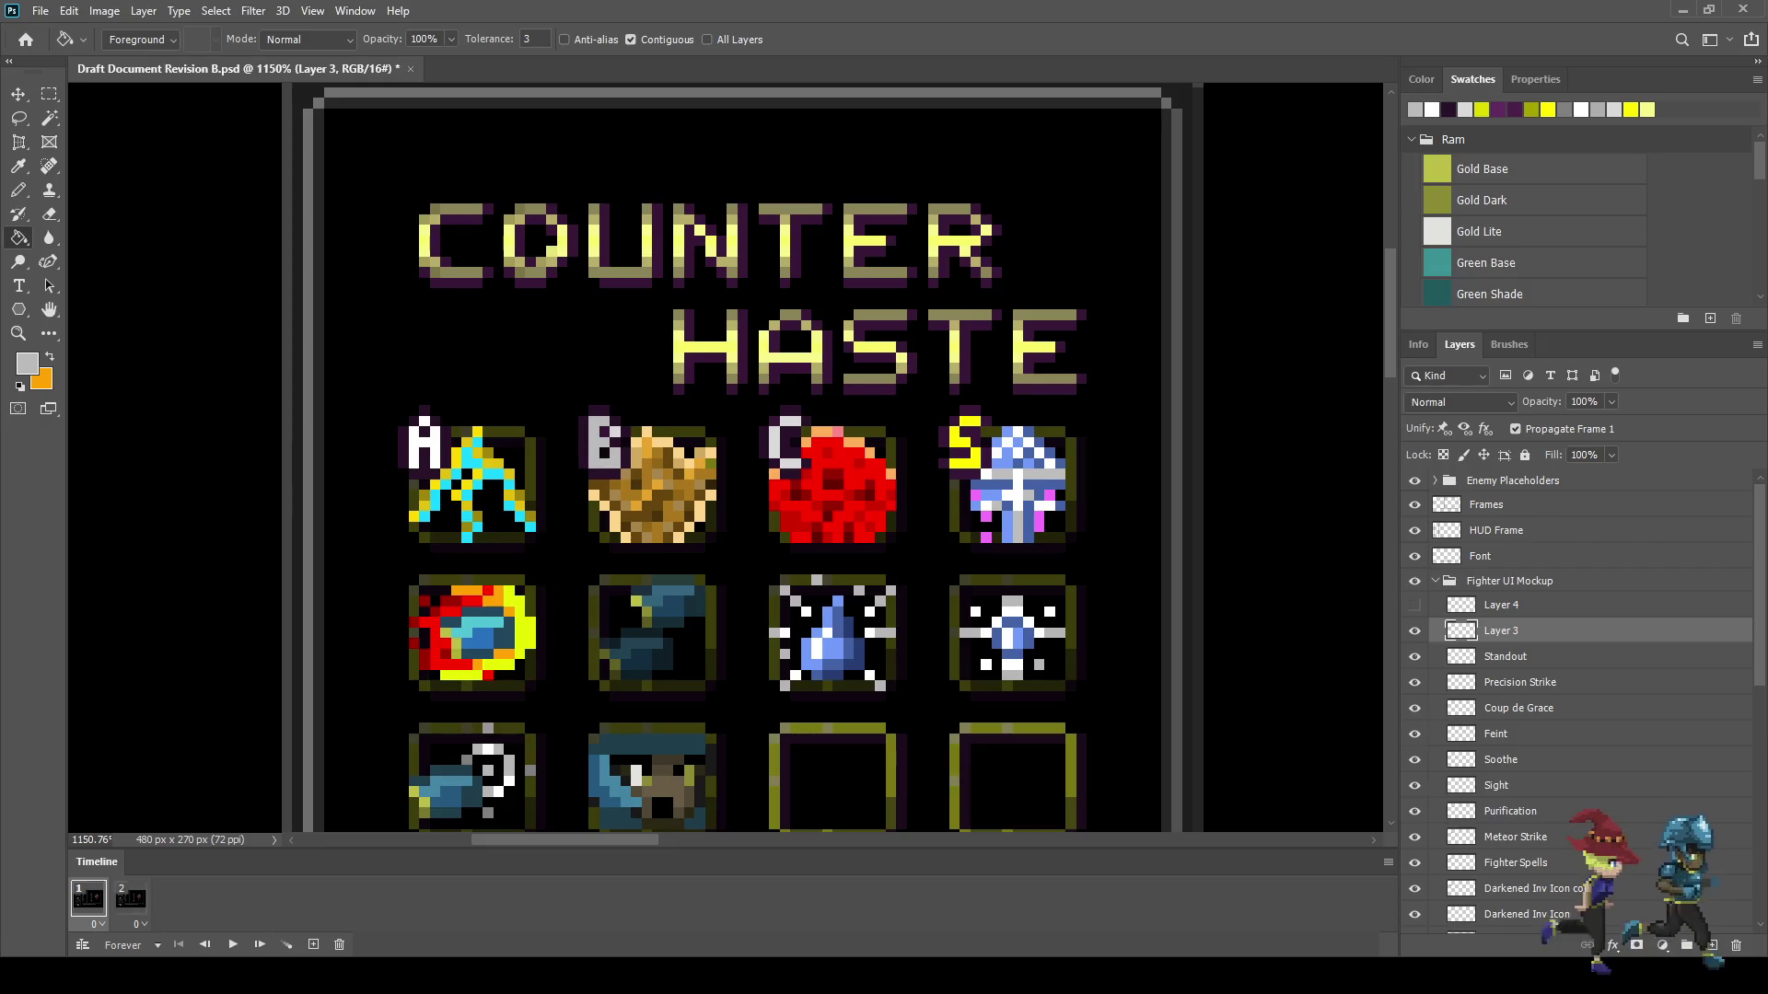
- Play the two-frame timeline animation, then stop it
{"action": "scroll", "coordinate": [782, 456], "scroll_direction": "up", "scroll_amount": 3}
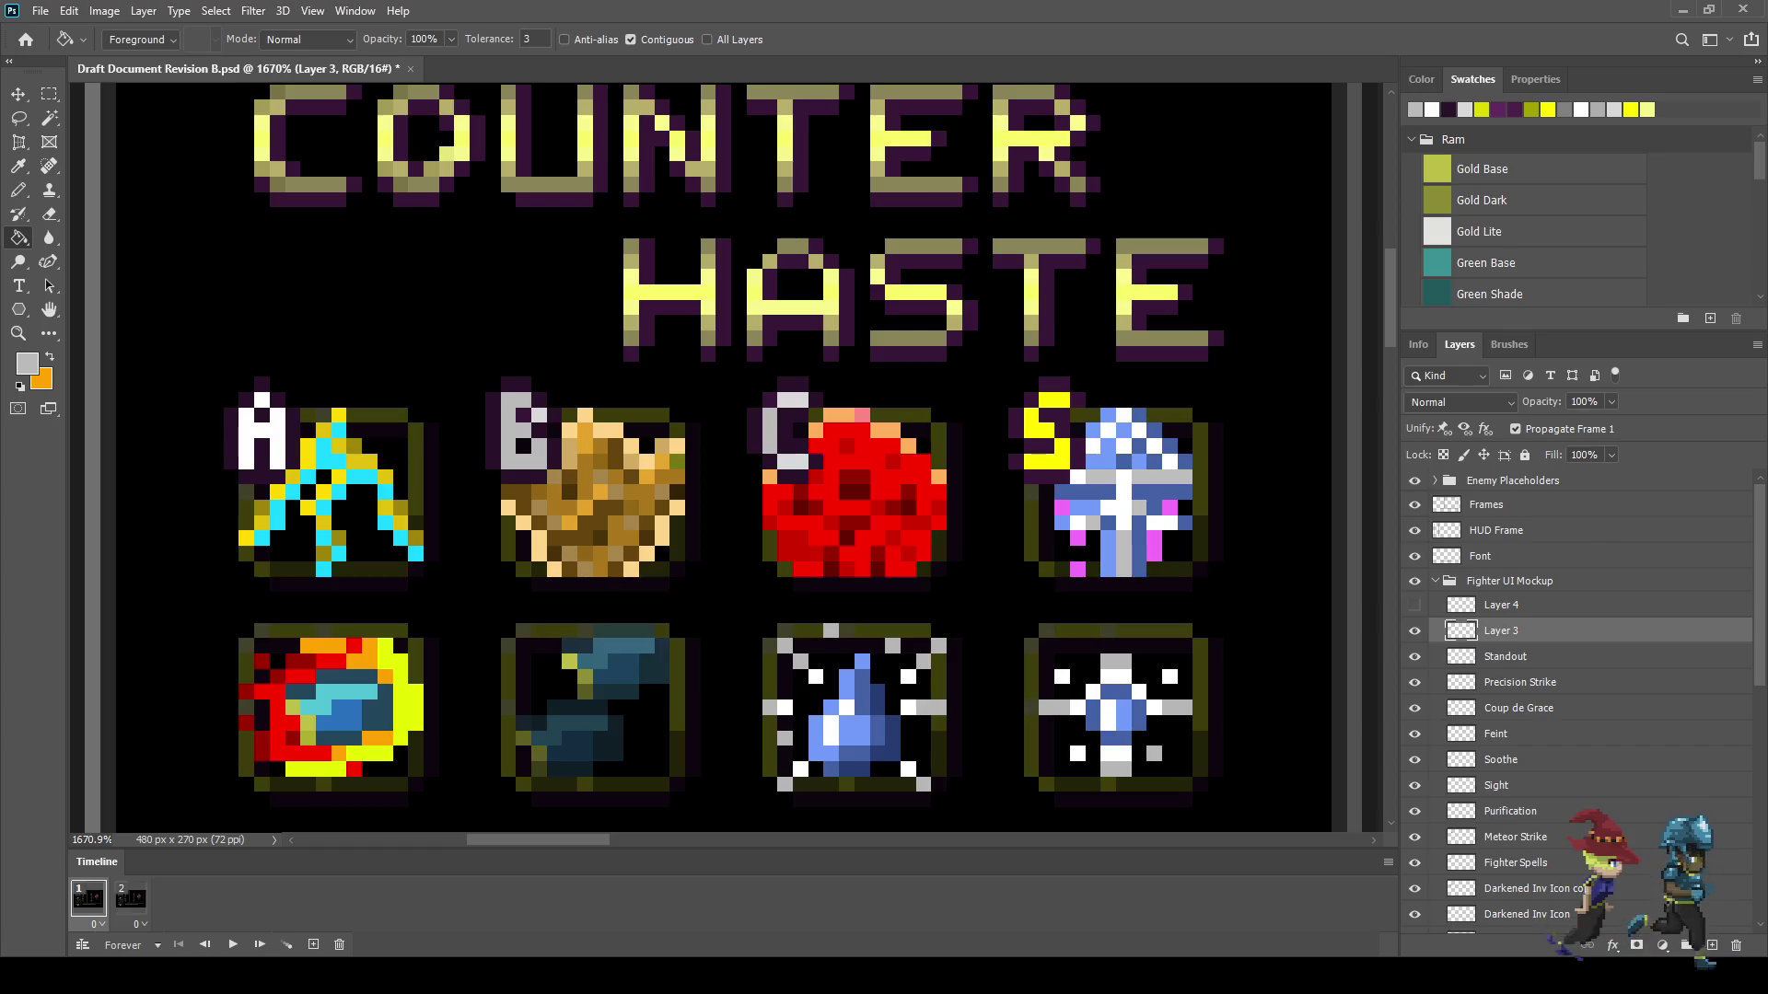
{"action": "scroll", "coordinate": [801, 465], "scroll_direction": "down", "scroll_amount": 5}
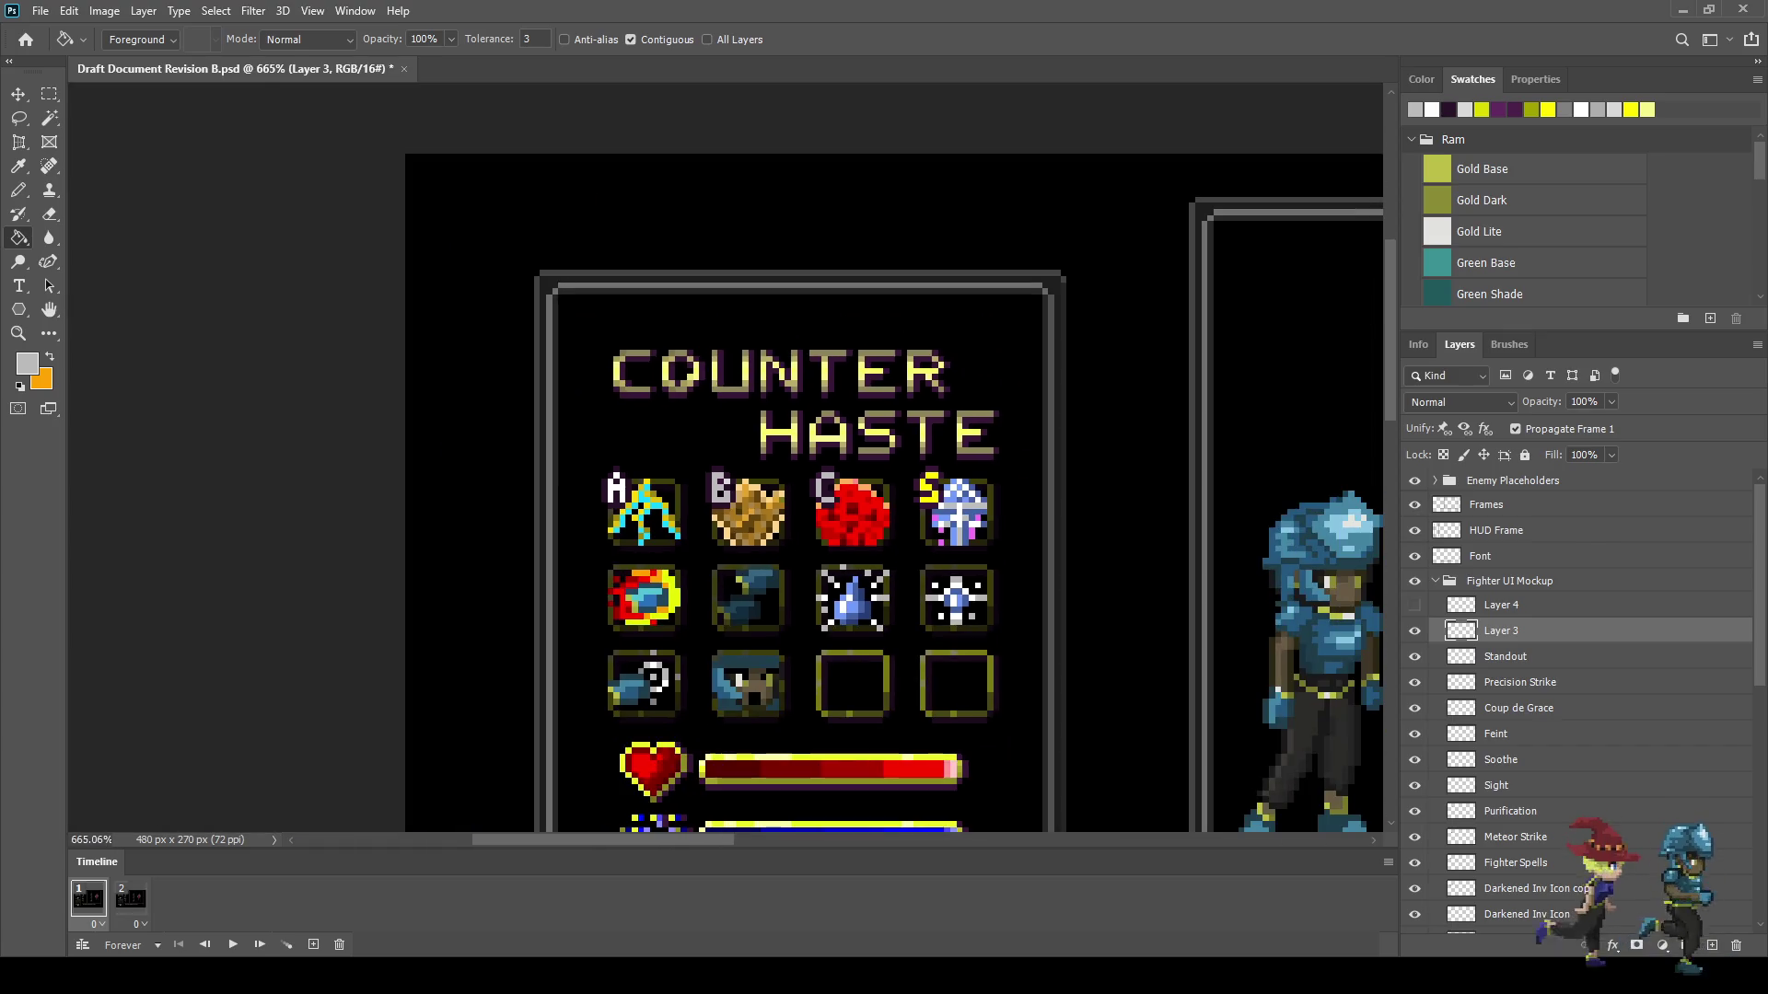
{"action": "scroll", "coordinate": [843, 507], "scroll_direction": "up", "scroll_amount": 5}
{"action": "scroll", "coordinate": [866, 516], "scroll_direction": "down", "scroll_amount": 4}
{"action": "scroll", "coordinate": [976, 532], "scroll_direction": "down", "scroll_amount": 1}
{"action": "scroll", "coordinate": [976, 533], "scroll_direction": "up", "scroll_amount": 3}
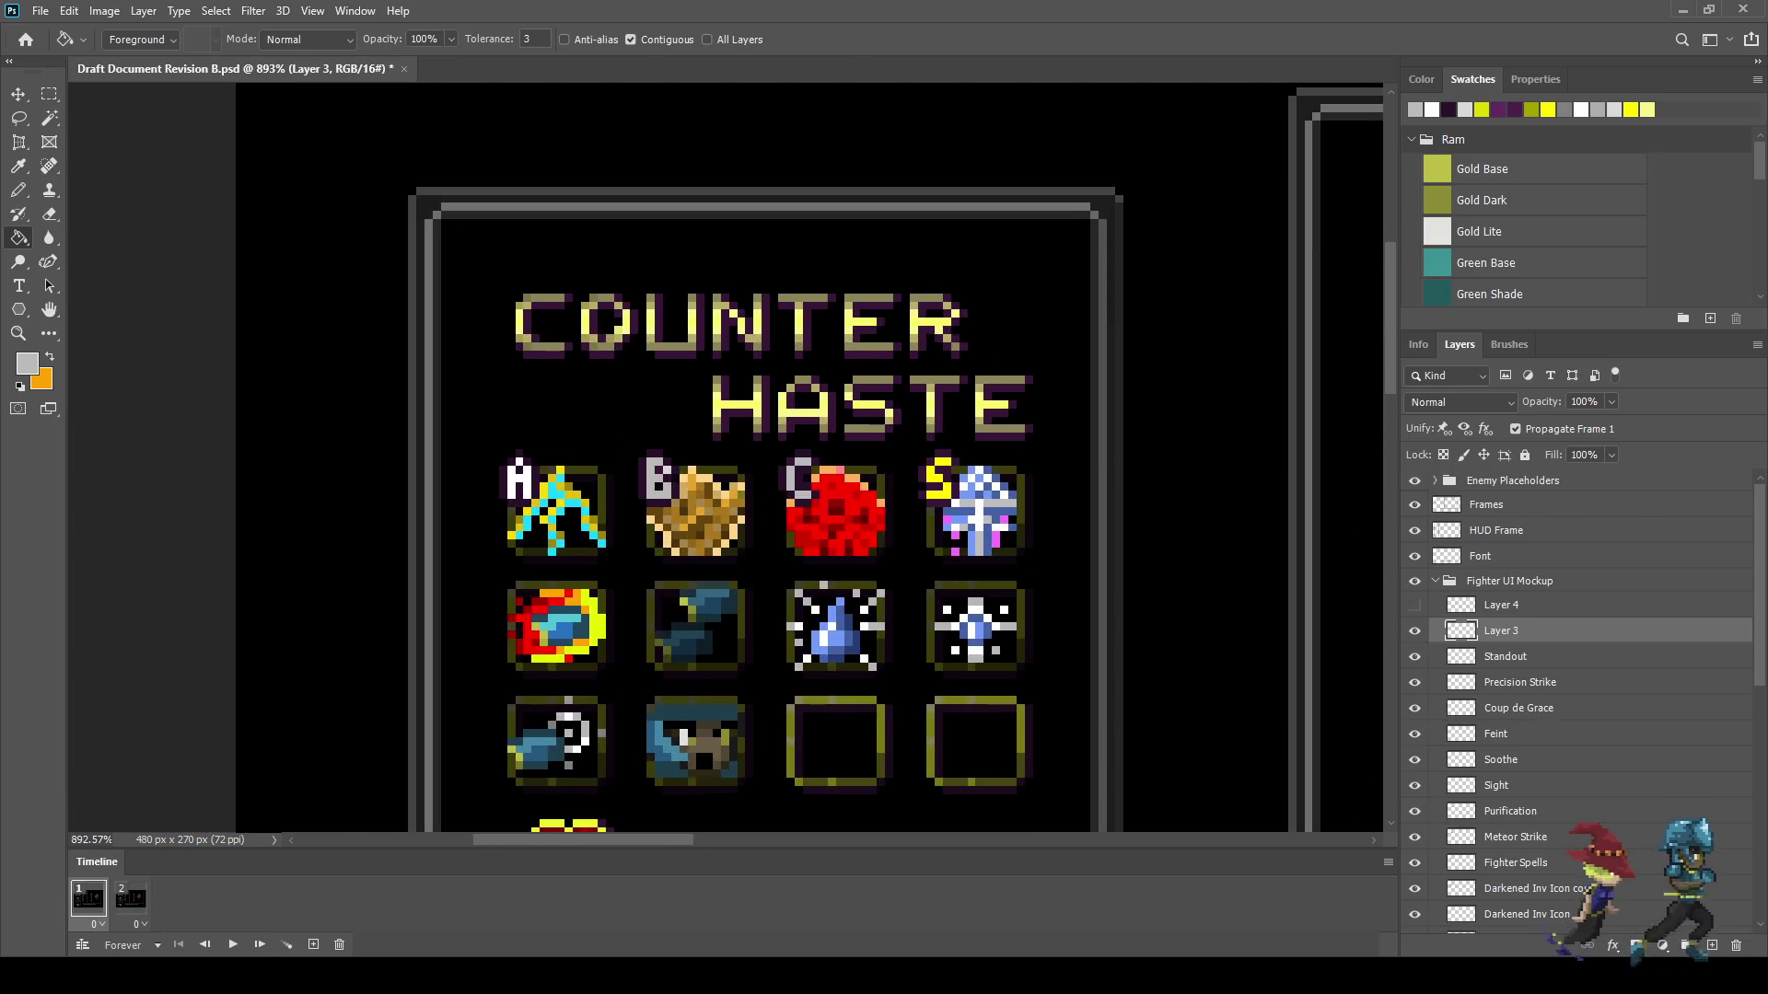
{"action": "scroll", "coordinate": [976, 543], "scroll_direction": "up", "scroll_amount": 1}
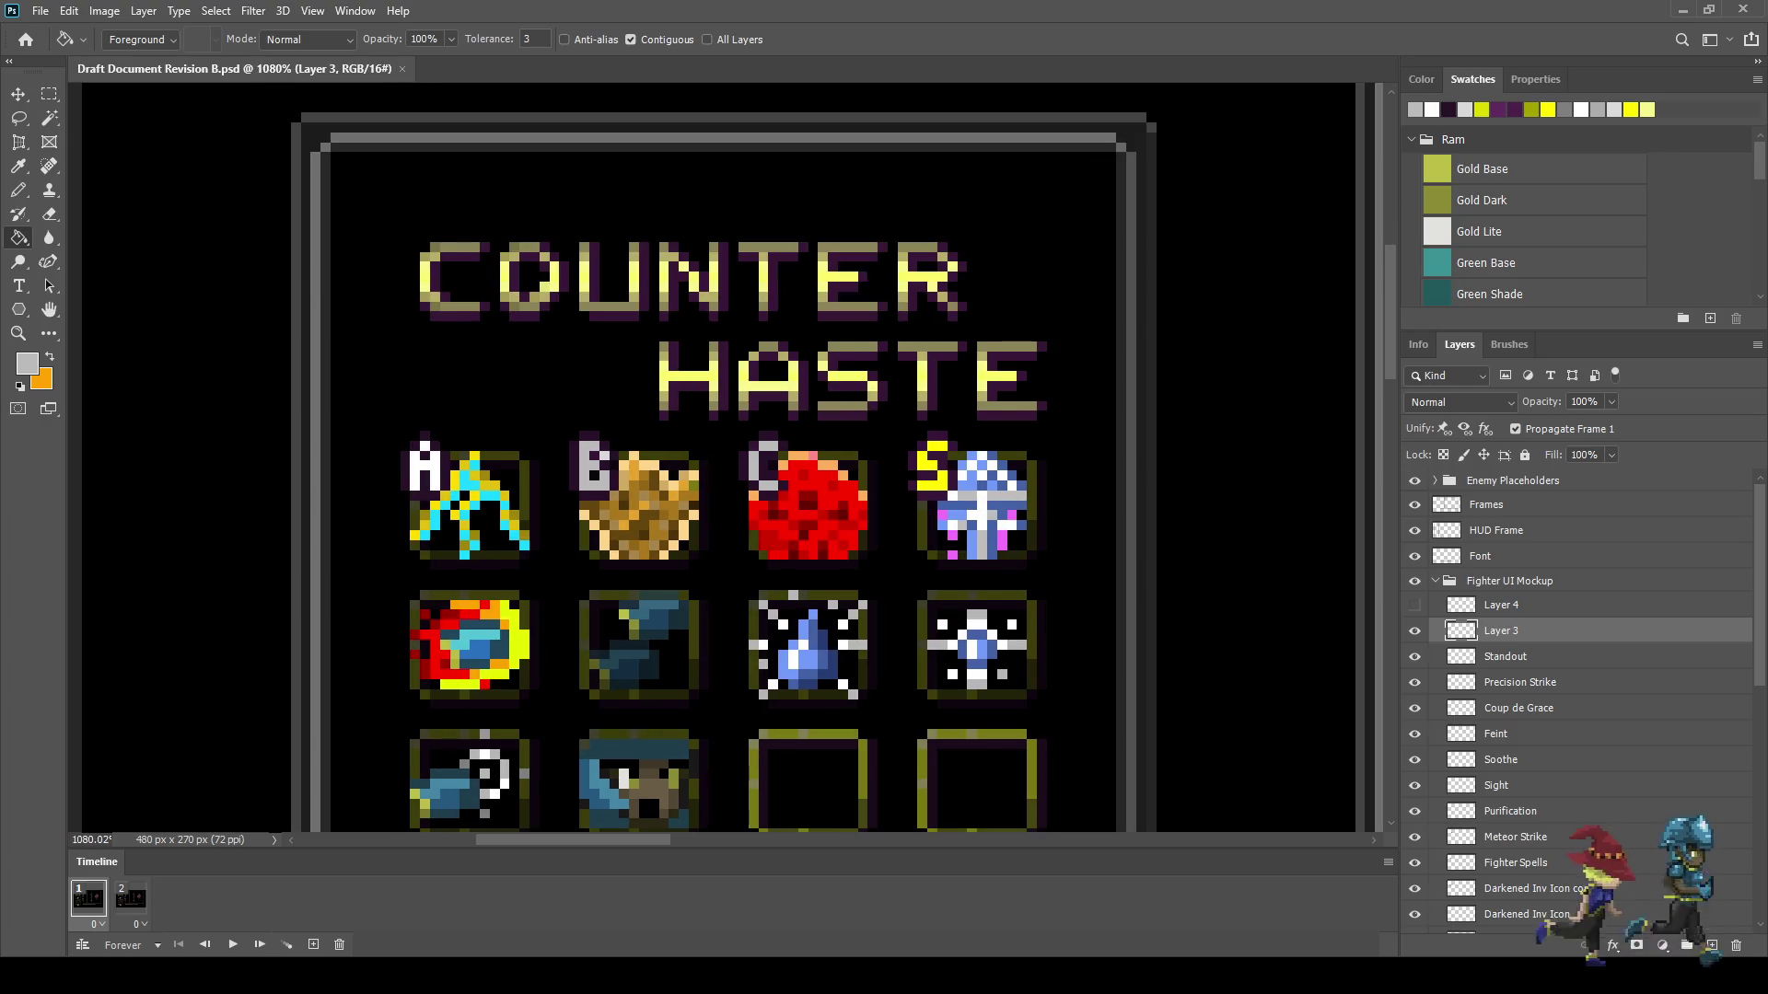
{"action": "scroll", "coordinate": [423, 458], "scroll_direction": "up", "scroll_amount": 2}
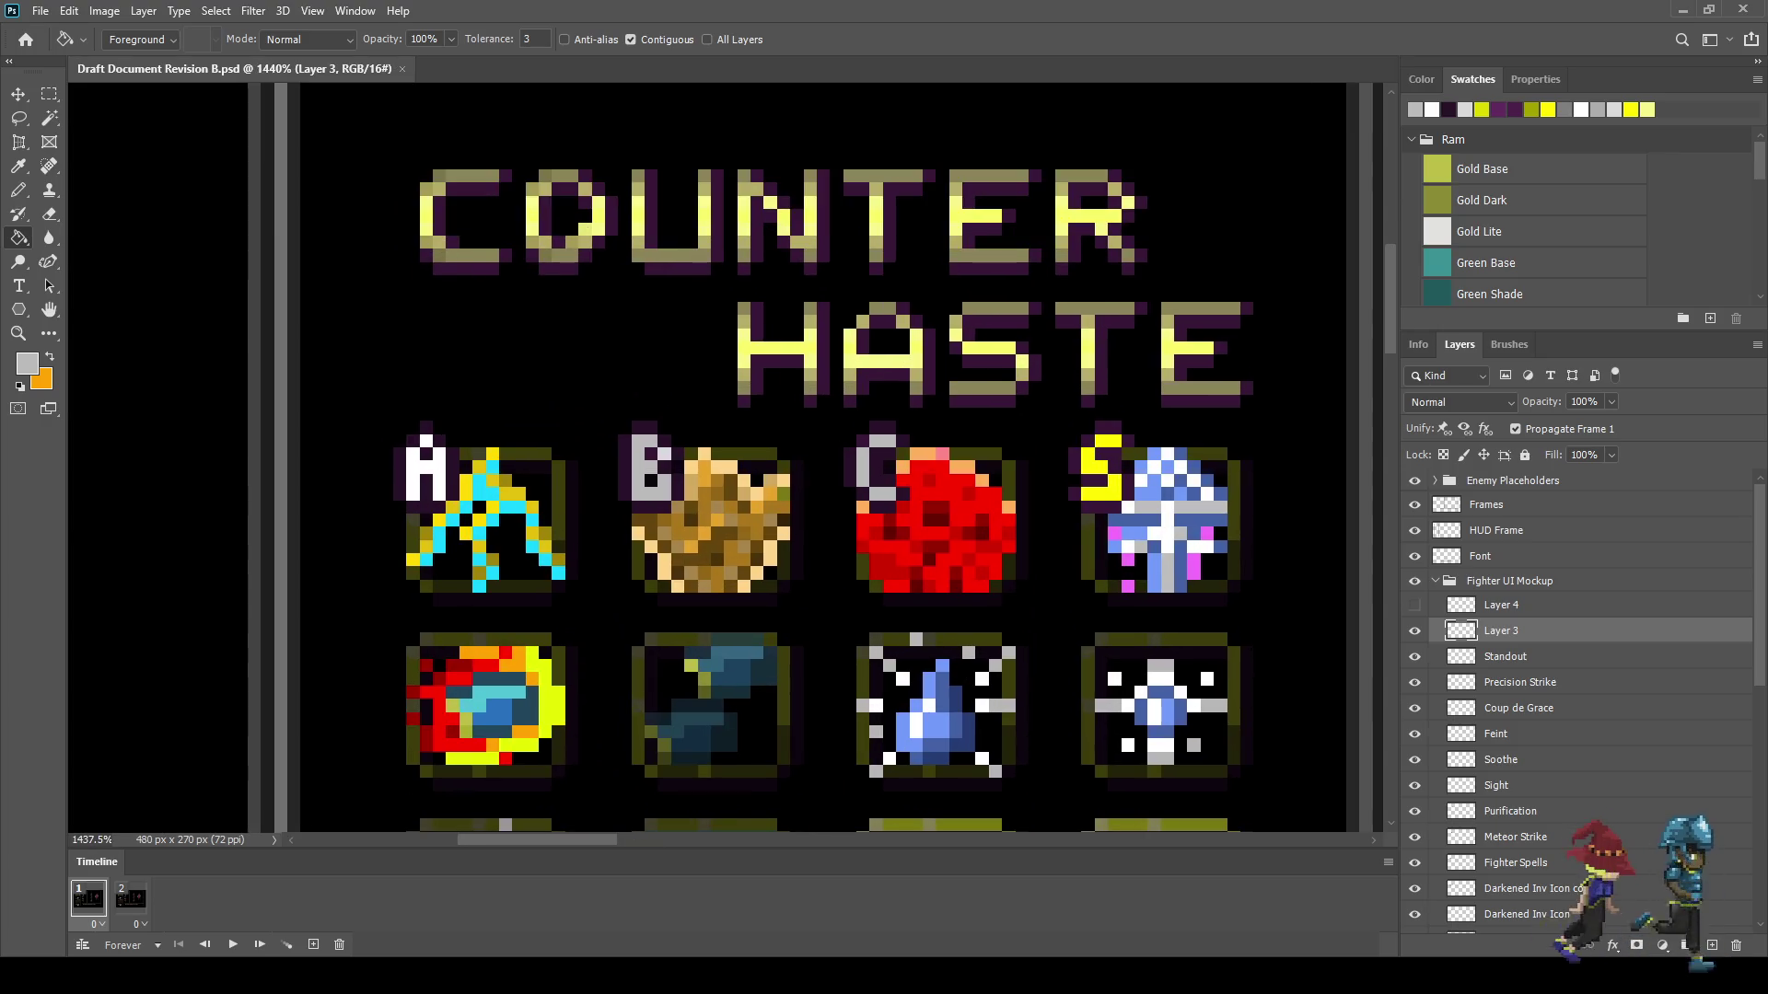
{"action": "scroll", "coordinate": [548, 463], "scroll_direction": "down", "scroll_amount": 2}
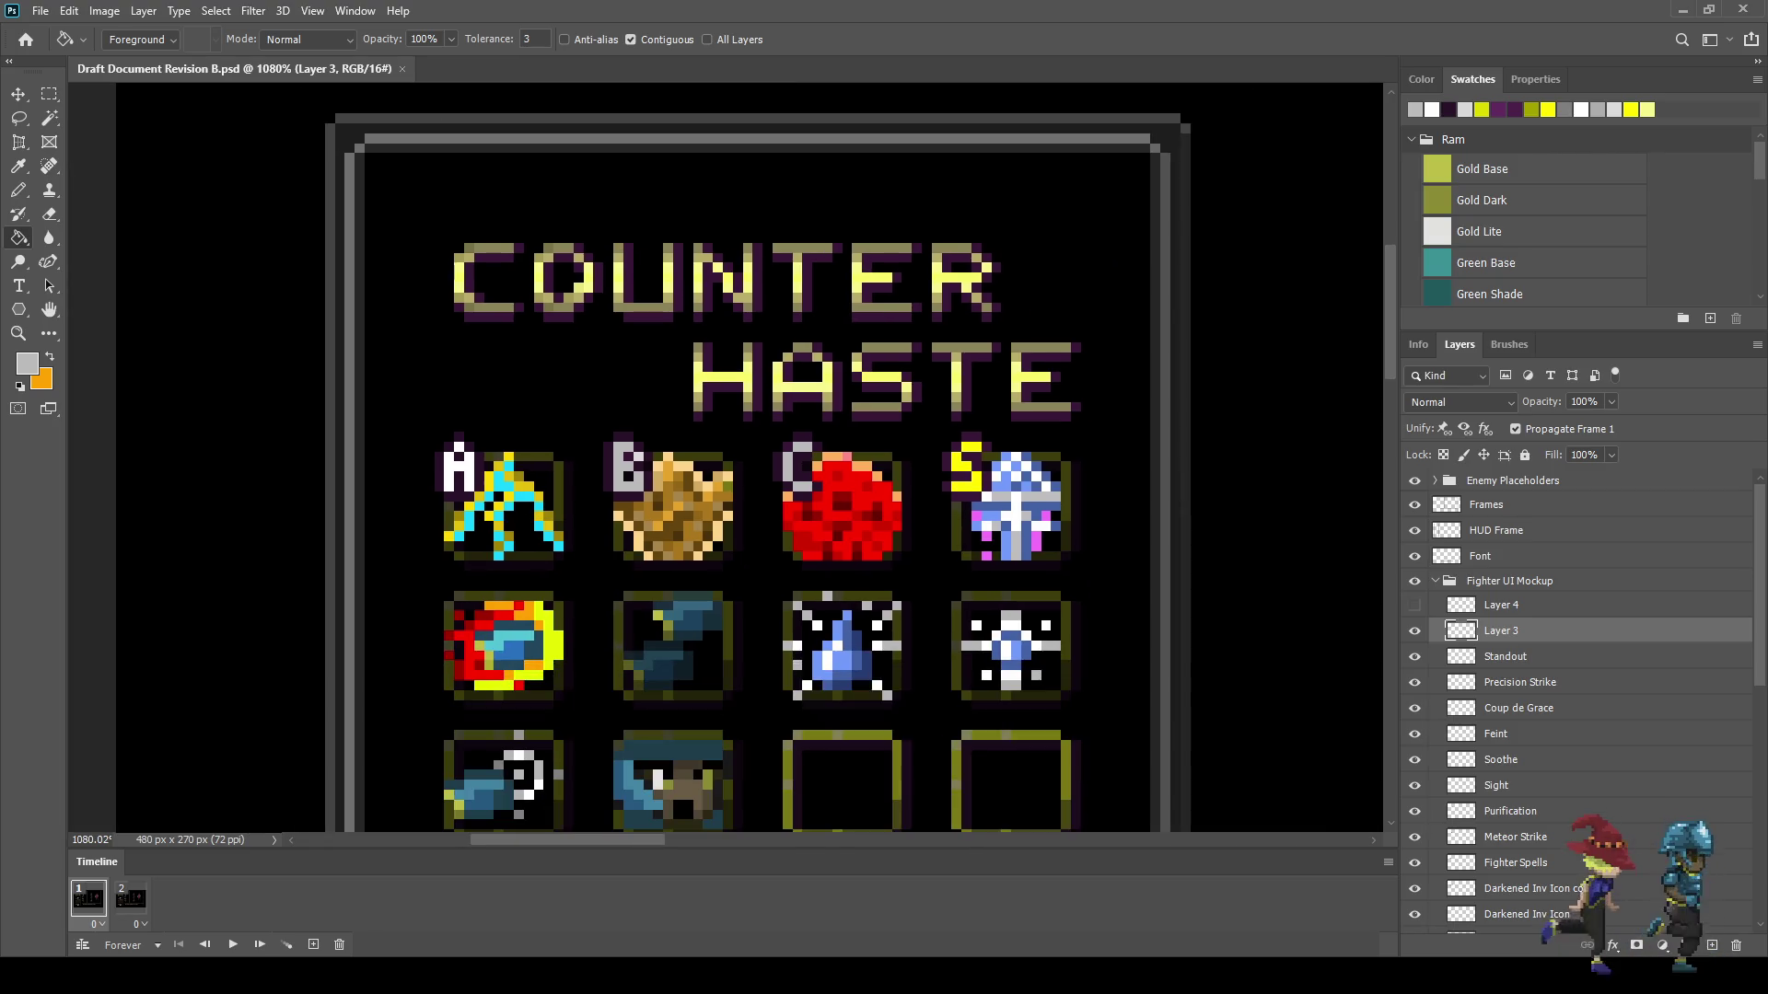
{"action": "key", "text": "space"}
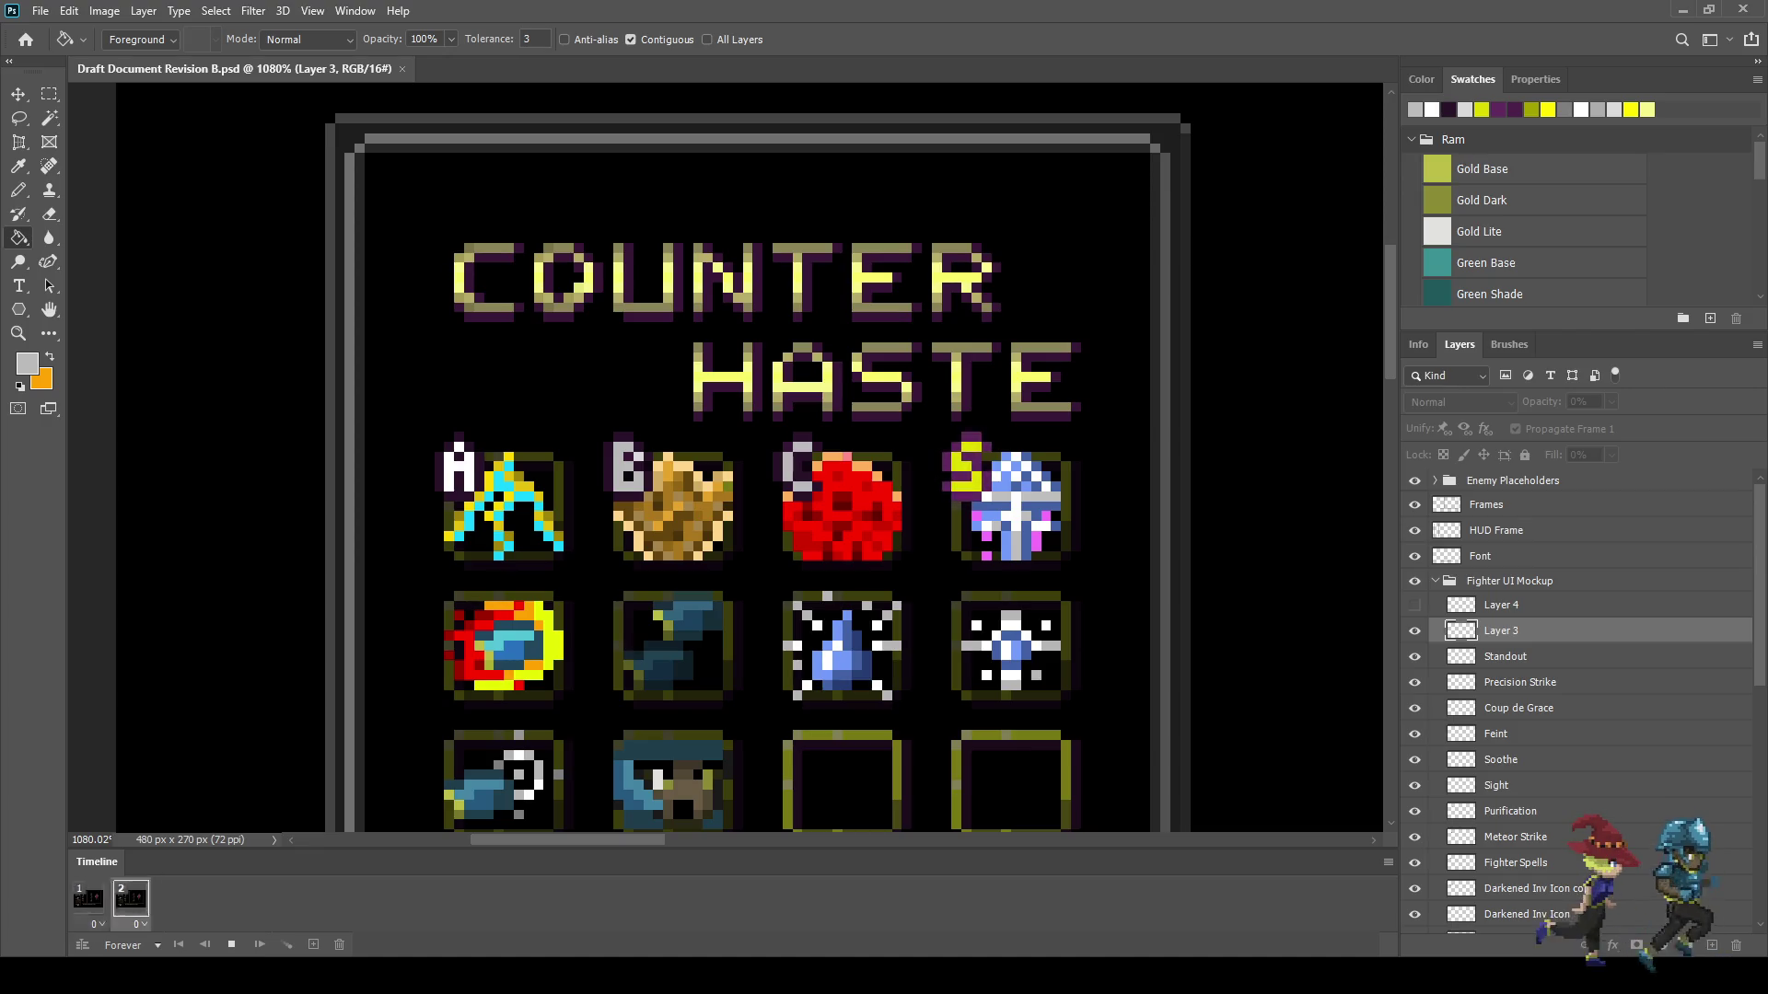
{"action": "key", "text": "space"}
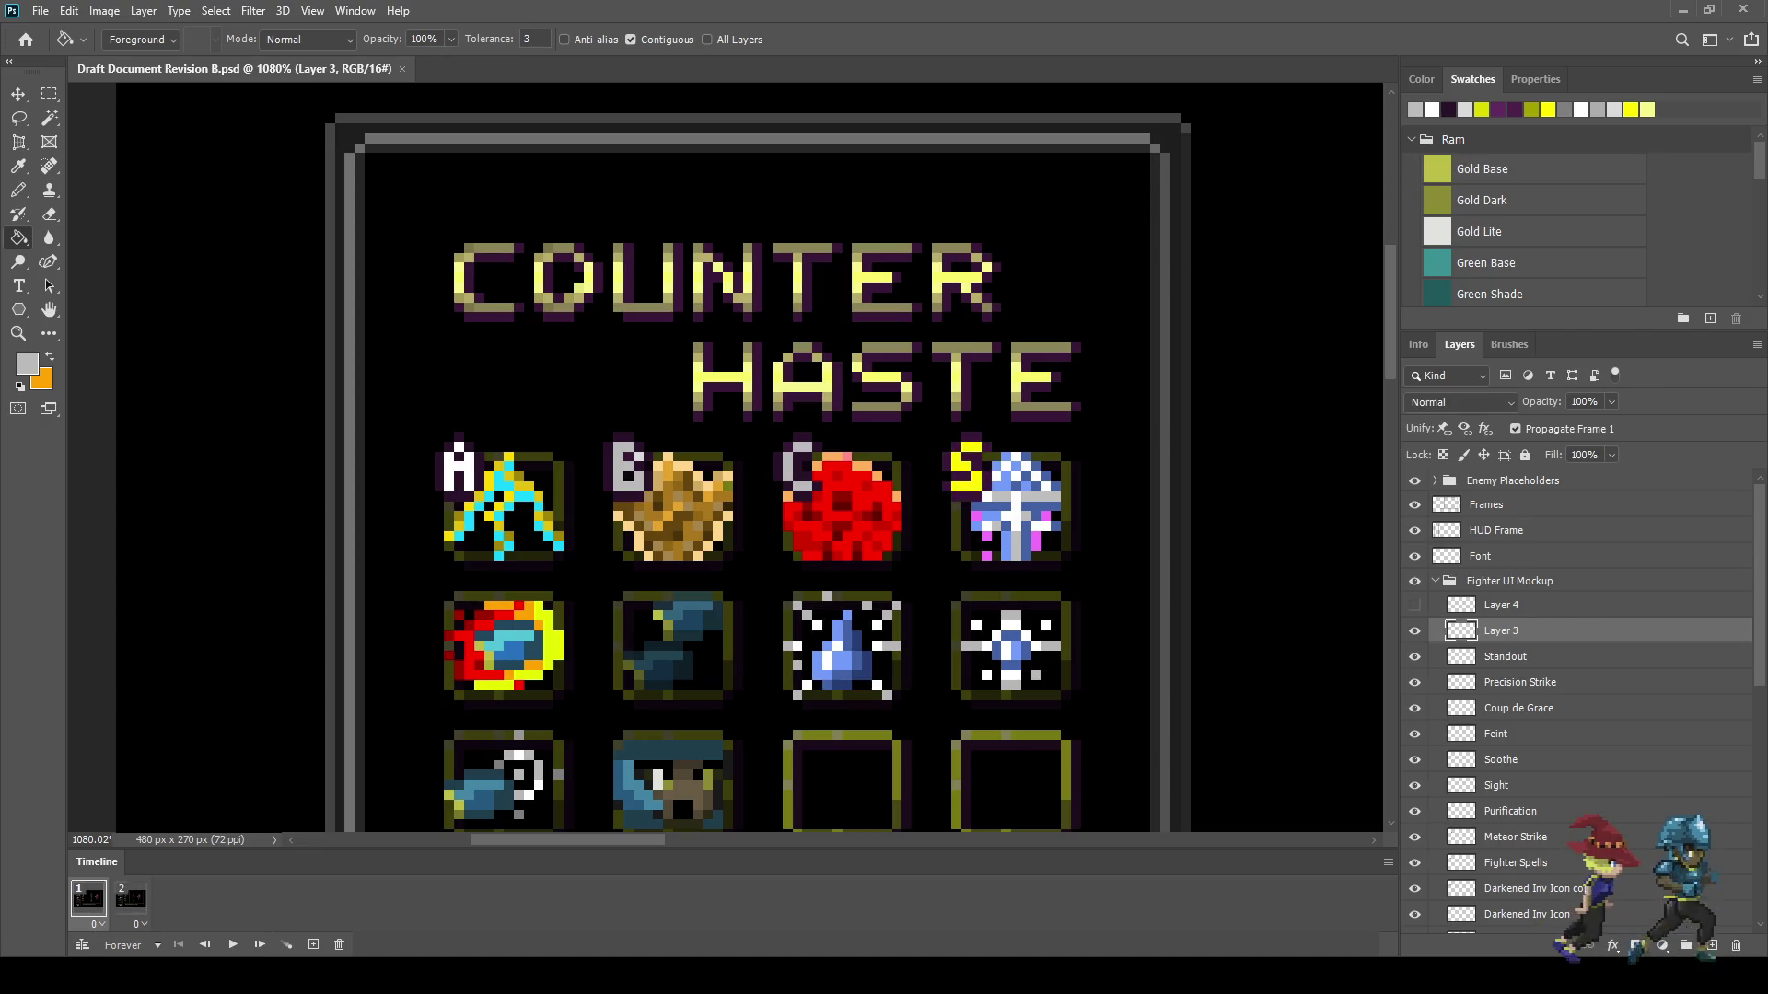
- Sample the dark purple from the canvas as the fill colour
{"action": "scroll", "coordinate": [501, 488], "scroll_direction": "up", "scroll_amount": 2}
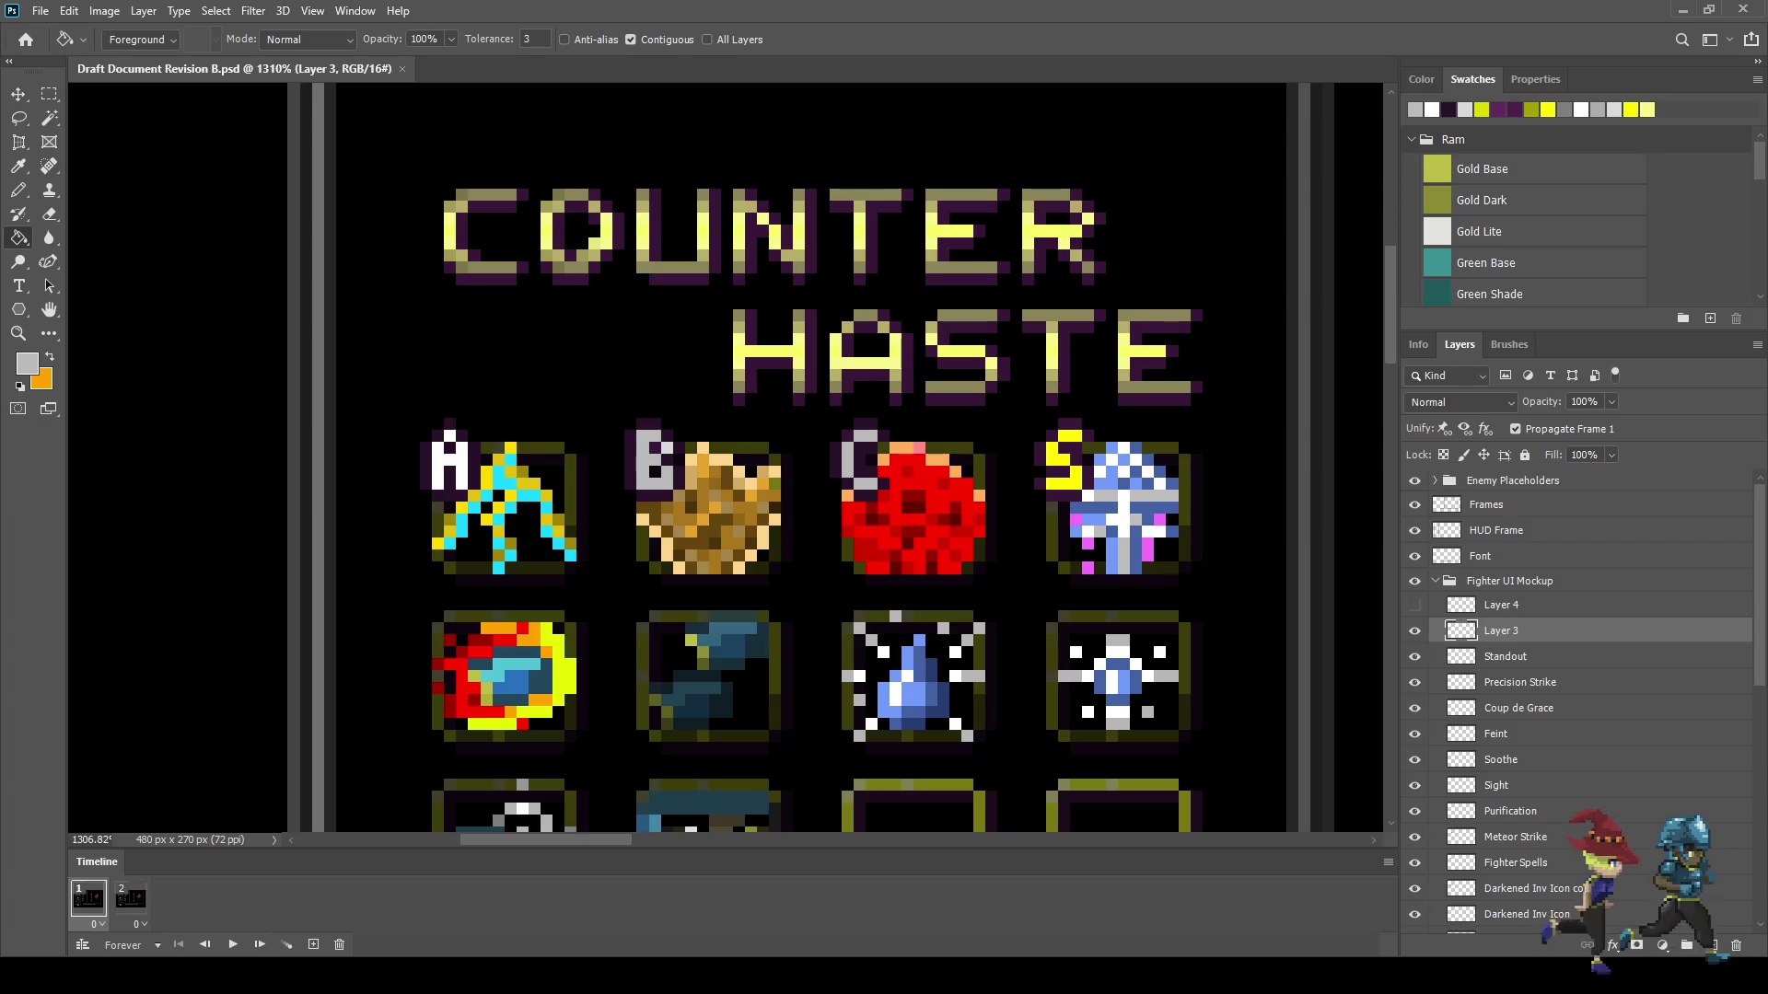
{"action": "scroll", "coordinate": [355, 504], "scroll_direction": "up", "scroll_amount": 3}
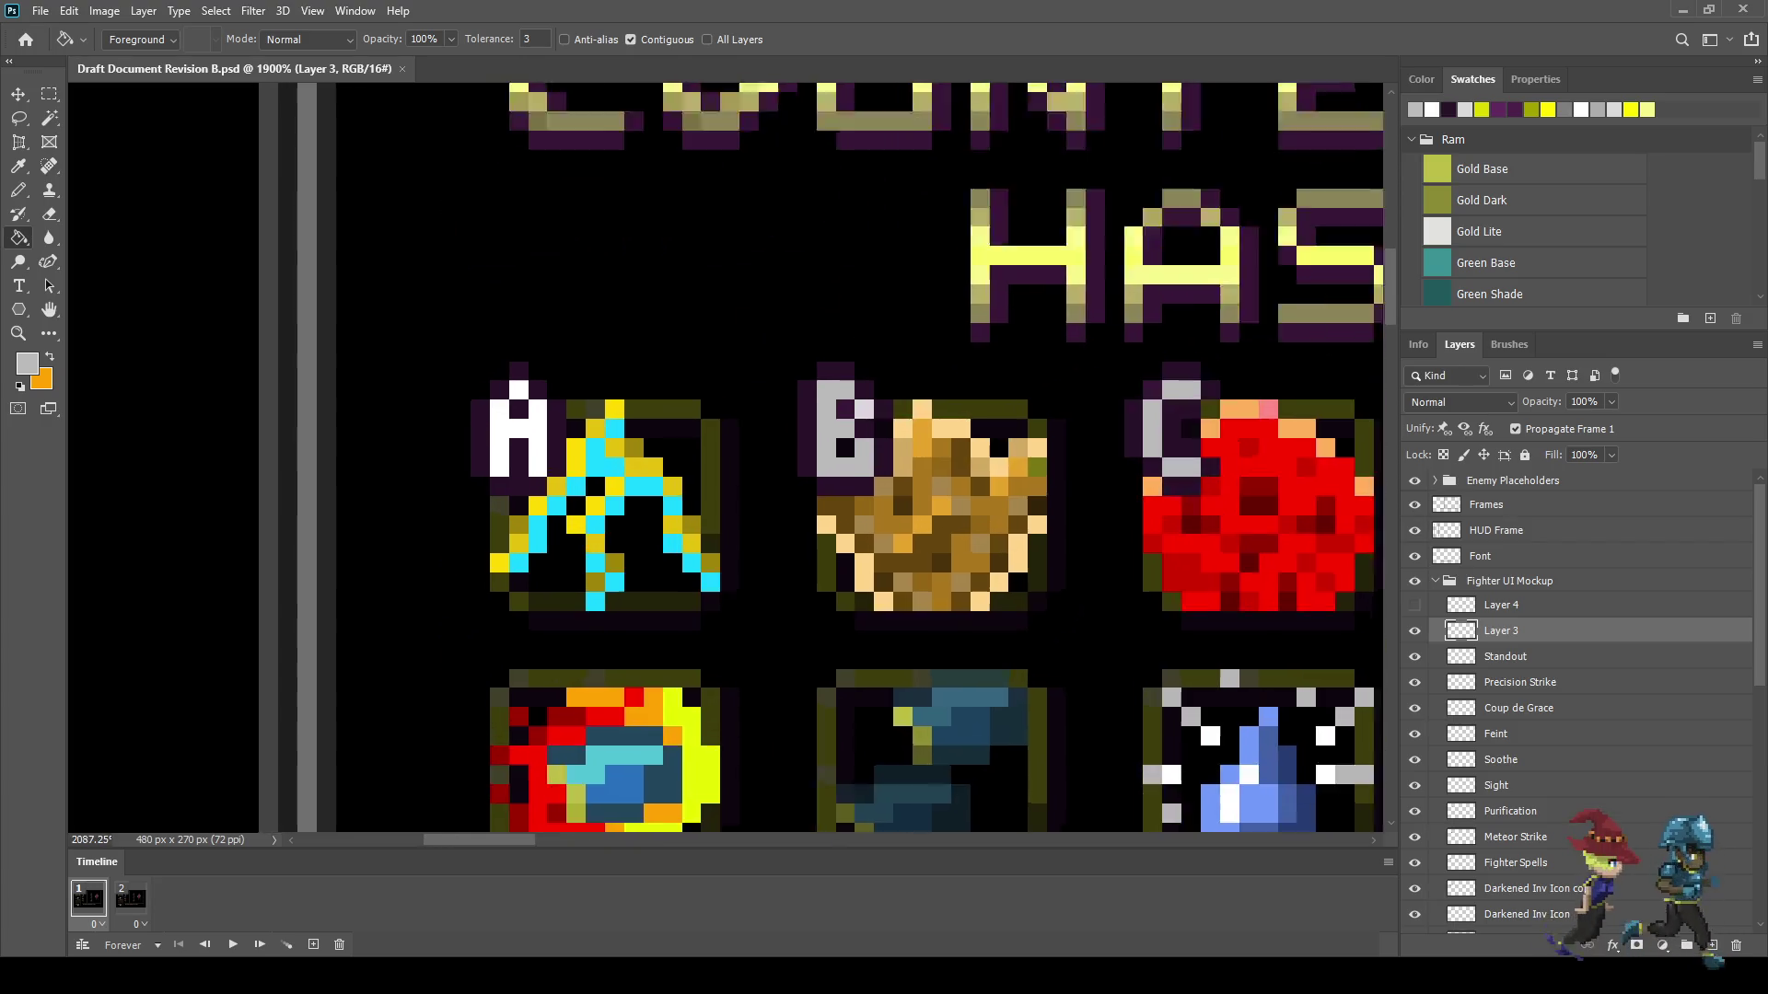
{"action": "key", "text": "i"}
{"action": "left_click", "coordinate": [493, 442]}
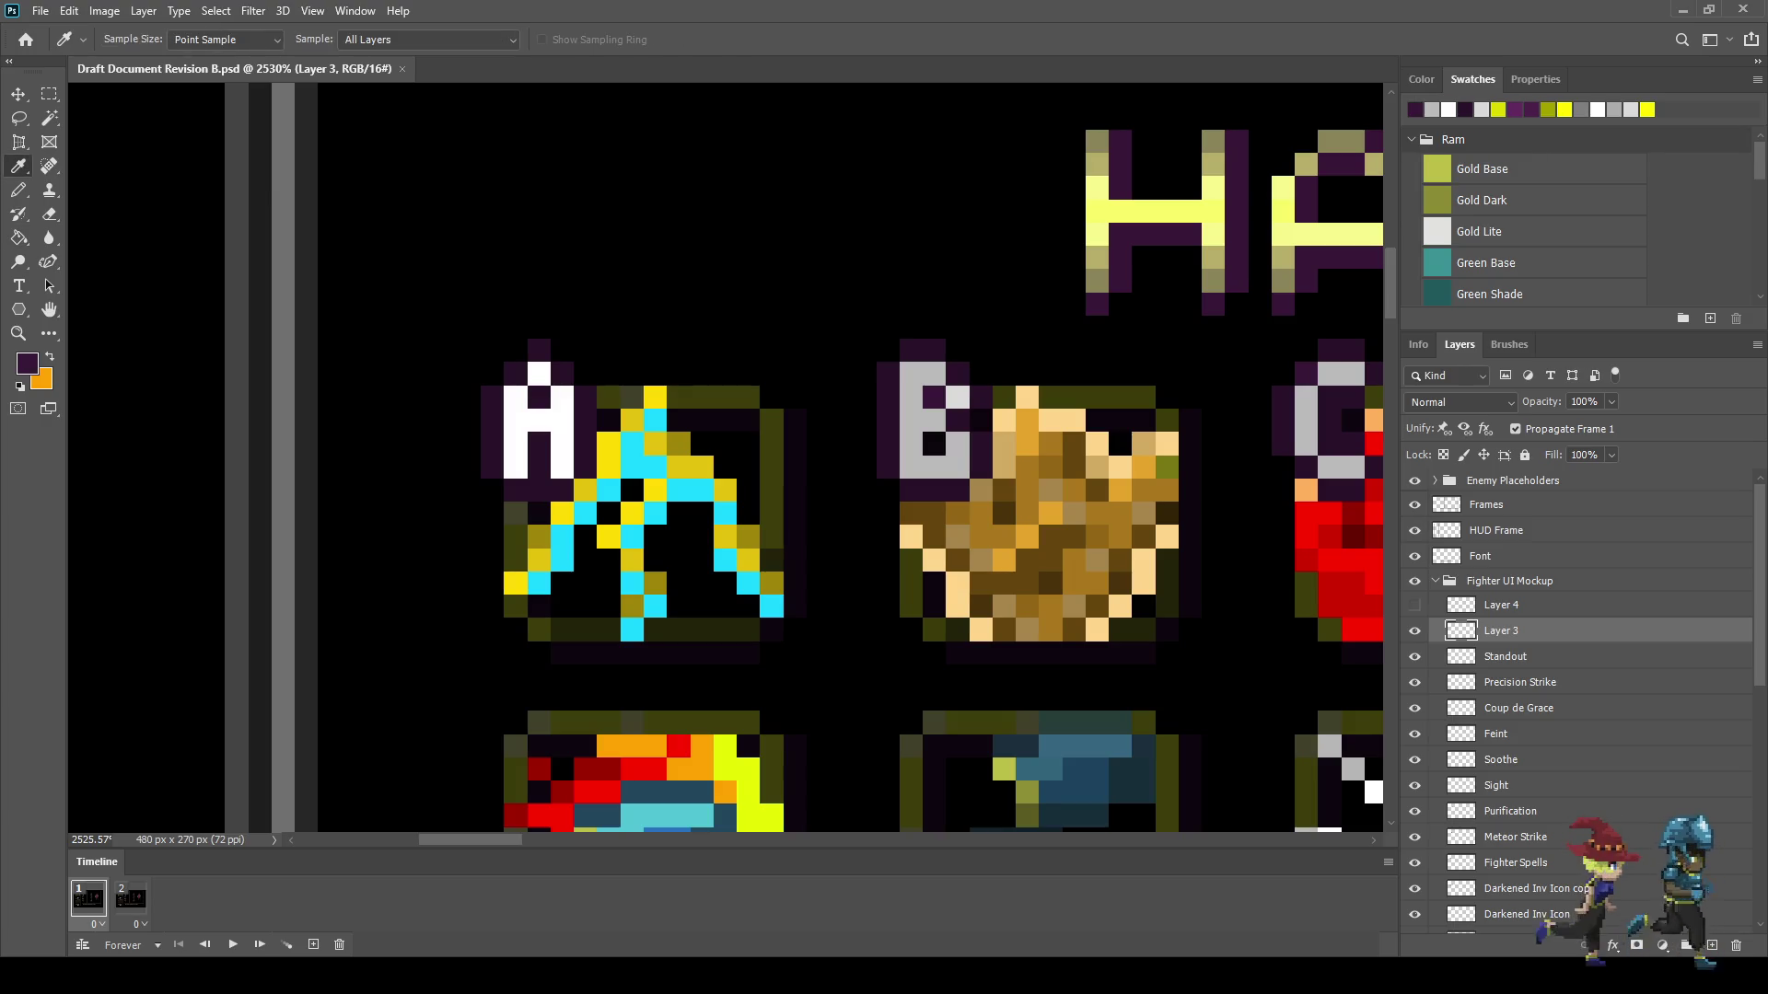
- Go to animation frame 2 and select Layer 4, undoing an accidental purple fill
{"action": "key", "text": "g"}
{"action": "left_click", "coordinate": [129, 898]}
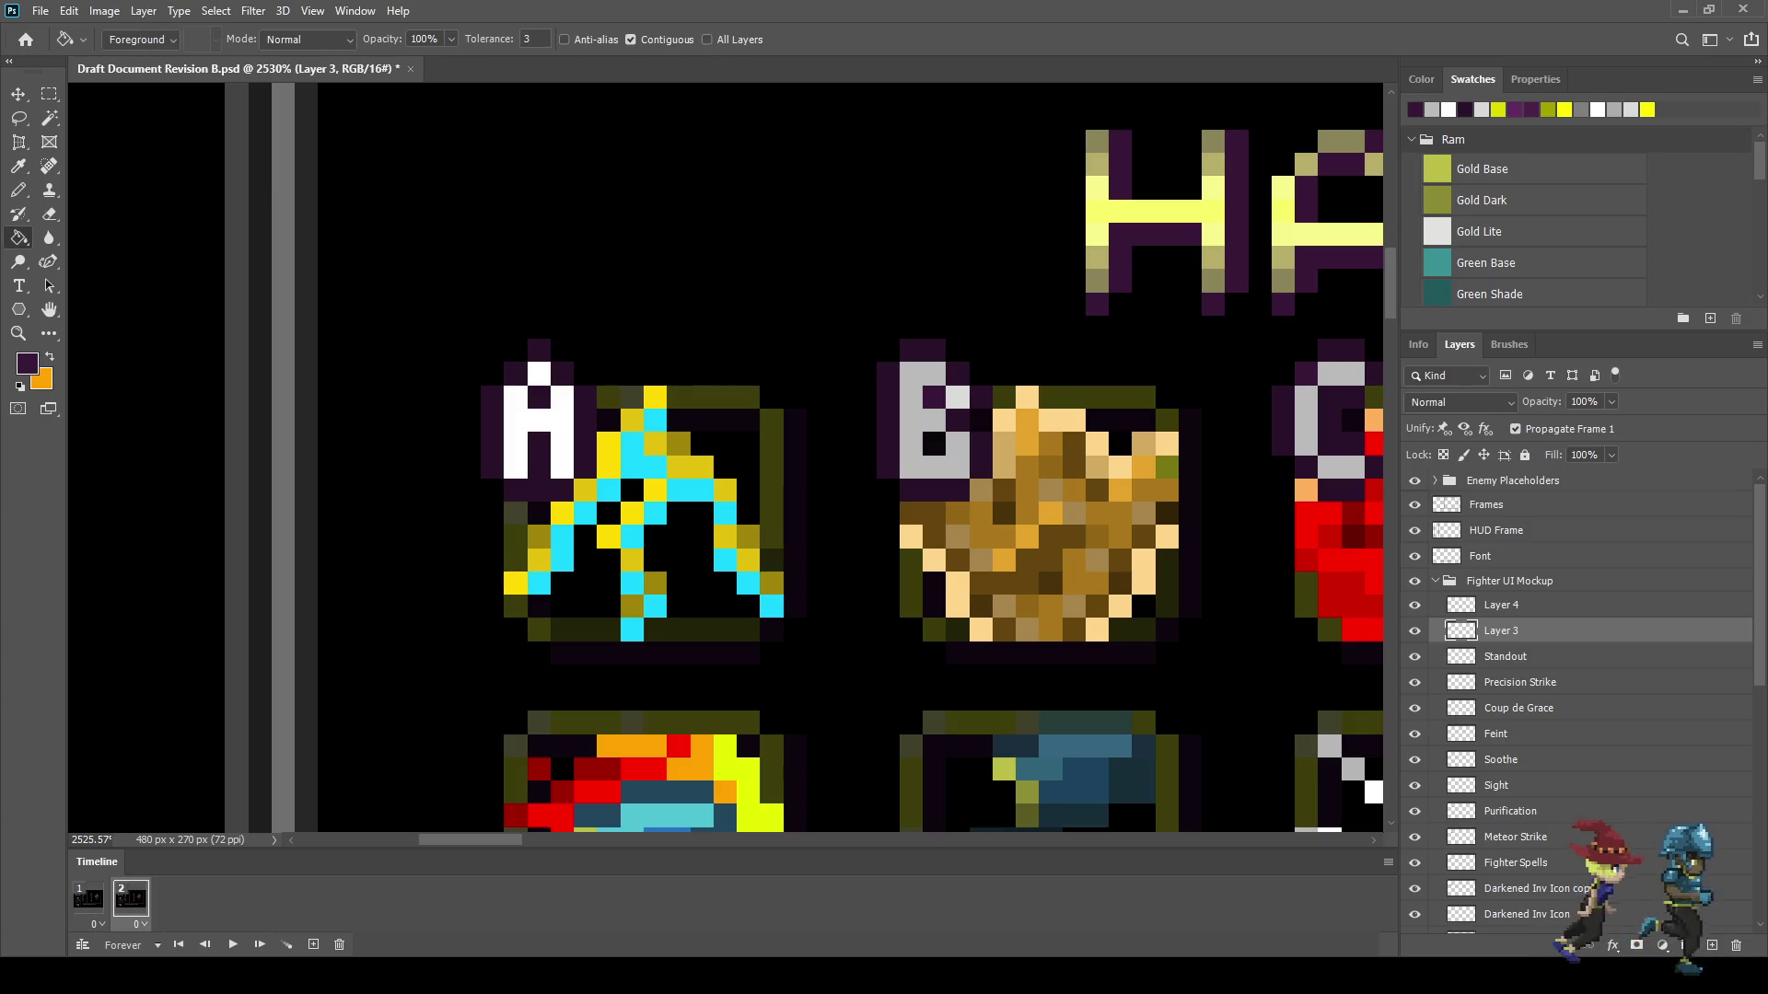
{"action": "key", "text": "alt+bracketright"}
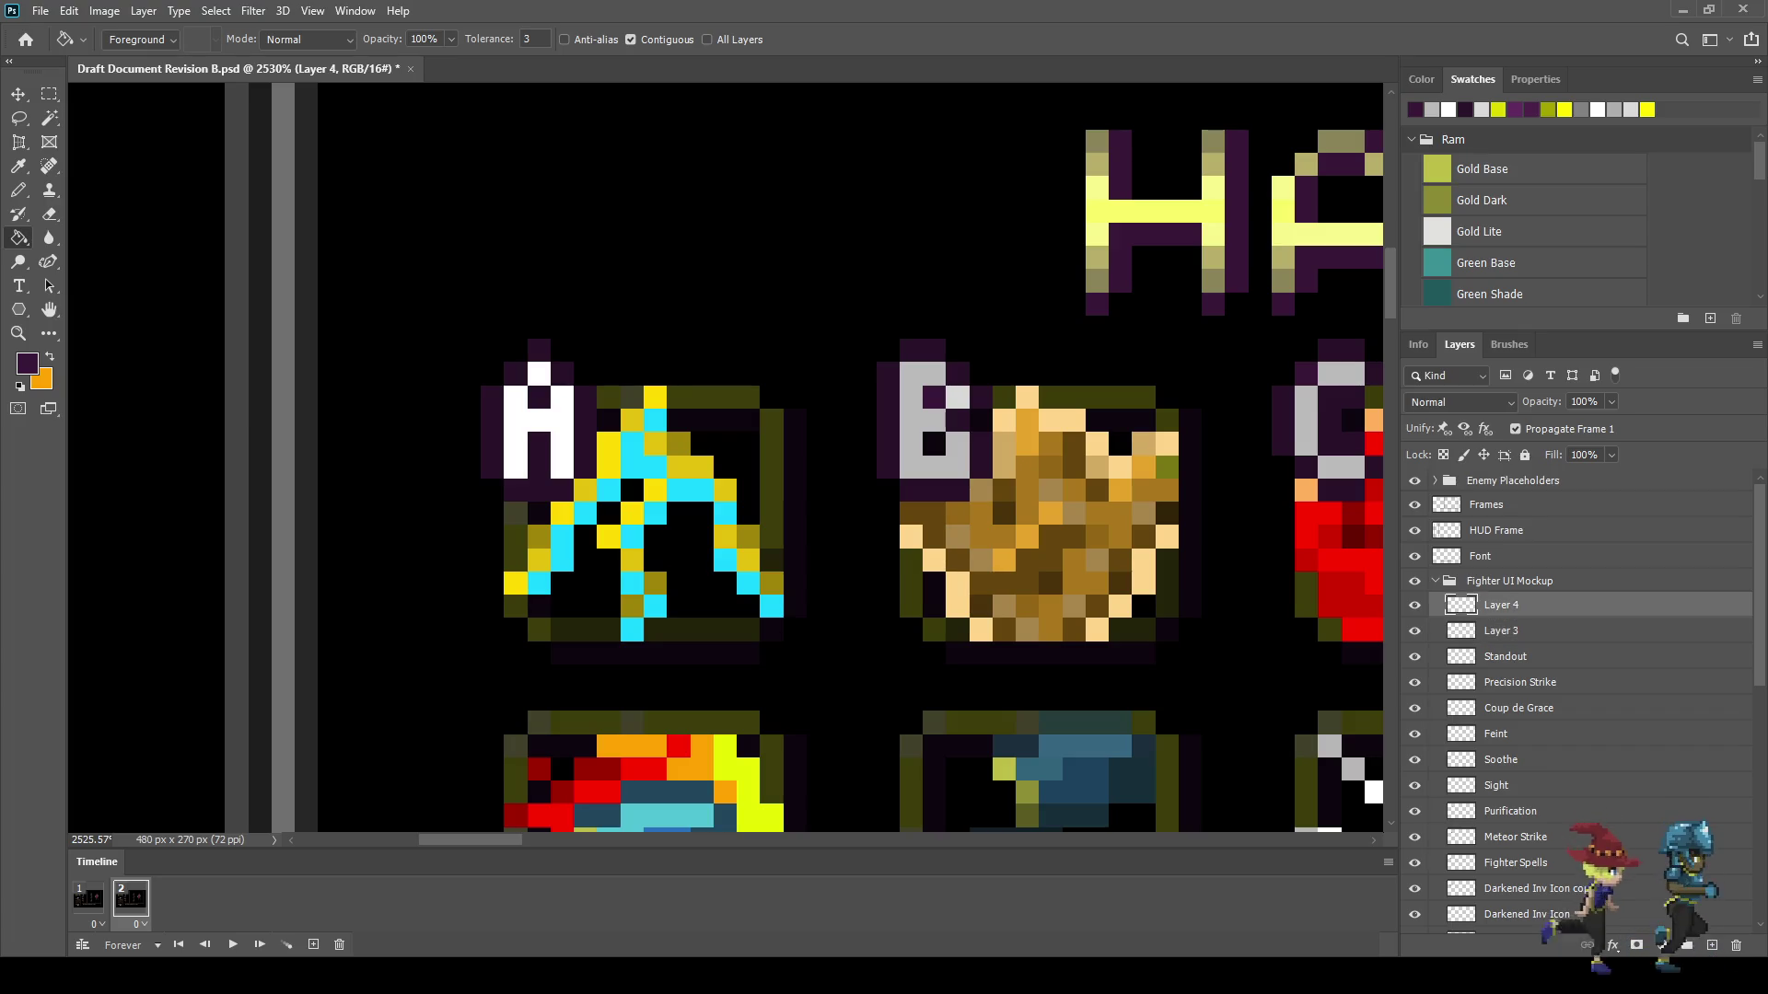
{"action": "key", "text": "alt+BackSpace"}
{"action": "key", "text": "ctrl+z"}
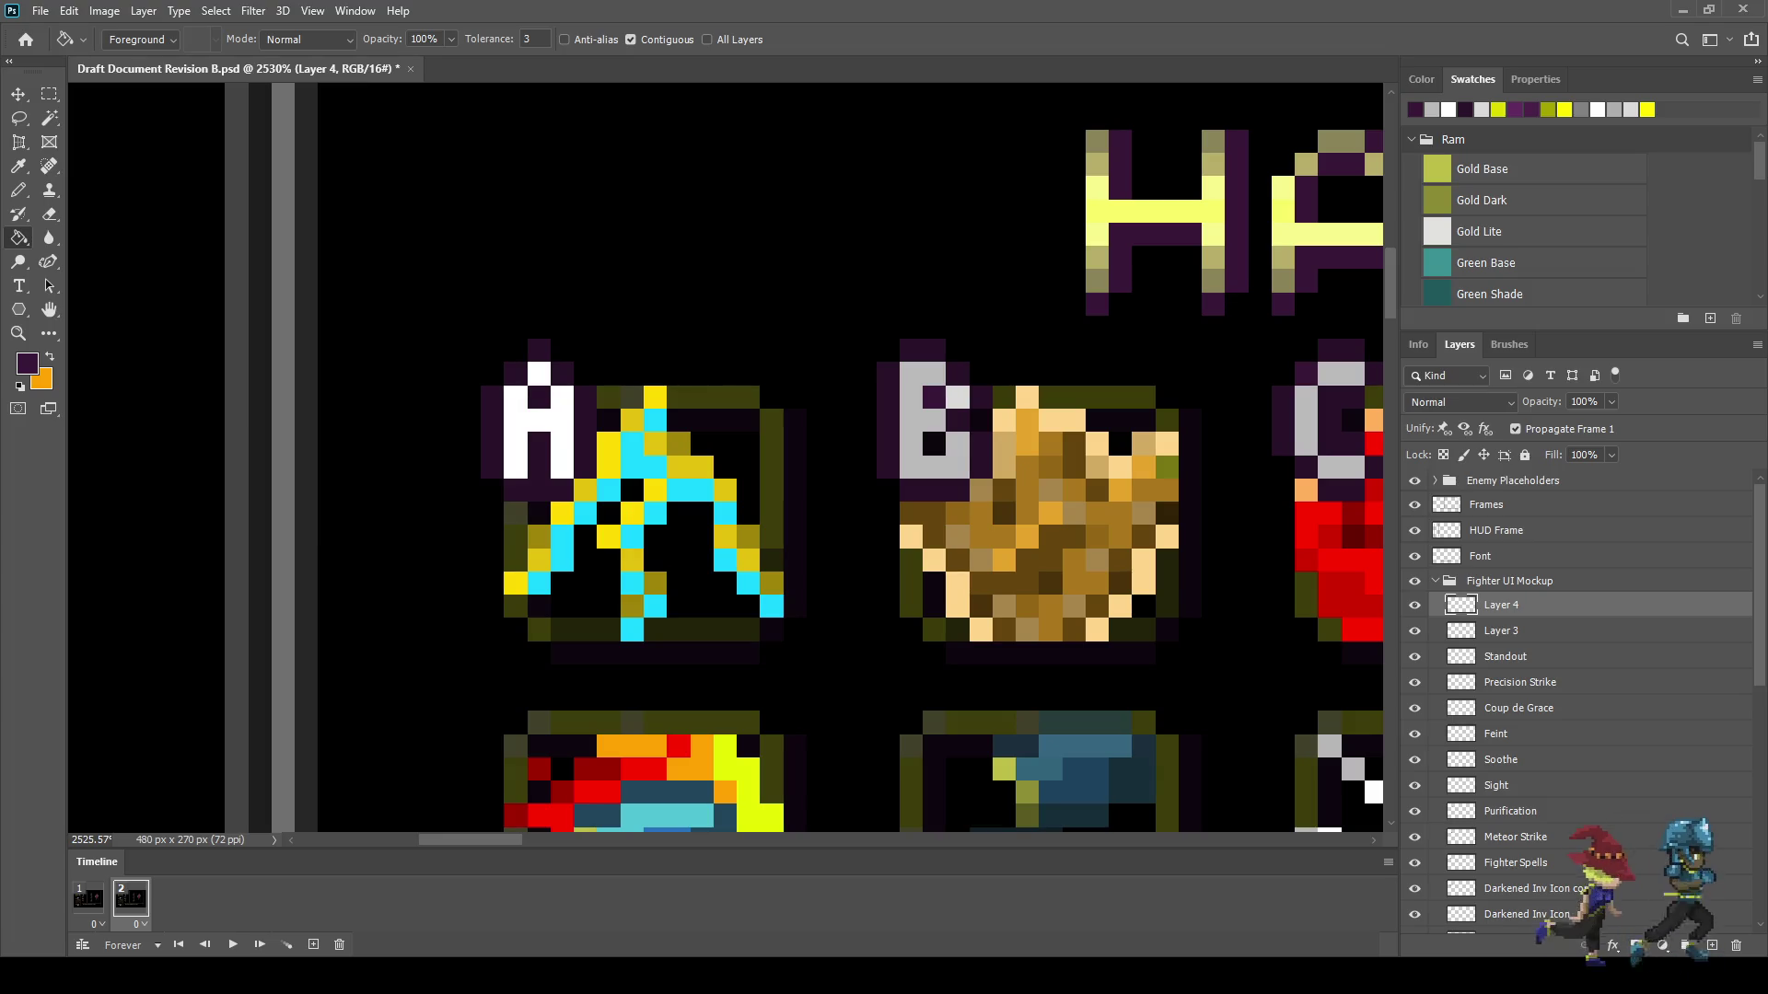
- Turn on All Layers for the Paint Bucket, then play and stop the animation on frame 2
{"action": "left_click", "coordinate": [706, 40]}
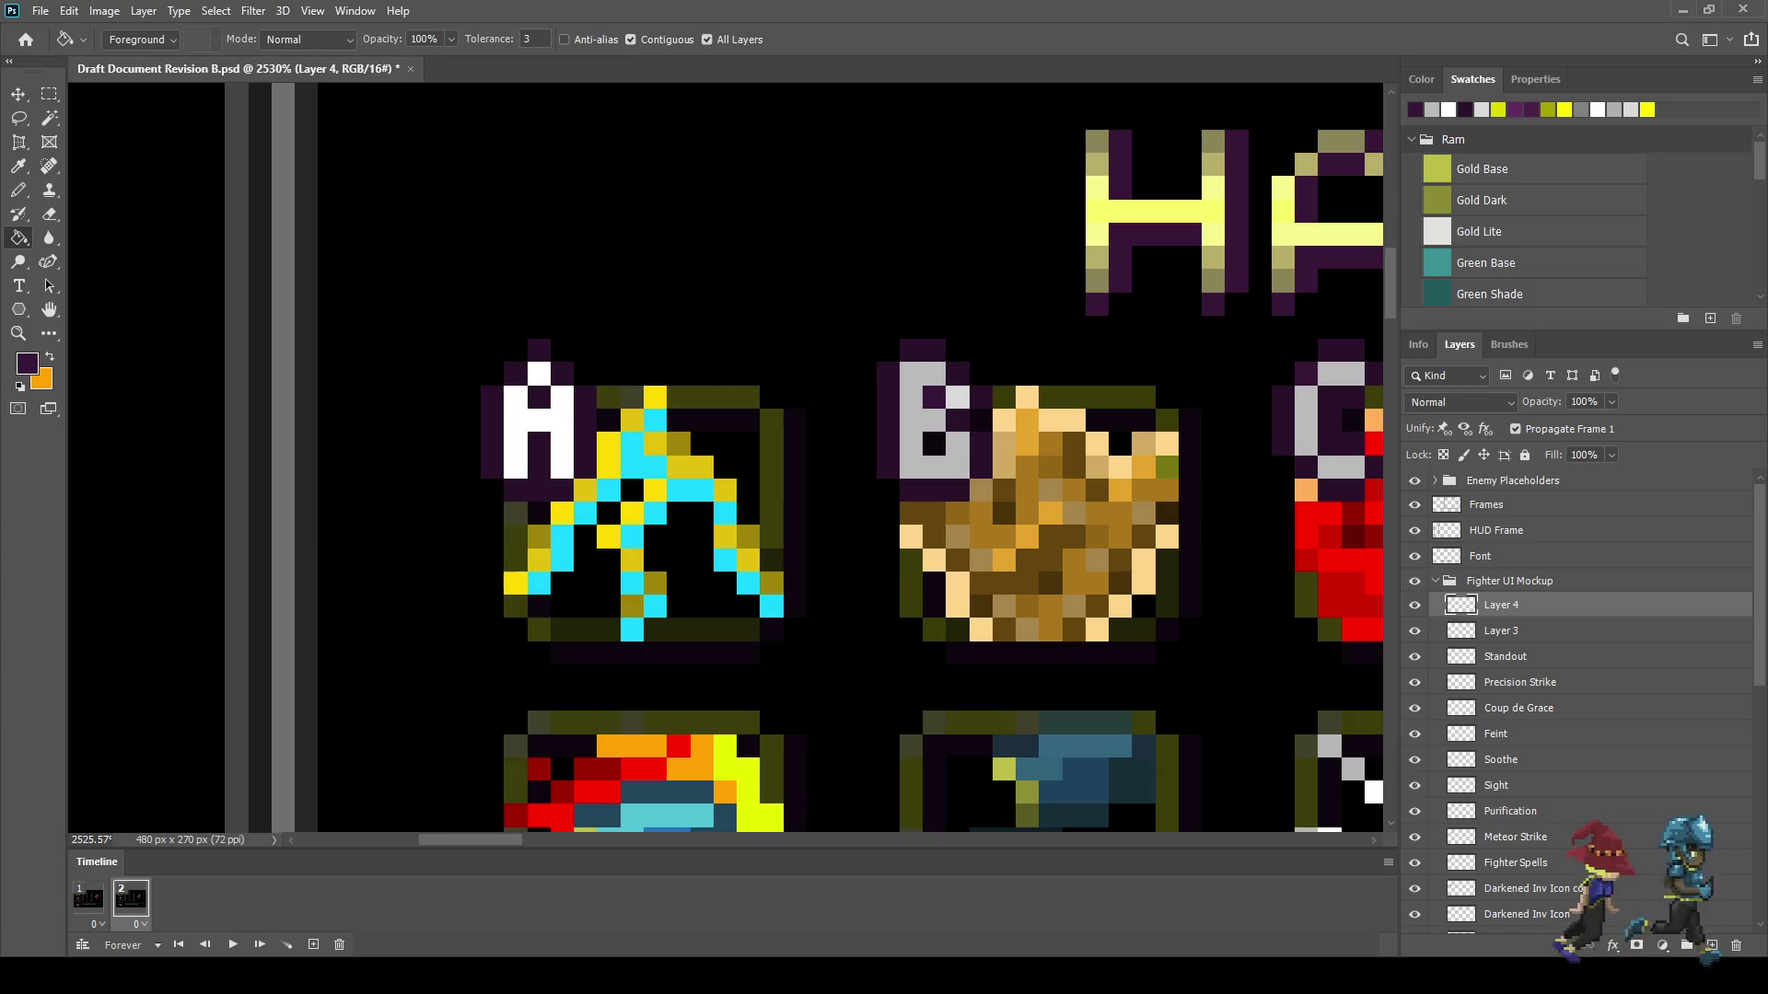
{"action": "scroll", "coordinate": [481, 429], "scroll_direction": "up", "scroll_amount": 3}
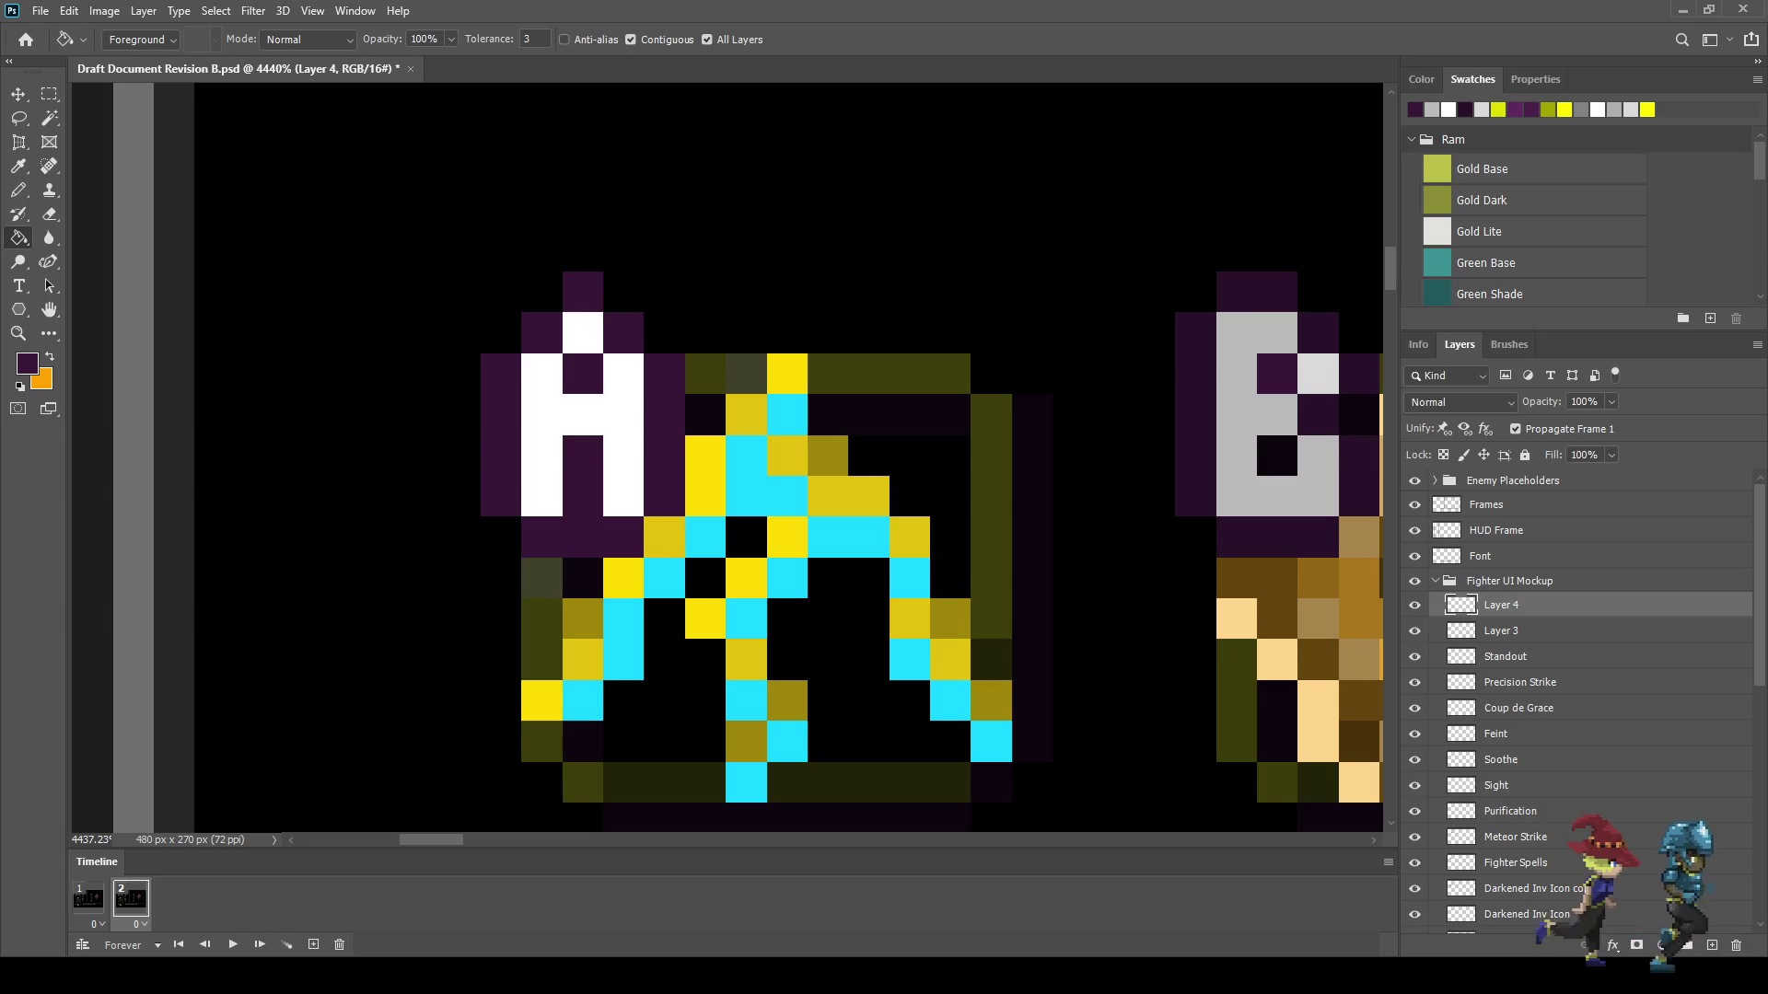
{"action": "scroll", "coordinate": [599, 663], "scroll_direction": "down", "scroll_amount": 1}
{"action": "scroll", "coordinate": [732, 534], "scroll_direction": "down", "scroll_amount": 6}
{"action": "key", "text": "space"}
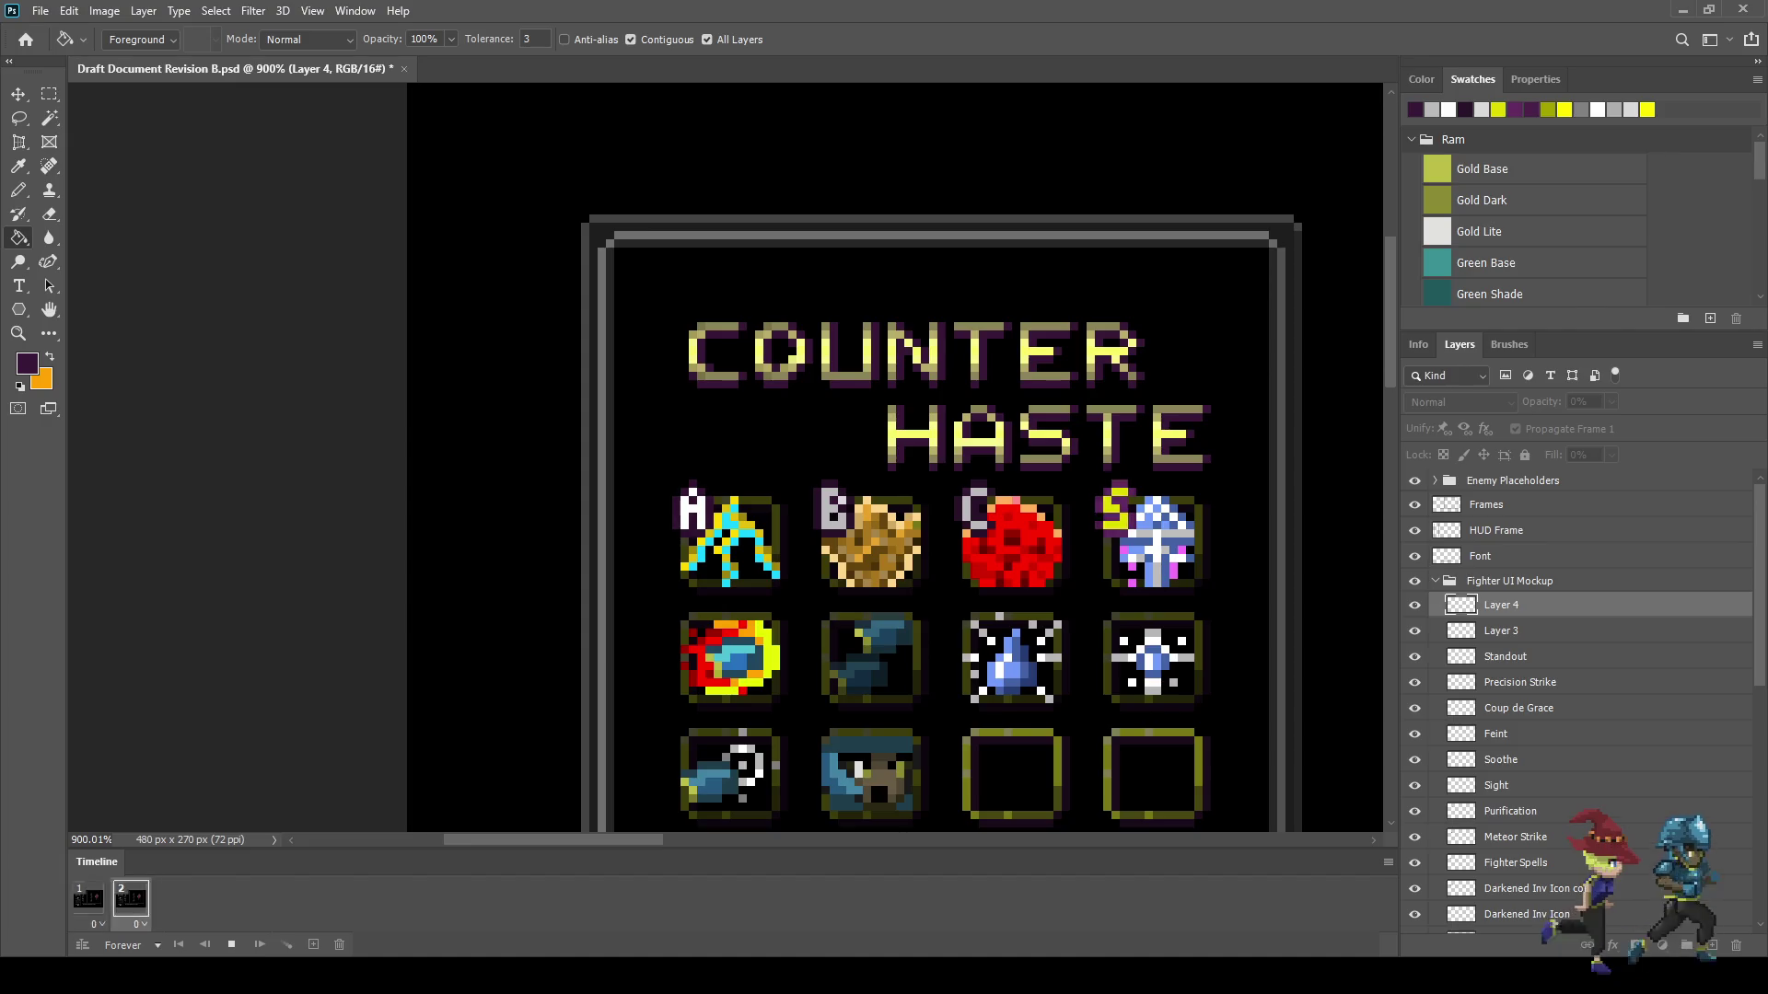
{"action": "scroll", "coordinate": [1011, 652], "scroll_direction": "down", "scroll_amount": 2}
{"action": "scroll", "coordinate": [1136, 611], "scroll_direction": "up", "scroll_amount": 2}
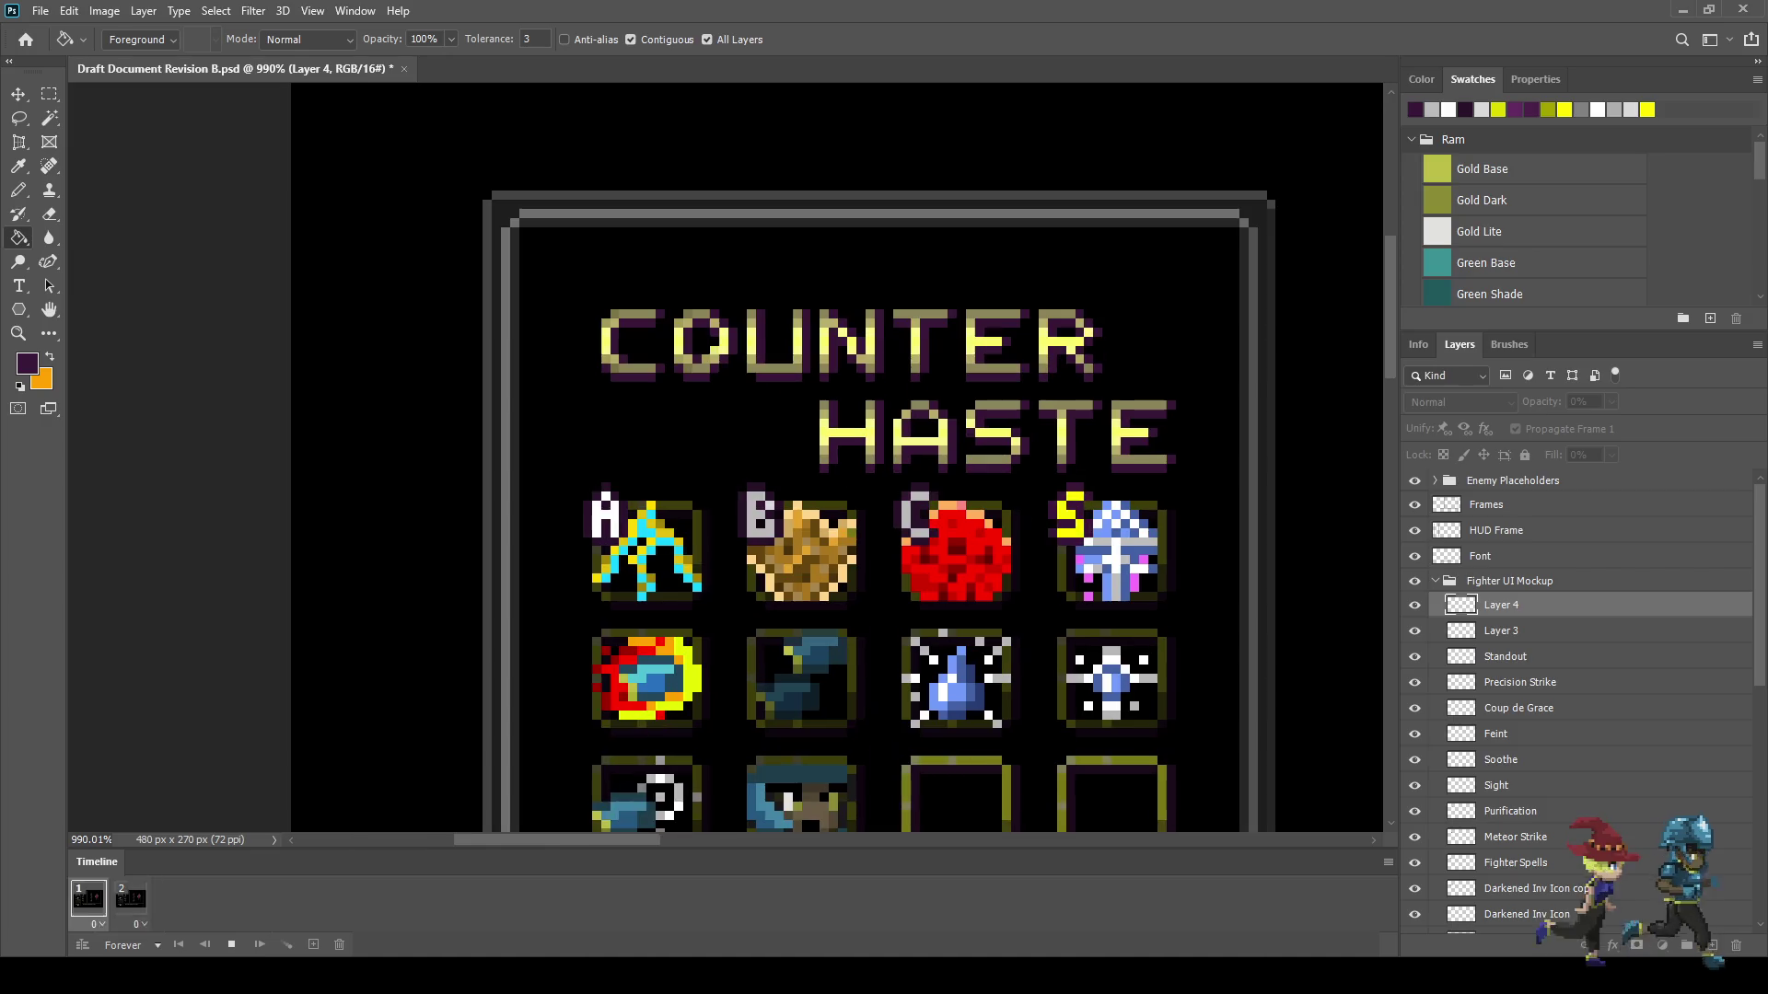
{"action": "key", "text": "space"}
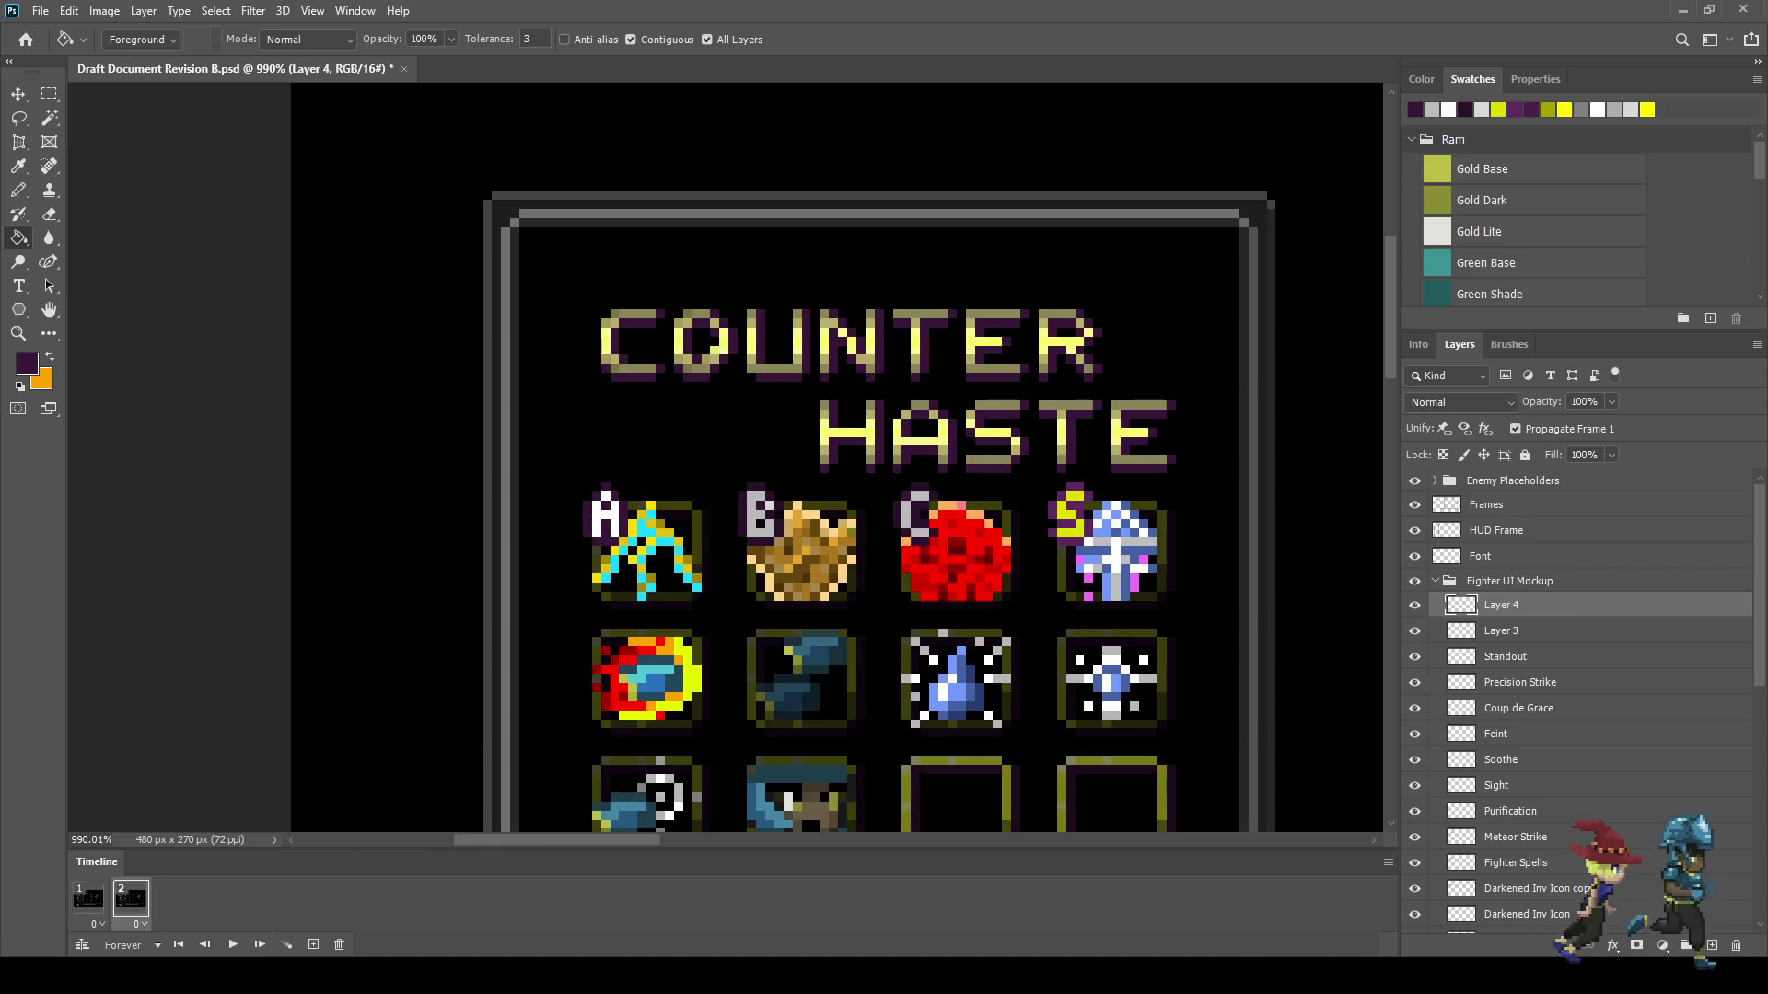
- Sample light grey, fill the white A letter with it, and play the animation
{"action": "scroll", "coordinate": [530, 524], "scroll_direction": "up", "scroll_amount": 1}
{"action": "scroll", "coordinate": [625, 501], "scroll_direction": "up", "scroll_amount": 2}
{"action": "key", "text": "i"}
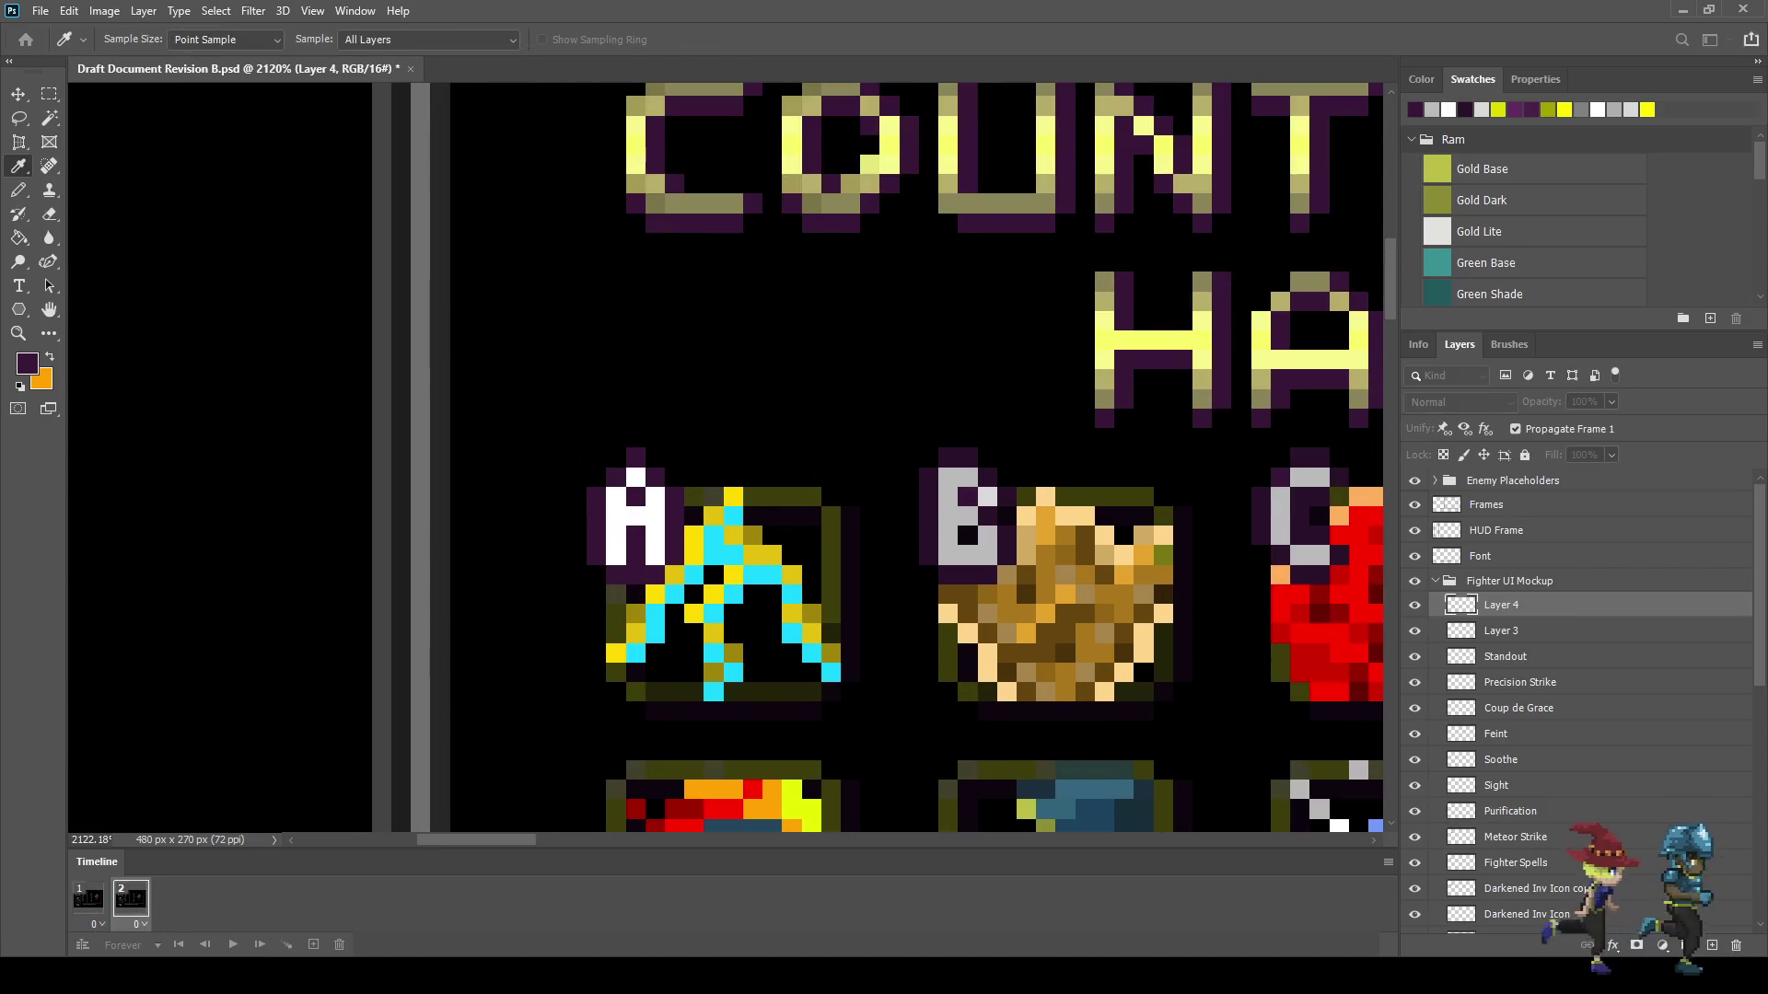
{"action": "left_click", "coordinate": [967, 534], "text": "alt"}
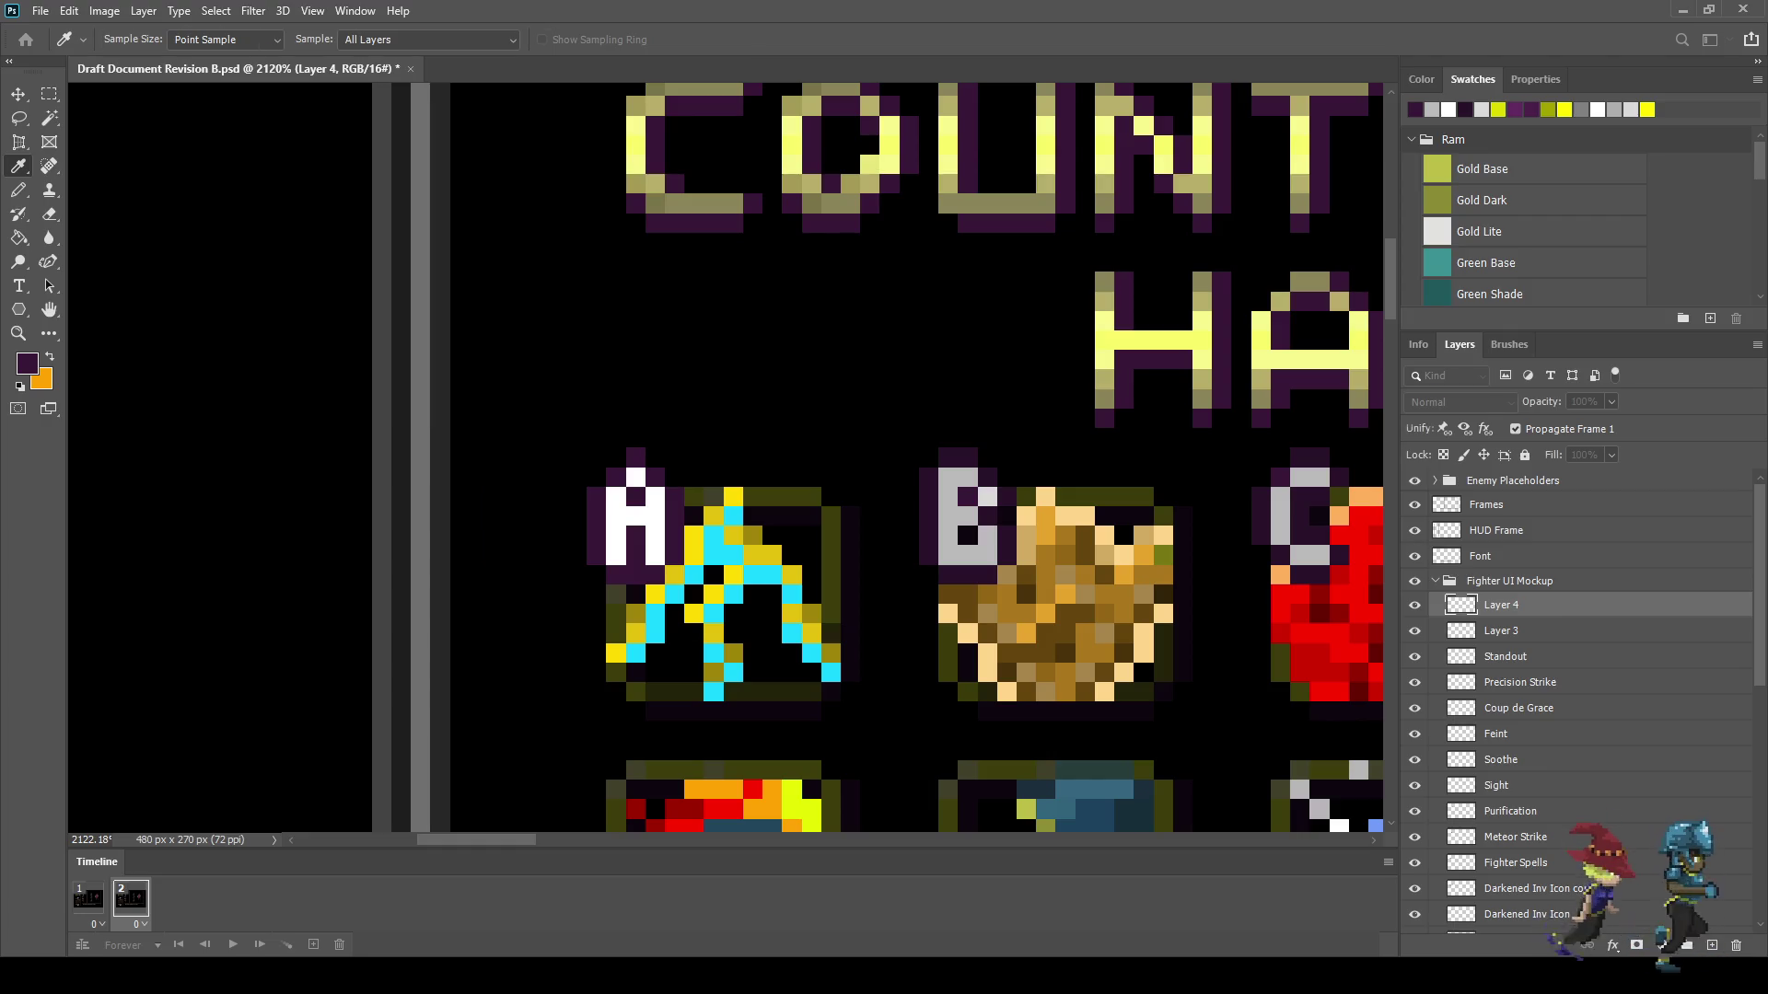
{"action": "left_click", "coordinate": [635, 544]}
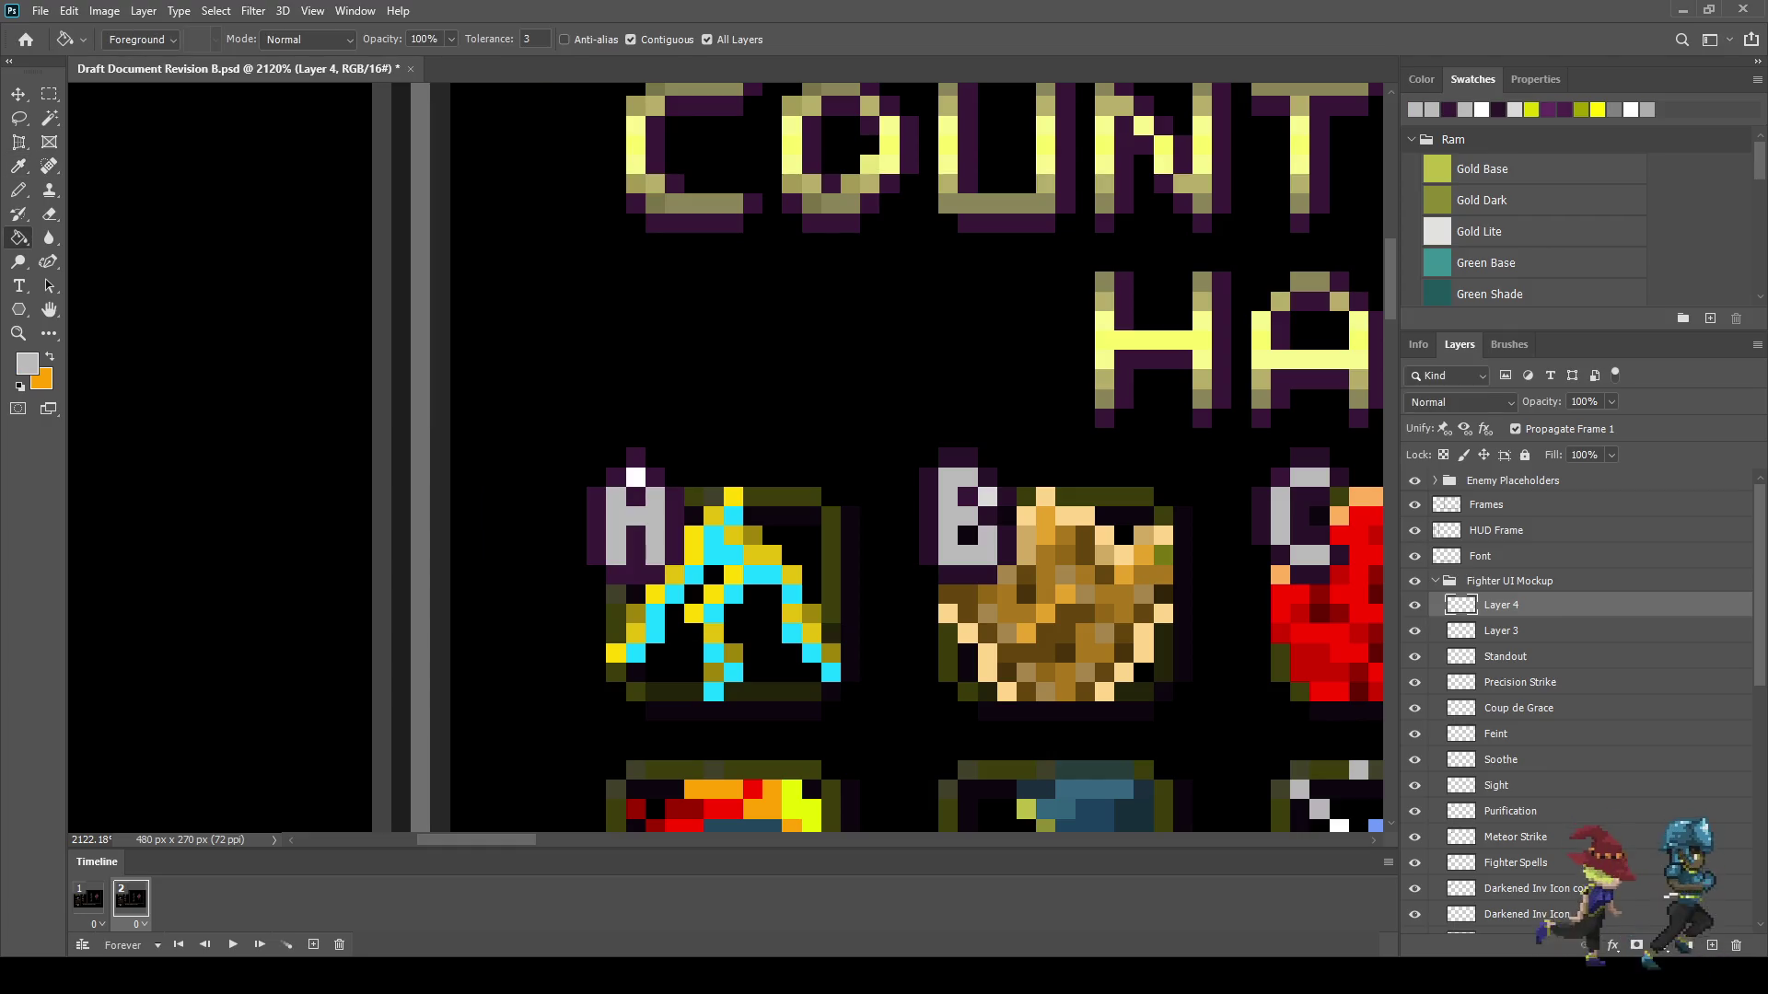
{"action": "scroll", "coordinate": [857, 619], "scroll_direction": "down", "scroll_amount": 5}
{"action": "key", "text": "space"}
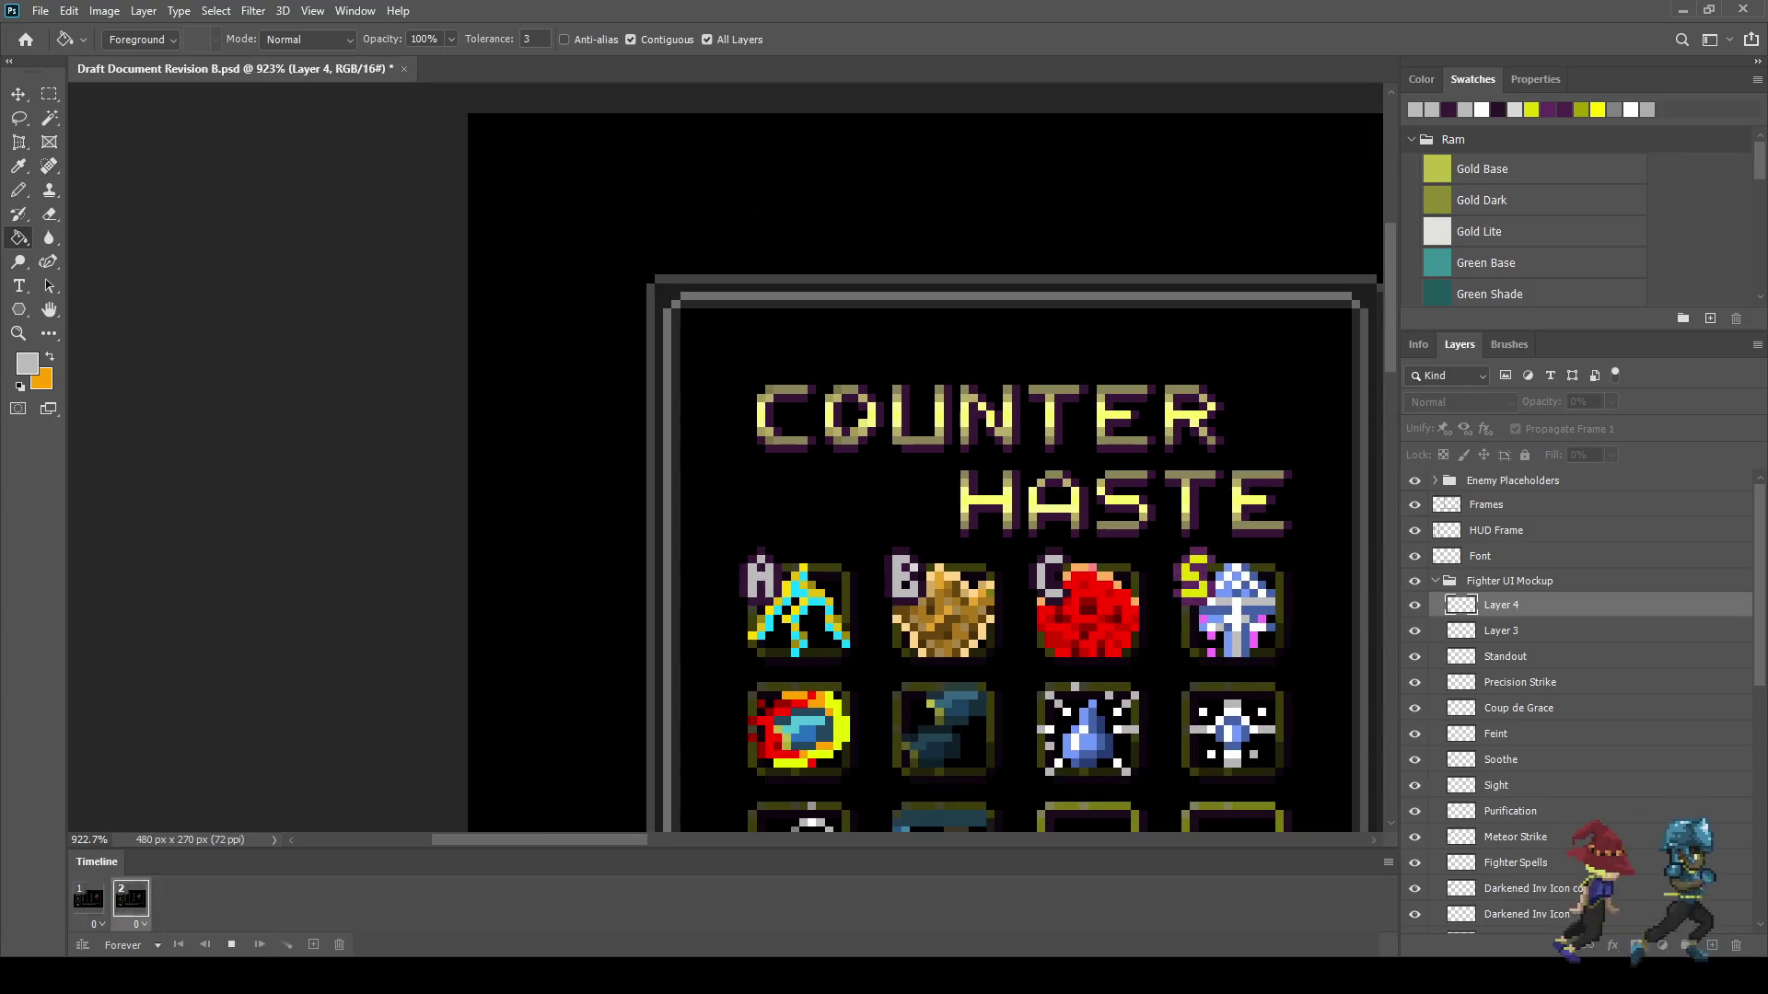
{"action": "scroll", "coordinate": [961, 654], "scroll_direction": "down", "scroll_amount": 3}
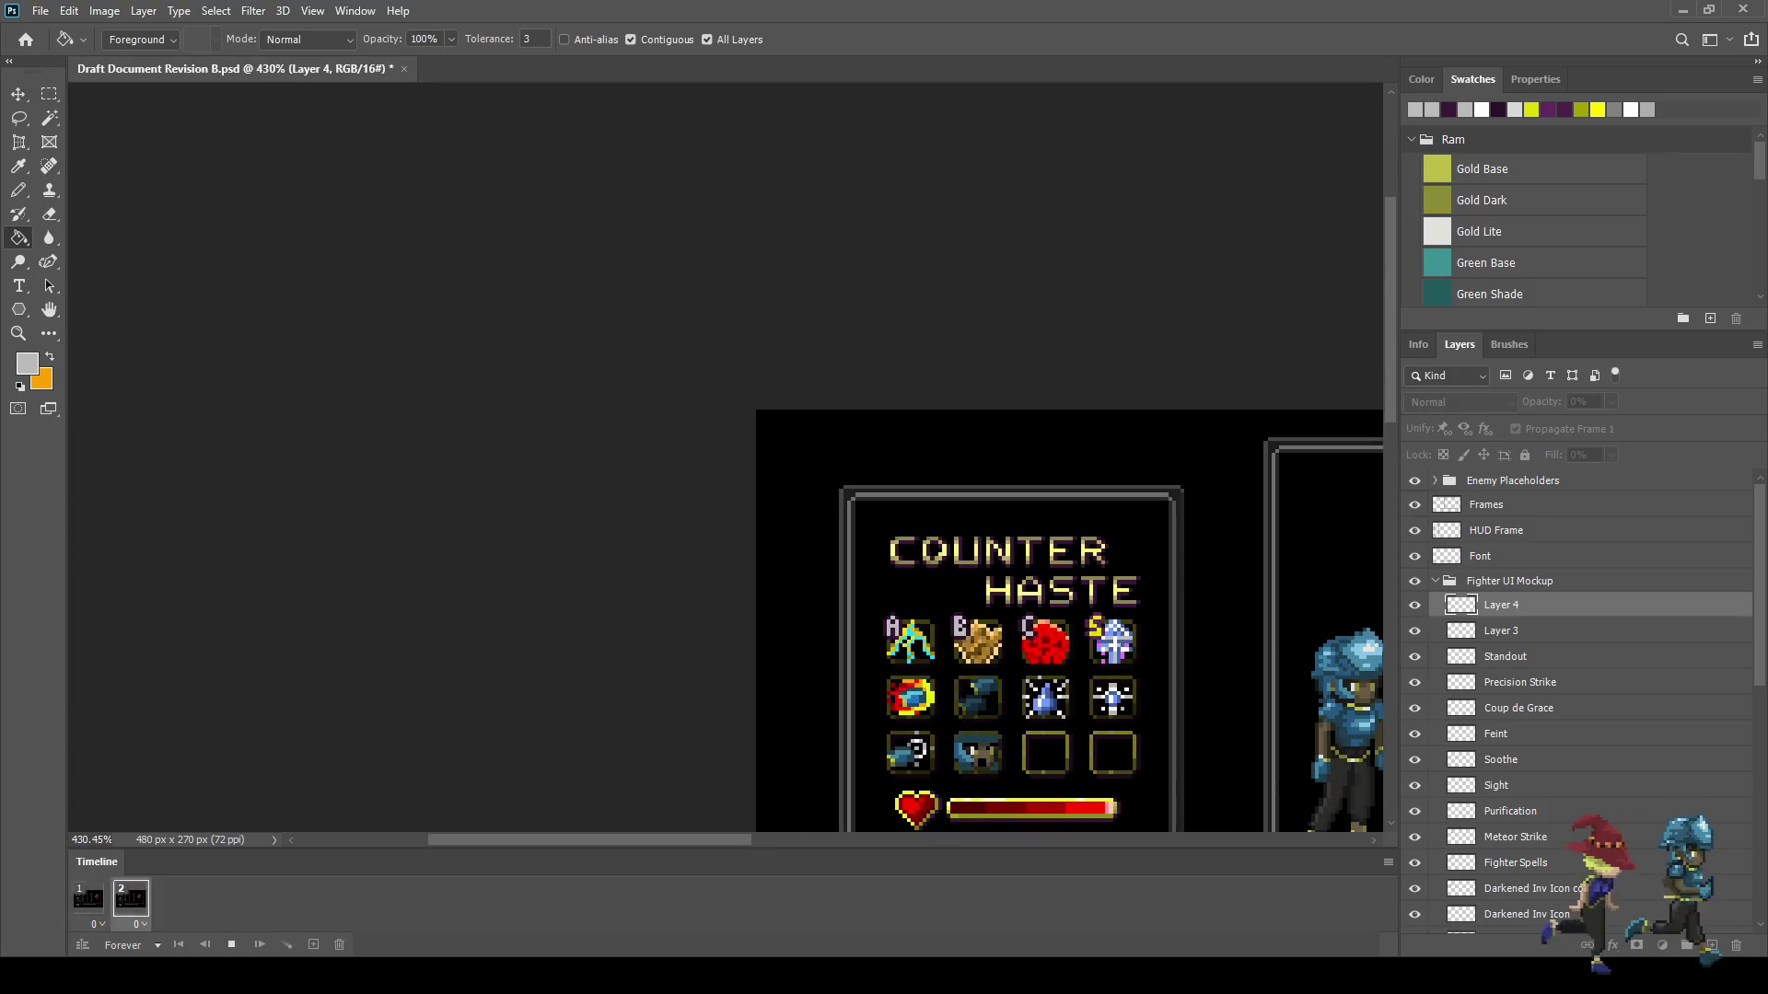
{"action": "scroll", "coordinate": [1057, 691], "scroll_direction": "up", "scroll_amount": 2}
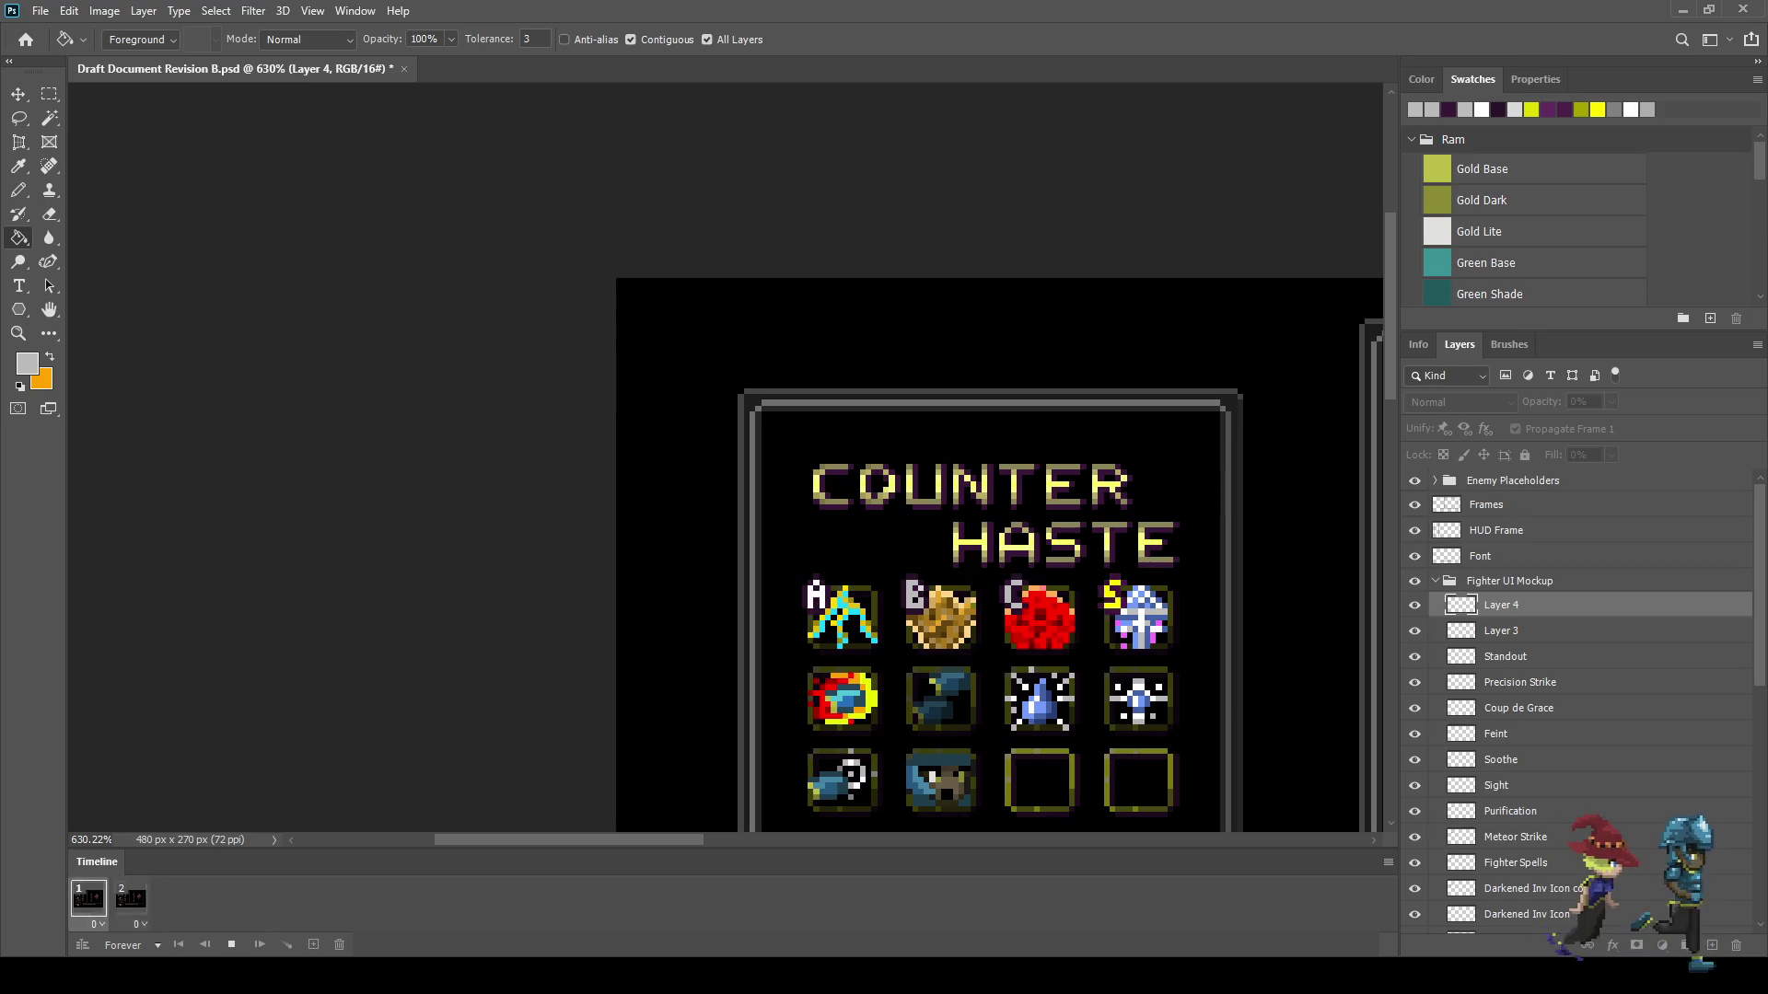
{"action": "scroll", "coordinate": [1078, 679], "scroll_direction": "up", "scroll_amount": 1}
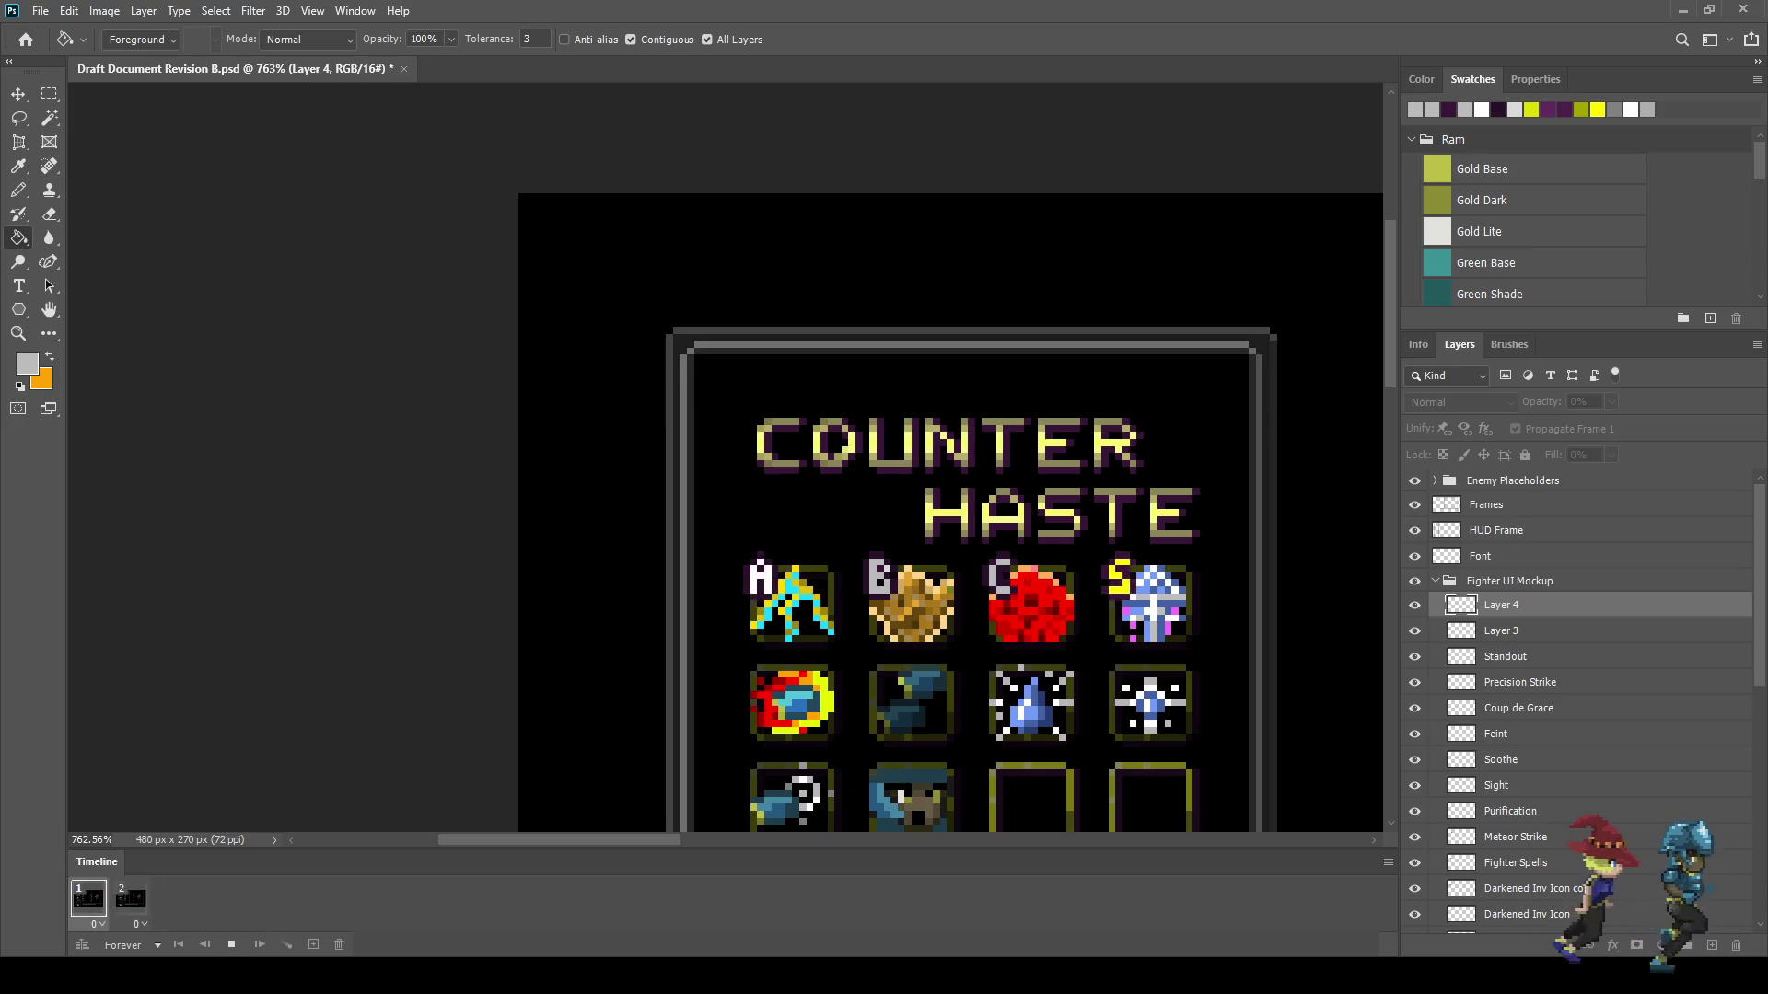
{"action": "key", "text": "ctrl+1"}
{"action": "key", "text": "space"}
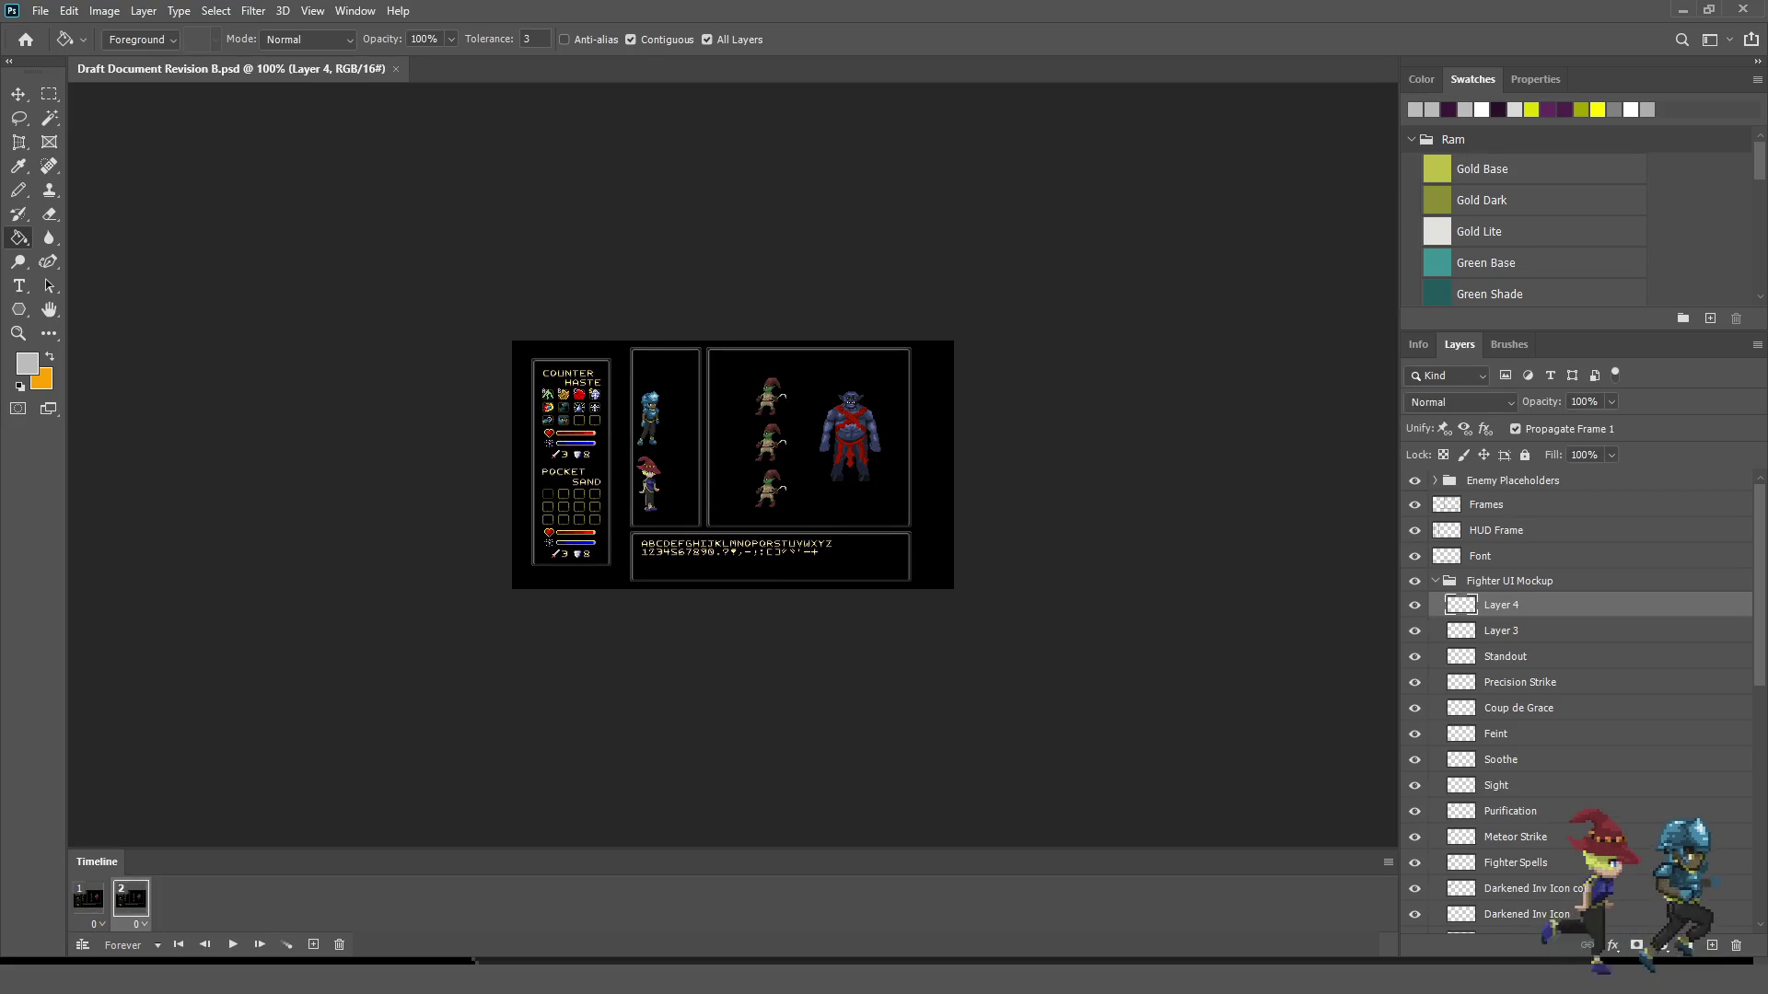
{"action": "key", "text": "f"}
{"action": "key", "text": "f"}
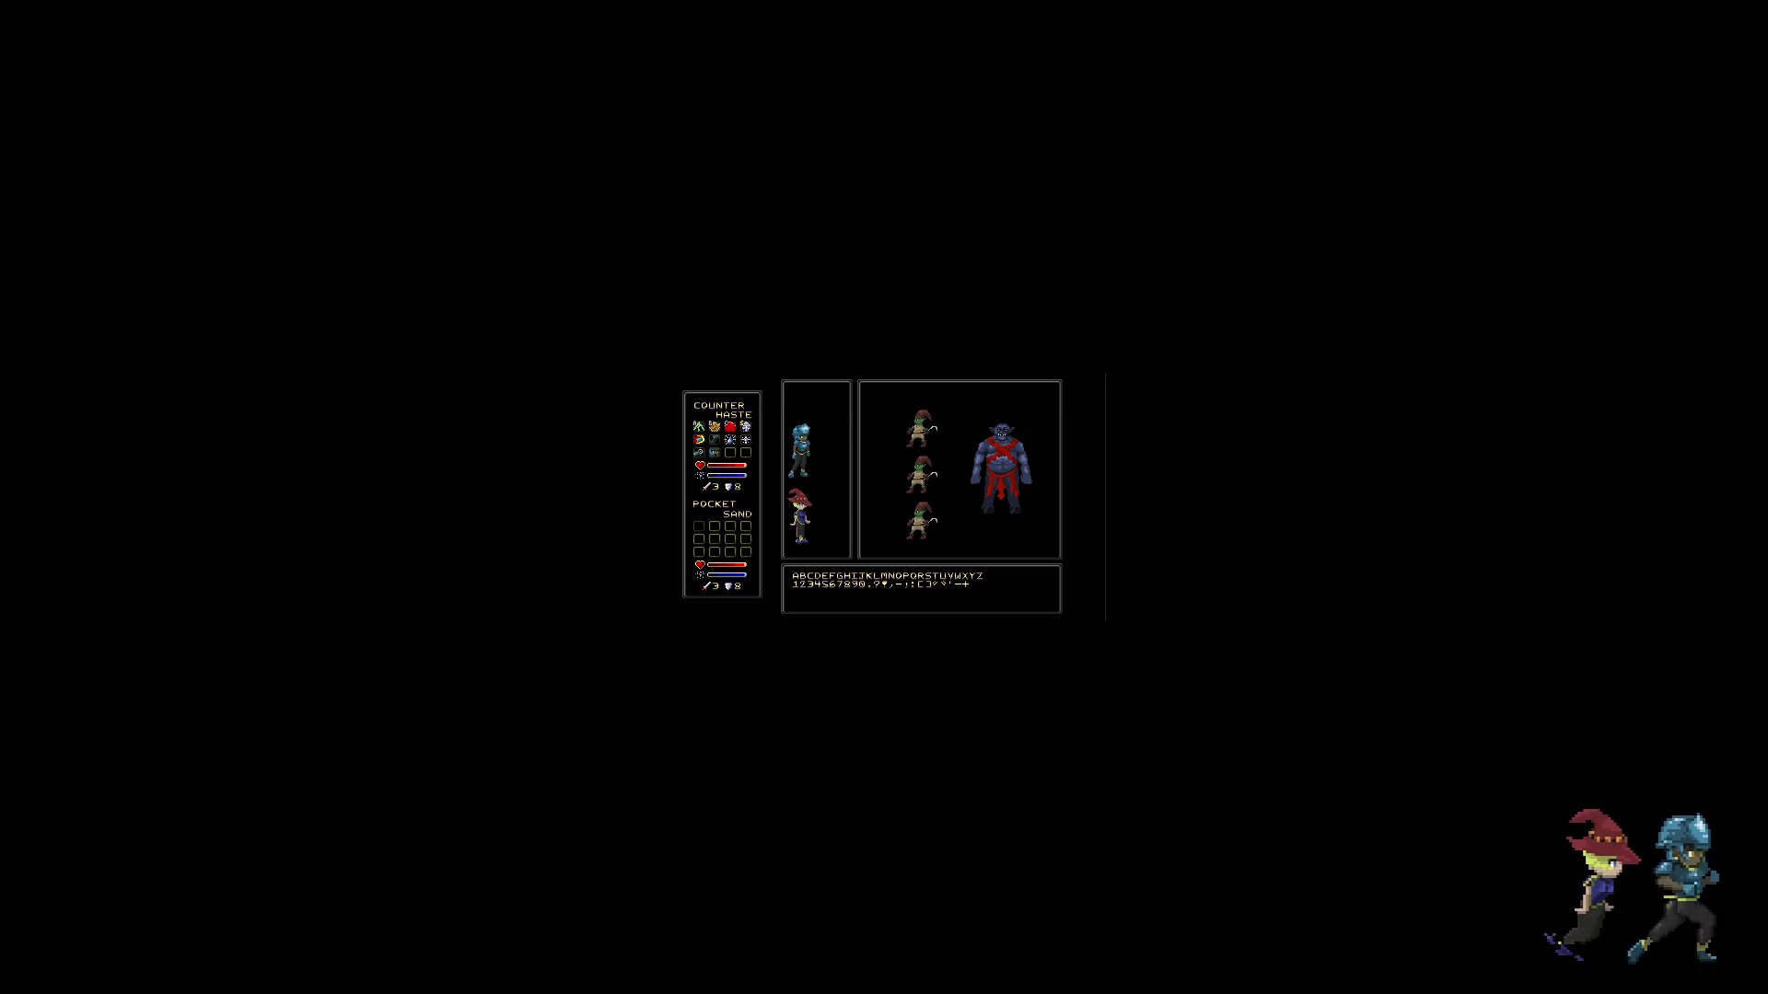
{"action": "key", "text": "ctrl+equal"}
{"action": "key", "text": "ctrl+equal"}
{"action": "key", "text": "ctrl+equal"}
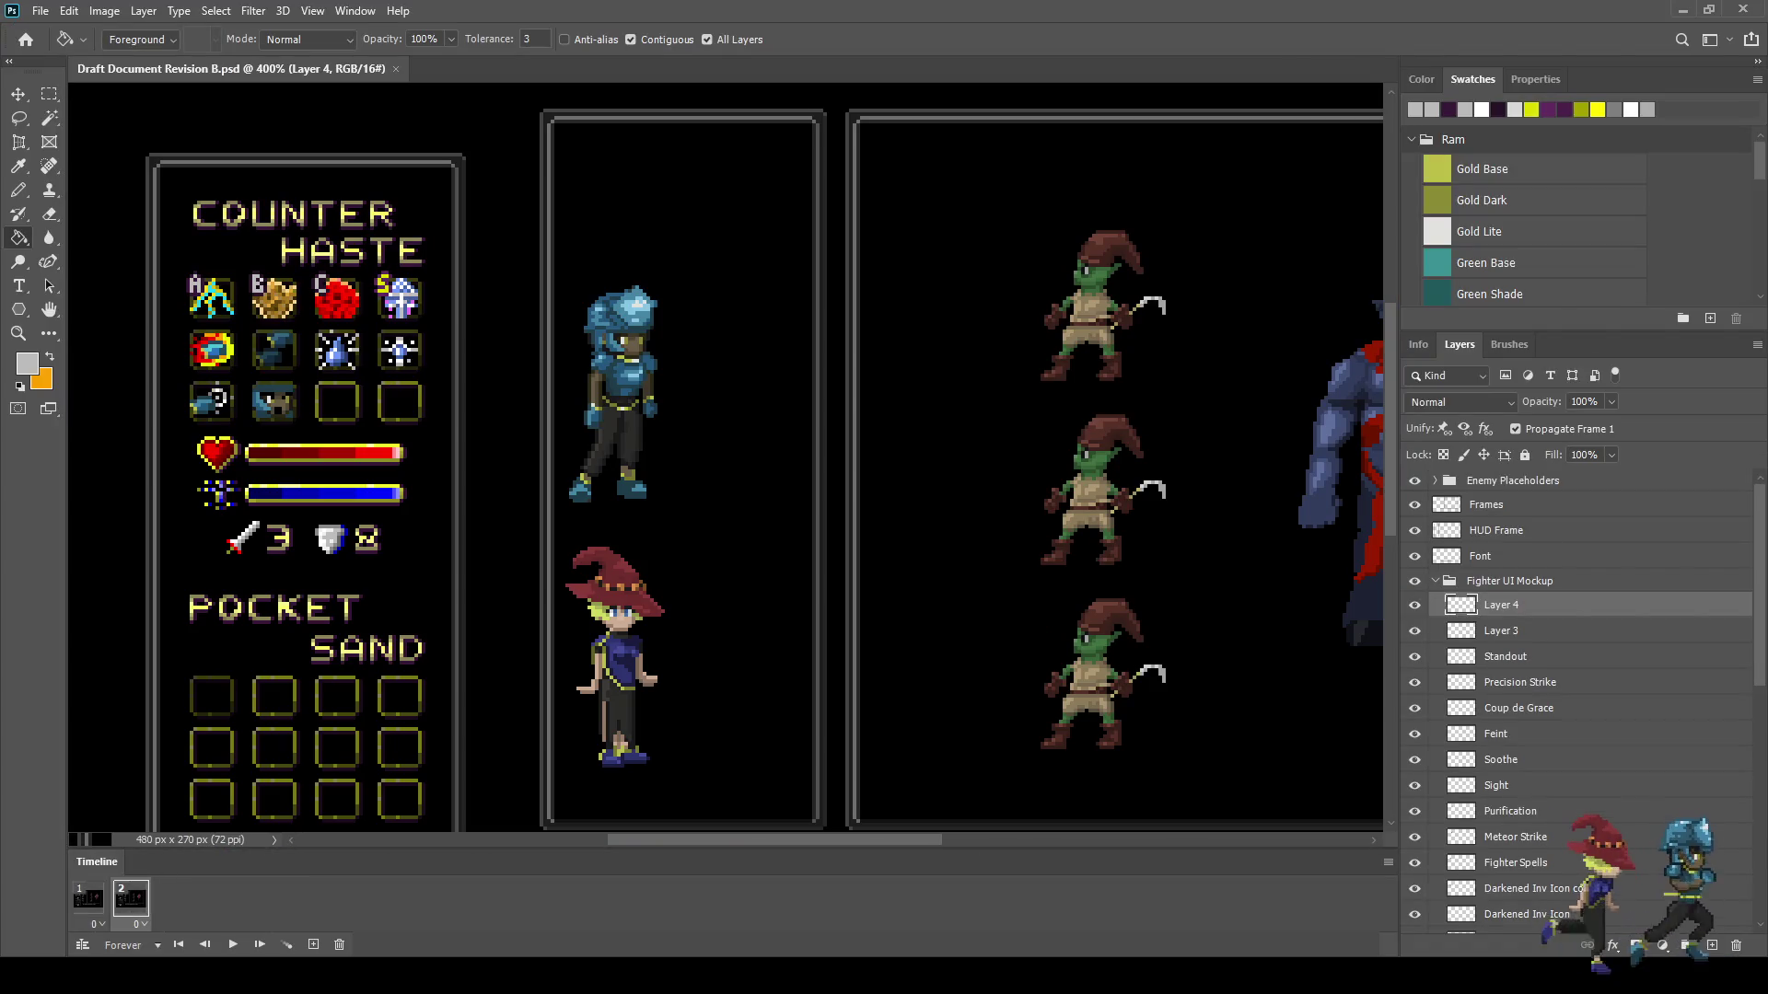
- Fill the A letter with a brighter sampled colour, play the animation, then go full screen
{"action": "scroll", "coordinate": [147, 252], "scroll_direction": "up", "scroll_amount": 5}
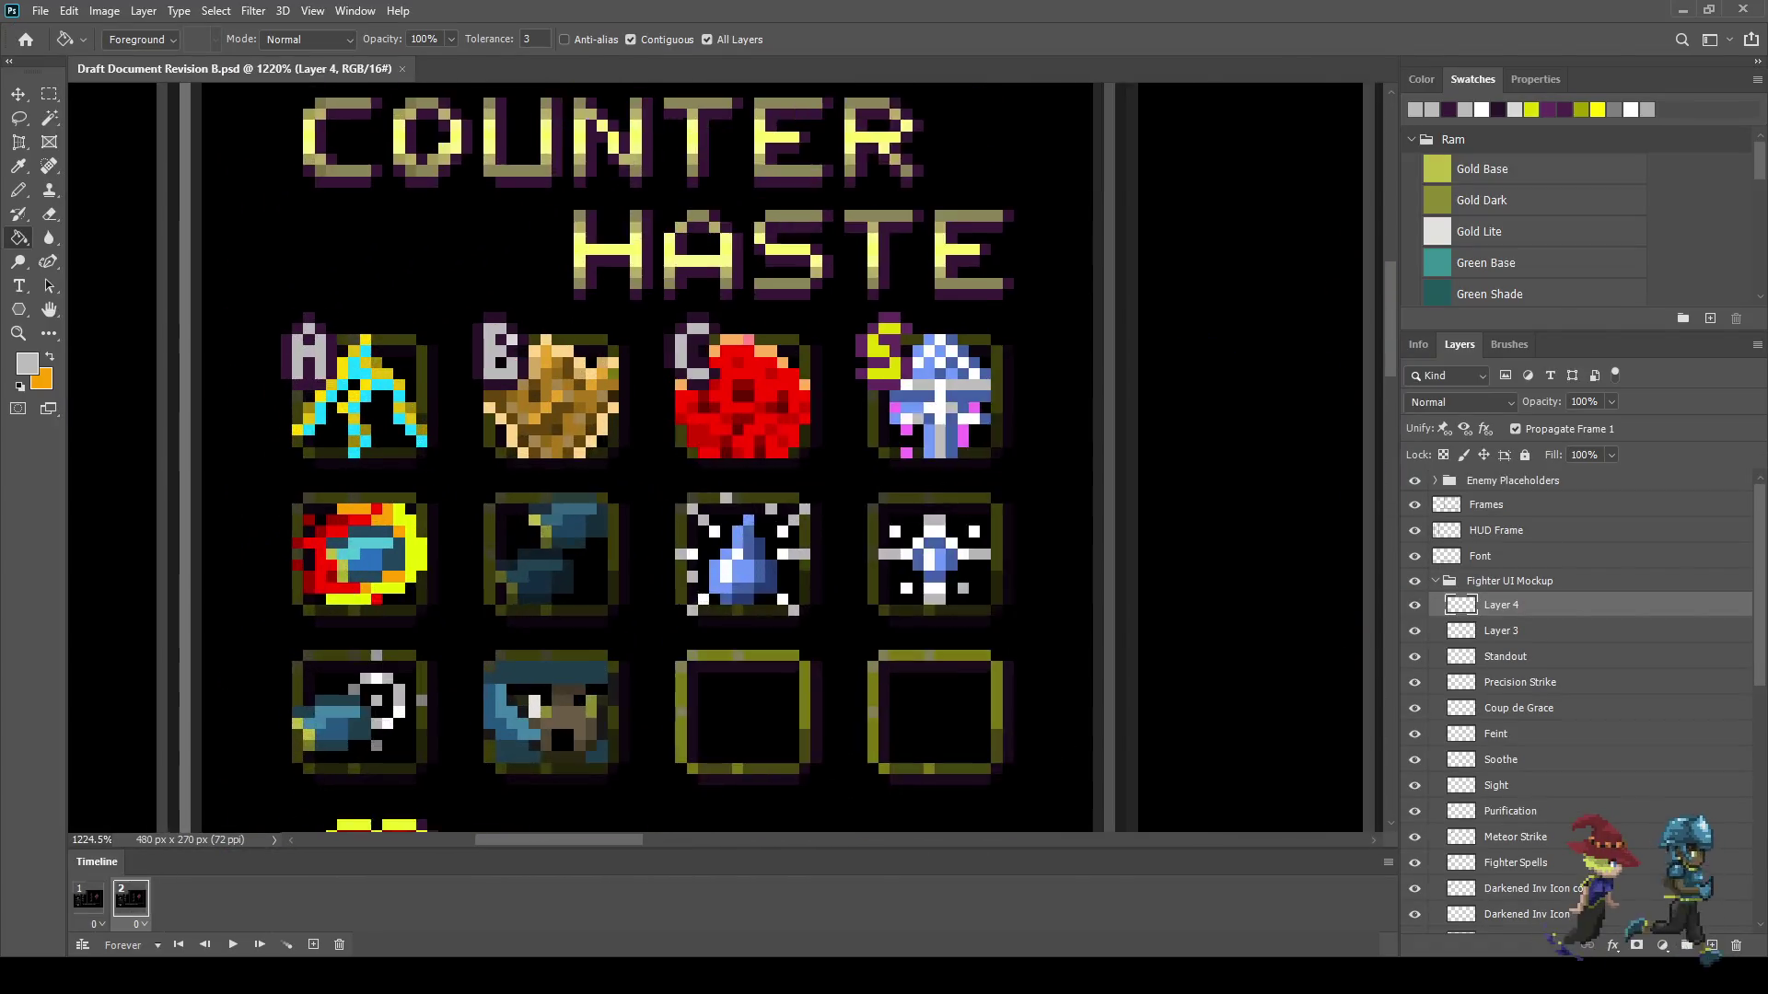
{"action": "key", "text": "i"}
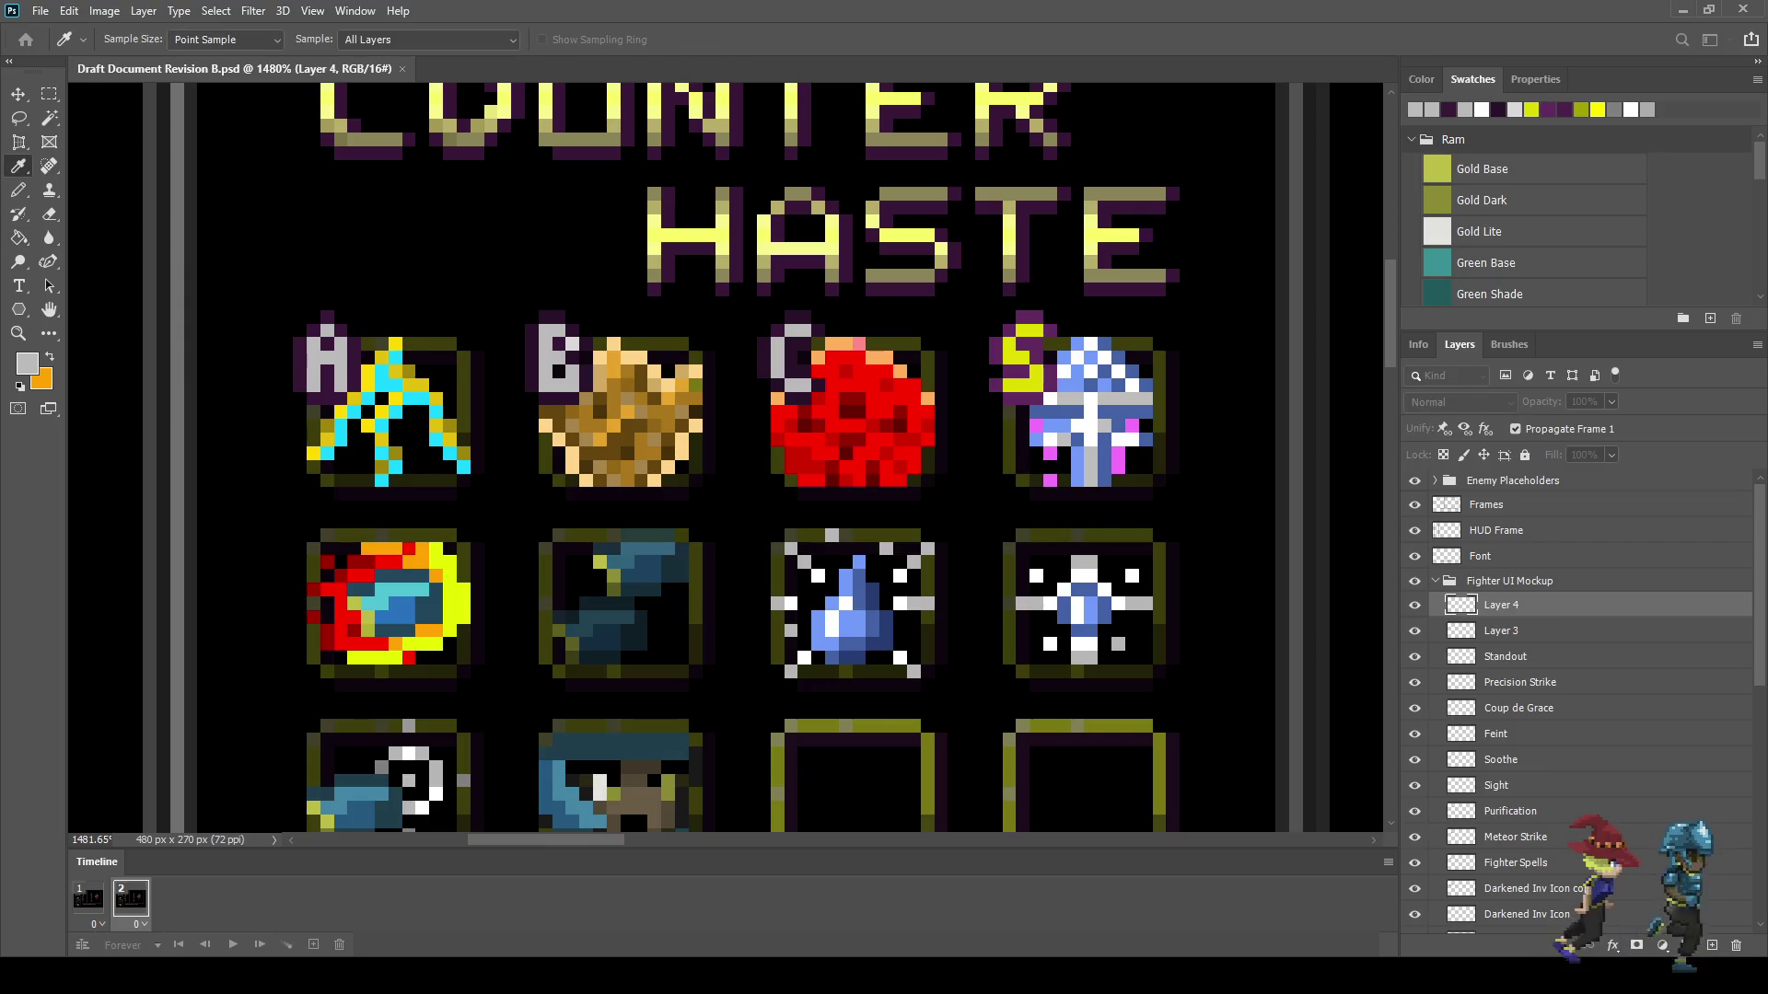
{"action": "key", "text": "g"}
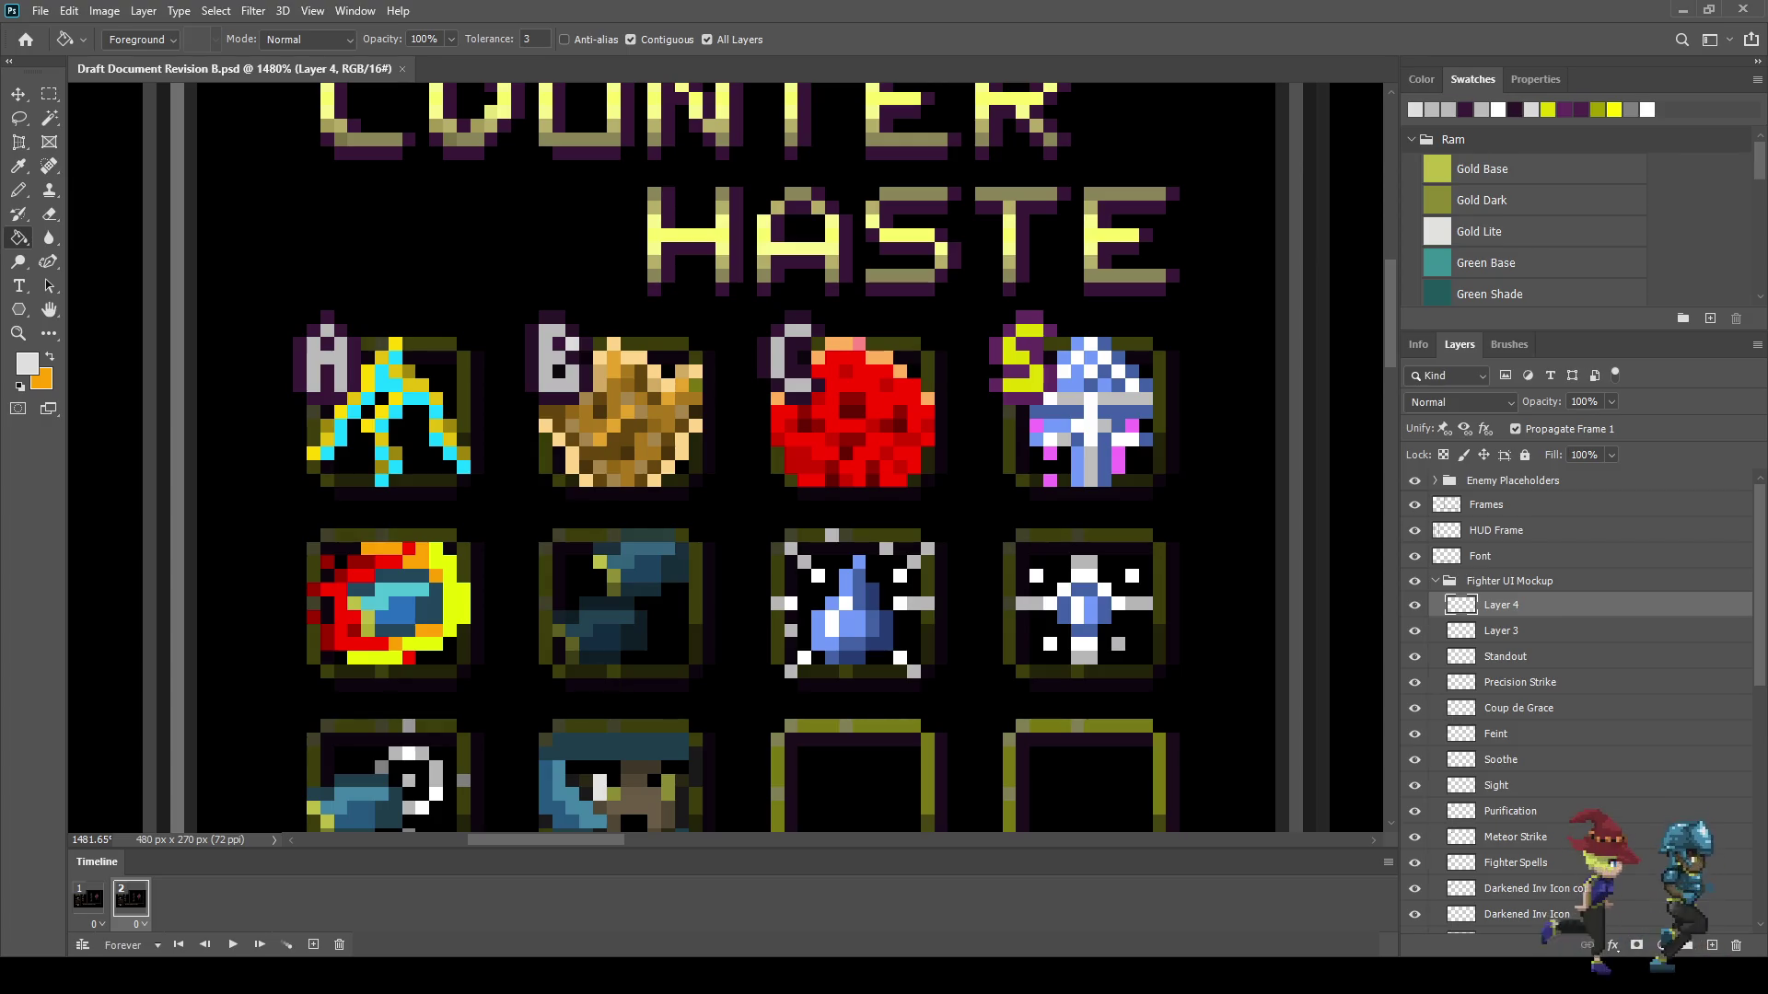
{"action": "left_click", "coordinate": [317, 368]}
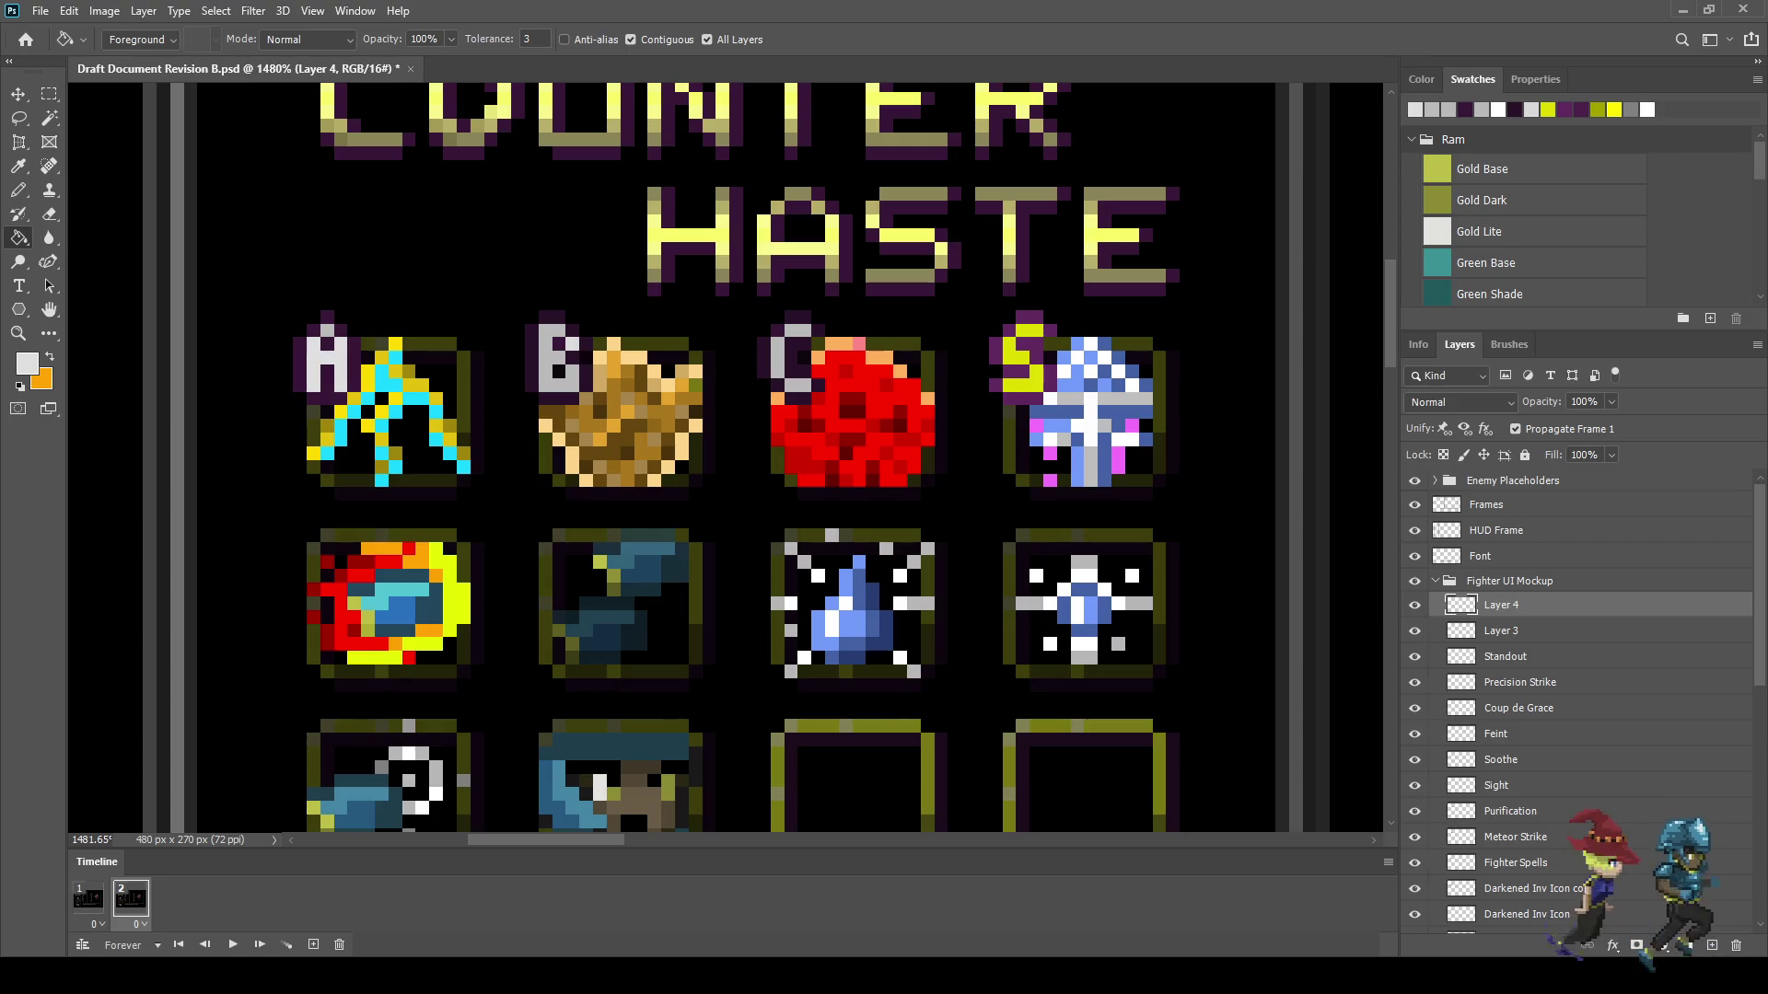
{"action": "key", "text": "space"}
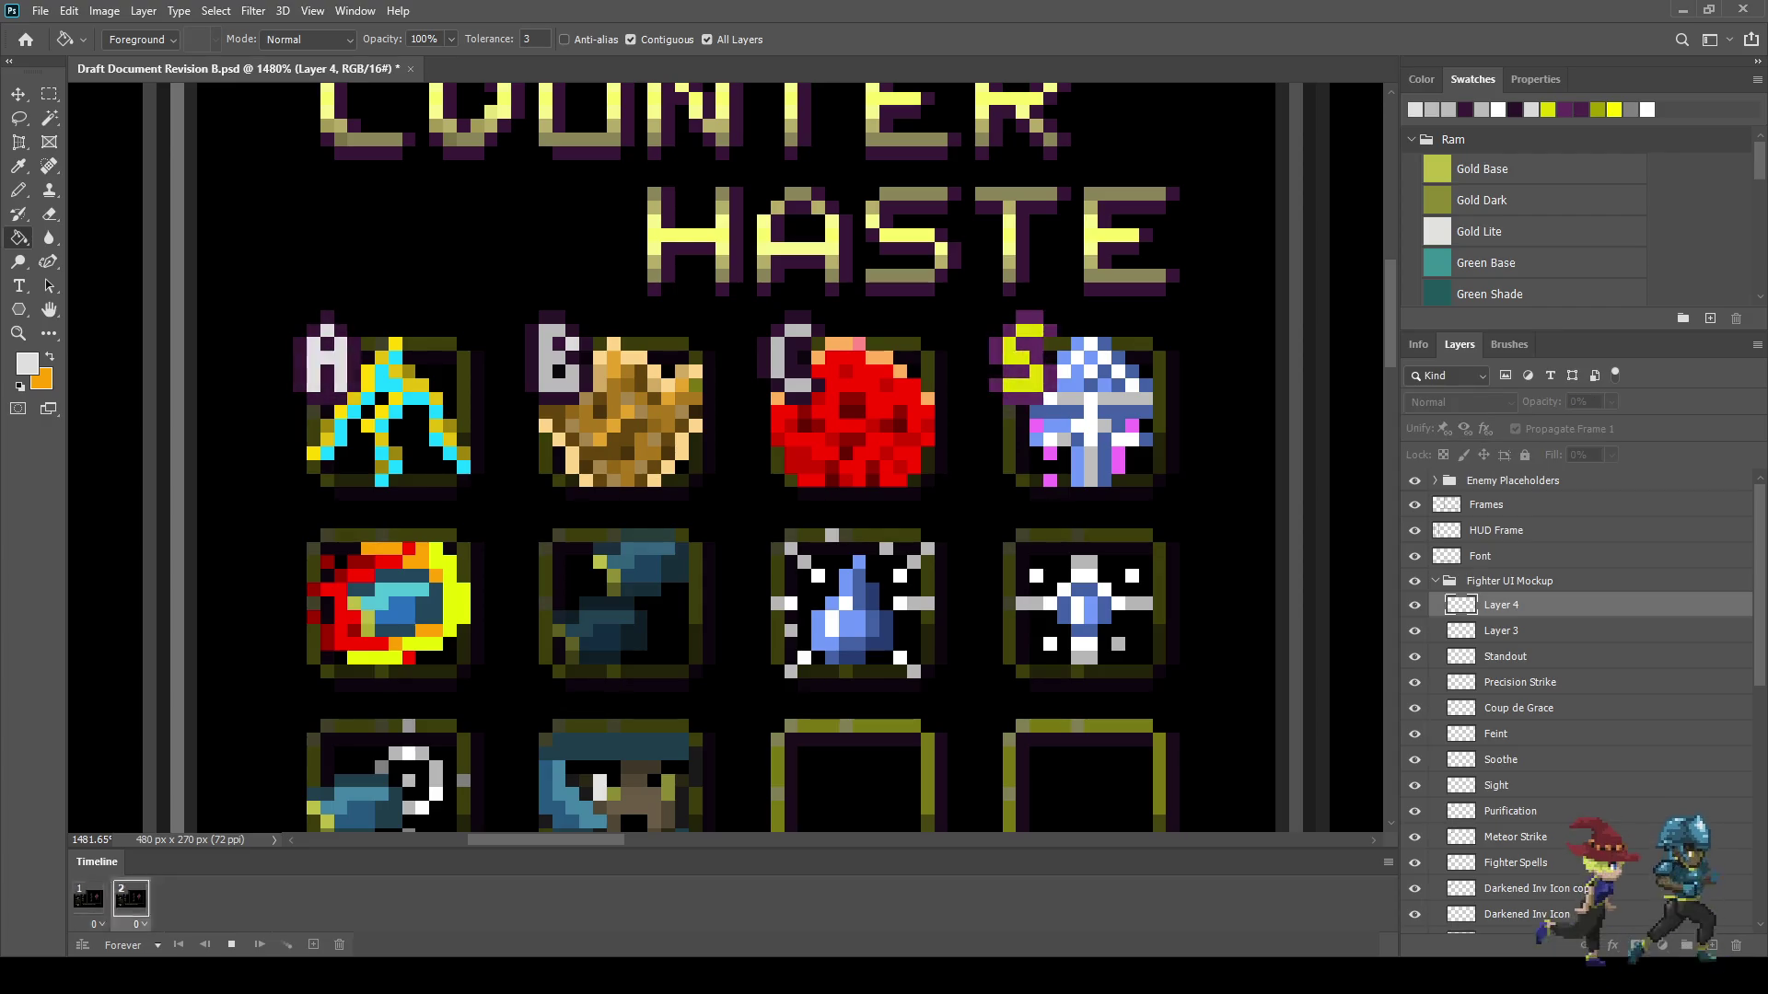
{"action": "key", "text": "f"}
{"action": "key", "text": "f"}
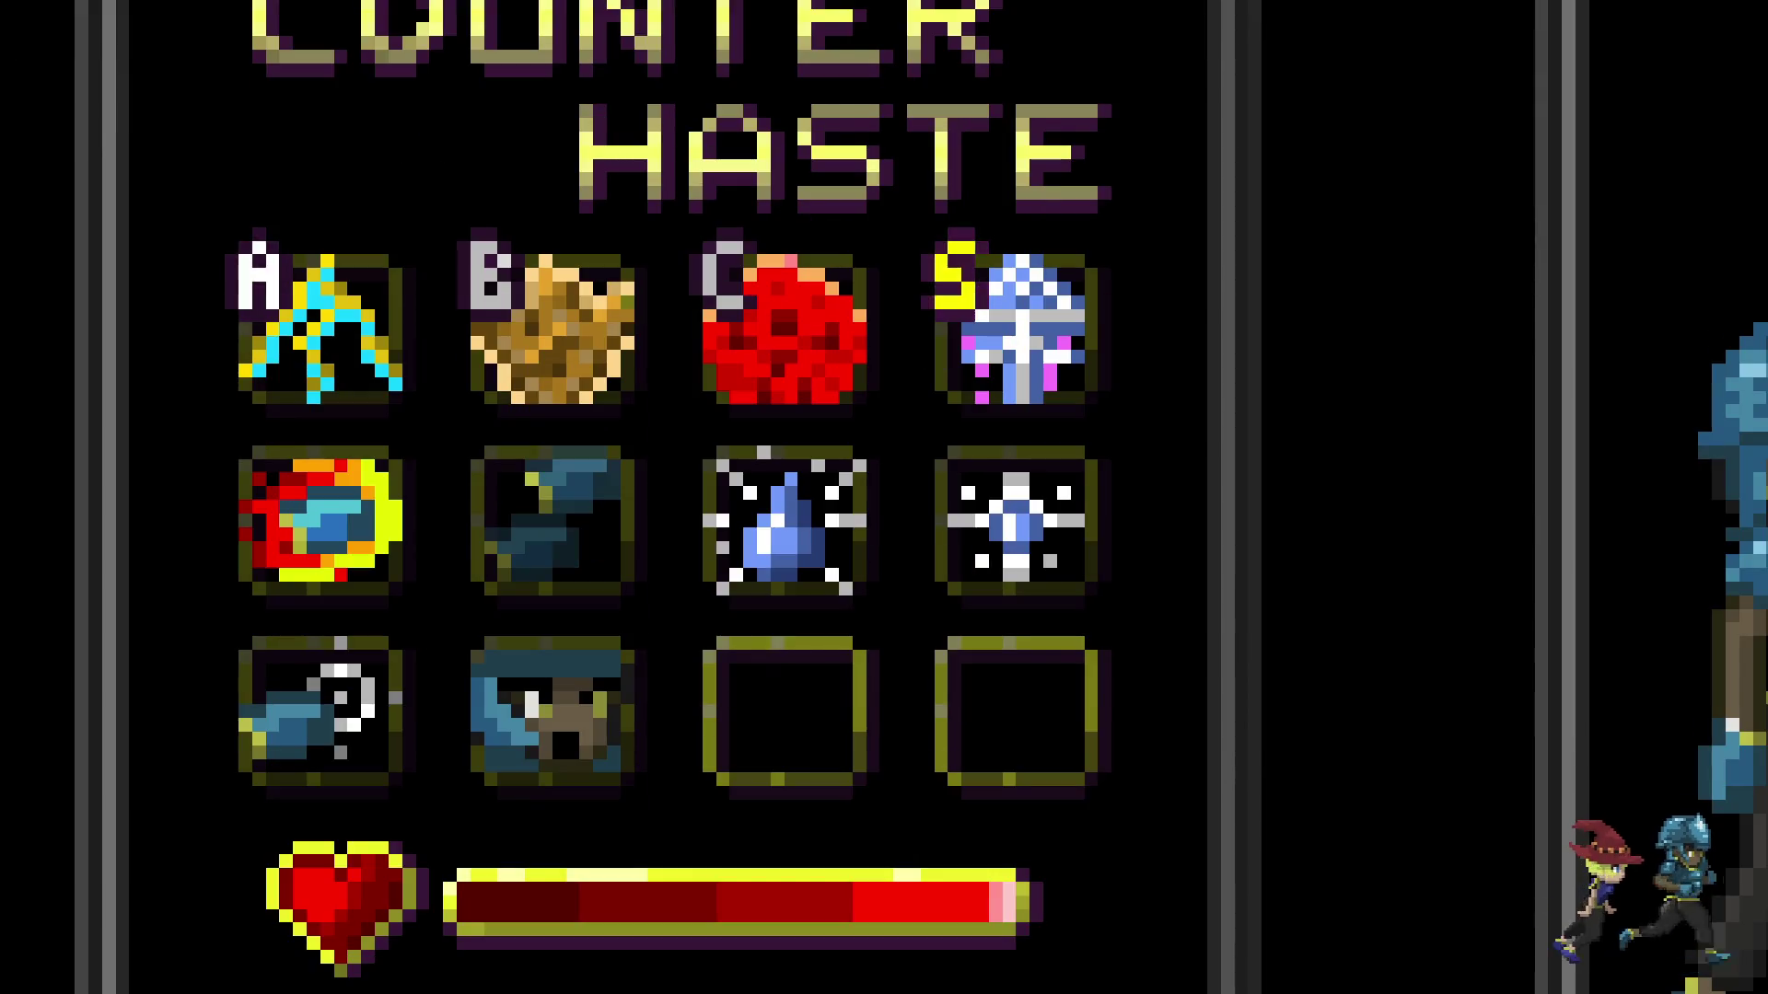